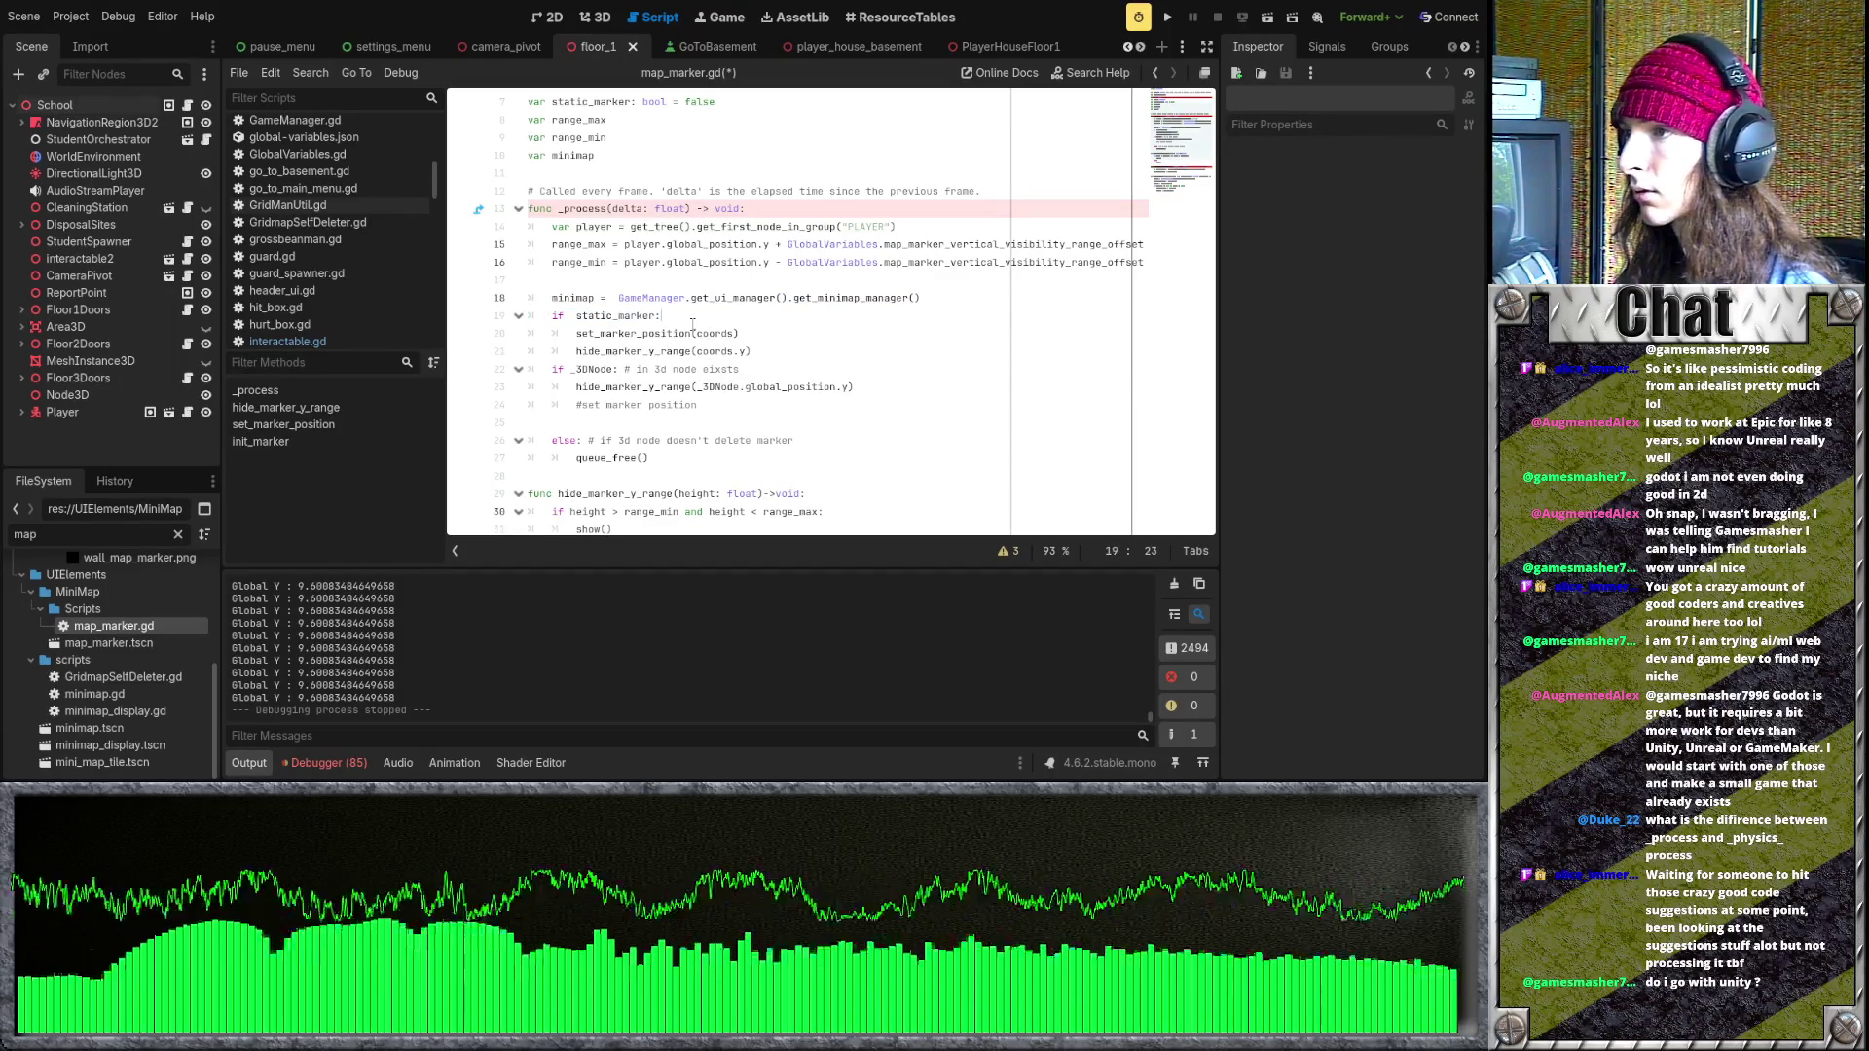
- Look over map_marker.gd, save it with Ctrl+S, and launch the game to test it
scroll(693, 322, "up", 2)
scroll(686, 322, "down", 2)
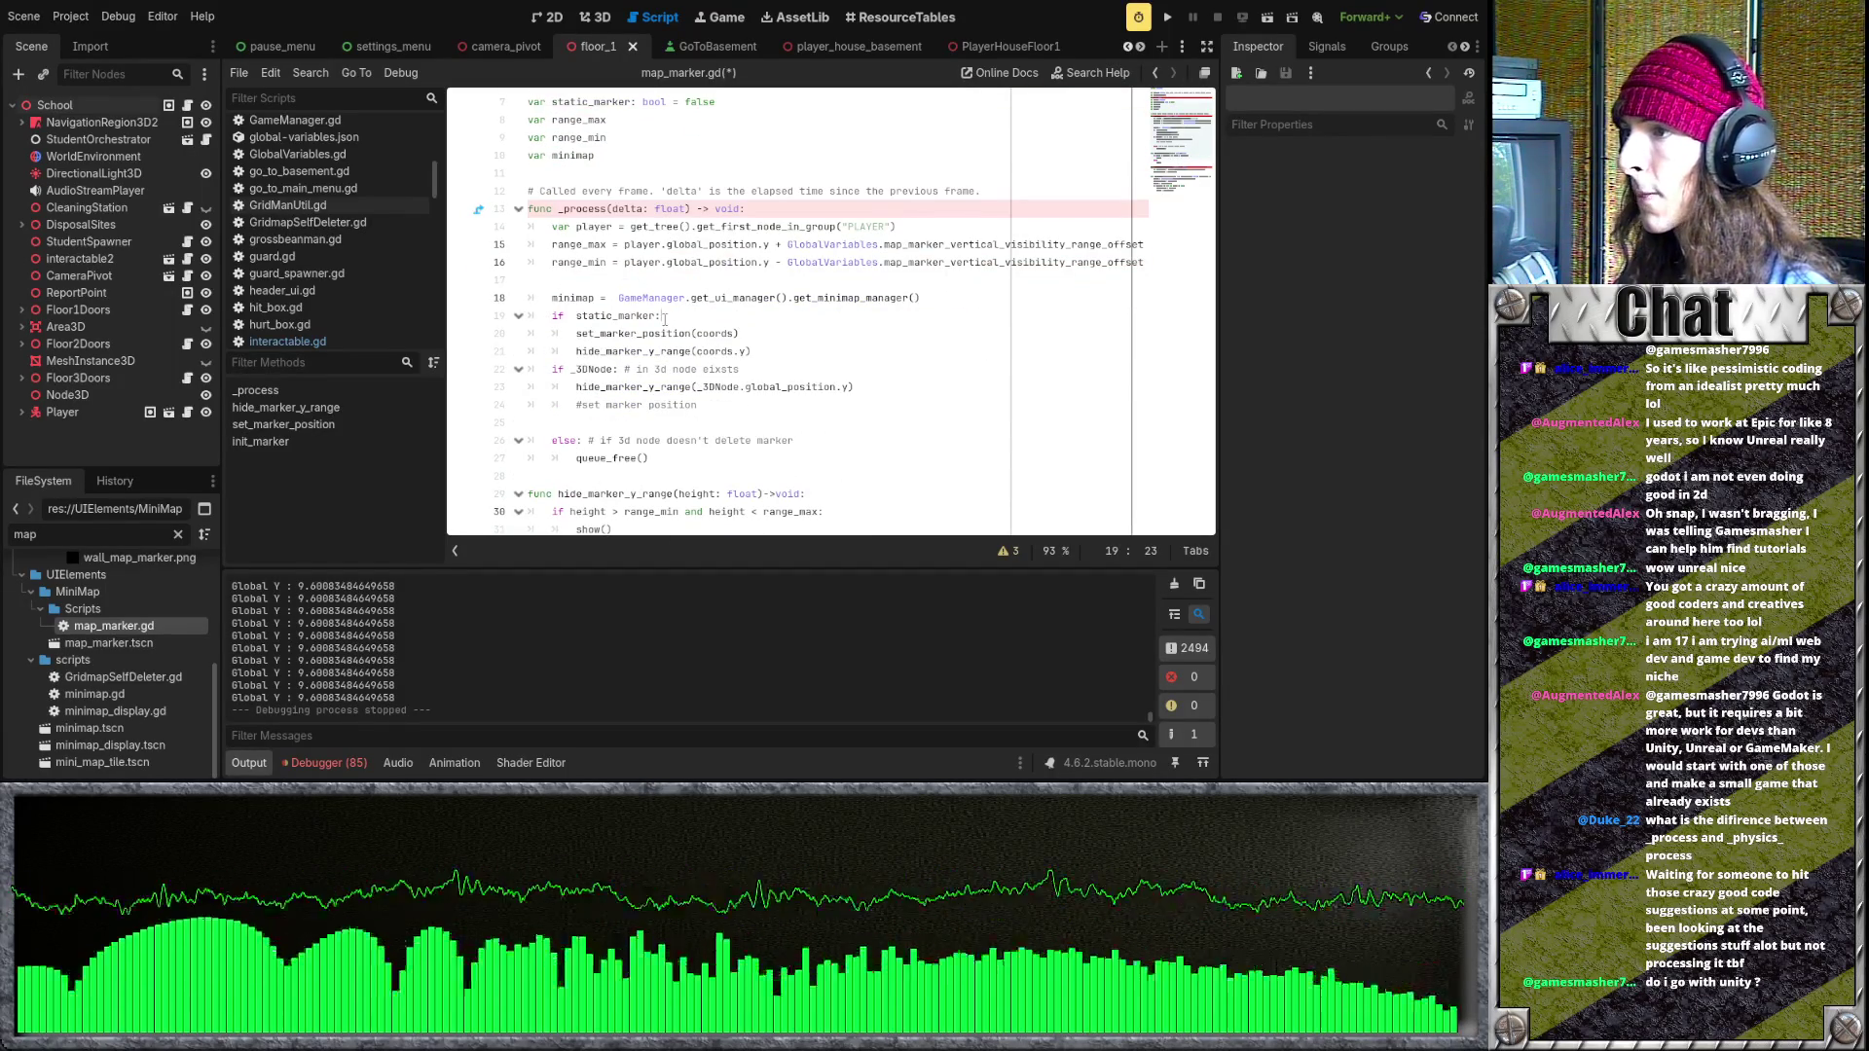
scroll(670, 311, "down", 2)
scroll(669, 312, "up", 1)
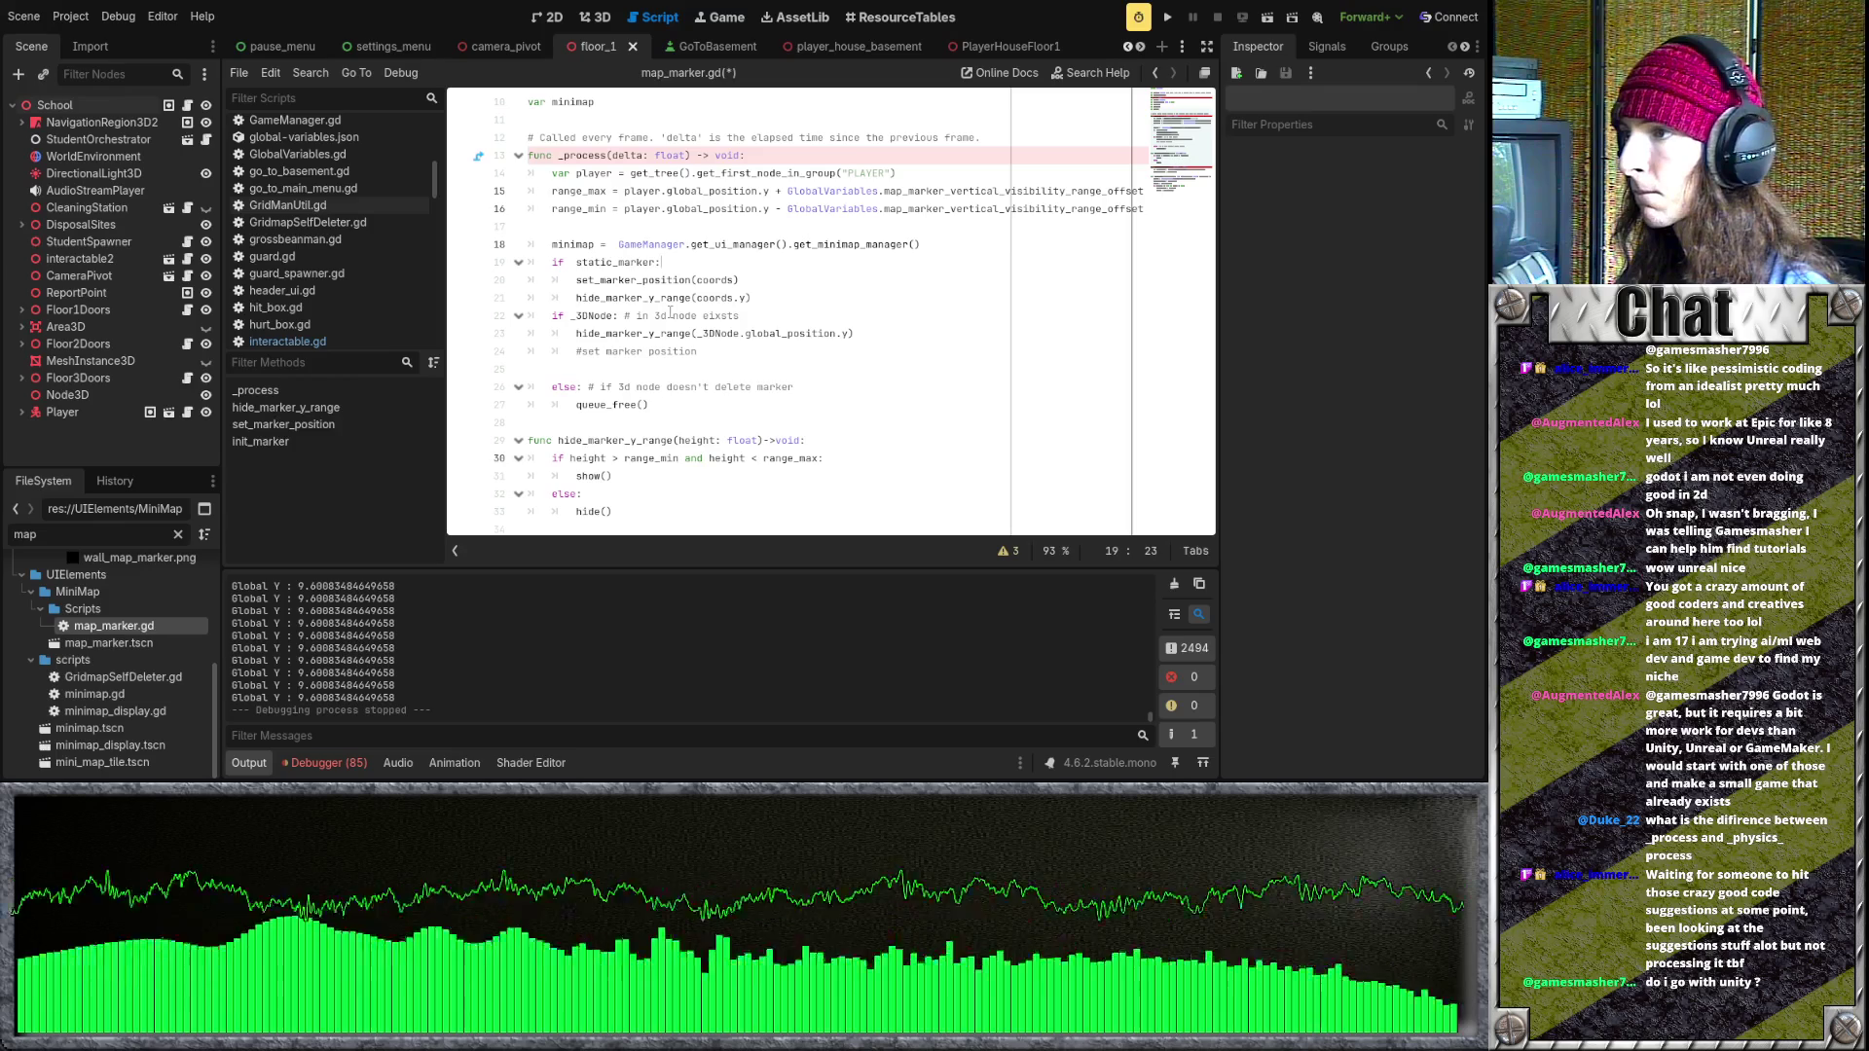
scroll(670, 313, "down", 4)
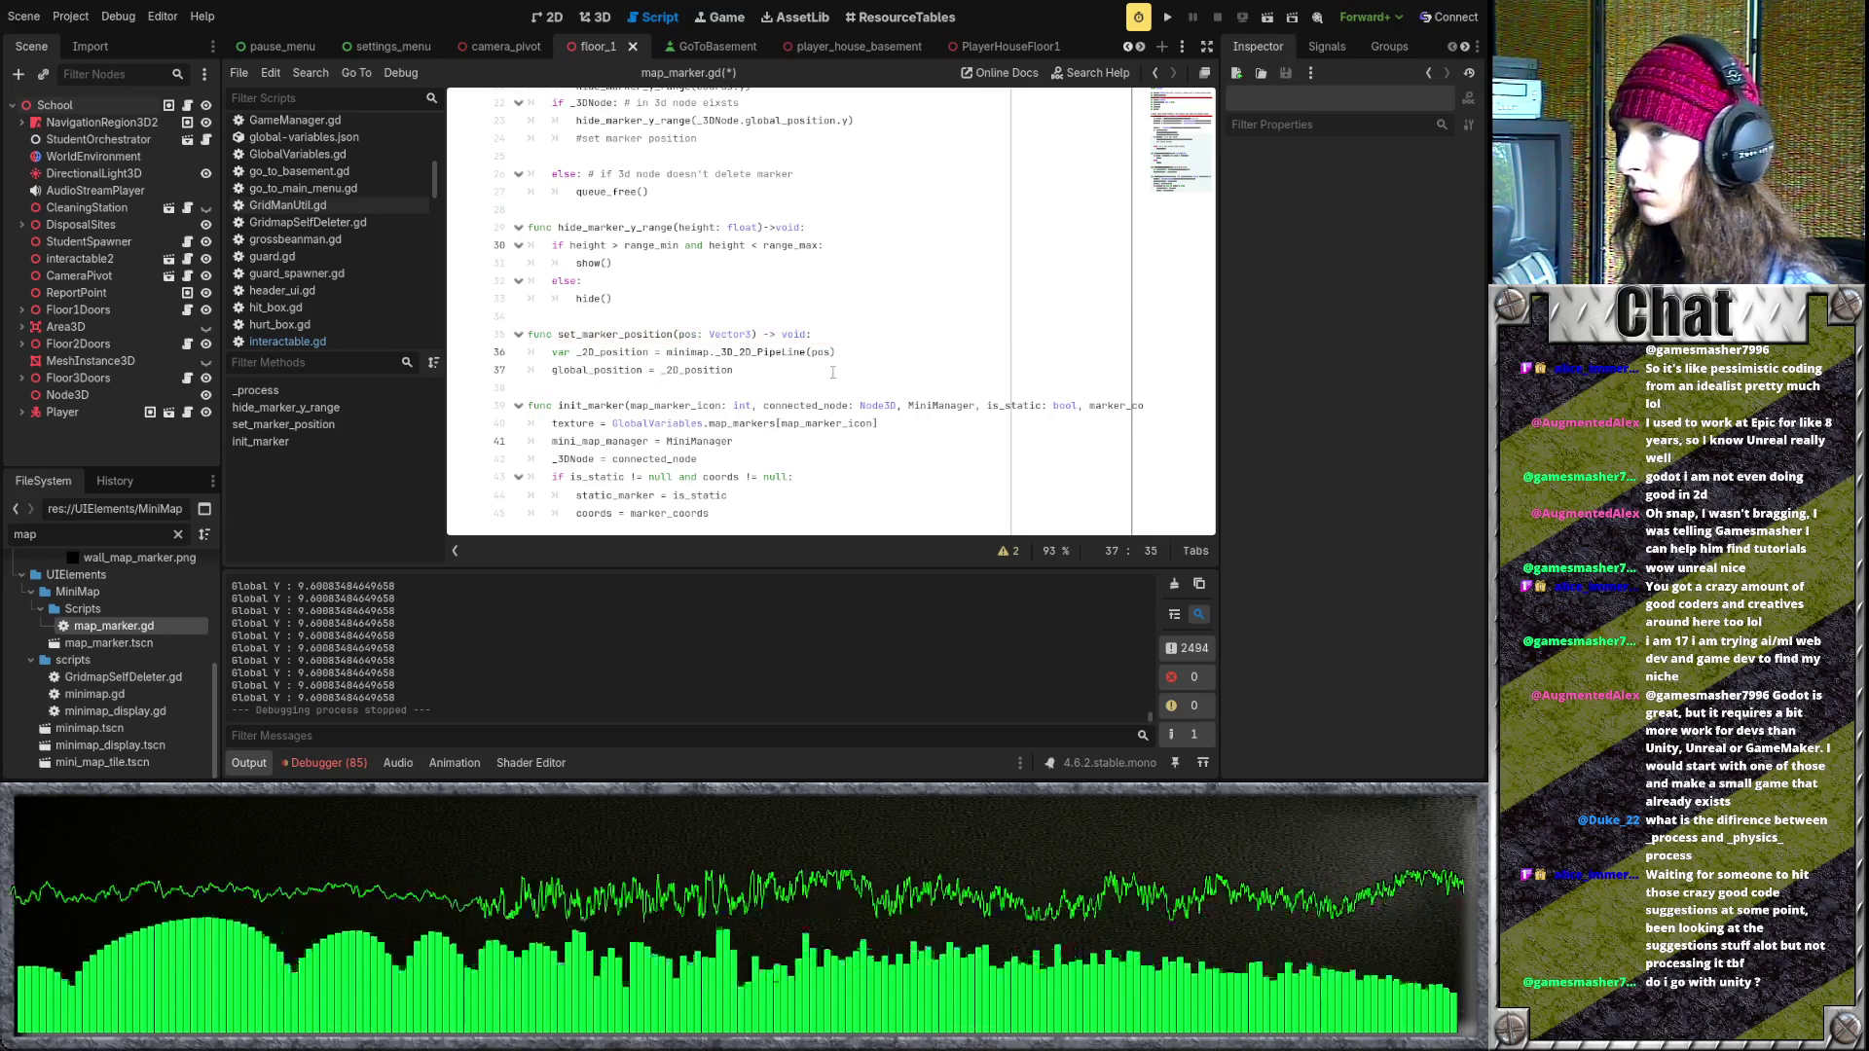
key("ctrl+s")
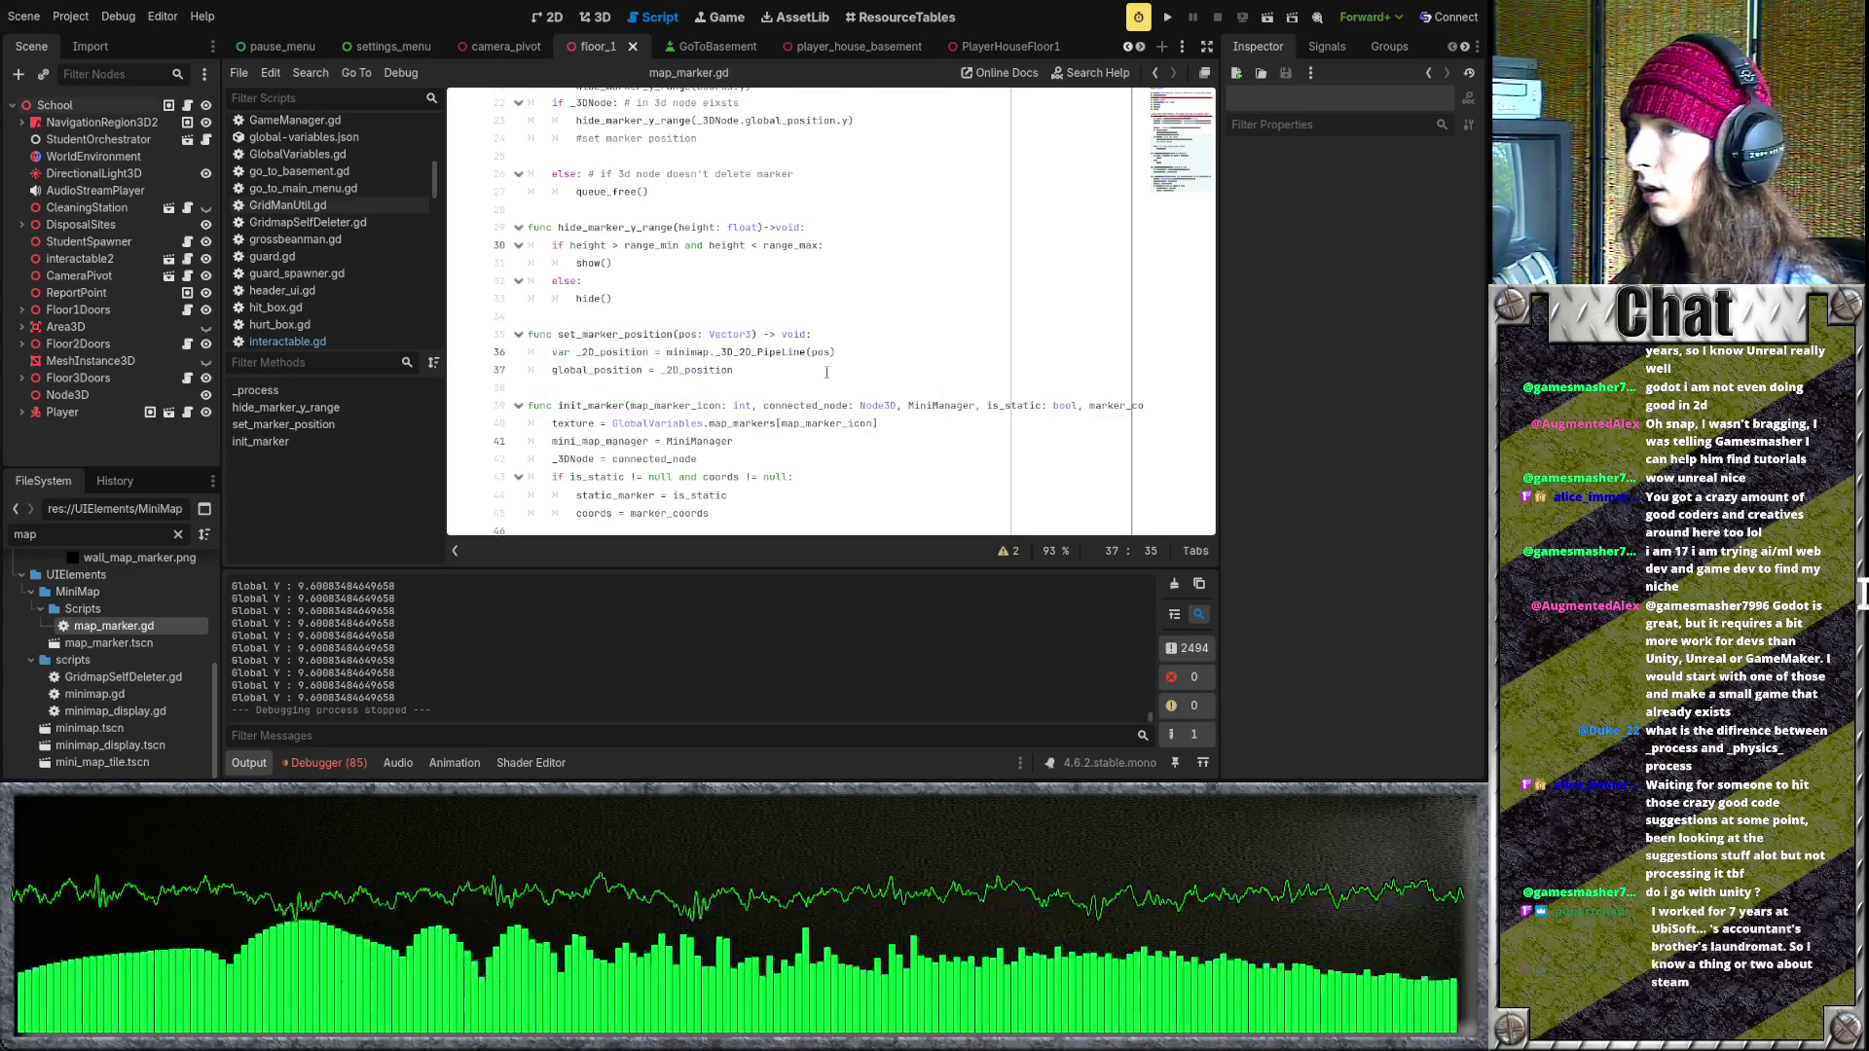
left_click(1166, 18)
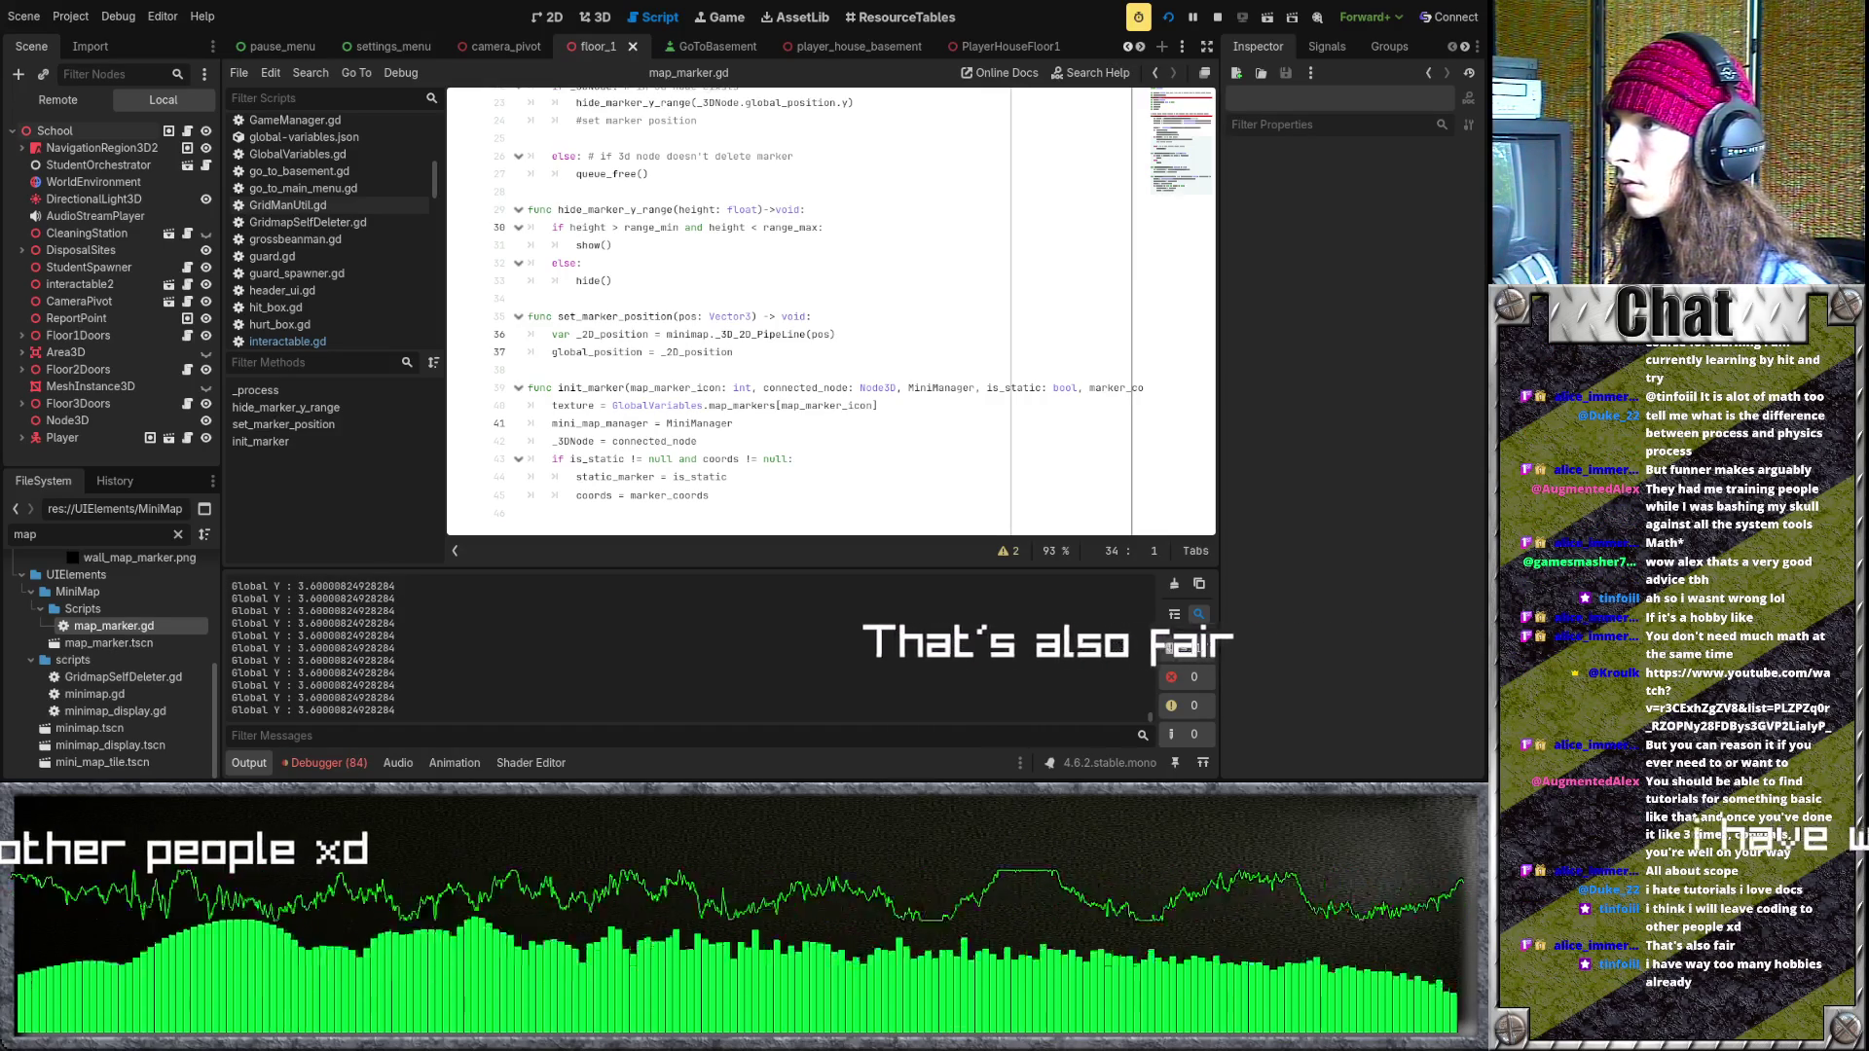
- Stop the running game and review the _process, range_min and var player lines of map_marker.gd
key("F8")
scroll(798, 314, "up", 7)
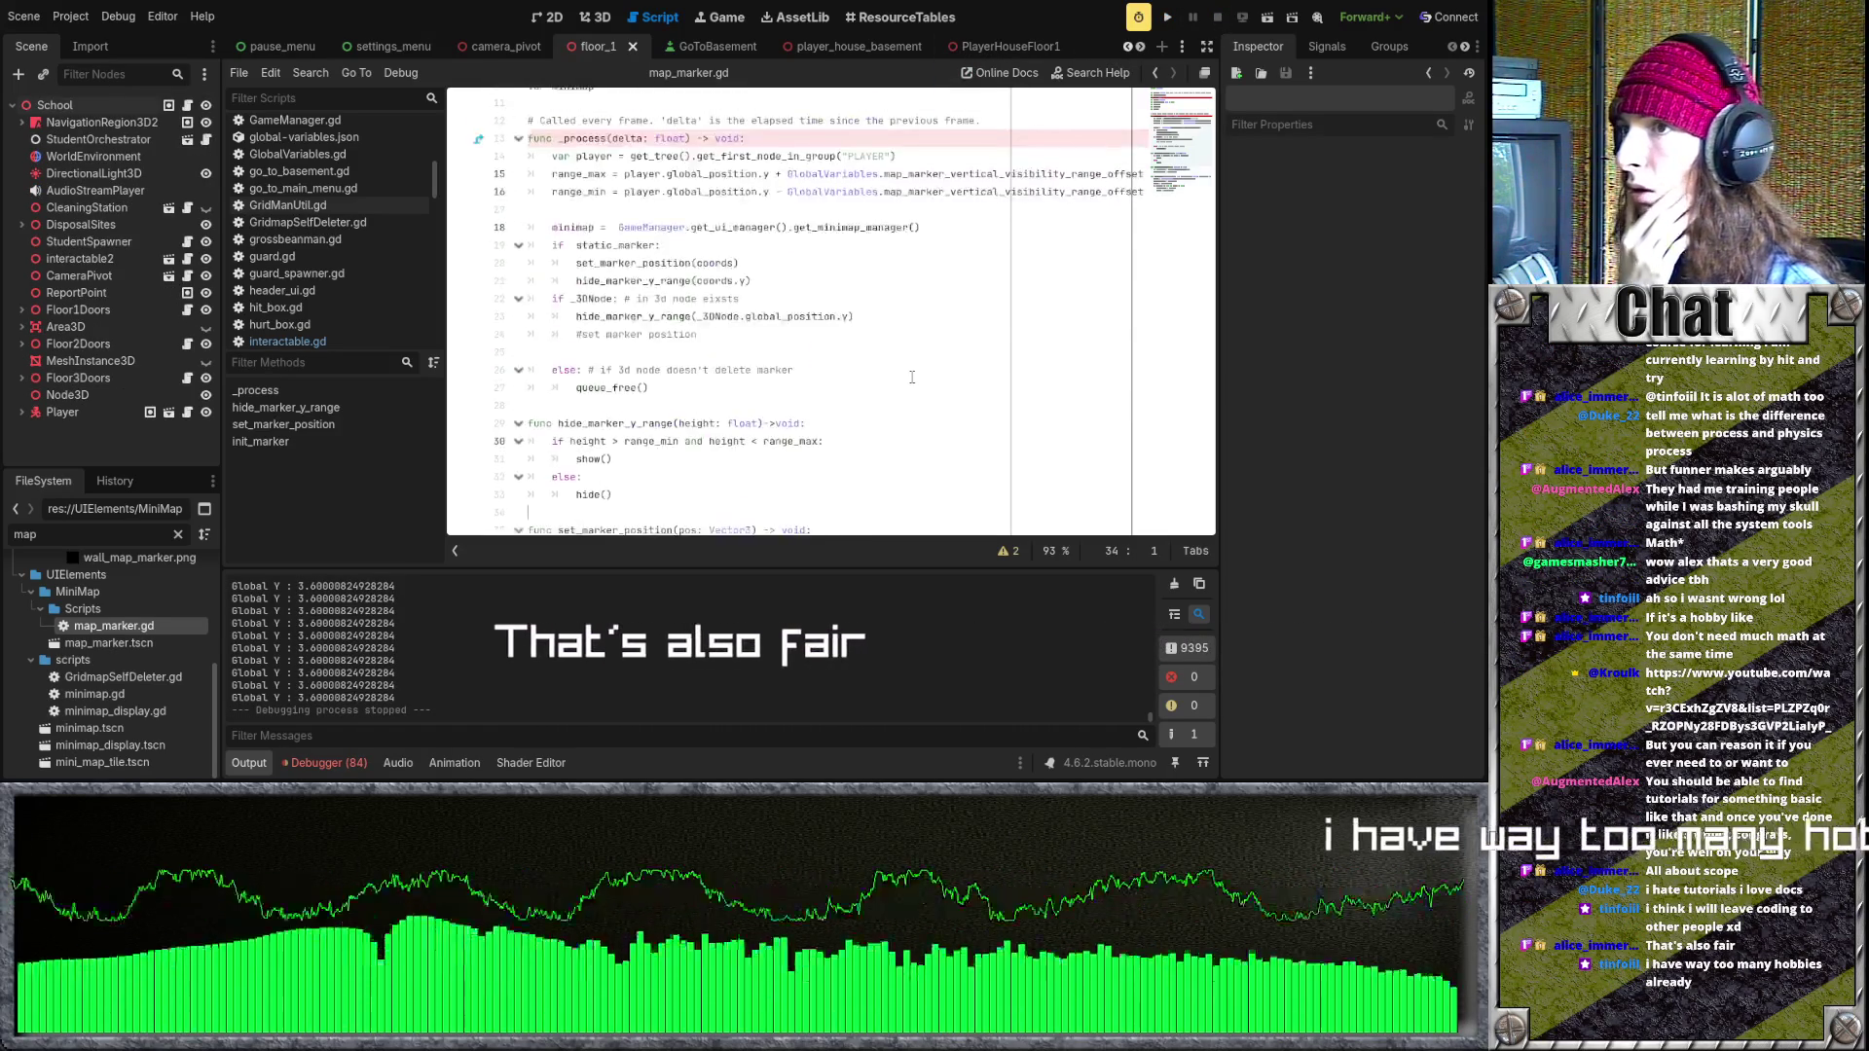
left_click(793, 317)
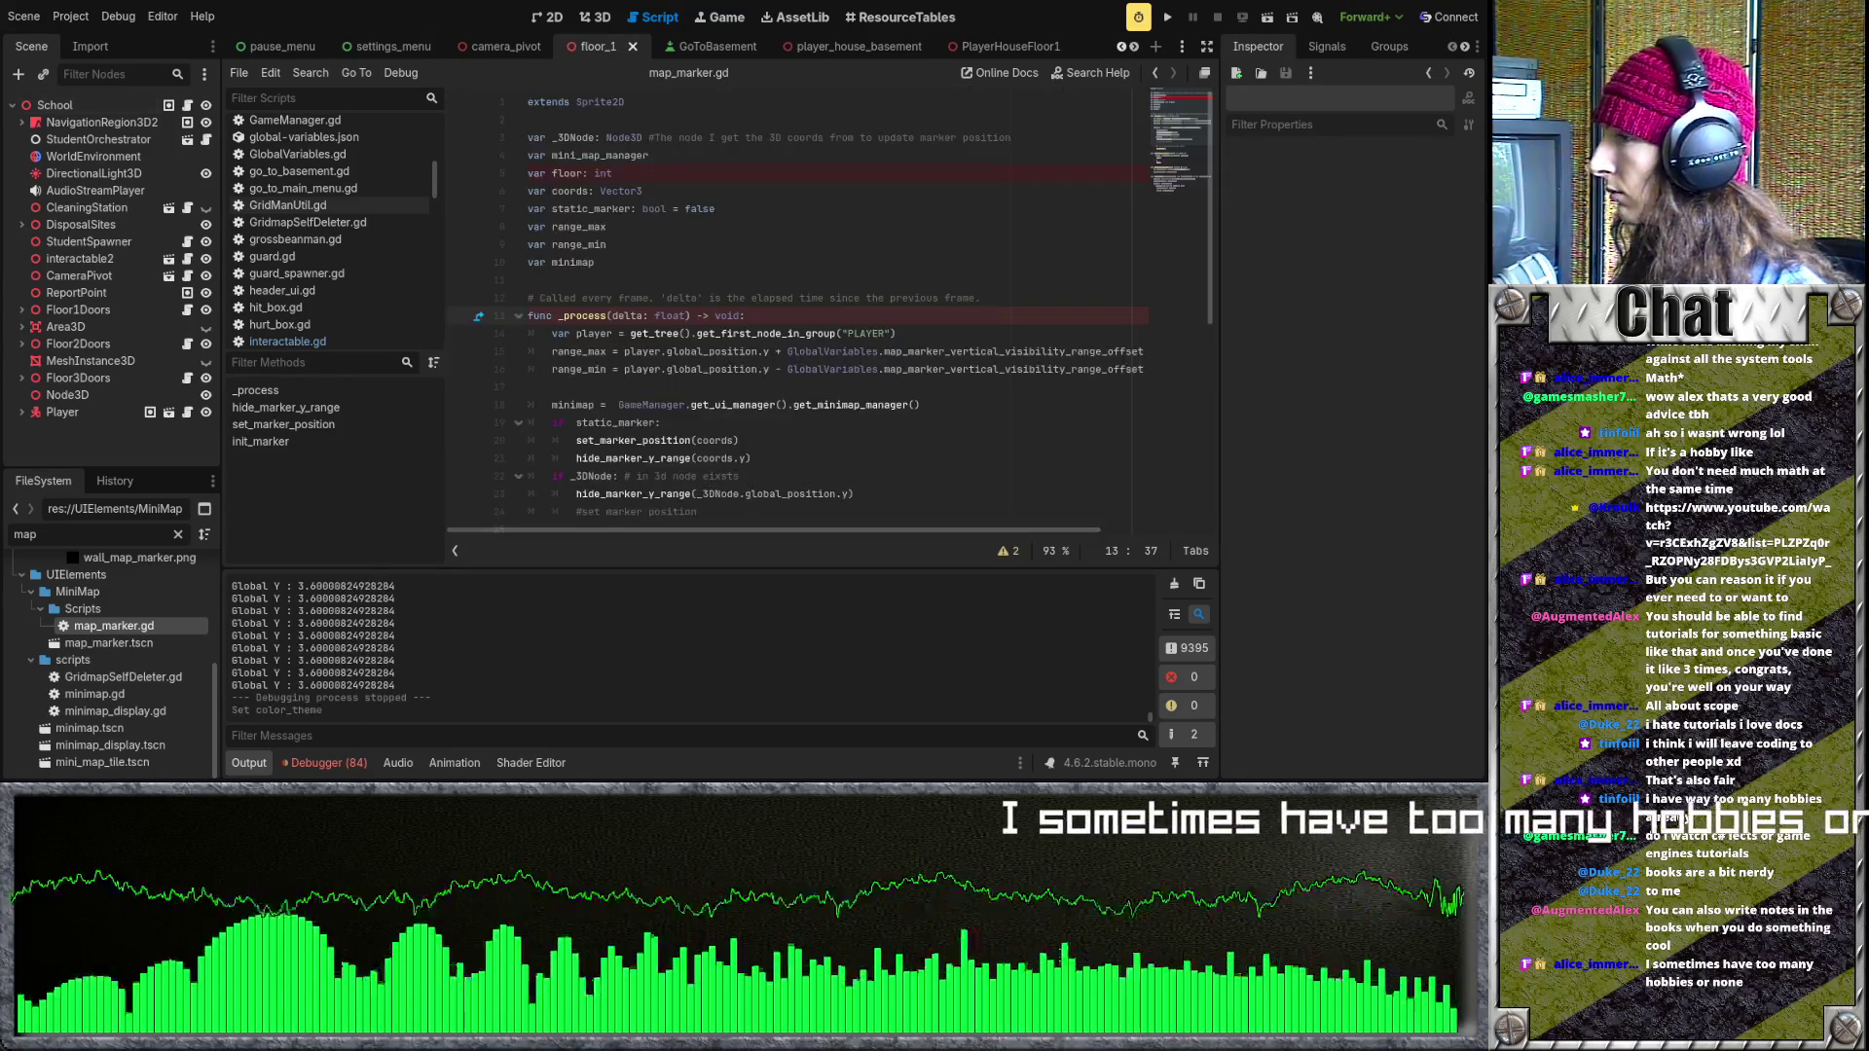
left_click(798, 369)
scroll(788, 364, "down", 7)
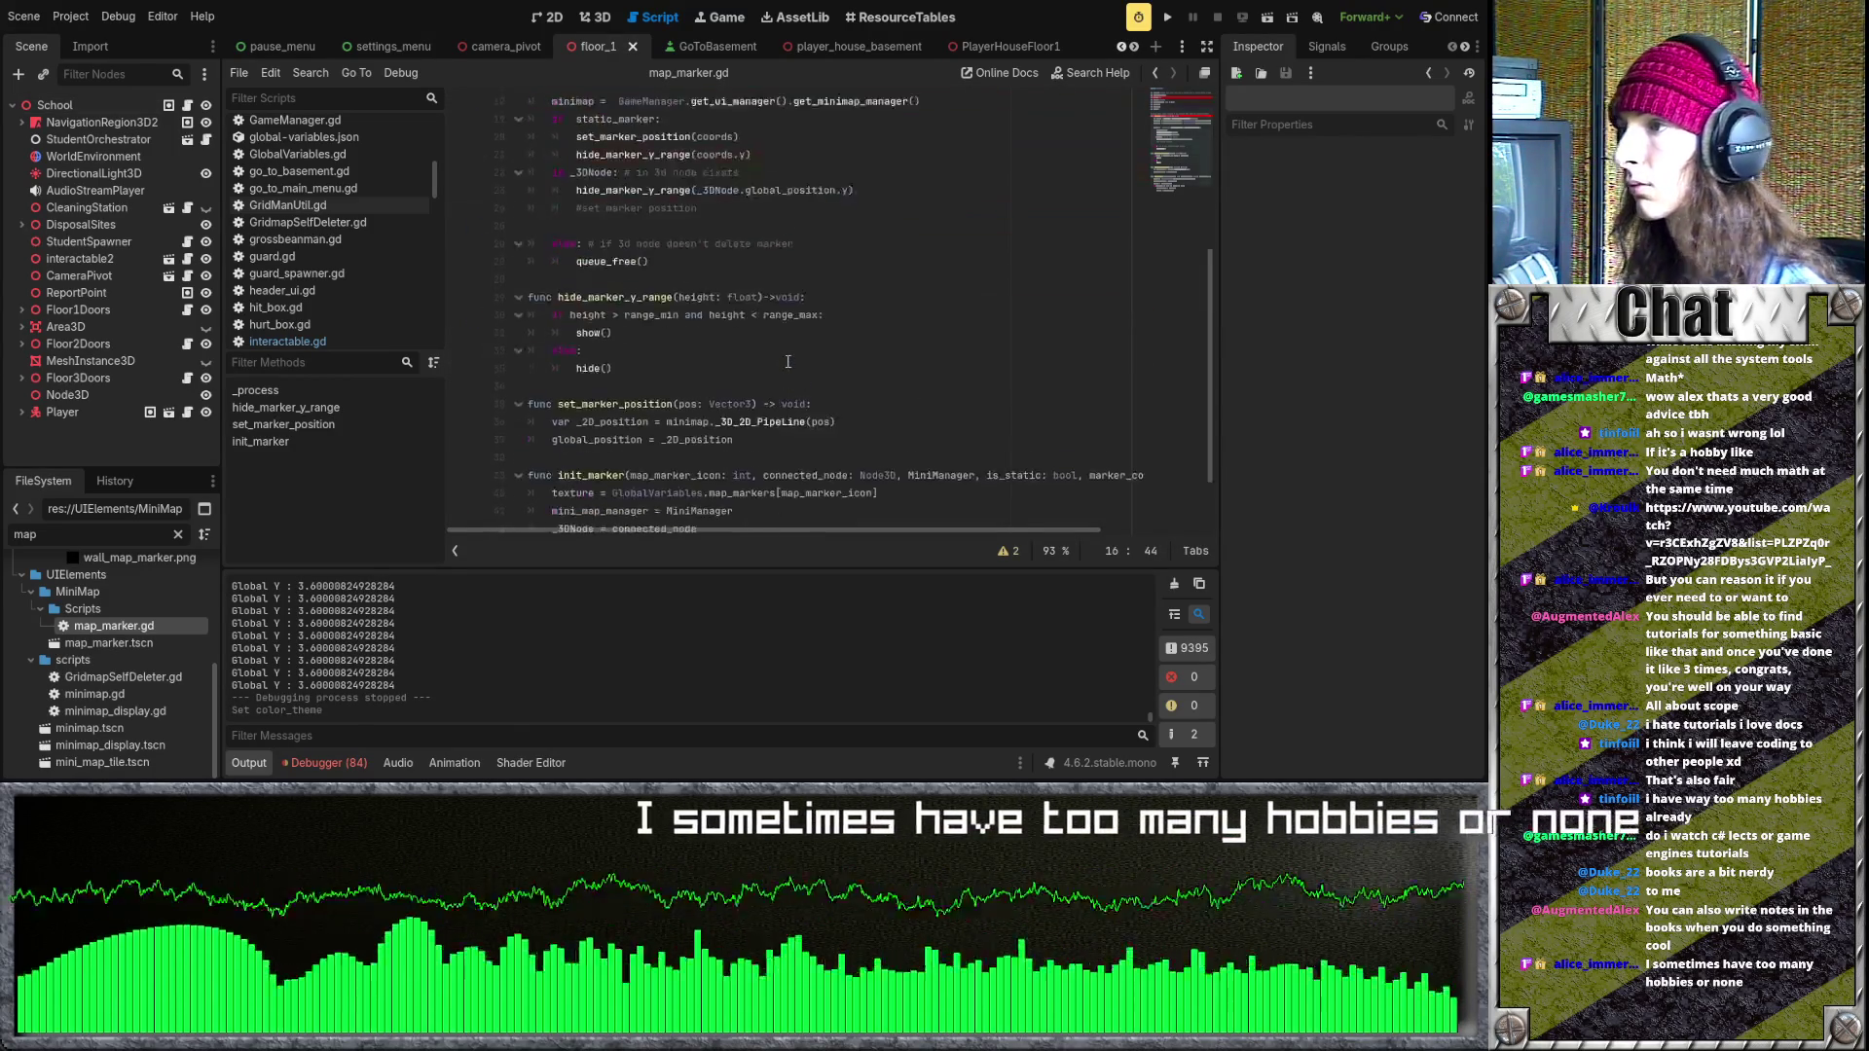
scroll(789, 364, "up", 7)
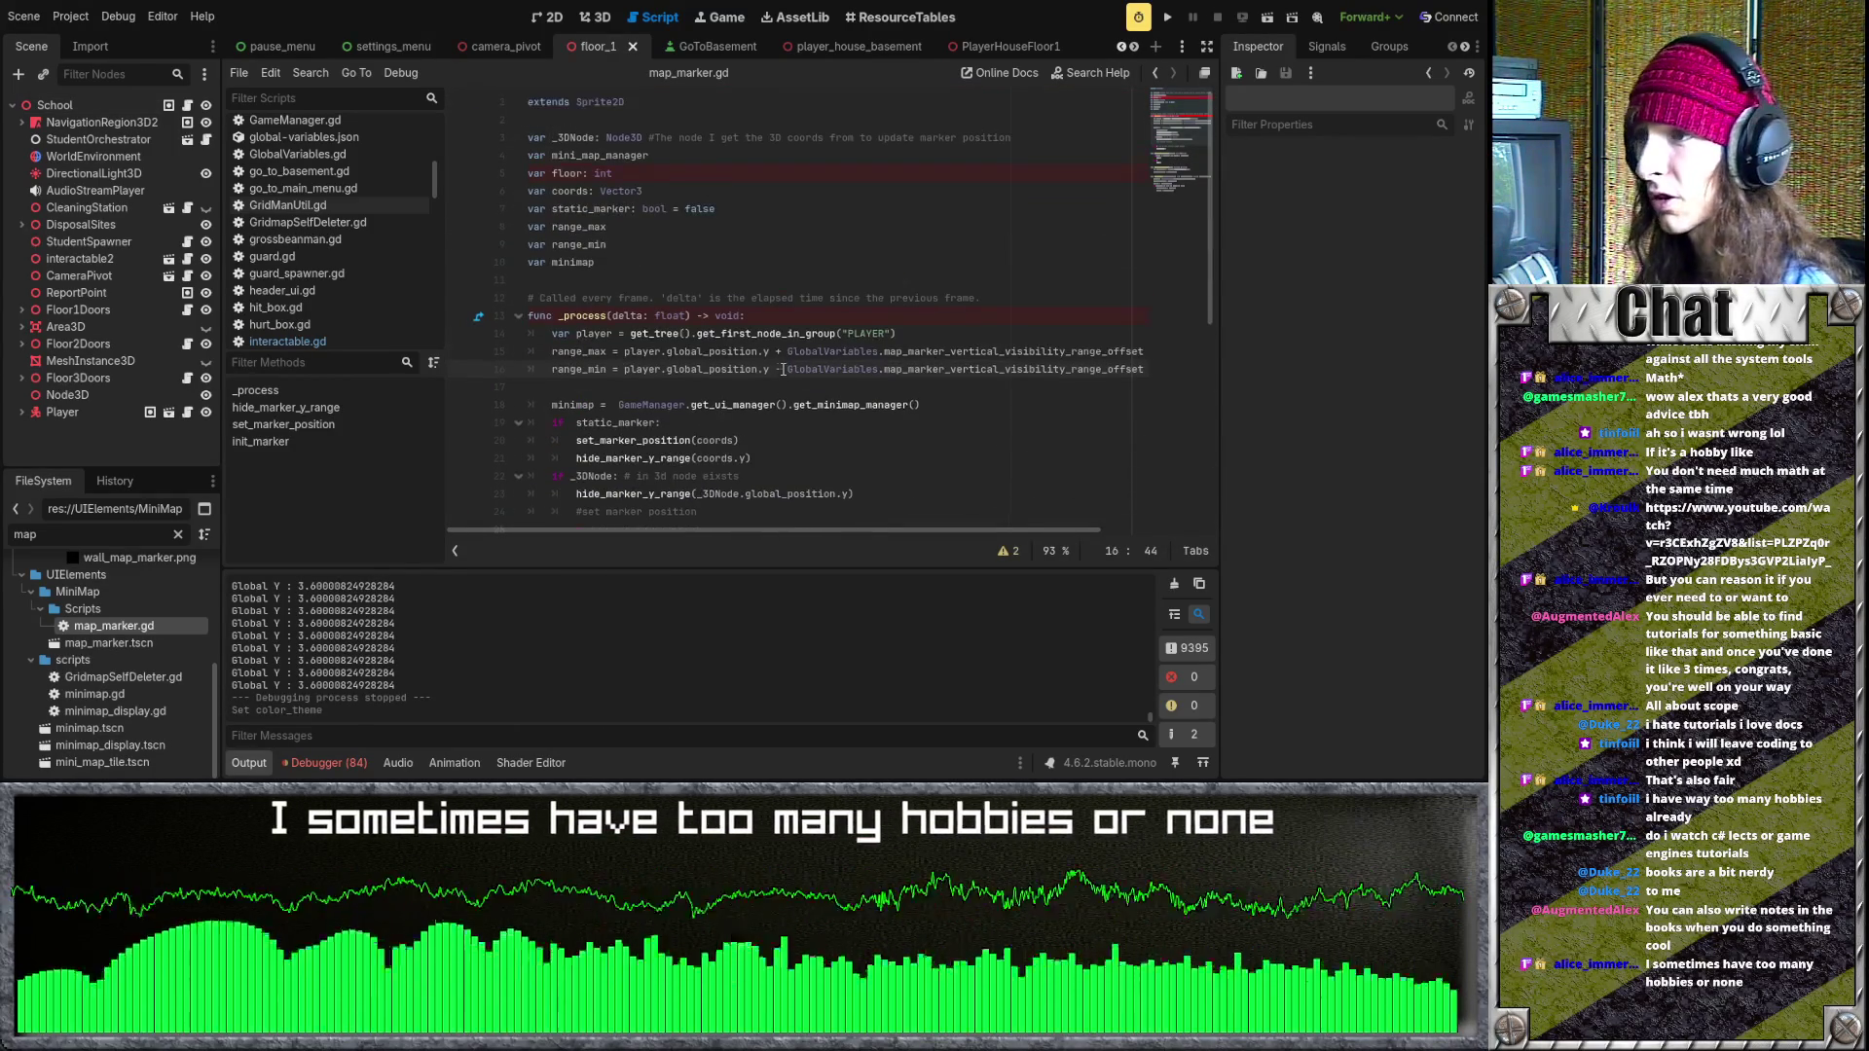
left_click(779, 333)
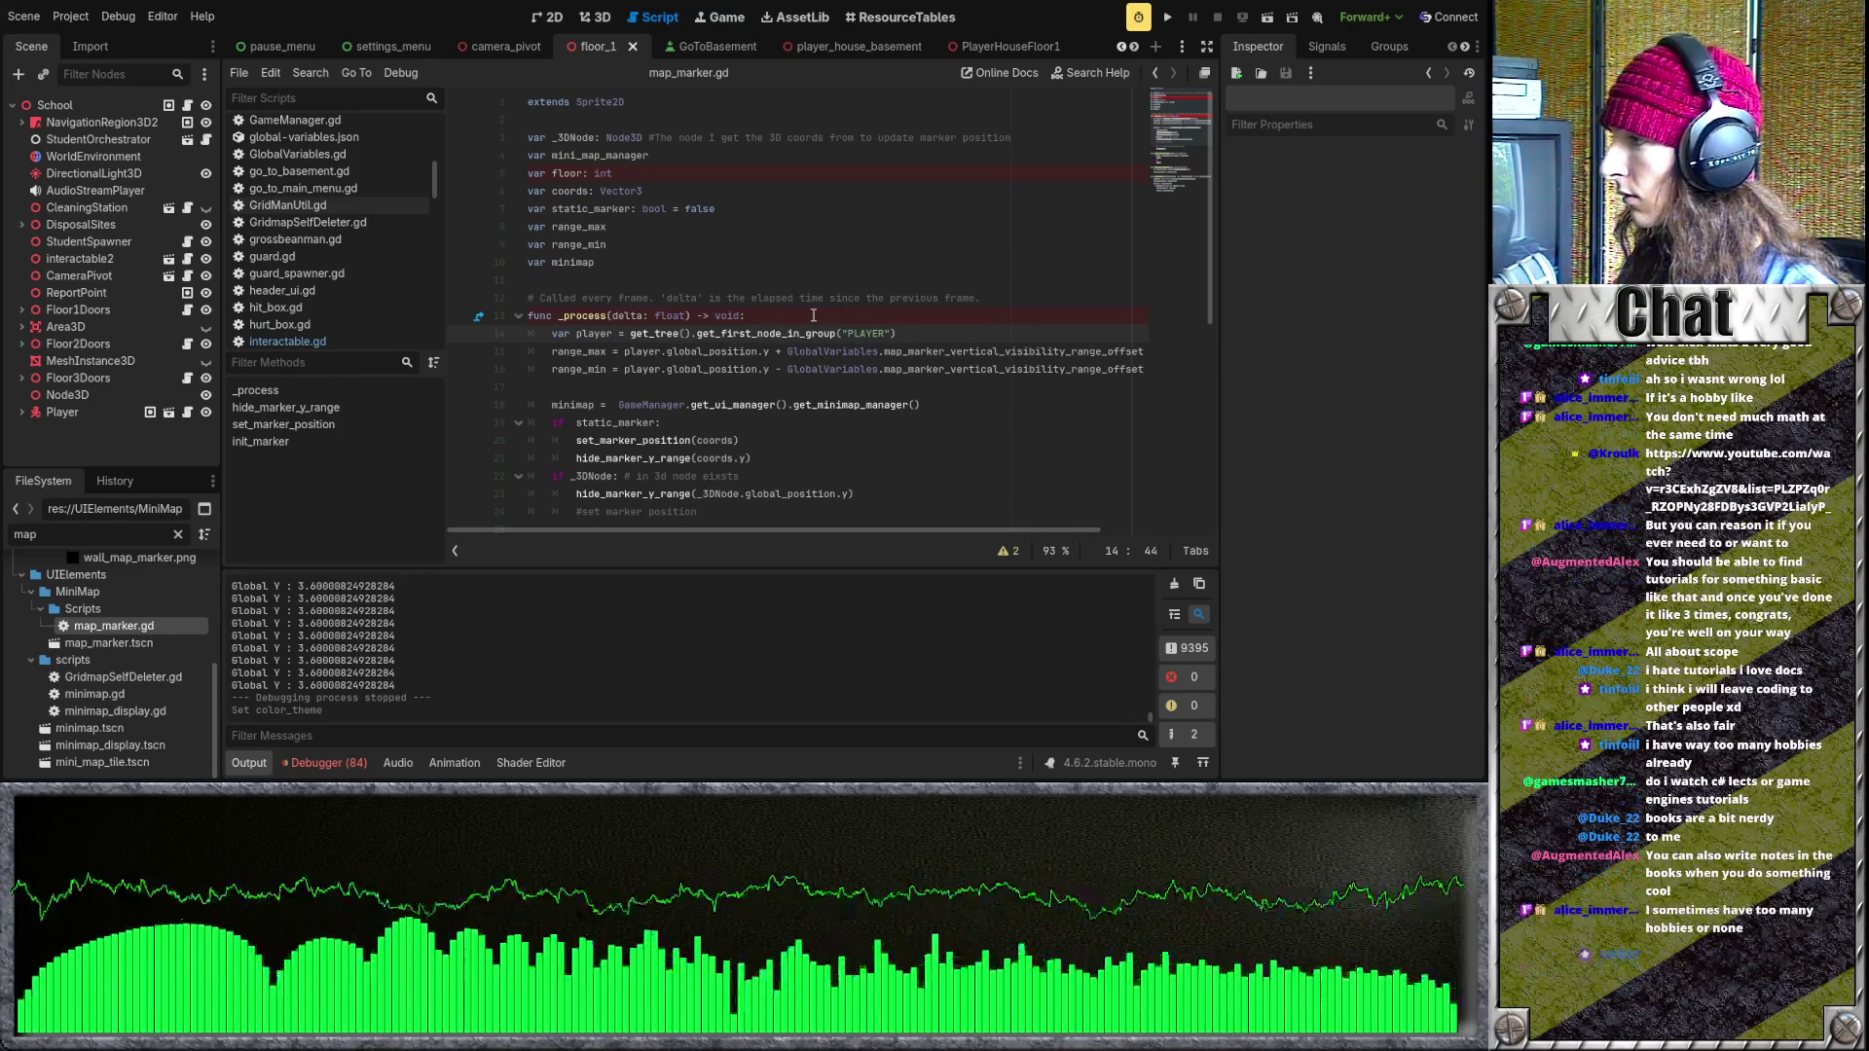
scroll(807, 331, "down", 7)
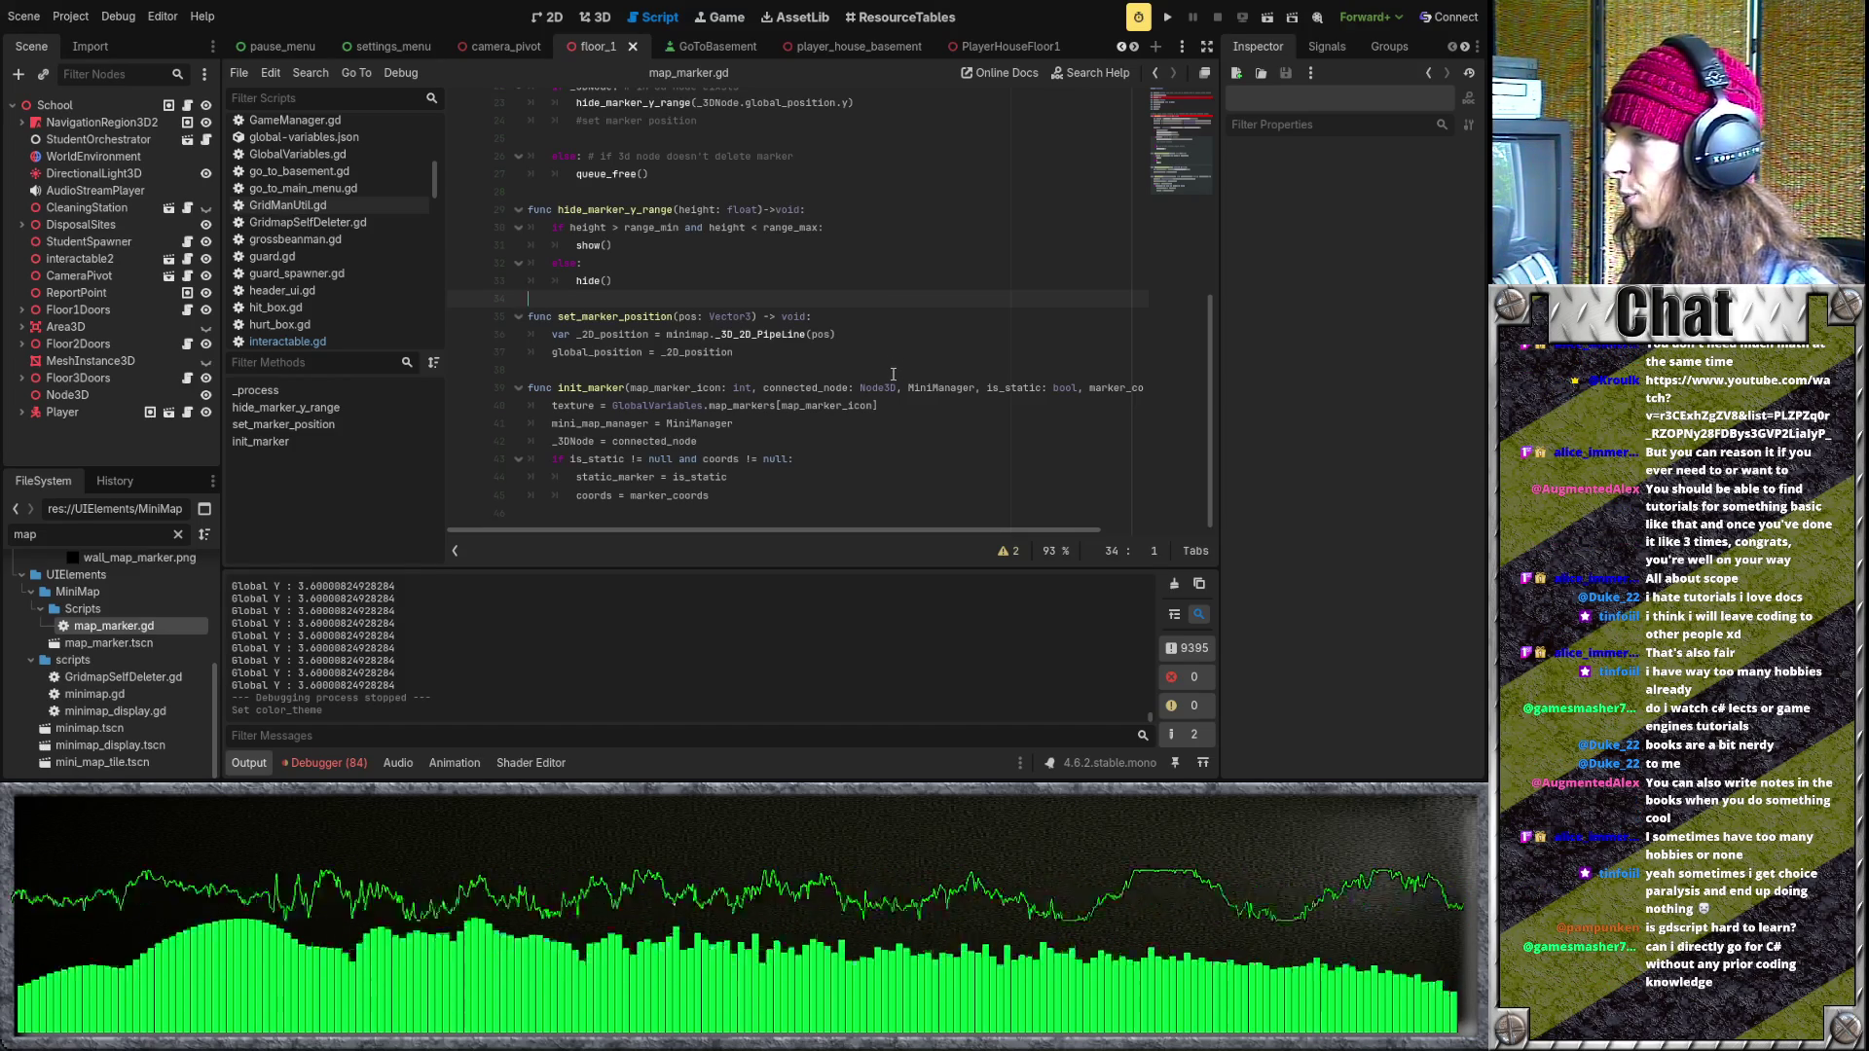
left_click(852, 370)
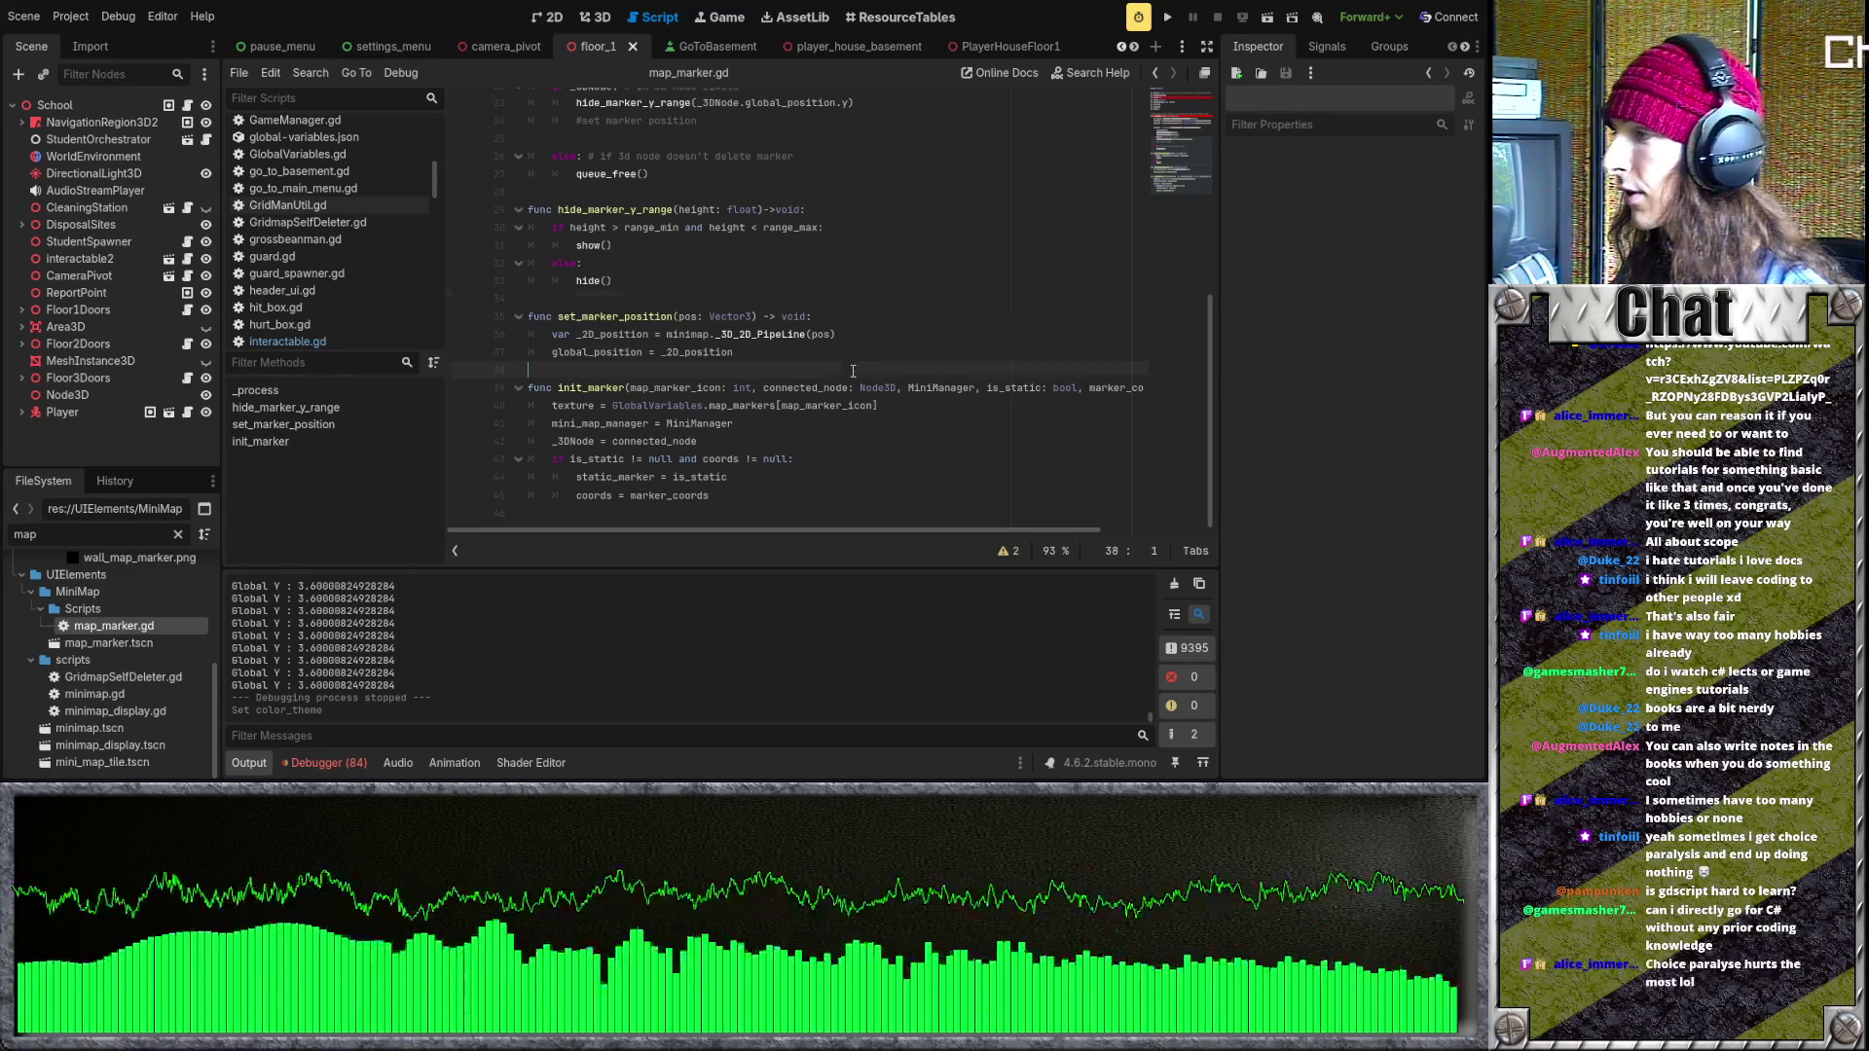
- Insert a blank line after hide_marker_y_range(coords.y) in the static_marker branch
scroll(852, 371, "up", 1)
left_click(838, 357)
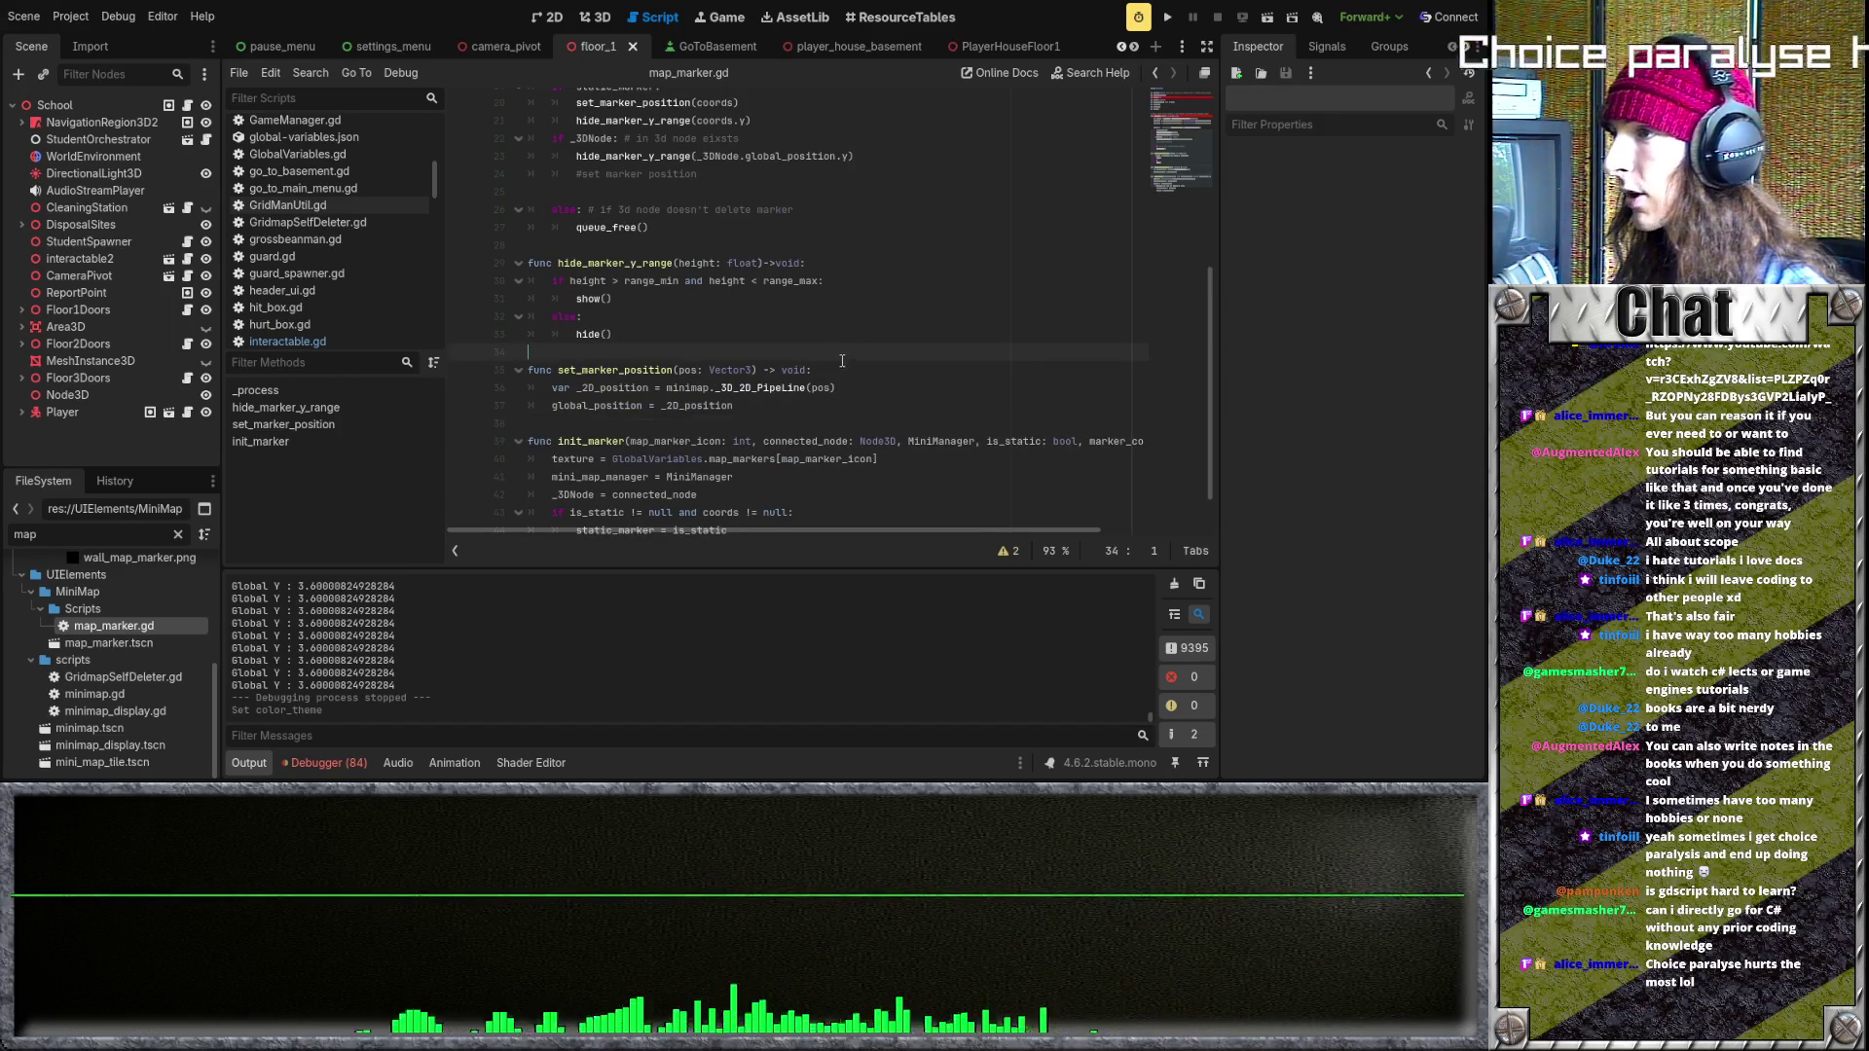
scroll(838, 364, "up", 2)
left_click(833, 358)
scroll(823, 376, "up", 2)
left_click(803, 407)
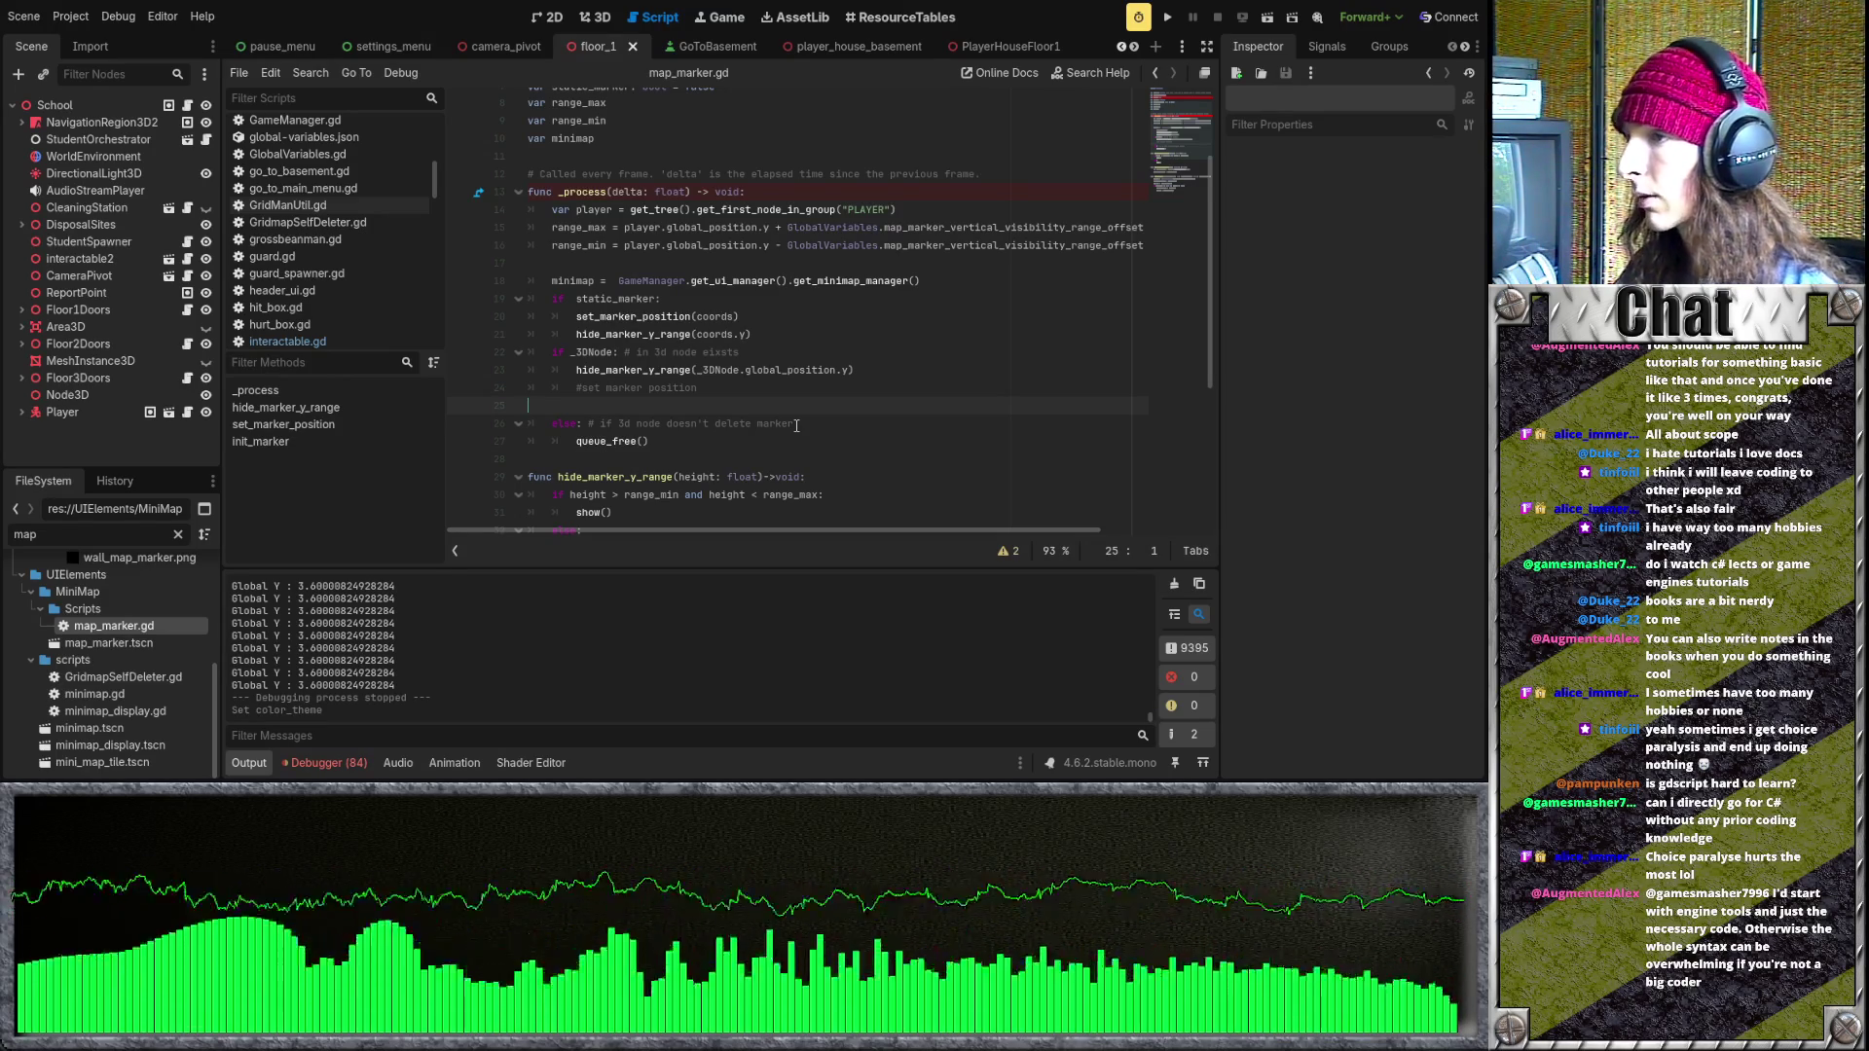
scroll(807, 411, "up", 1)
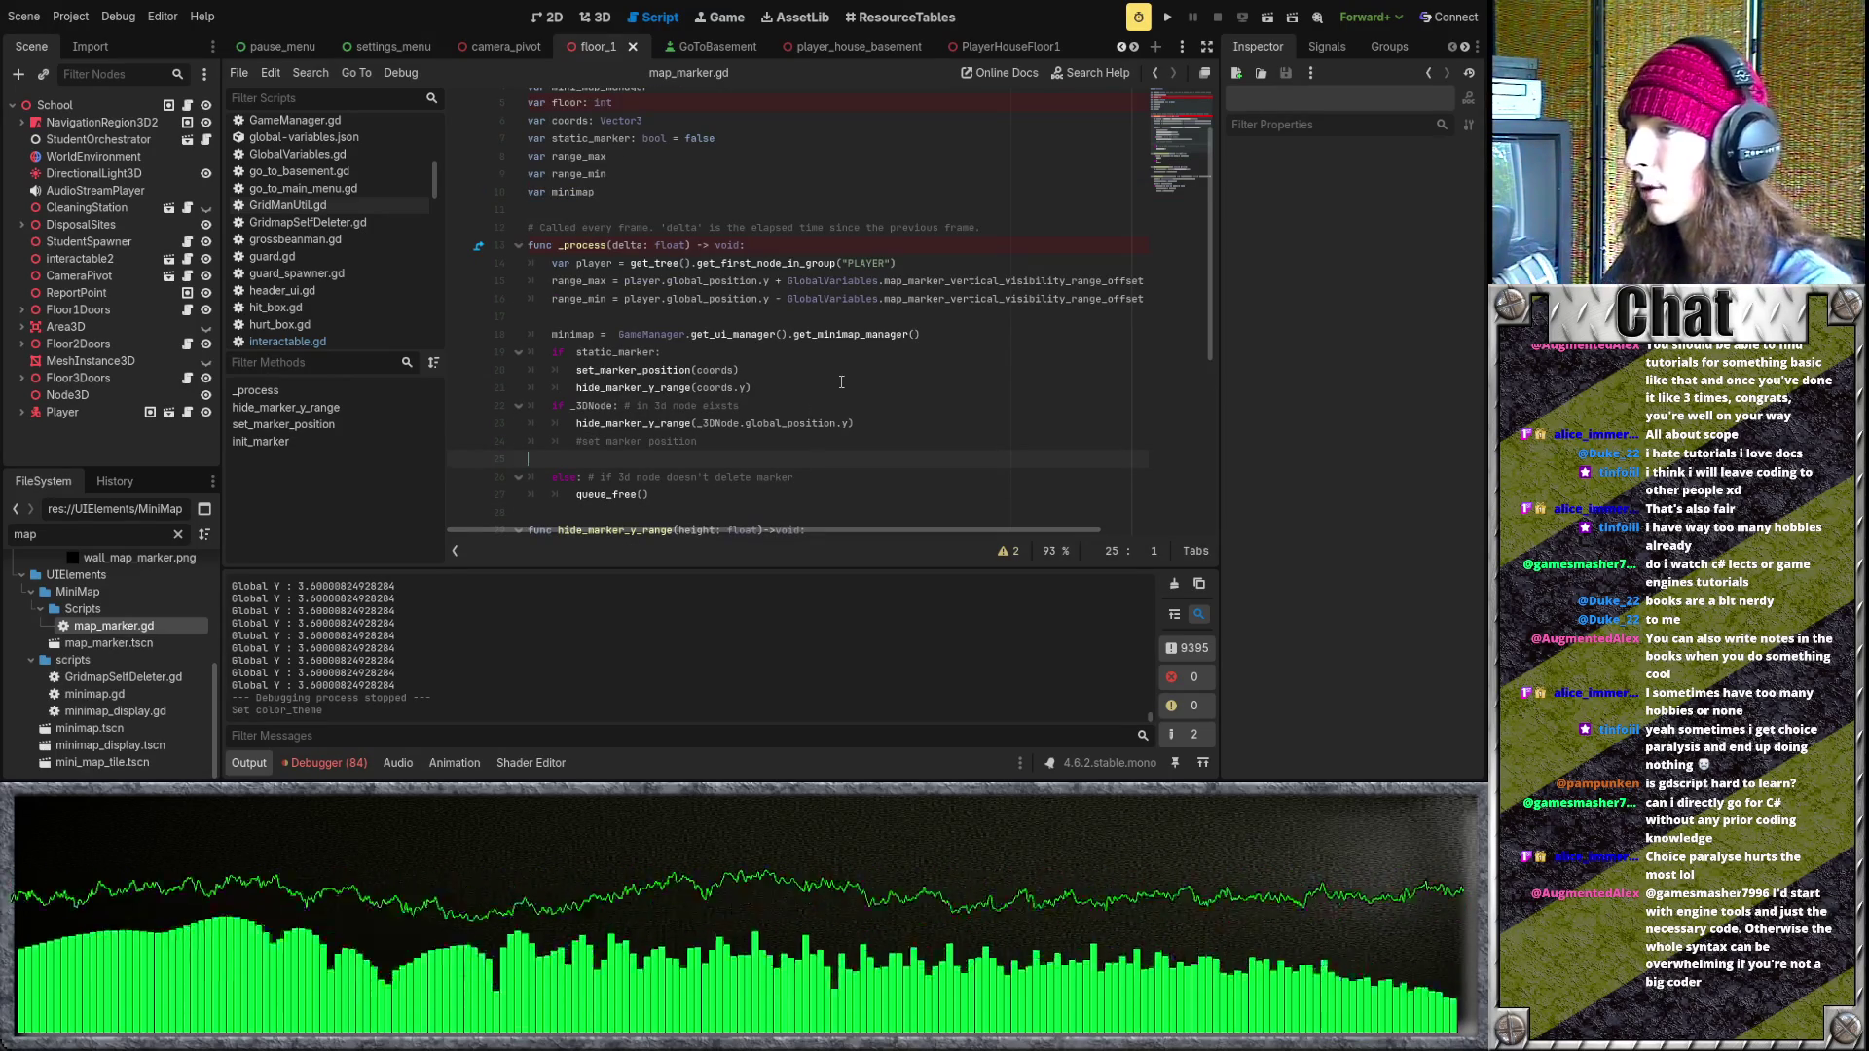
key("Return")
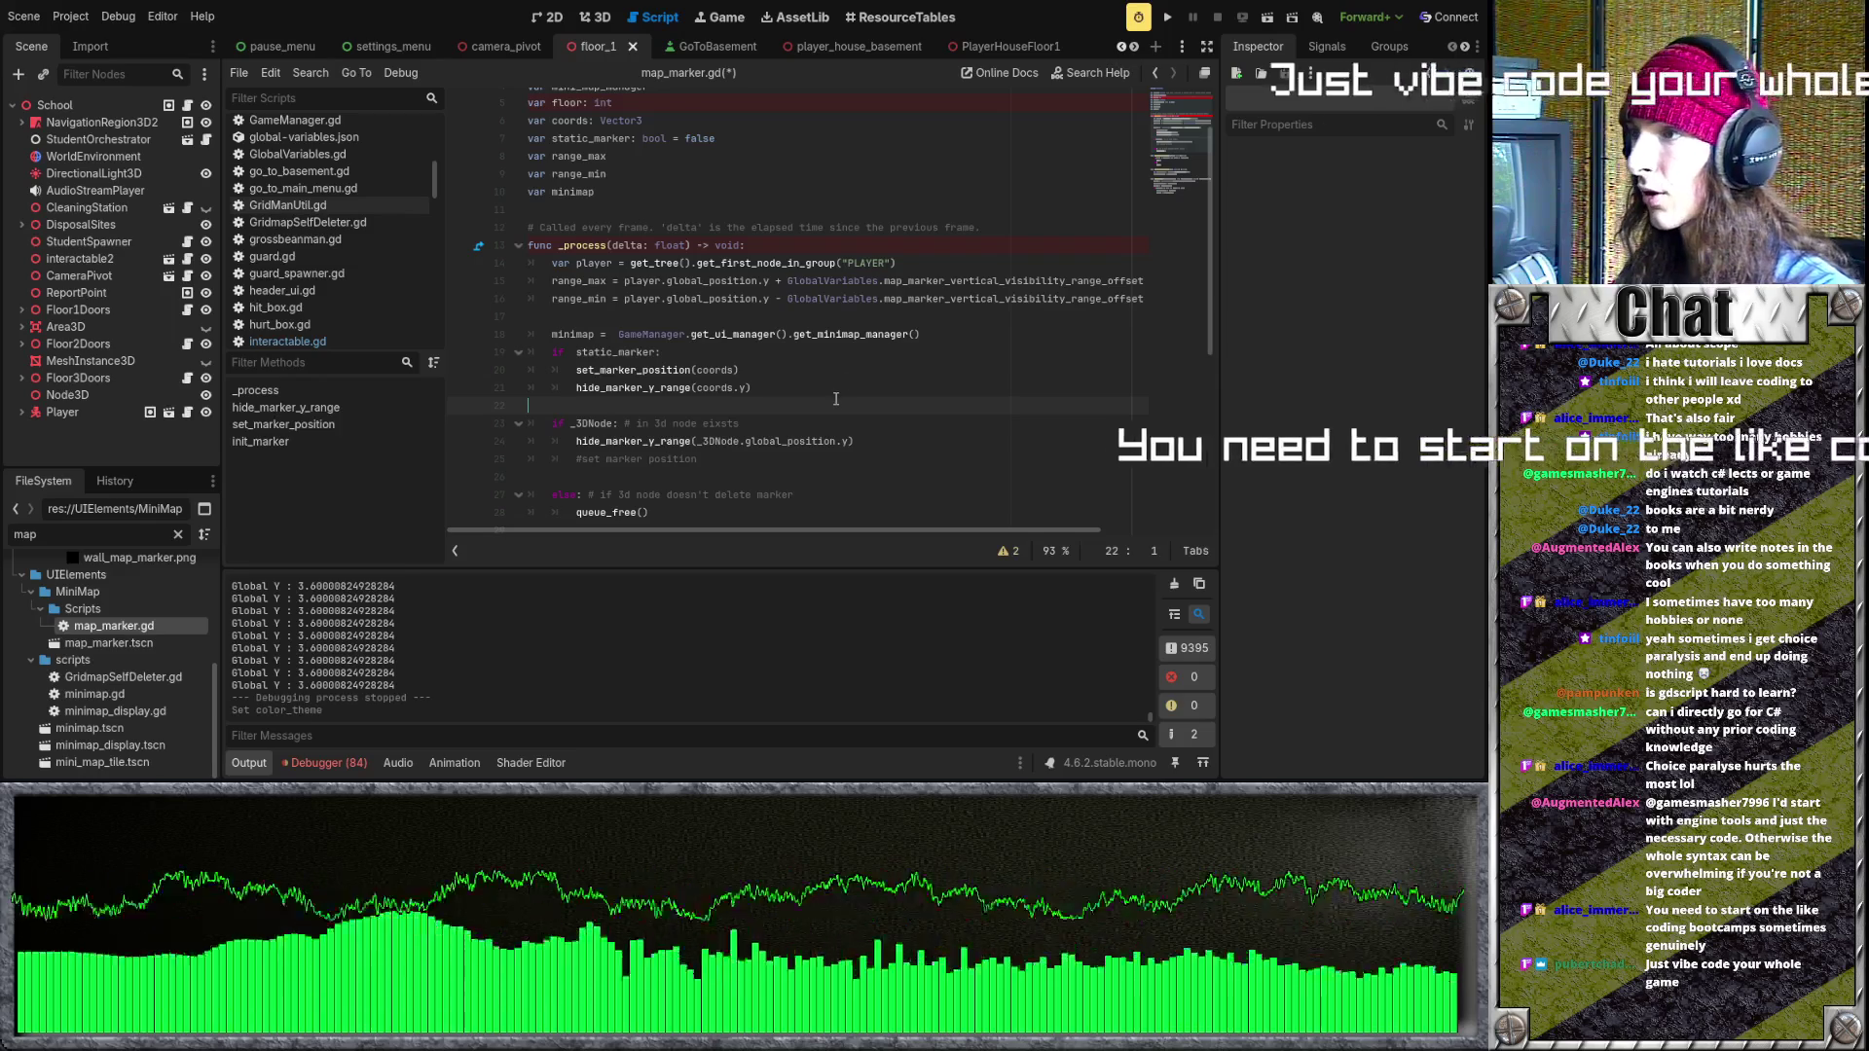
scroll(798, 390, "up", 2)
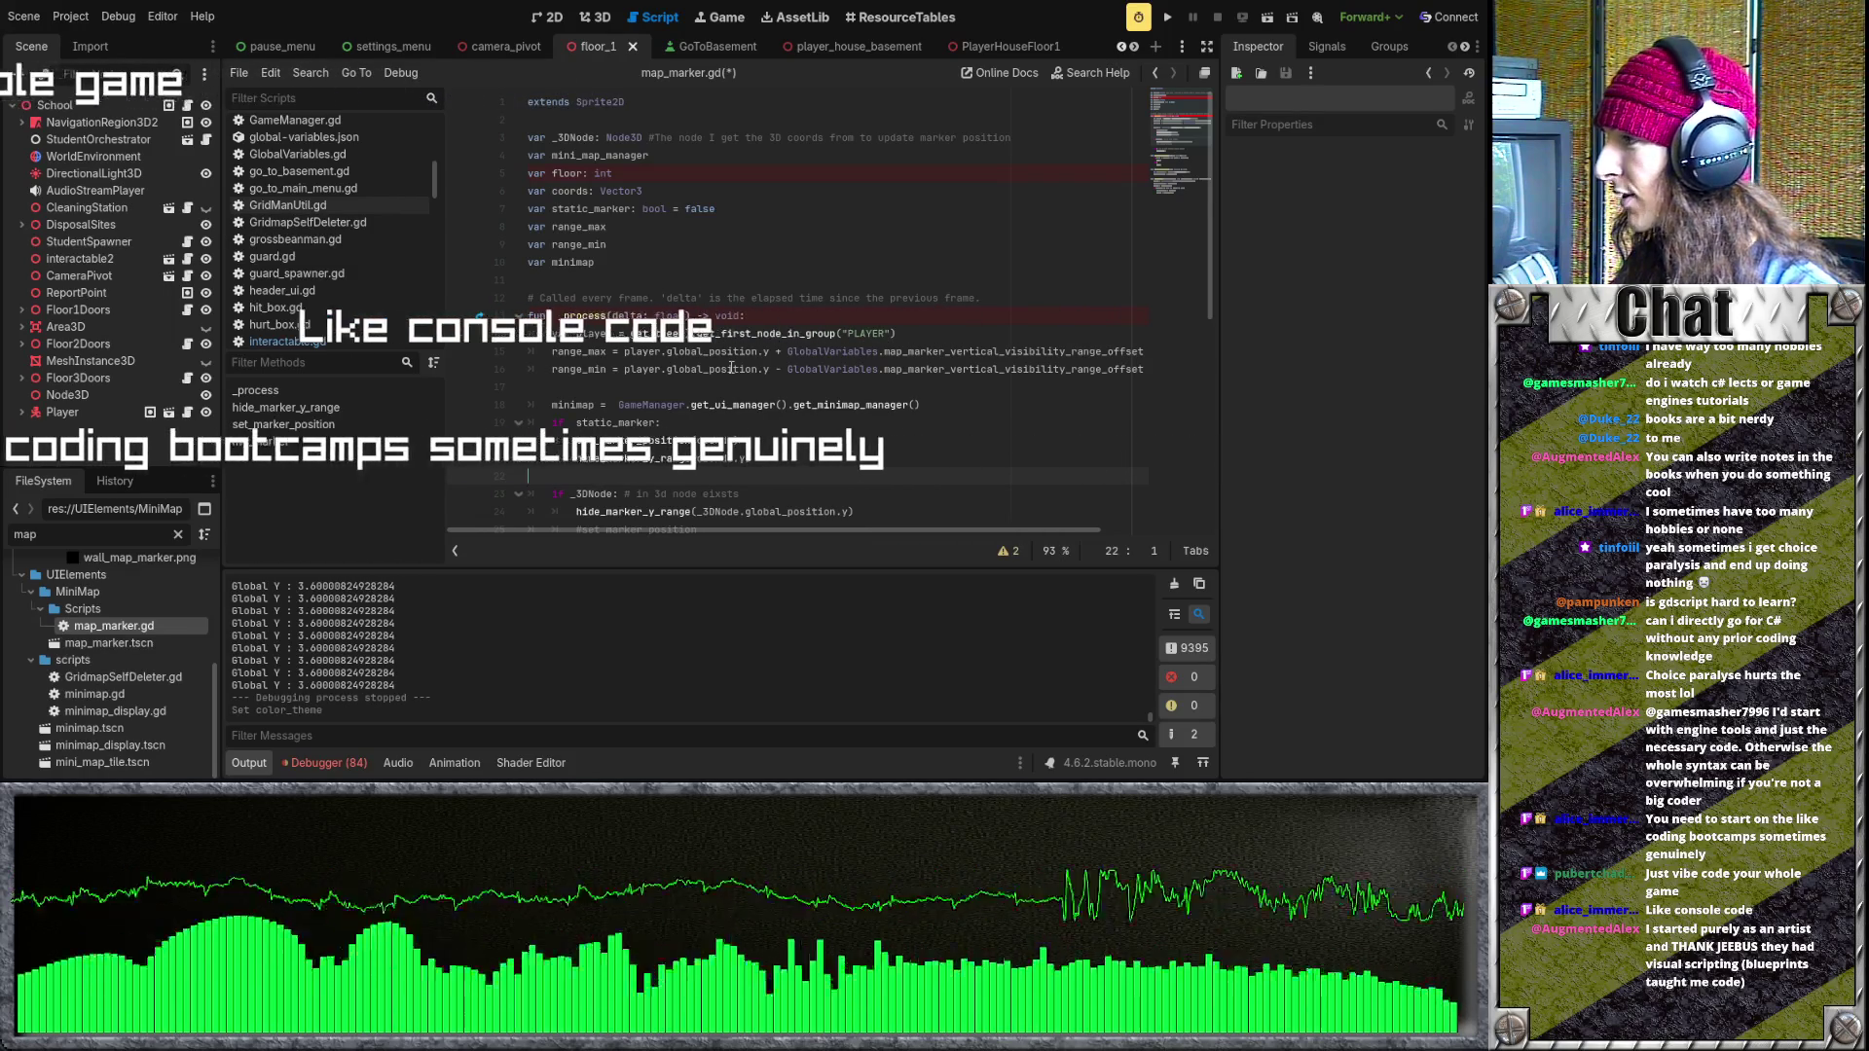
left_click(690, 370)
scroll(690, 374, "down", 3)
left_click(705, 321)
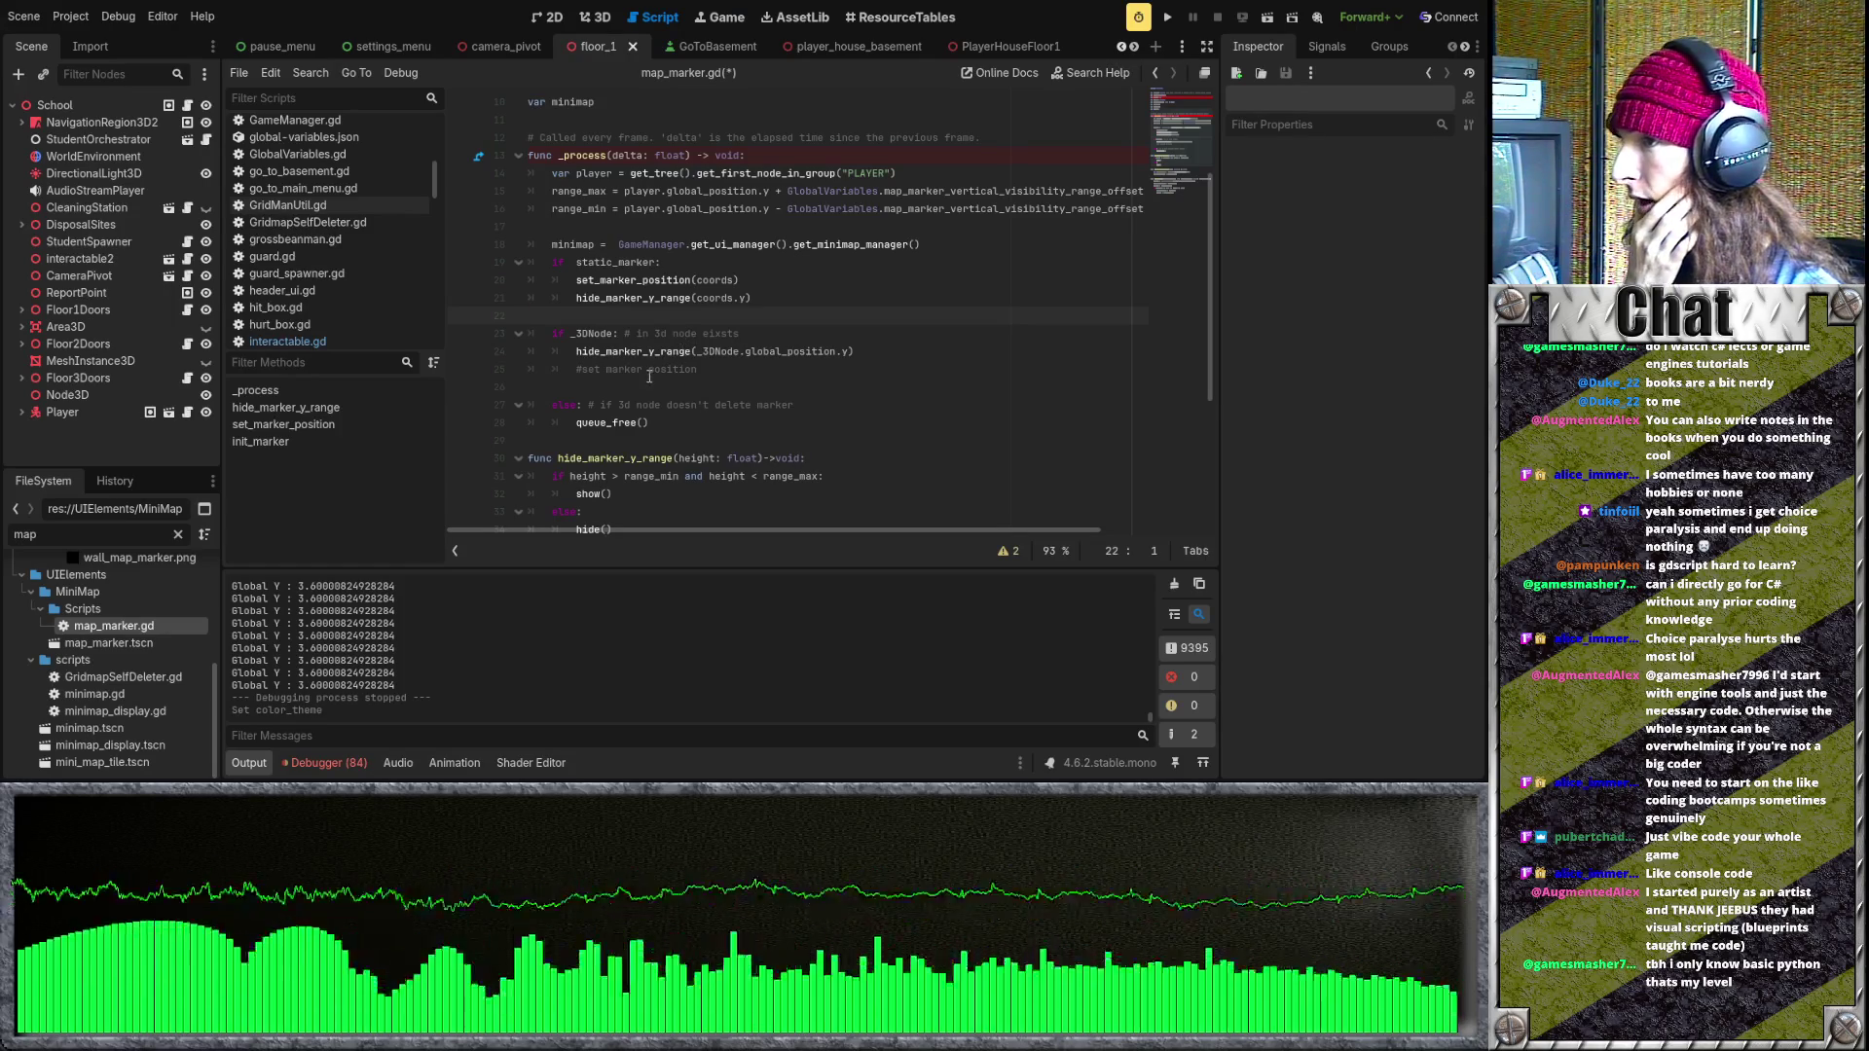
left_click(667, 442)
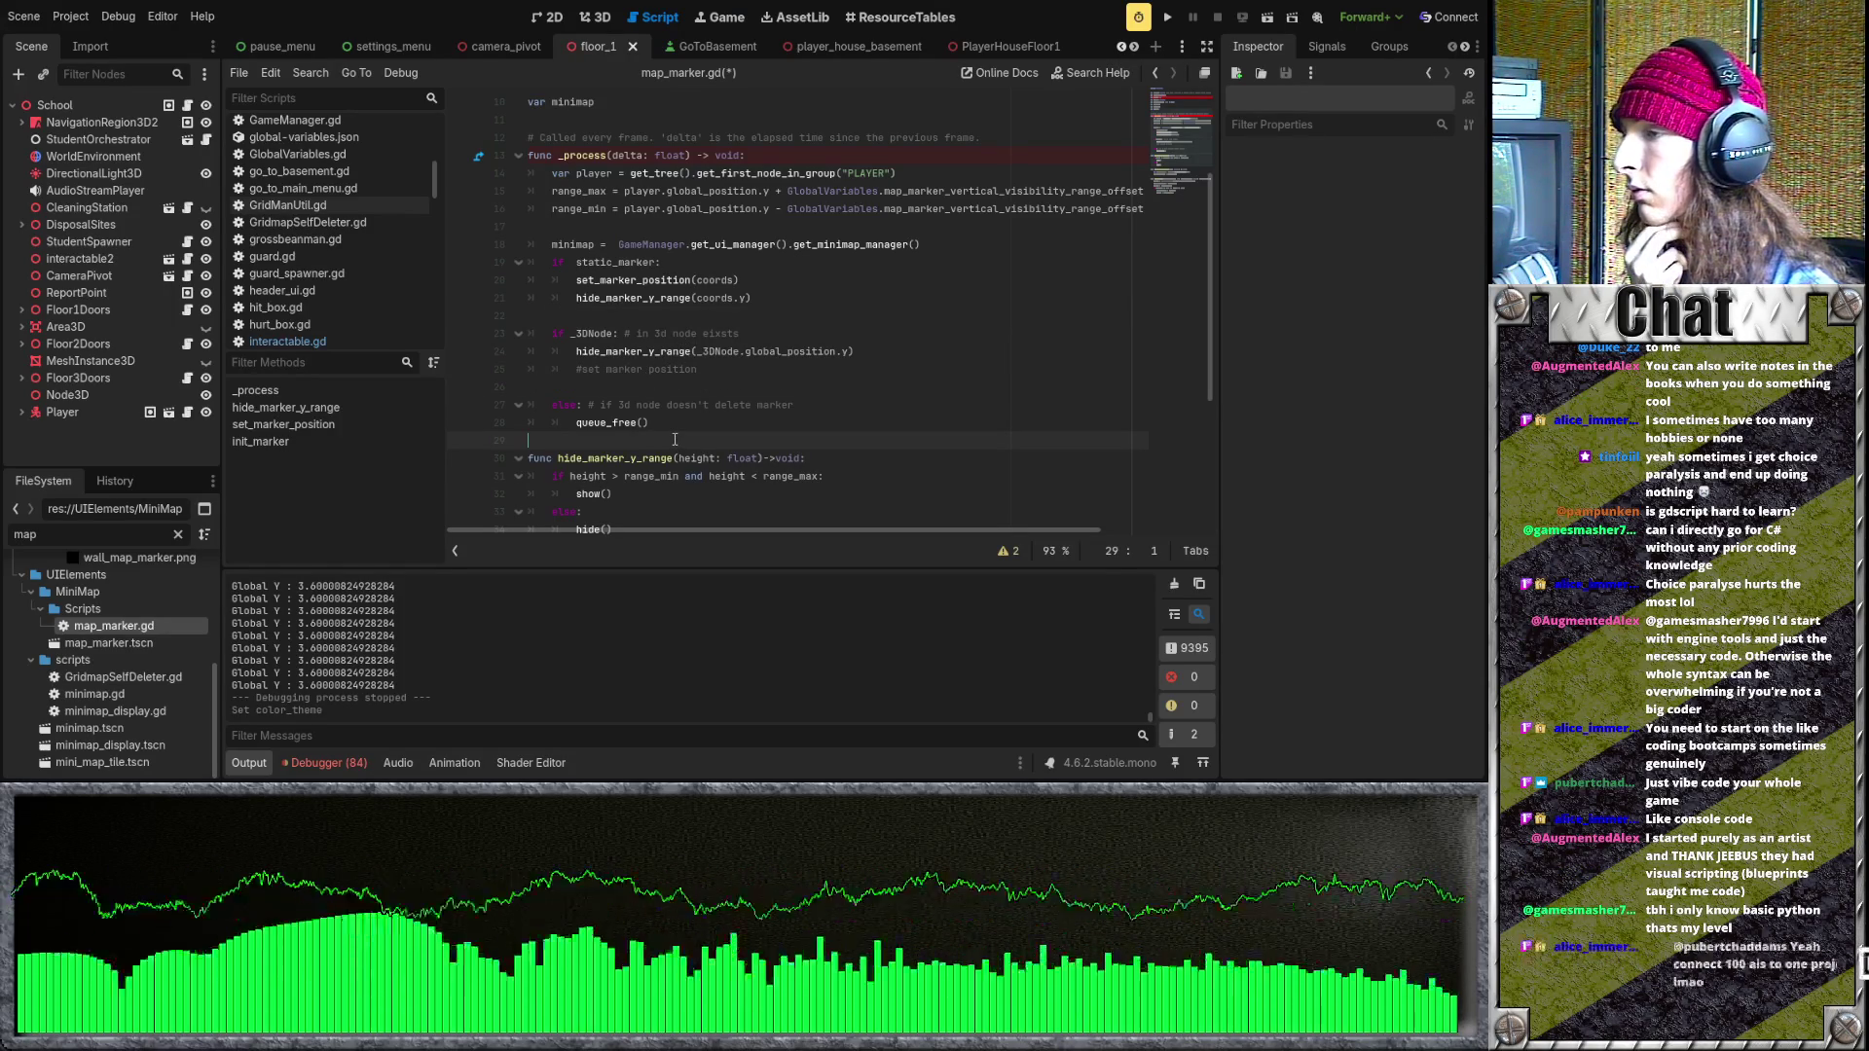
scroll(675, 440, "down", 3)
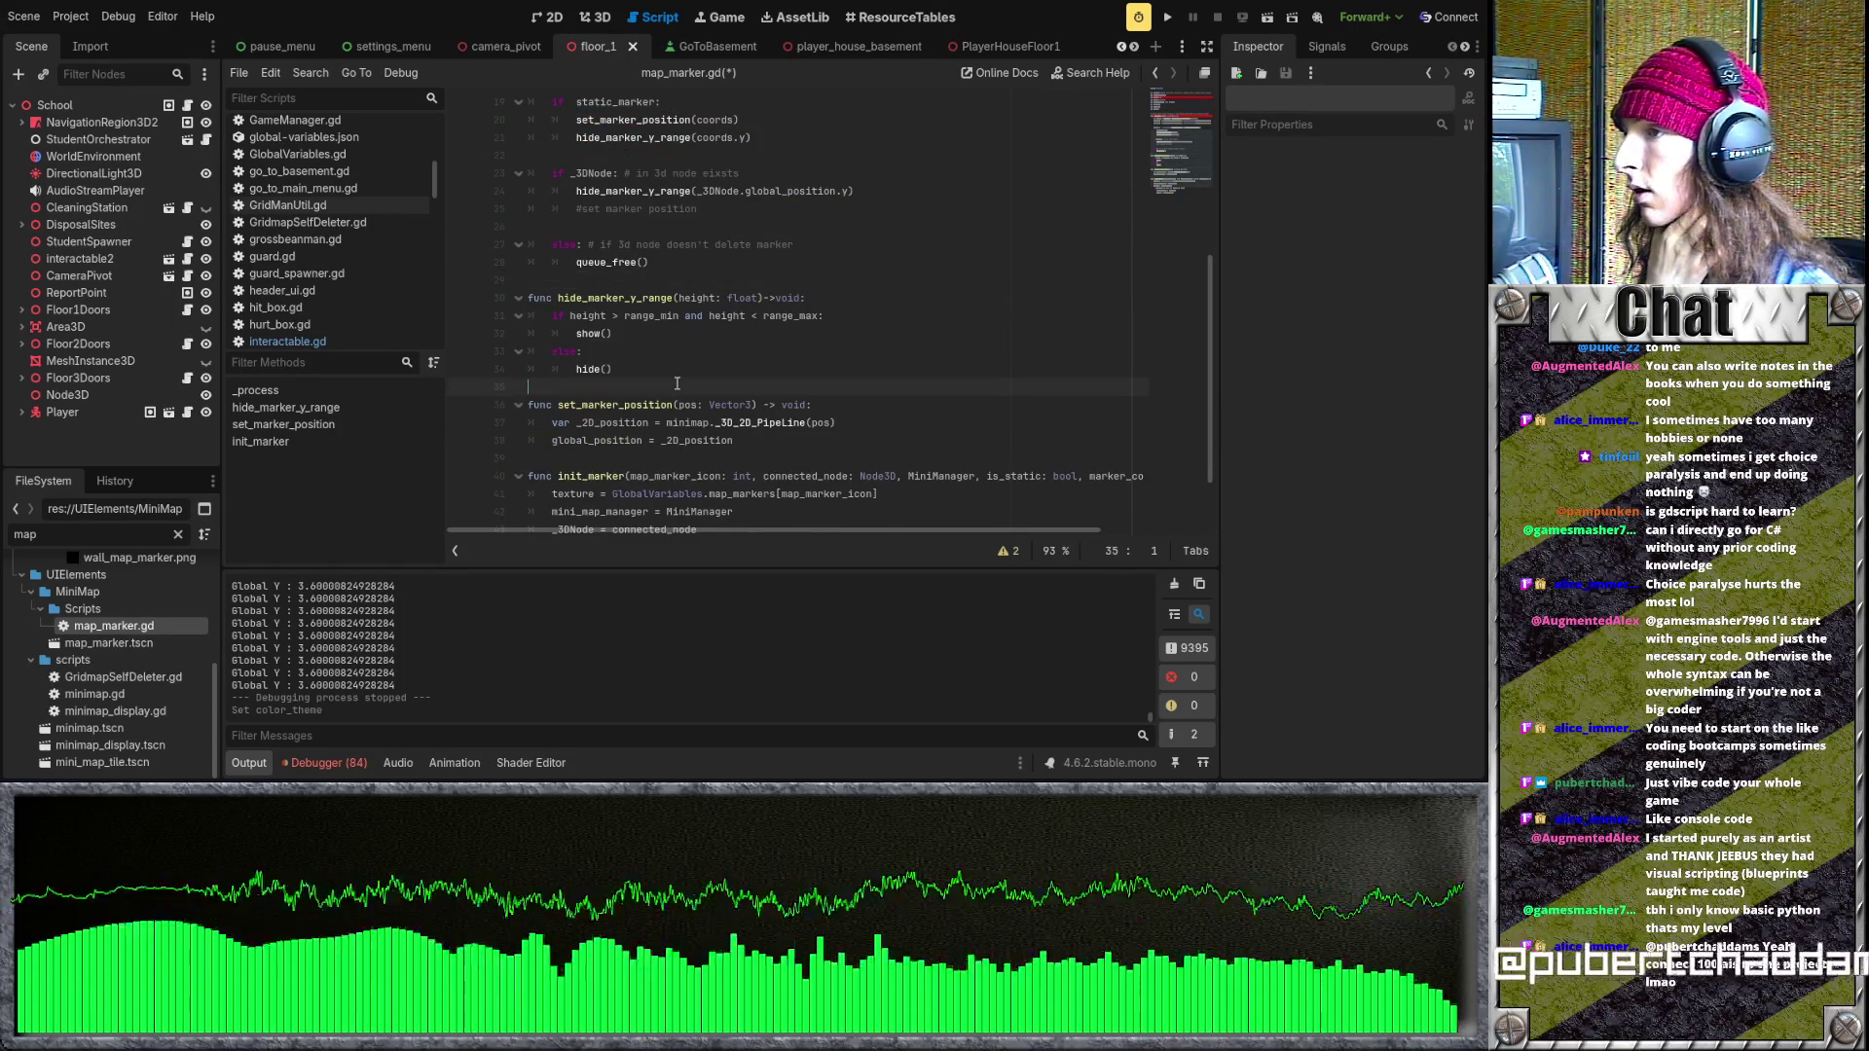
mouse_move(623, 316)
left_mouse_down()
mouse_move(671, 335)
mouse_move(720, 404)
left_mouse_up()
scroll(721, 402, "up", 2)
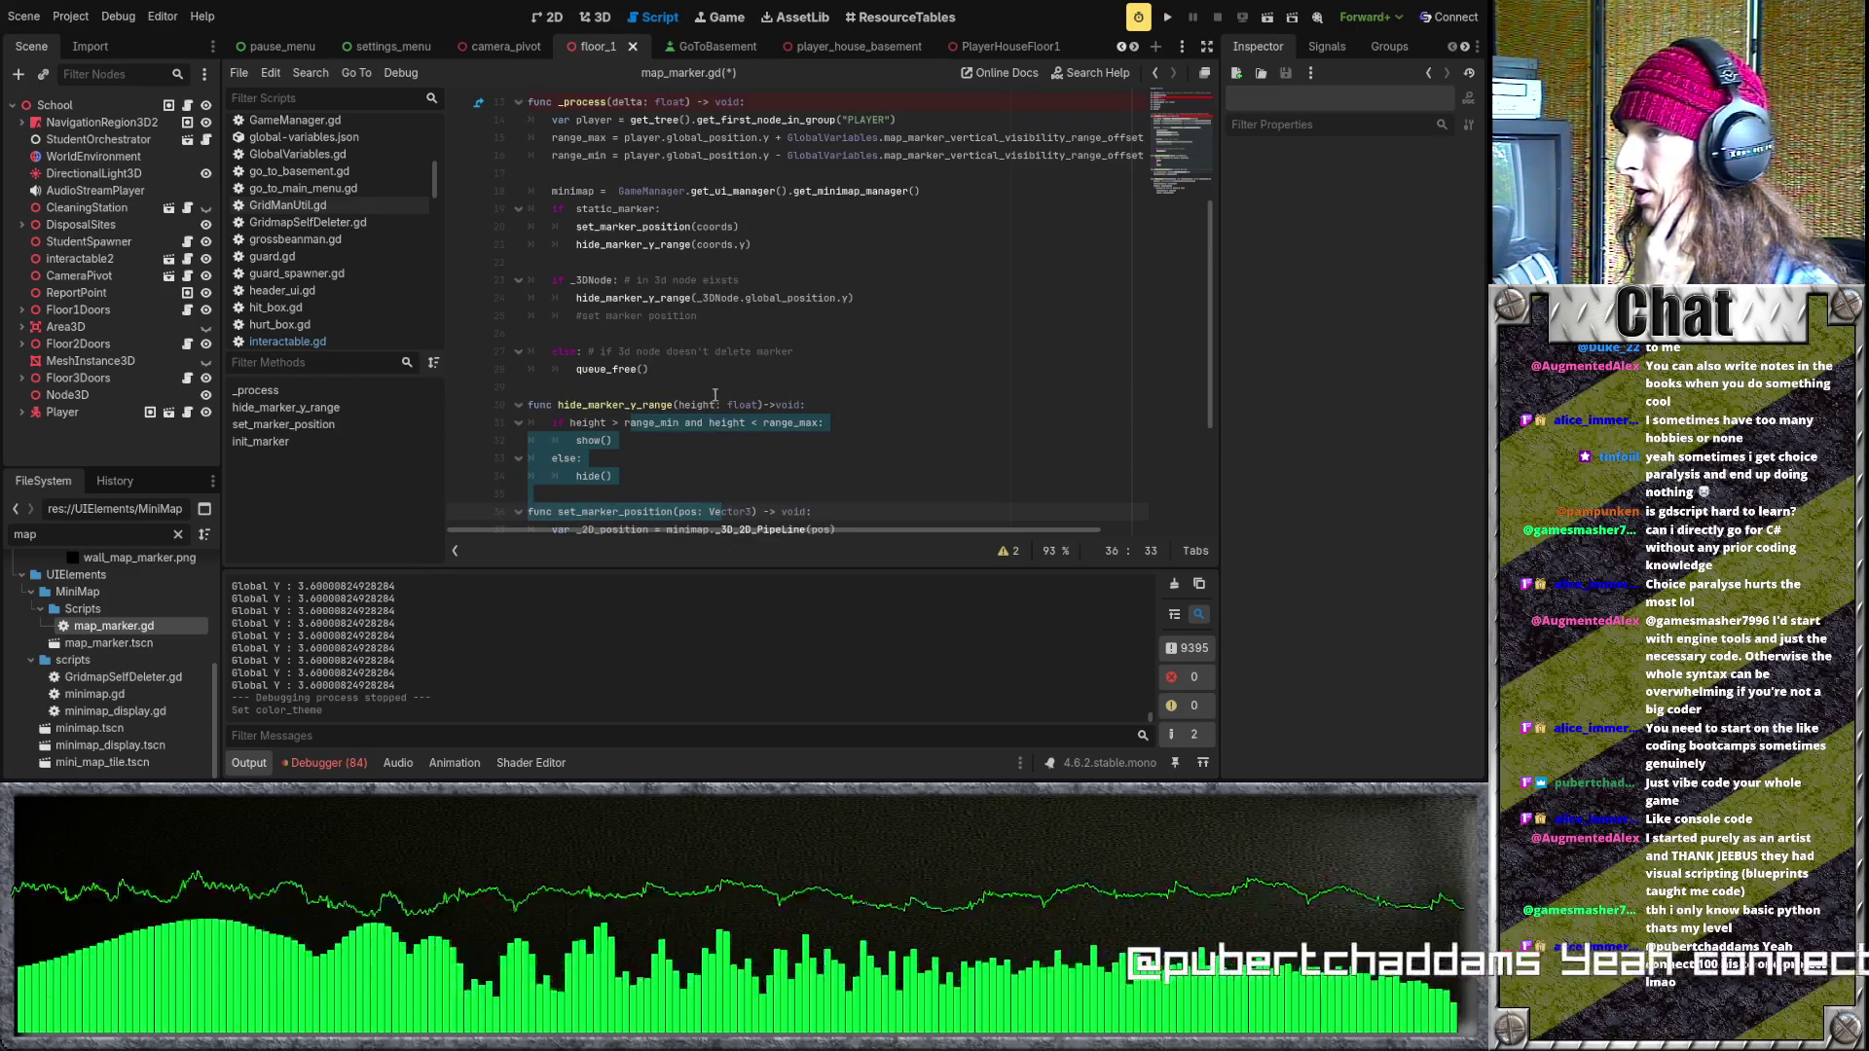
left_click(716, 388)
scroll(713, 394, "down", 4)
scroll(711, 396, "up", 5)
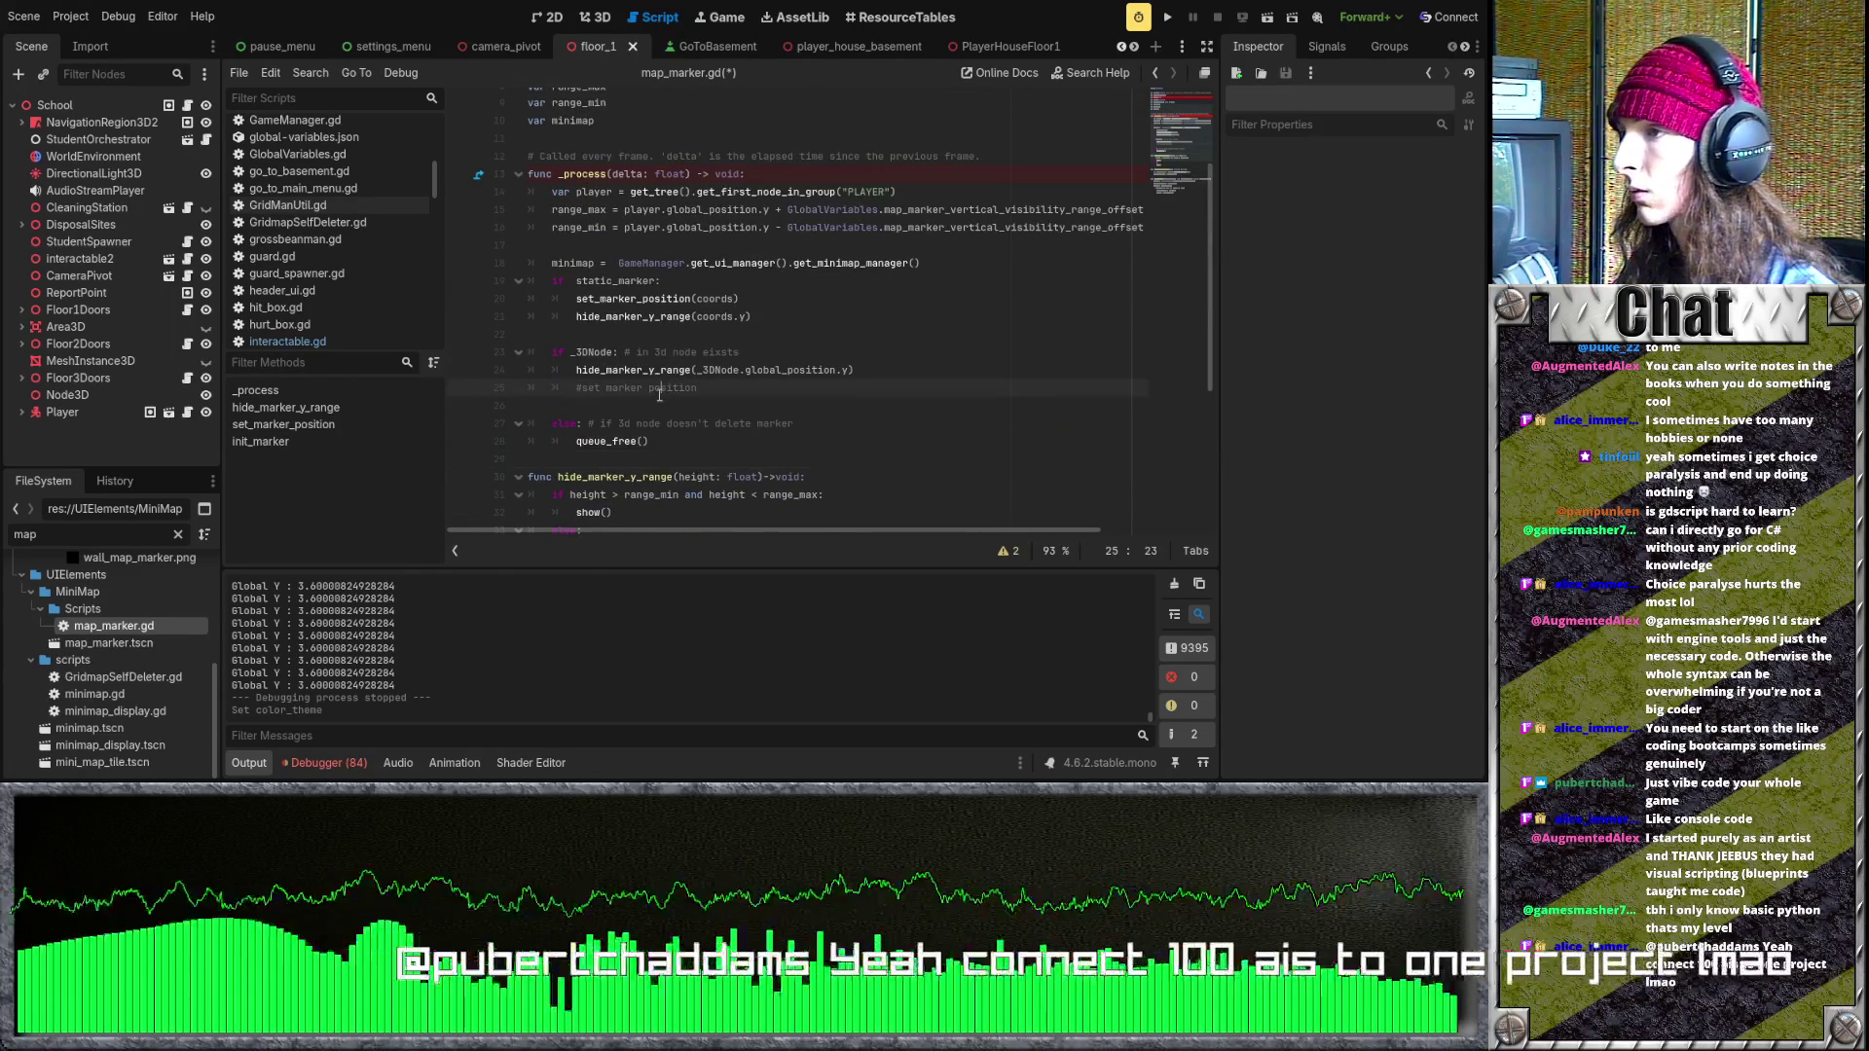
left_click(662, 401)
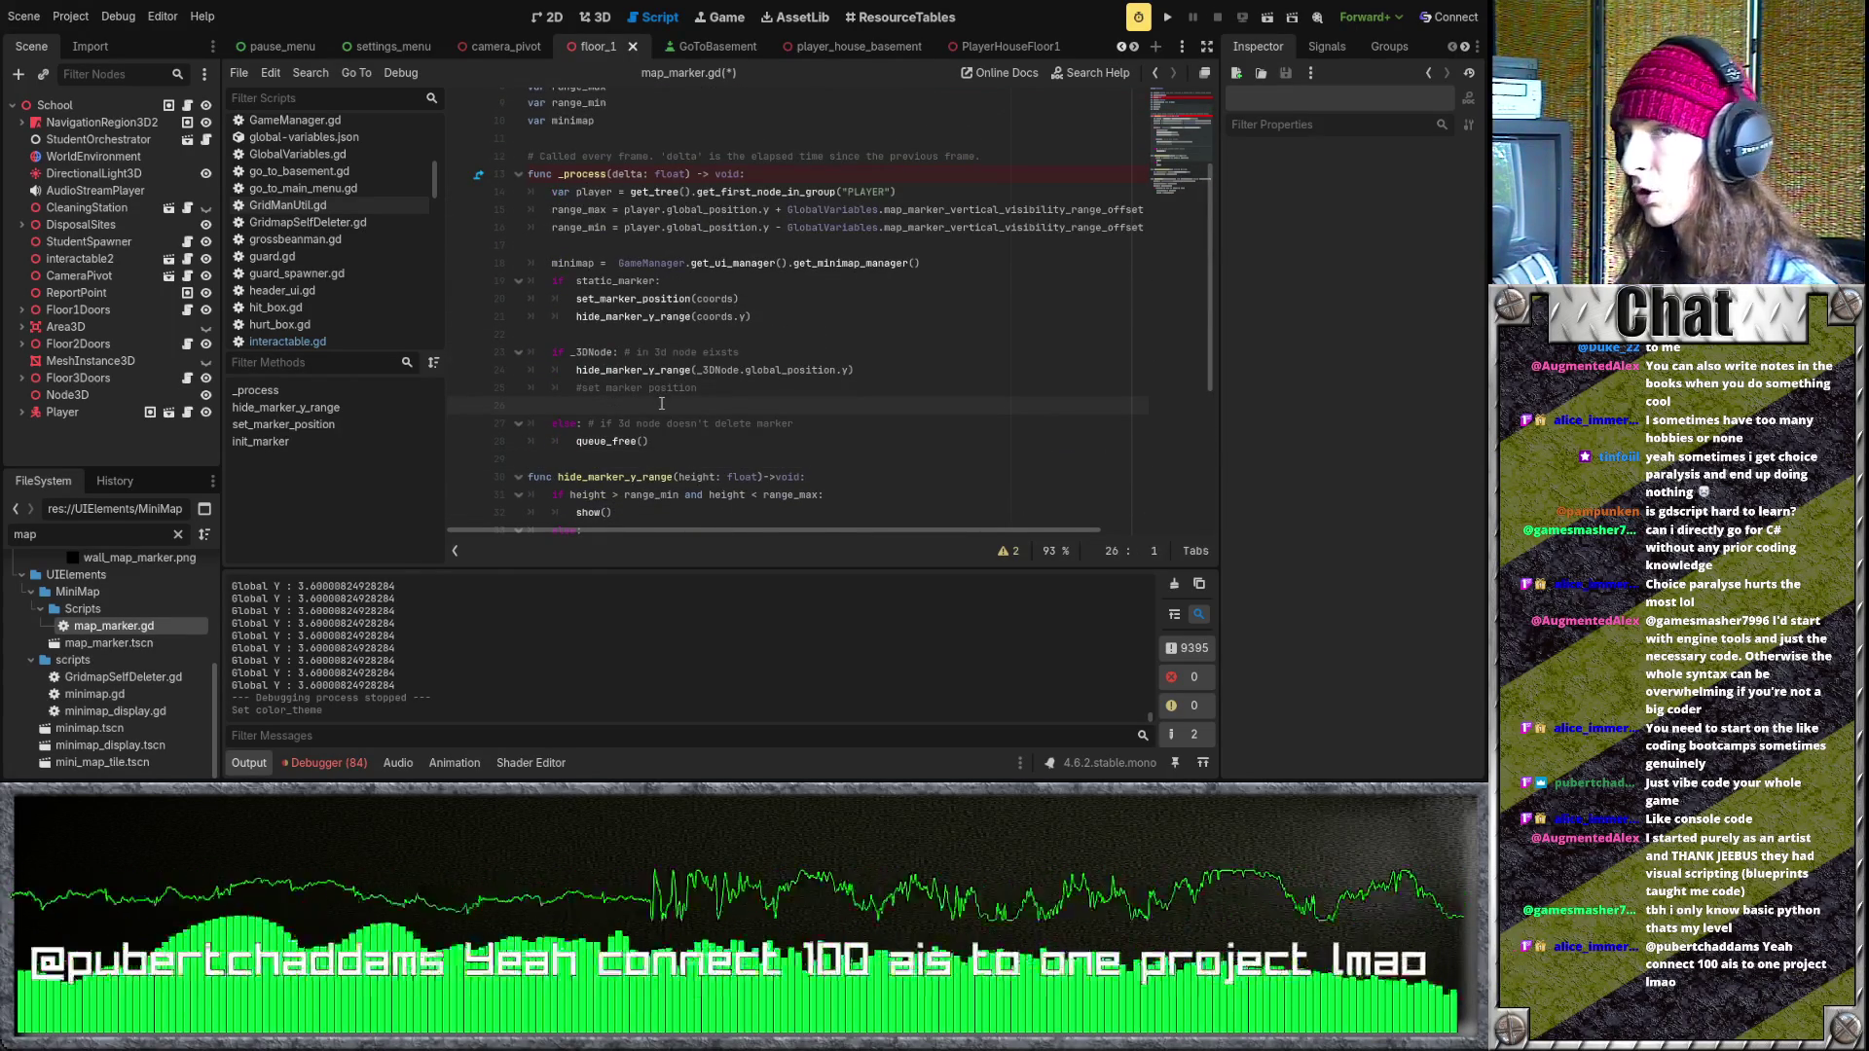
scroll(681, 346, "up", 2)
scroll(678, 354, "up", 1)
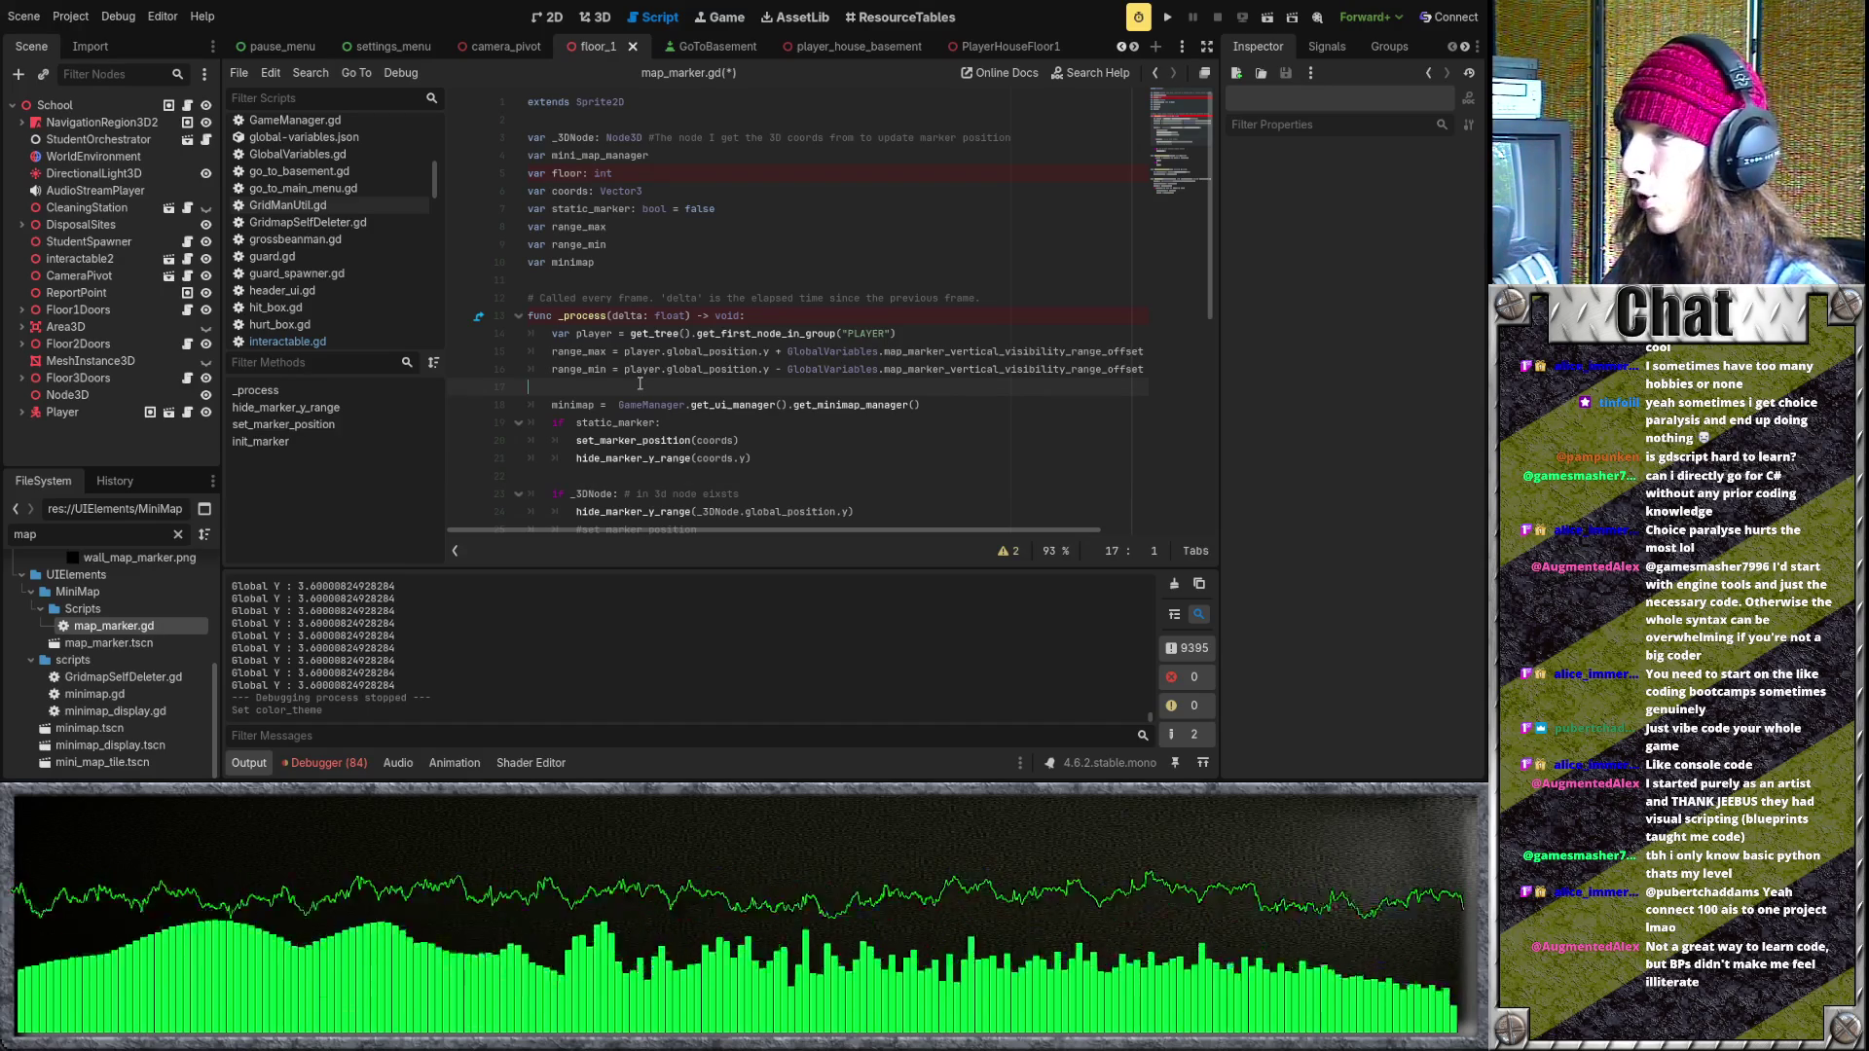
scroll(640, 385, "down", 3)
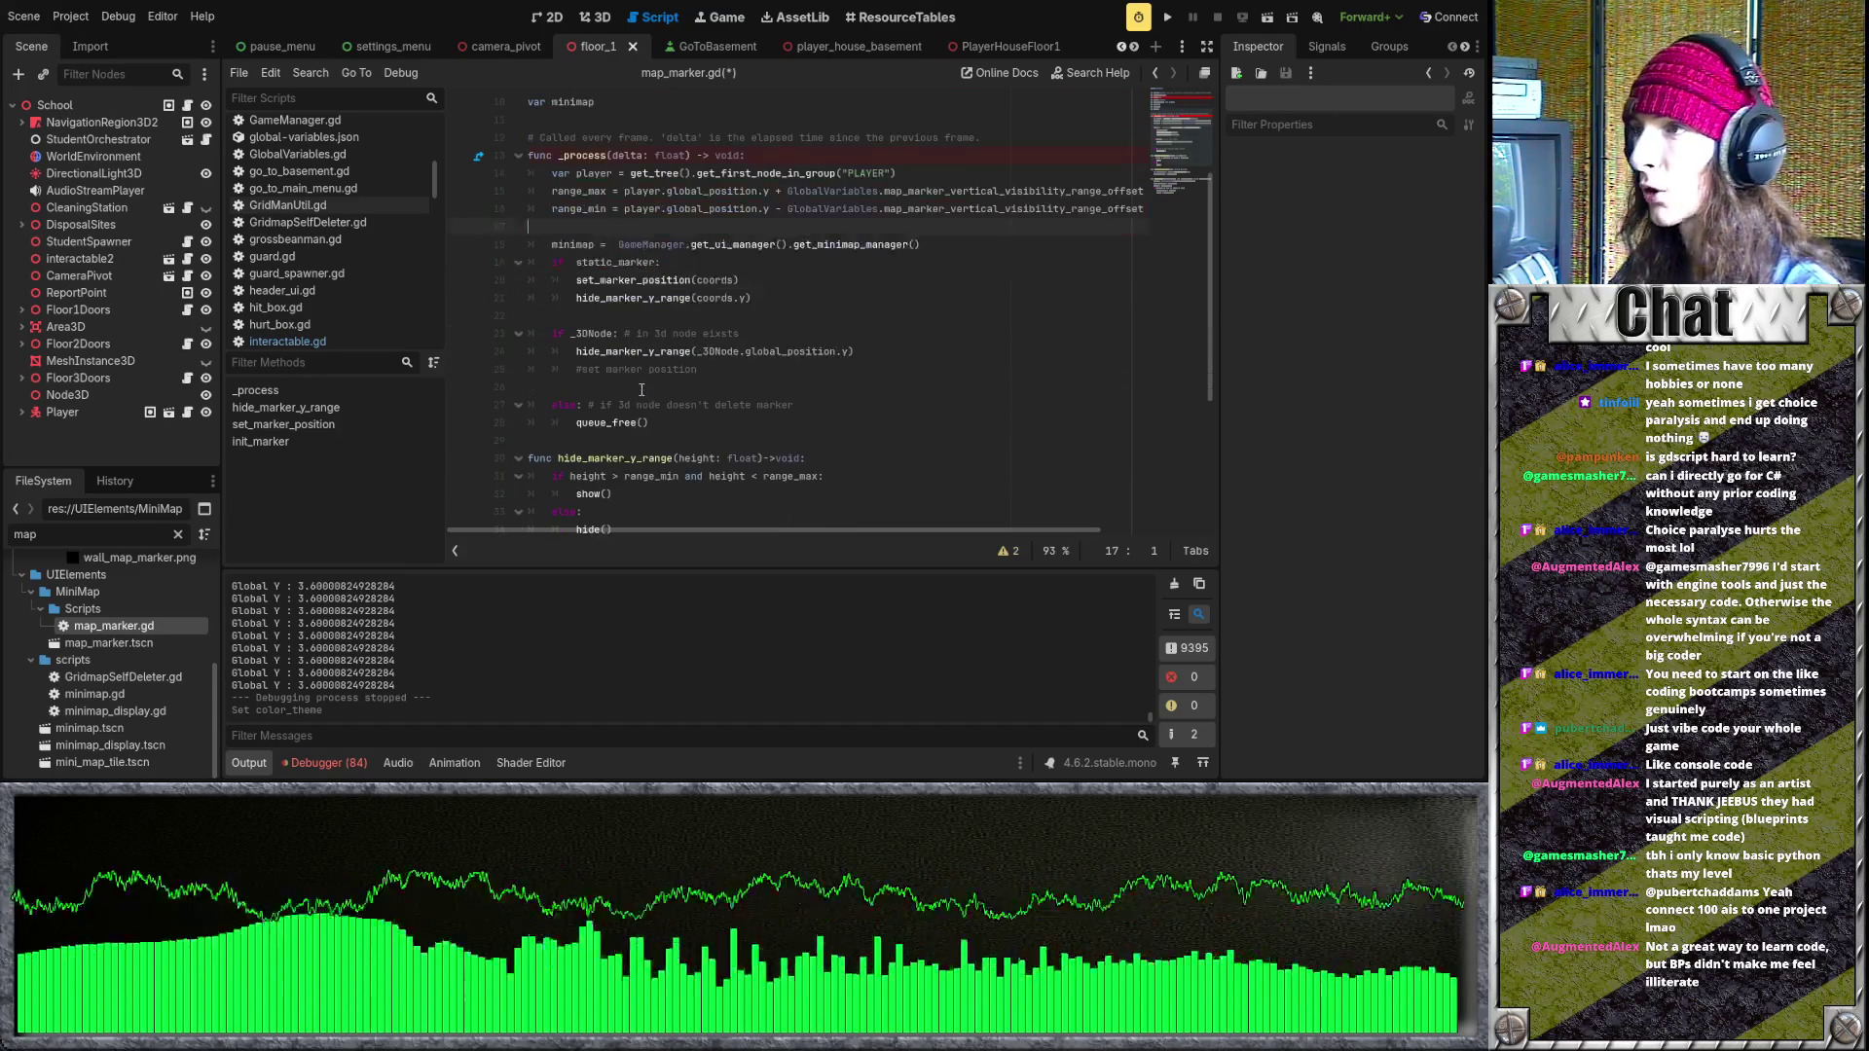
left_click_drag(552, 173, 871, 447)
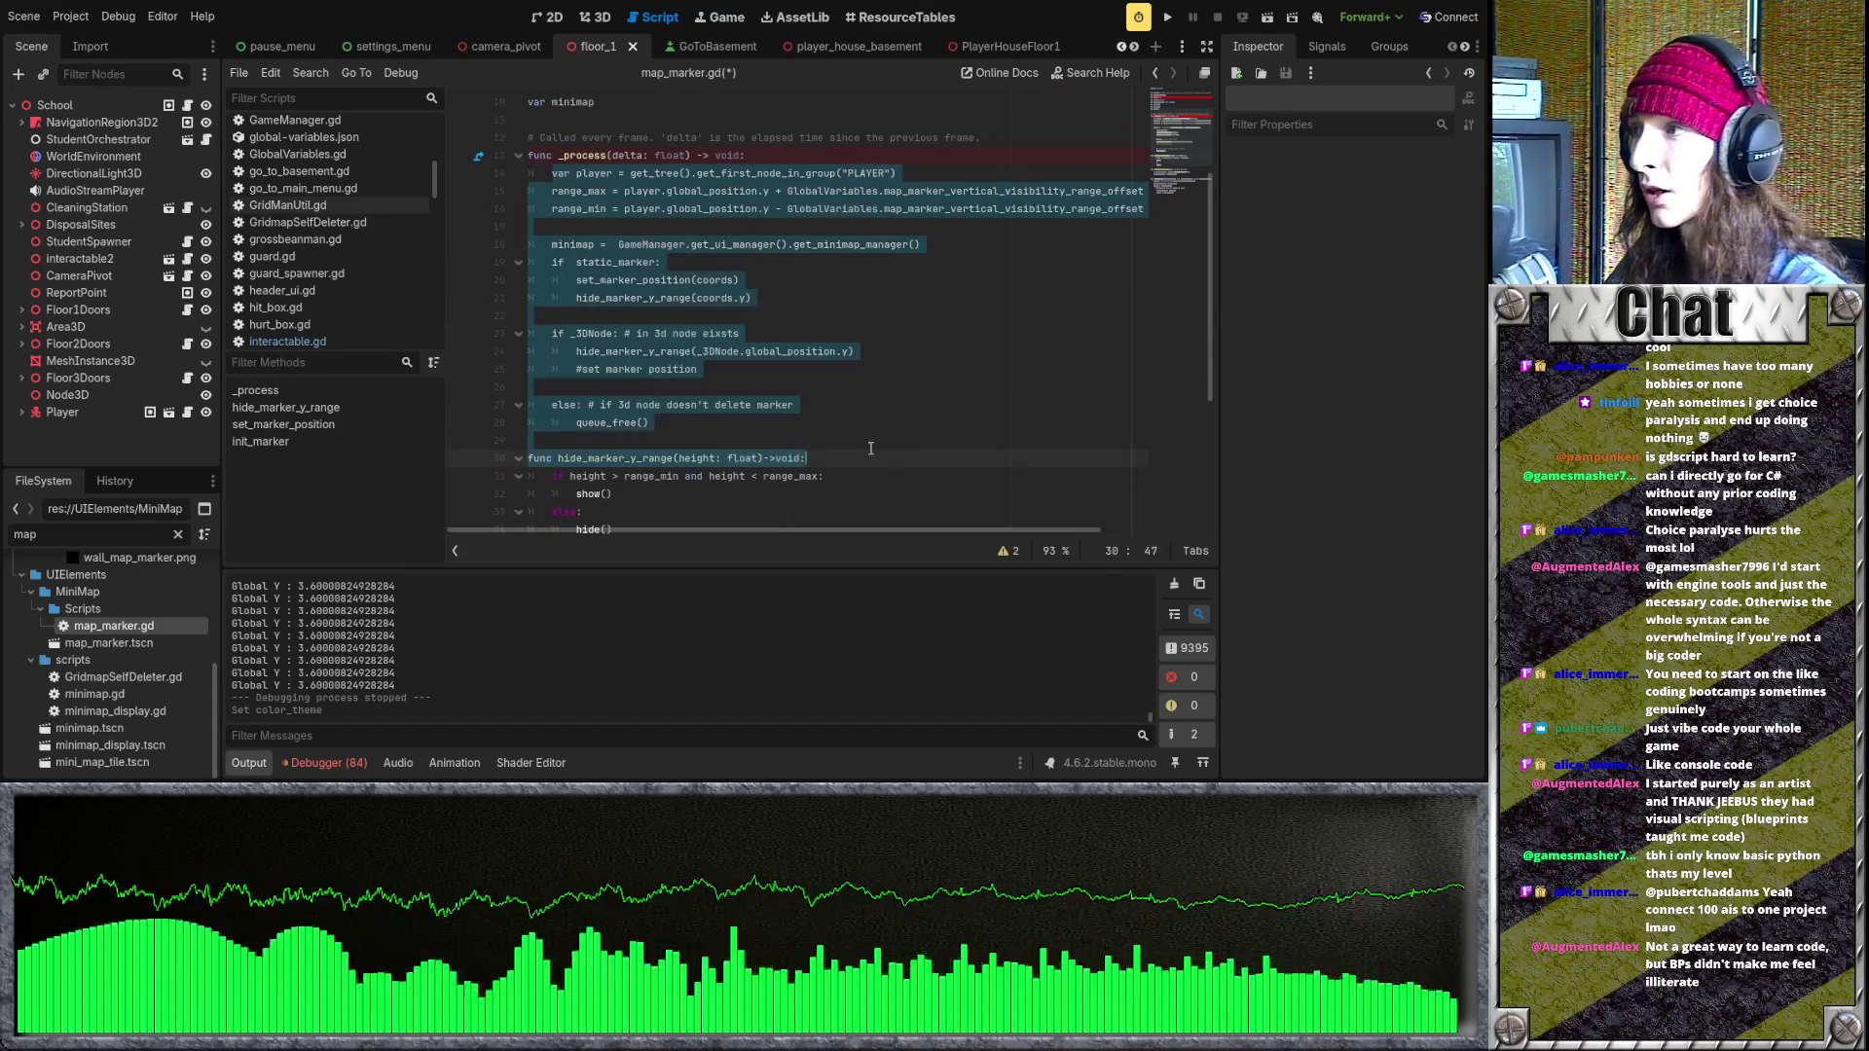
left_click(791, 387)
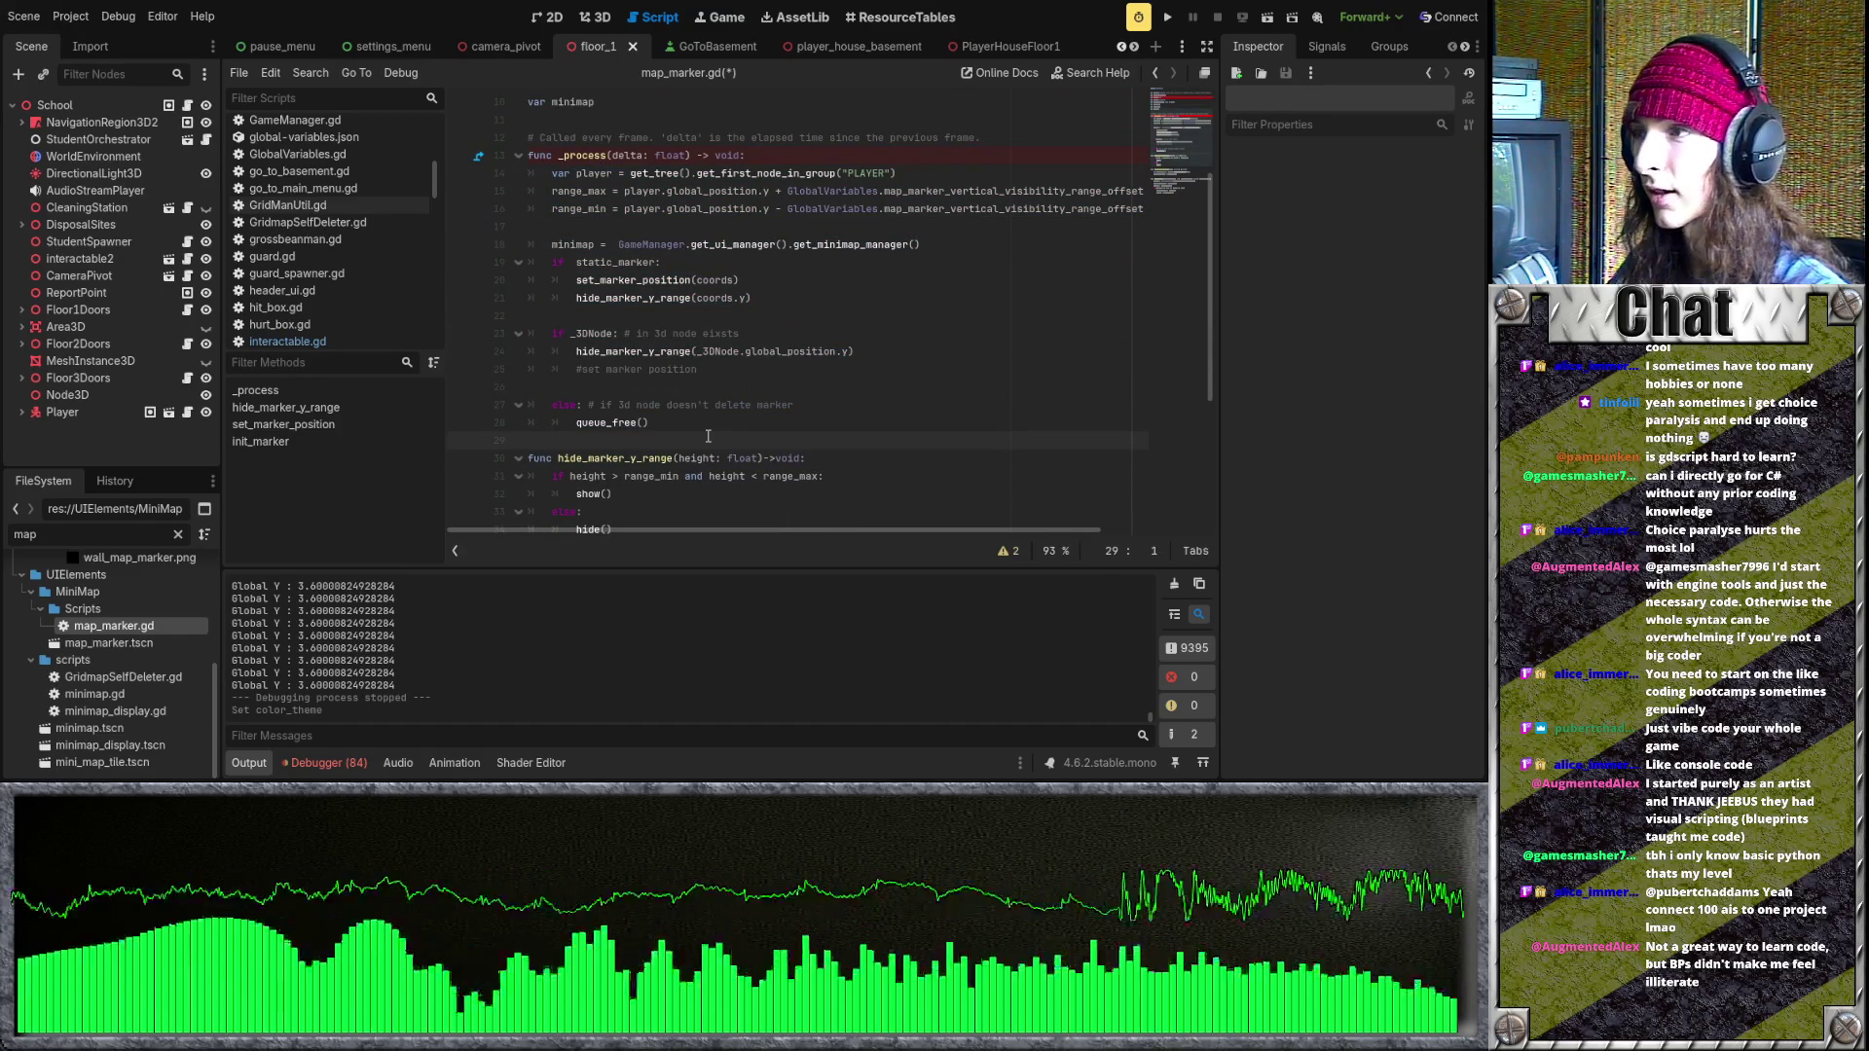
left_click(727, 389)
scroll(728, 387, "down", 4)
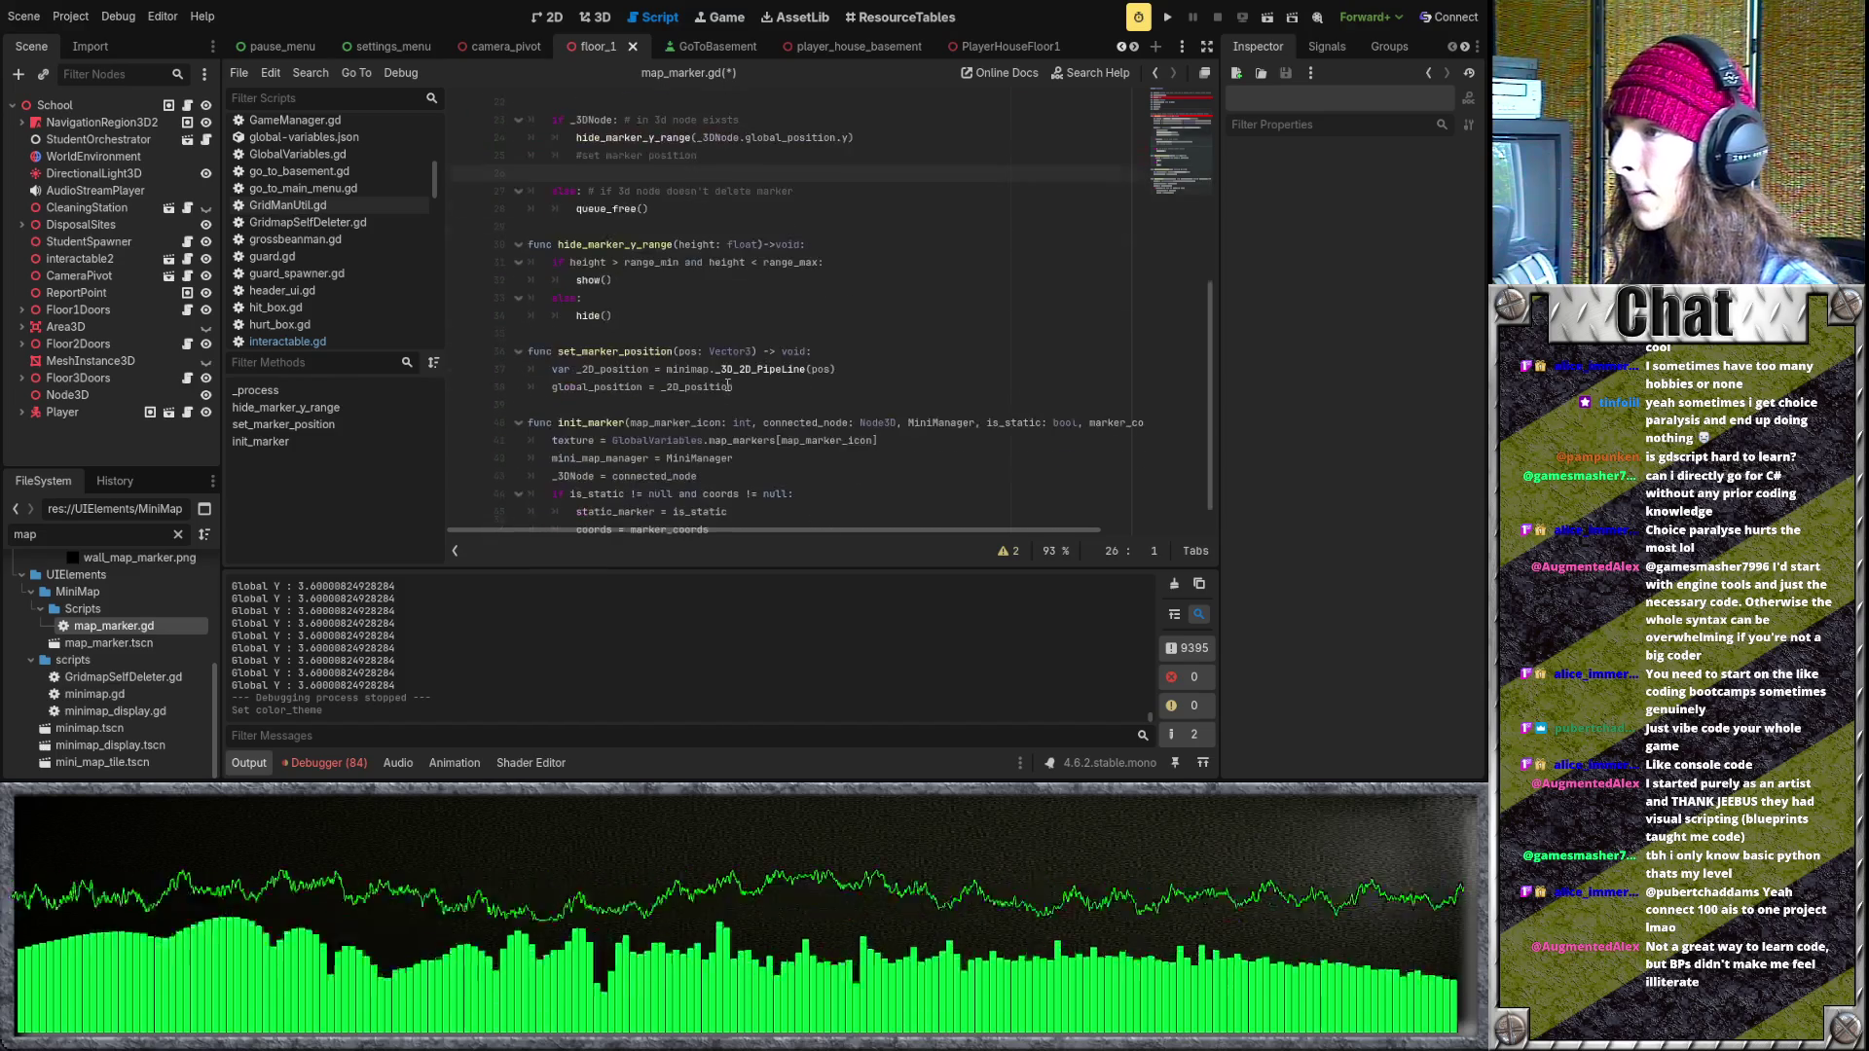
left_click(728, 387)
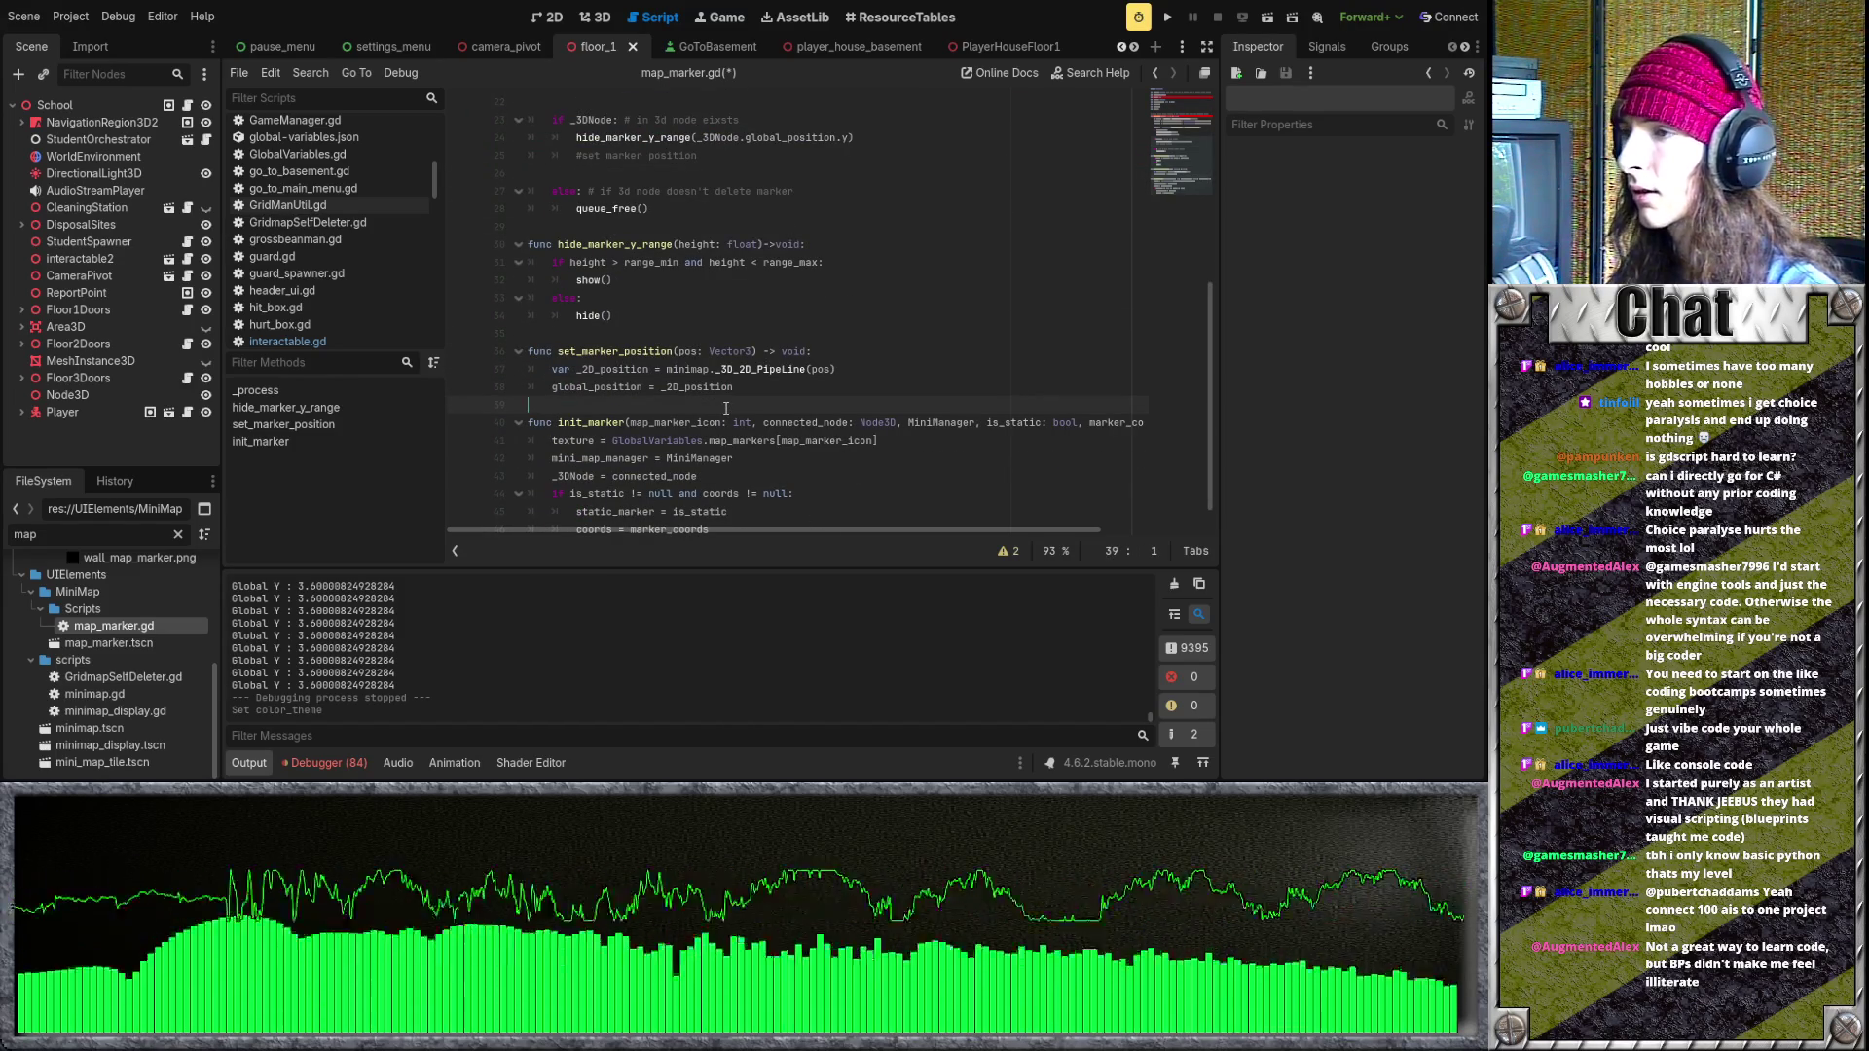
scroll(726, 408, "up", 1)
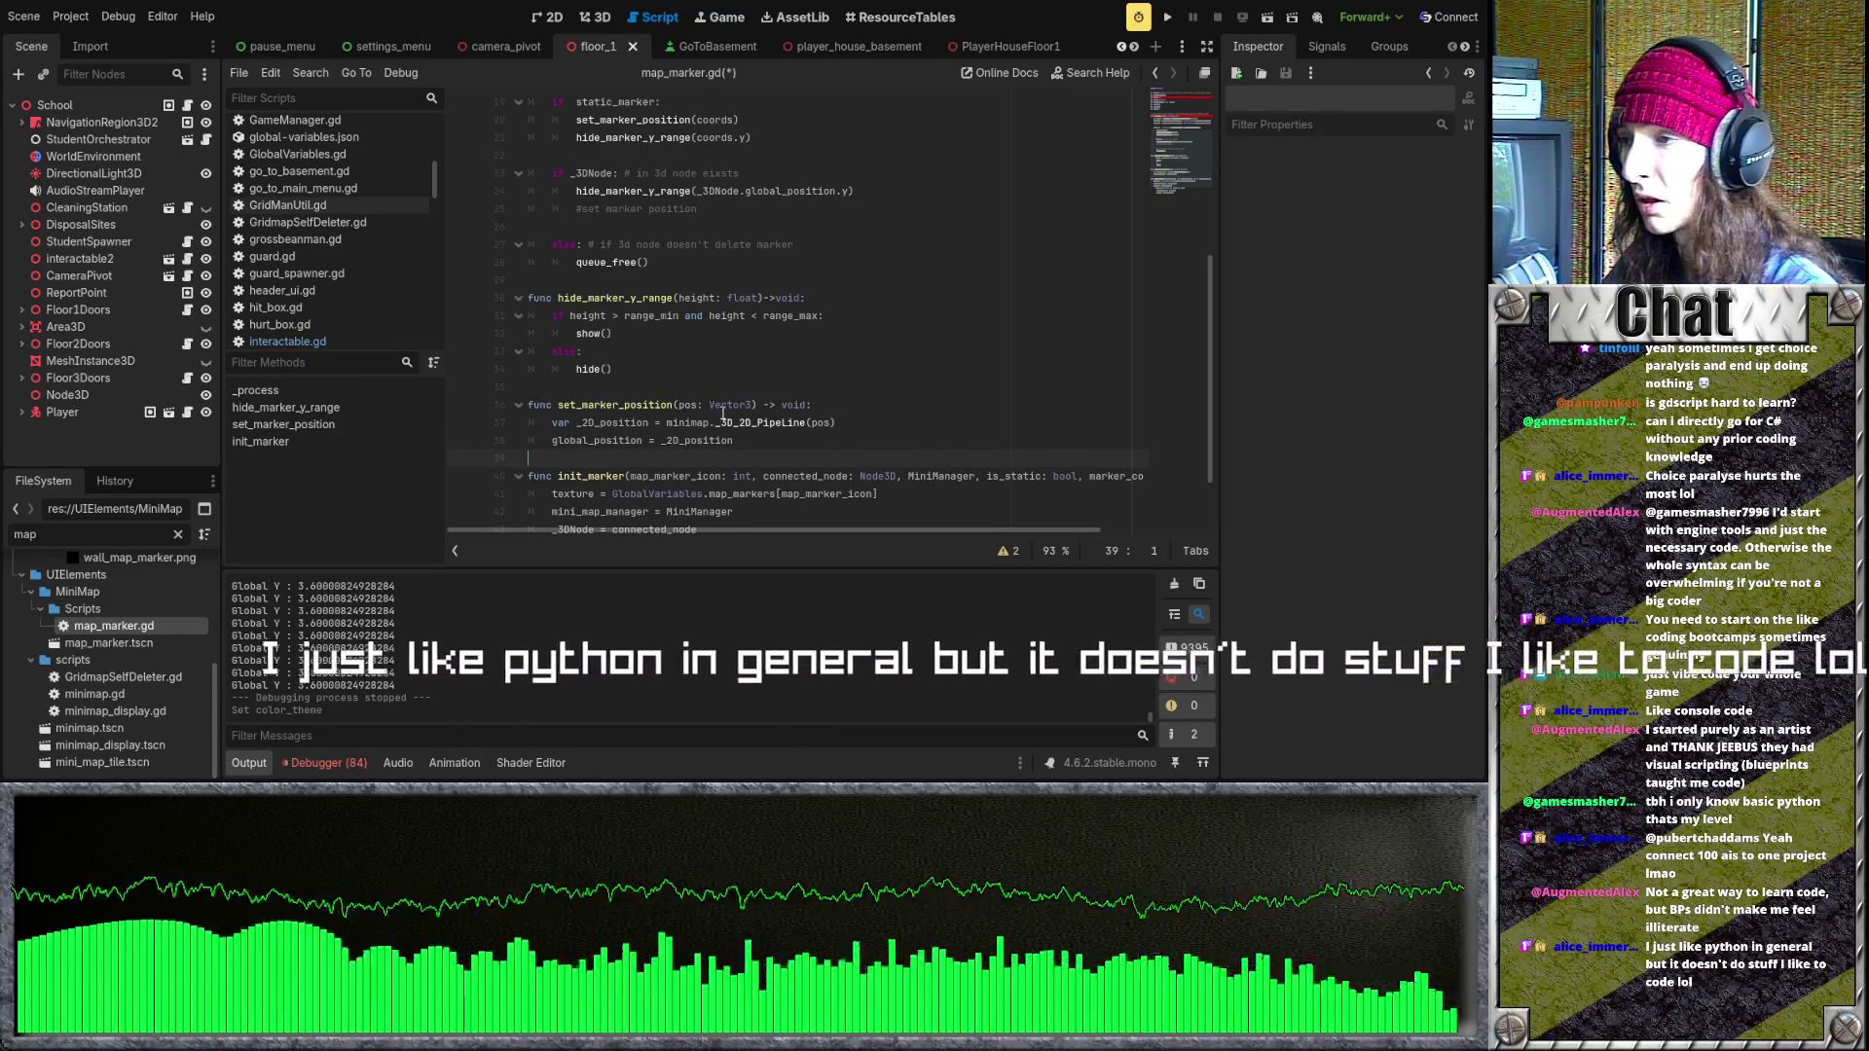
left_click(771, 387)
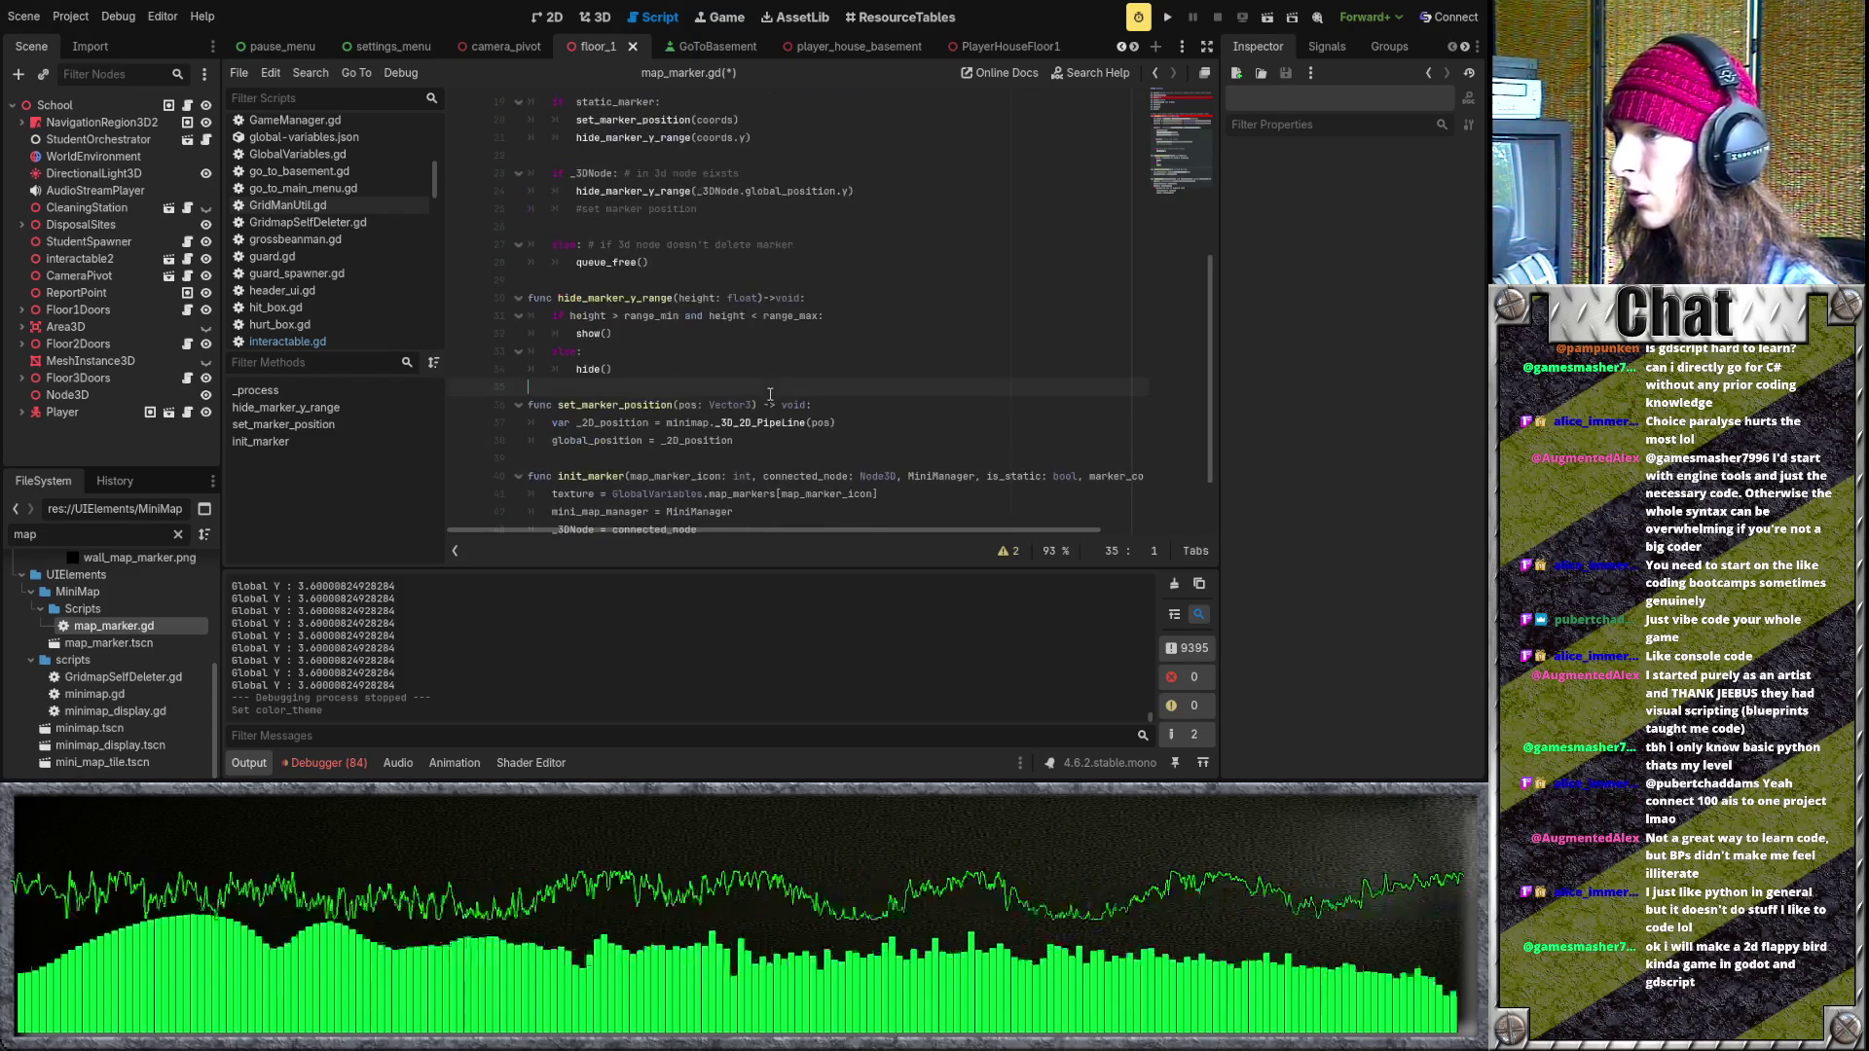
left_click(723, 454)
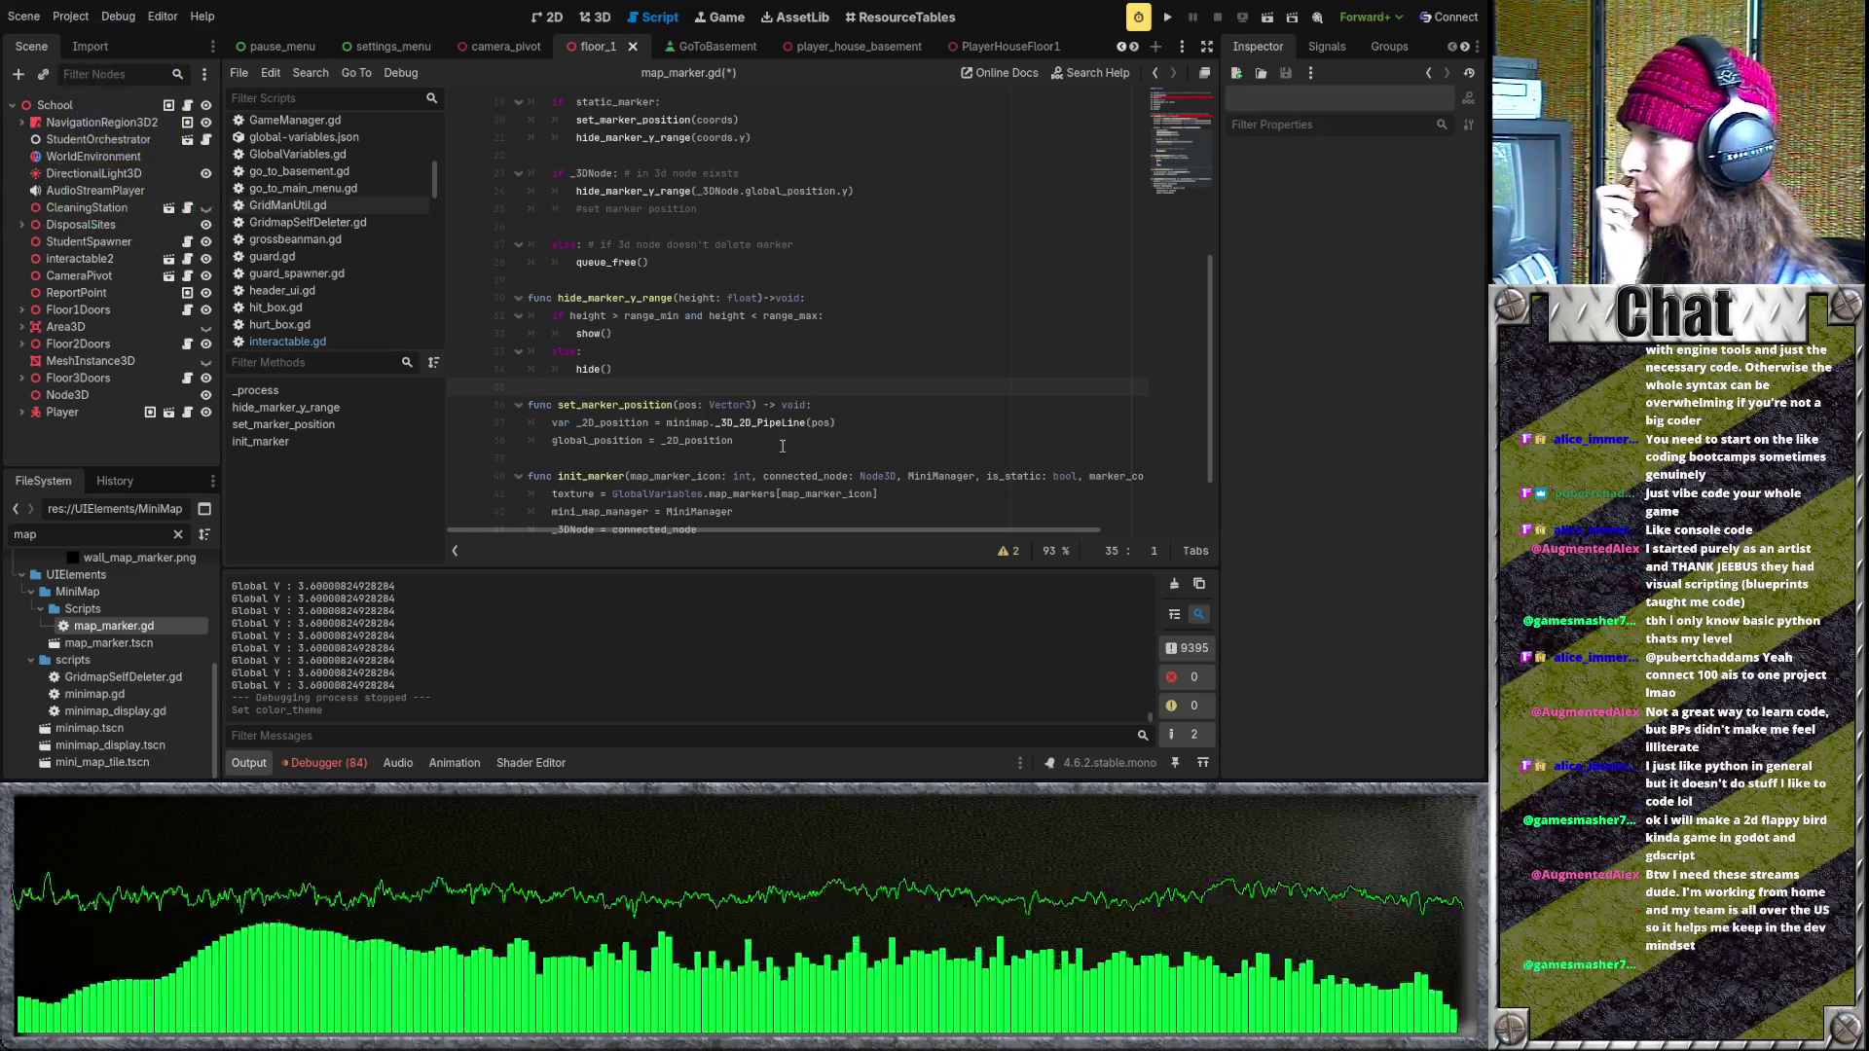
scroll(781, 452, "up", 2)
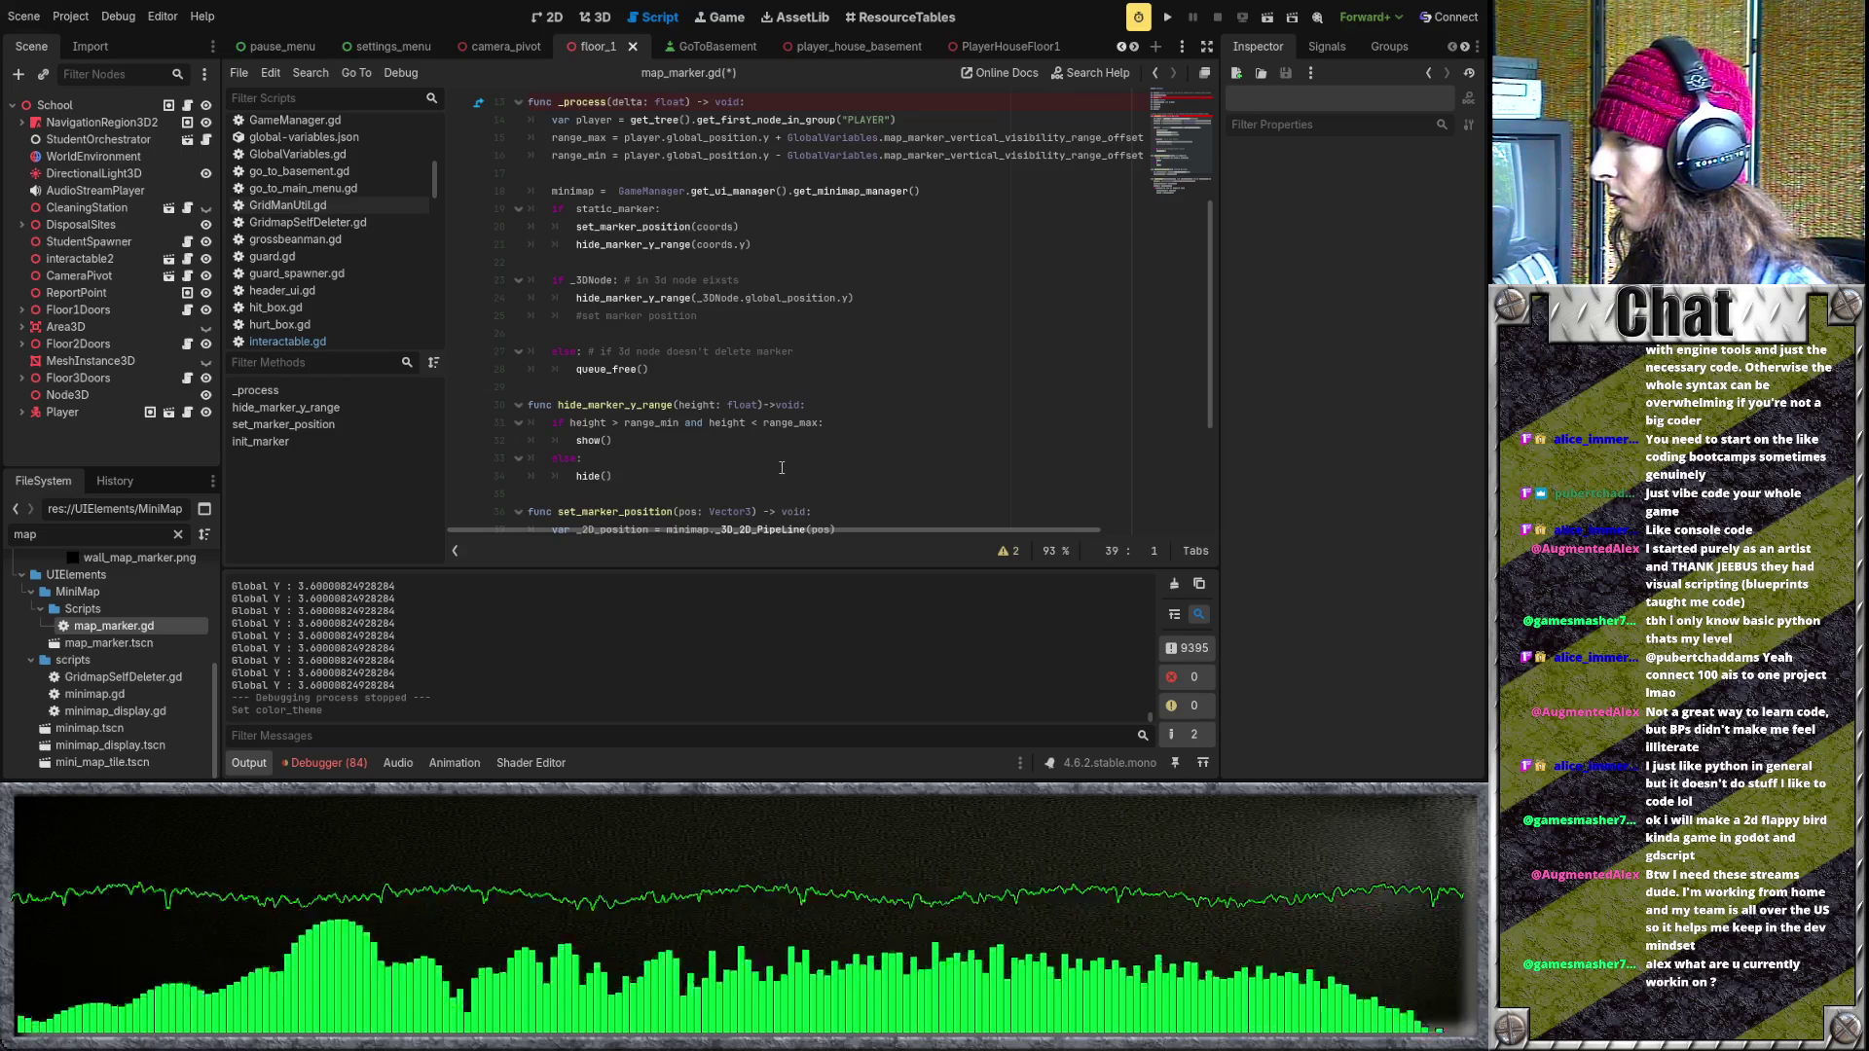
scroll(782, 468, "up", 1)
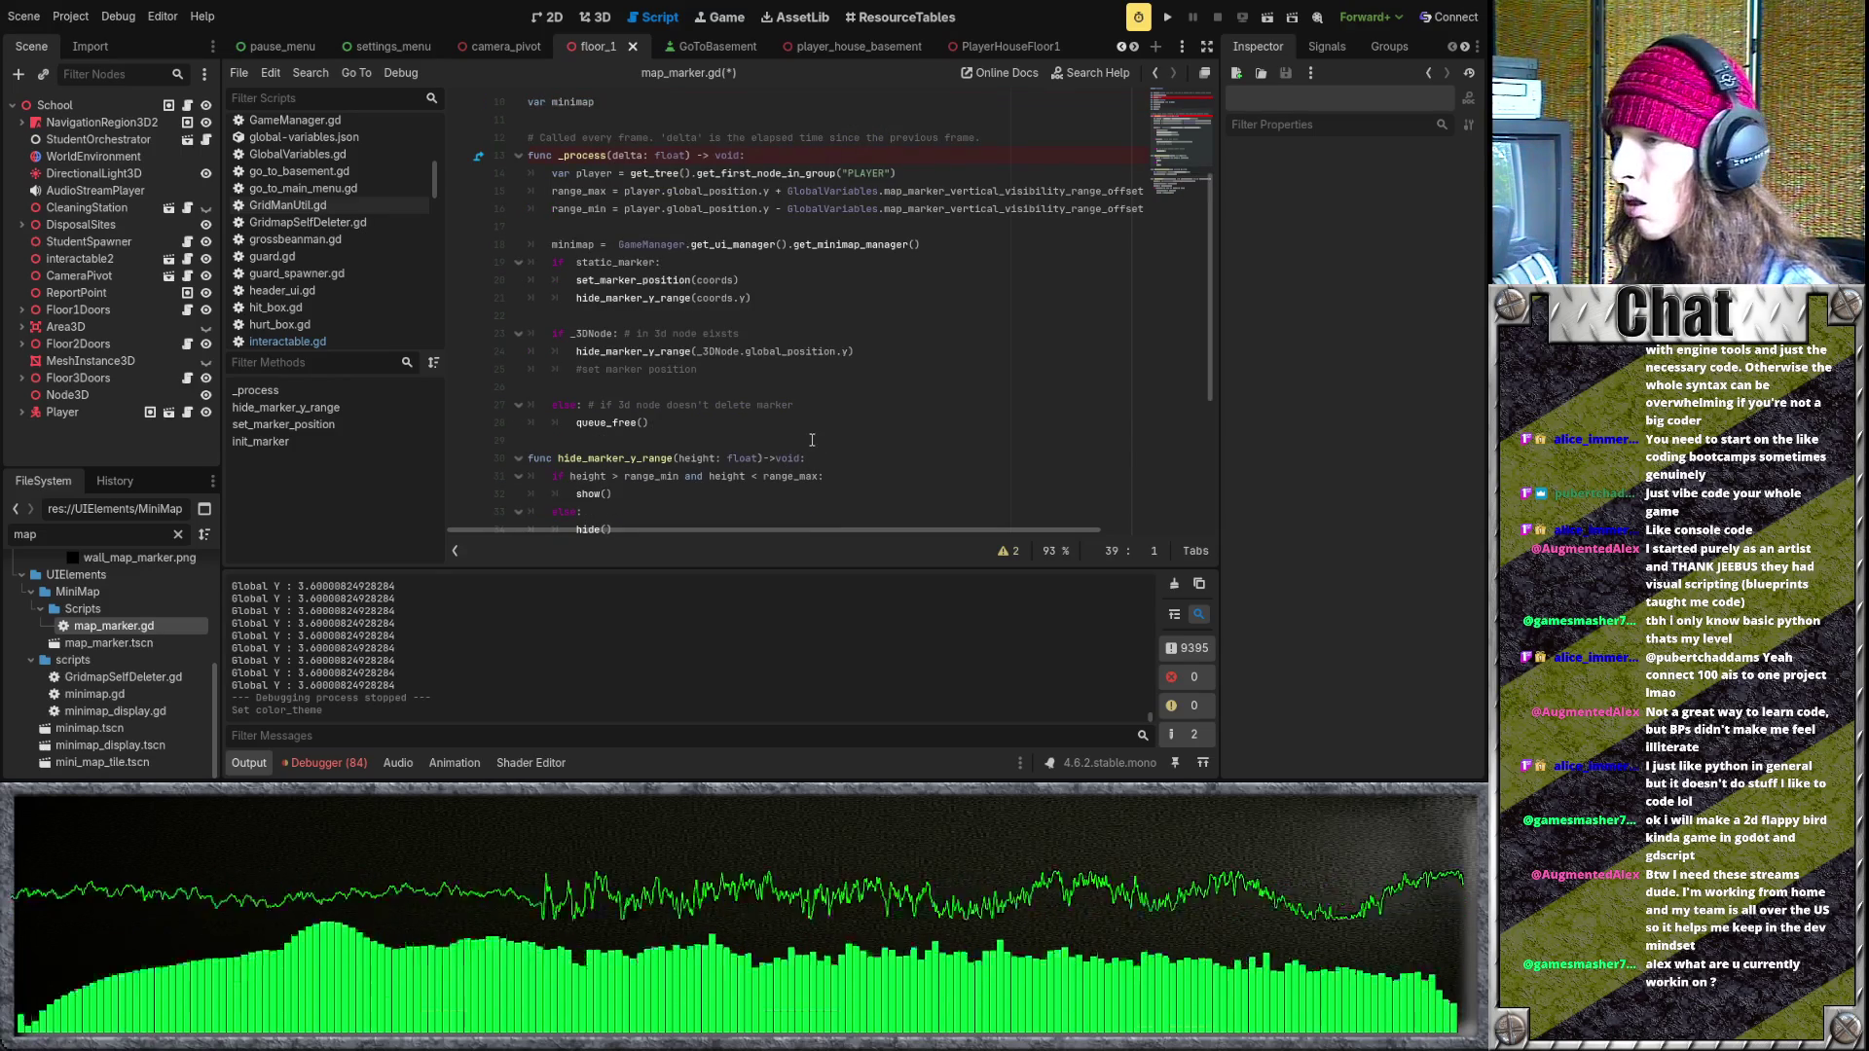
scroll(811, 439, "down", 5)
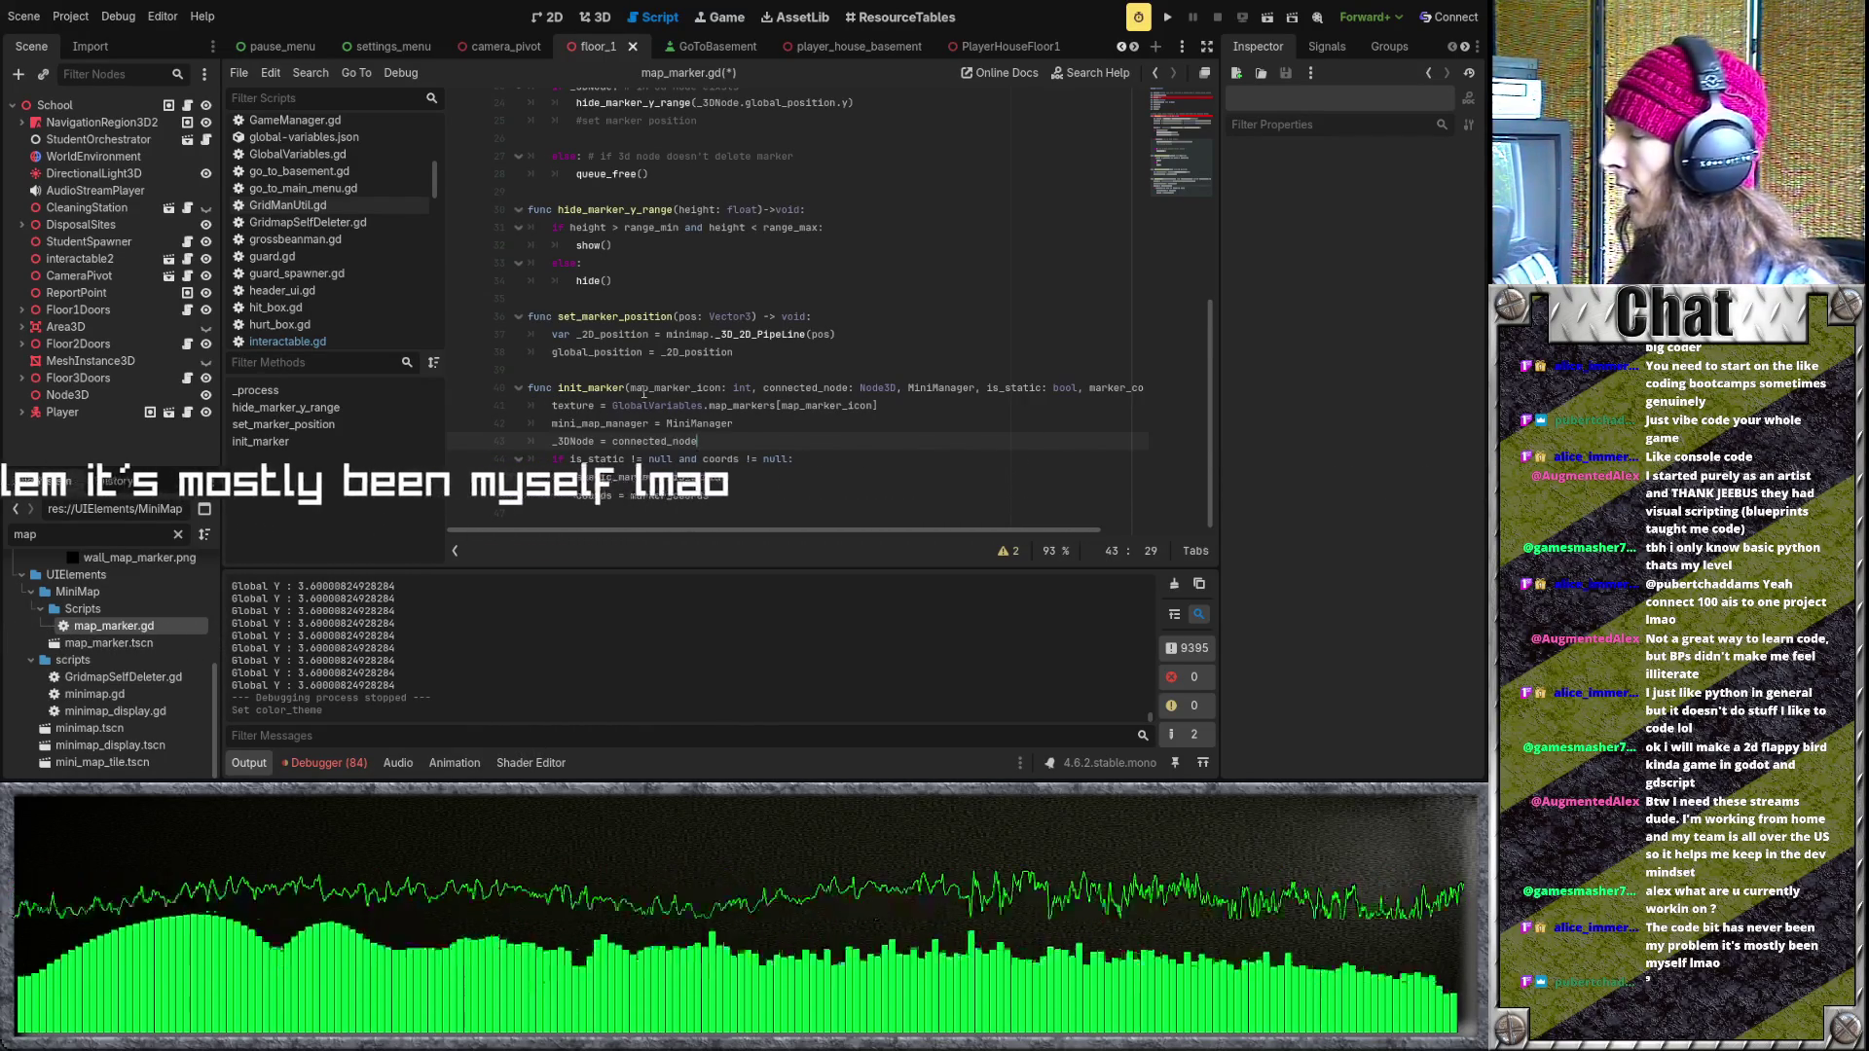
left_click(647, 298)
scroll(651, 326, "up", 2)
key("Up")
key("Up")
key("Up")
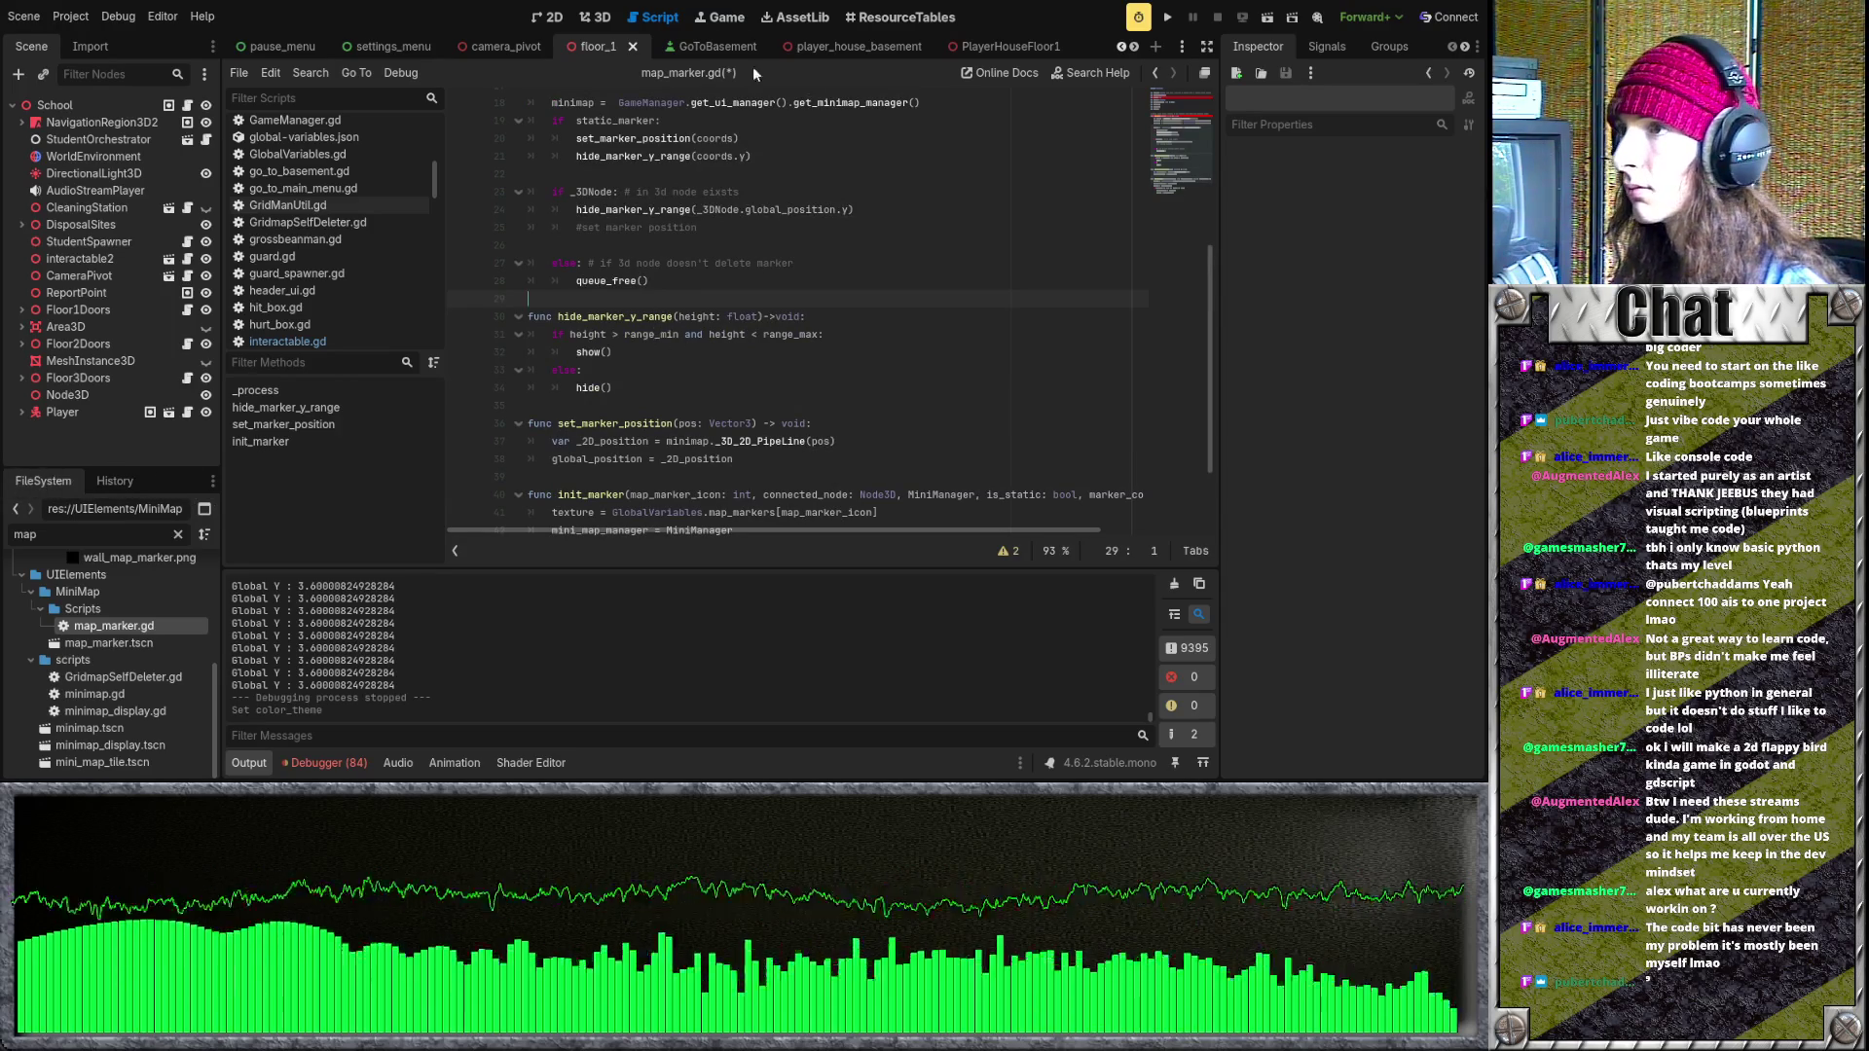
- Switch to the guard scene and show its guard.gd script in the code editor
scroll(458, 43, "up", 4)
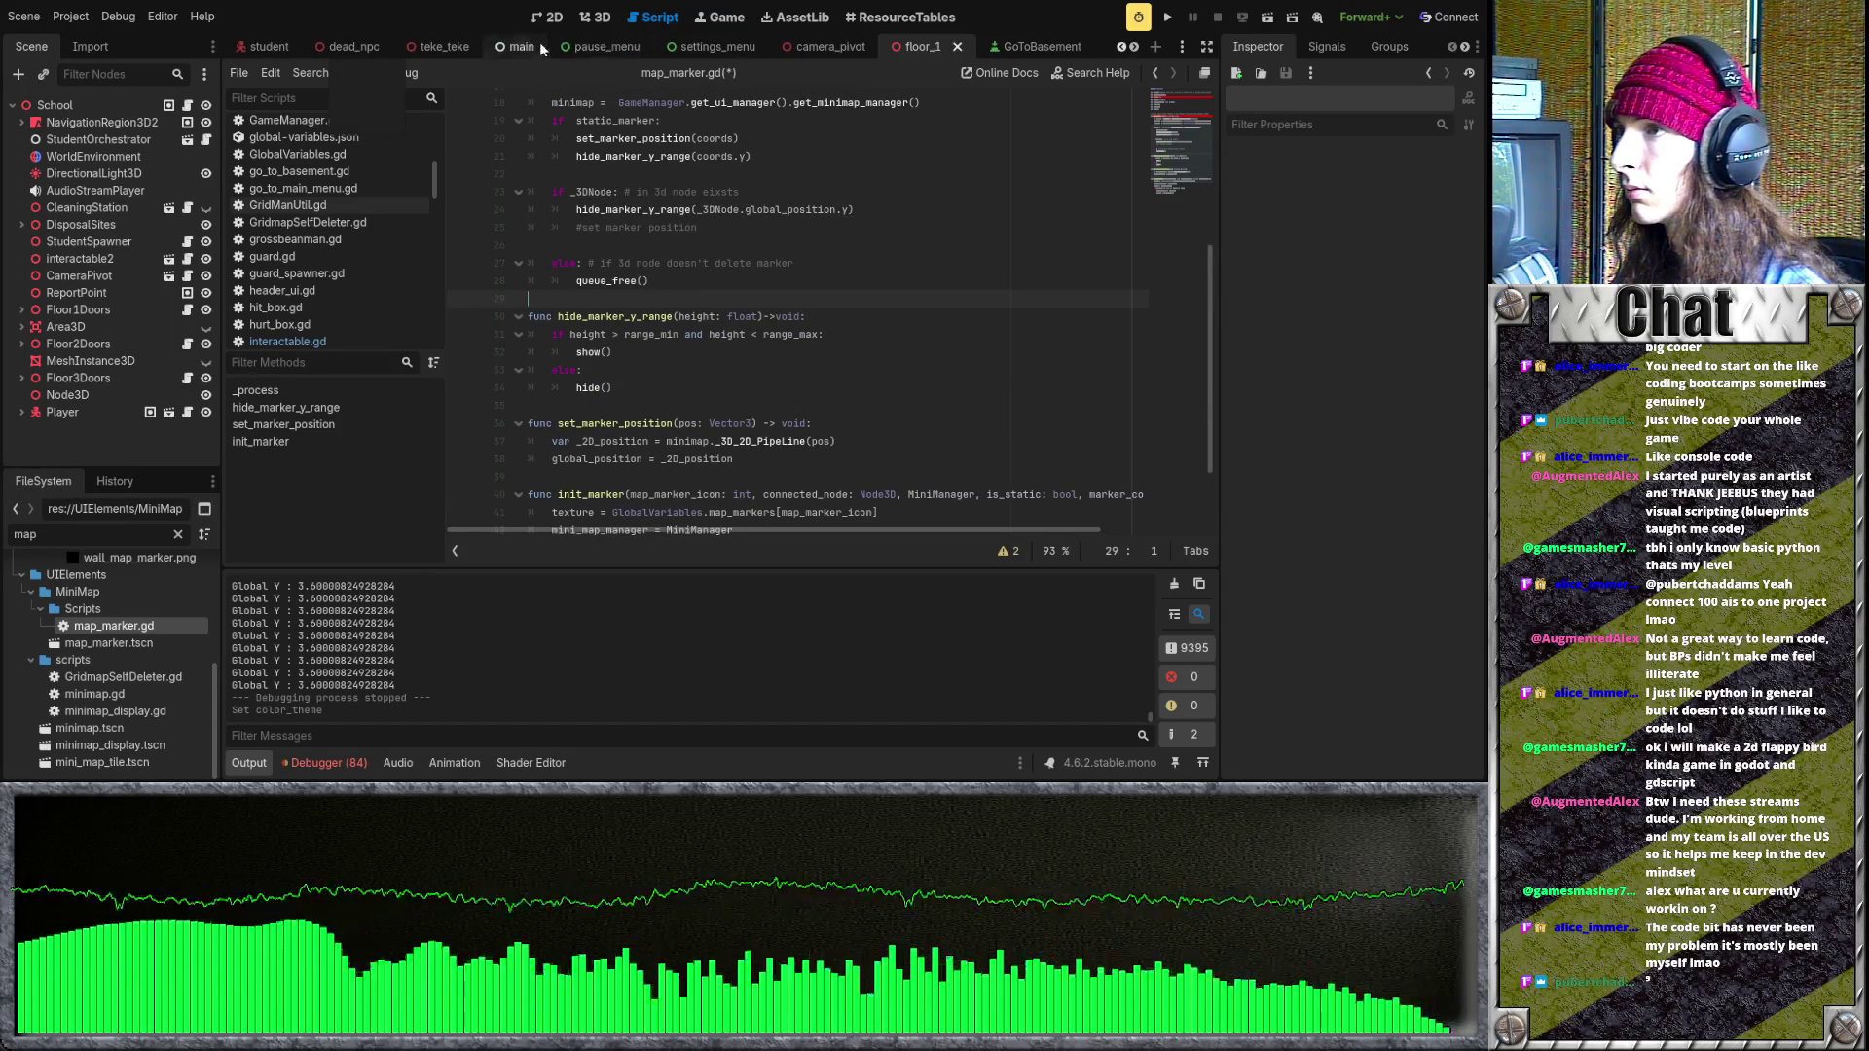
scroll(730, 43, "down", 6)
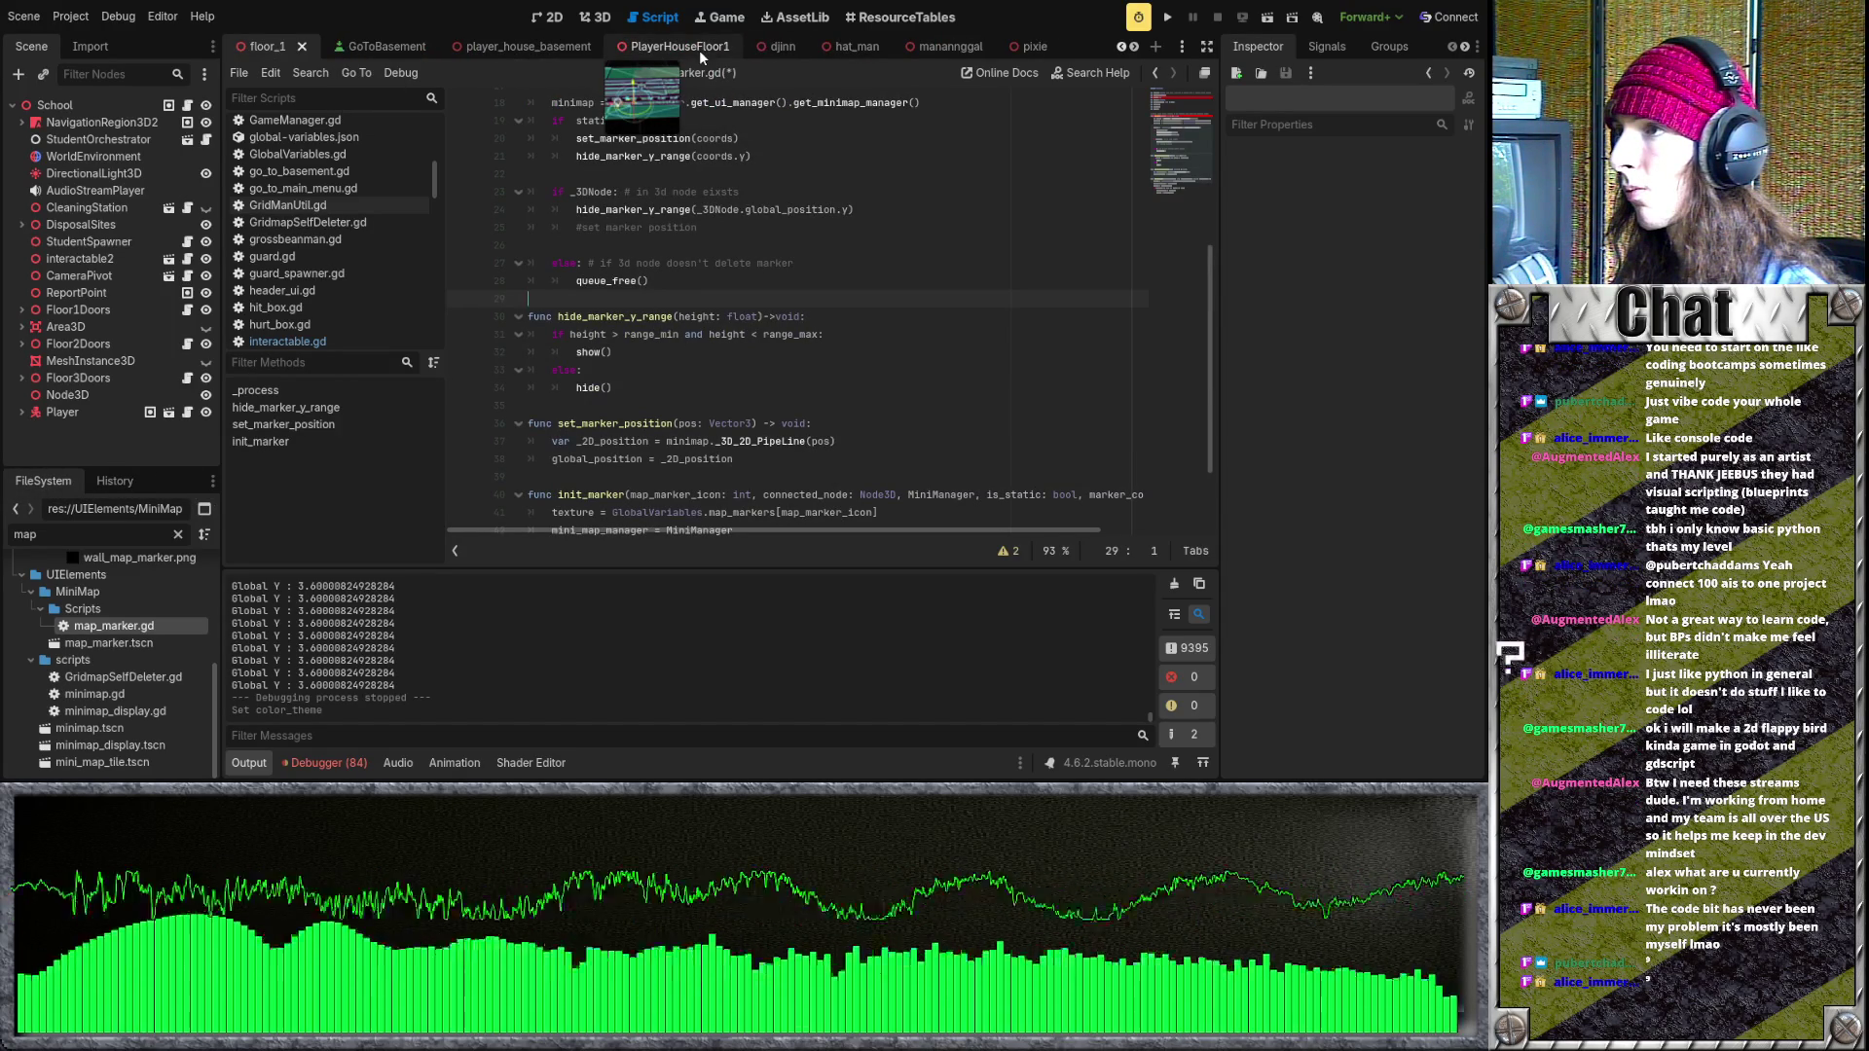
scroll(699, 49, "up", 2)
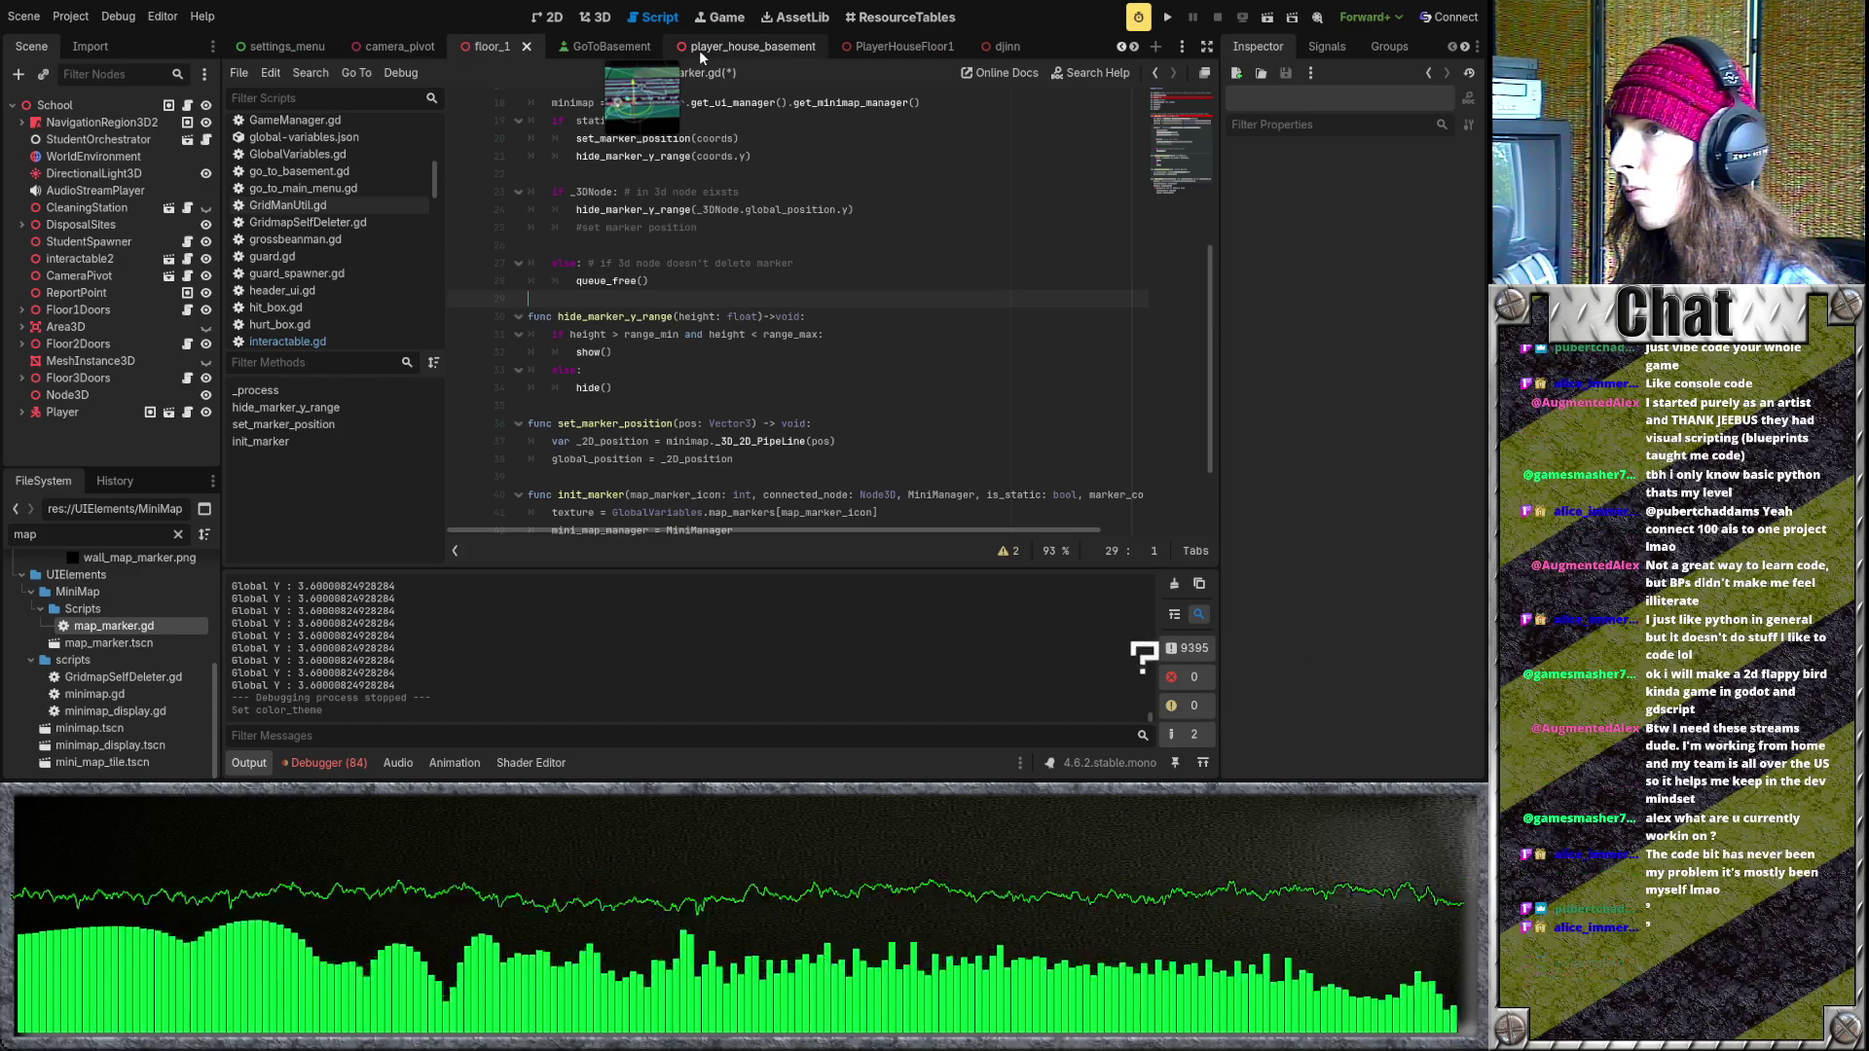
scroll(699, 49, "up", 4)
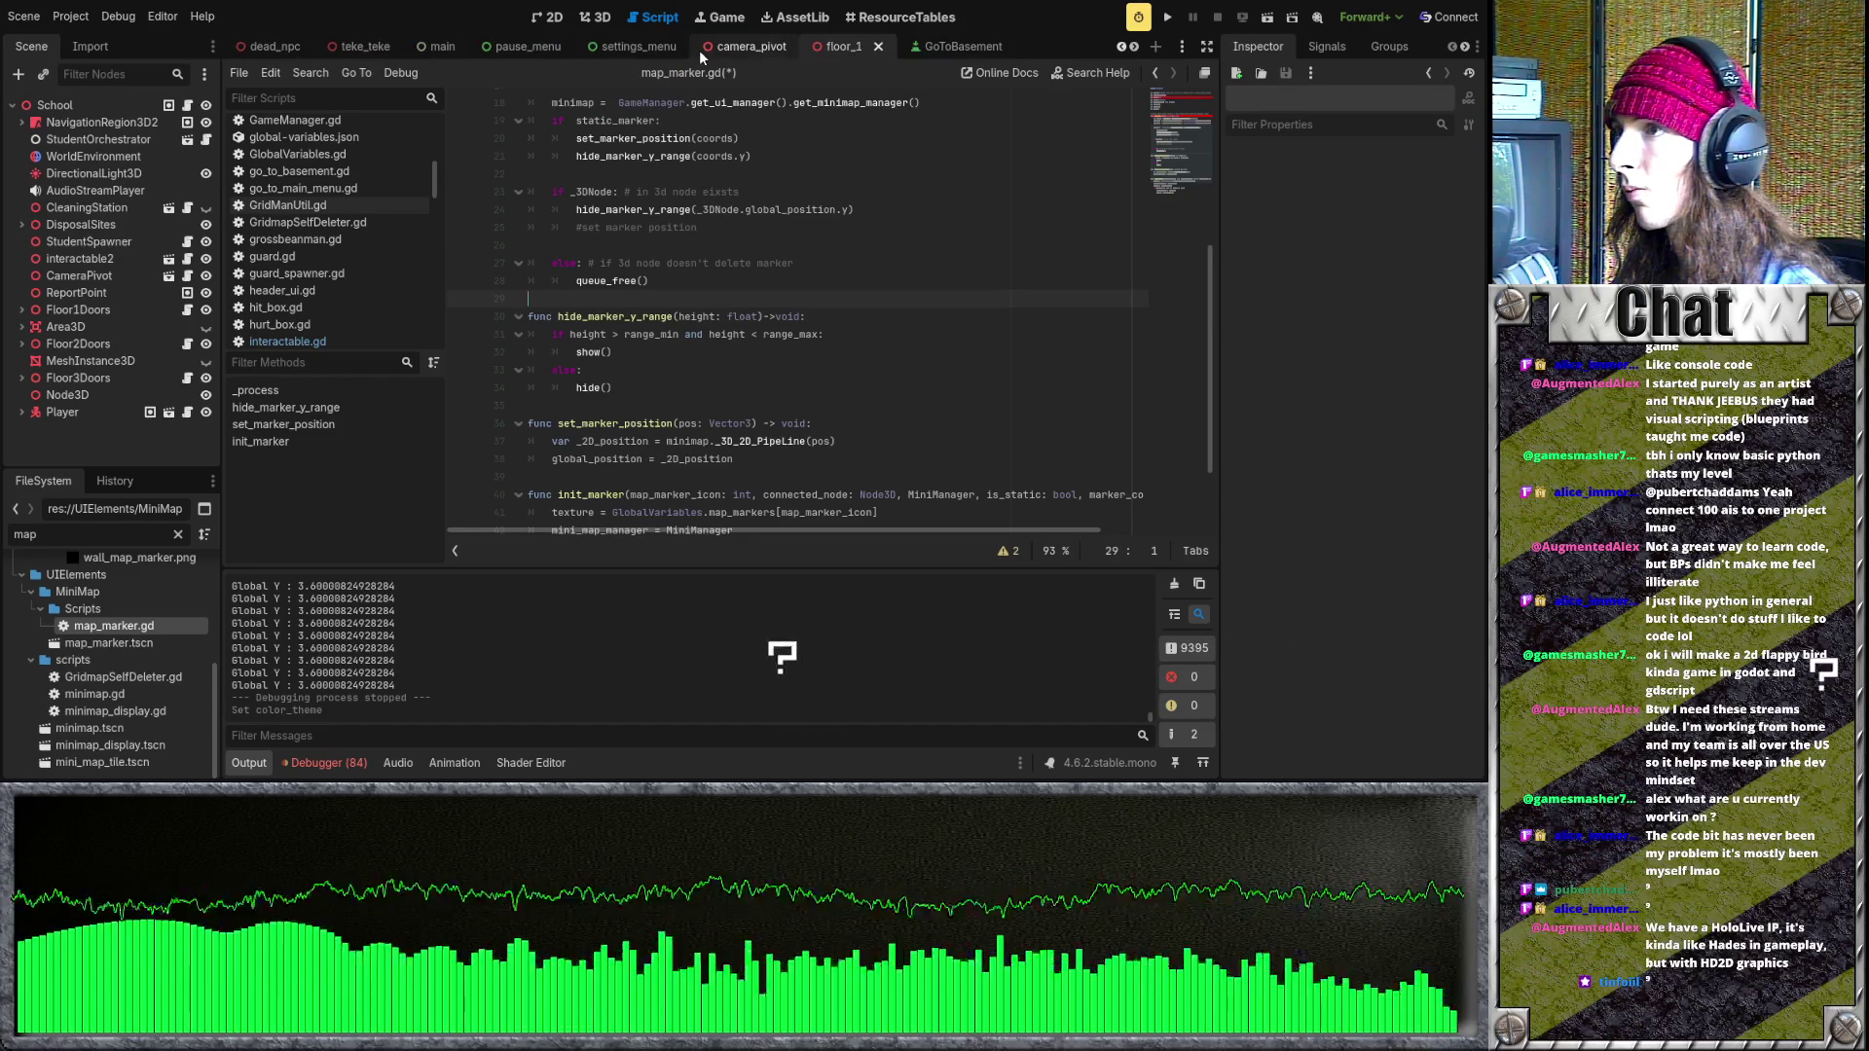
scroll(698, 49, "up", 3)
scroll(440, 52, "up", 6)
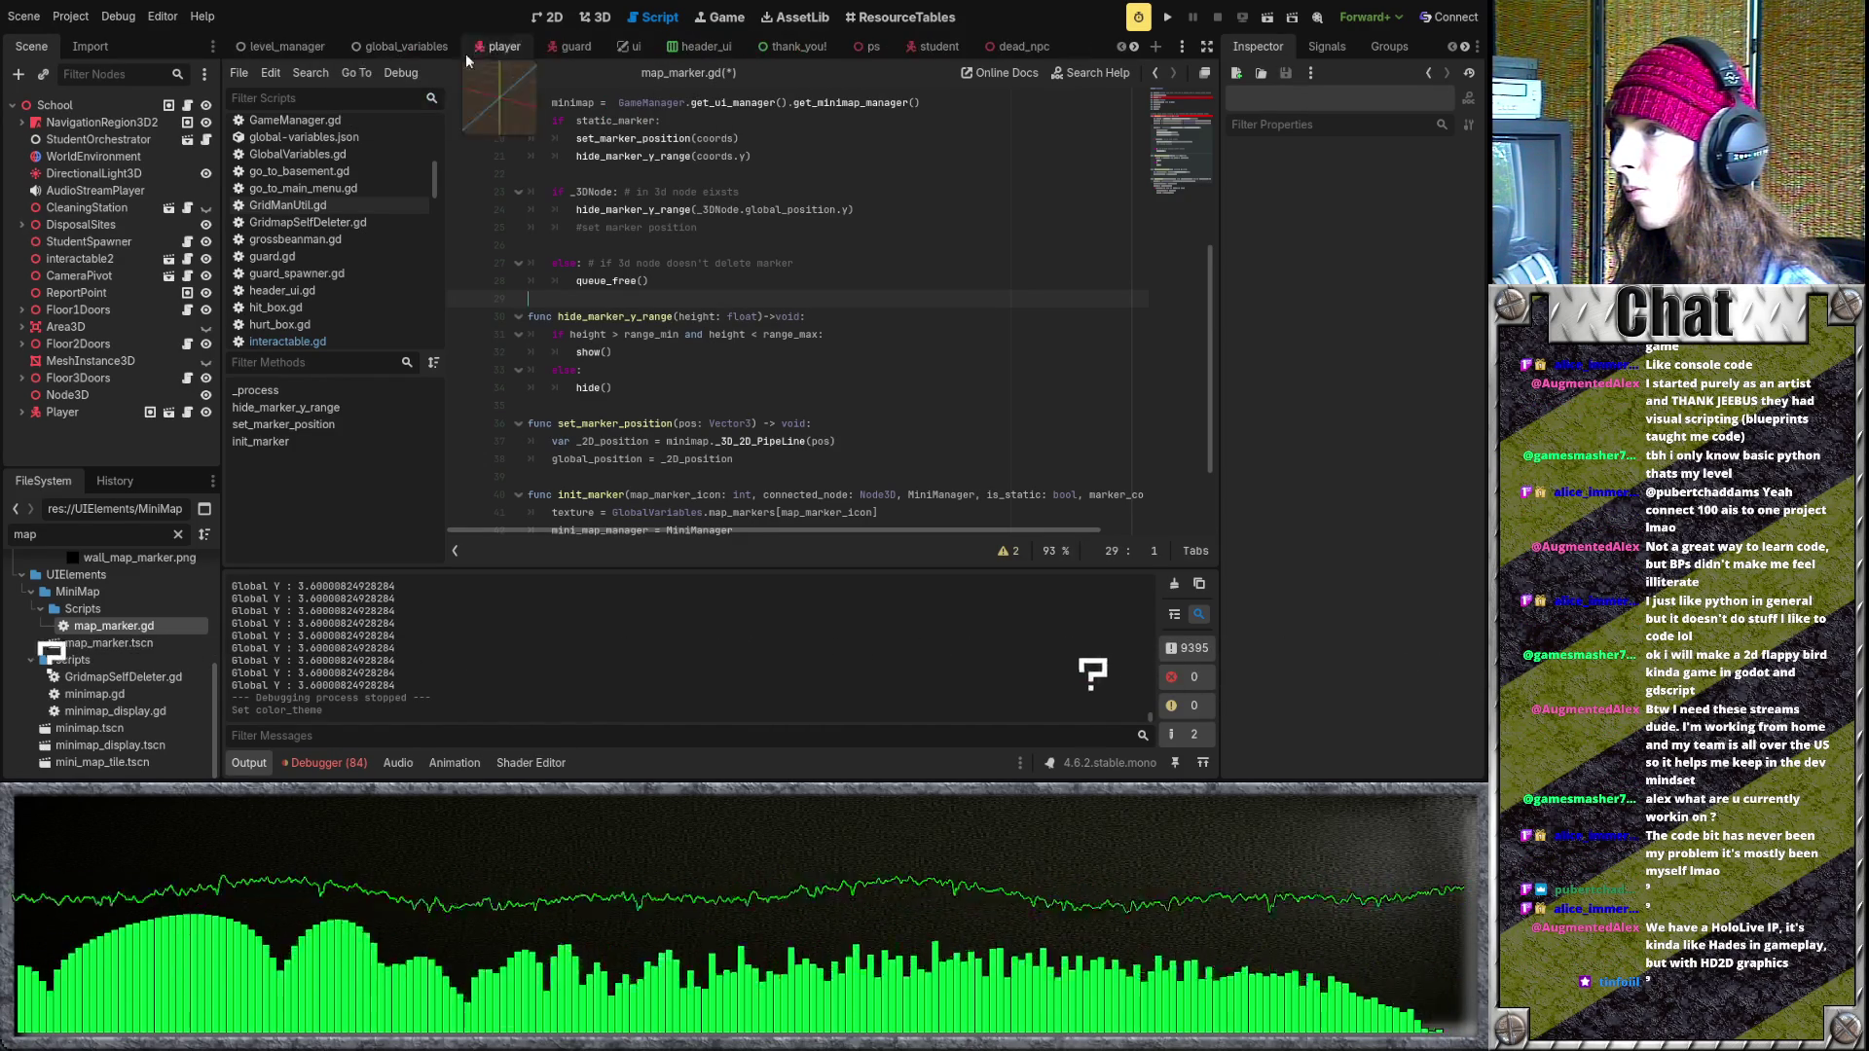
left_click(569, 50)
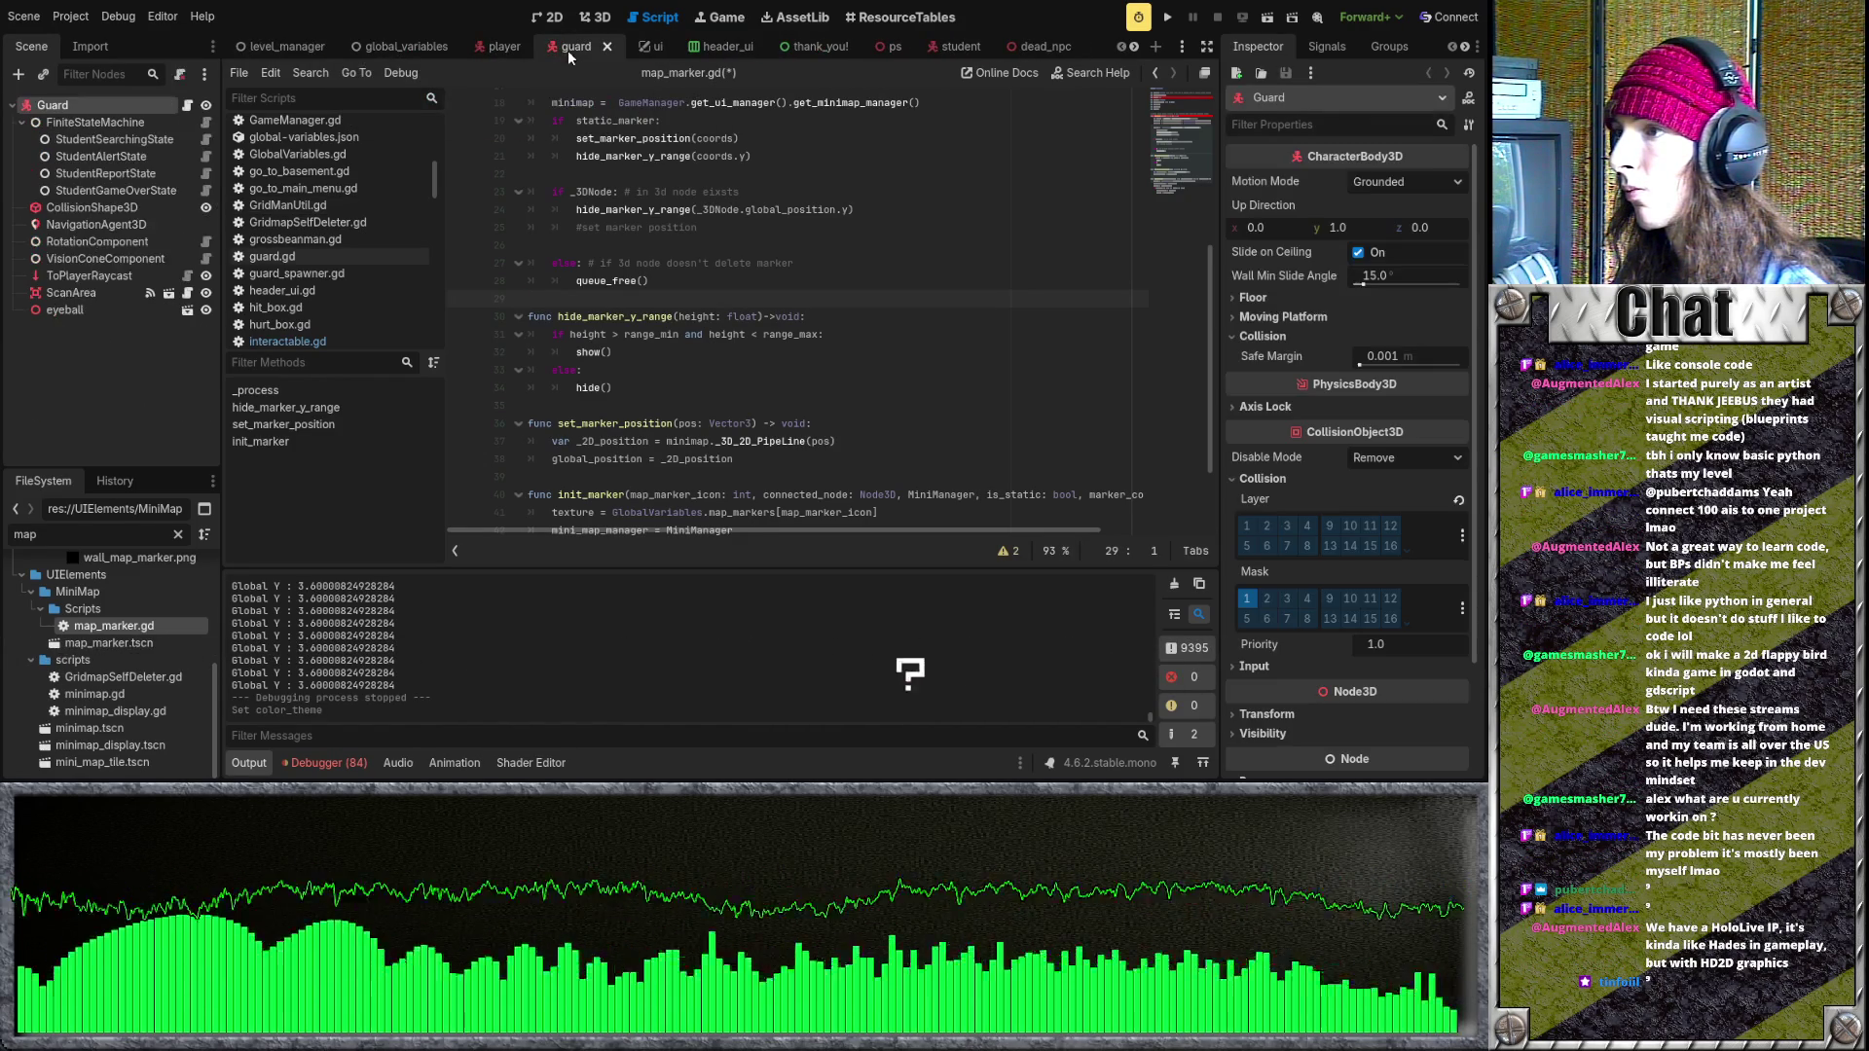
left_click(189, 105)
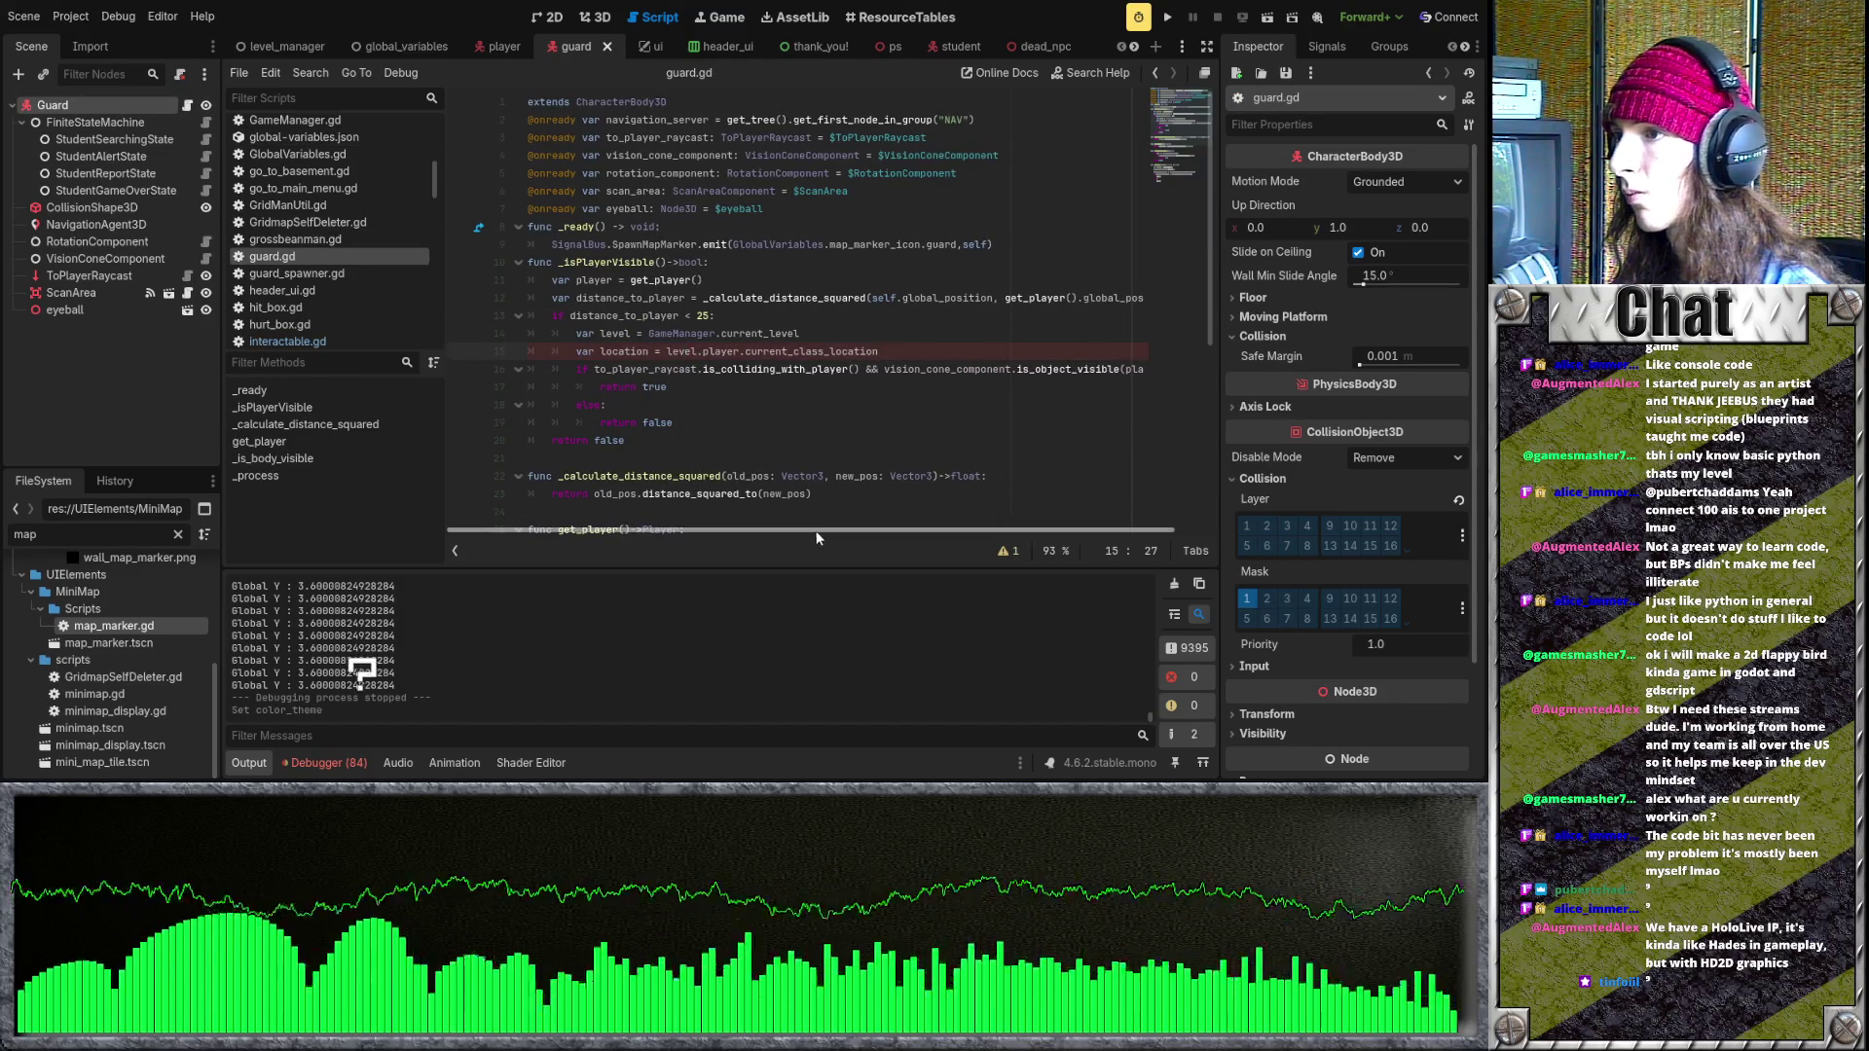
- Select the Marker.emit text on line 9 of guard.gd, then clear the selection
mouse_move(814, 527)
left_mouse_down()
mouse_move(849, 528)
mouse_move(792, 525)
left_mouse_up()
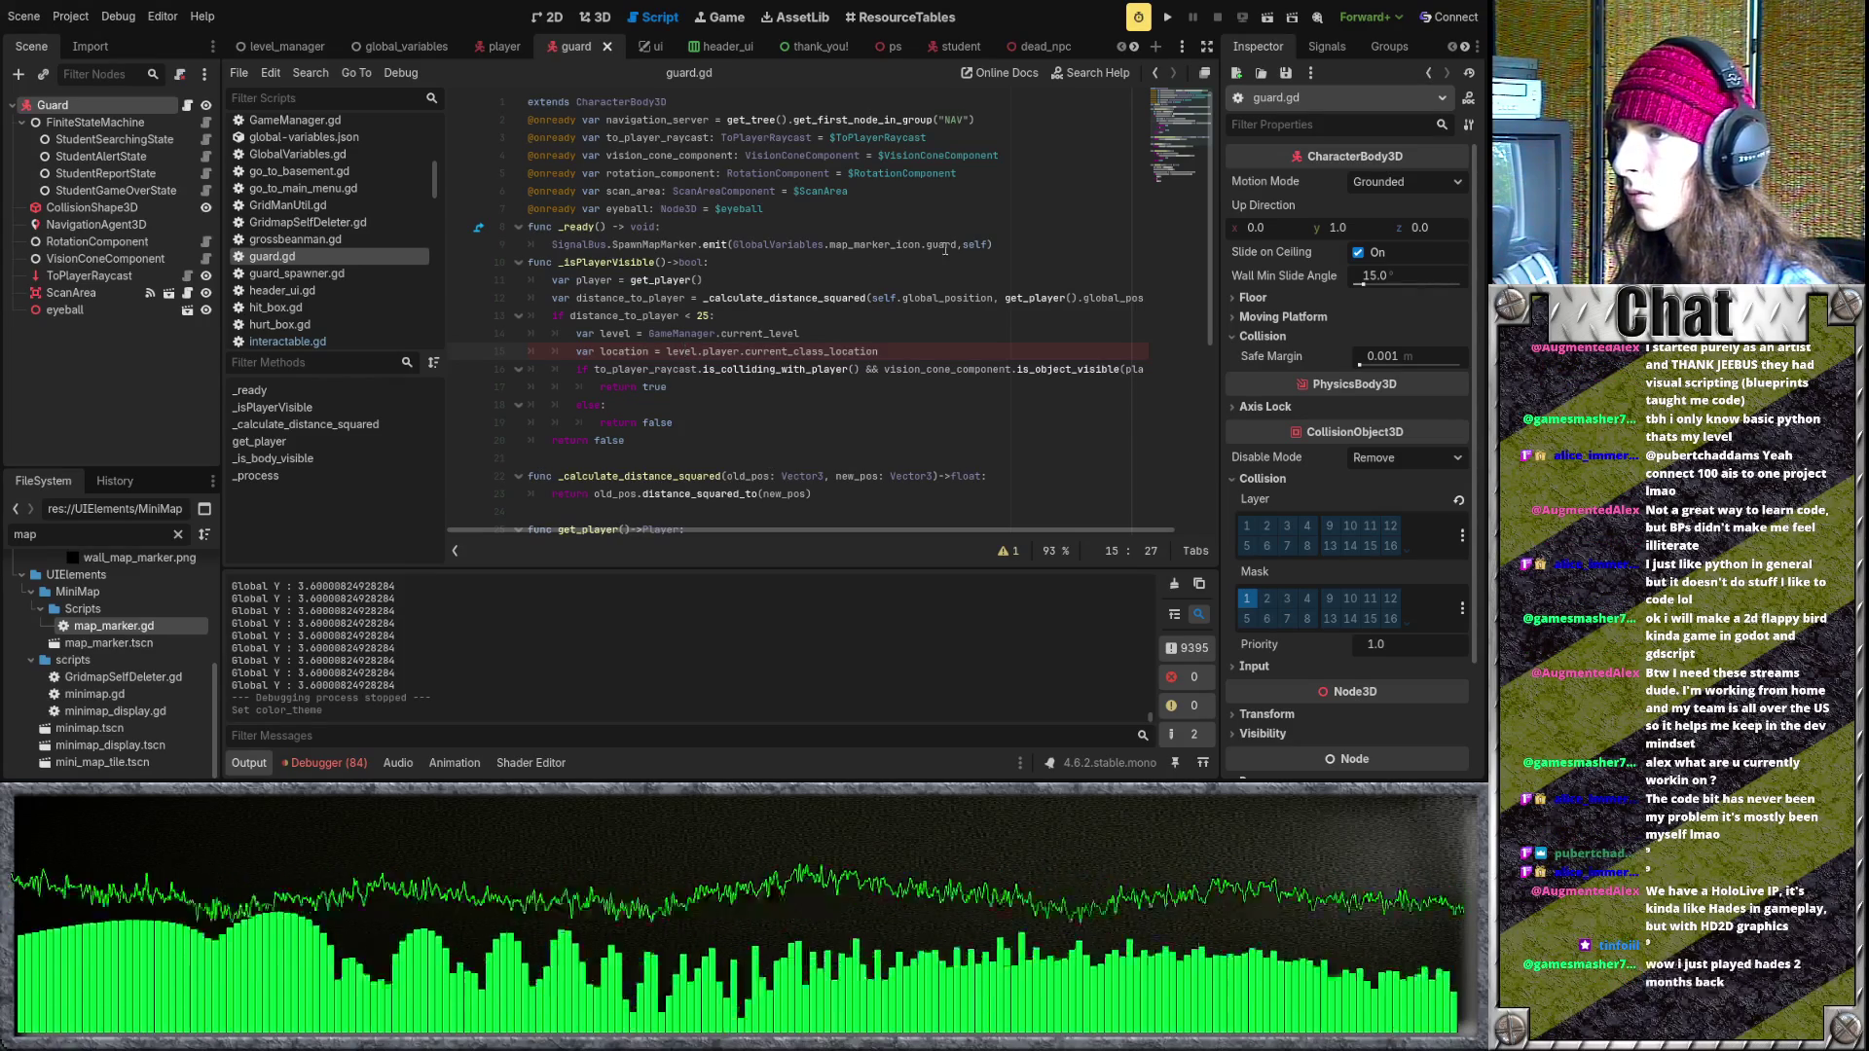
left_click_drag(993, 245, 665, 244)
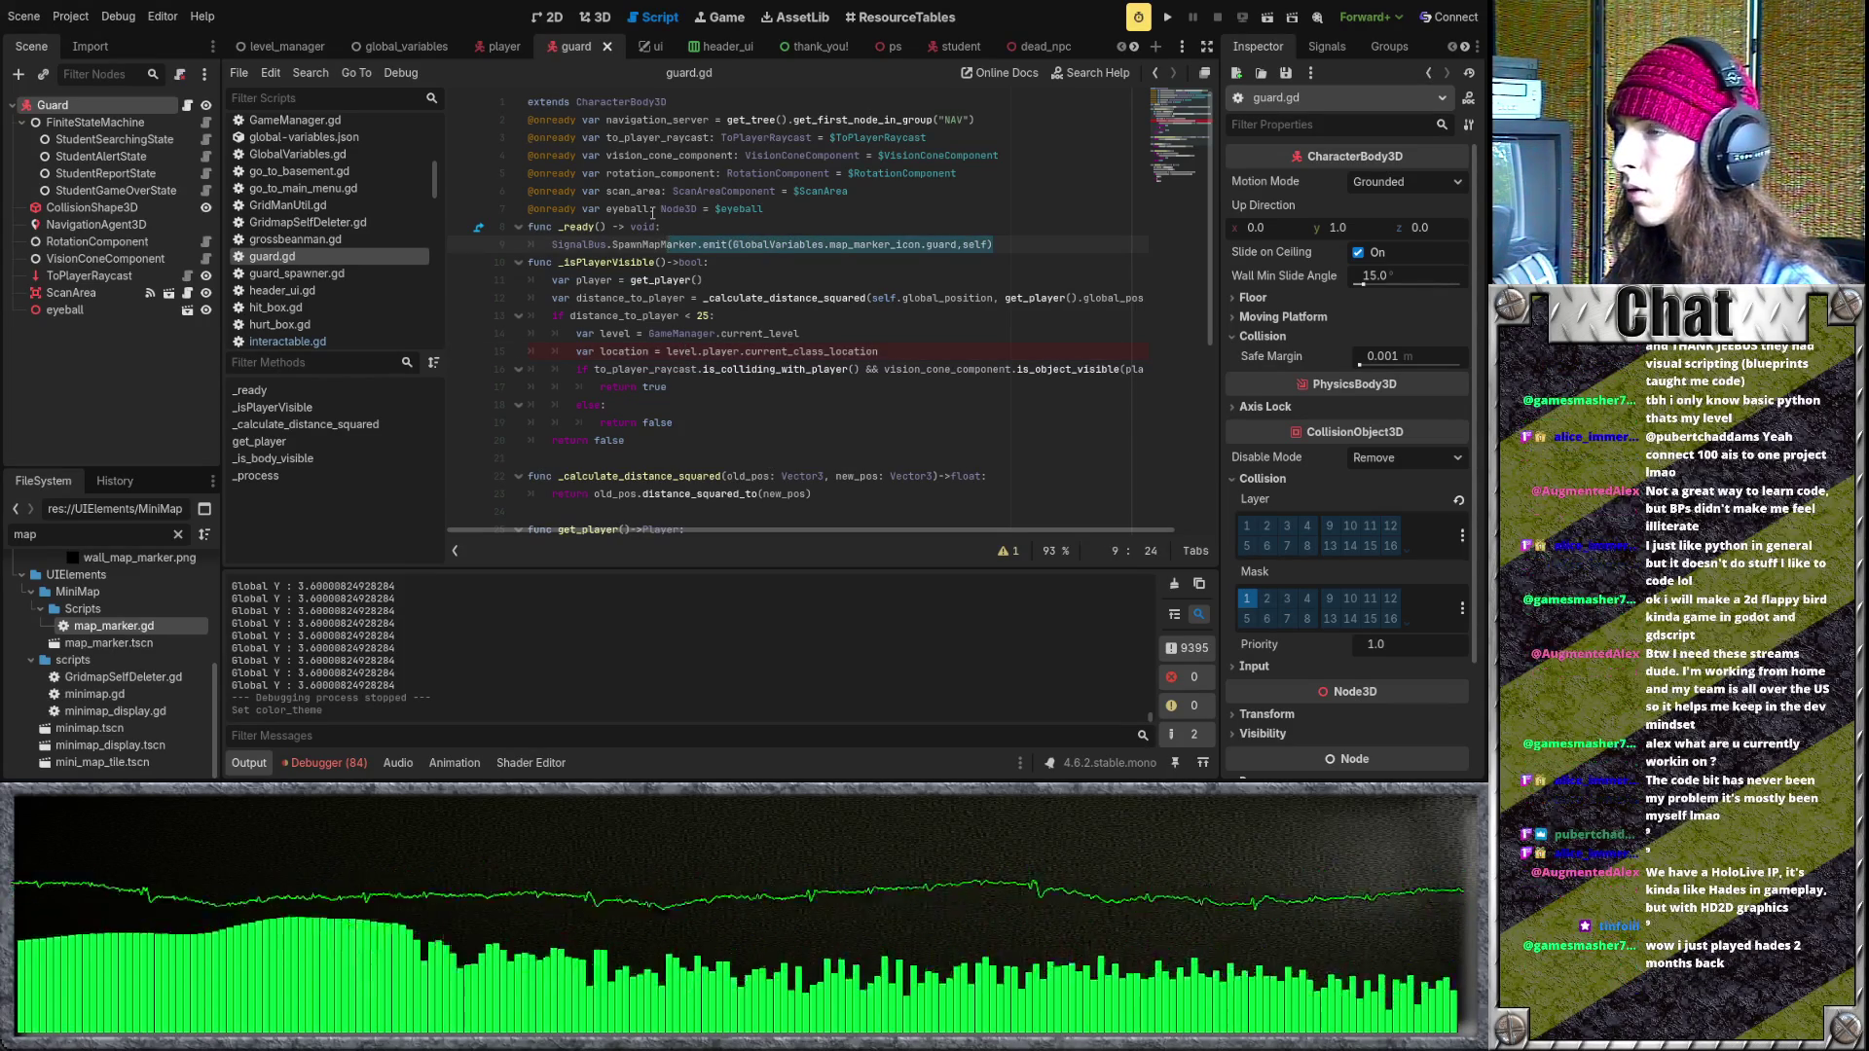
left_click(729, 245)
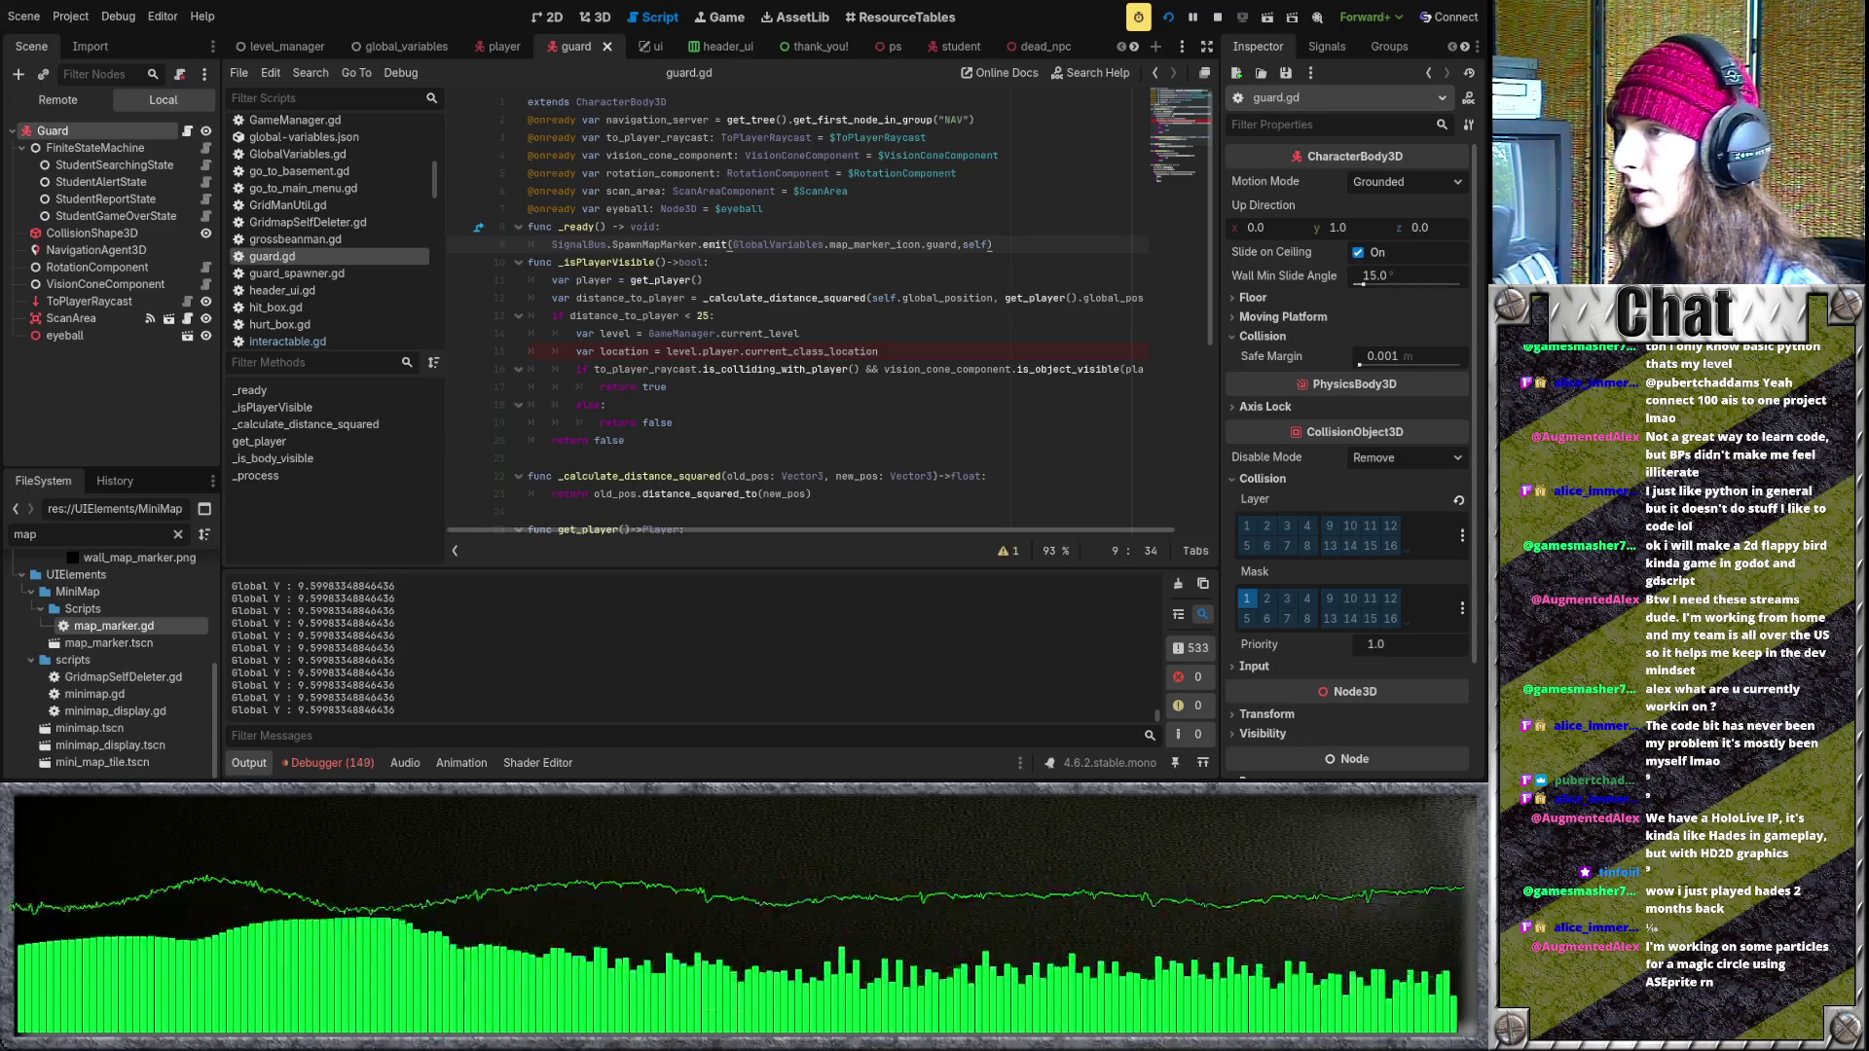
- Stop the running game and switch to the dead_npc scene
key("F8")
left_click(1046, 48)
scroll(1033, 49, "down", 5)
scroll(972, 51, "down", 5)
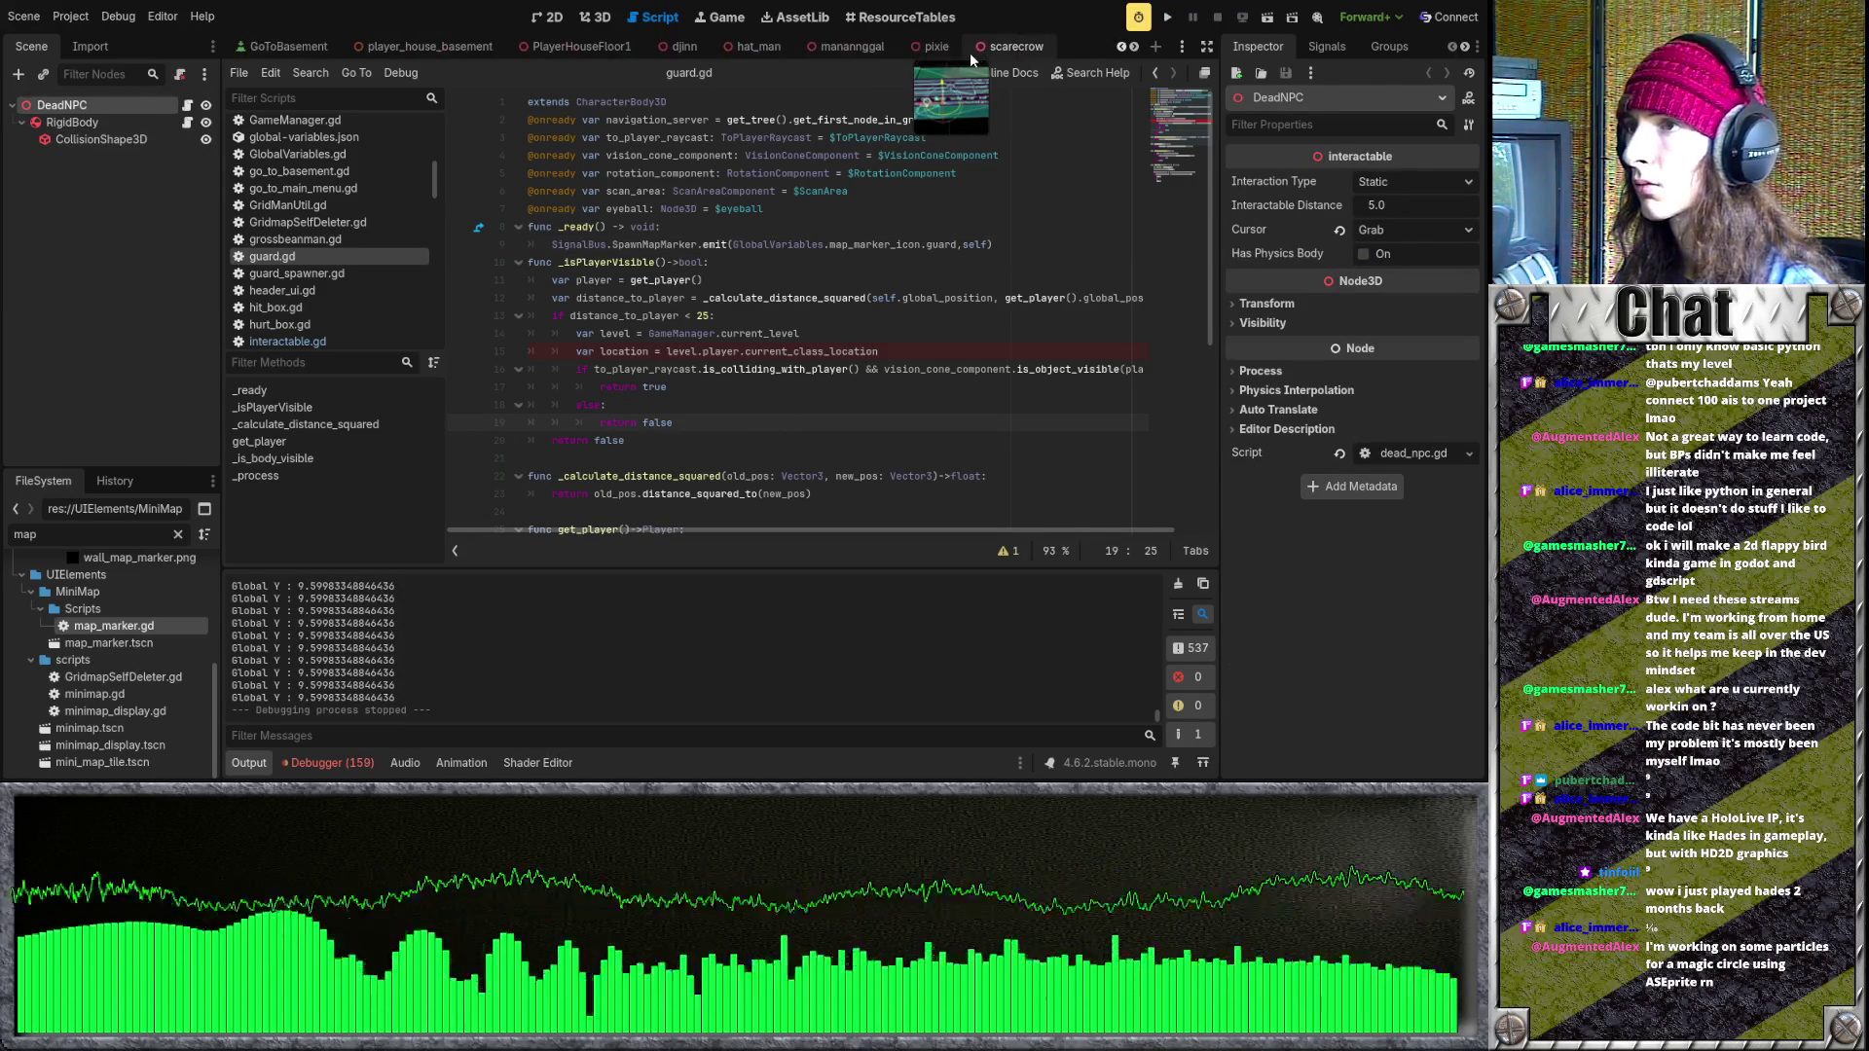
- Open map_marker.gd from the FileSystem dock
double_click(151, 628)
scroll(623, 312, "down", 2)
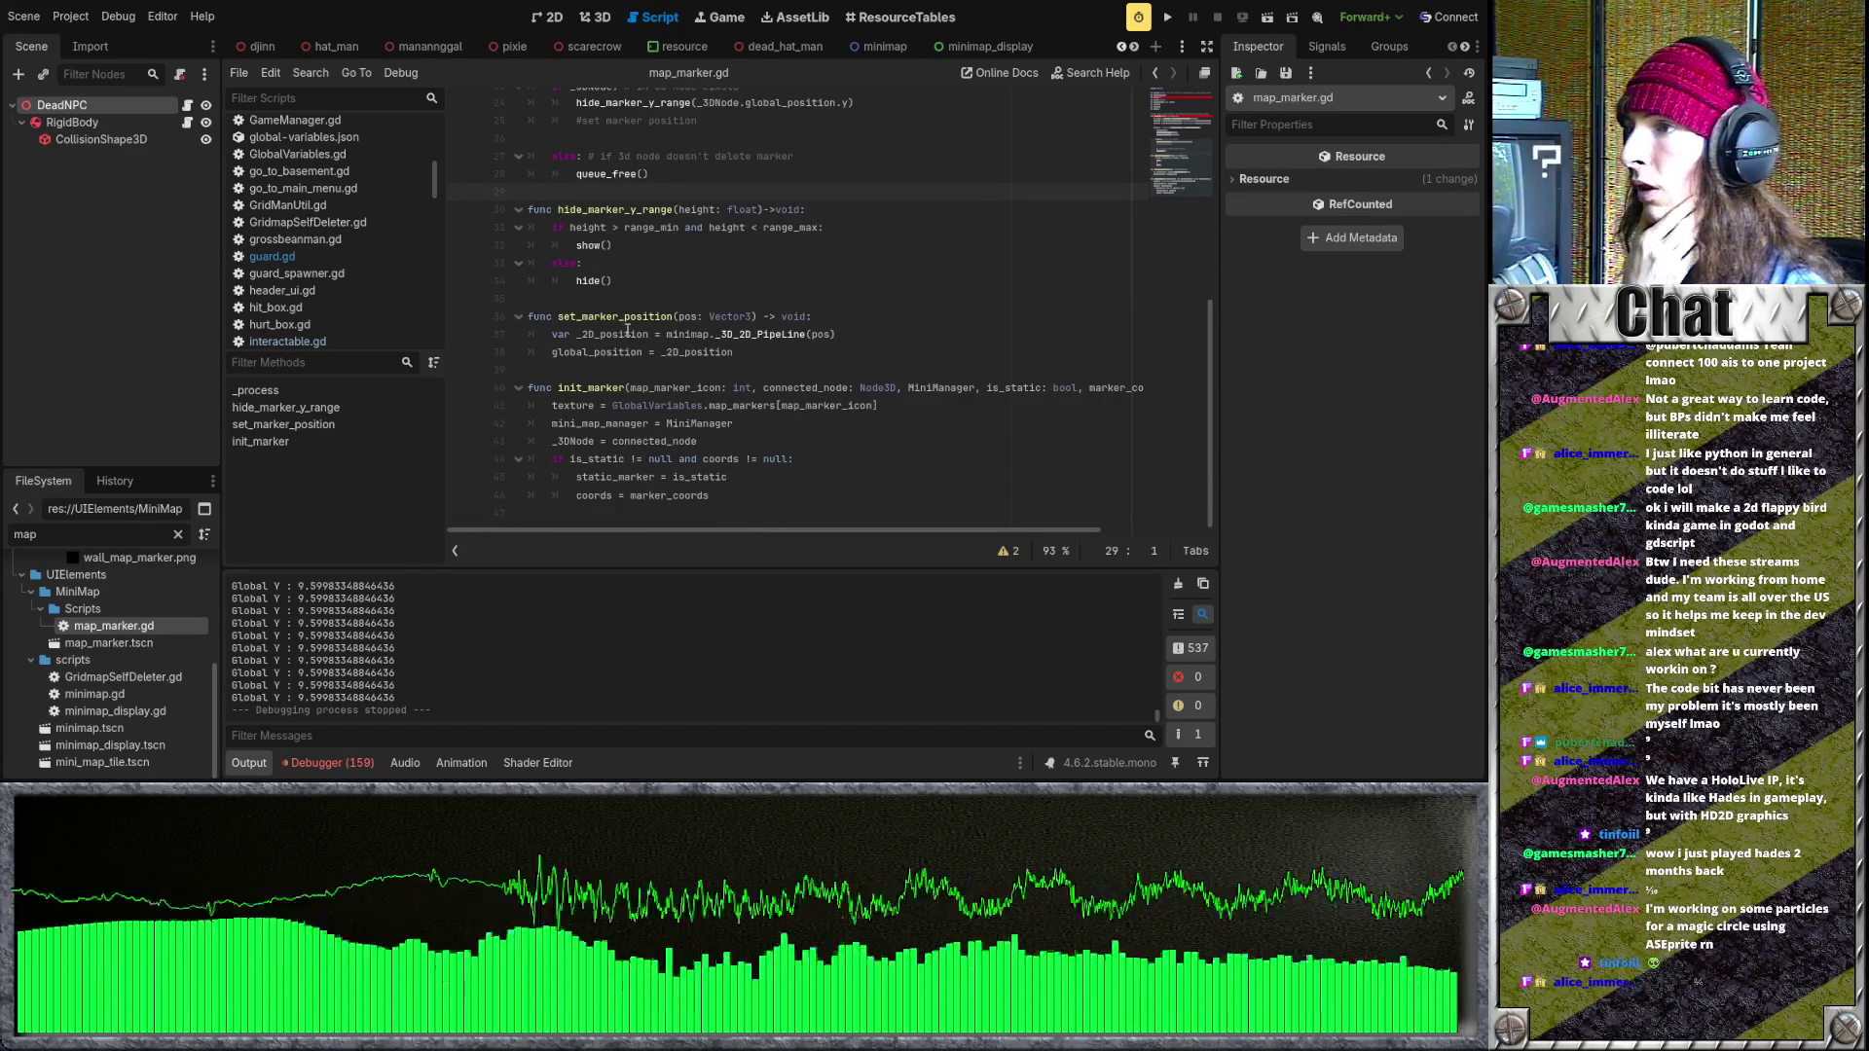
scroll(621, 333, "up", 4)
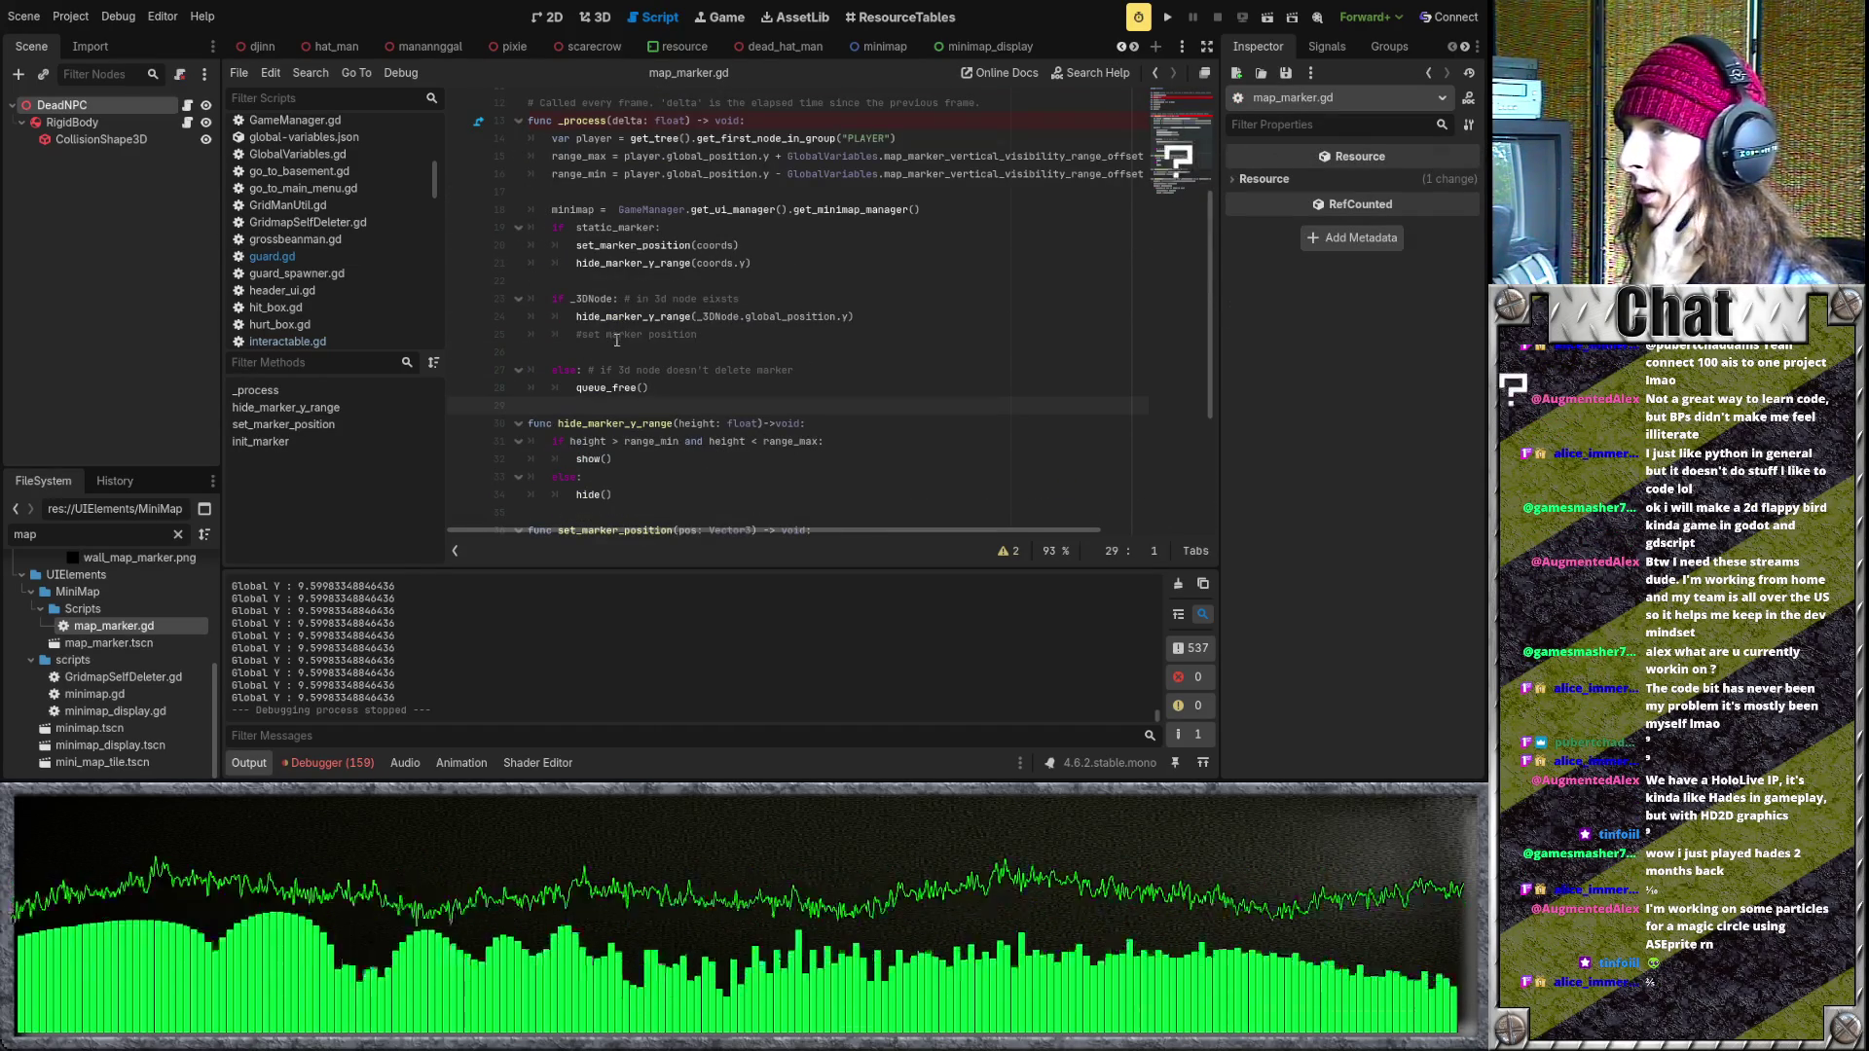
scroll(616, 349, "up", 1)
- Comment out the hide_marker_y_range calls on lines 24 and 21 with Ctrl+K
left_click(565, 370)
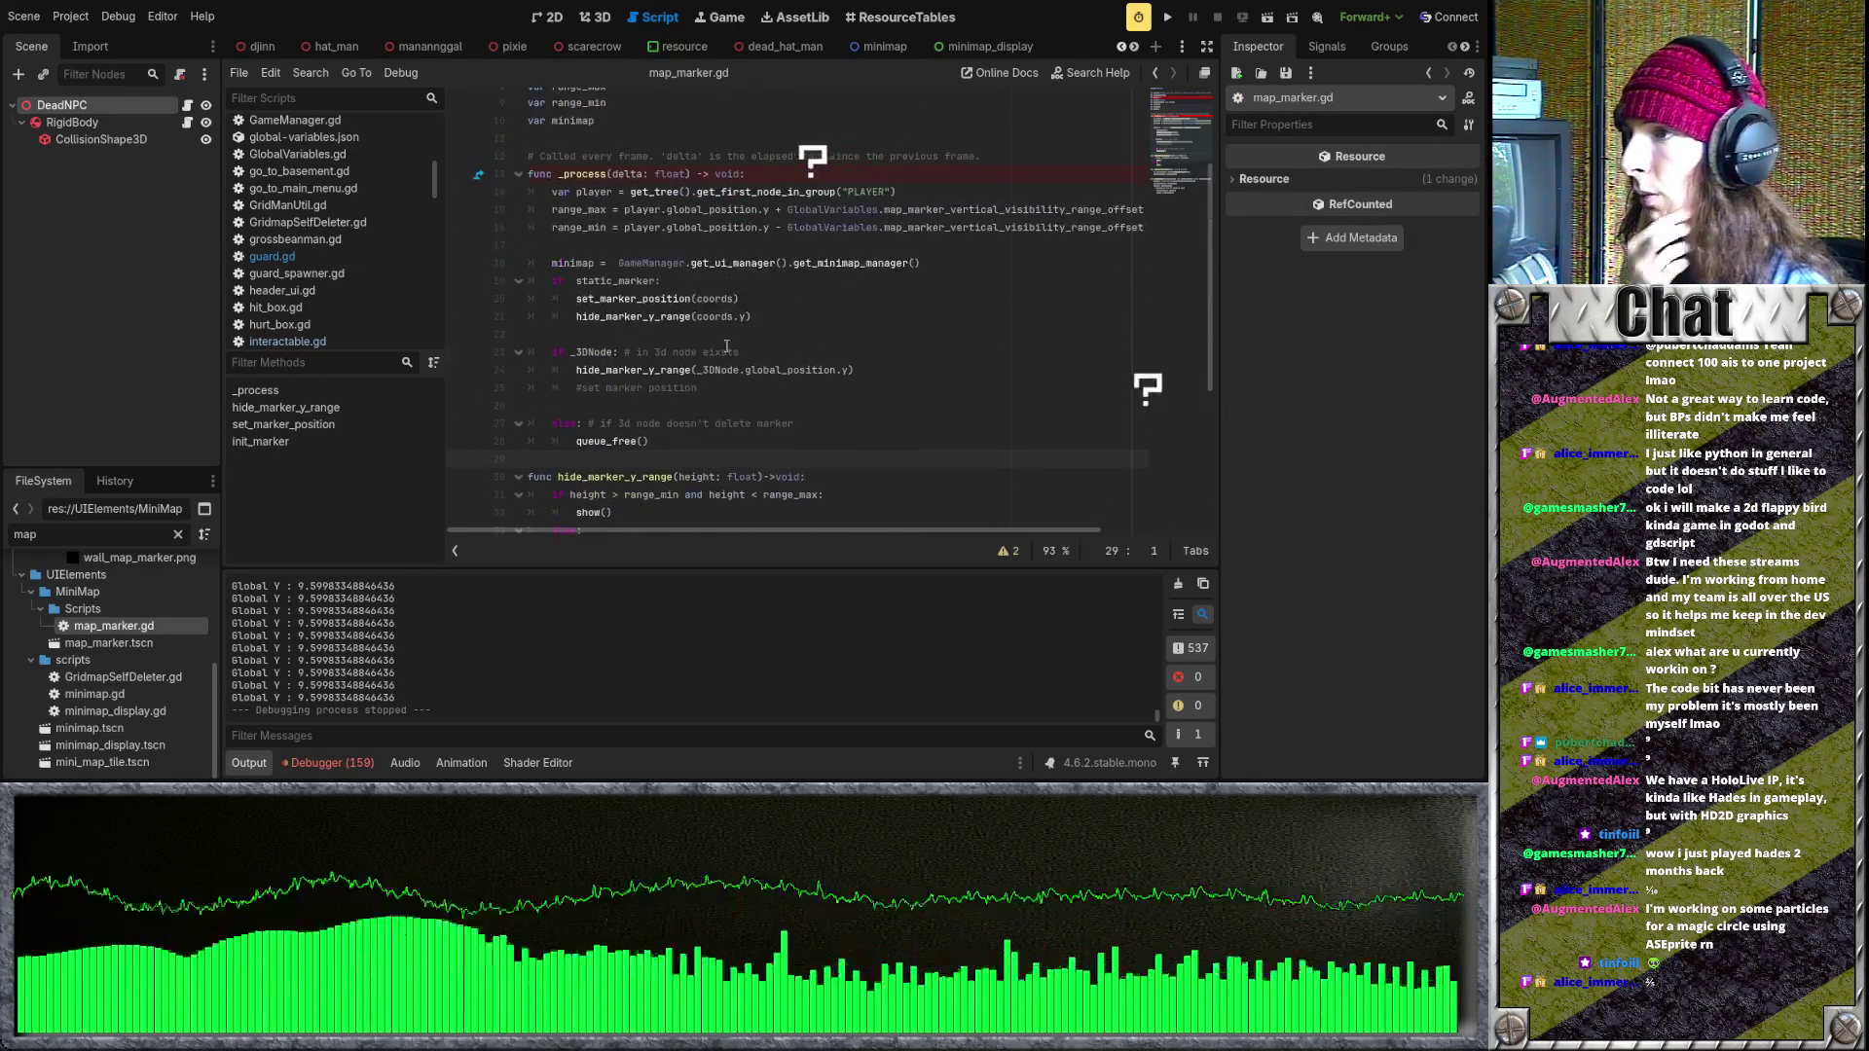
key("ctrl+k")
left_click(567, 316)
key("ctrl+k")
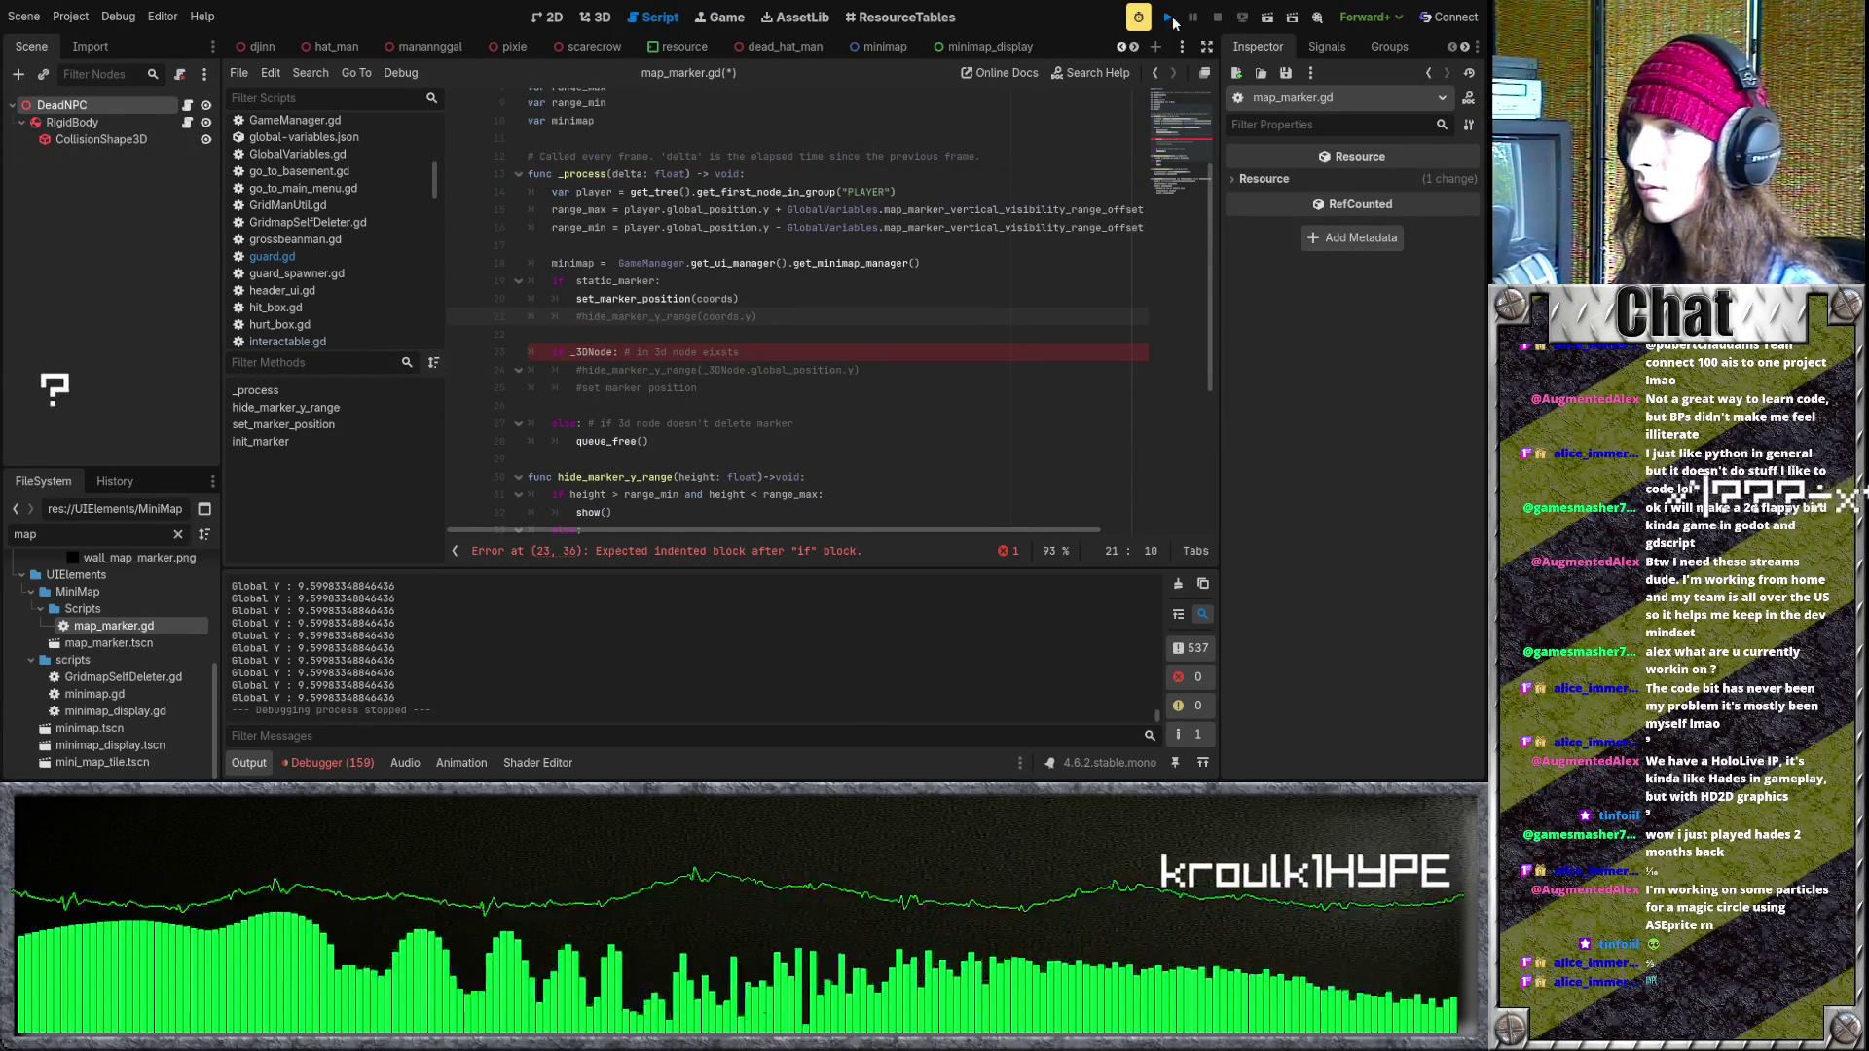
- Run the game with F5, then uncomment both hide_marker_y_range calls on lines 21 and 24
key("F5")
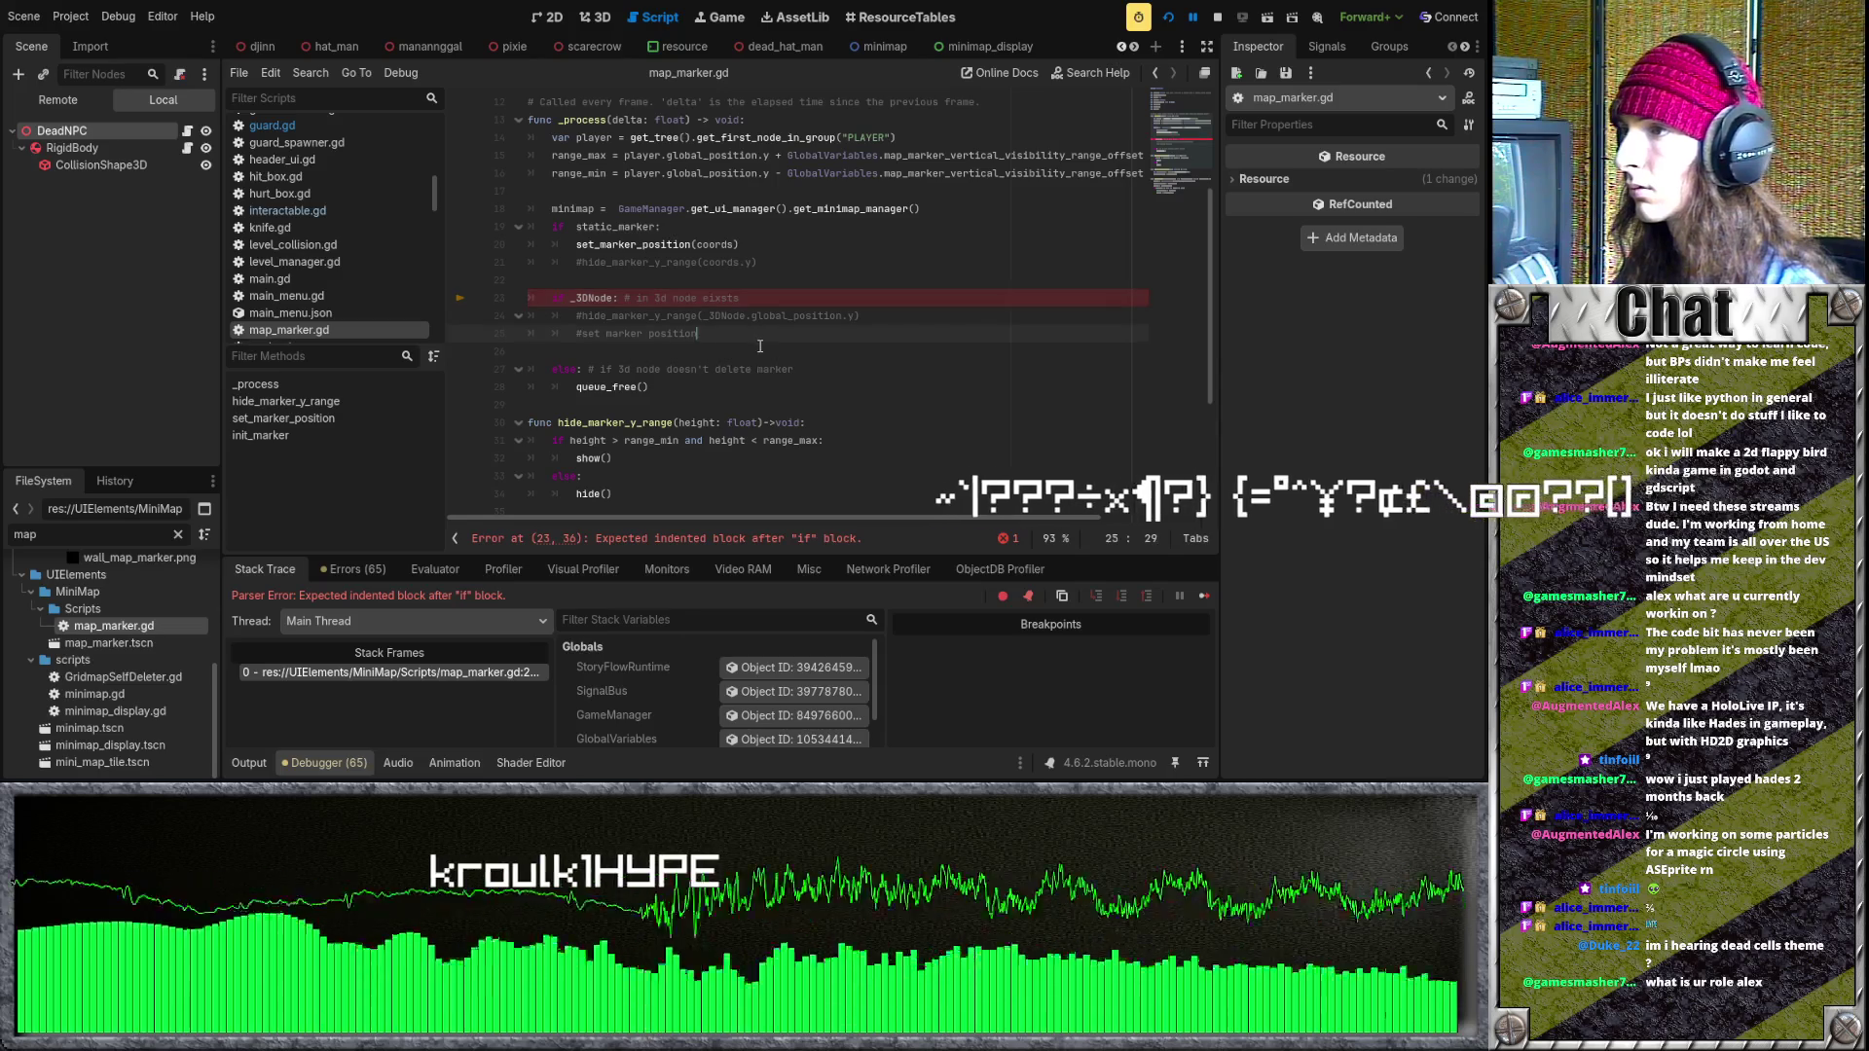
left_click(768, 341)
key("Up")
key("Up")
key("Up")
key("ctrl+k")
key("Down")
key("Down")
key("Down")
key("ctrl+k")
- Locate and select the set_marker_position function name to copy it
left_click(813, 334)
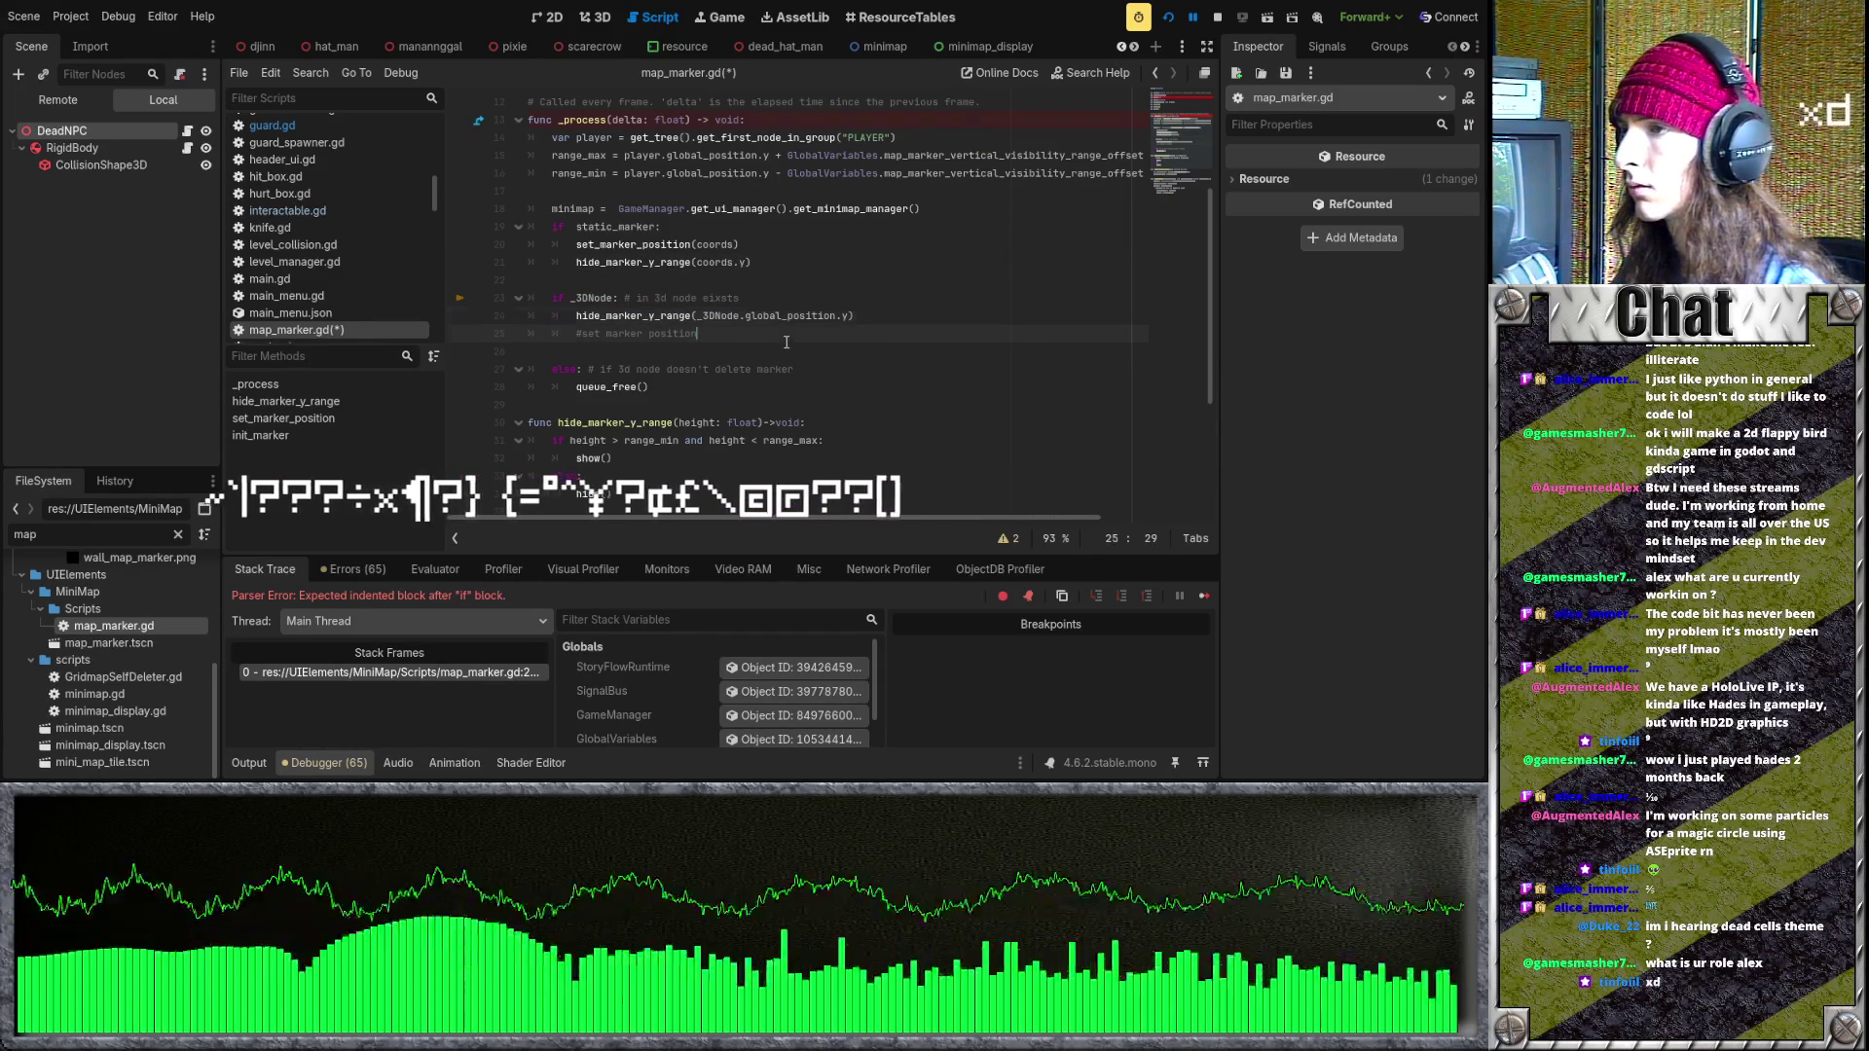
left_click(866, 318)
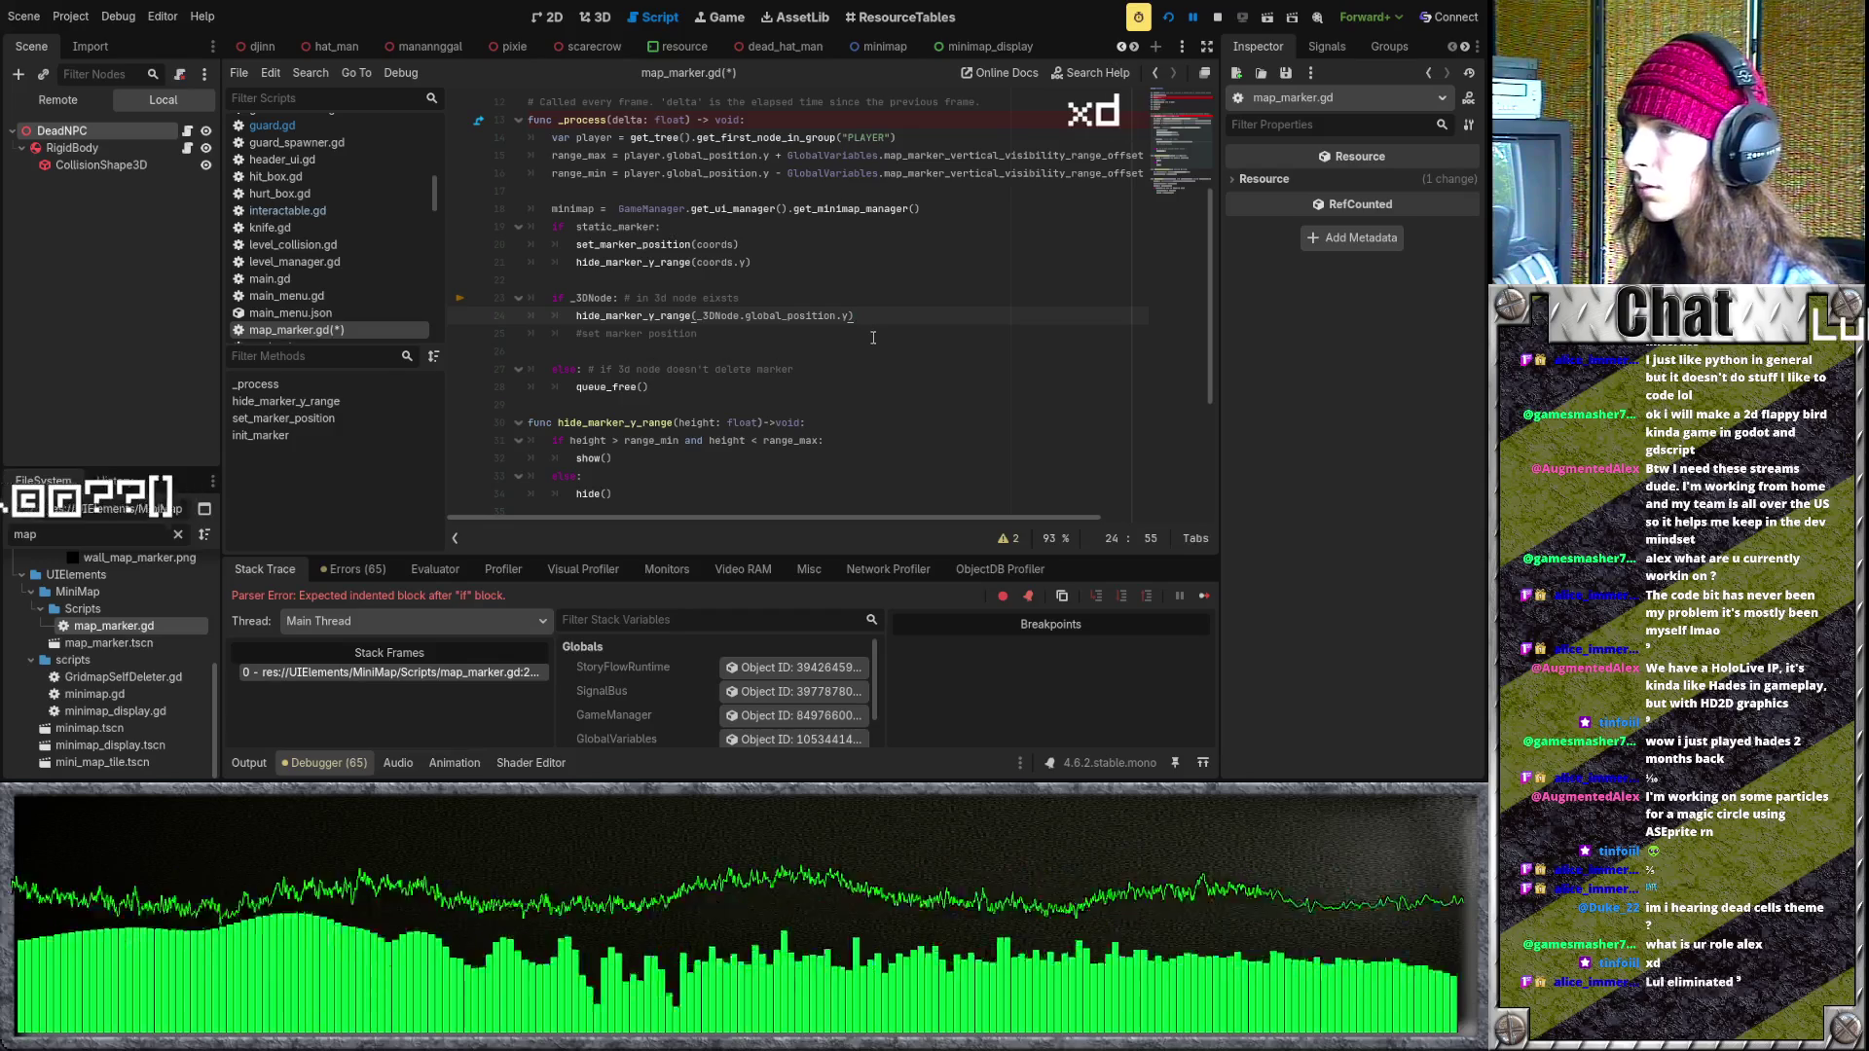
scroll(875, 342, "down", 1)
scroll(875, 341, "down", 1)
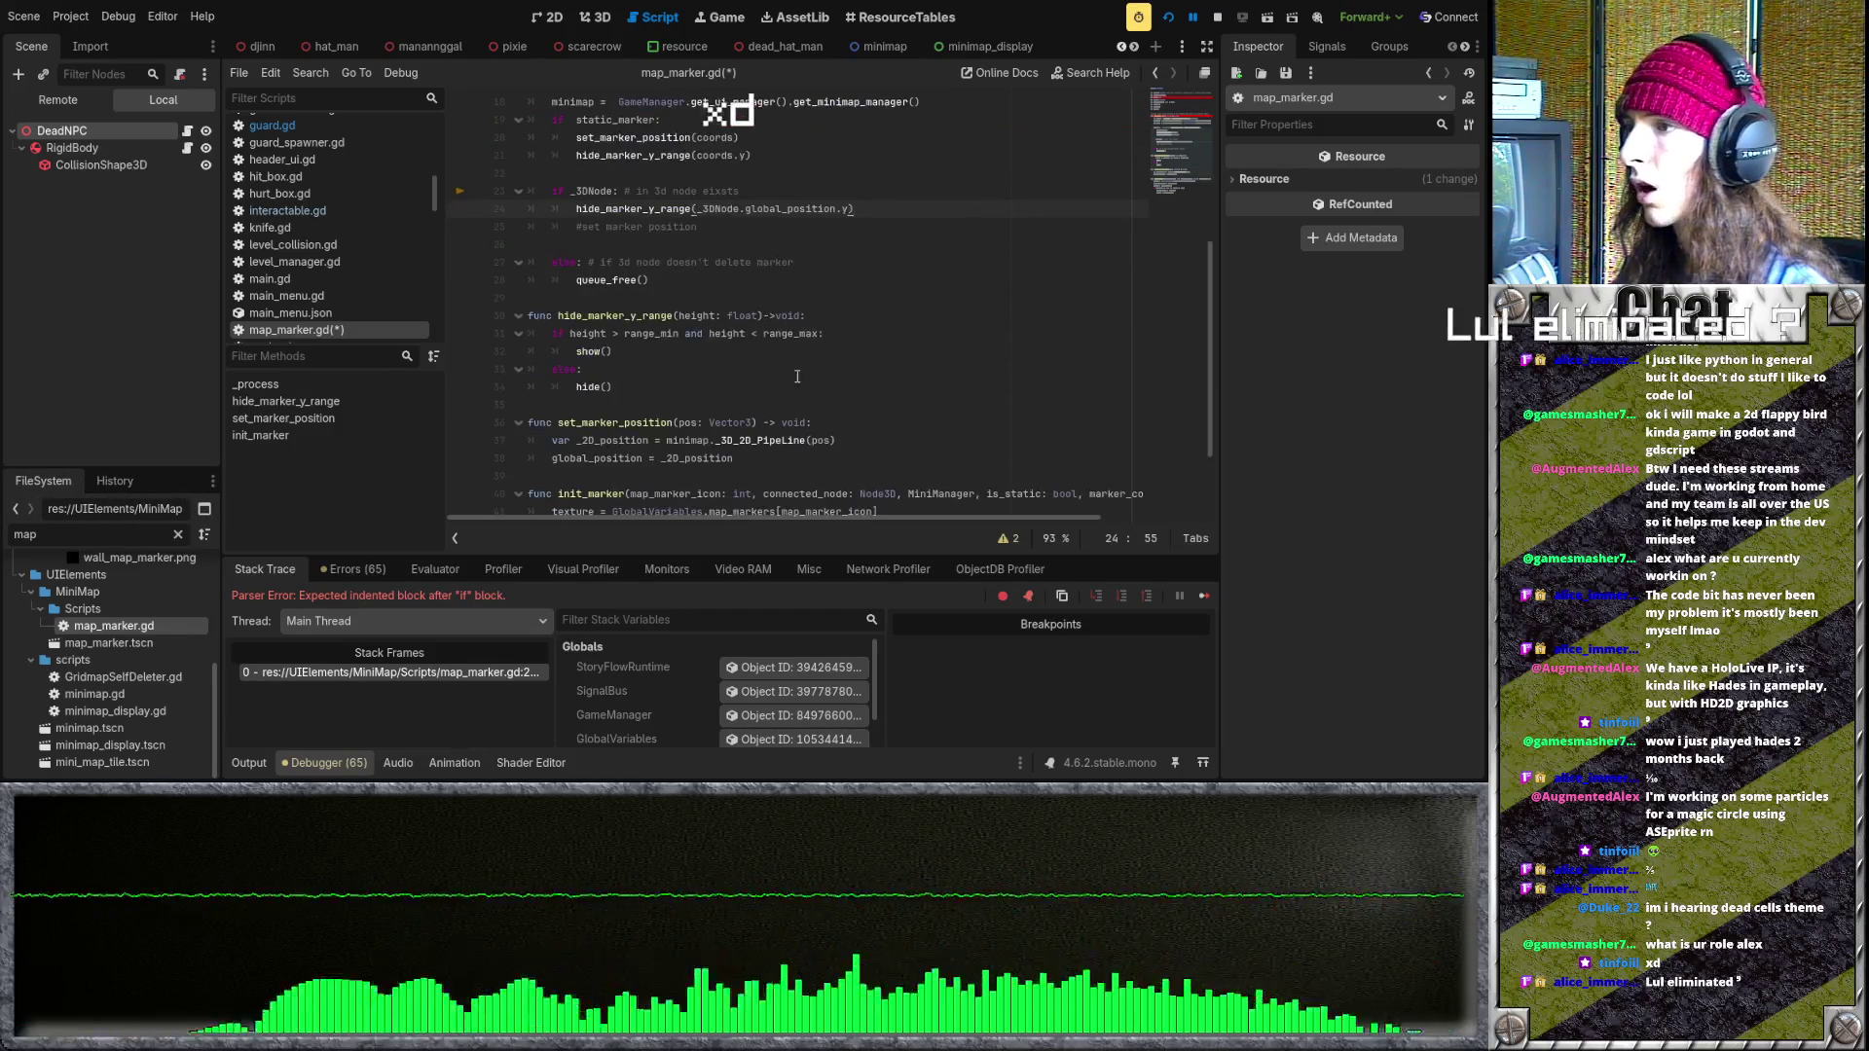
scroll(702, 420, "down", 2)
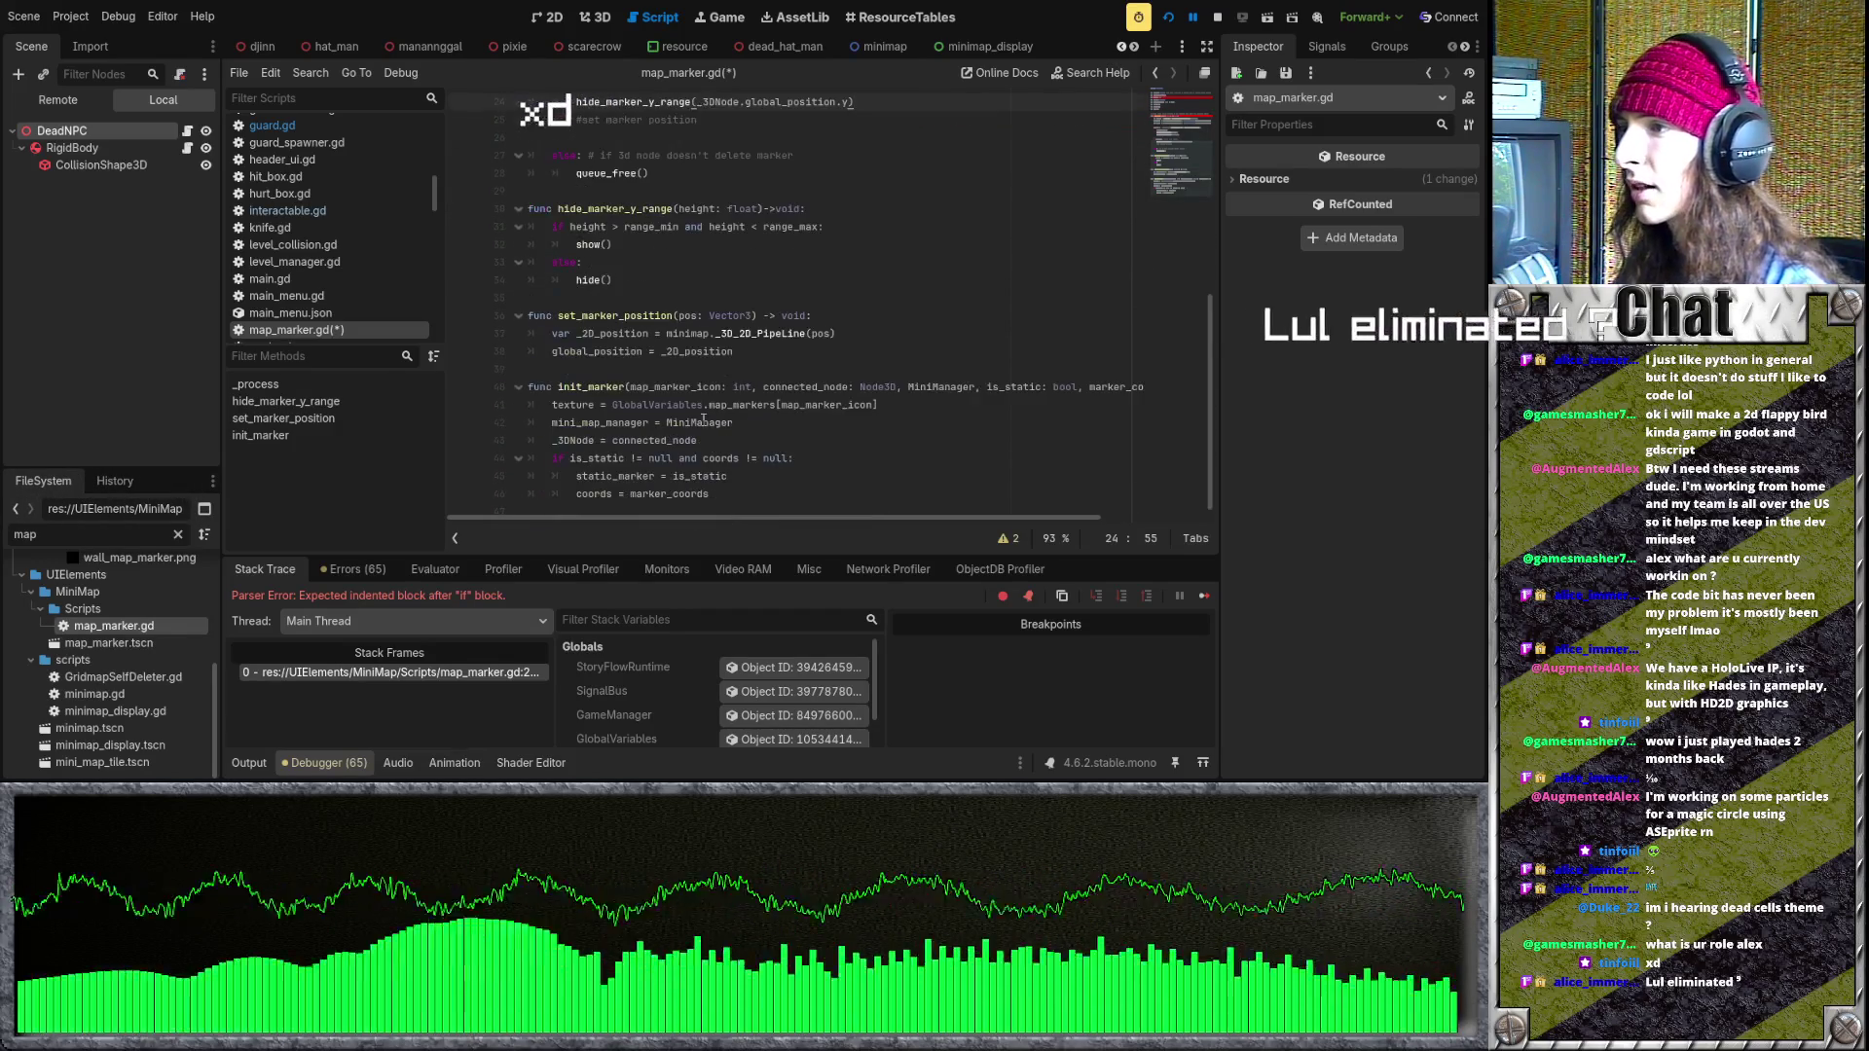
left_click(617, 315)
double_click(562, 316)
key("ctrl+c")
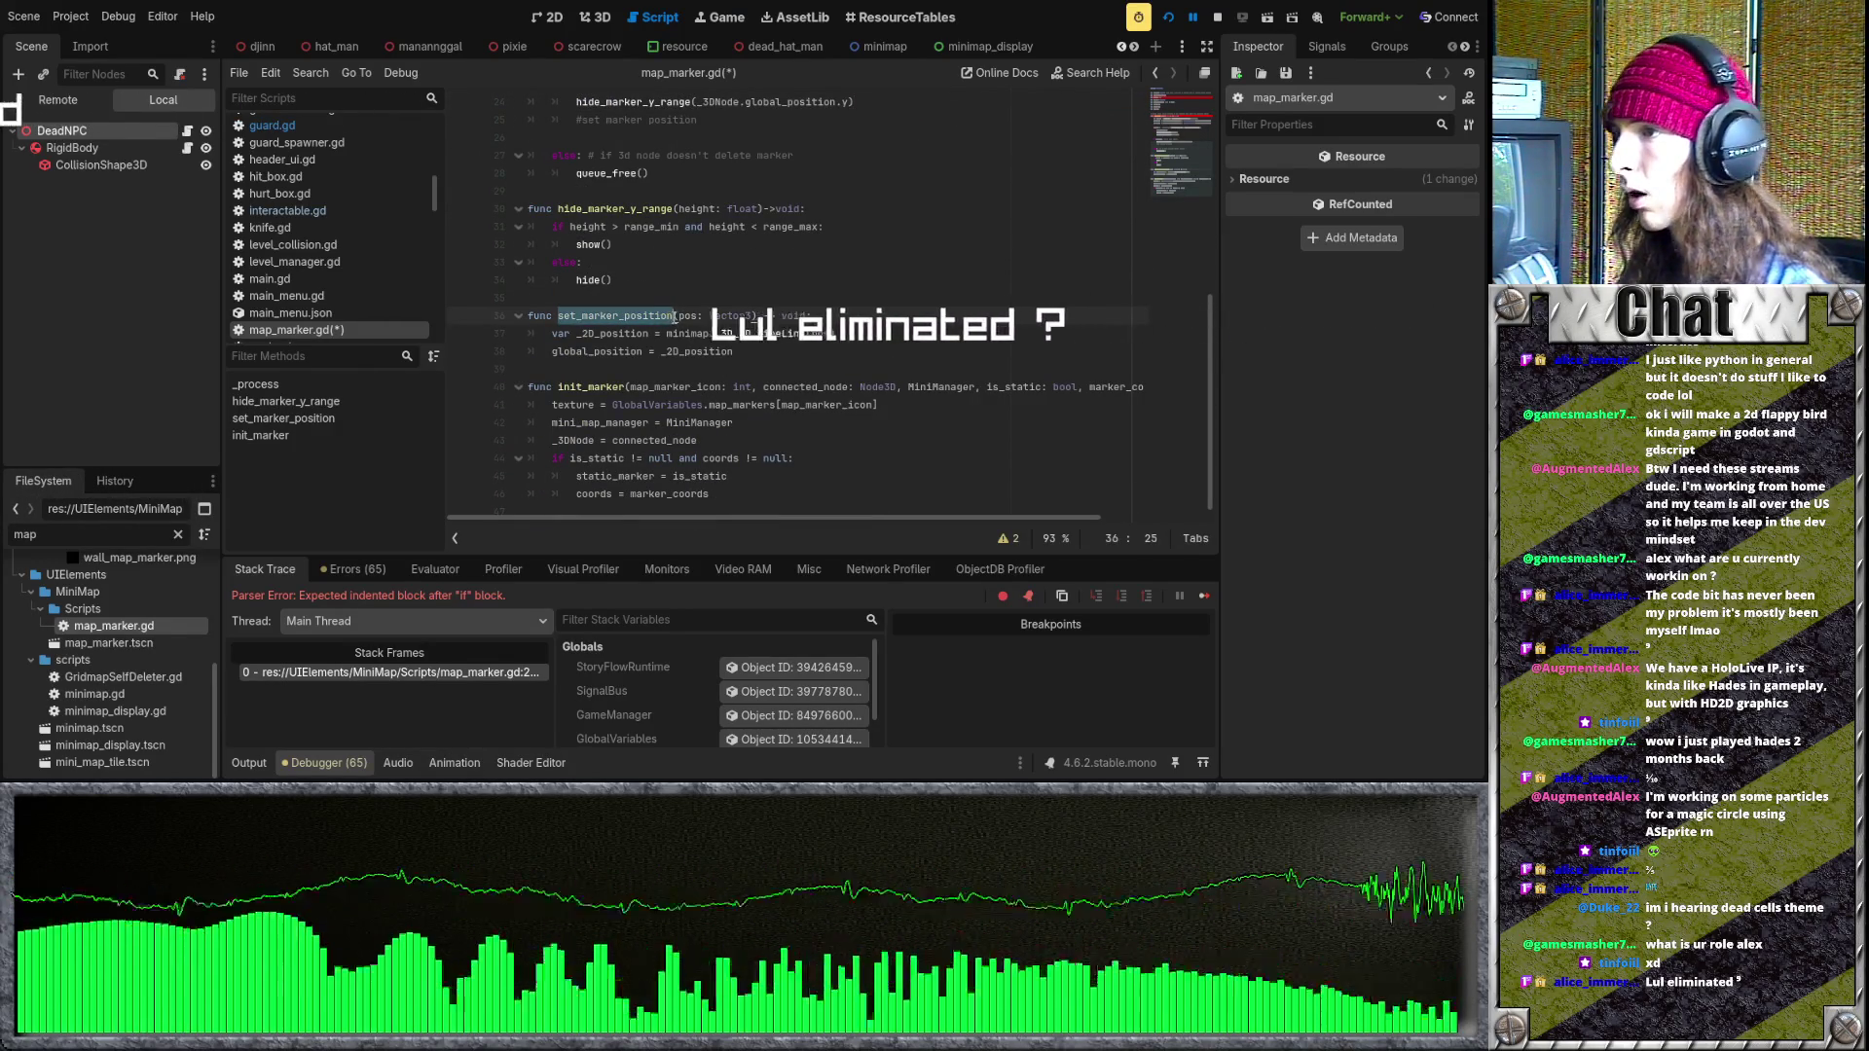
- Add set_marker_position(_3DNode.global_position) under if _3DNode:, then save and rerun the game
scroll(736, 335, "up", 4)
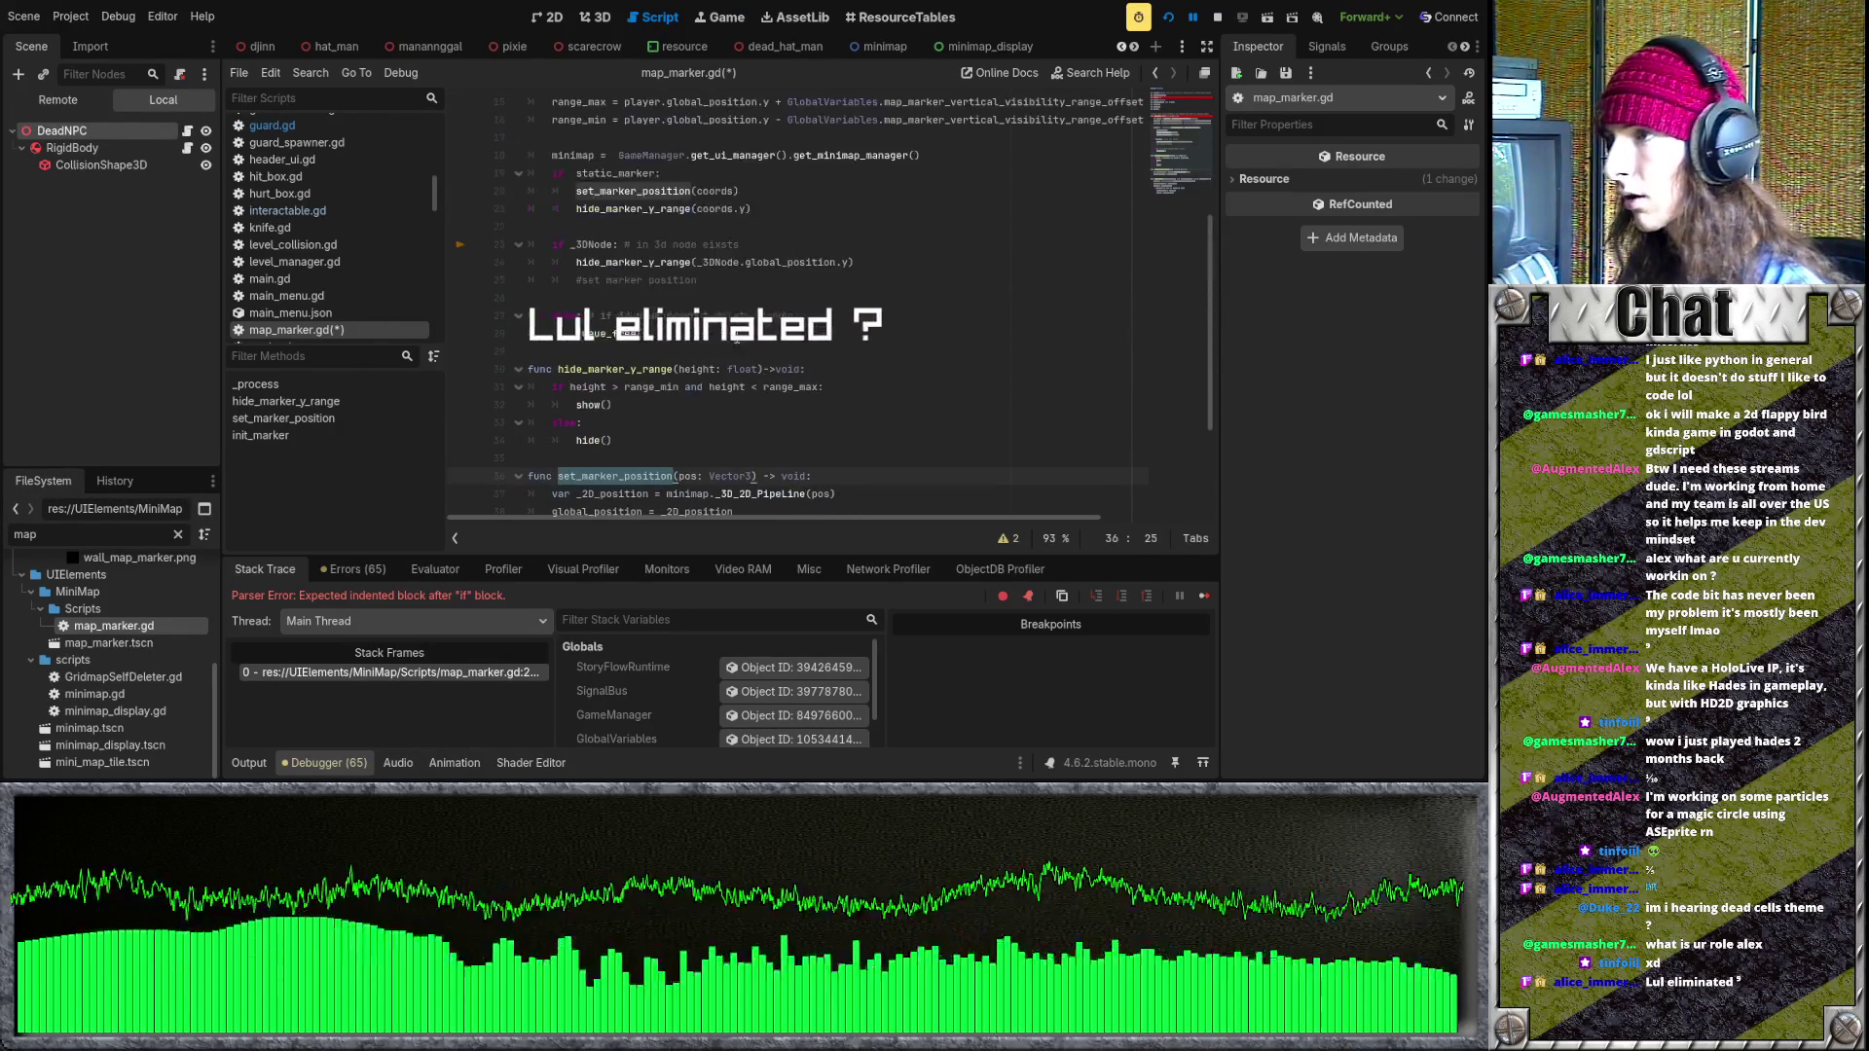
left_click(785, 245)
key("Return")
key("ctrl+v")
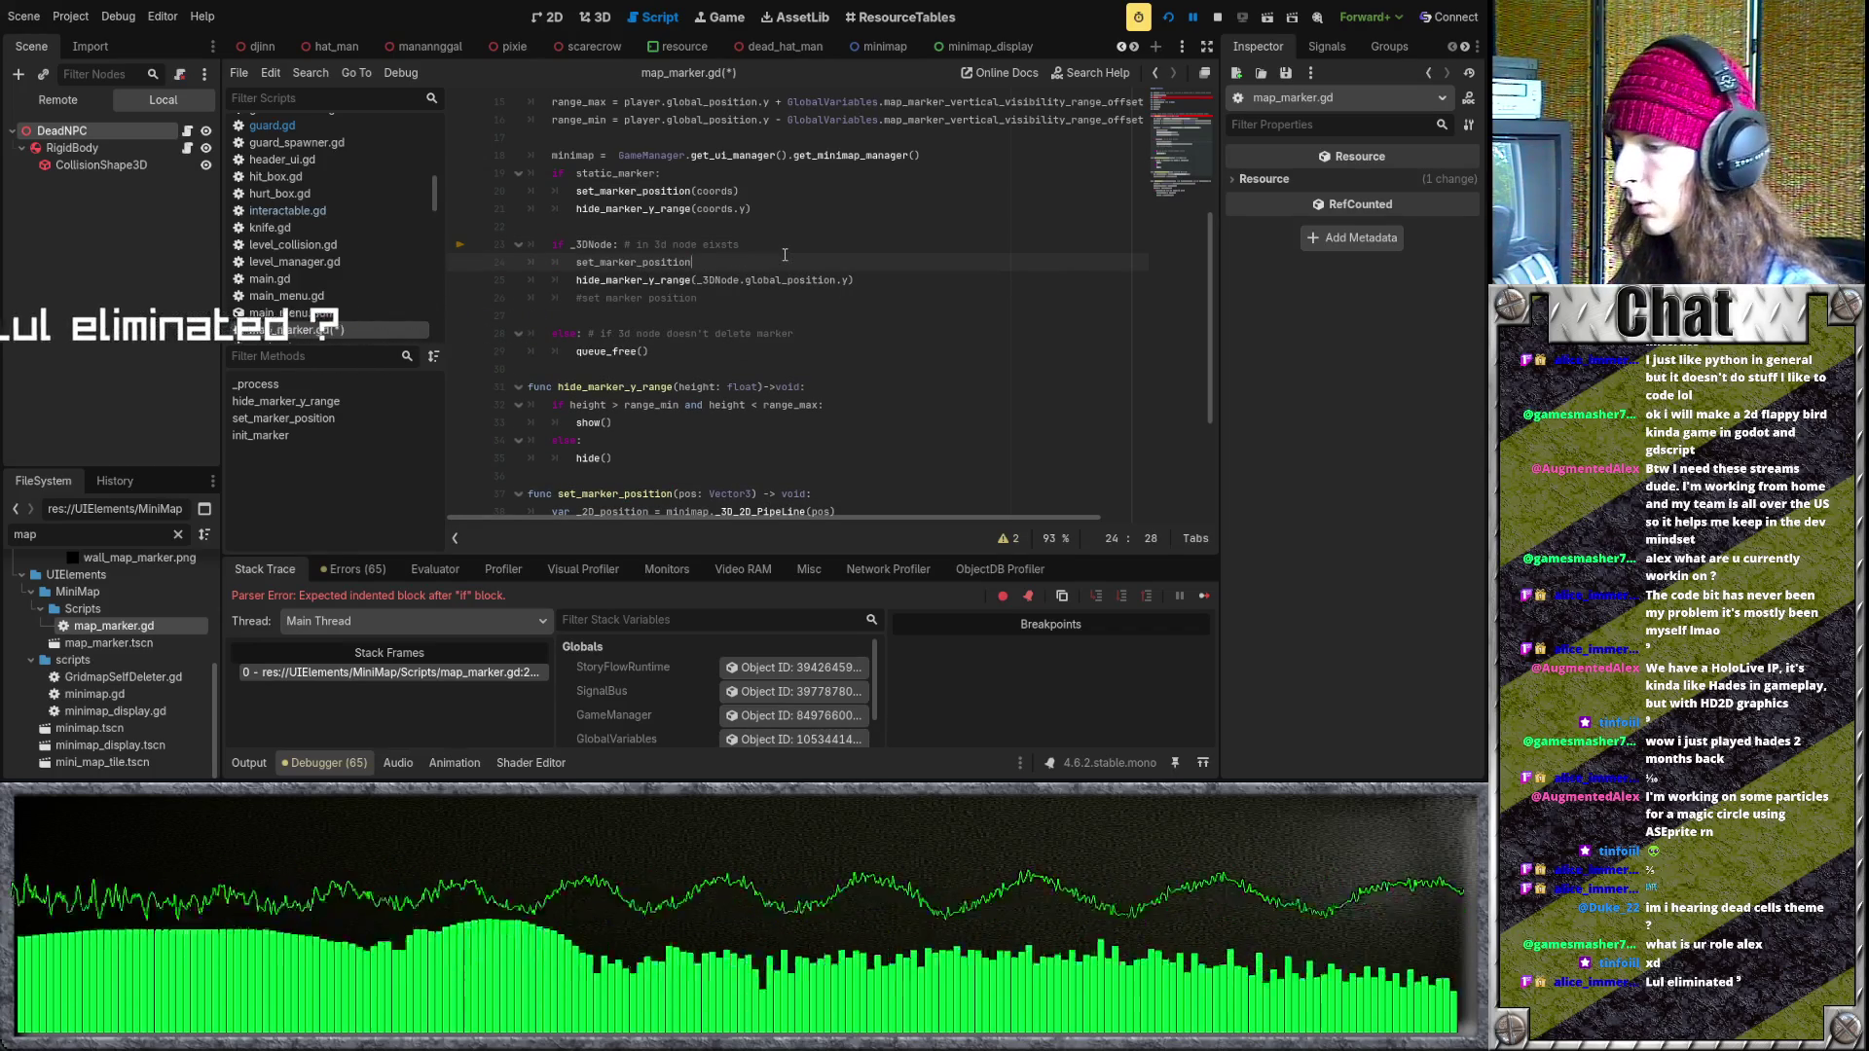
type("(")
left_click(784, 249)
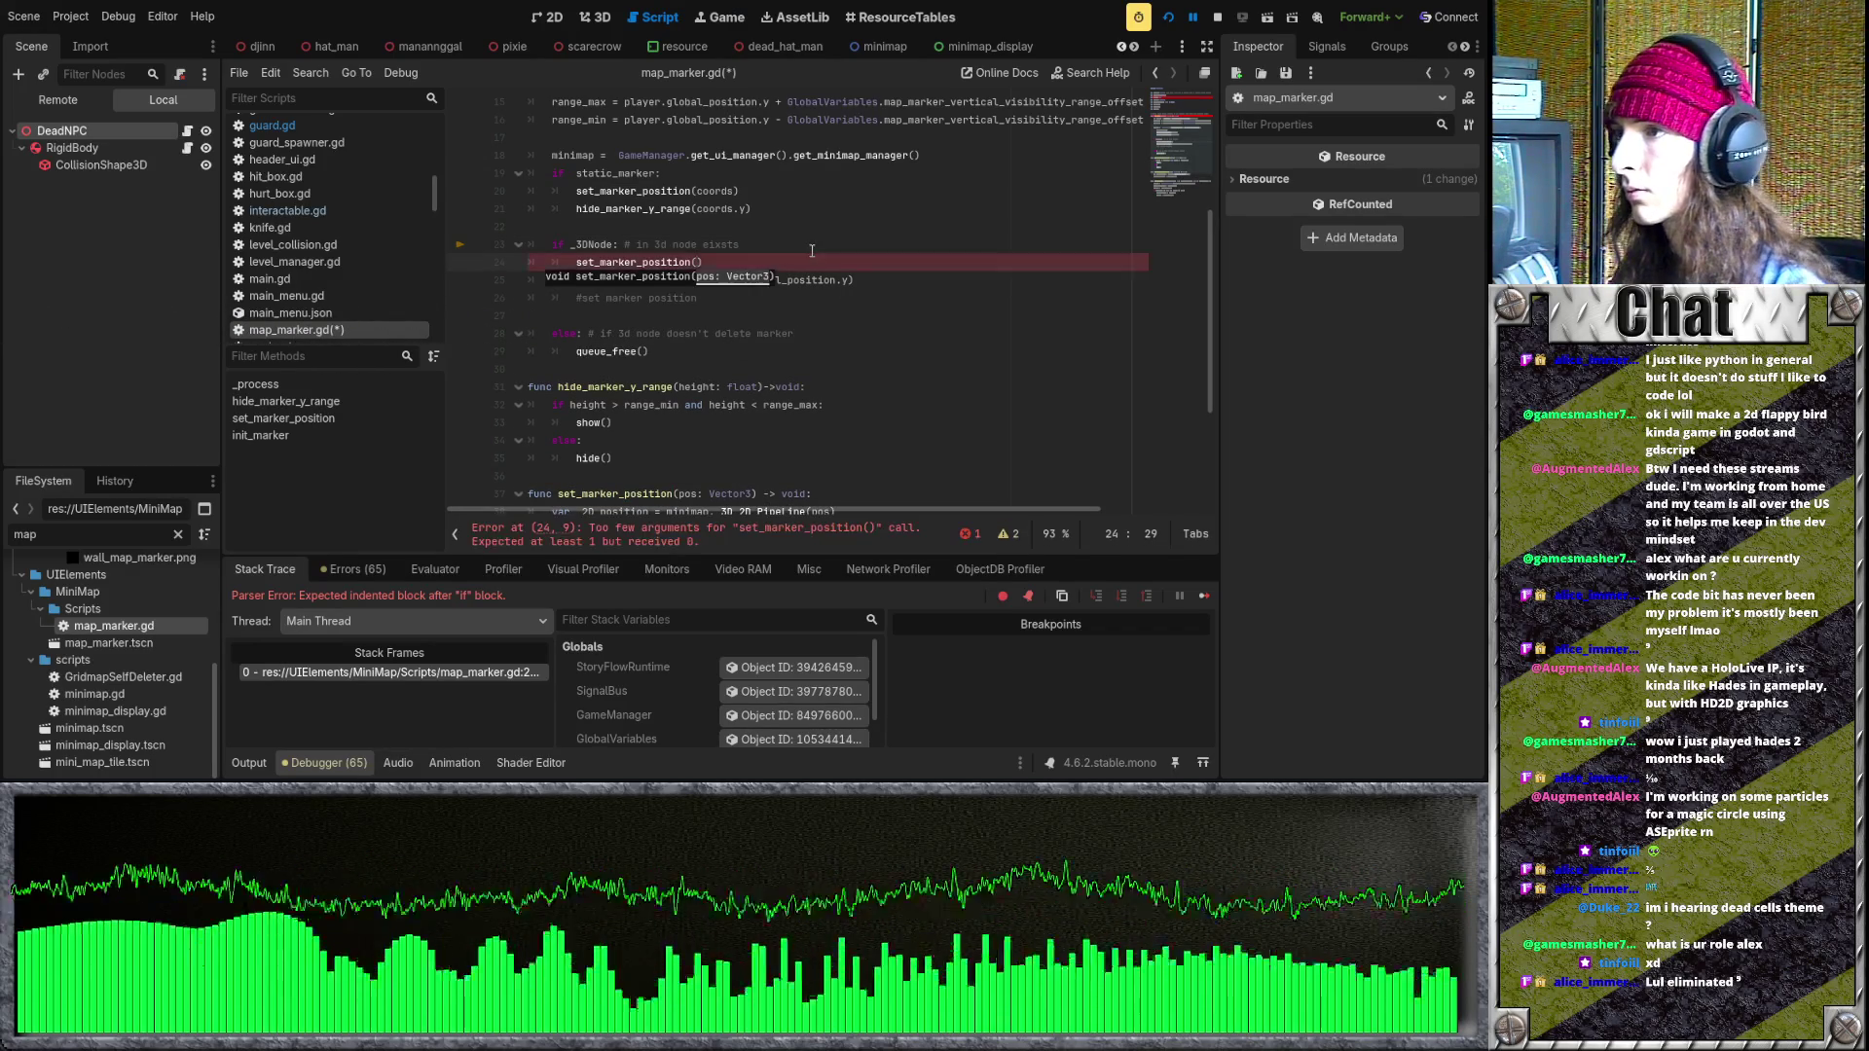
left_click(699, 262)
type("_3DNode.global_position")
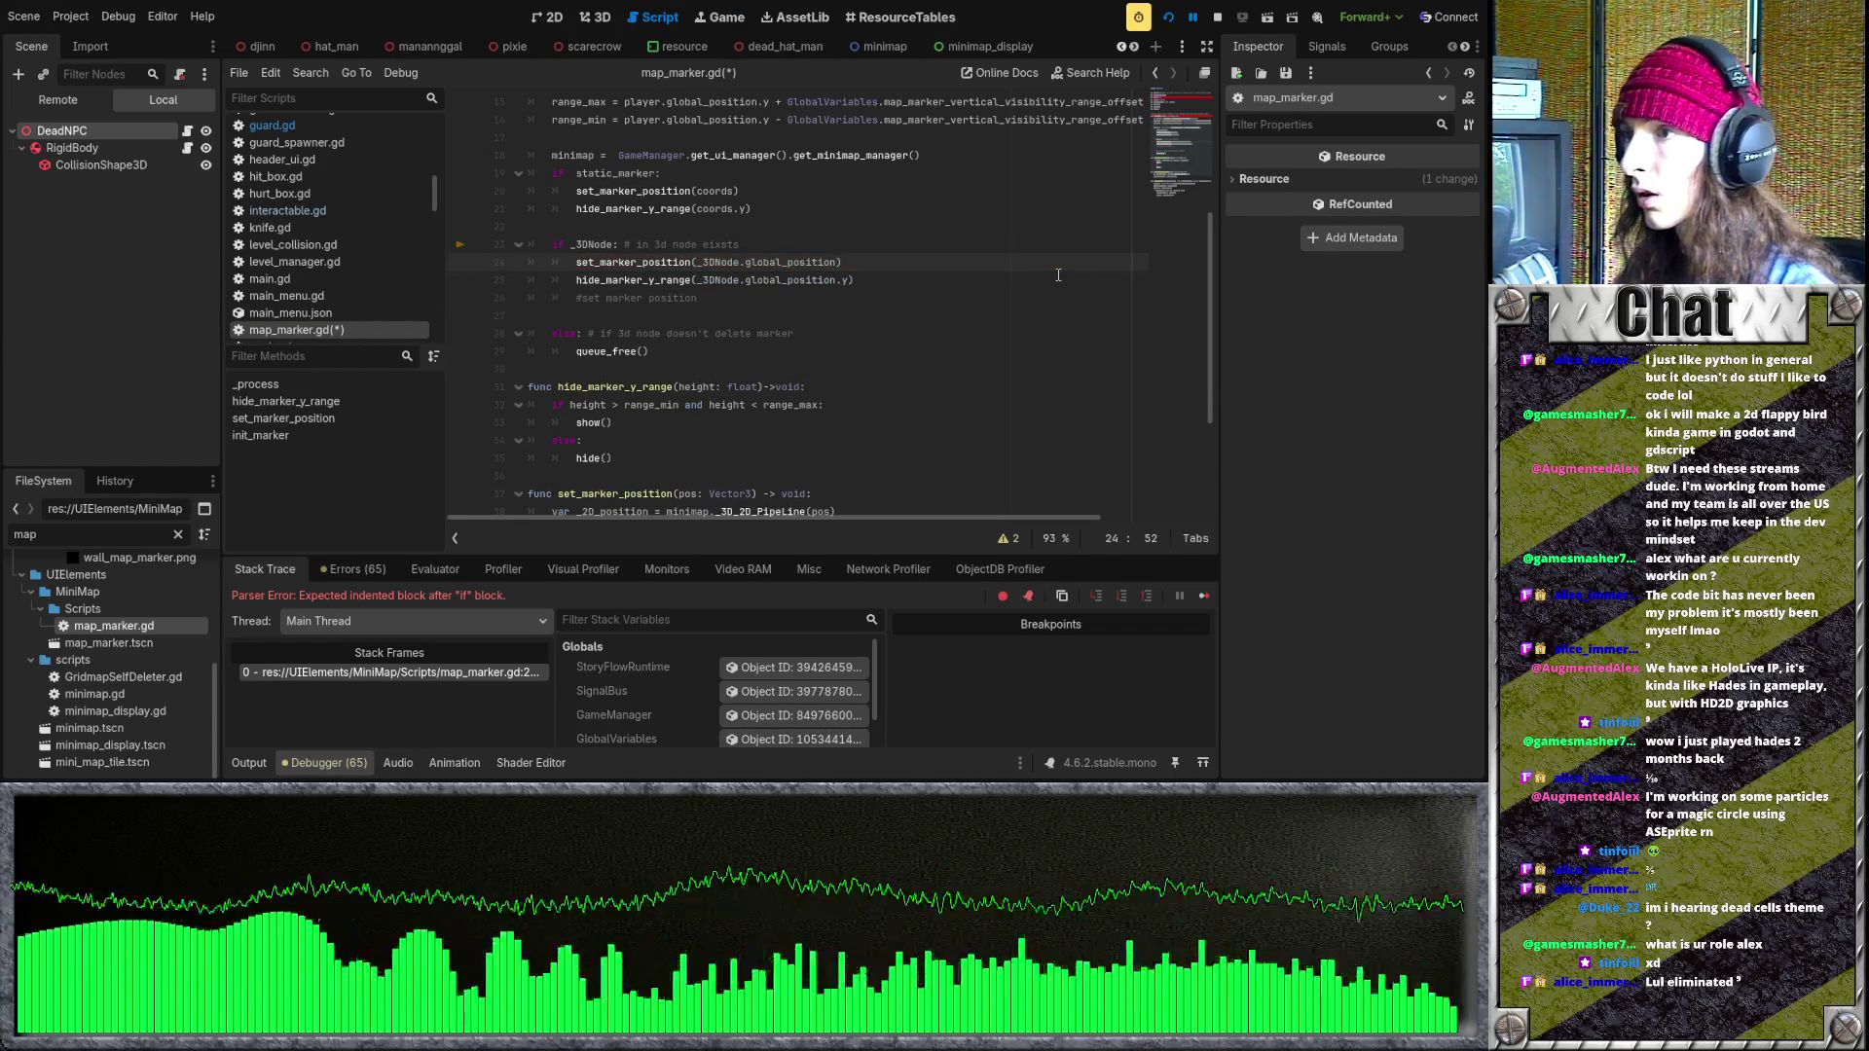
left_click(1168, 15)
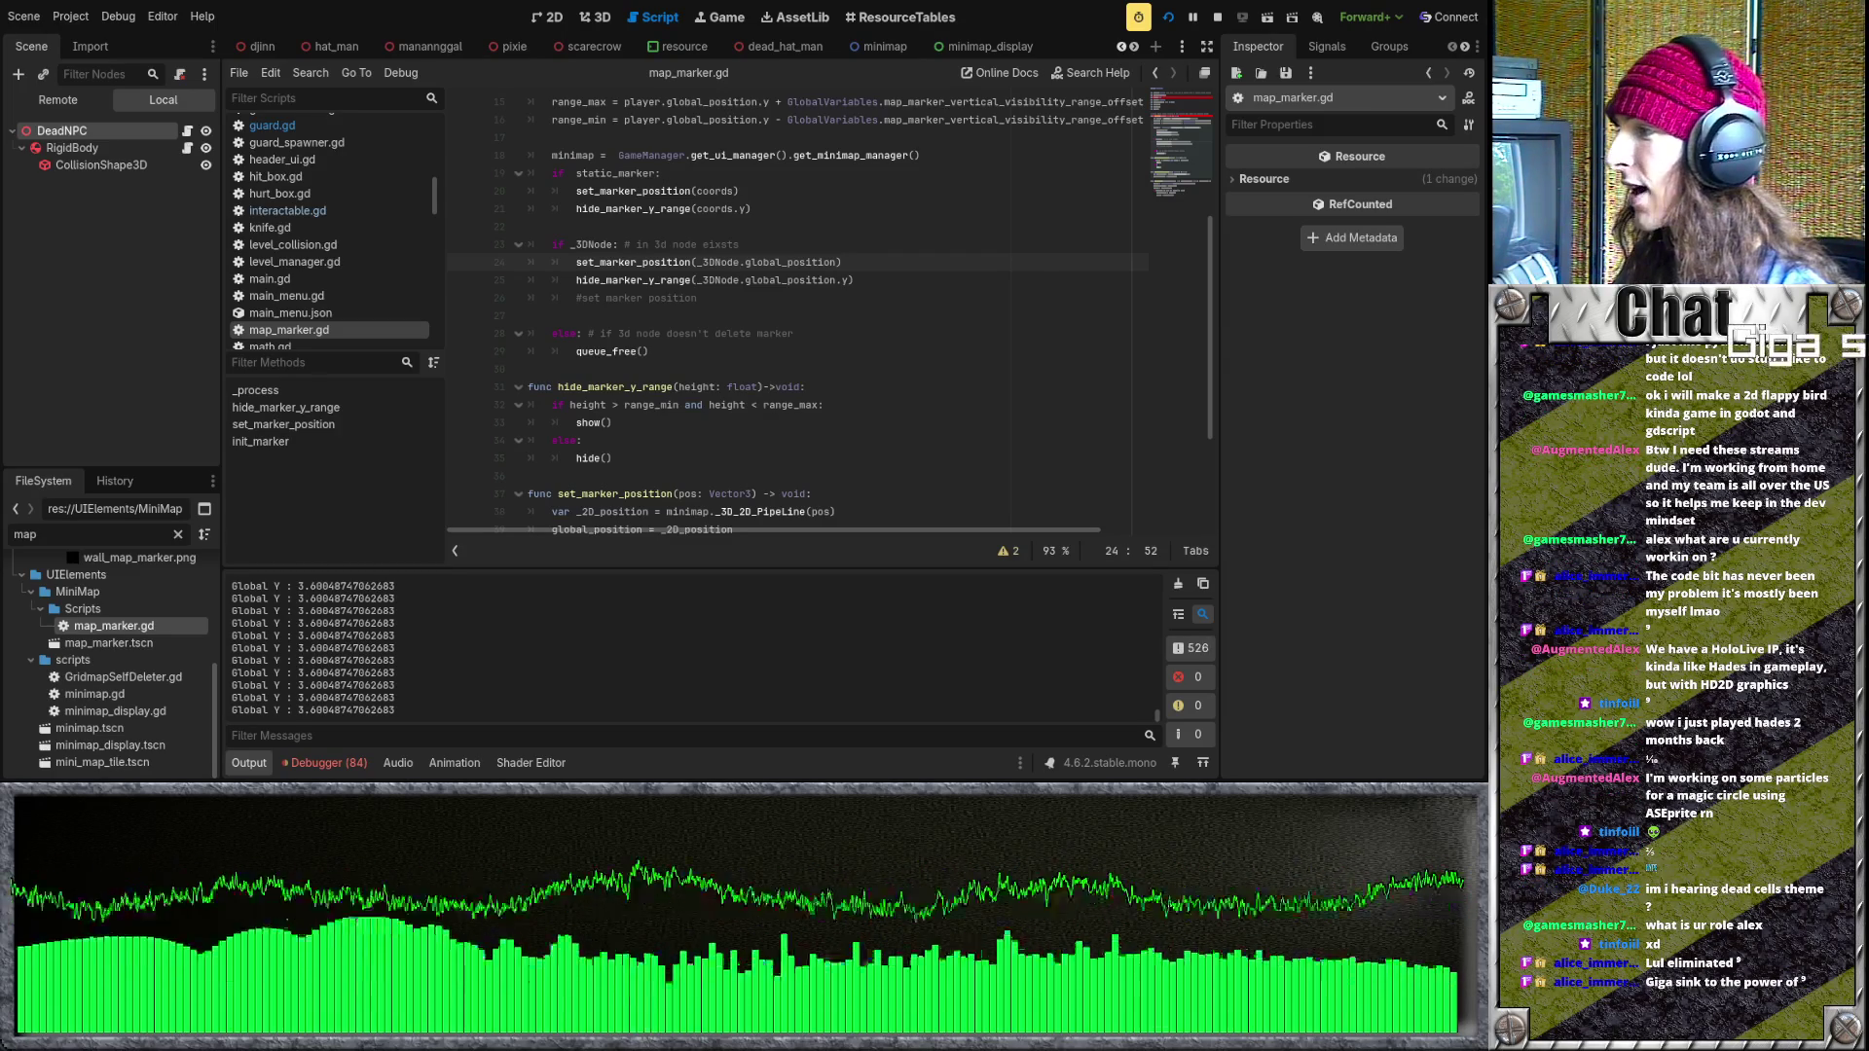
- Stop the running game with F8 once Global Y near 3.6 is logged
key("F8")
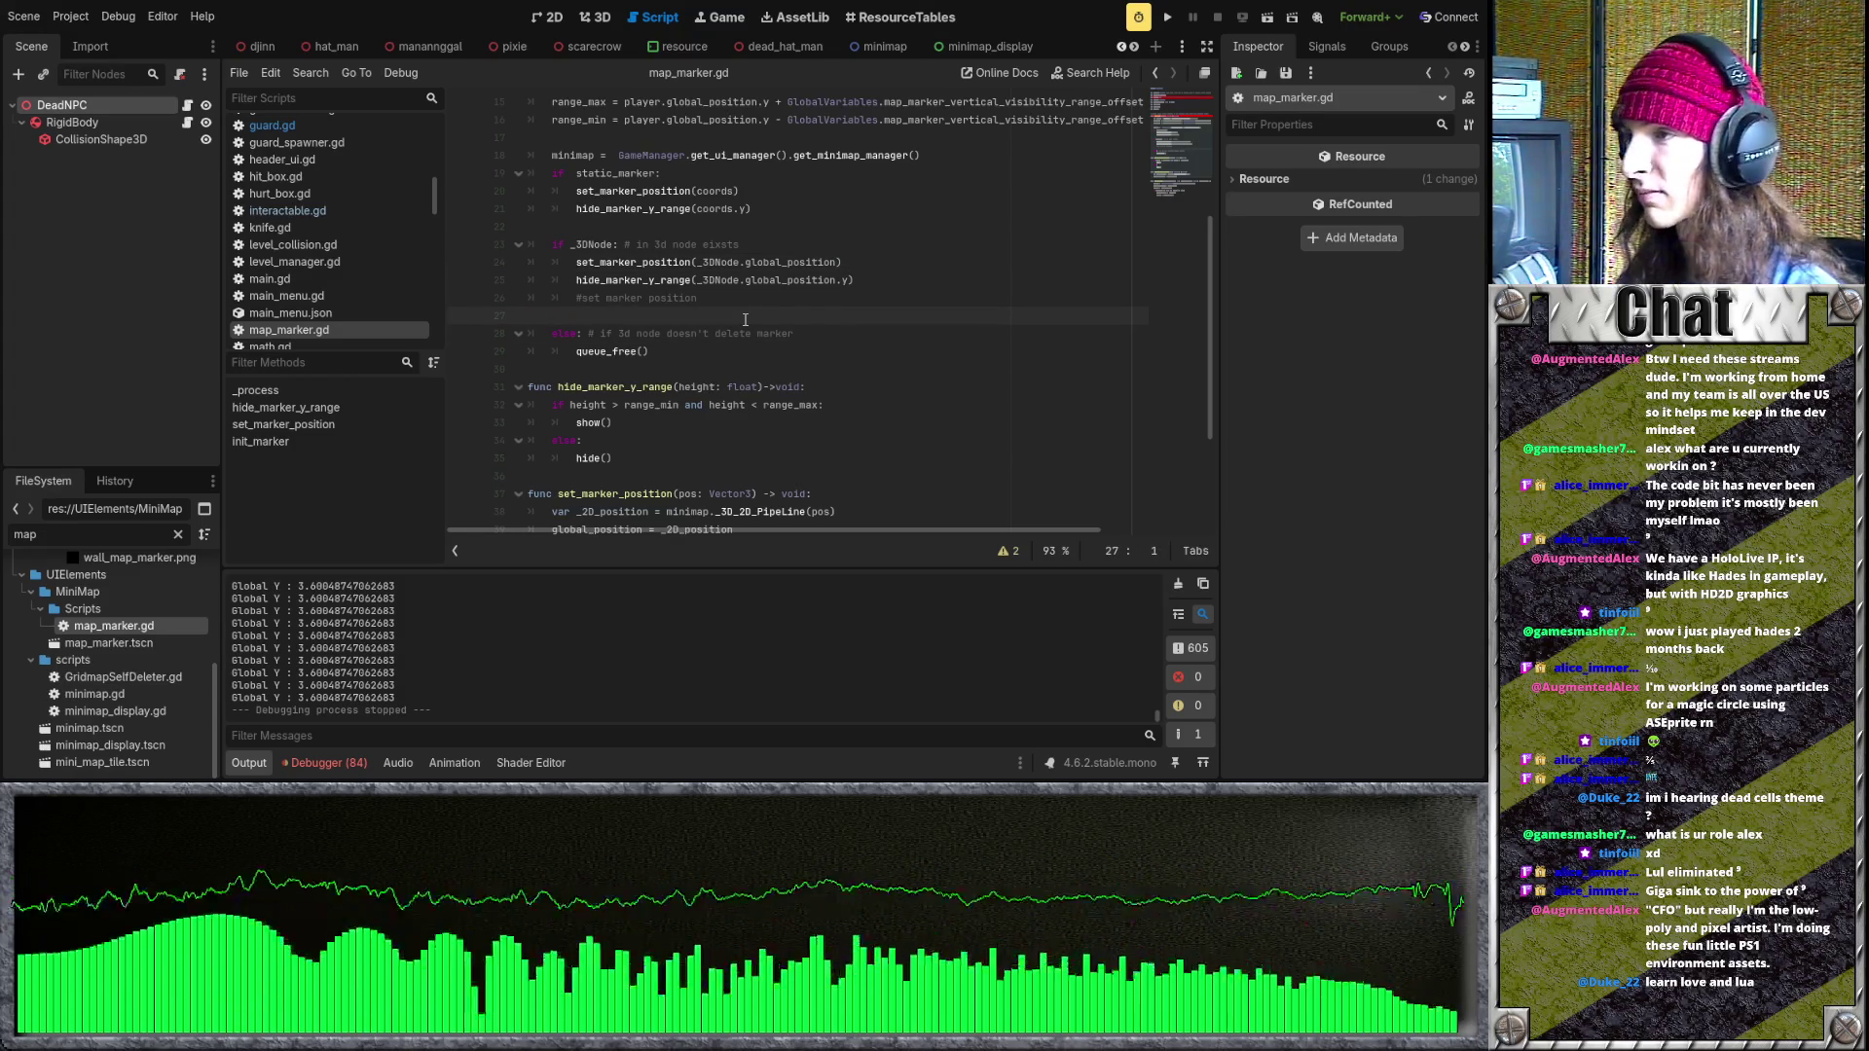
scroll(763, 324, "up", 2)
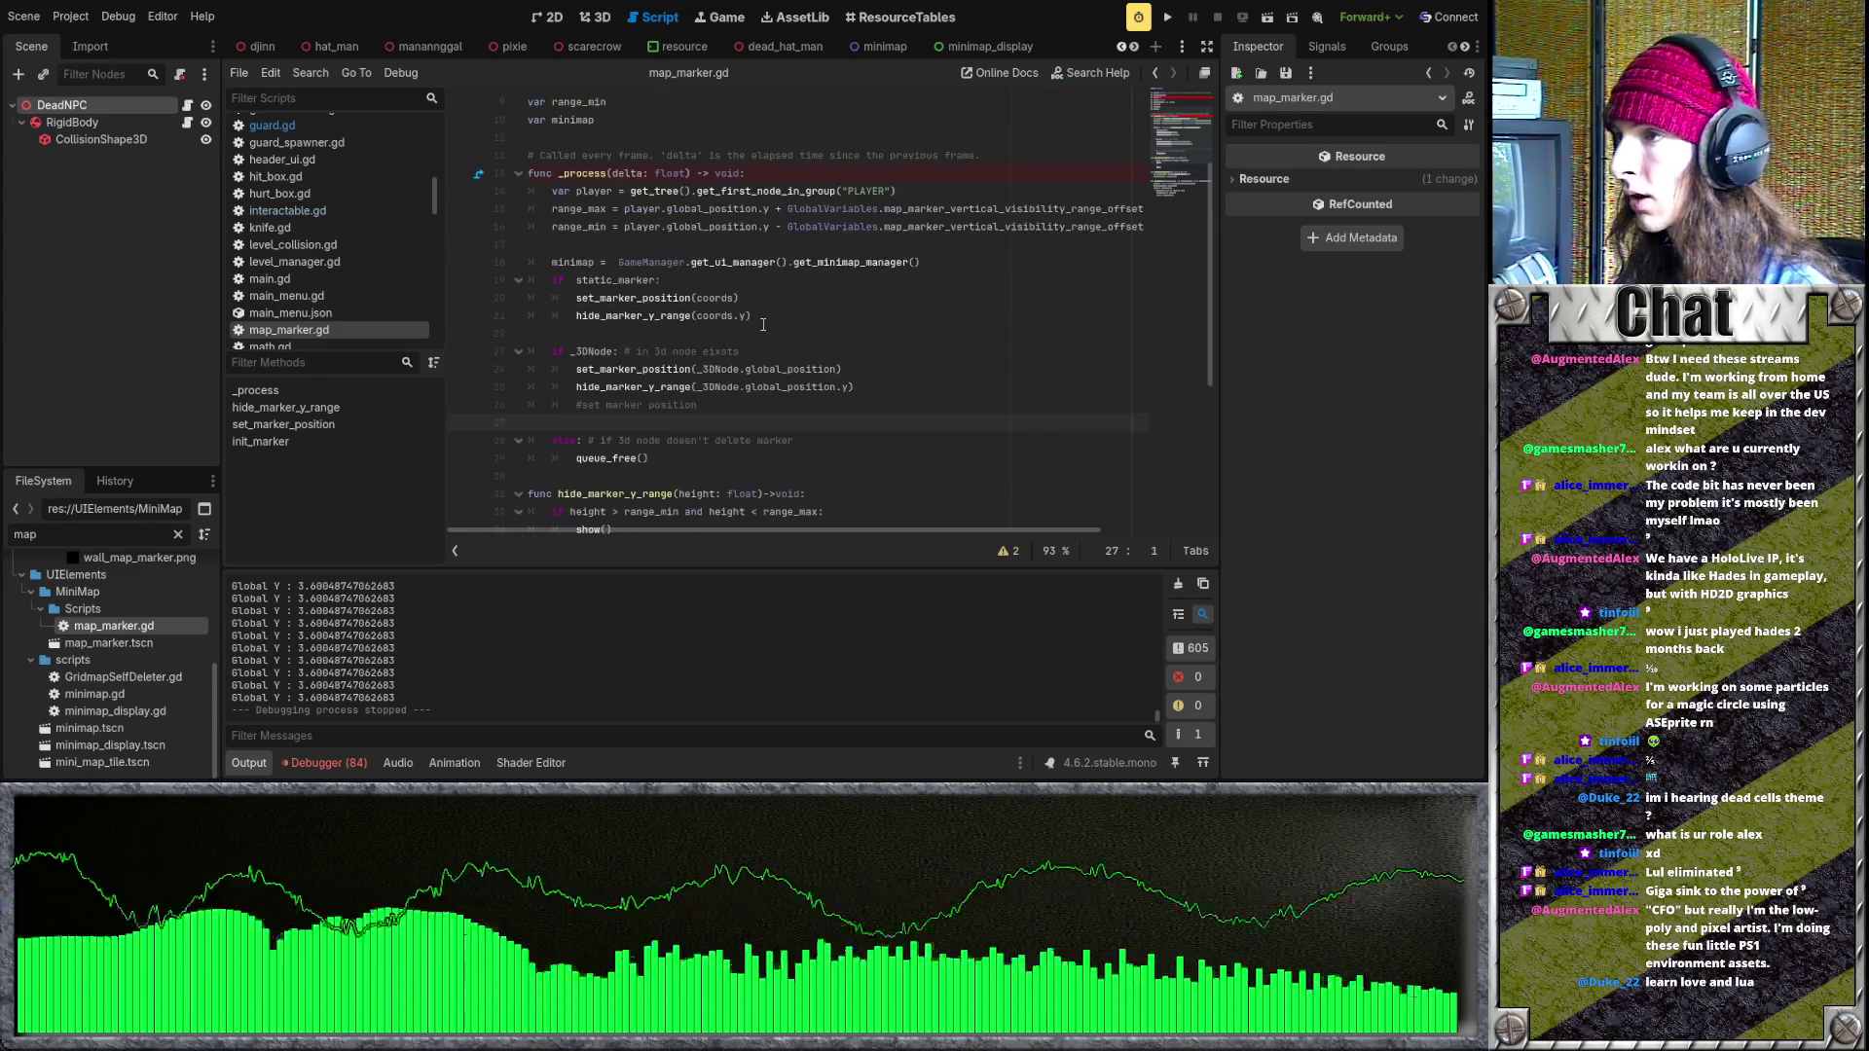
scroll(762, 341, "up", 2)
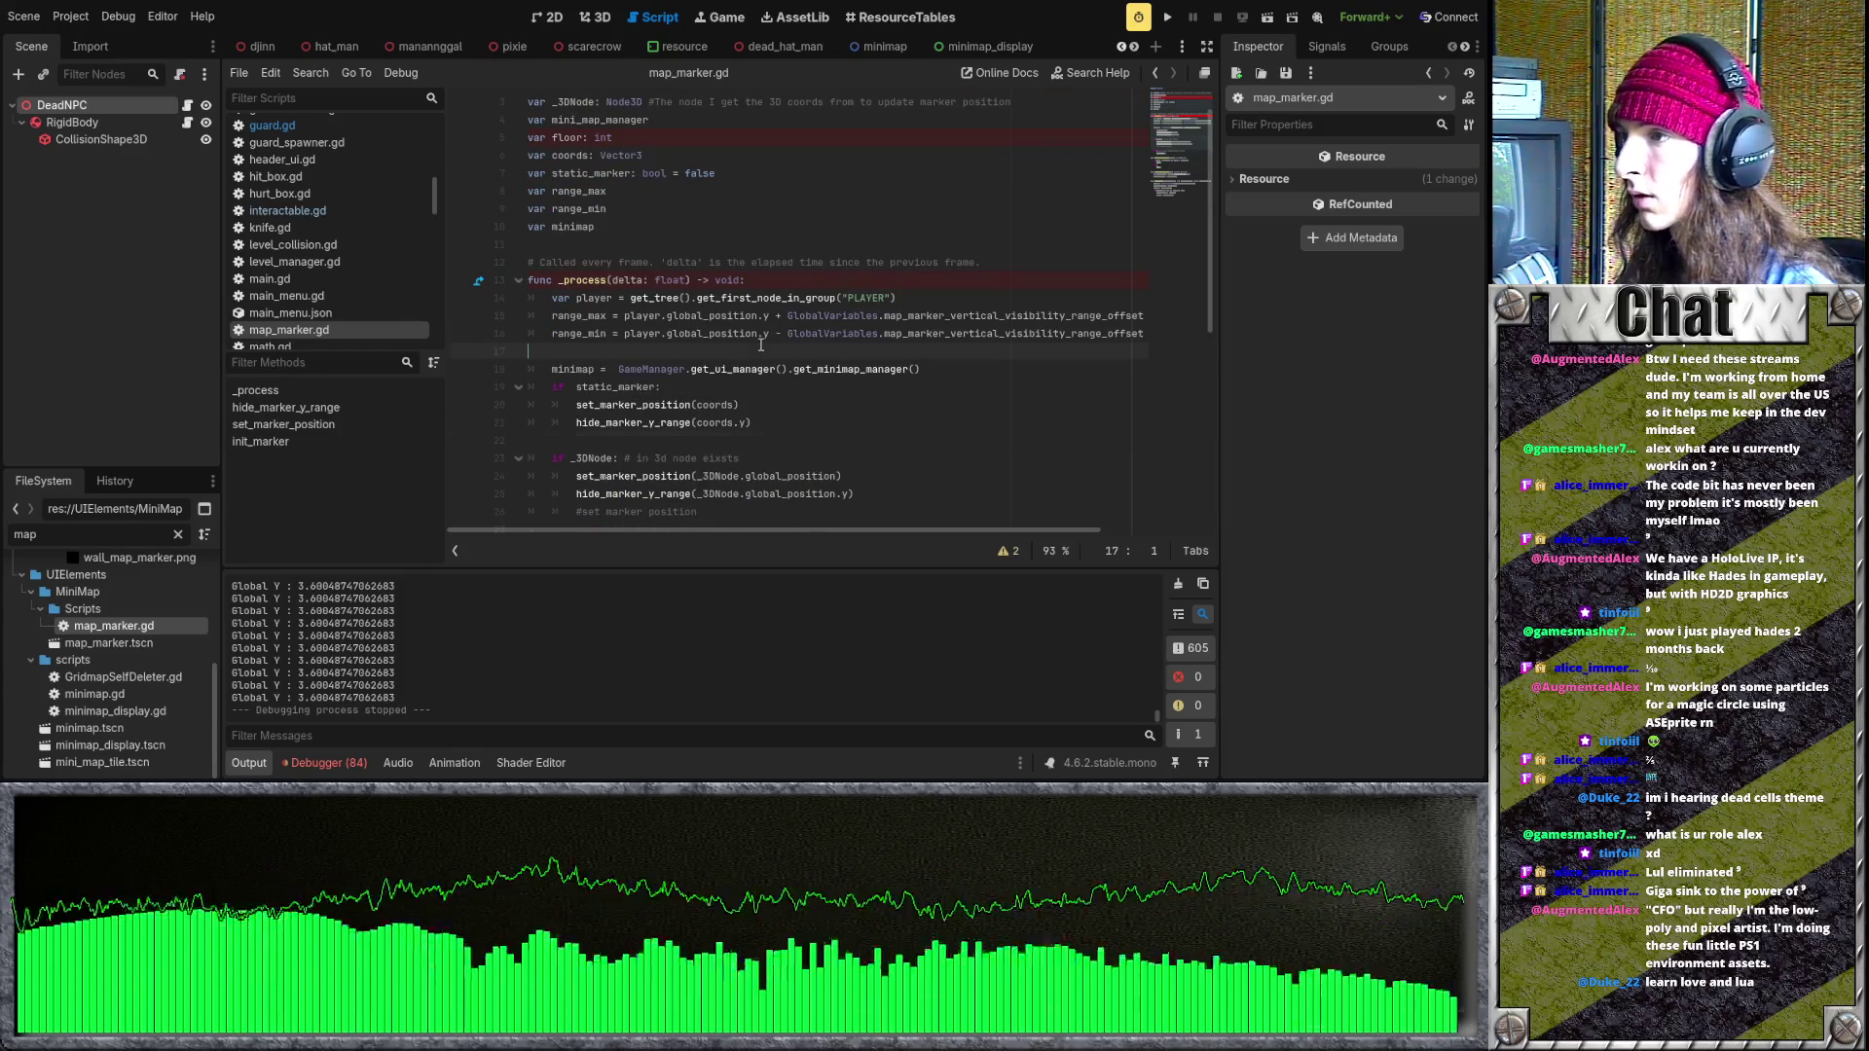
scroll(761, 345, "up", 1)
scroll(761, 345, "down", 5)
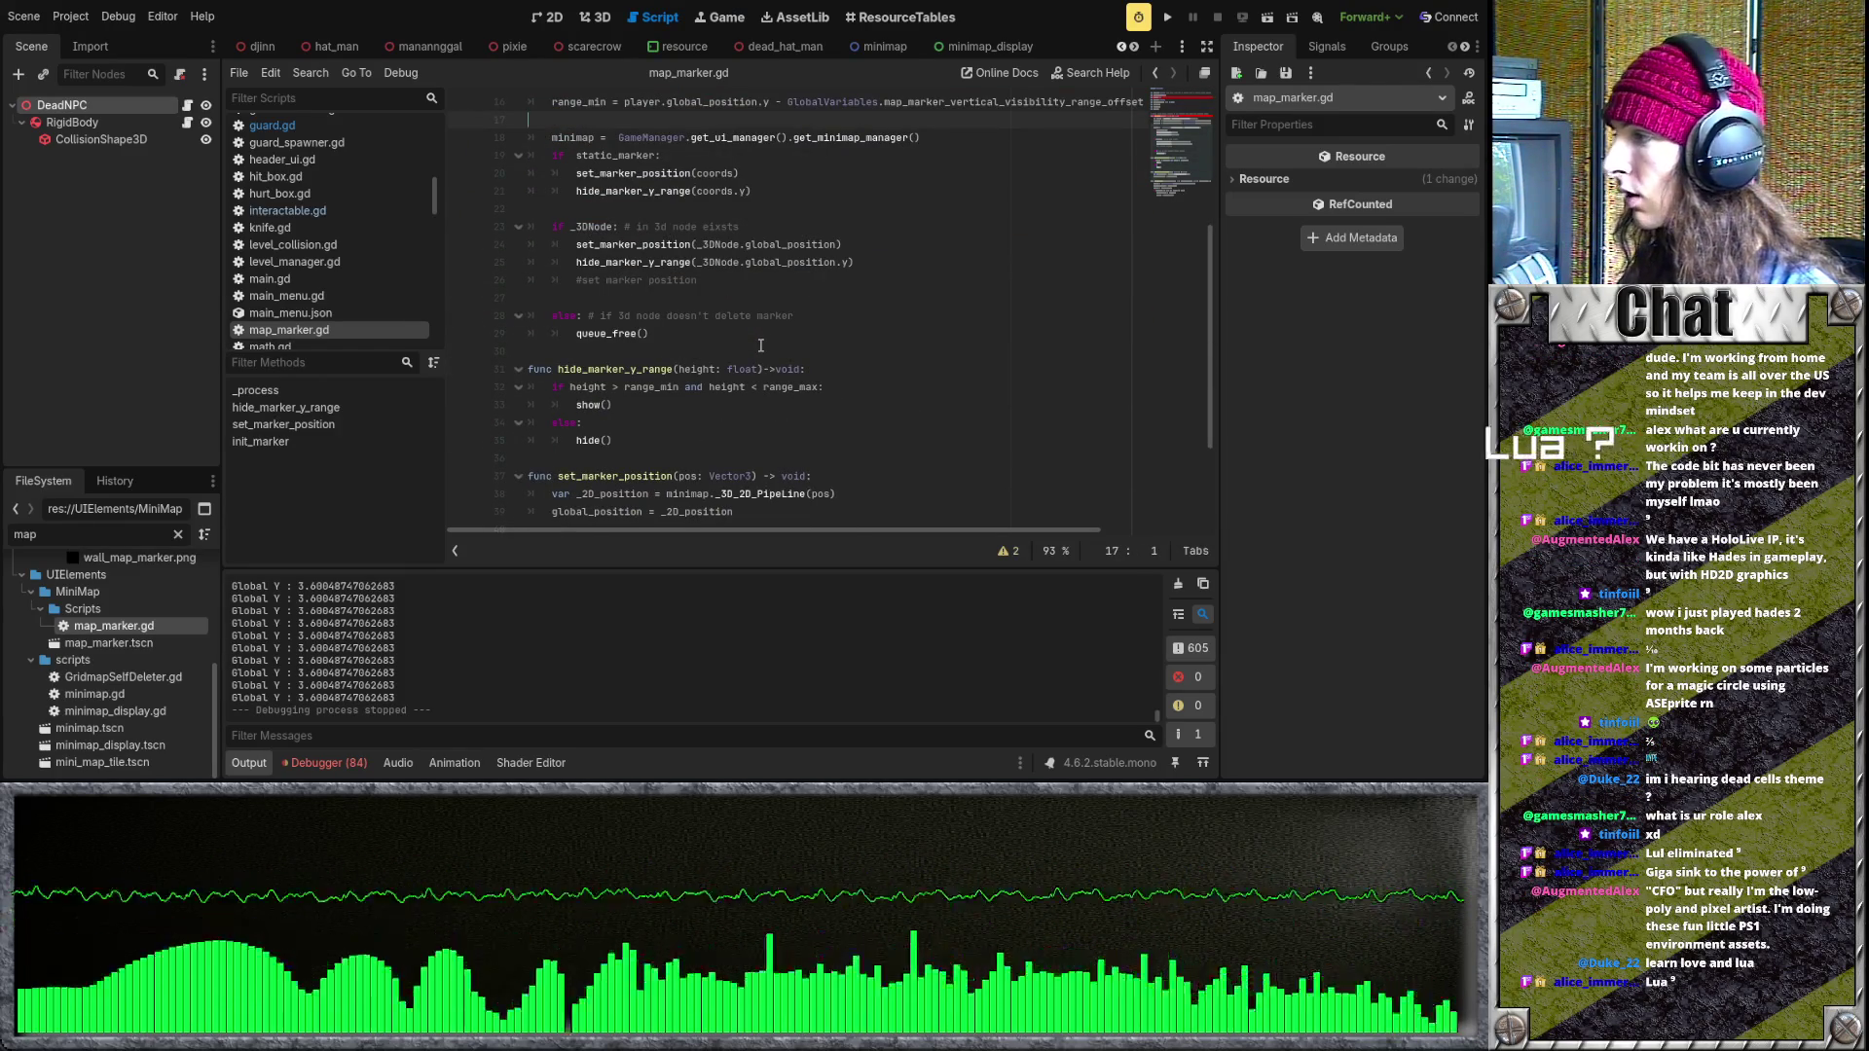
left_click(686, 354)
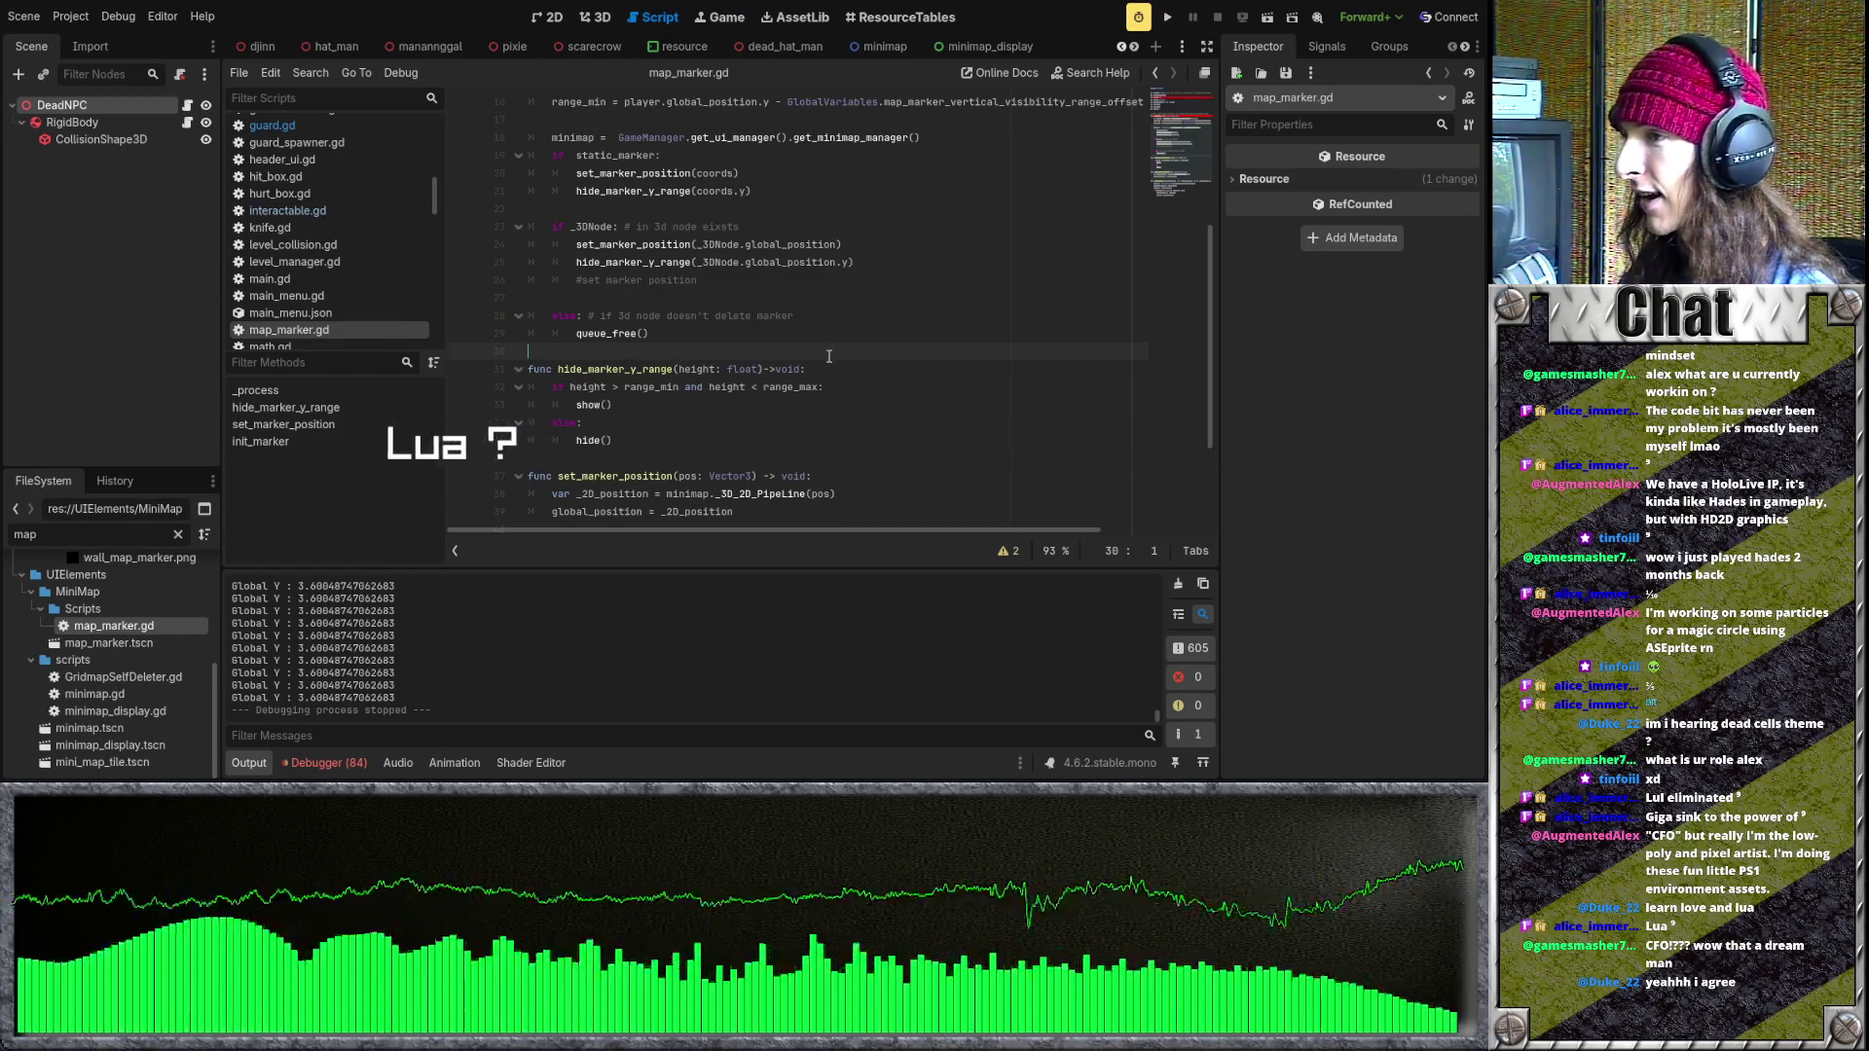
scroll(831, 355, "up", 1)
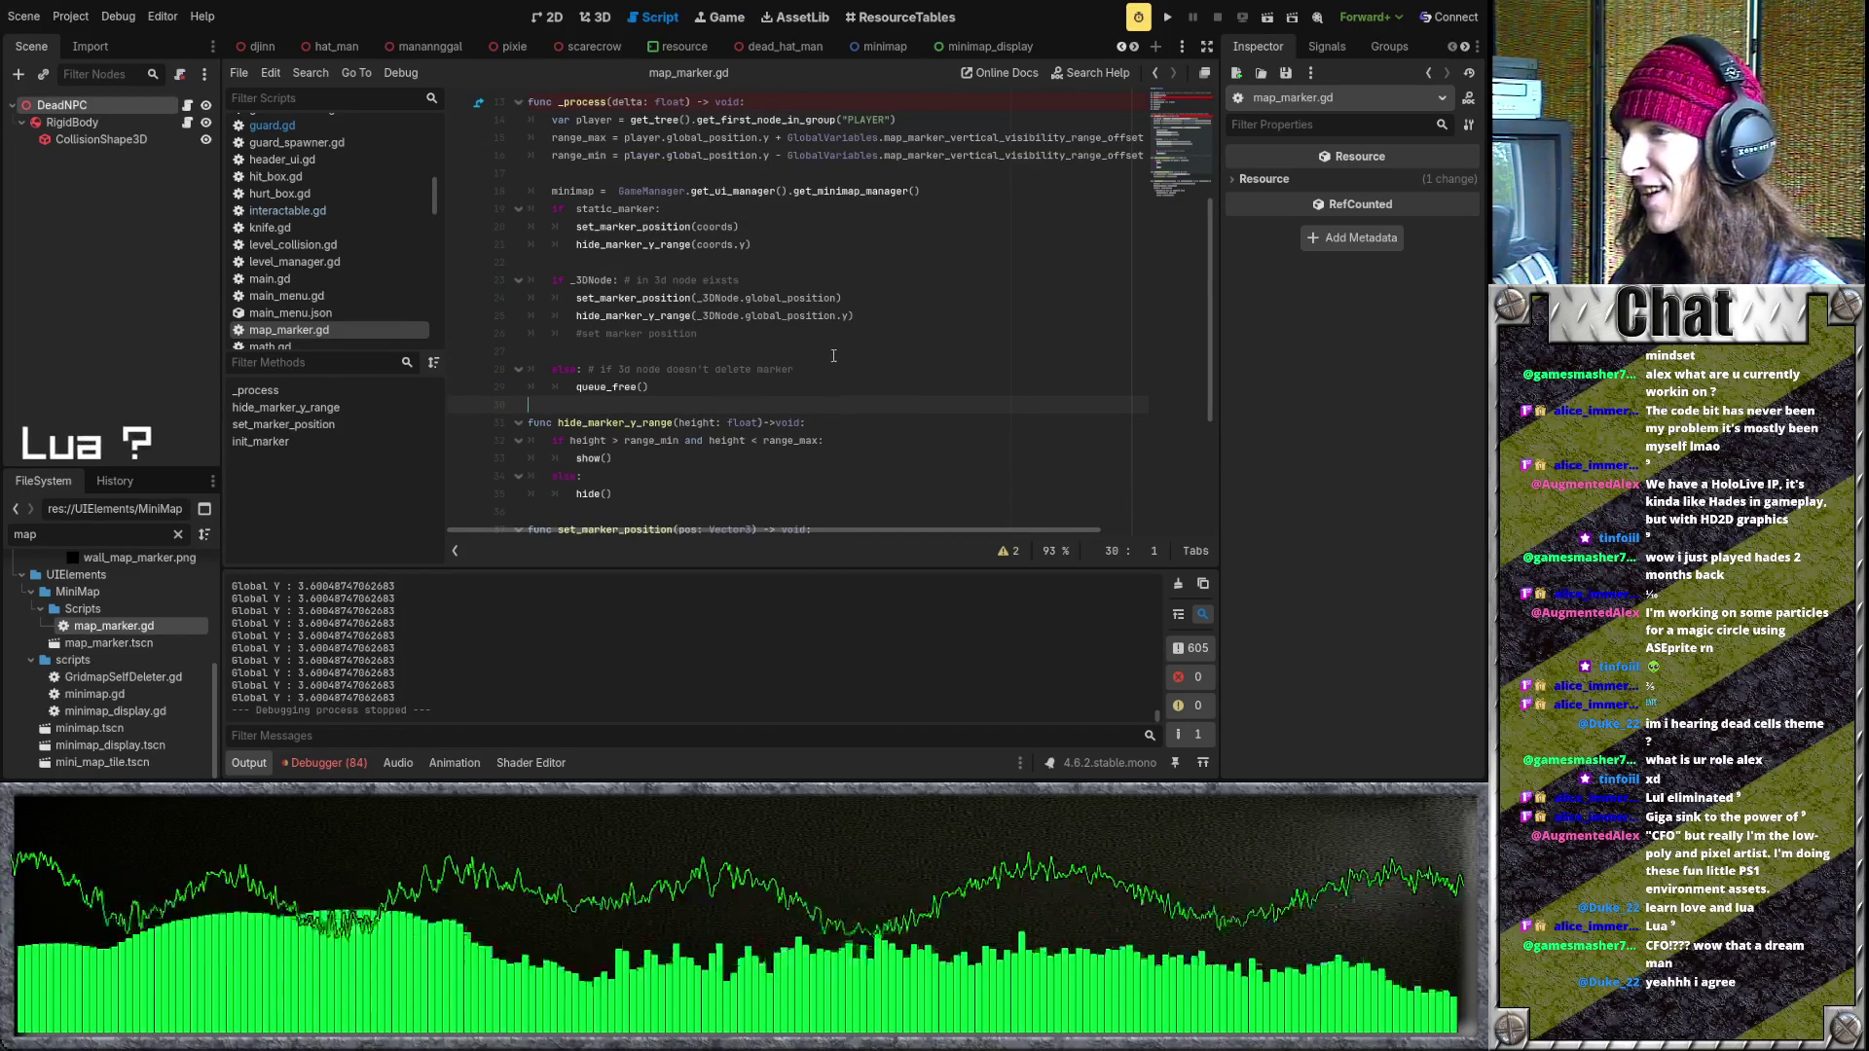
scroll(833, 355, "up", 2)
key("Up")
key("Up")
key("Up")
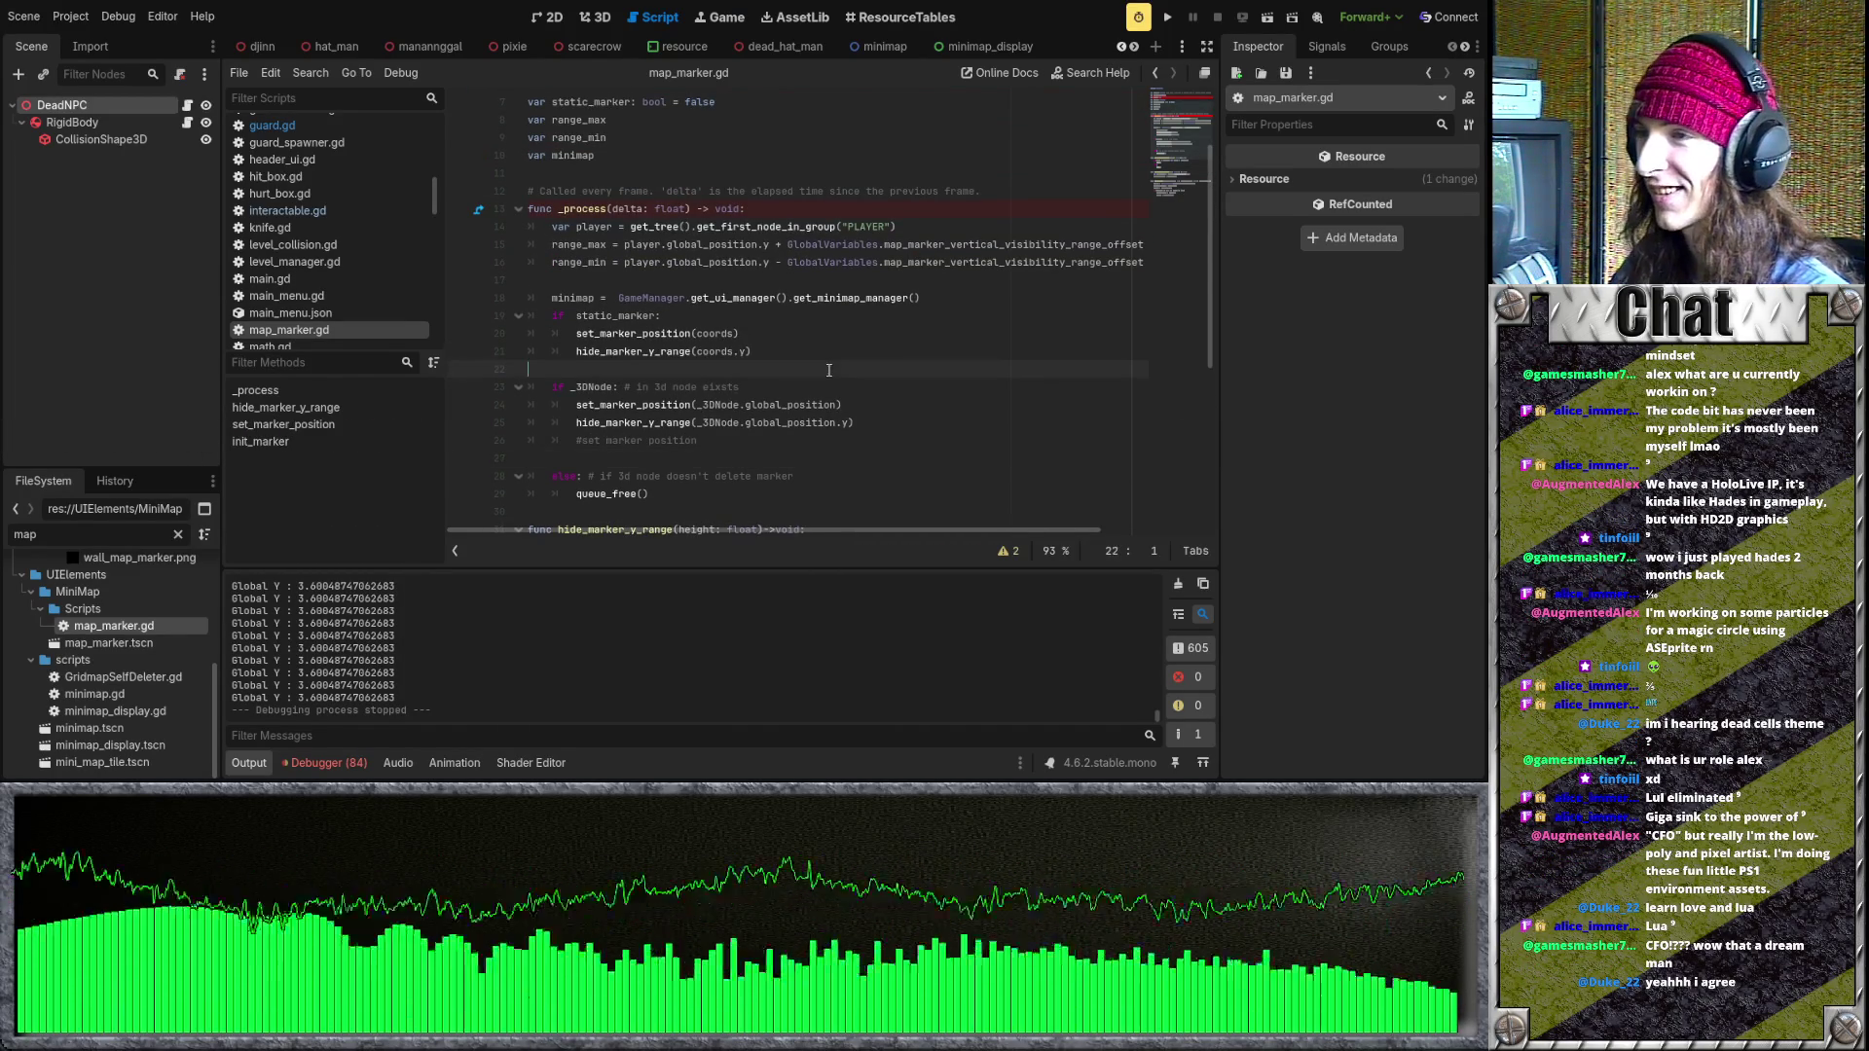
scroll(828, 370, "up", 1)
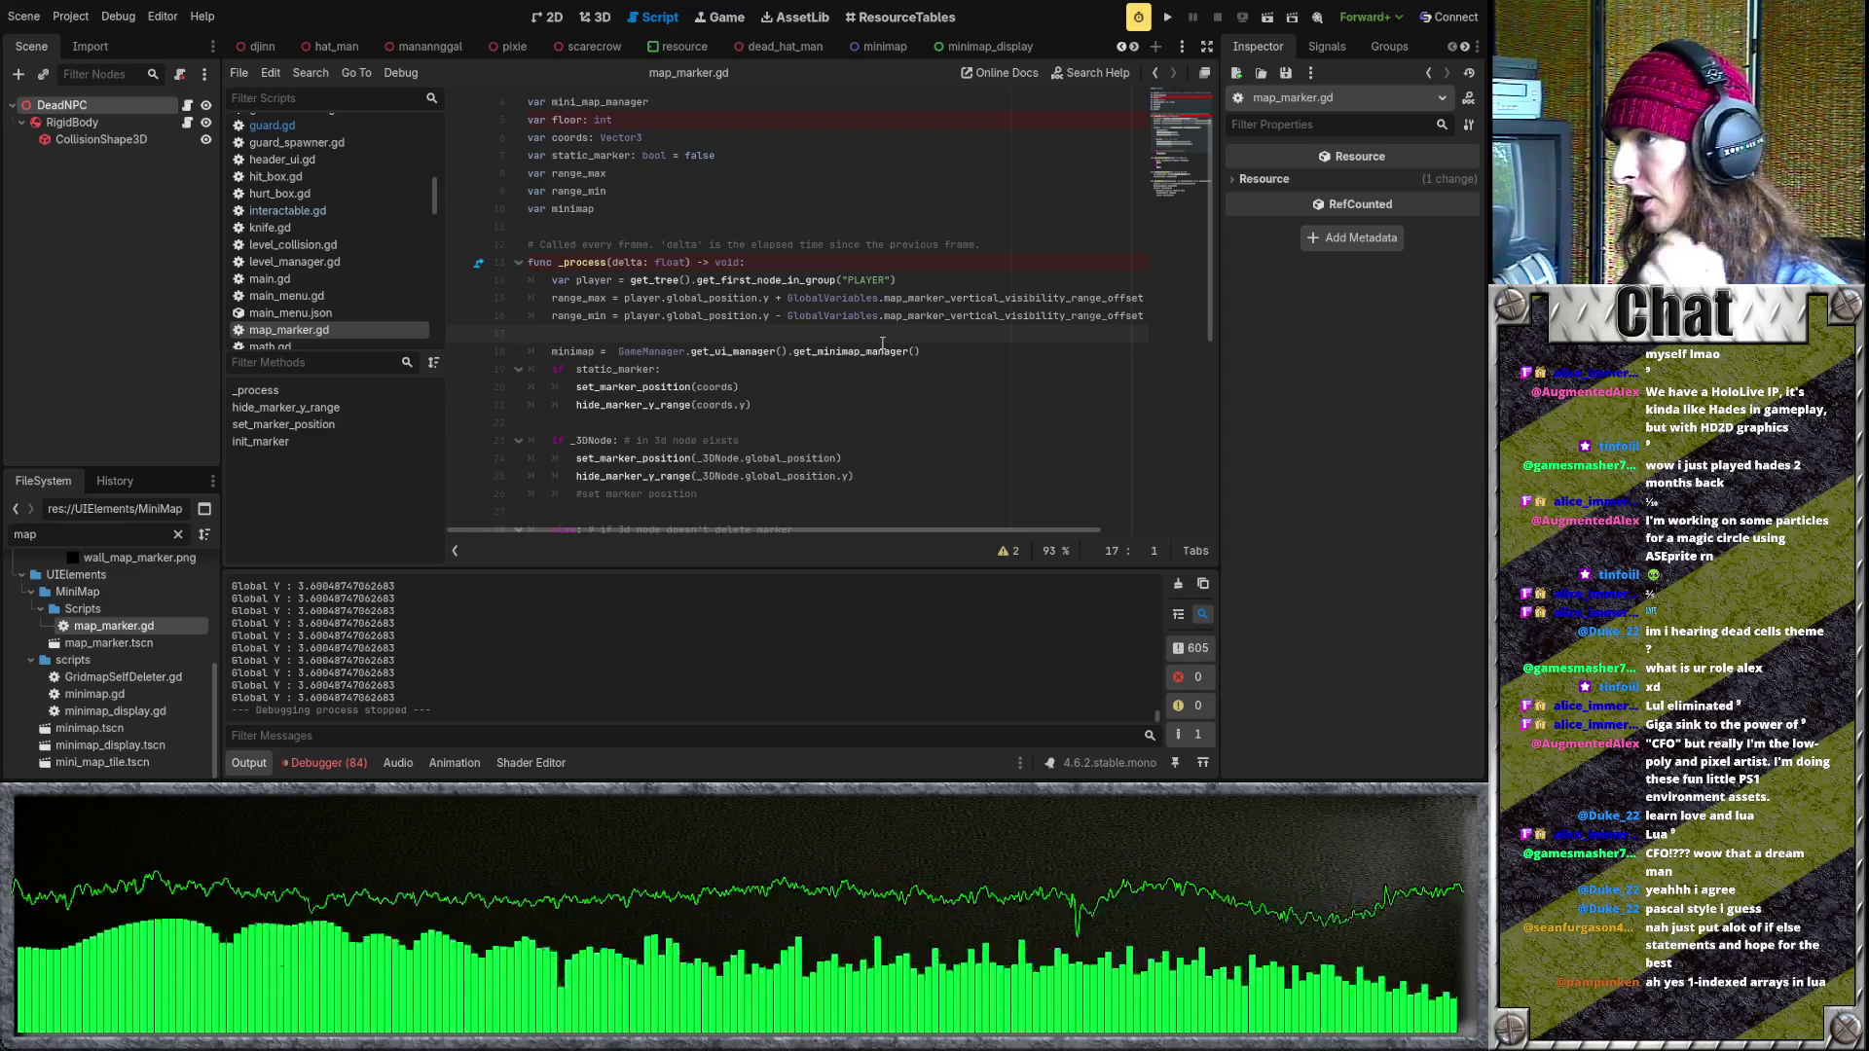
scroll(876, 336, "up", 2)
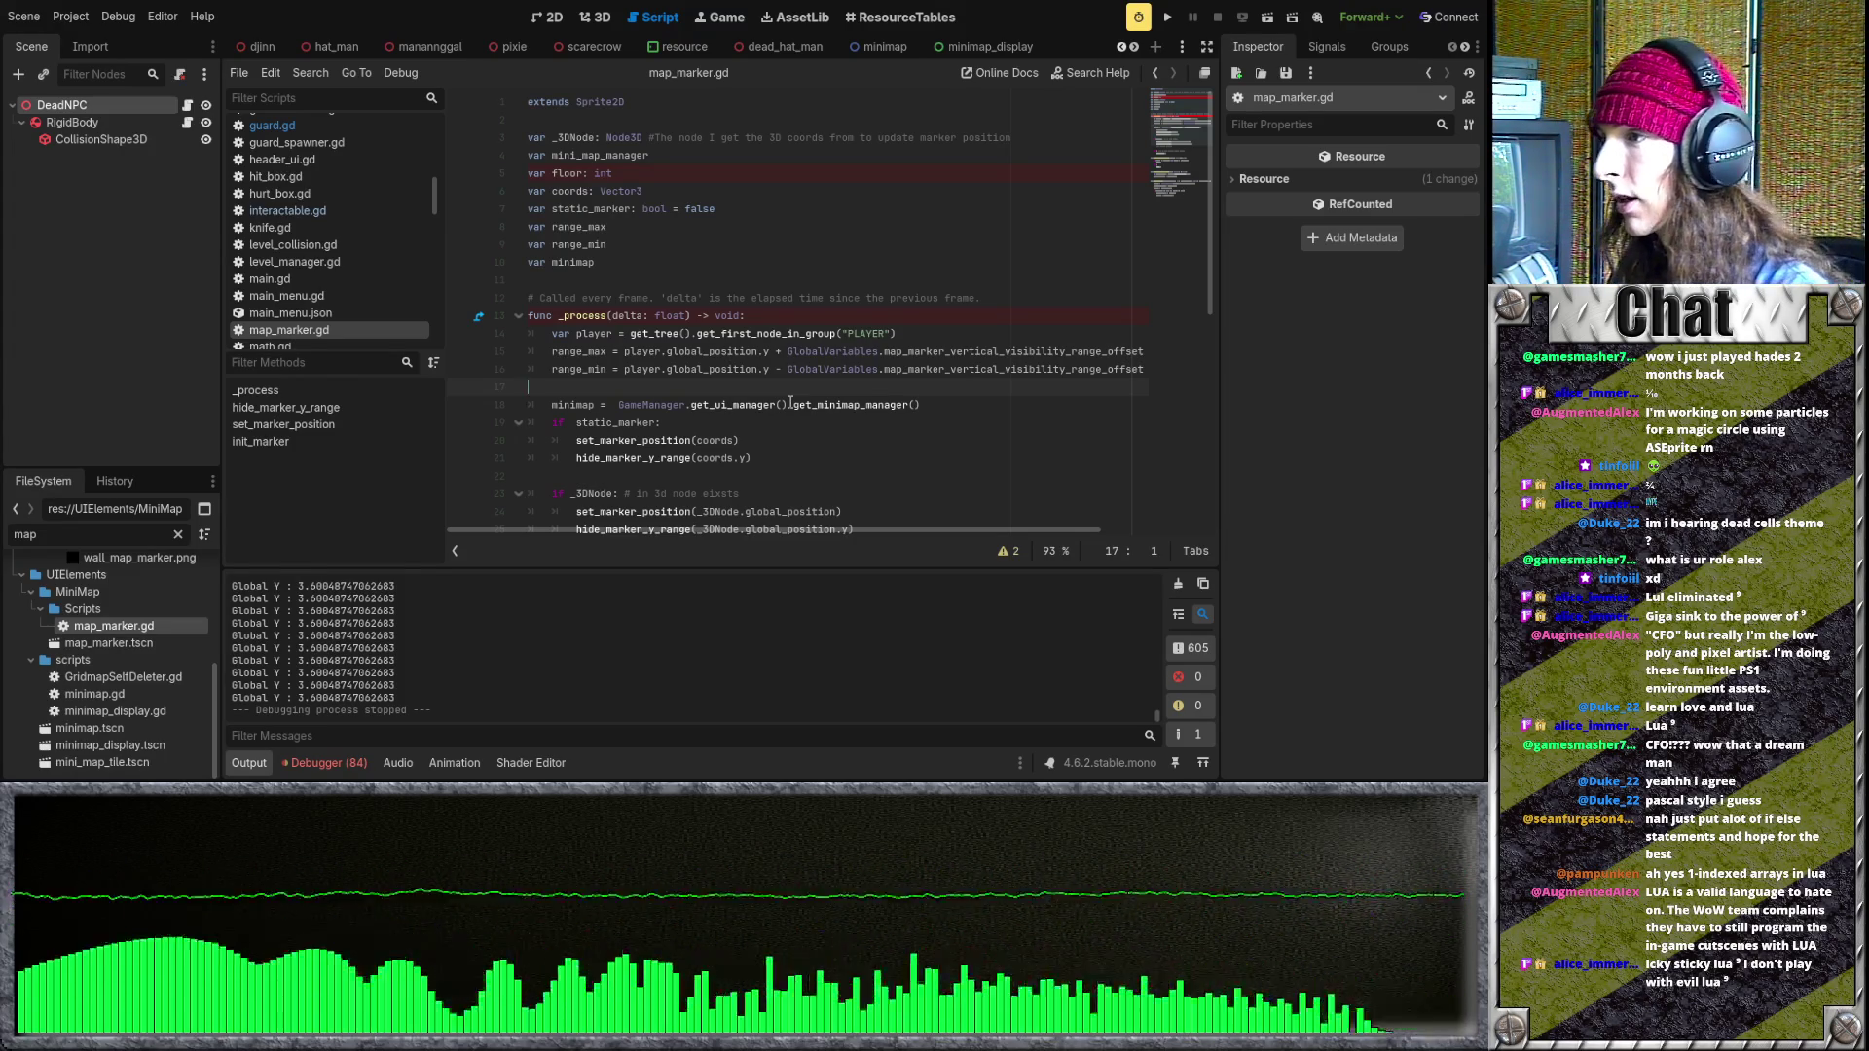
scroll(760, 420, "down", 3)
scroll(760, 382, "down", 3)
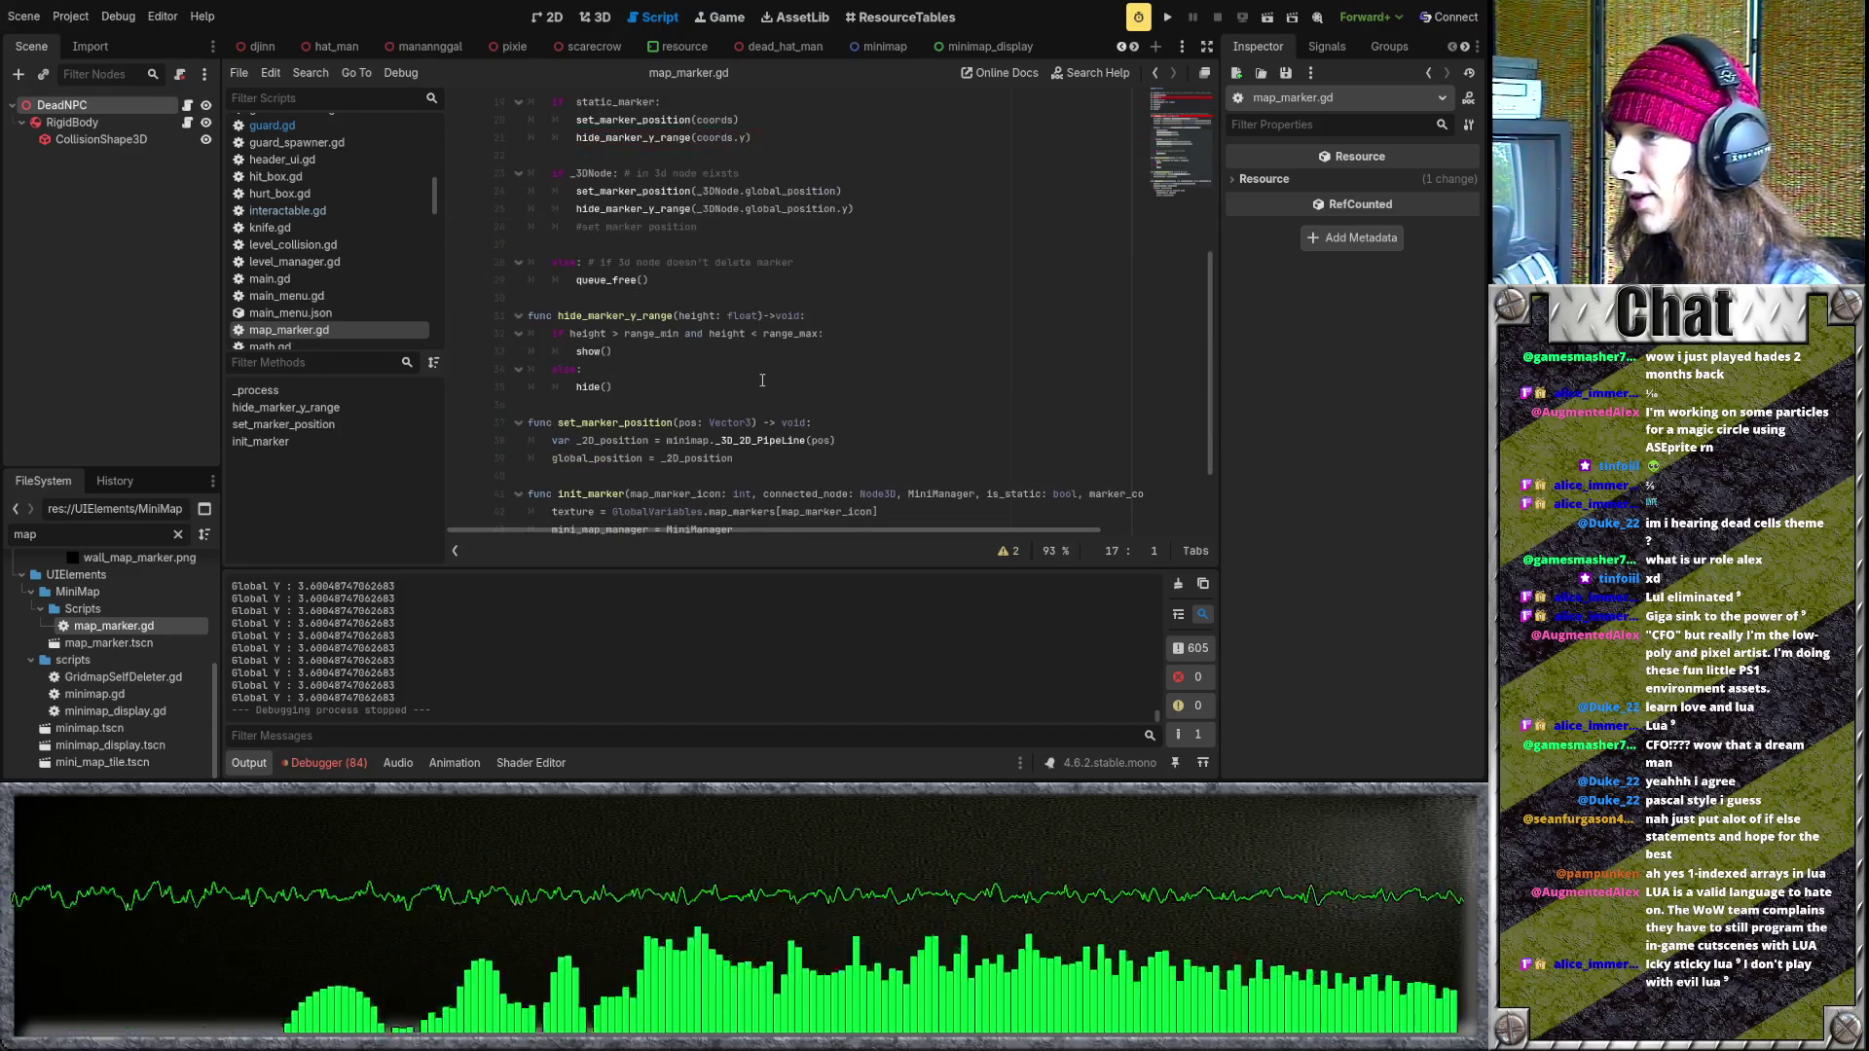
scroll(797, 389, "down", 1)
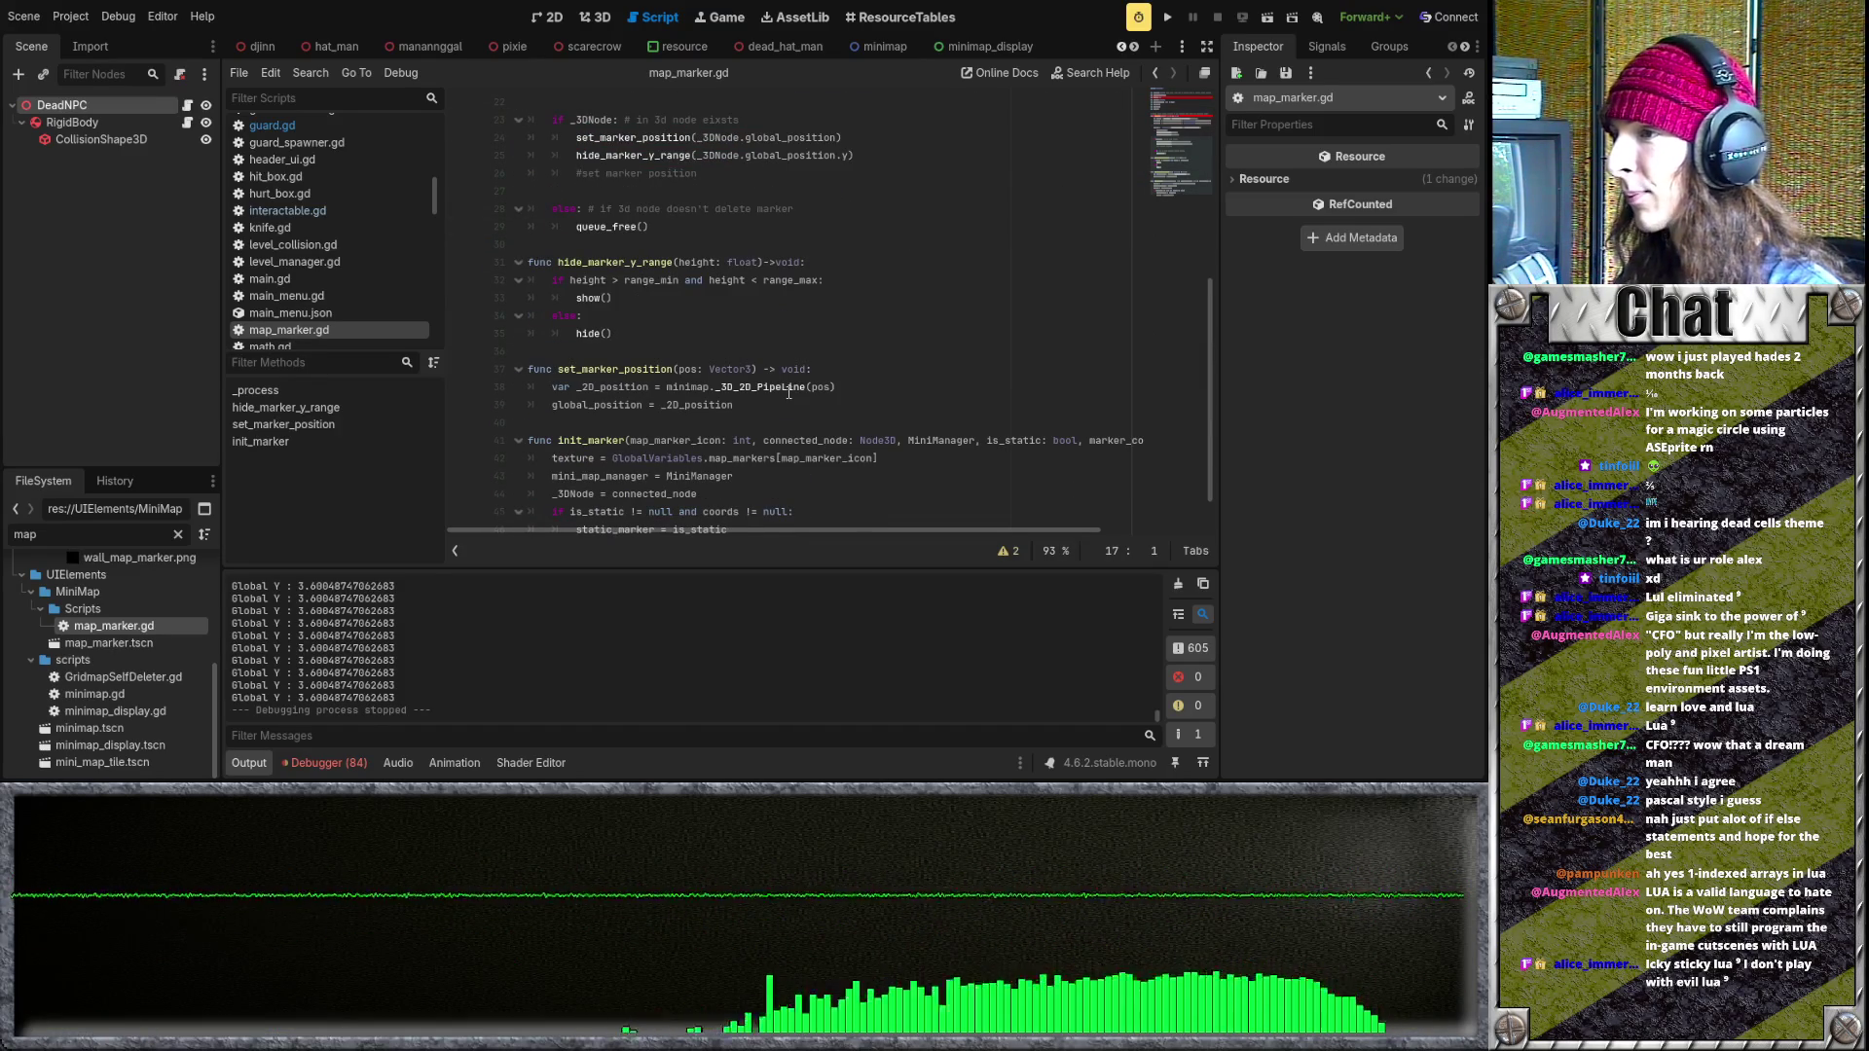
left_click_drag(788, 397, 482, 380)
left_click_drag(775, 398, 482, 366)
left_click(741, 405)
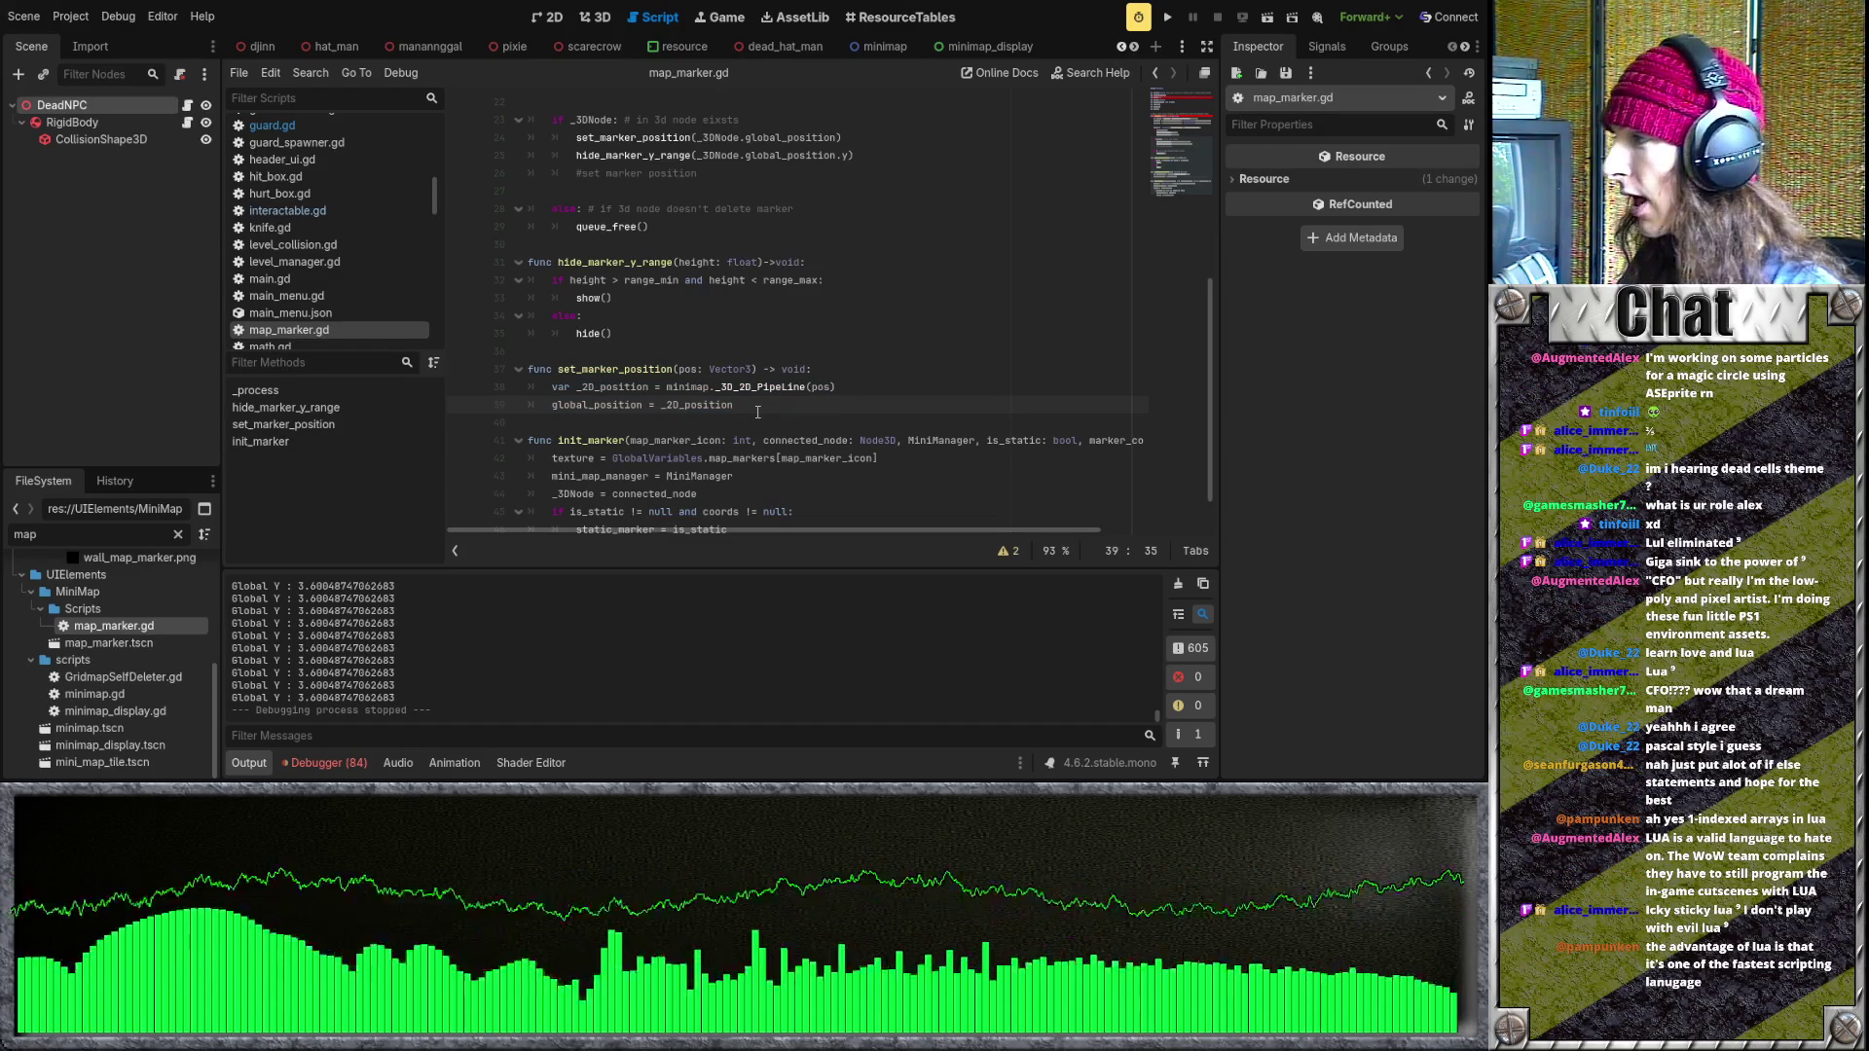
left_click_drag(767, 411, 556, 392)
left_click(757, 410)
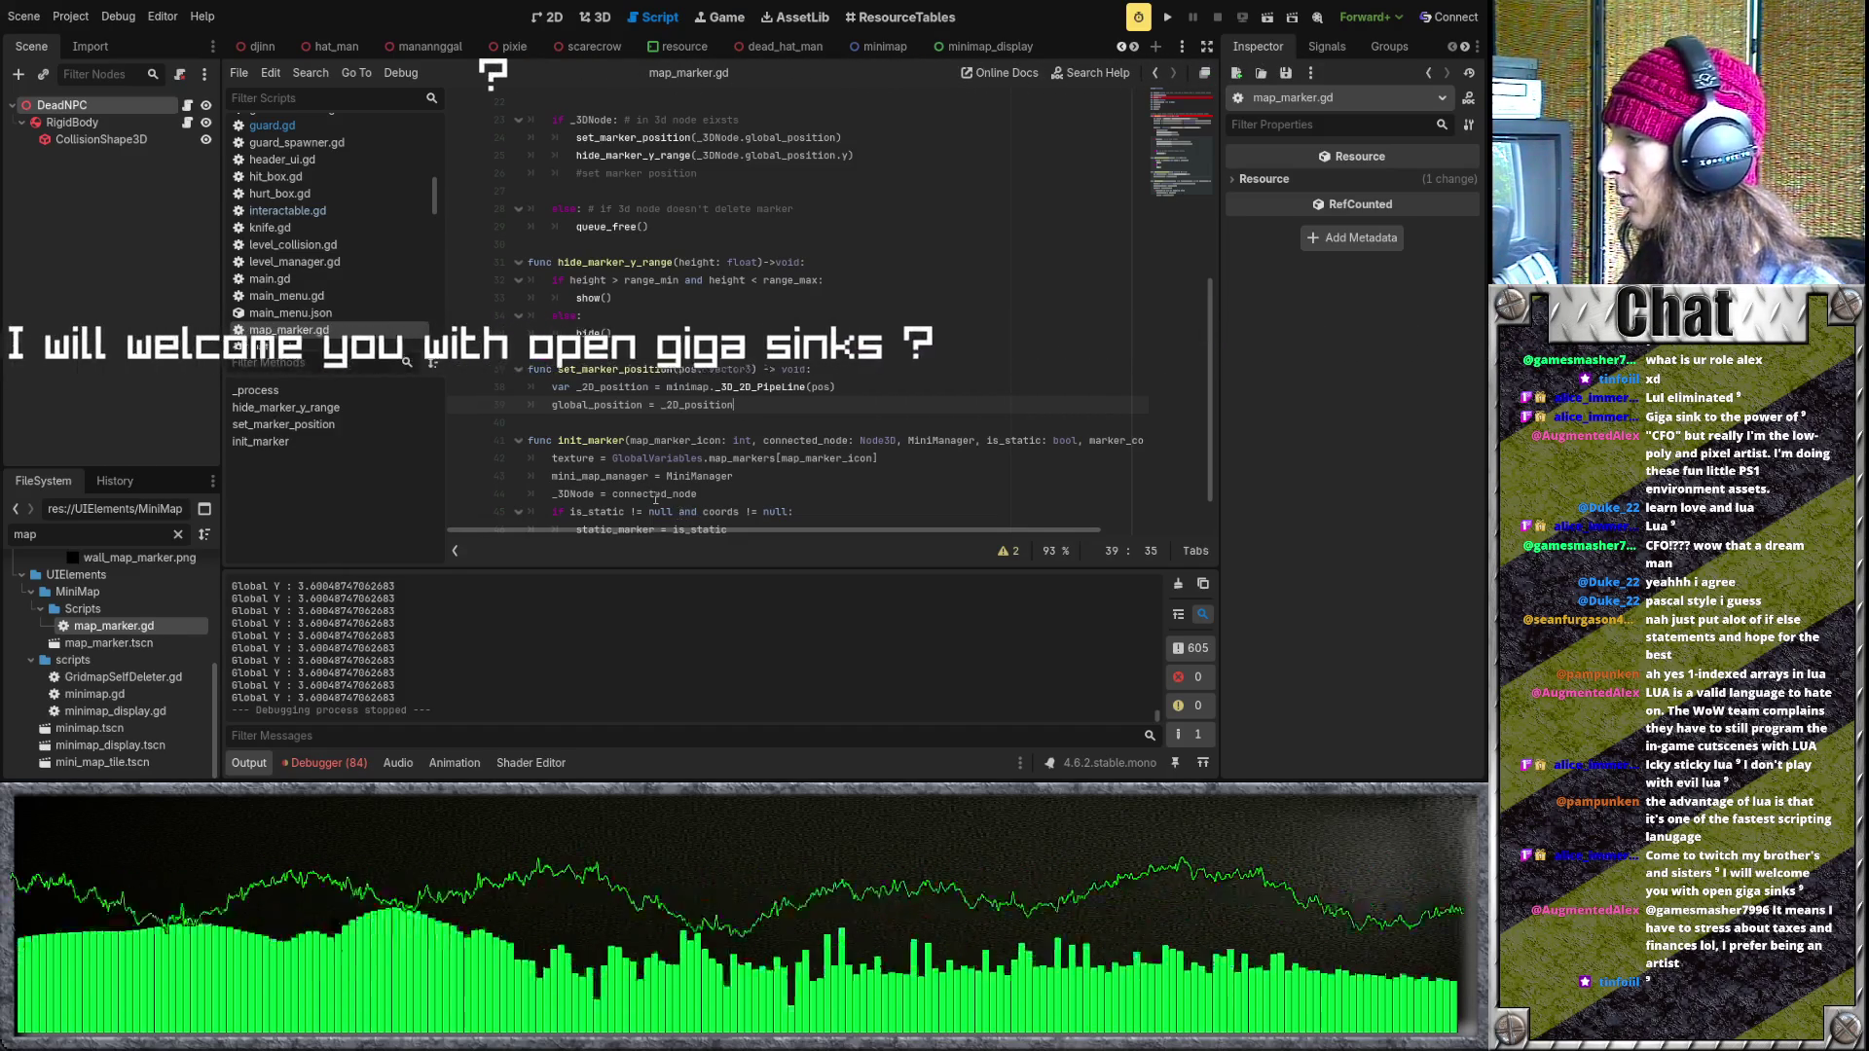
left_click(672, 427)
scroll(672, 428, "up", 3)
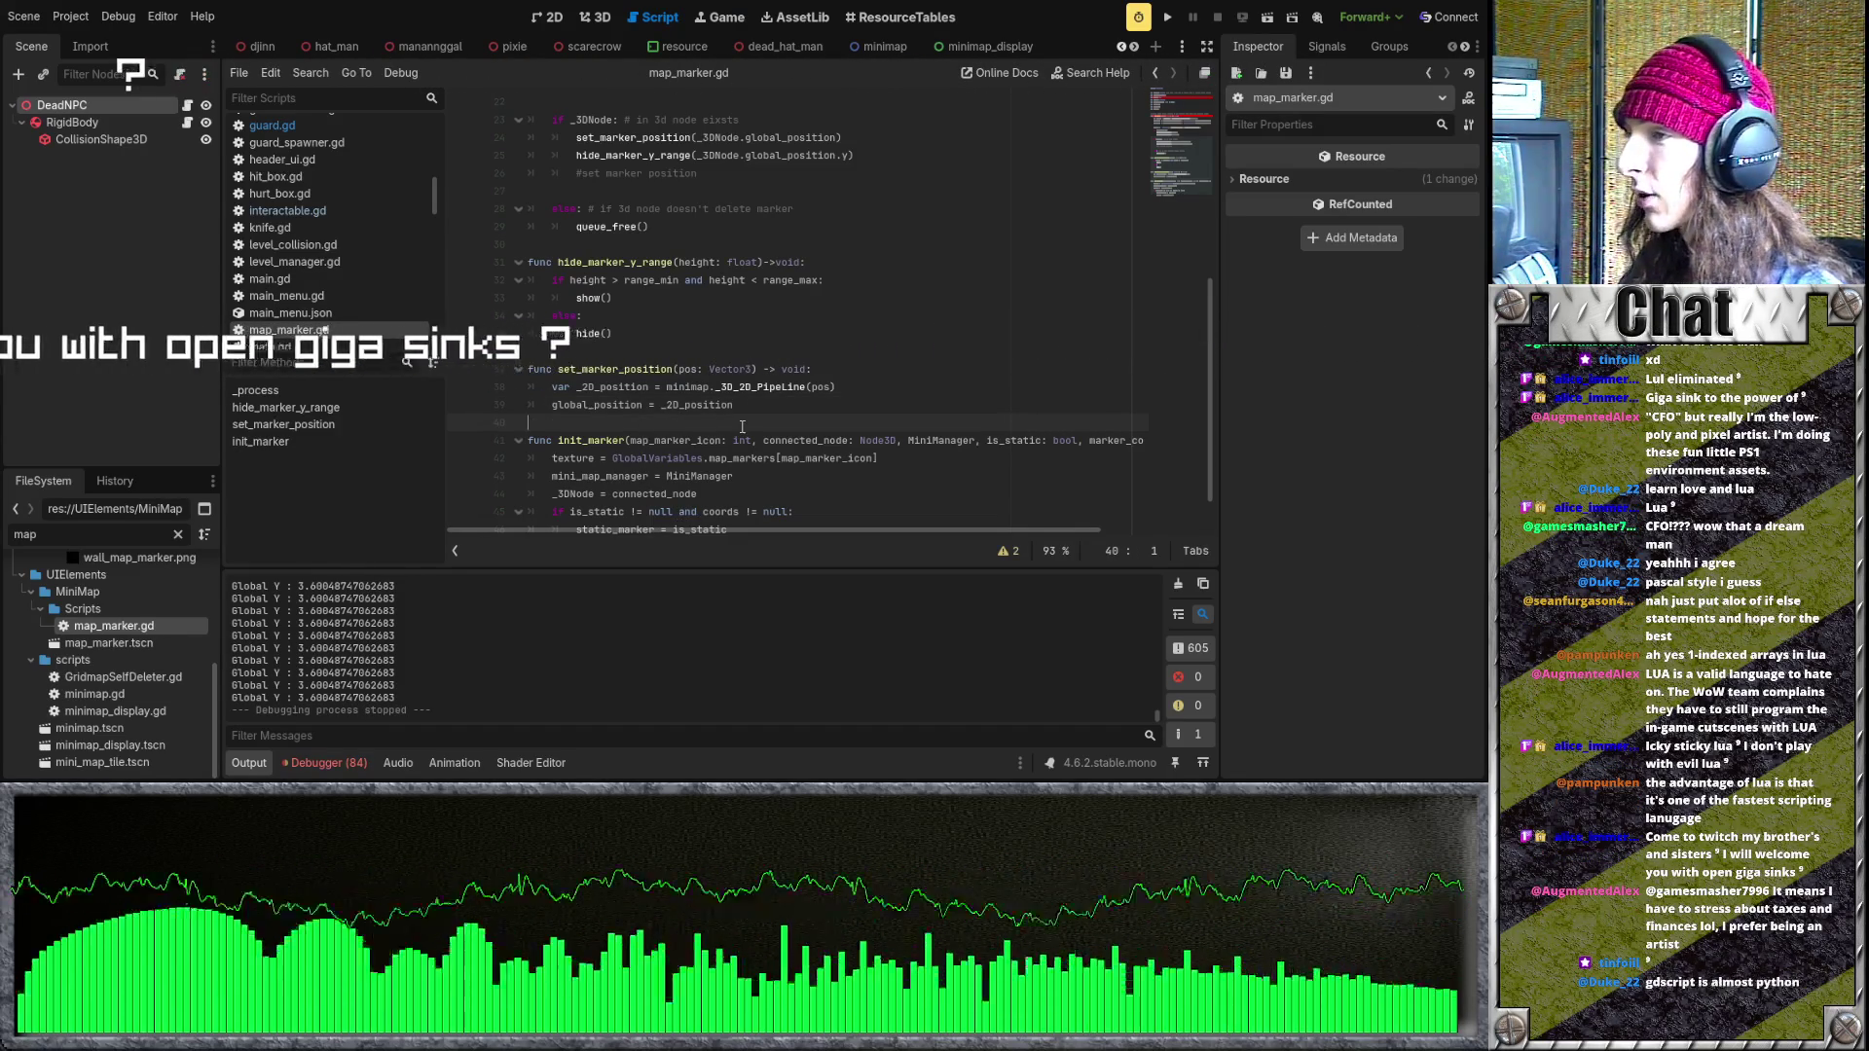
scroll(655, 461, "up", 1)
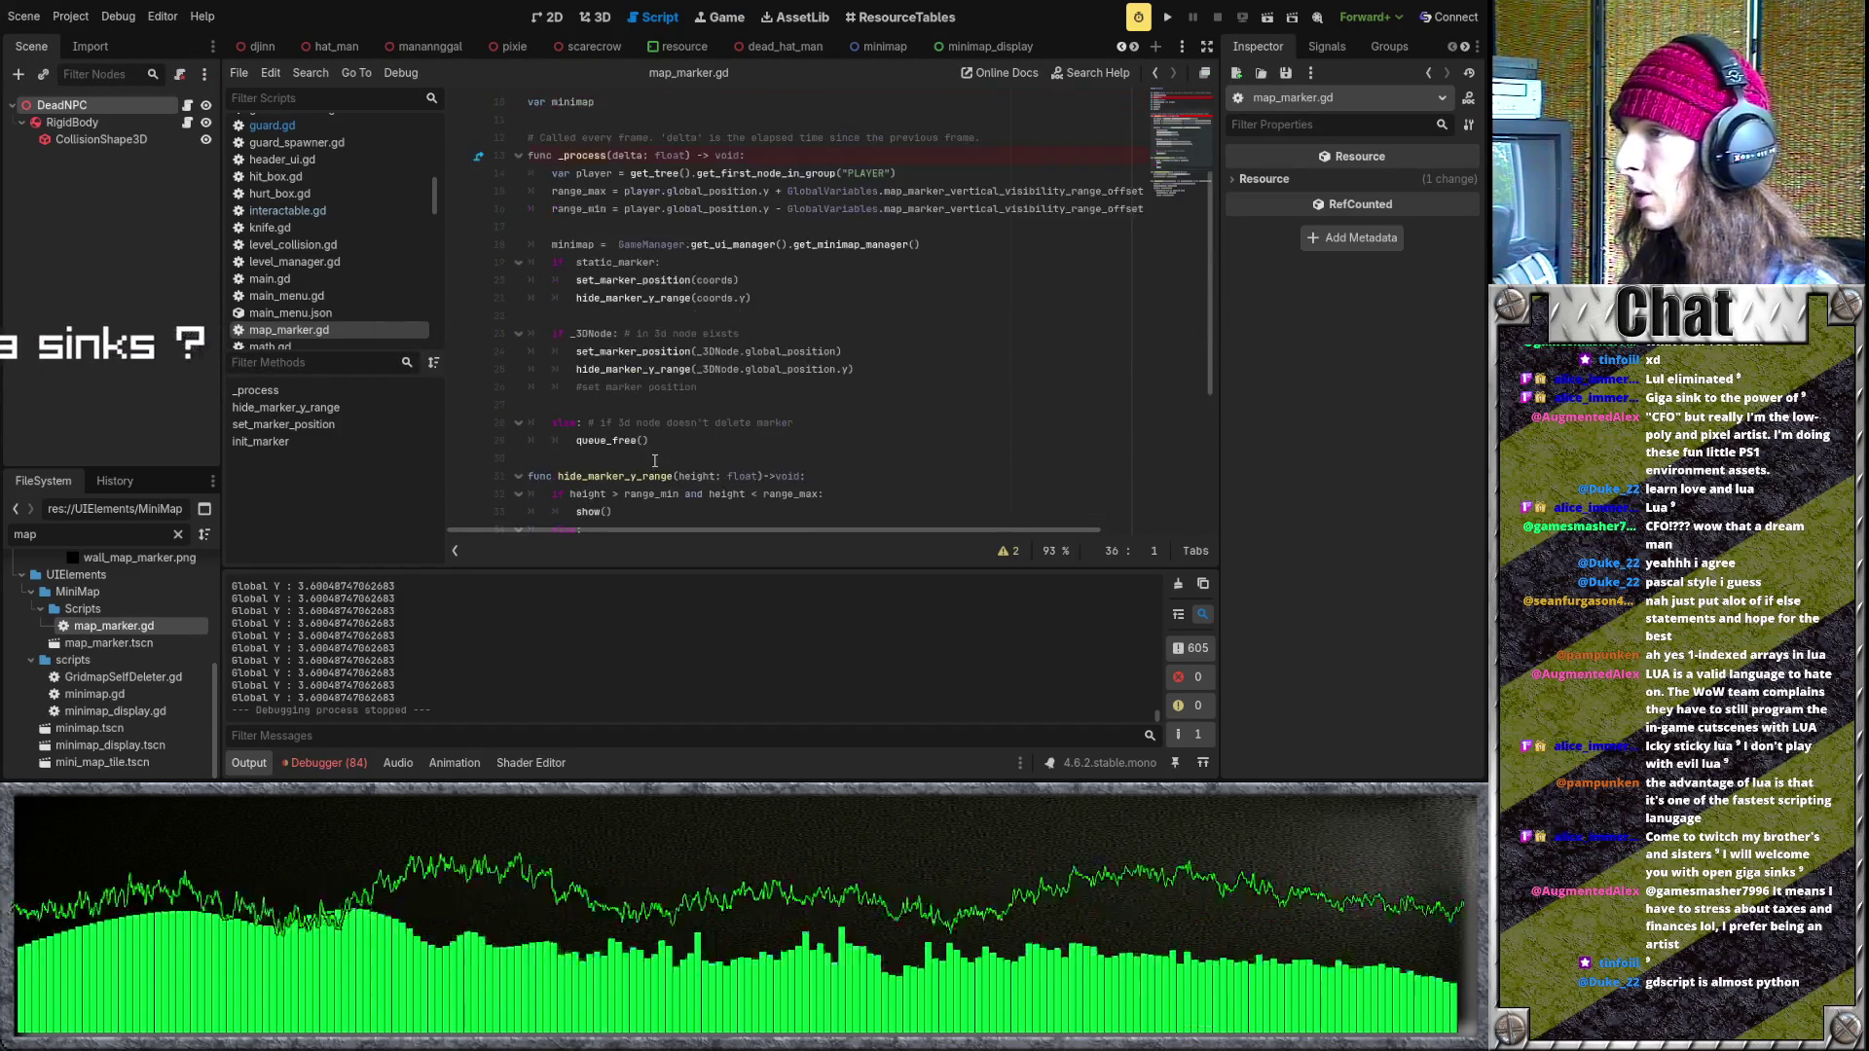
scroll(666, 465, "up", 1)
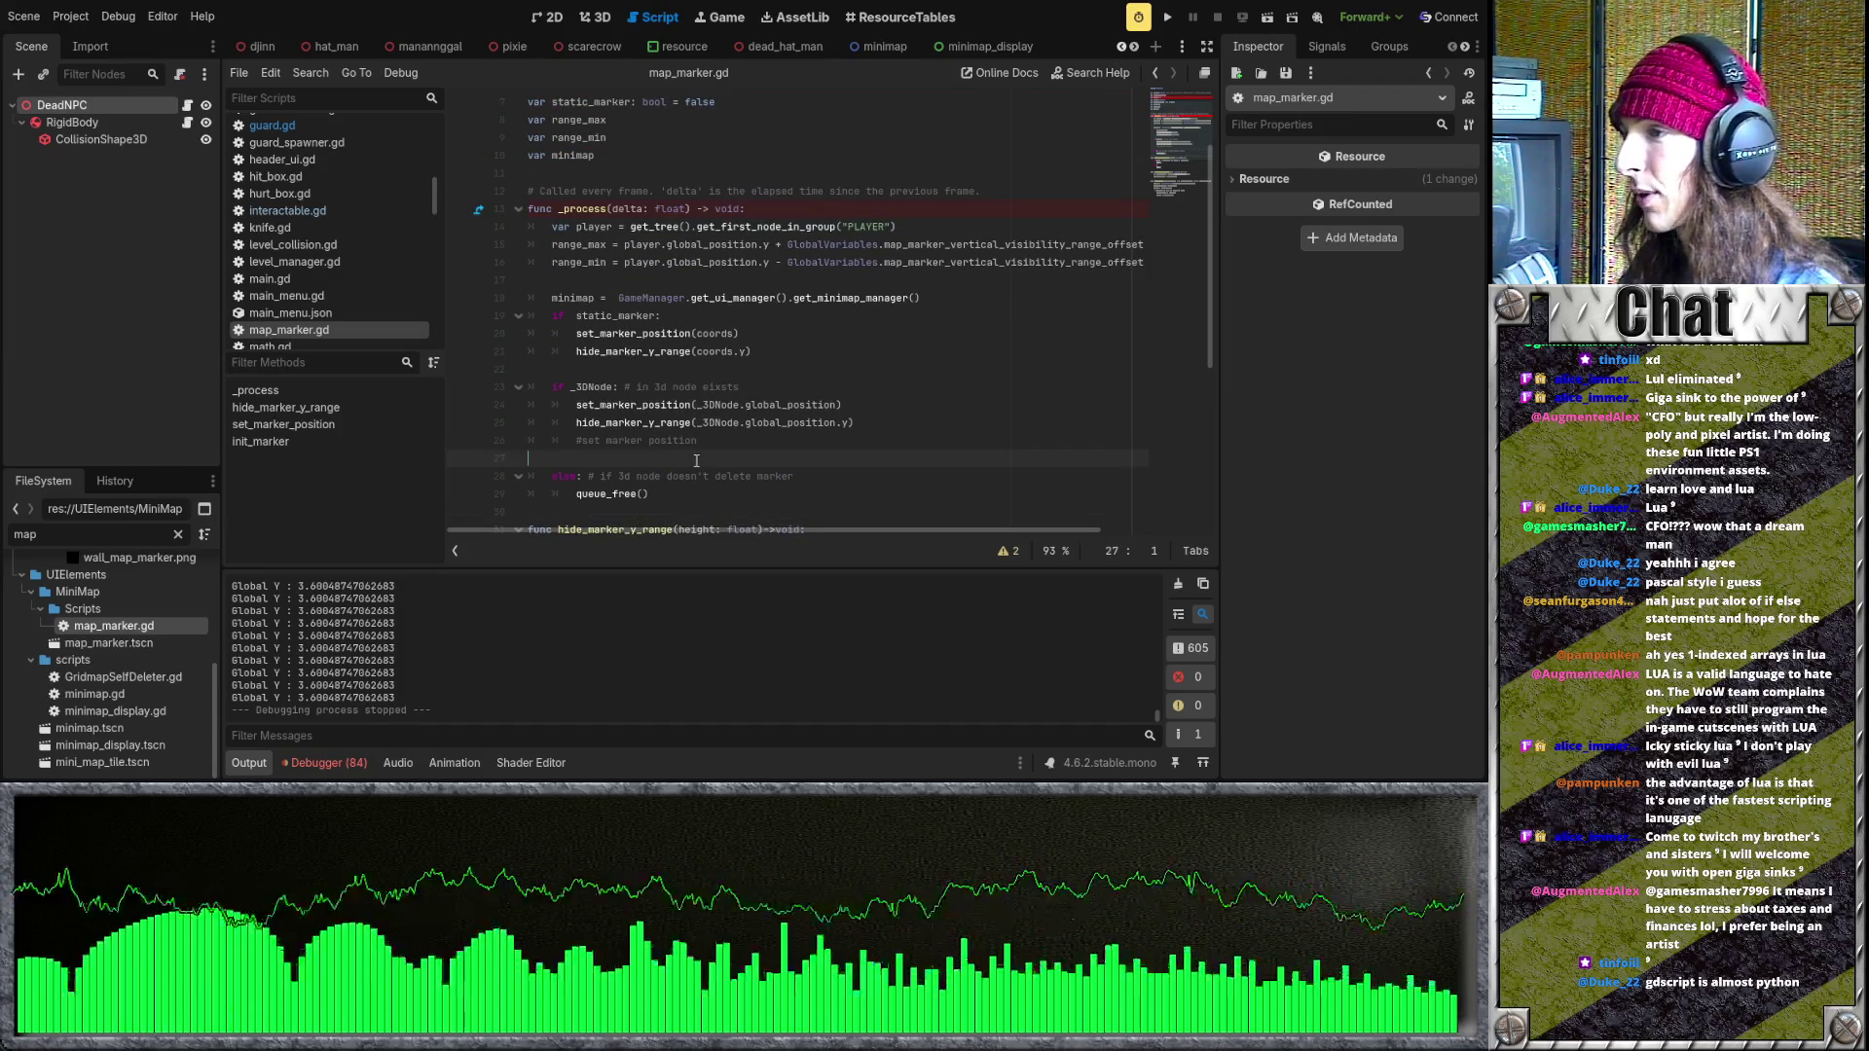
scroll(718, 458, "up", 1)
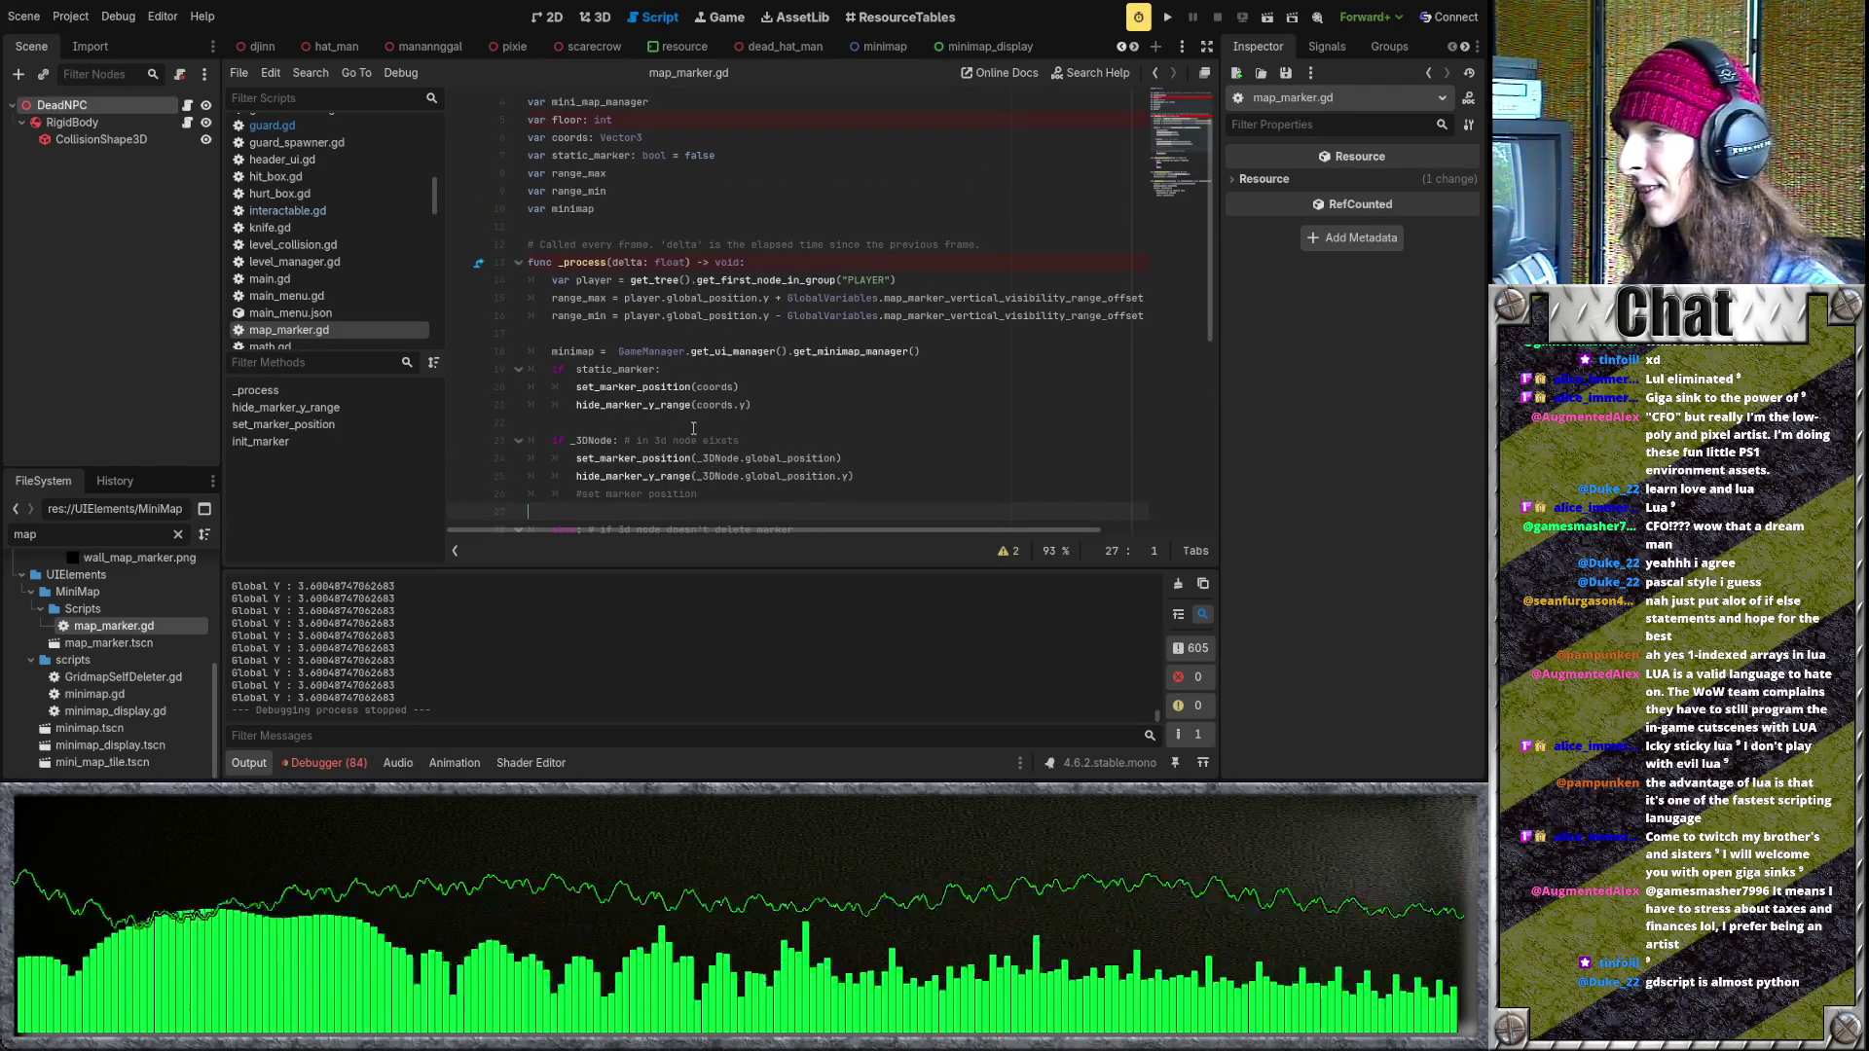
- Move the blank line from before to after the minimap assignment in _process
key("Up")
key("Up")
key("Up")
key("BackSpace")
left_click(926, 333)
key("Return")
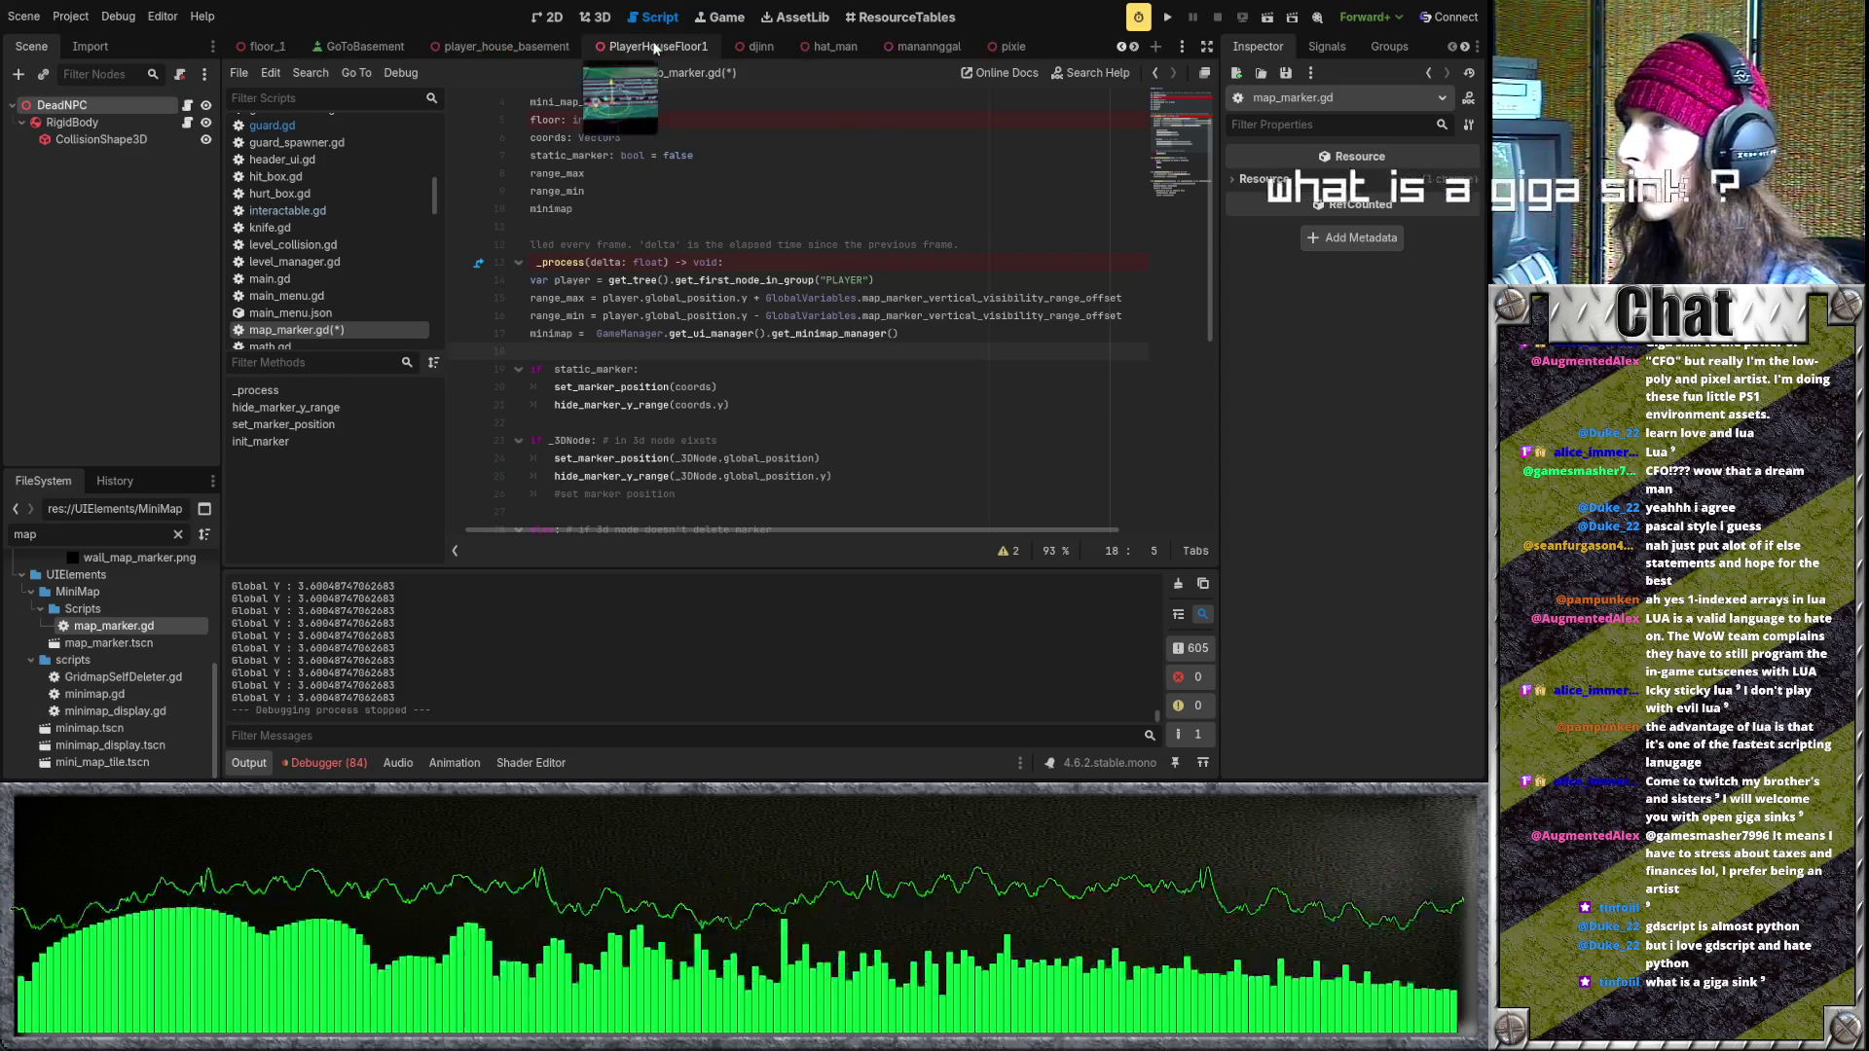
- Open the floor_1 scene
scroll(523, 49, "down", 3)
scroll(524, 49, "up", 3)
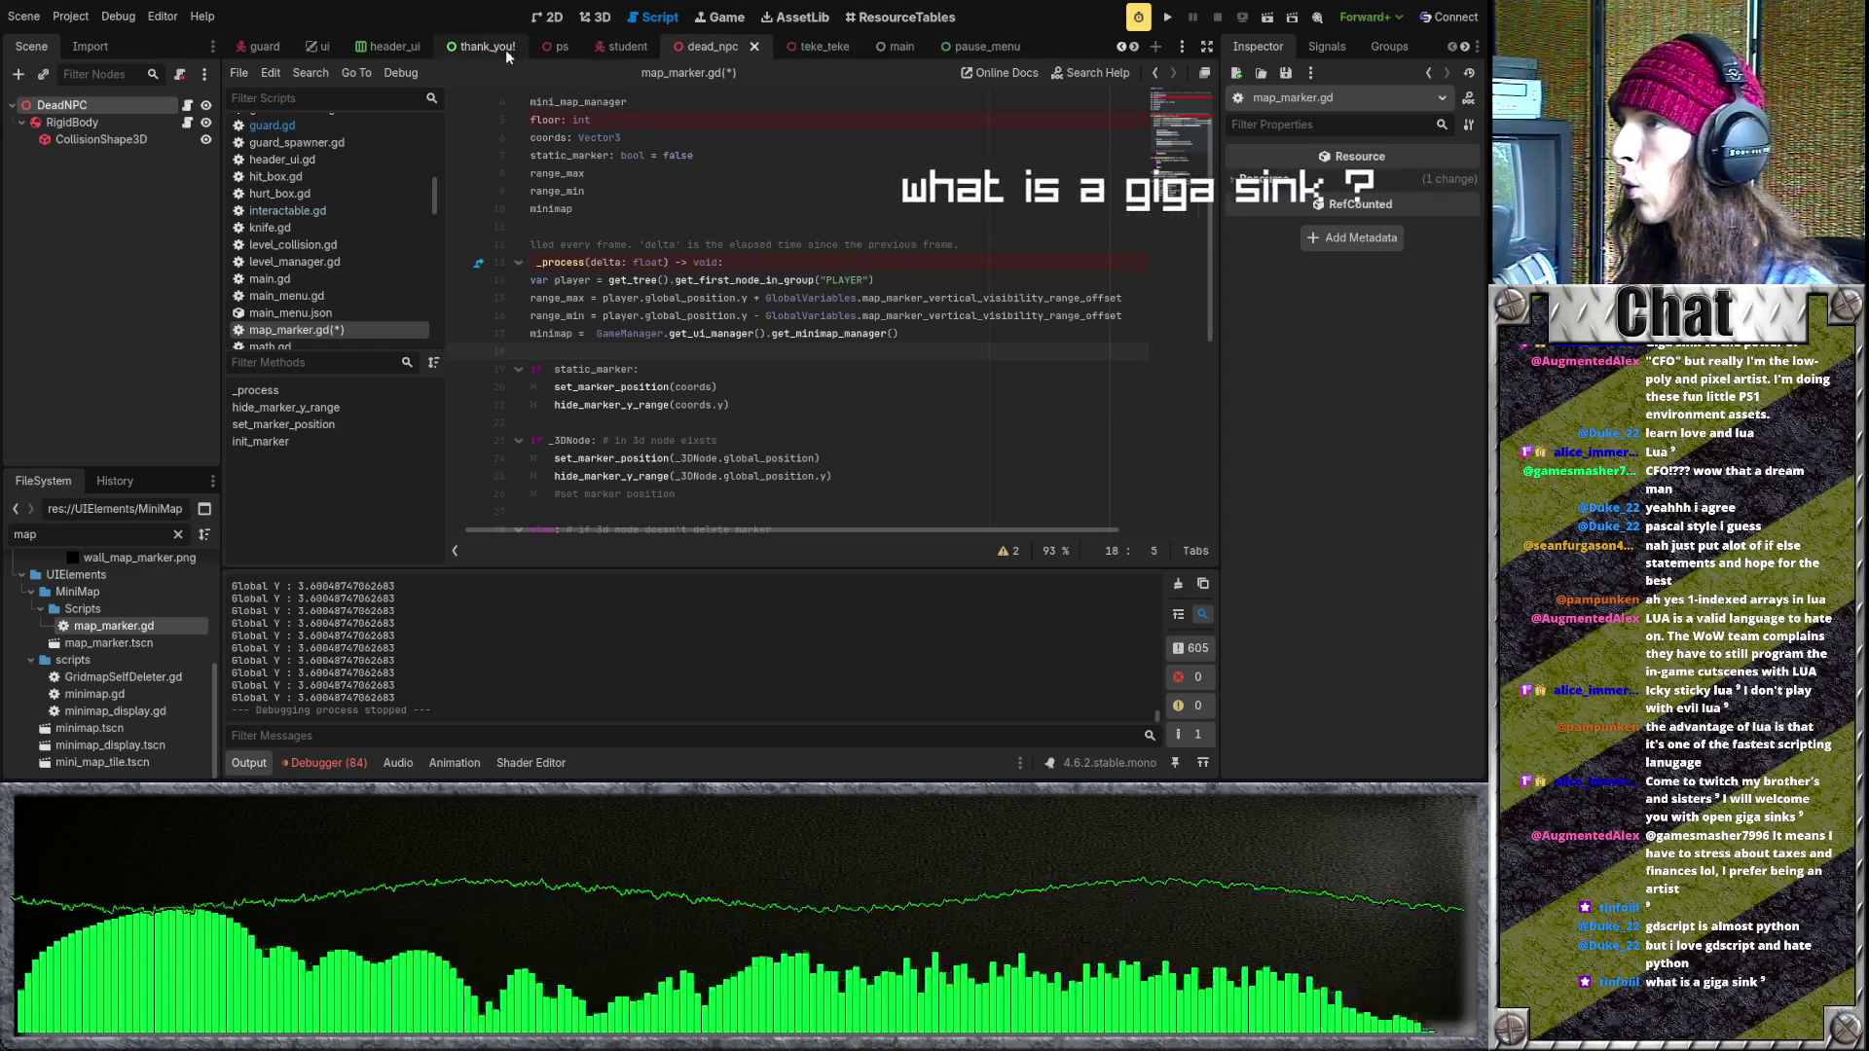
scroll(696, 282, "down", 3)
scroll(697, 281, "down", 2)
scroll(542, 53, "up", 3)
scroll(542, 54, "down", 5)
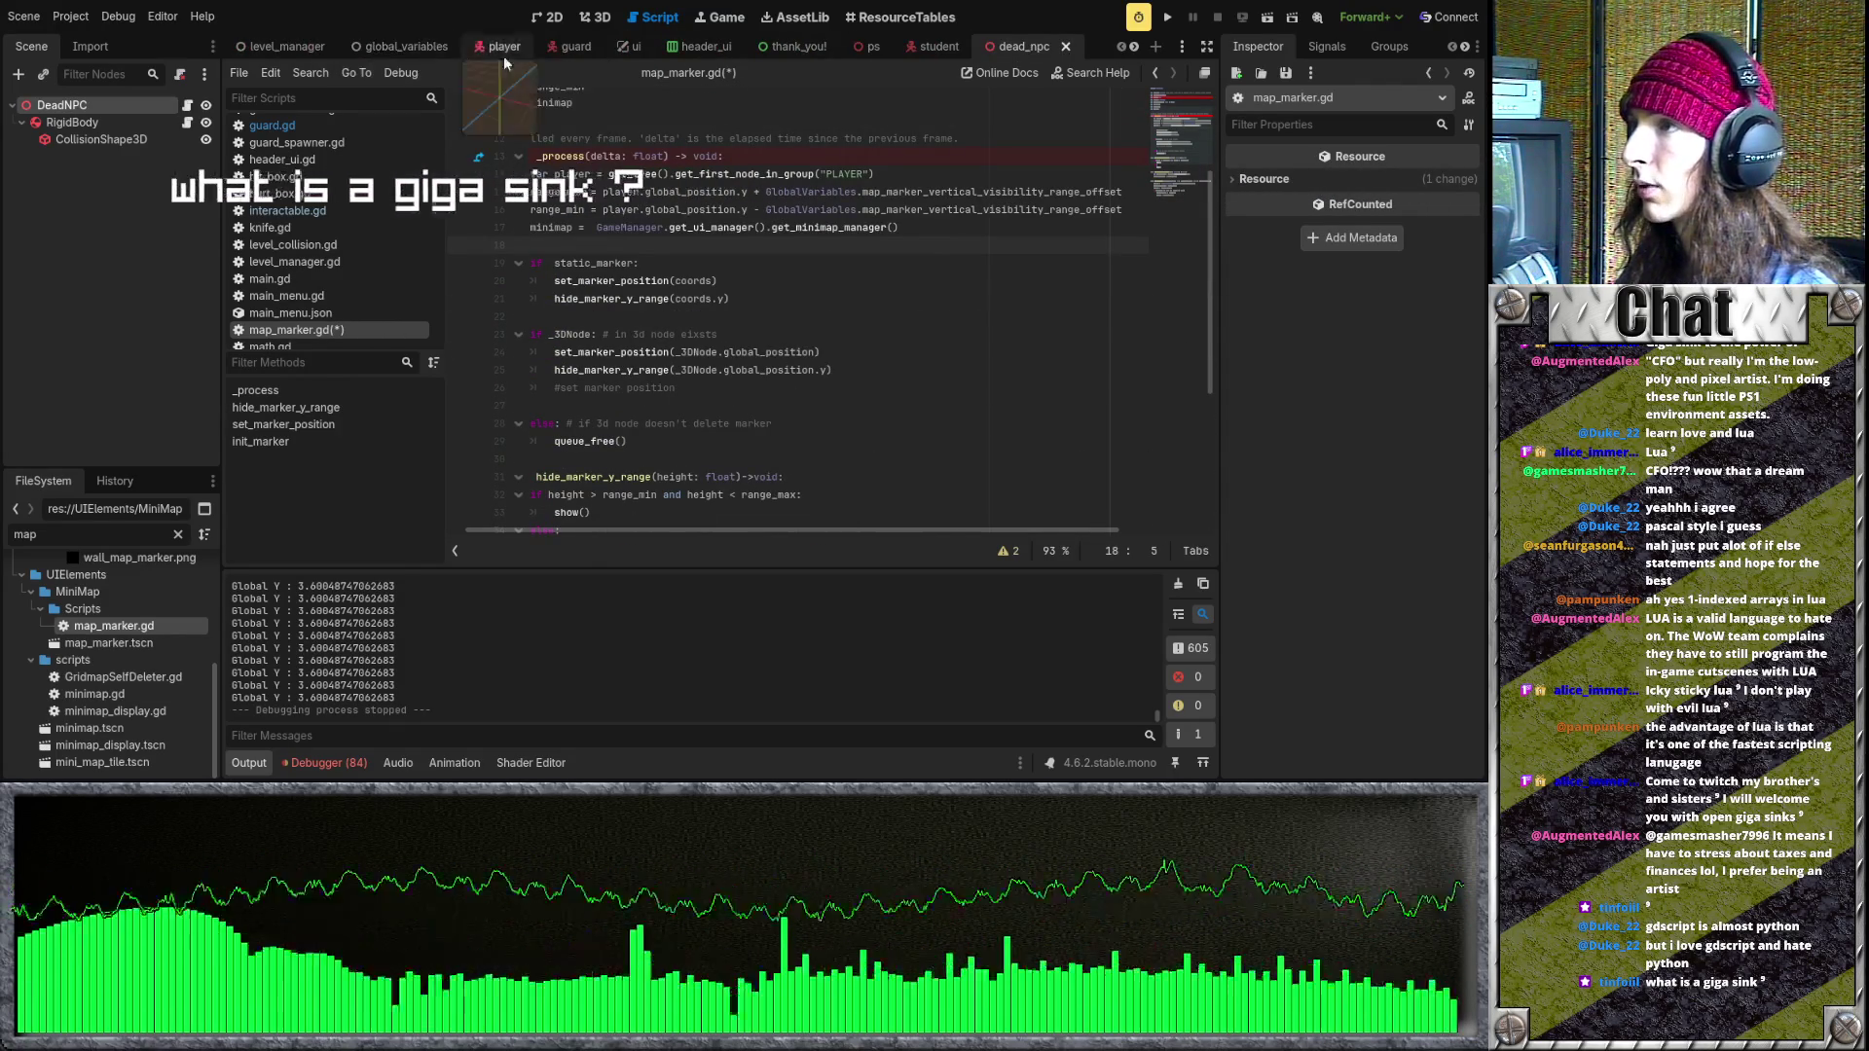
scroll(749, 49, "down", 3)
left_click(662, 45)
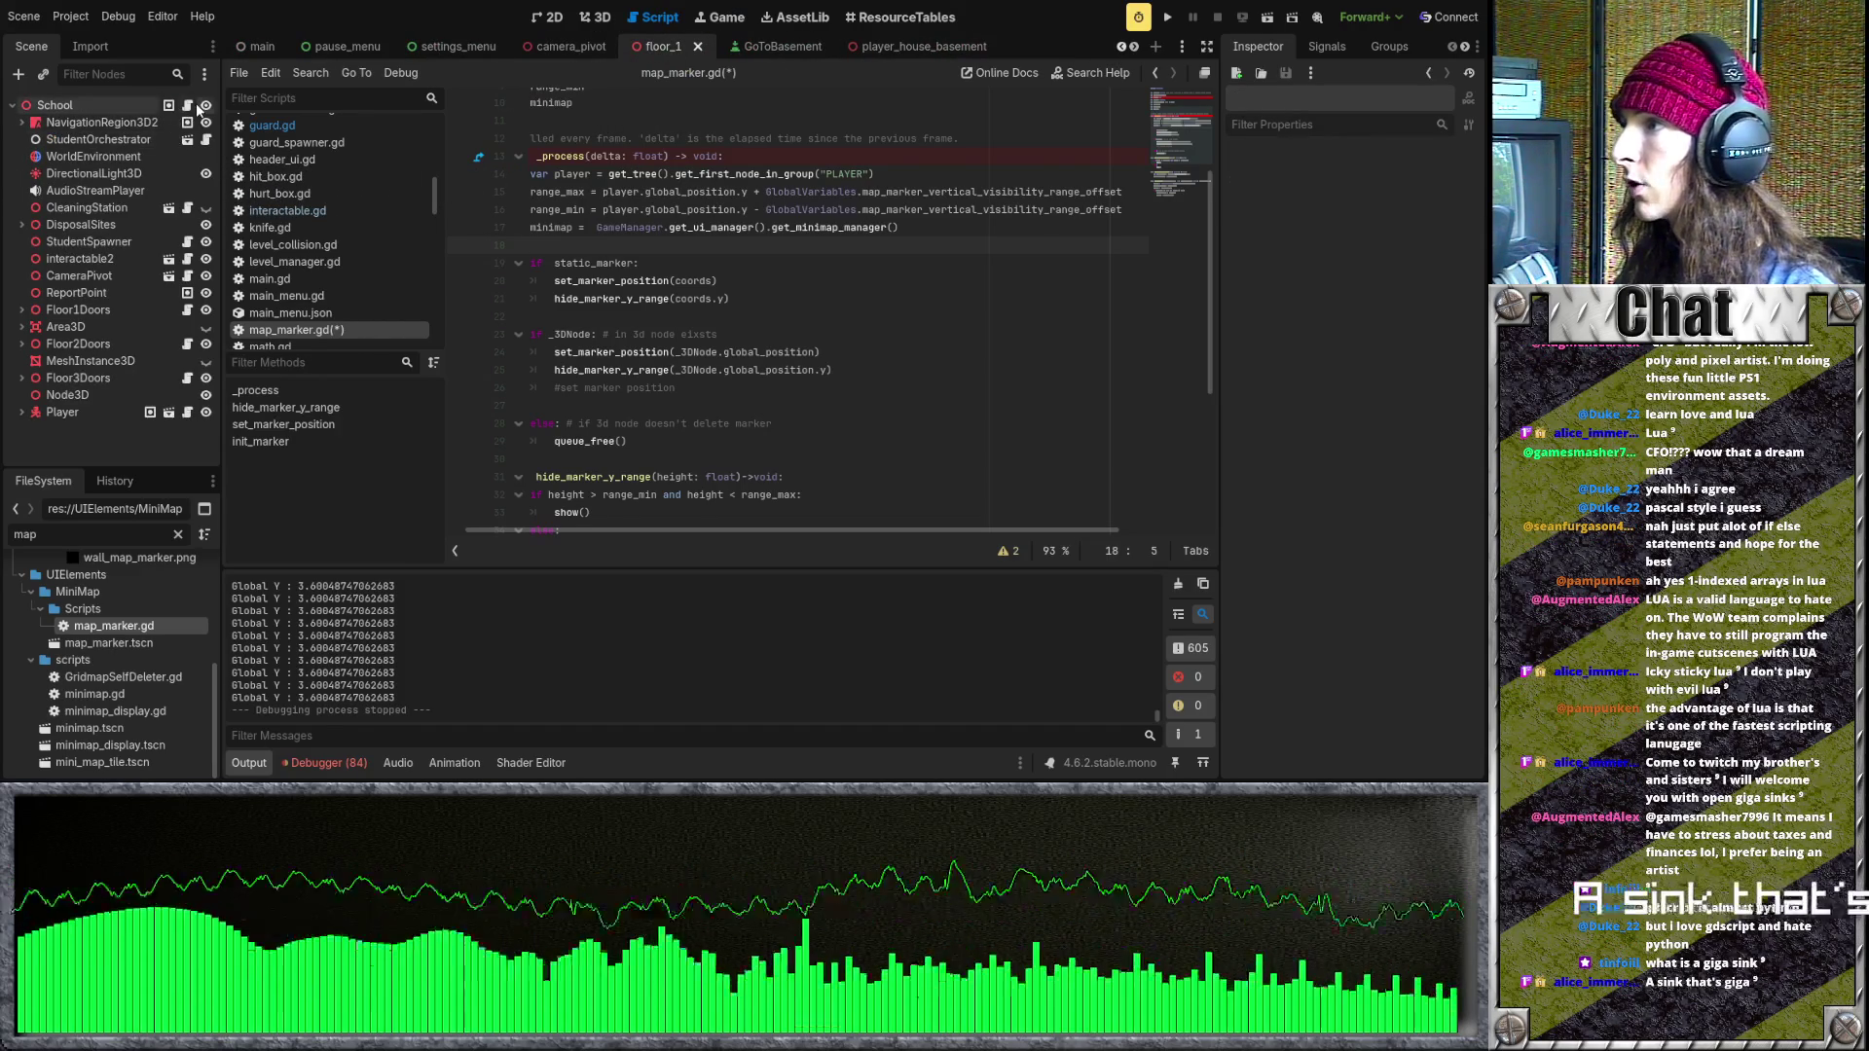
- In floor_1.gd's _ready, put the caret on the empty line 28 below the class location line
scroll(609, 311, "down", 4)
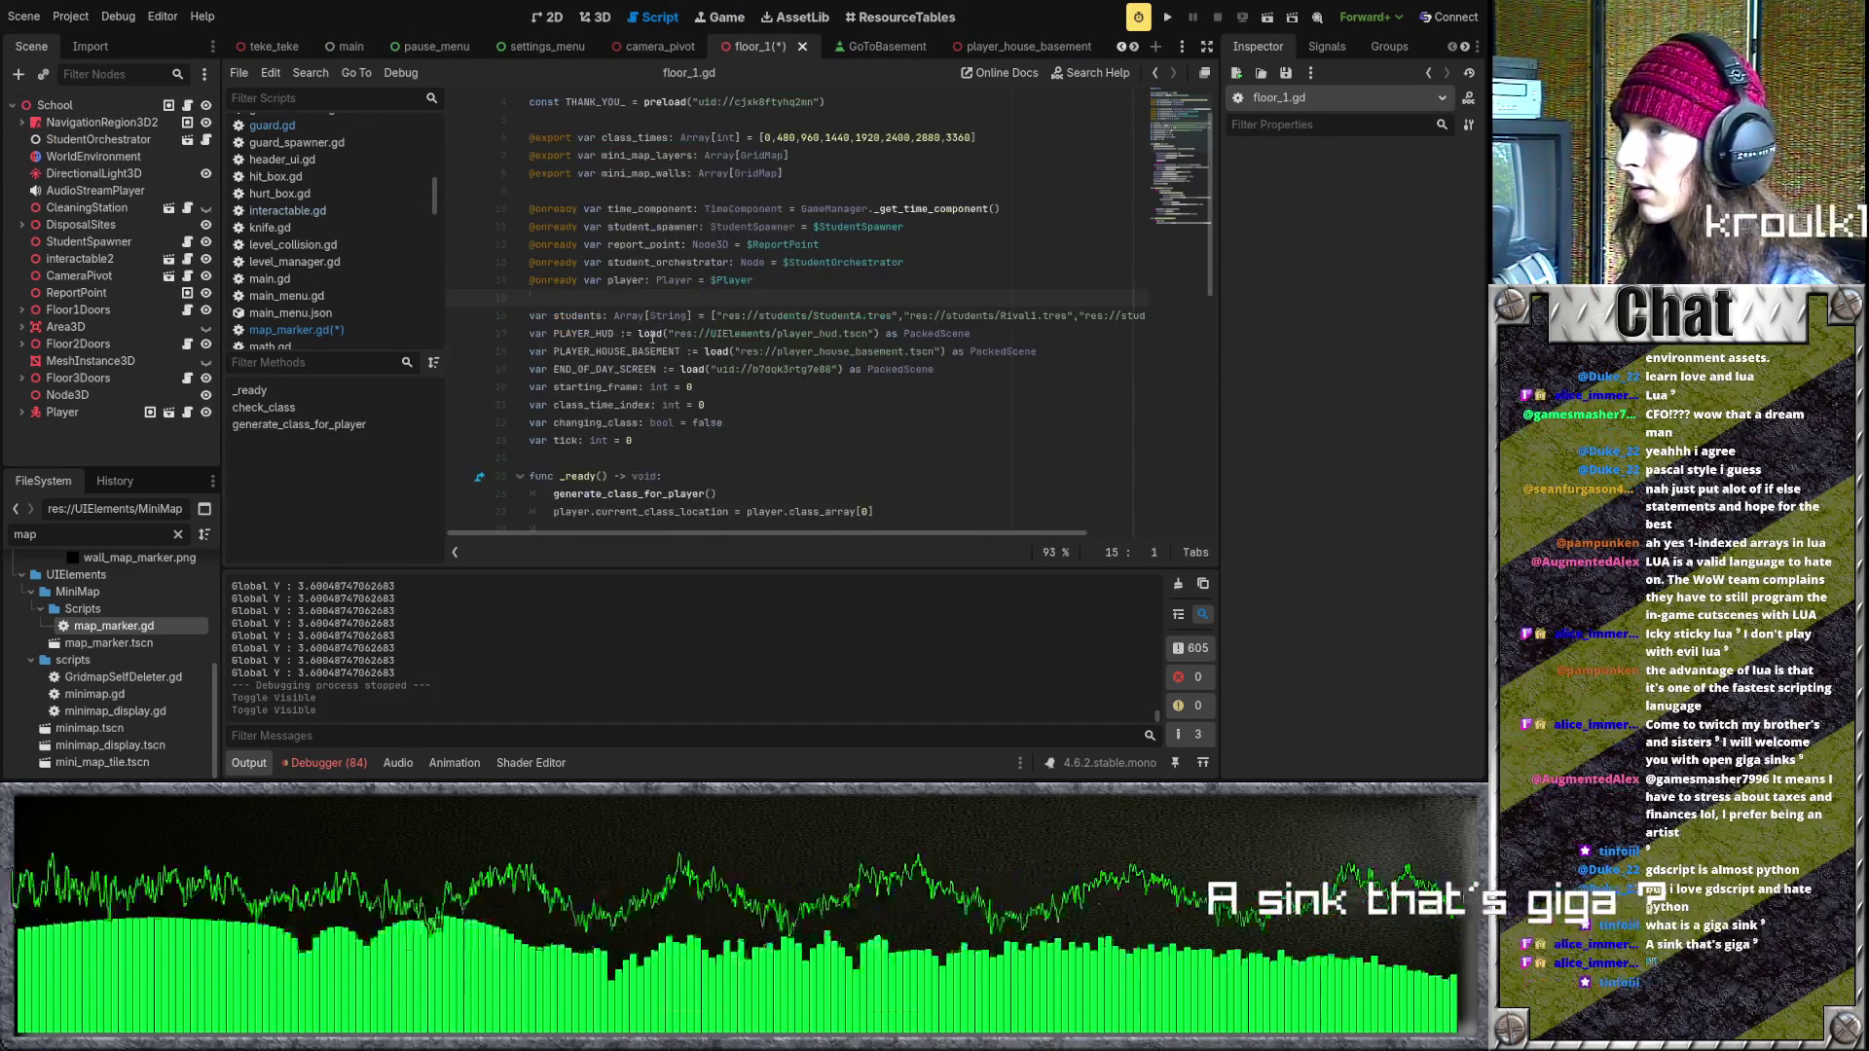
left_click(678, 349)
key("Down")
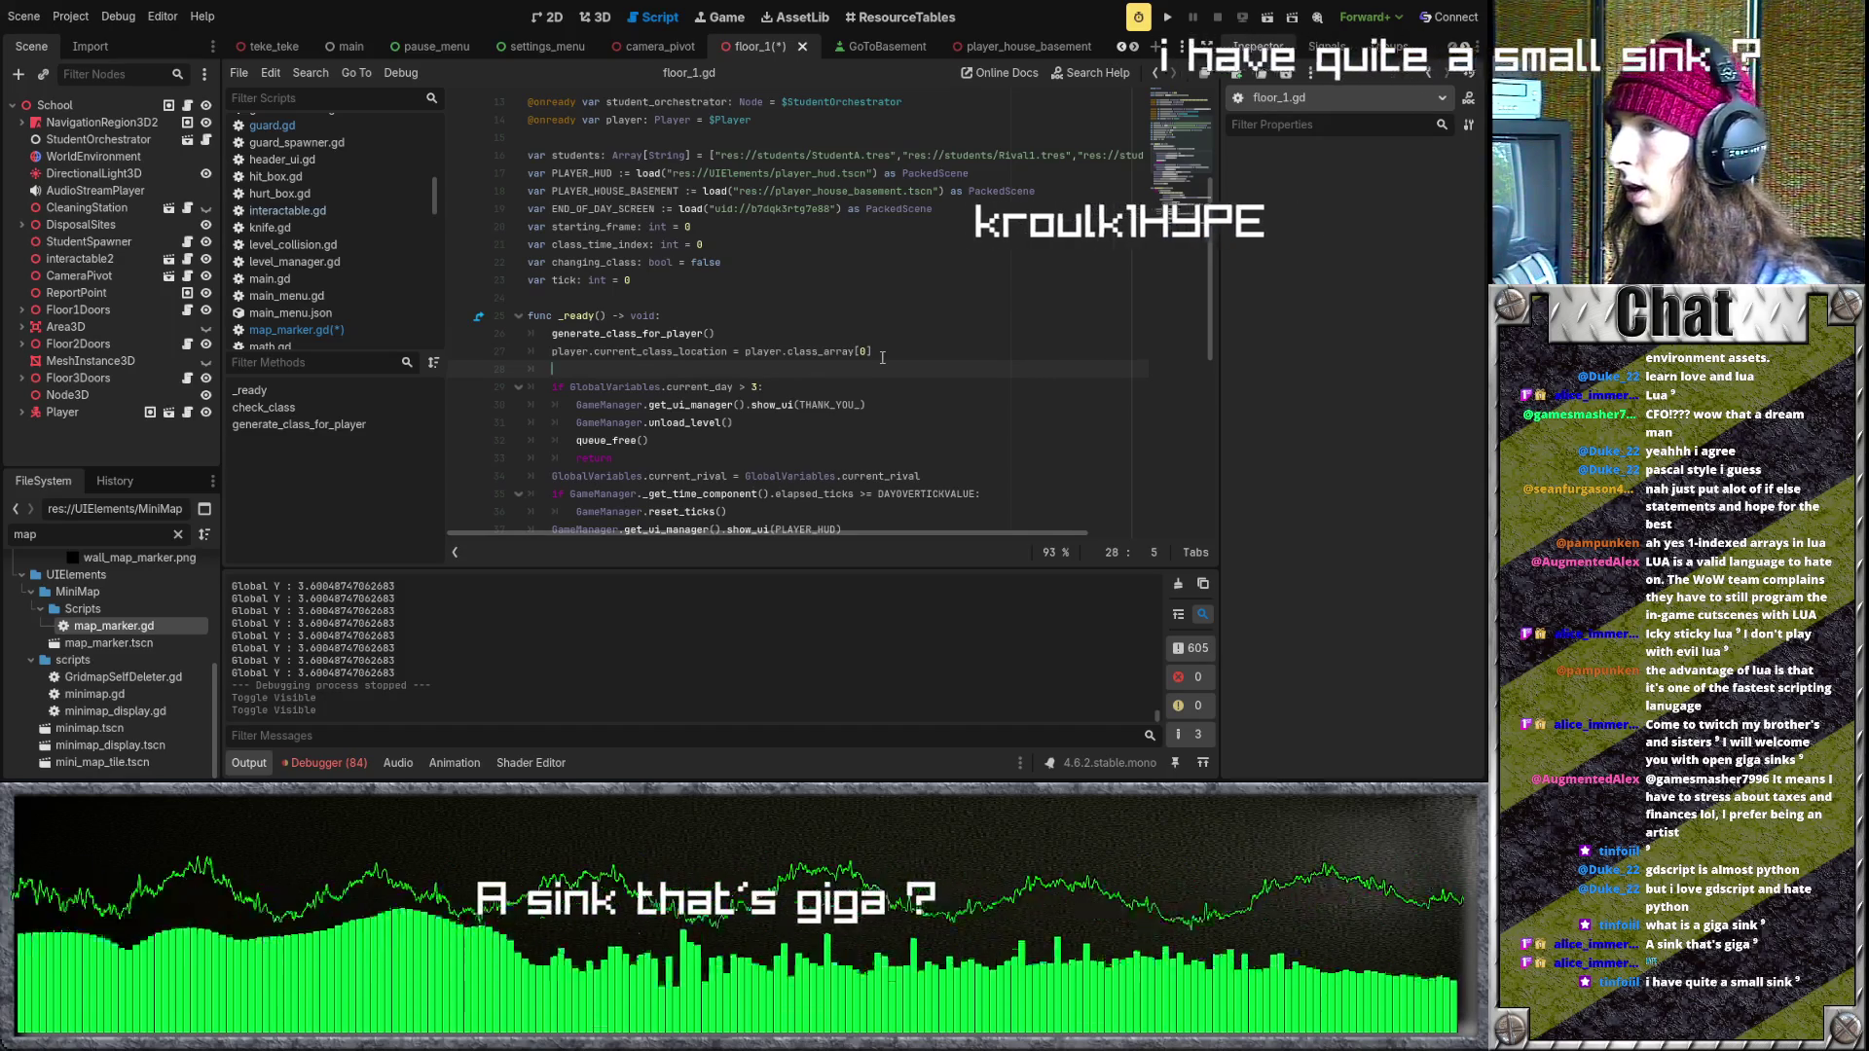
scroll(580, 45, "up", 2)
scroll(539, 51, "up", 4)
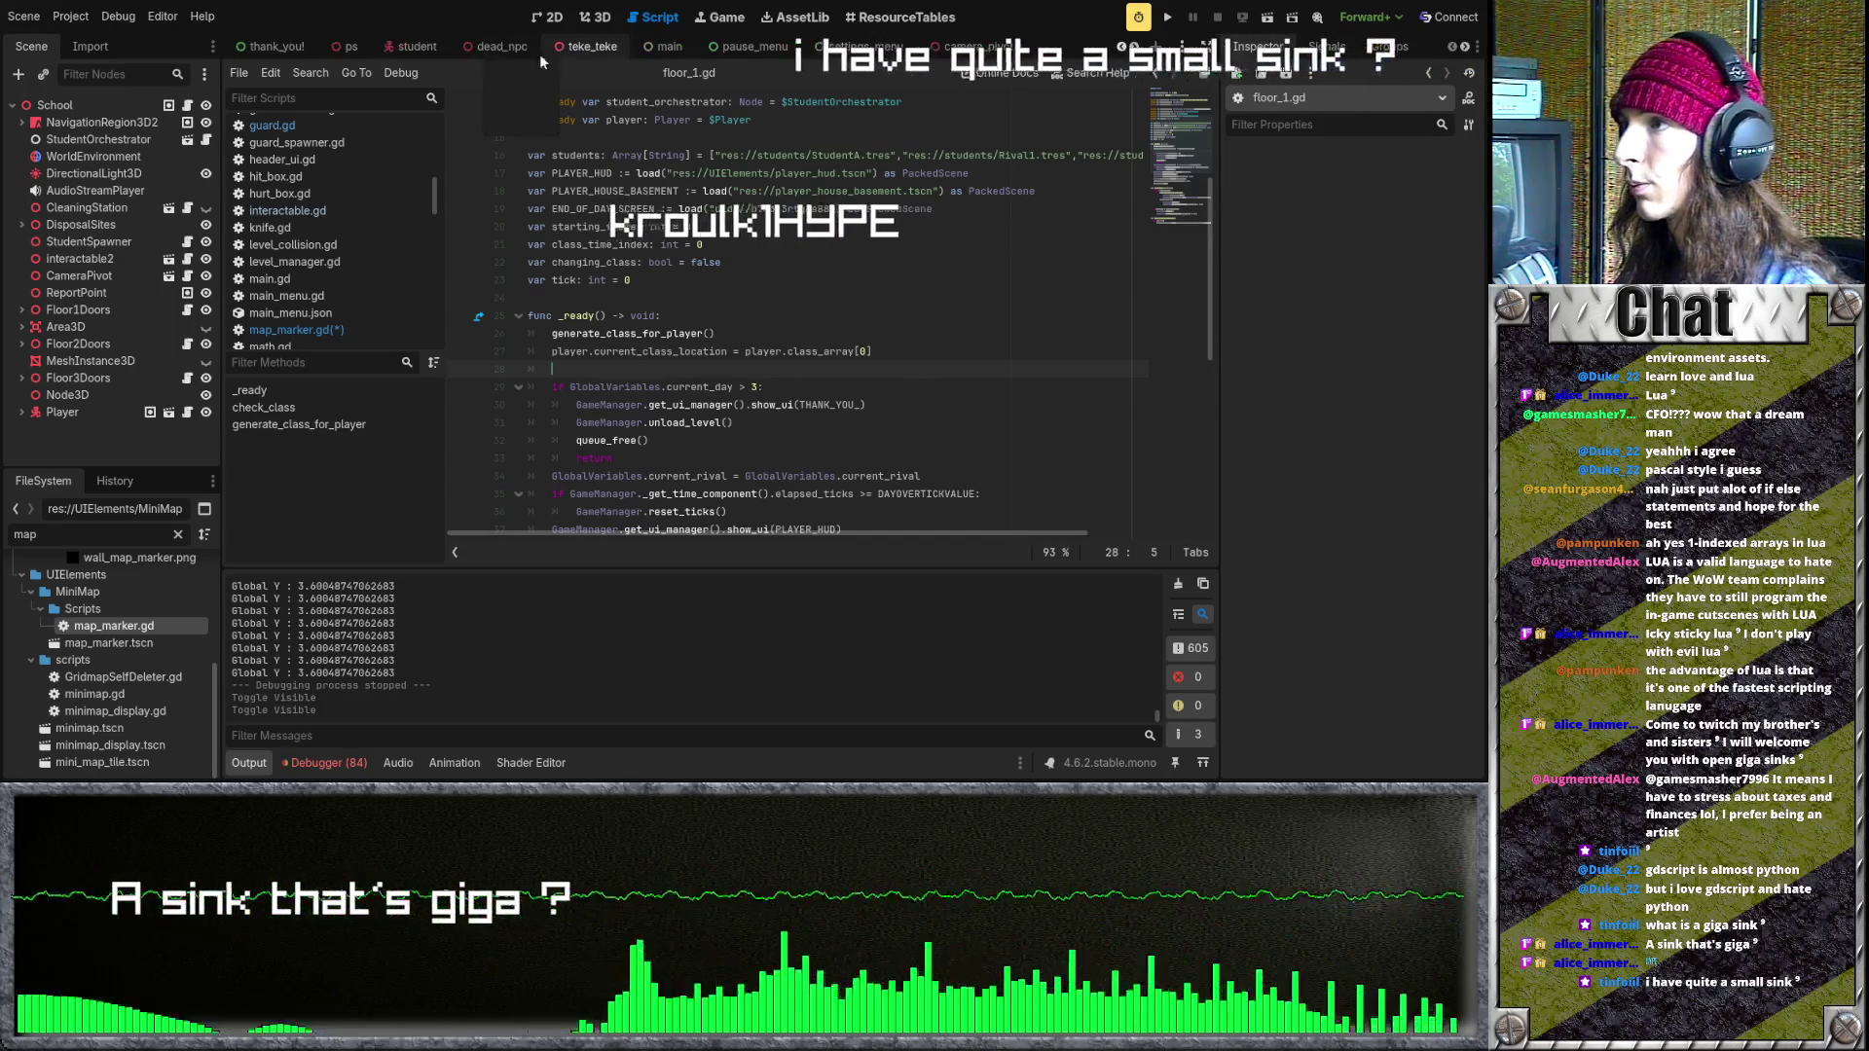
- Select the SpawnMapMarker emit call in guard.gd's _ready function
scroll(521, 54, "up", 2)
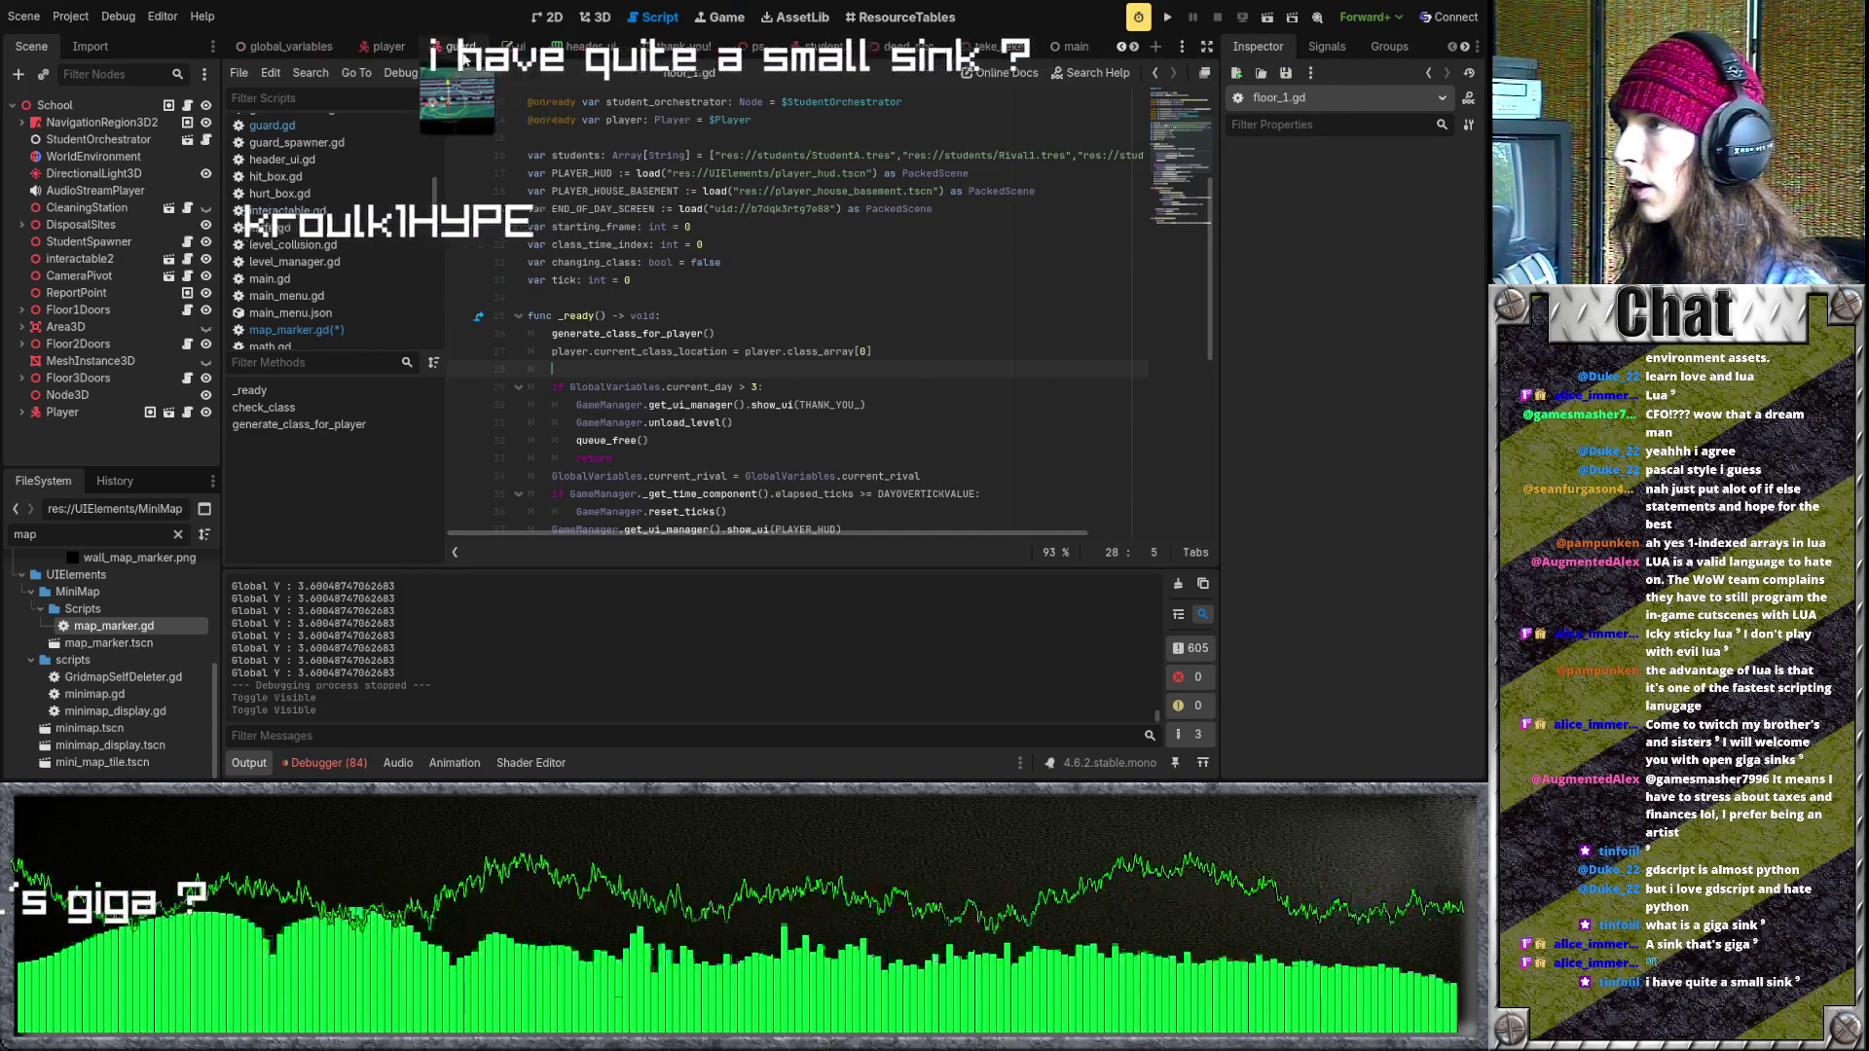
left_click(461, 46)
left_click(895, 352)
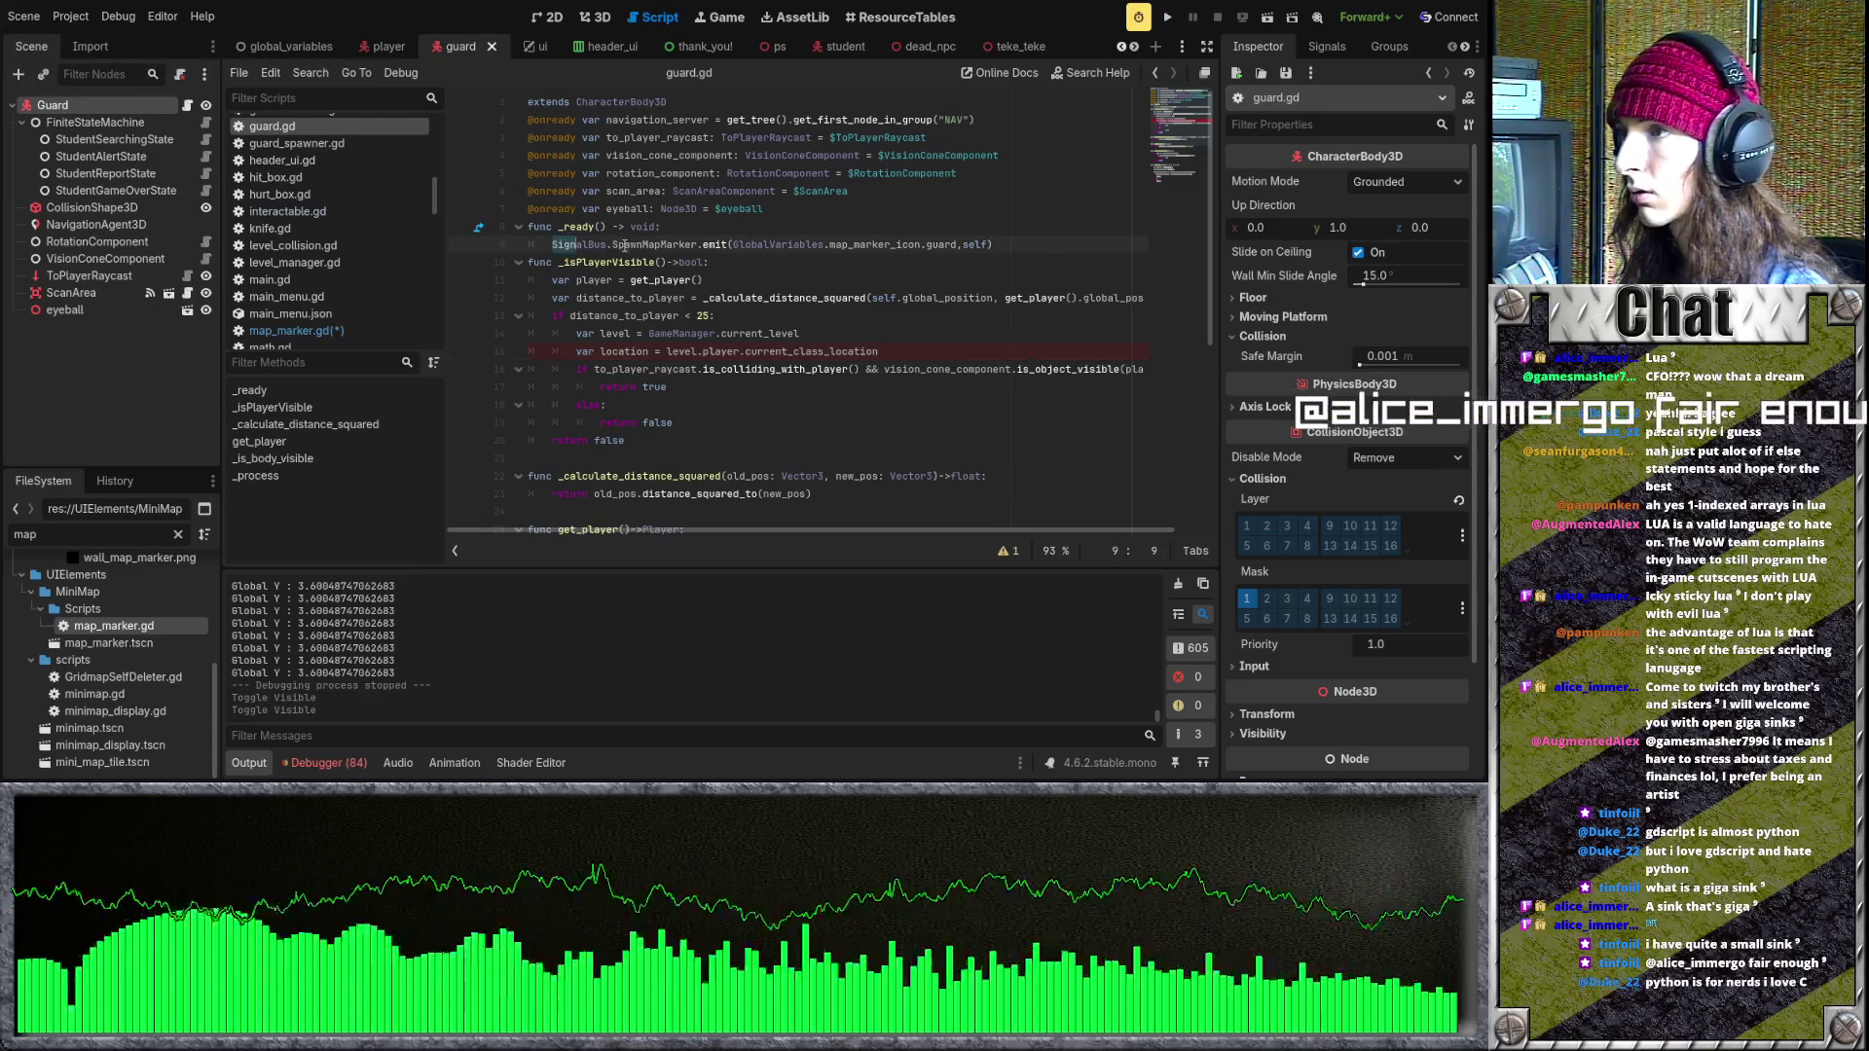
triple_click(570, 244)
key("ctrl+c")
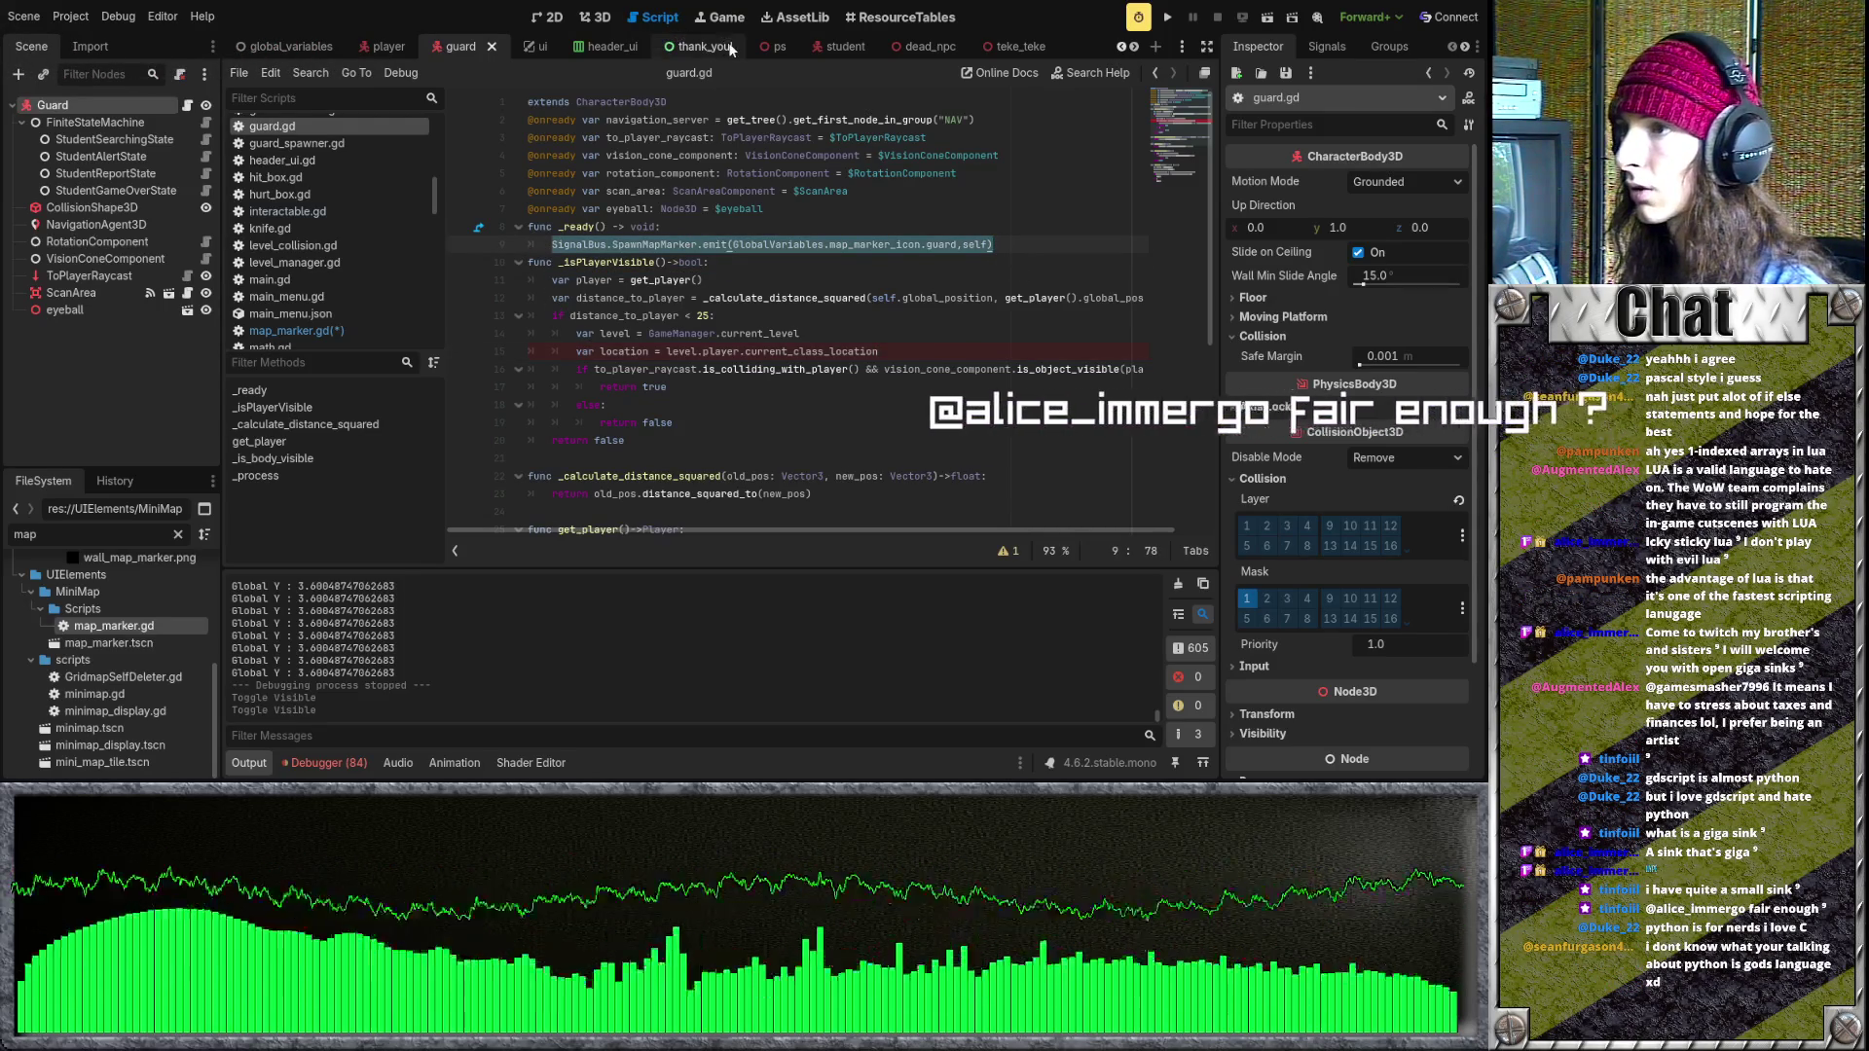
scroll(720, 46, "down", 2)
scroll(794, 46, "down", 4)
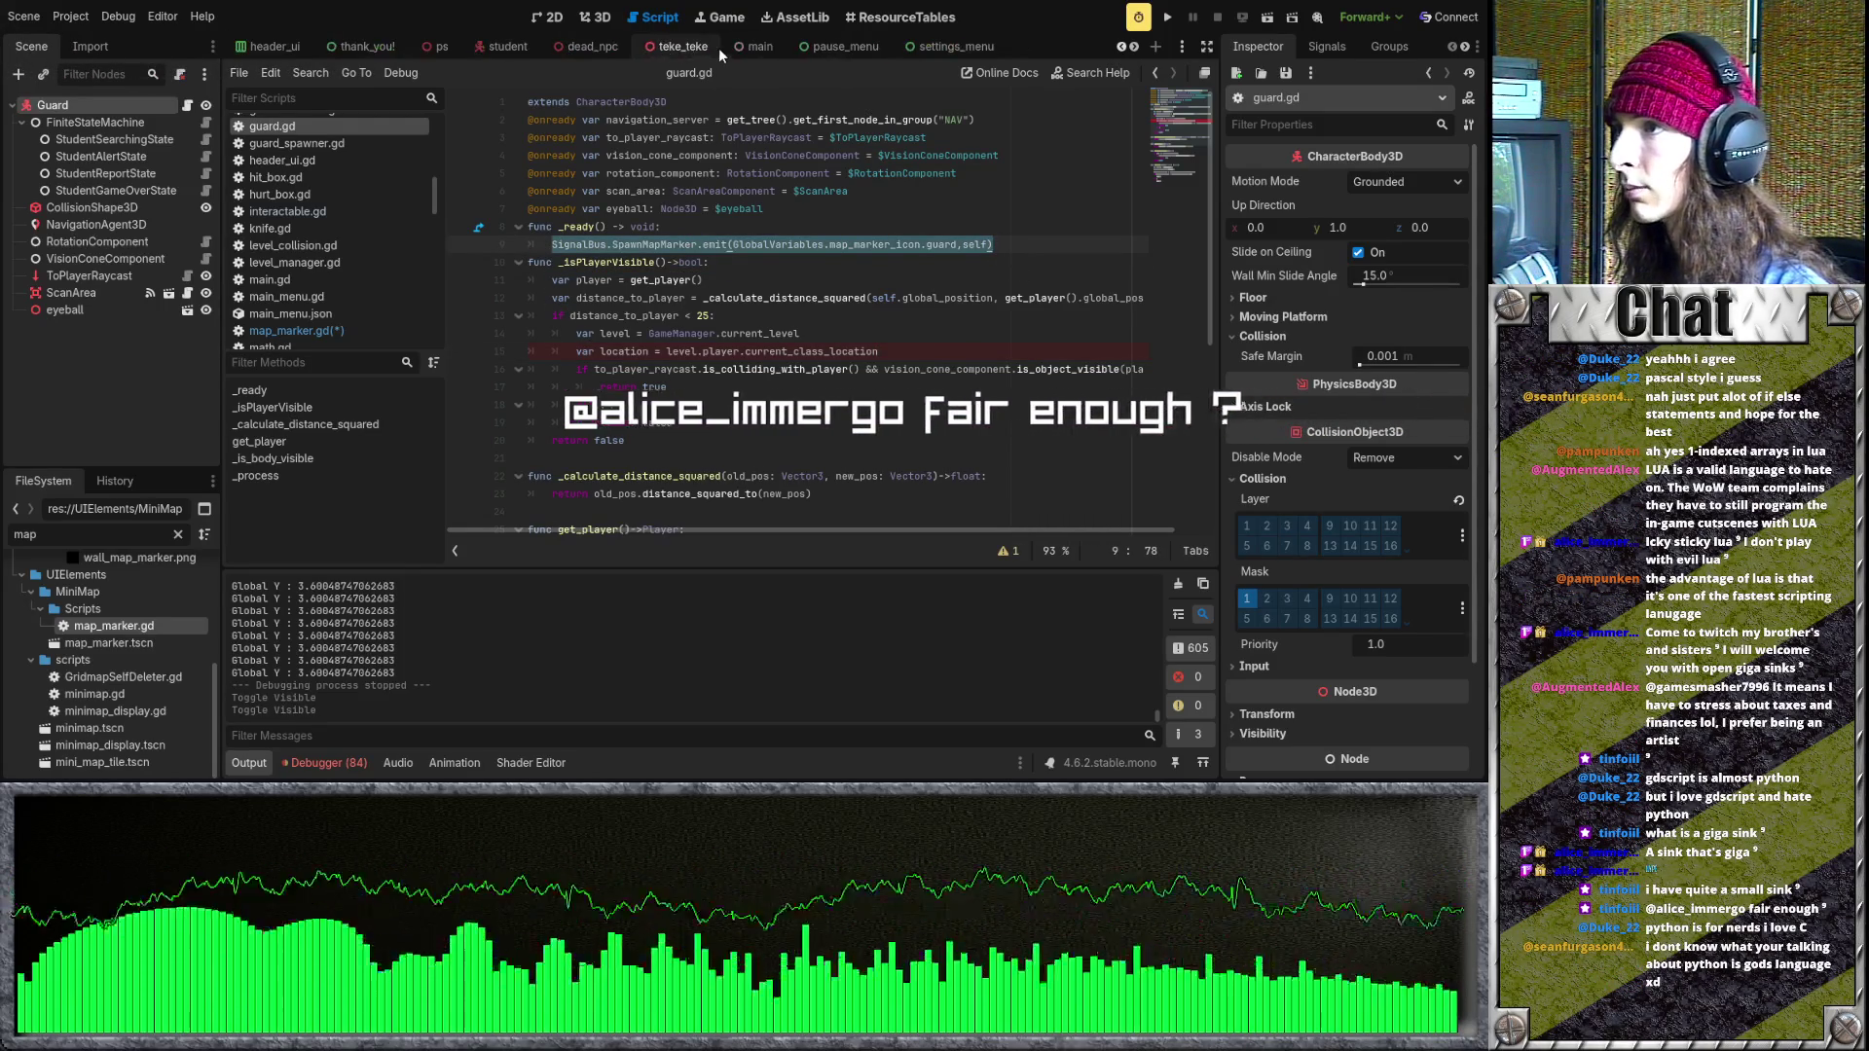
- Paste the emit call into floor_1.gd's _ready with the classroom icon and true
left_click(956, 47)
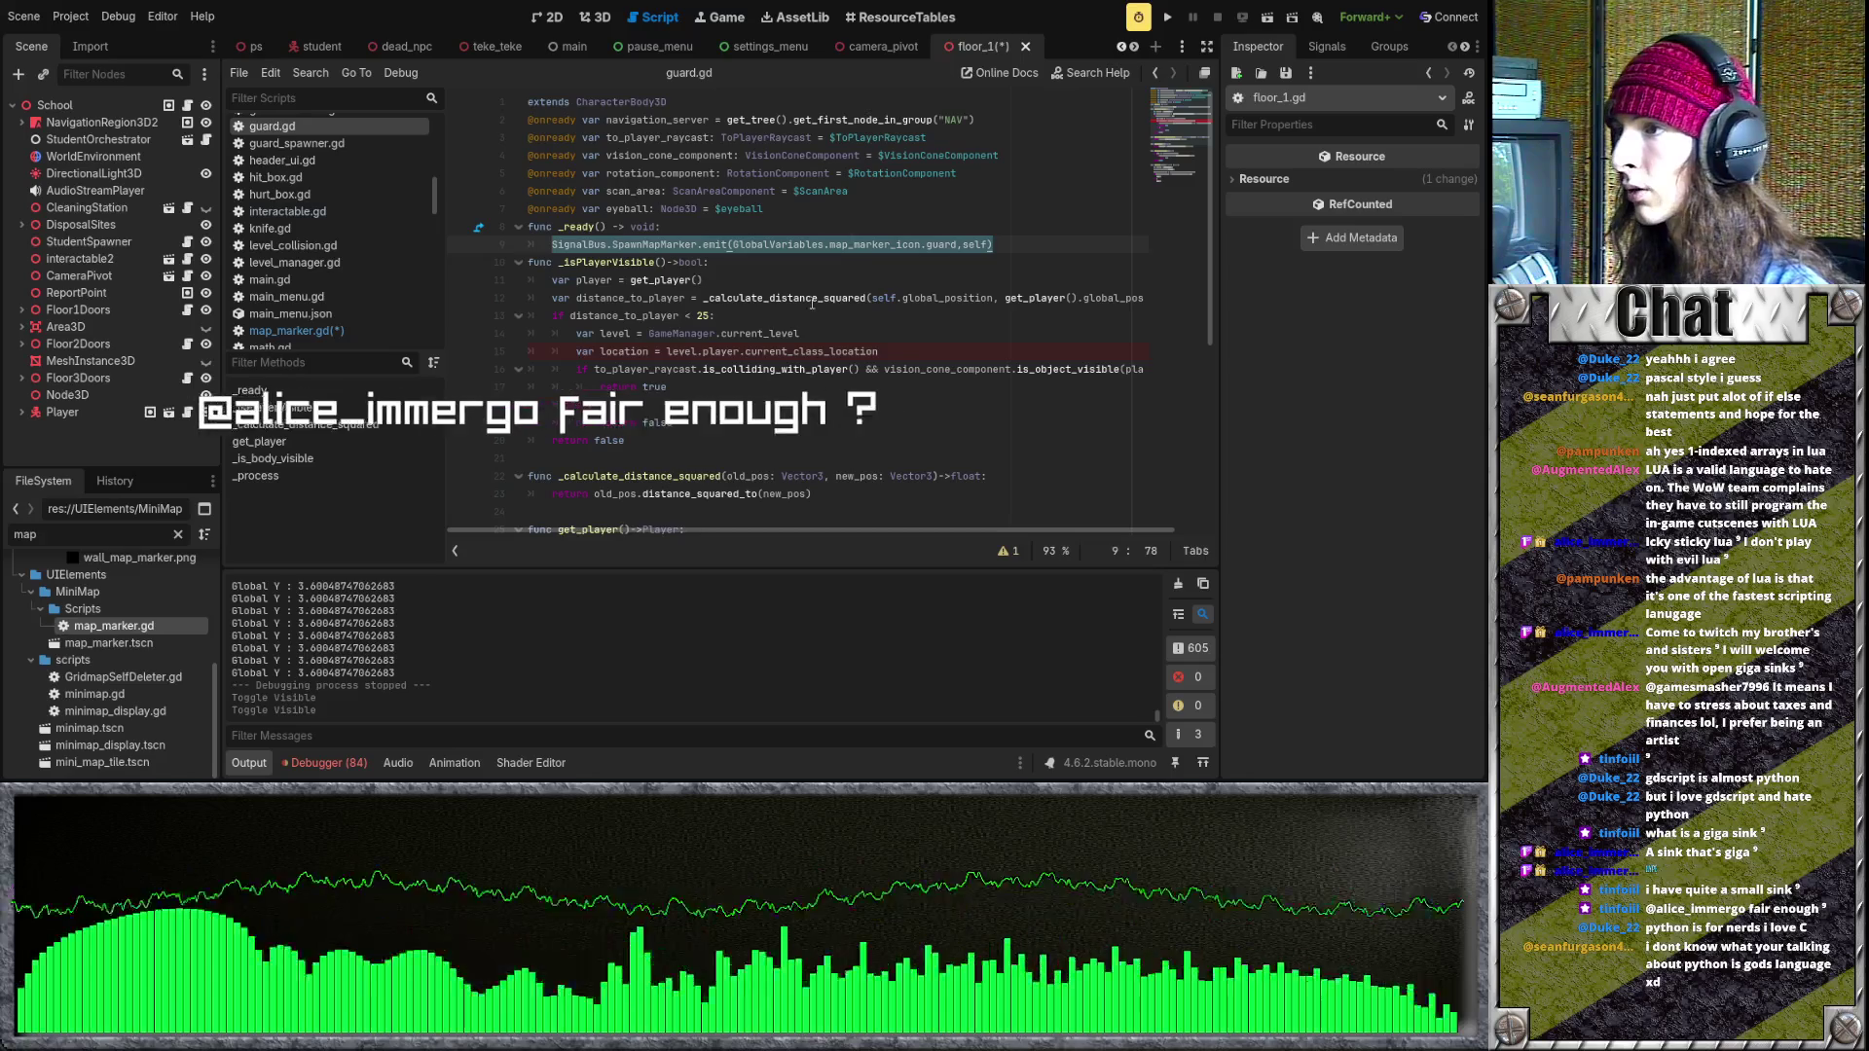
key("Down")
key("Down")
left_click(168, 104)
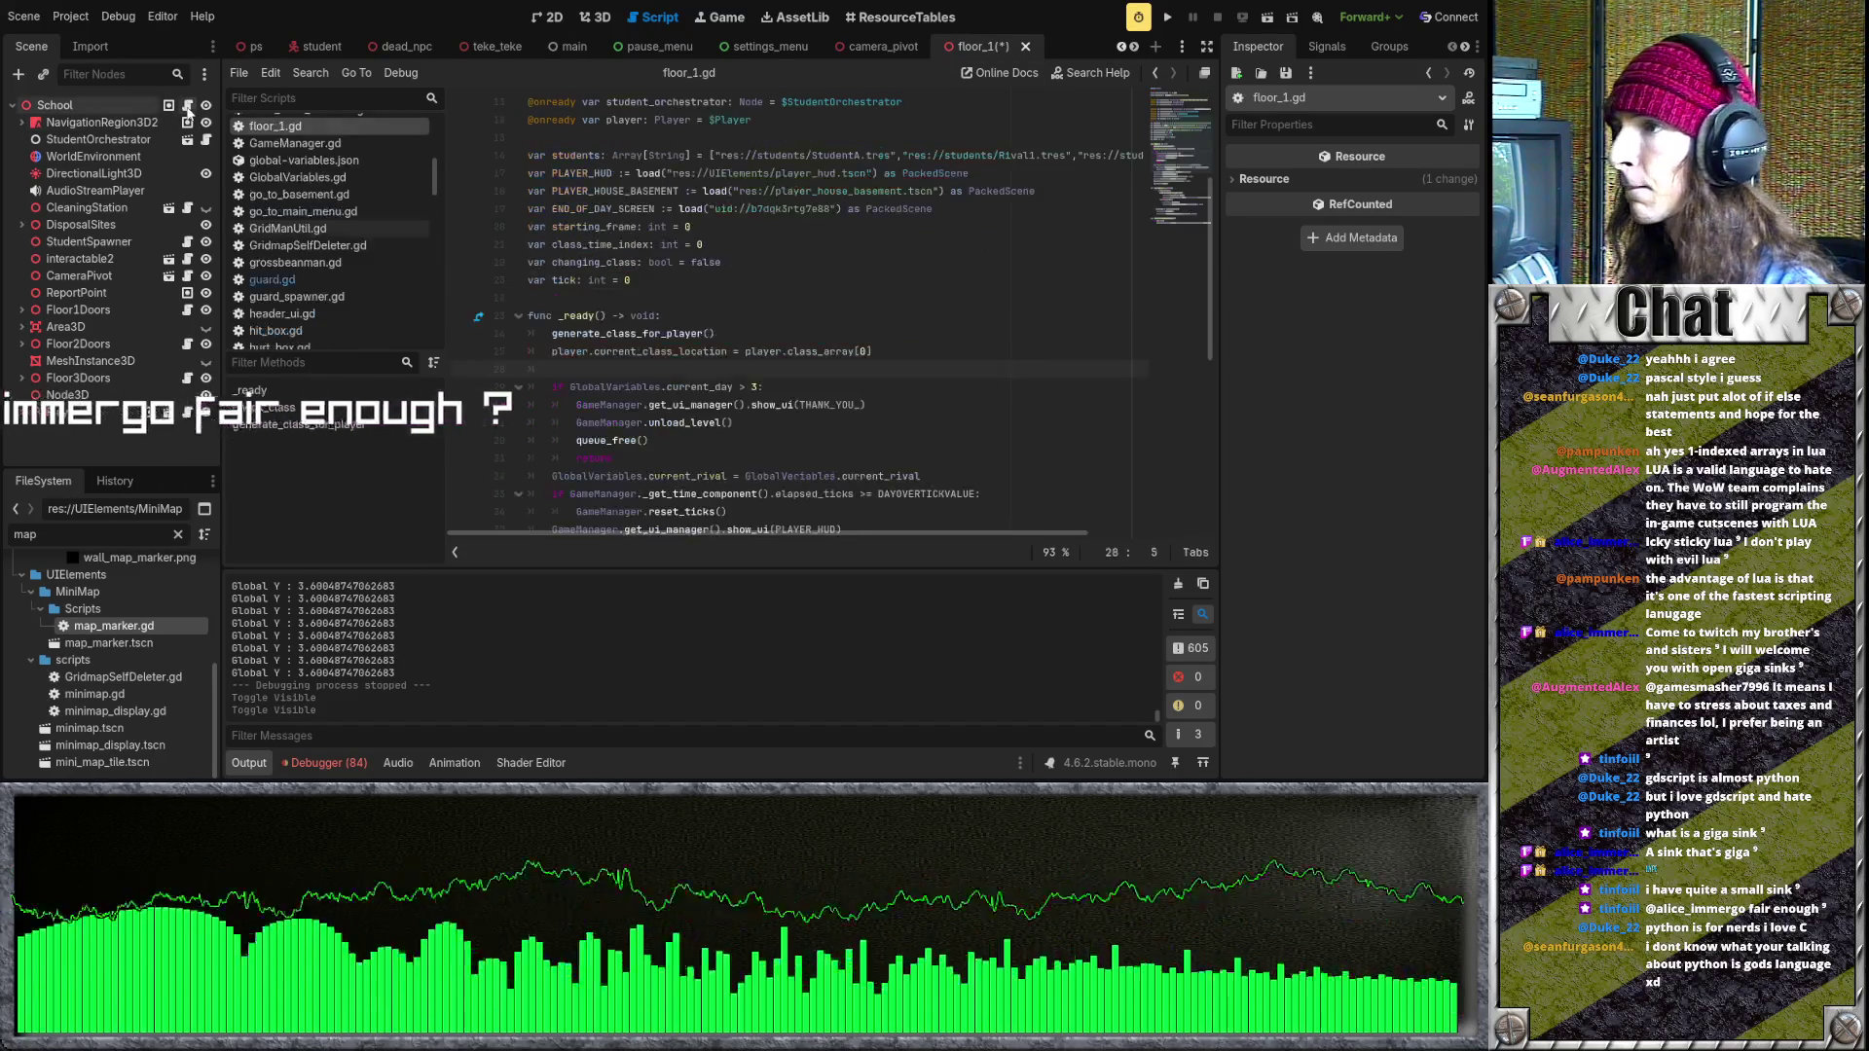
left_click(777, 373)
key("ctrl+v")
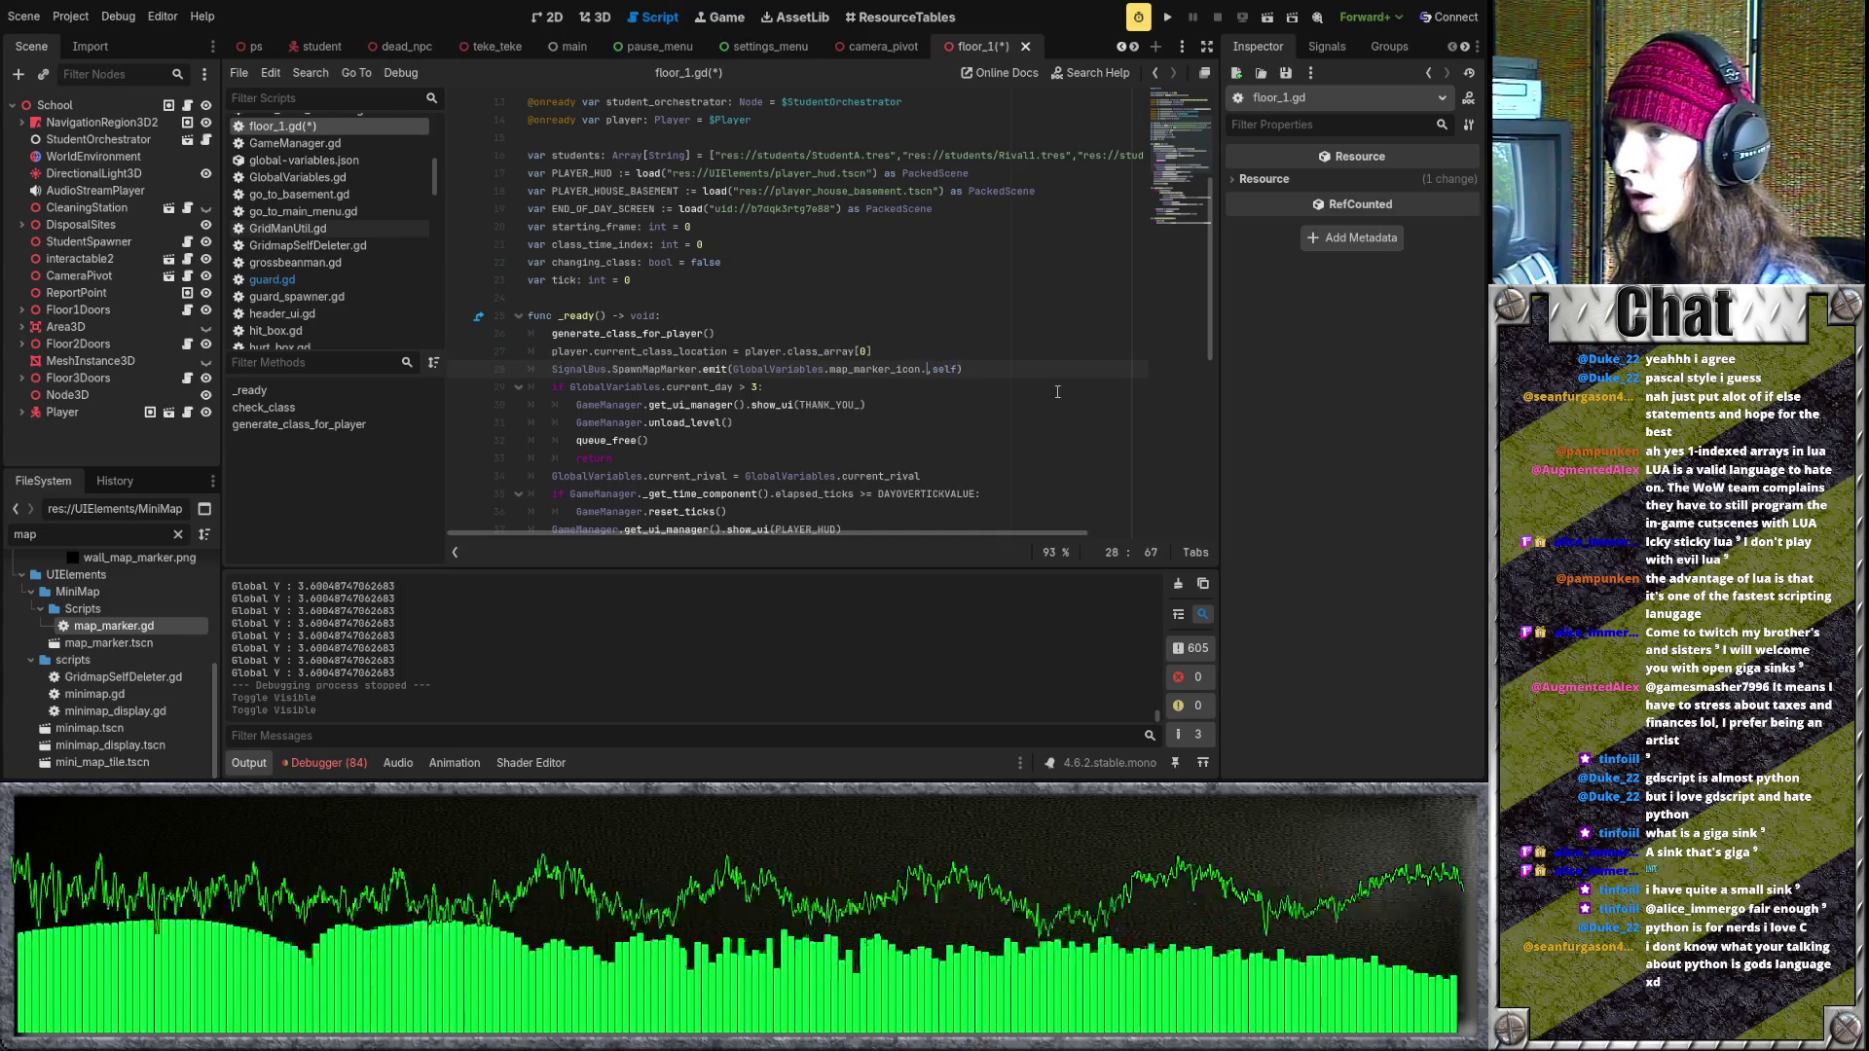
key("Down")
key("Down")
key("Down")
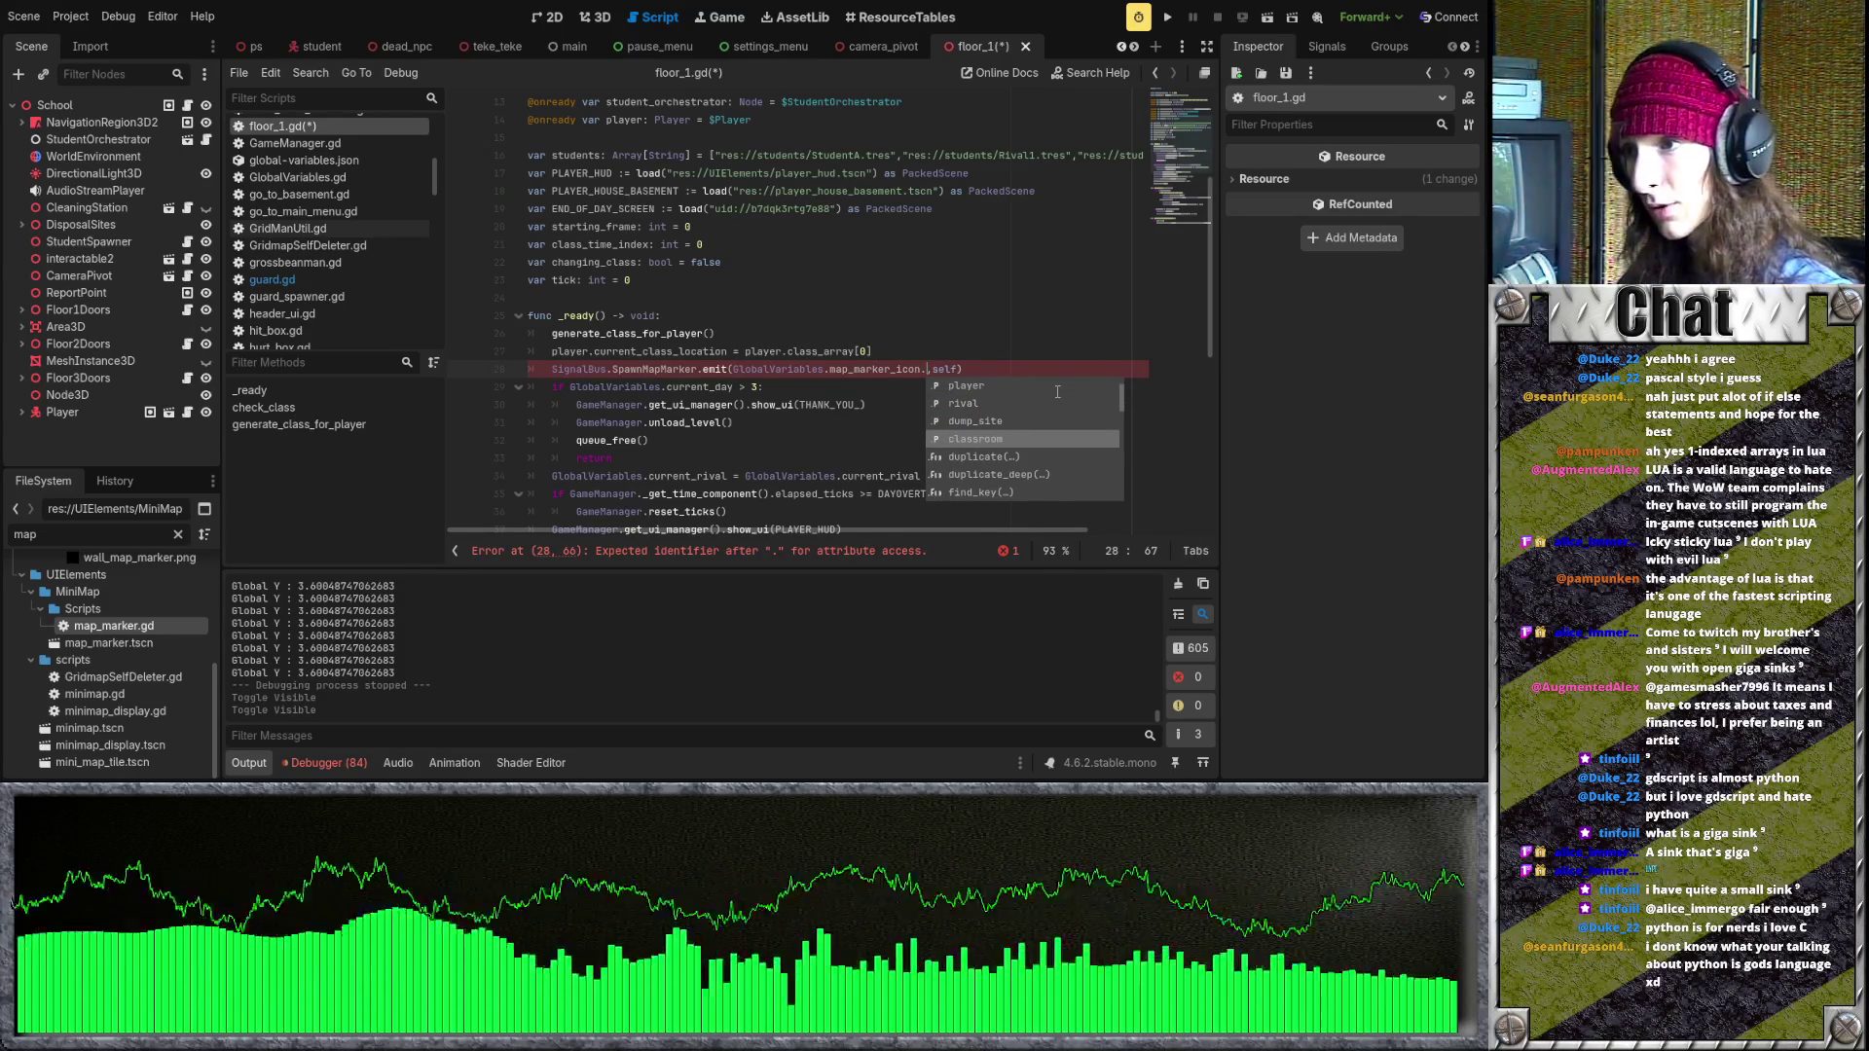
key("Return")
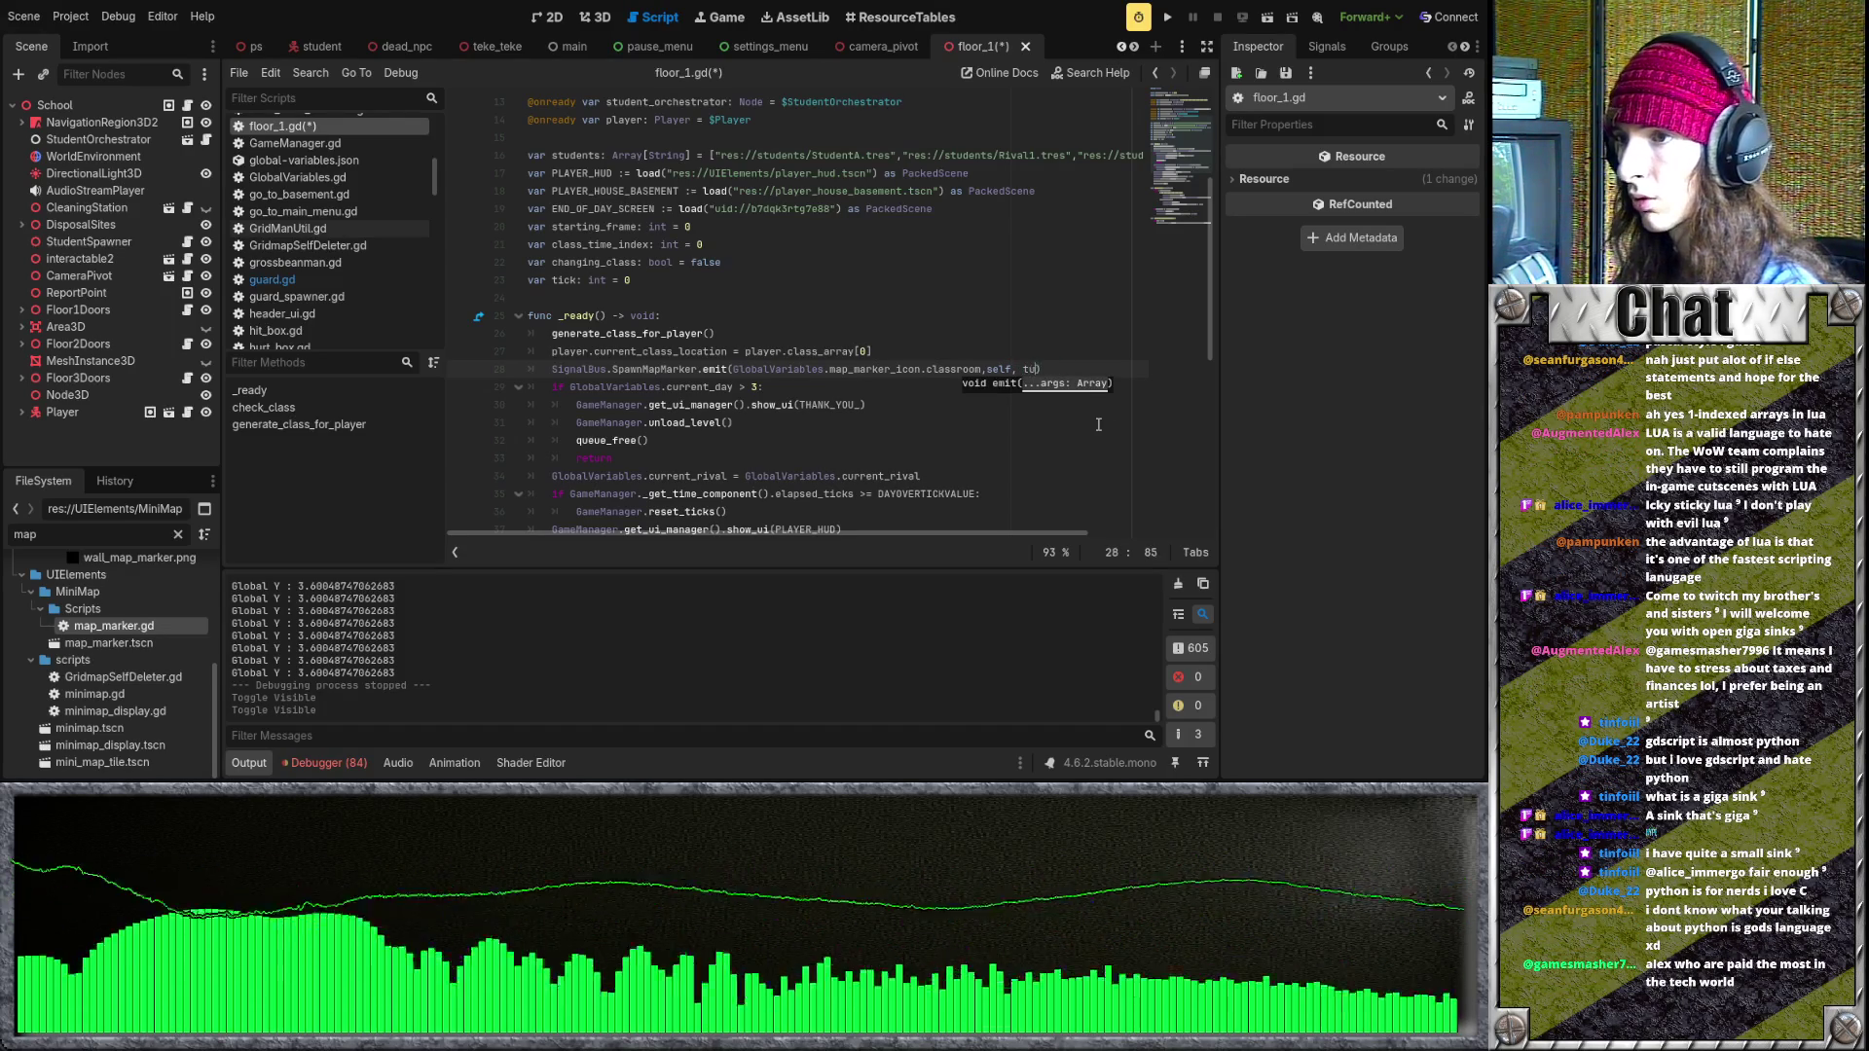
key("Return")
type(",")
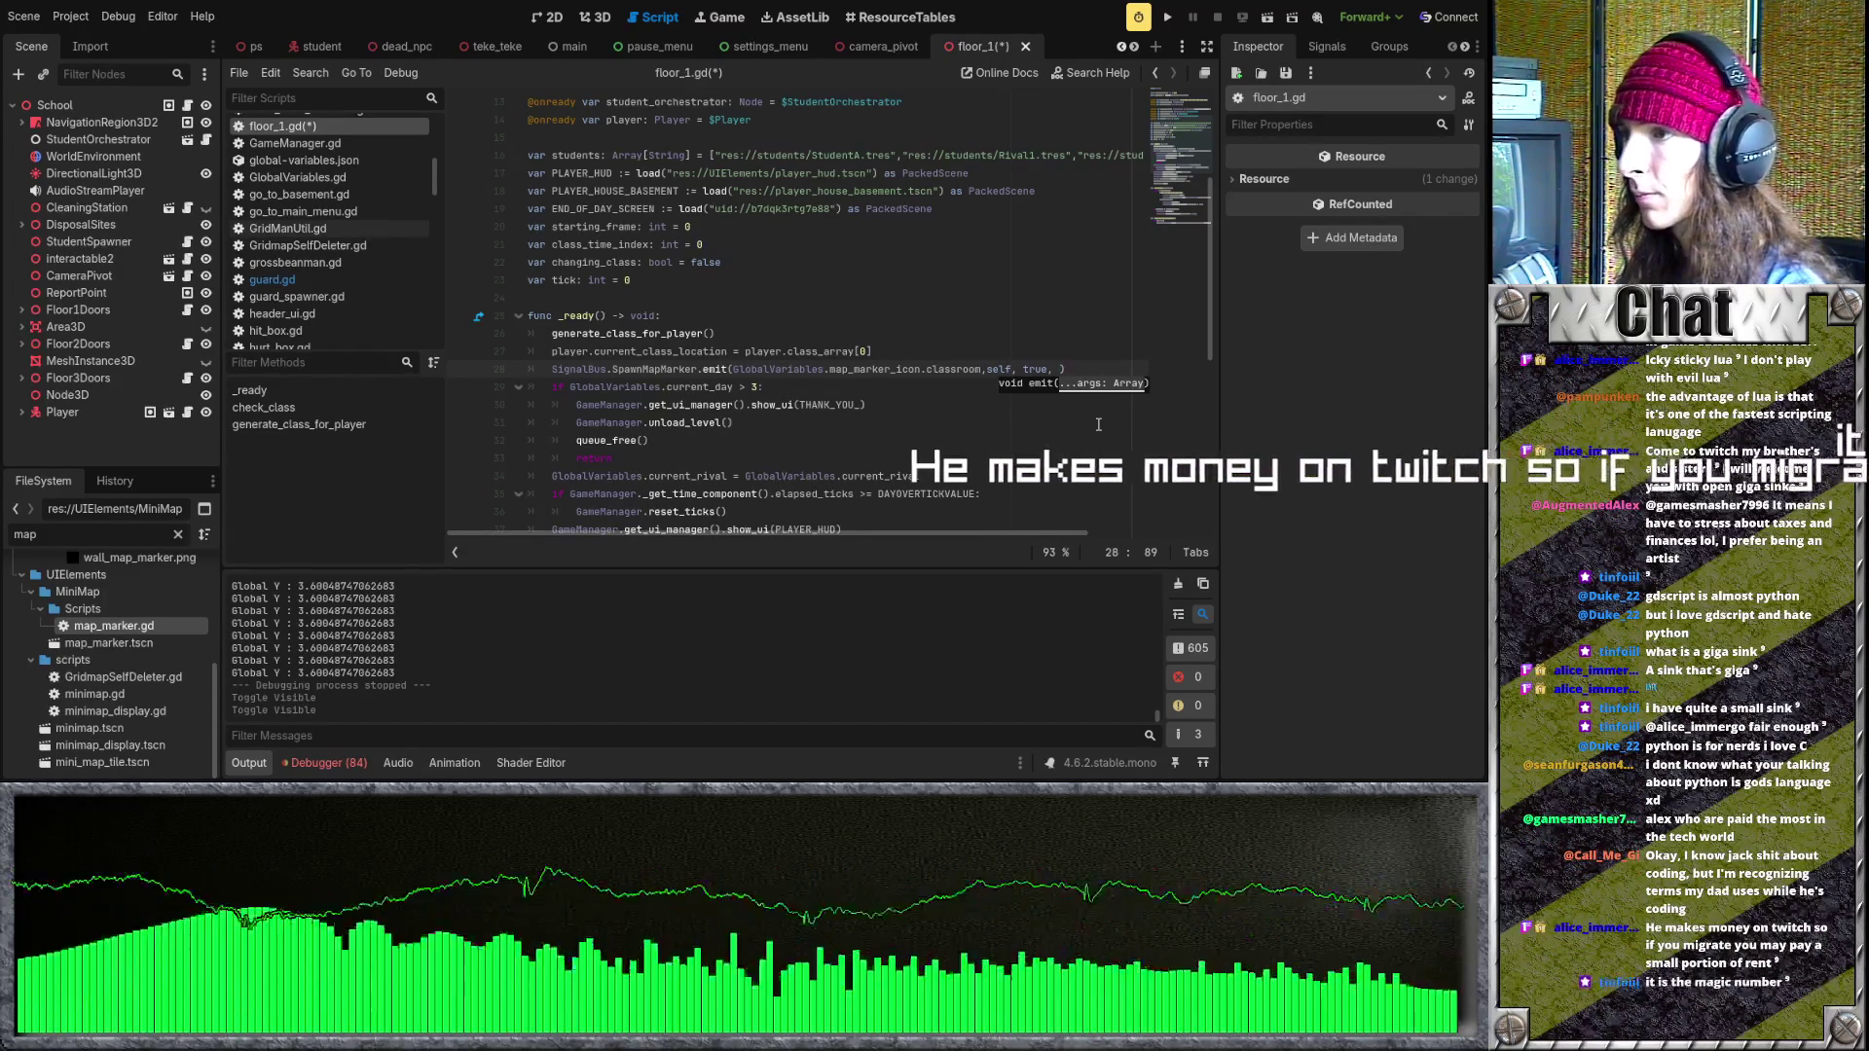
- Add player.current_class_location as the last emit argument, save floor_1.gd and run the game
left_click_drag(872, 351, 784, 350)
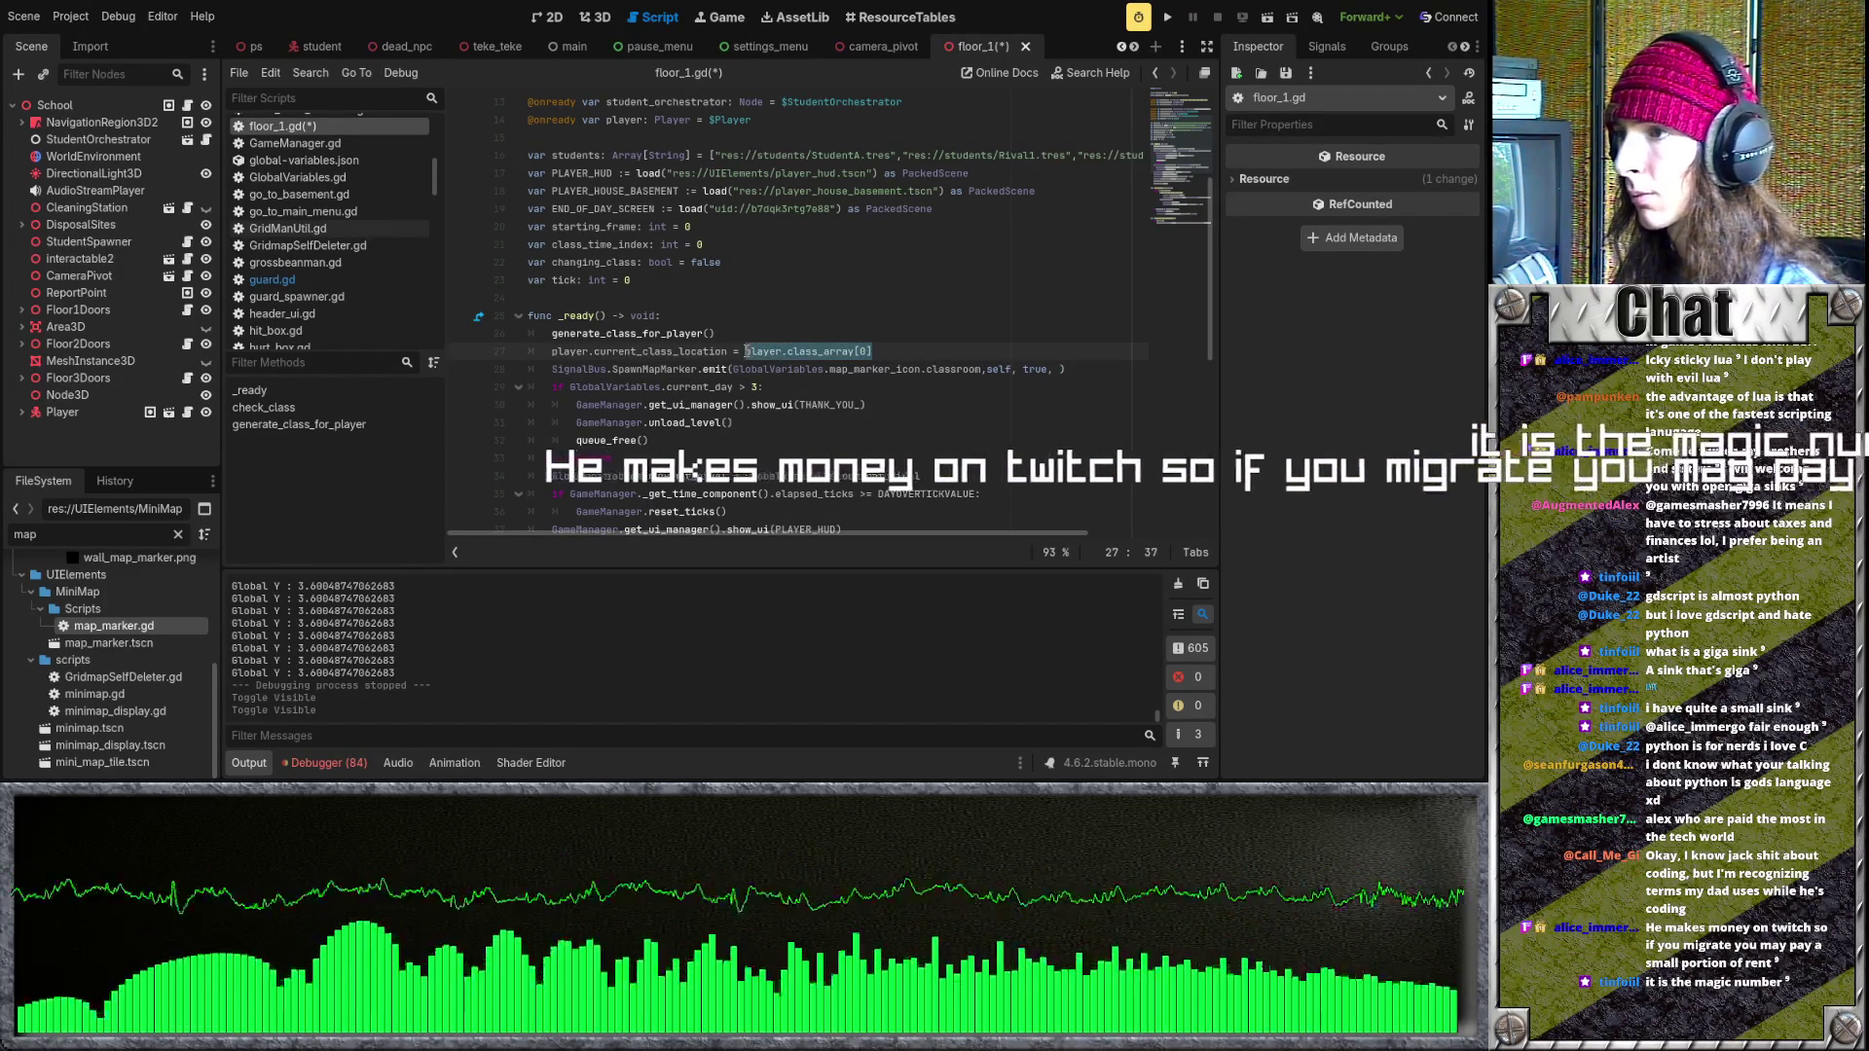
left_click(735, 352)
key("shift+Home")
key("ctrl+c")
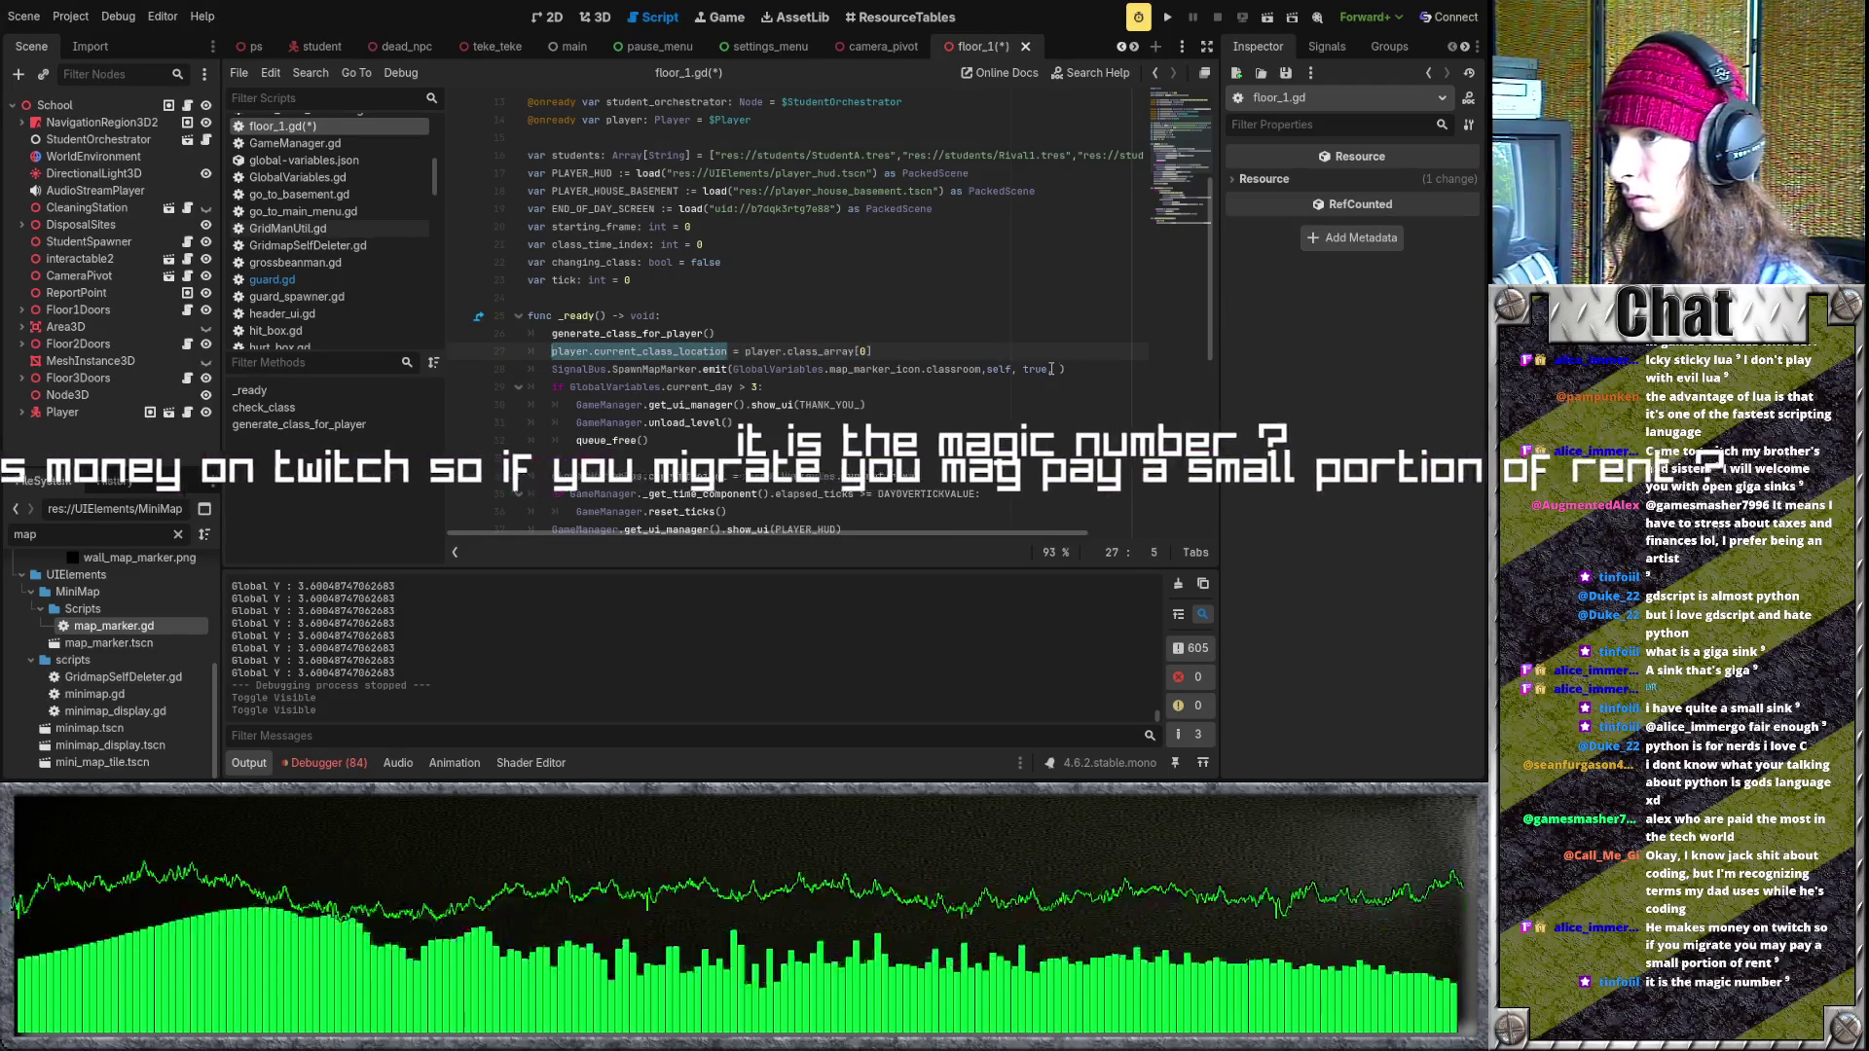
left_click(1058, 370)
key("ctrl+v")
key("ctrl+s")
left_click(1179, 15)
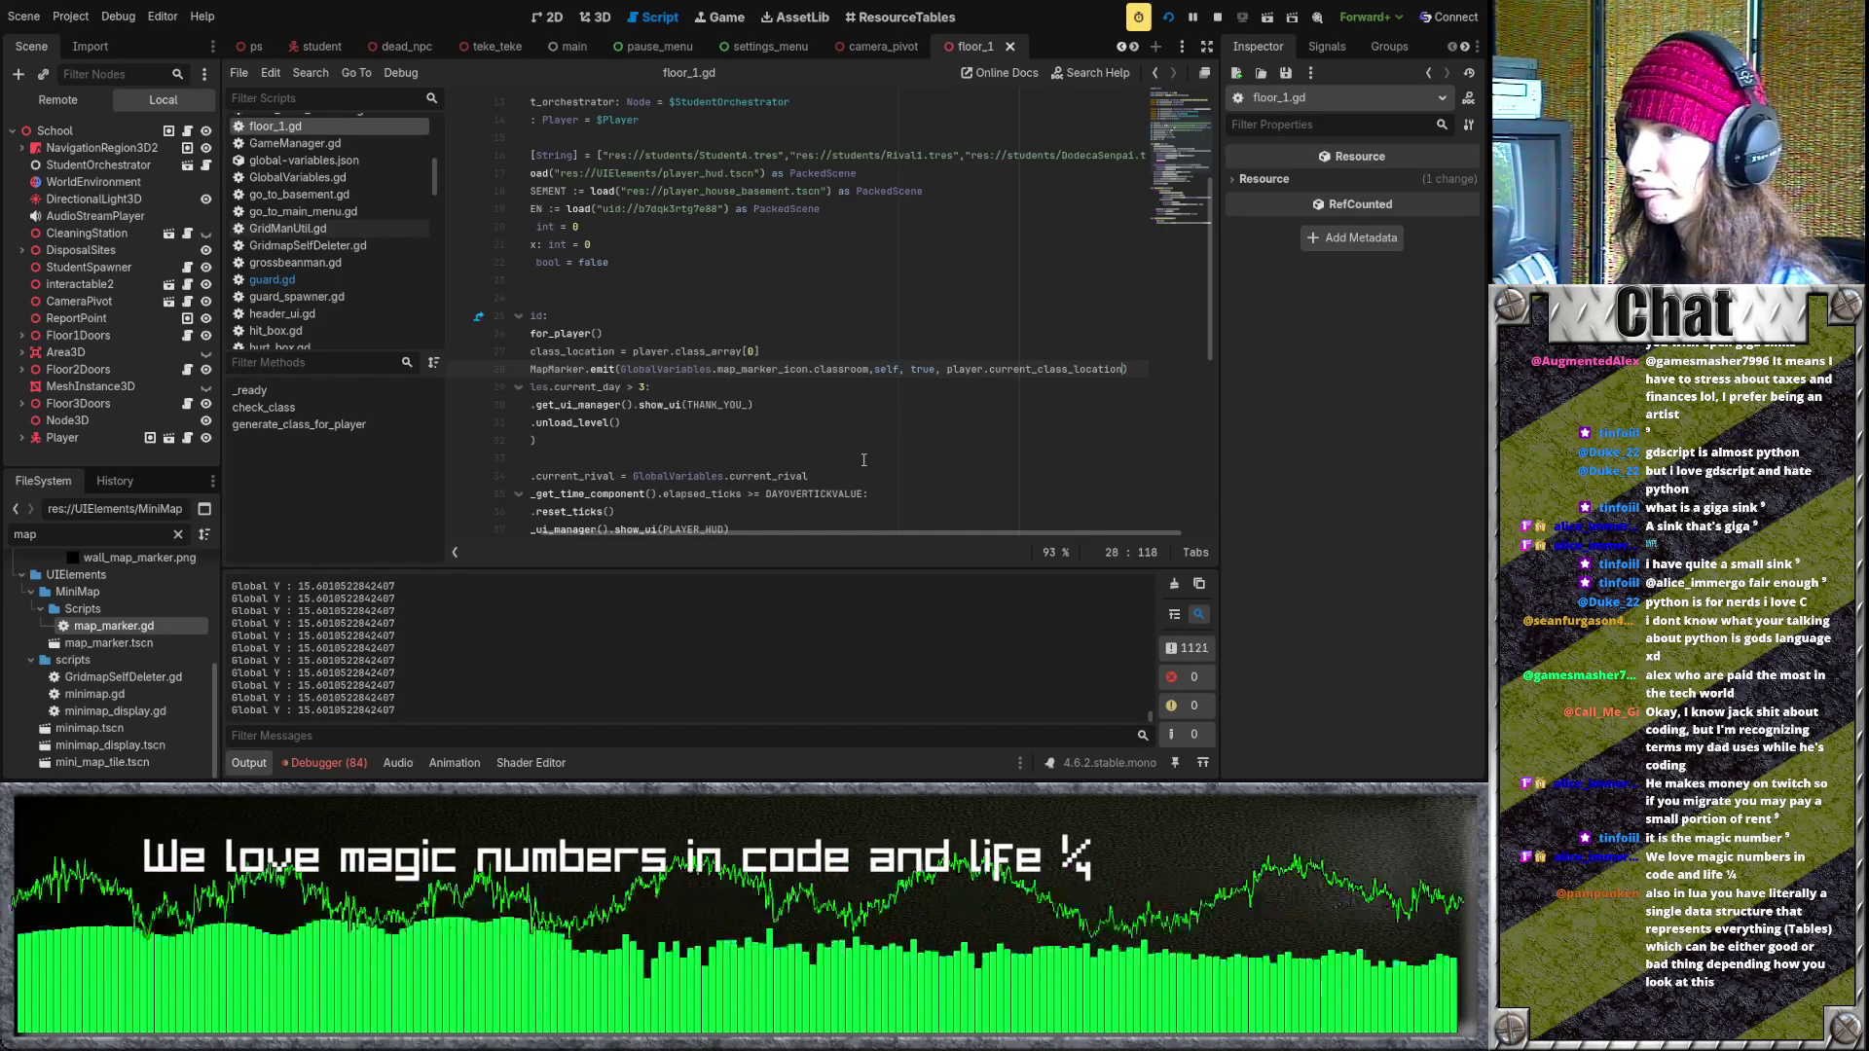
scroll(839, 529, "right", 2)
left_click_drag(923, 535, 683, 517)
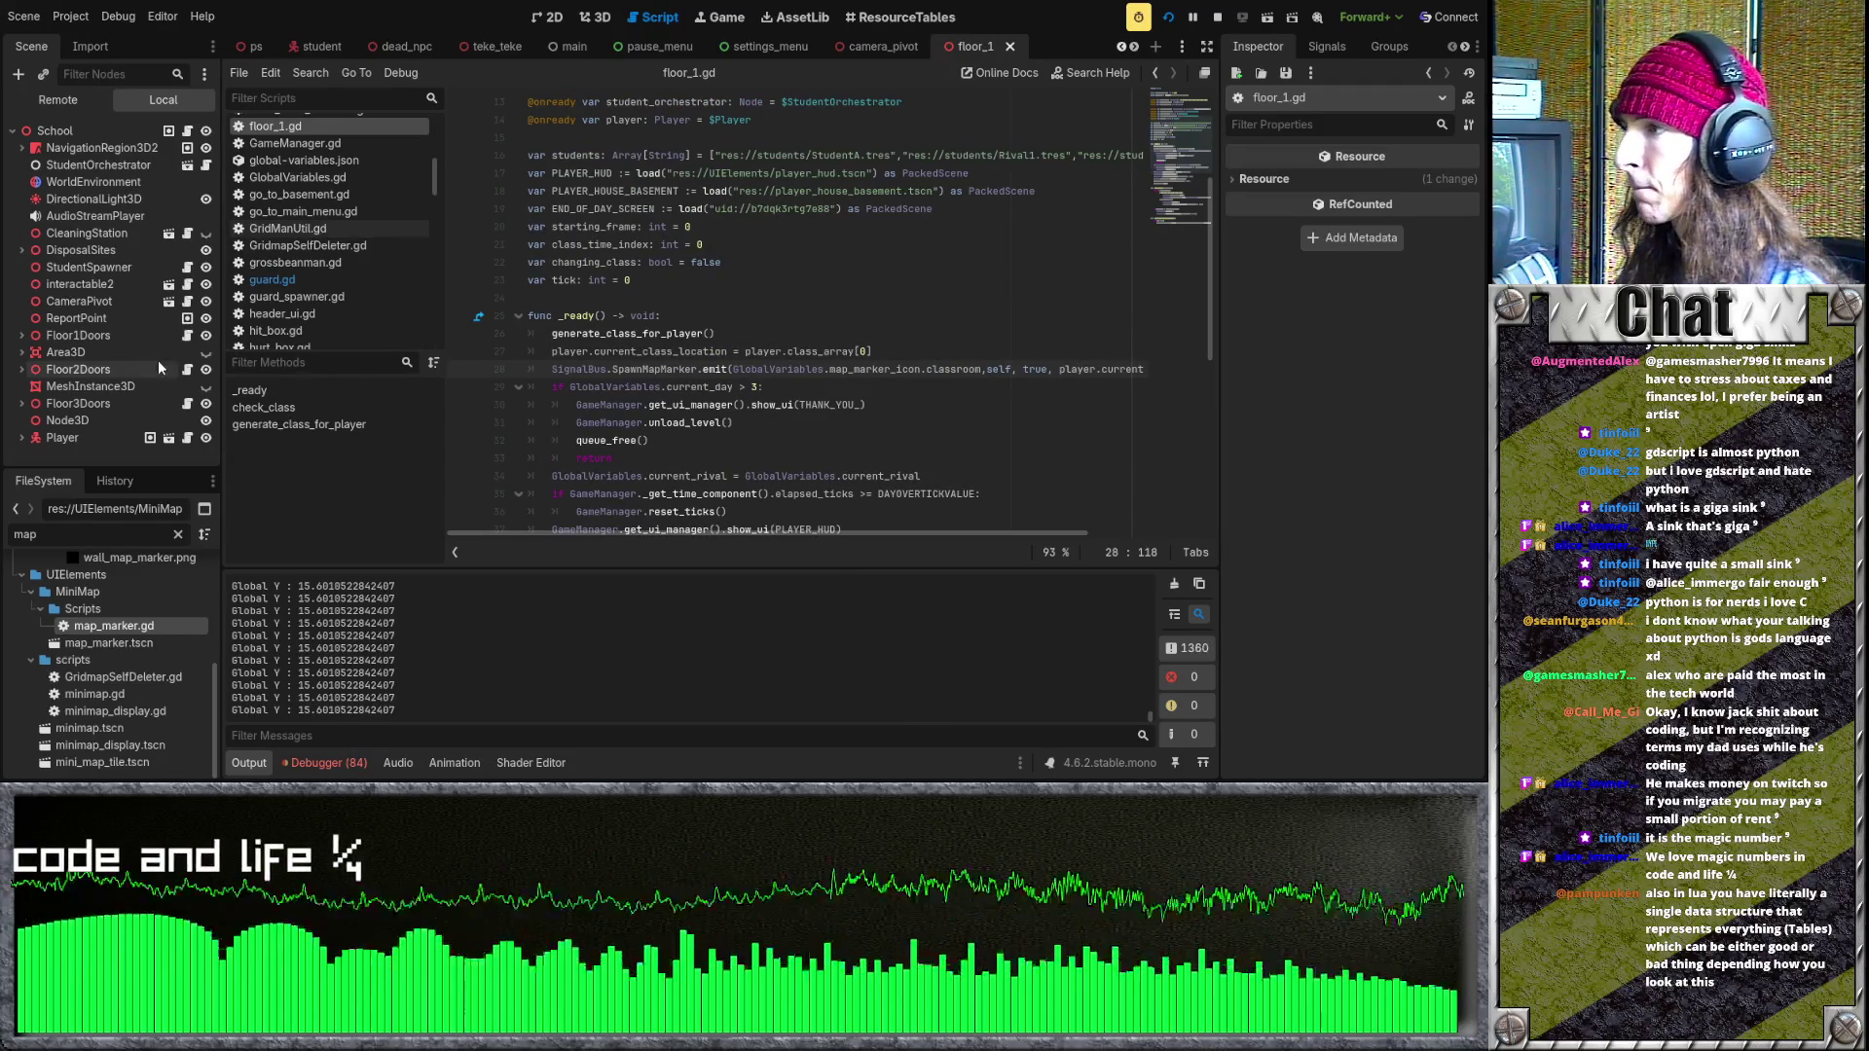
- Show the running game's Remote scene tree and expand UIManager
left_click(61, 100)
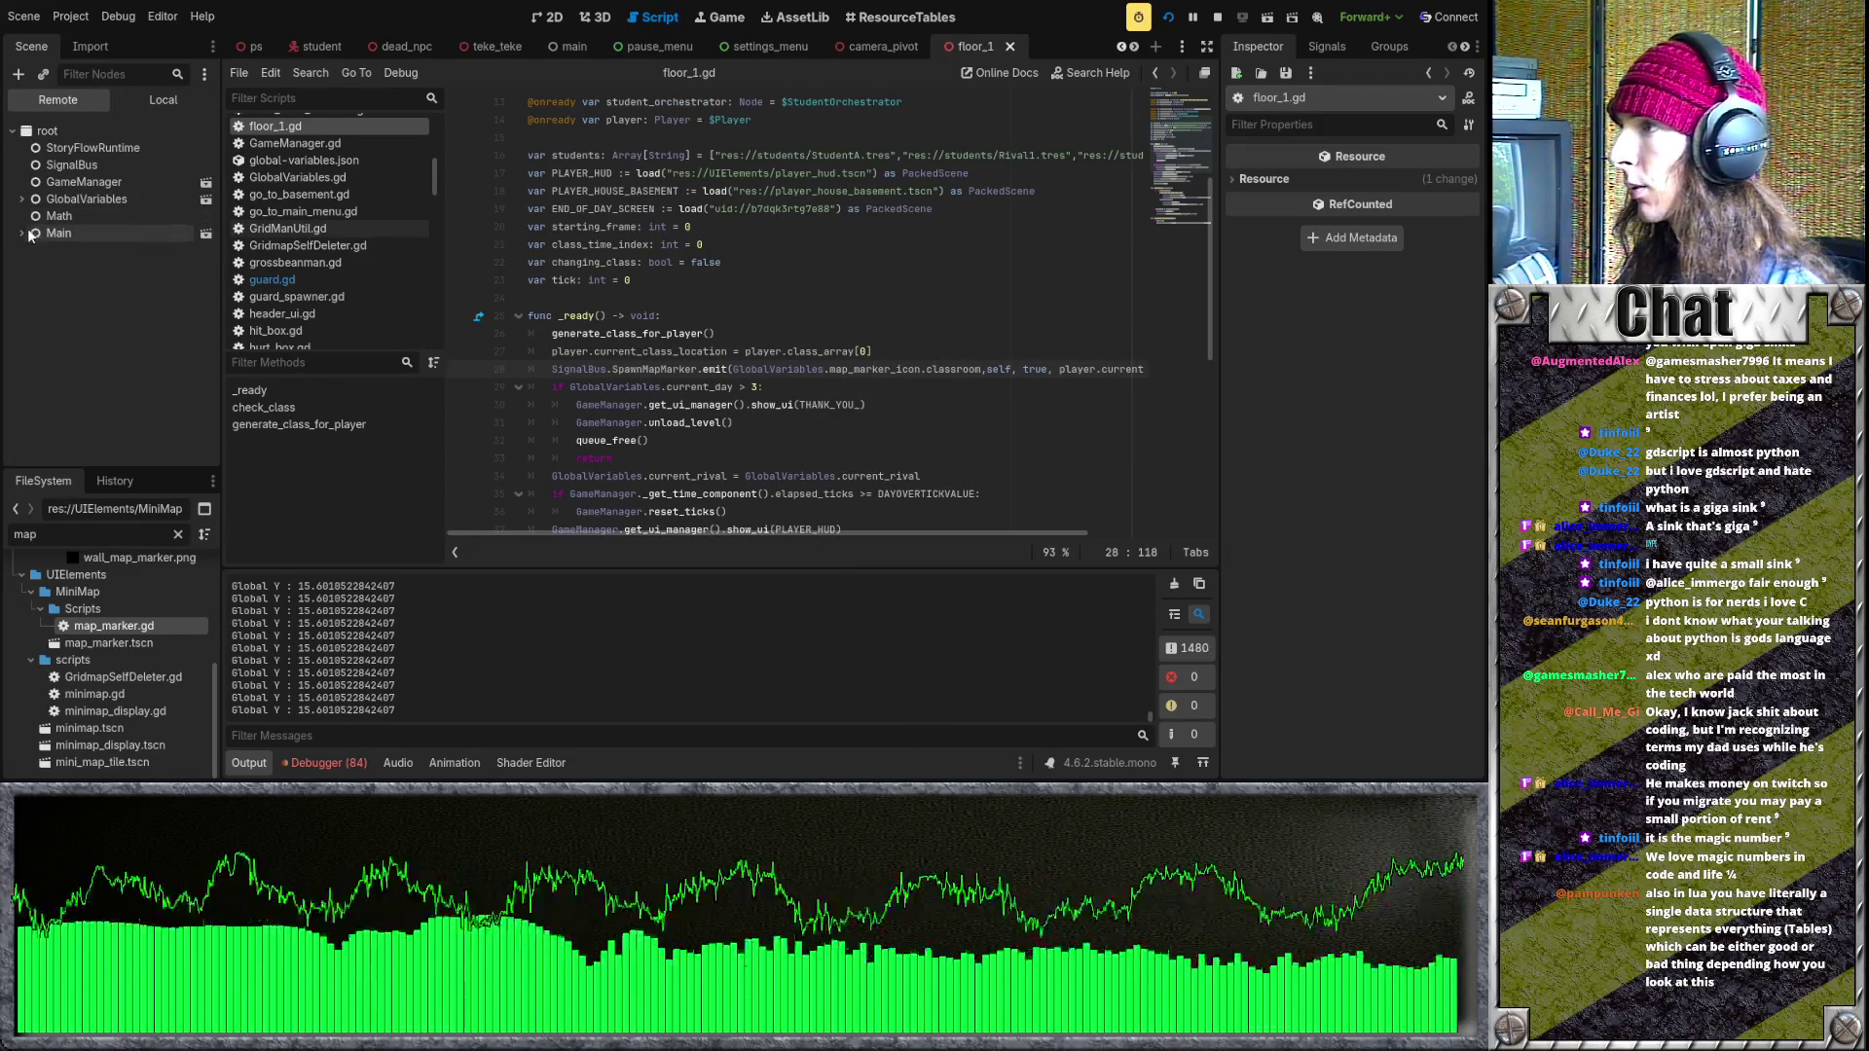
left_click(44, 334)
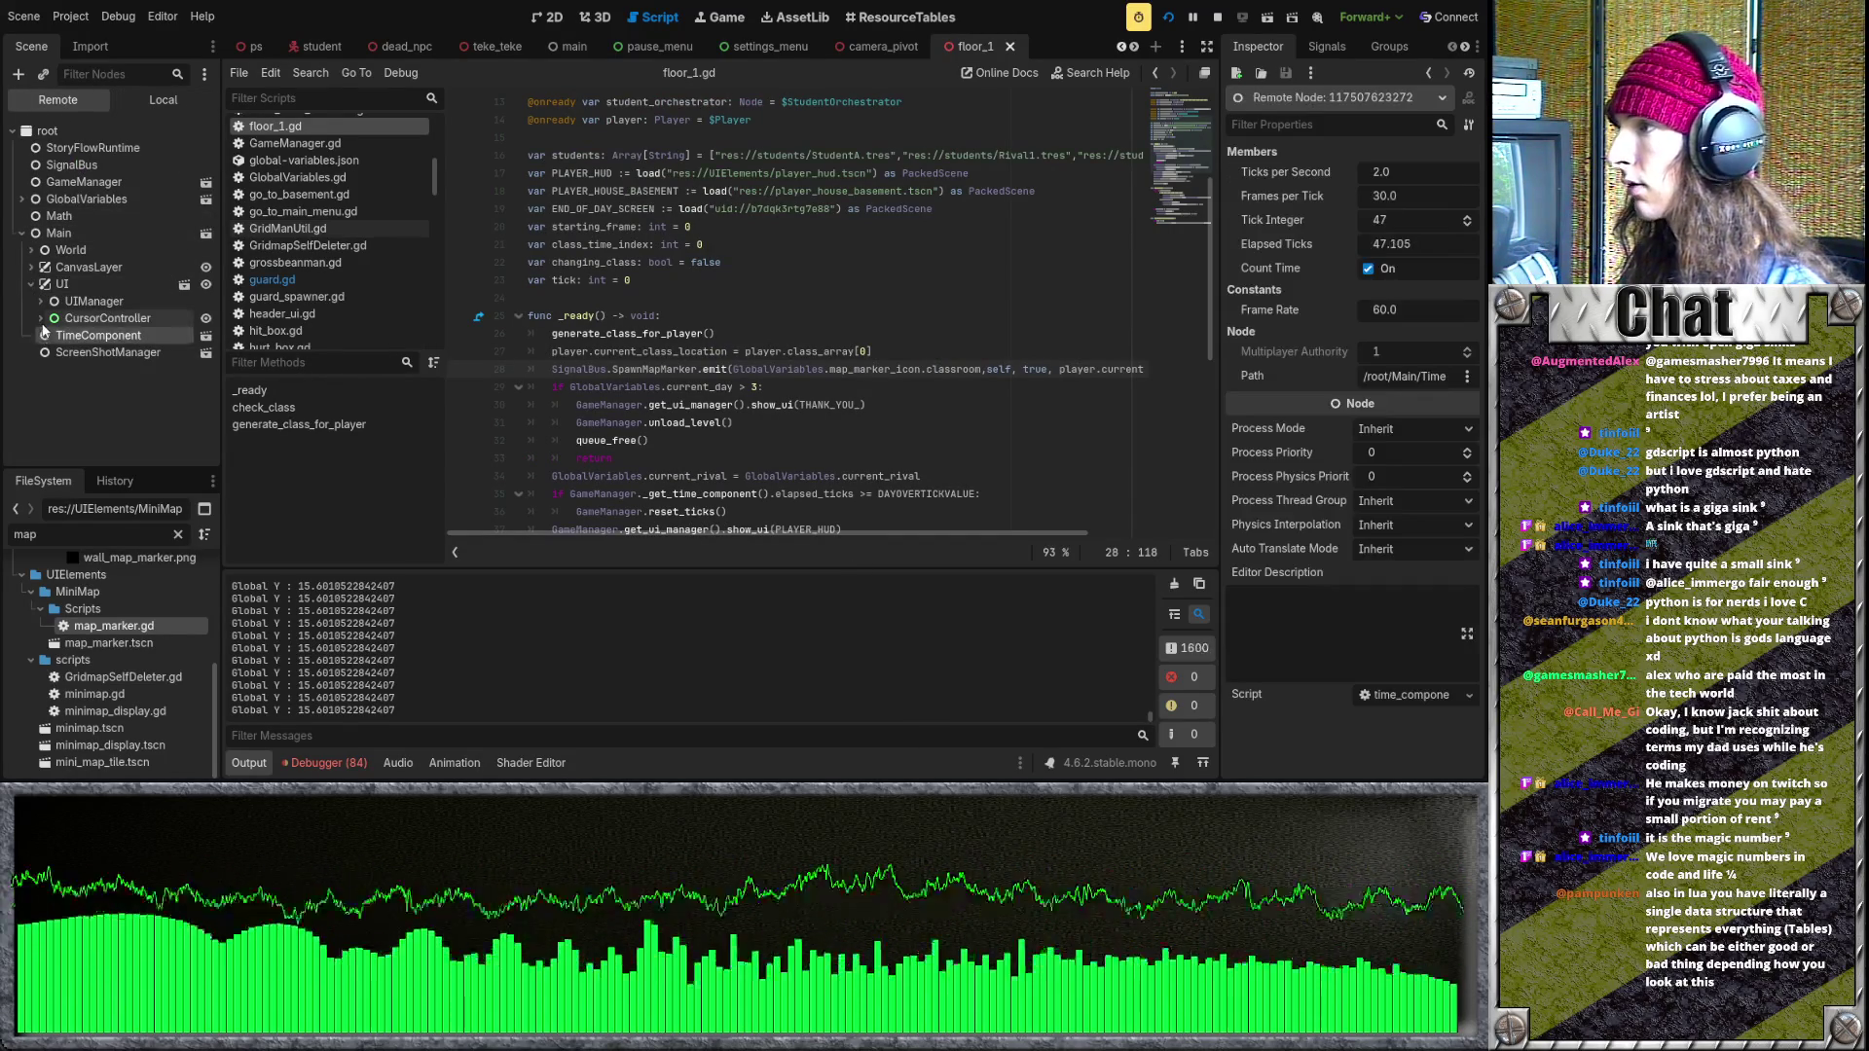
left_click(41, 296)
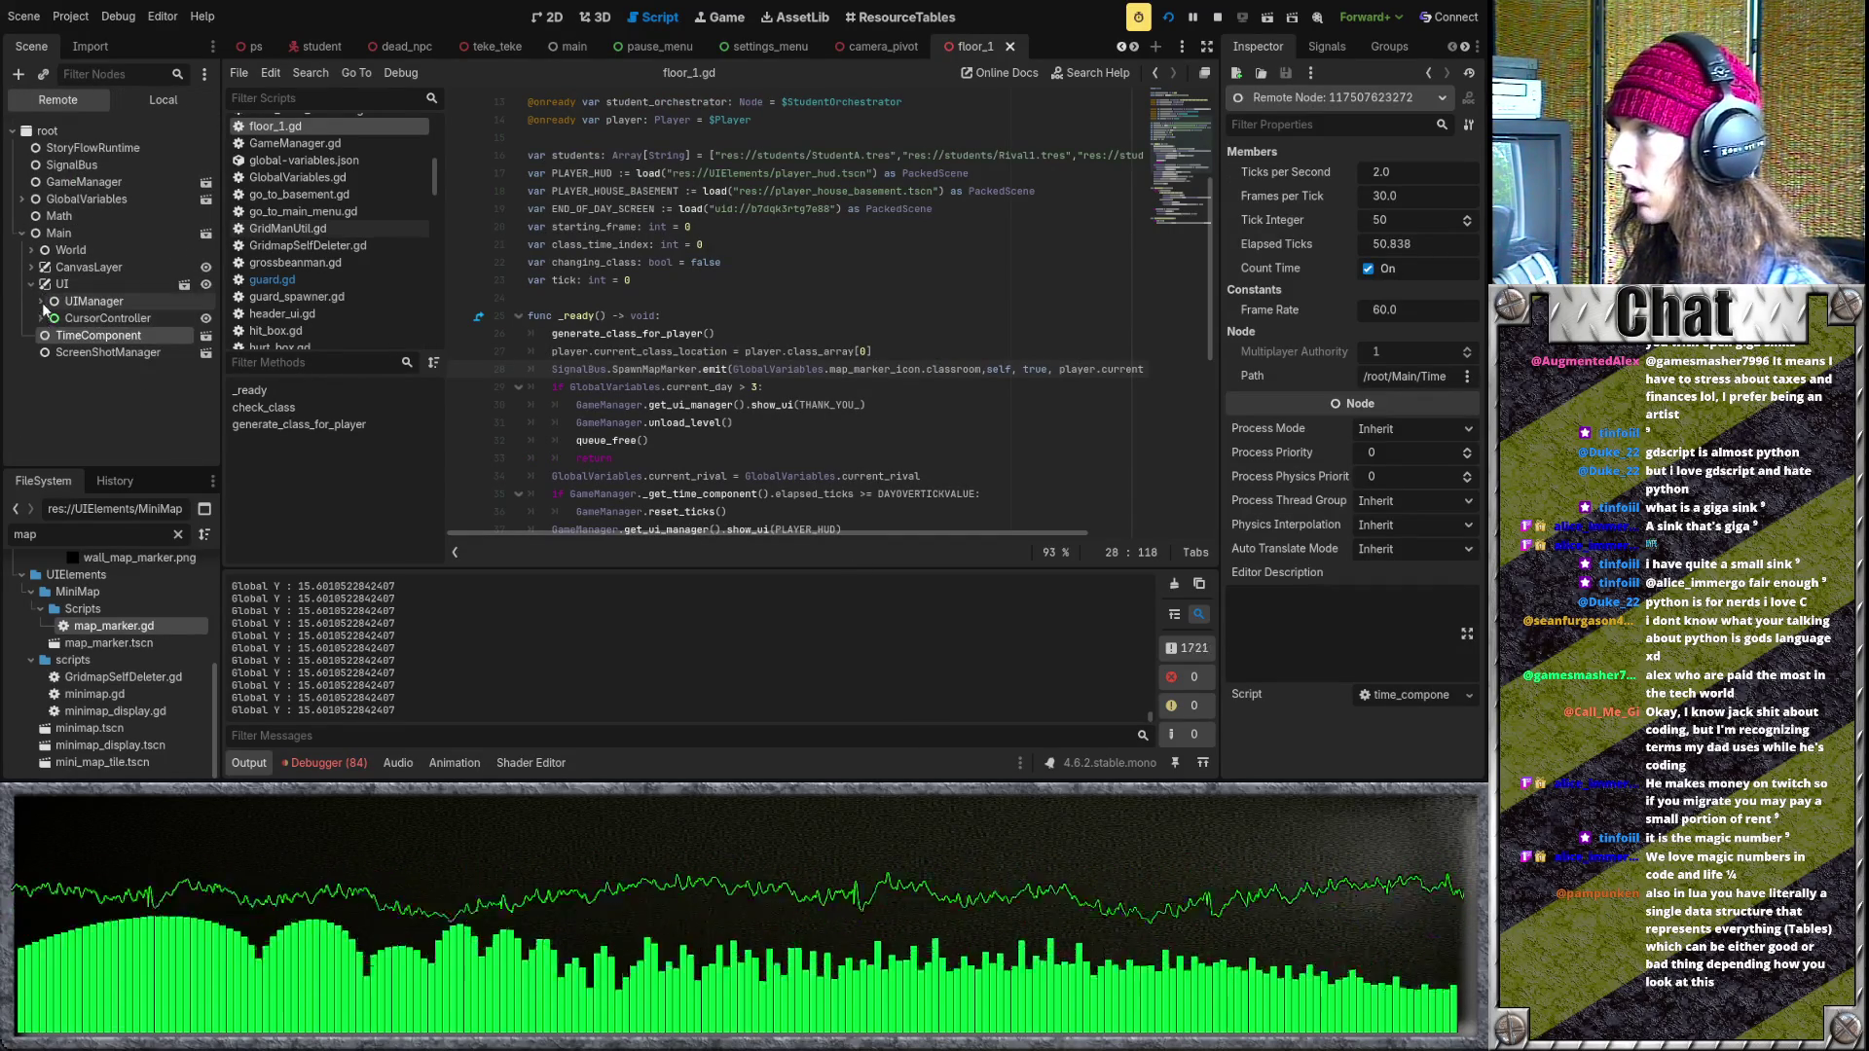
left_click(42, 302)
left_click(42, 417)
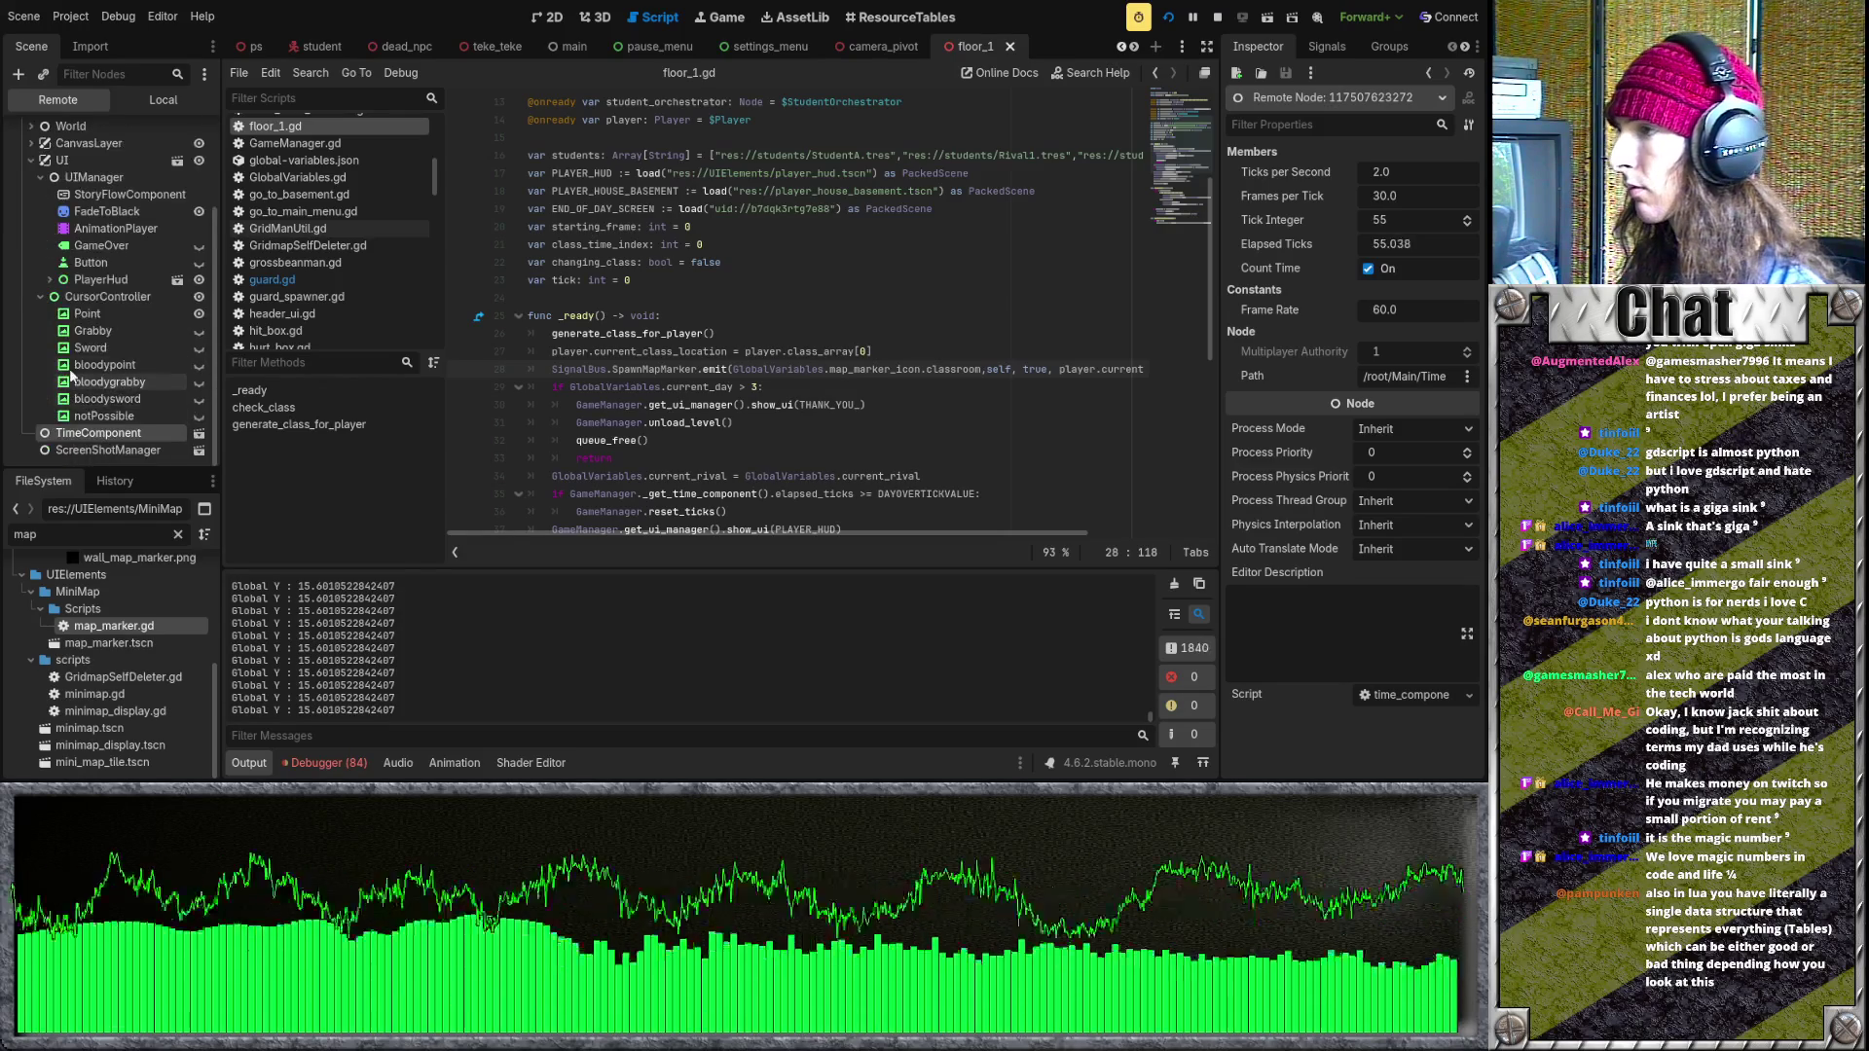
- Expand PlayerHud > MinimapDisplay > SmallMinimap and inspect two marker sprites' properties
left_click(48, 398)
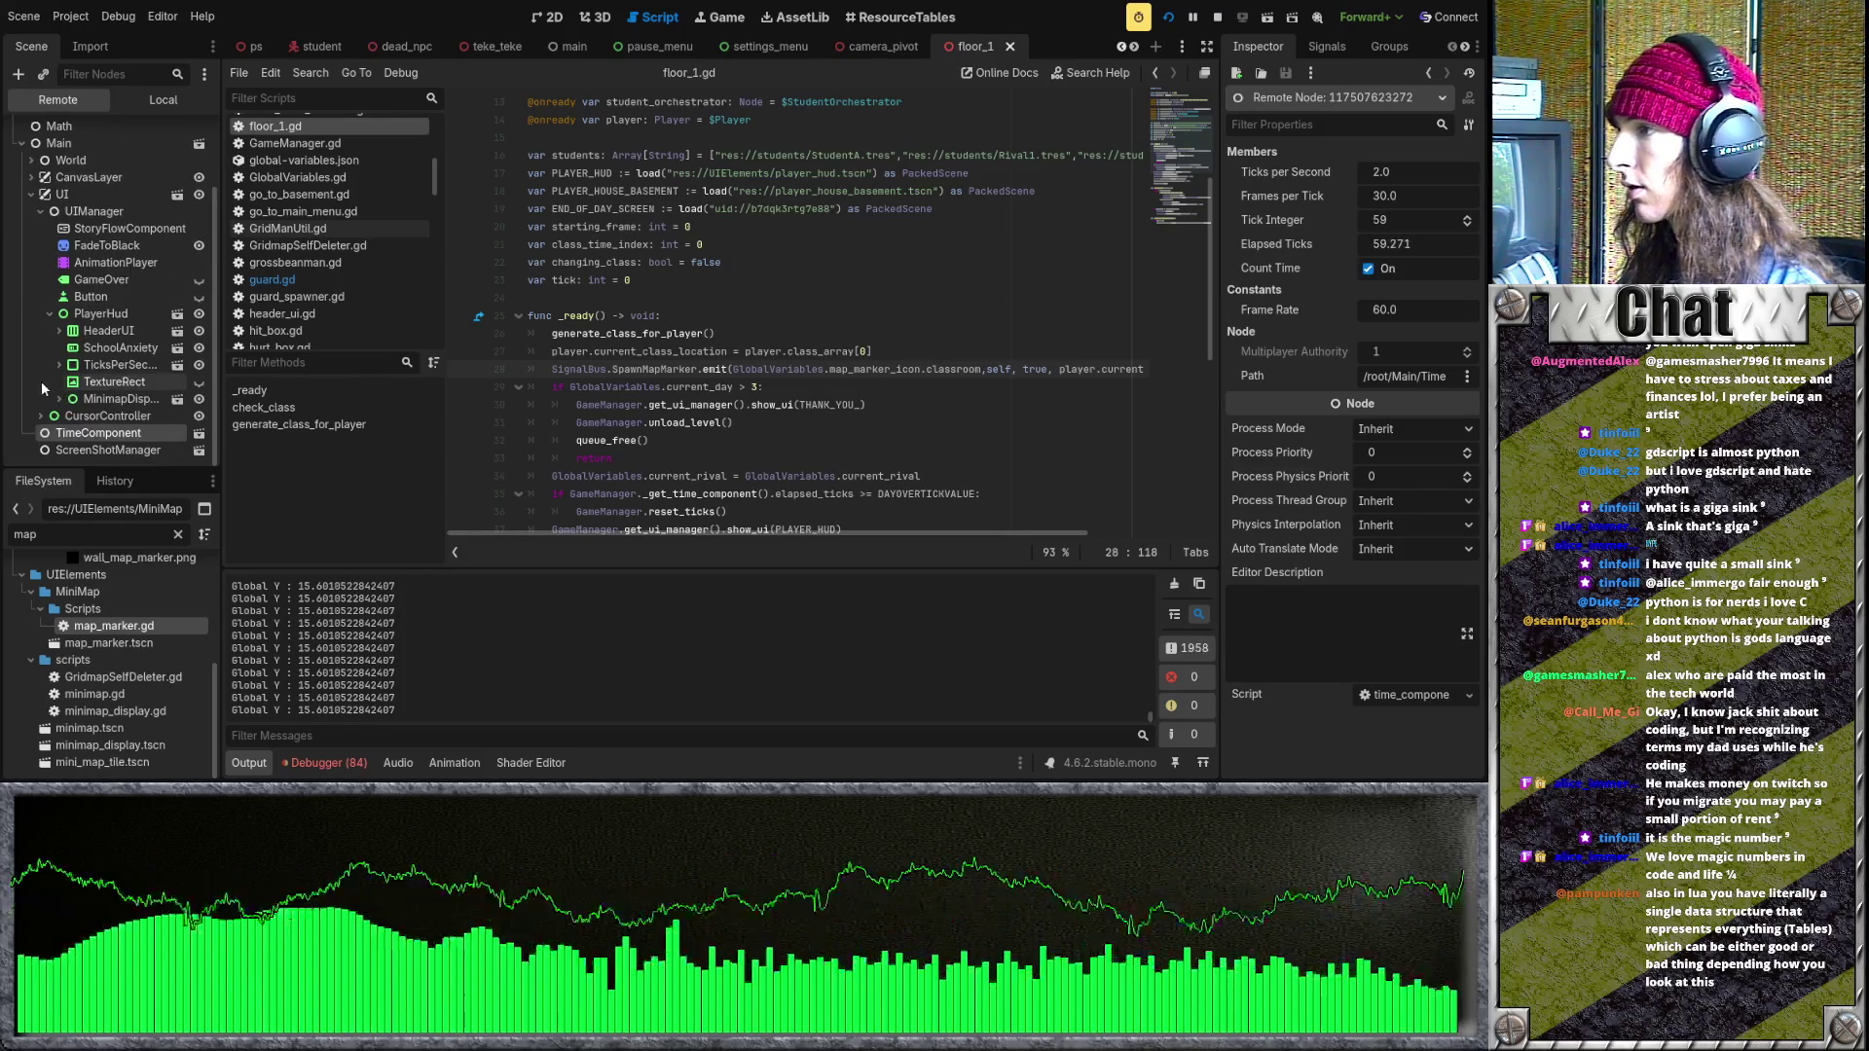
left_click(58, 399)
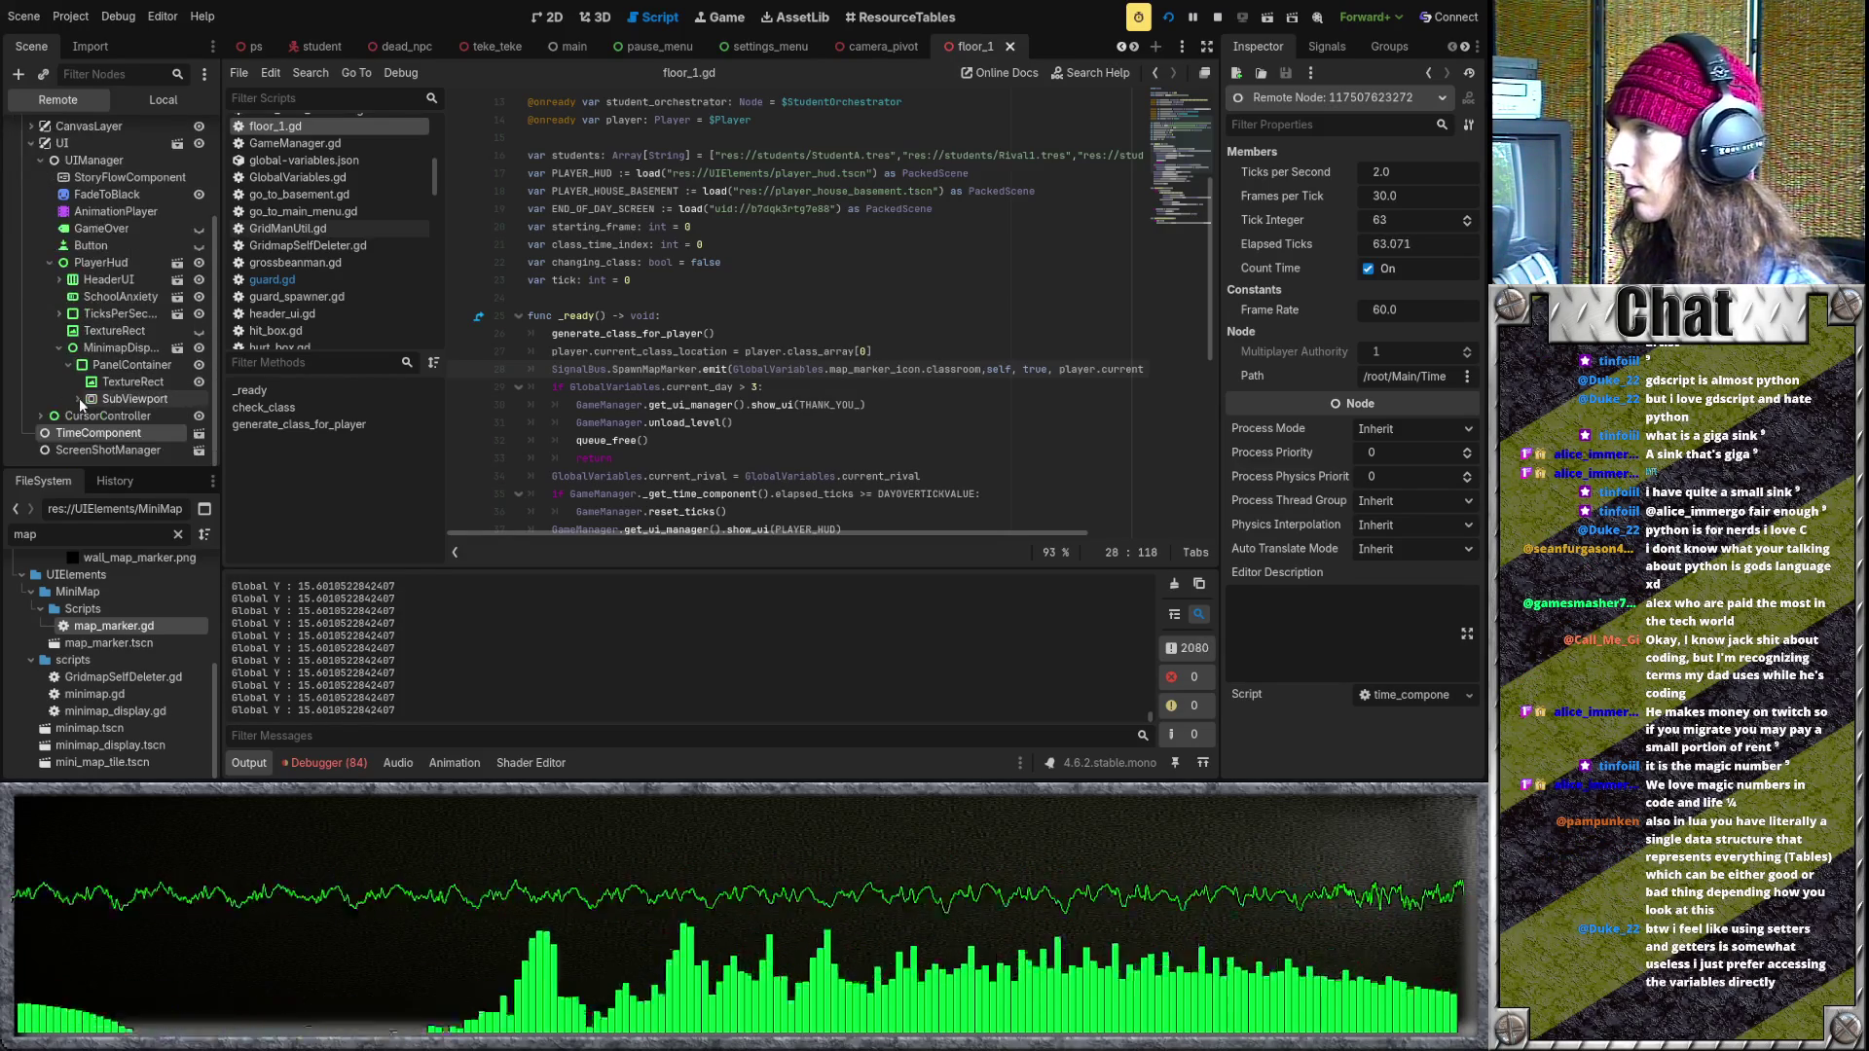
left_click(88, 399)
left_click(139, 399)
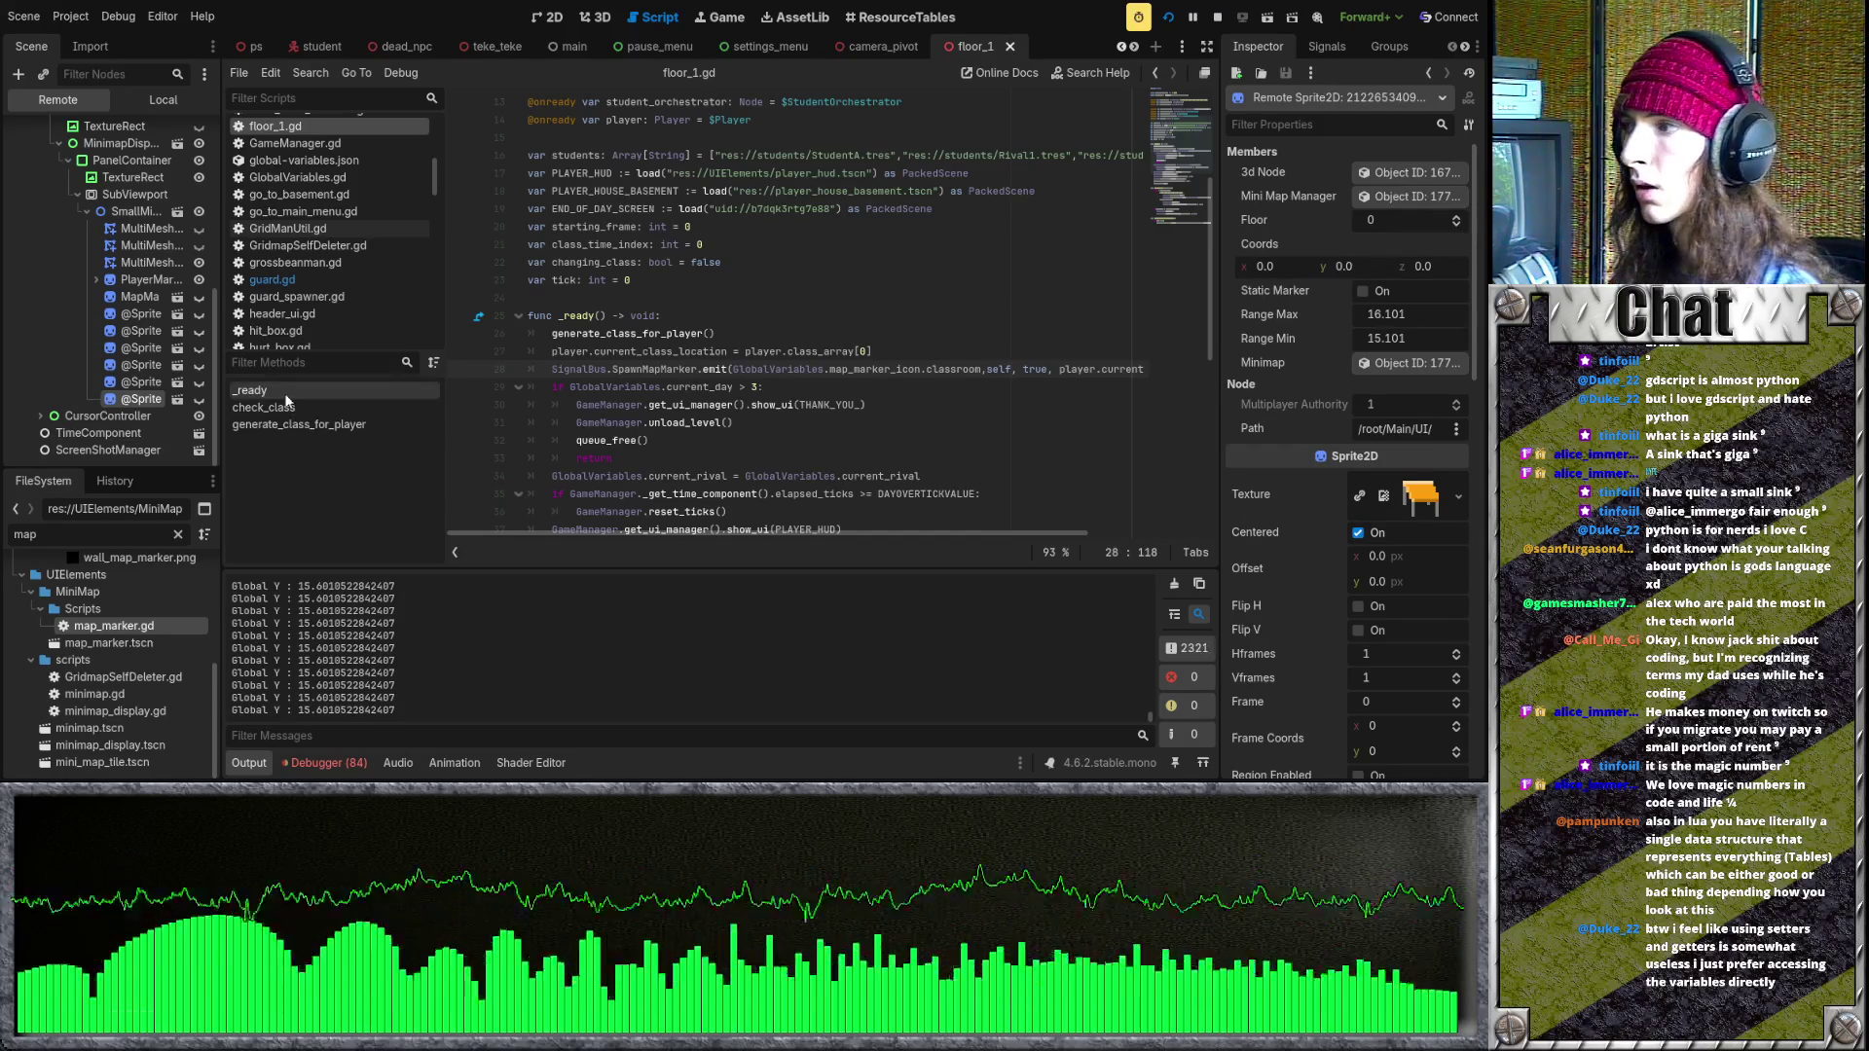
left_click(154, 384)
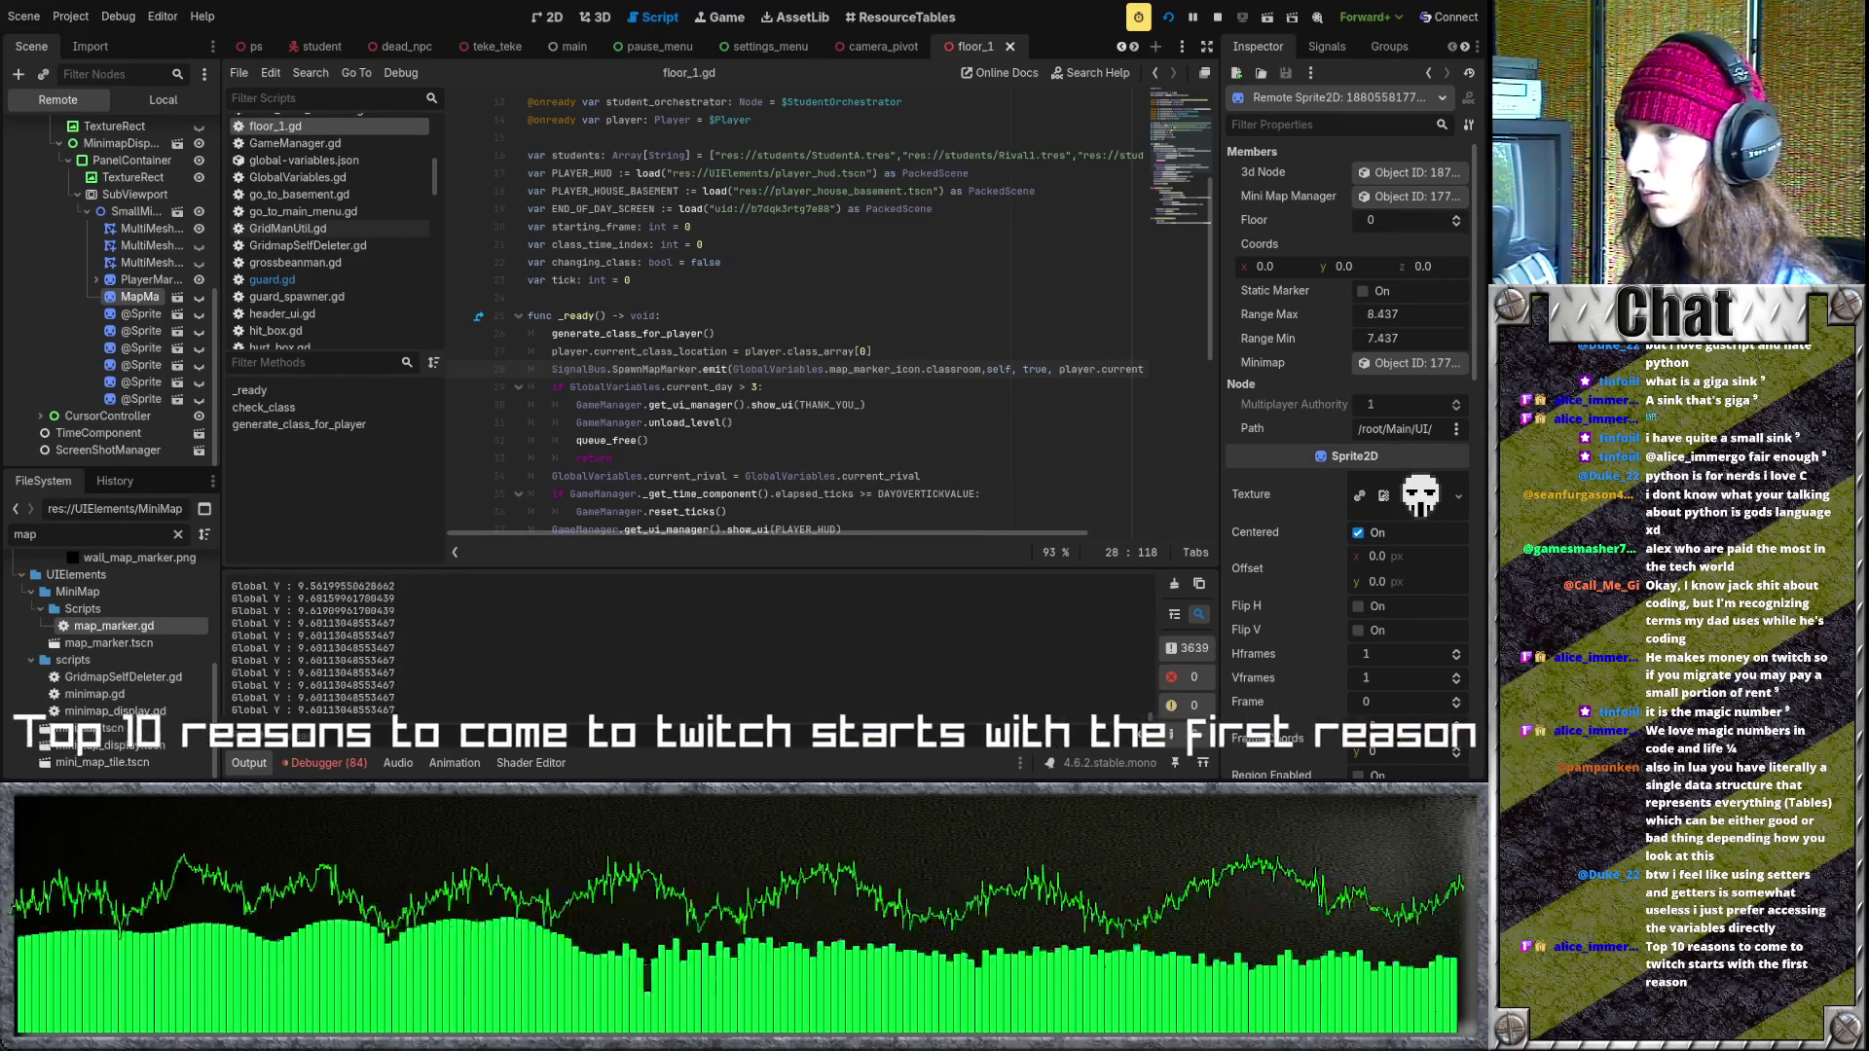
- Open the map_marker scene and map_marker.gd, relaunch the game and show the Remote tree
left_click(756, 386)
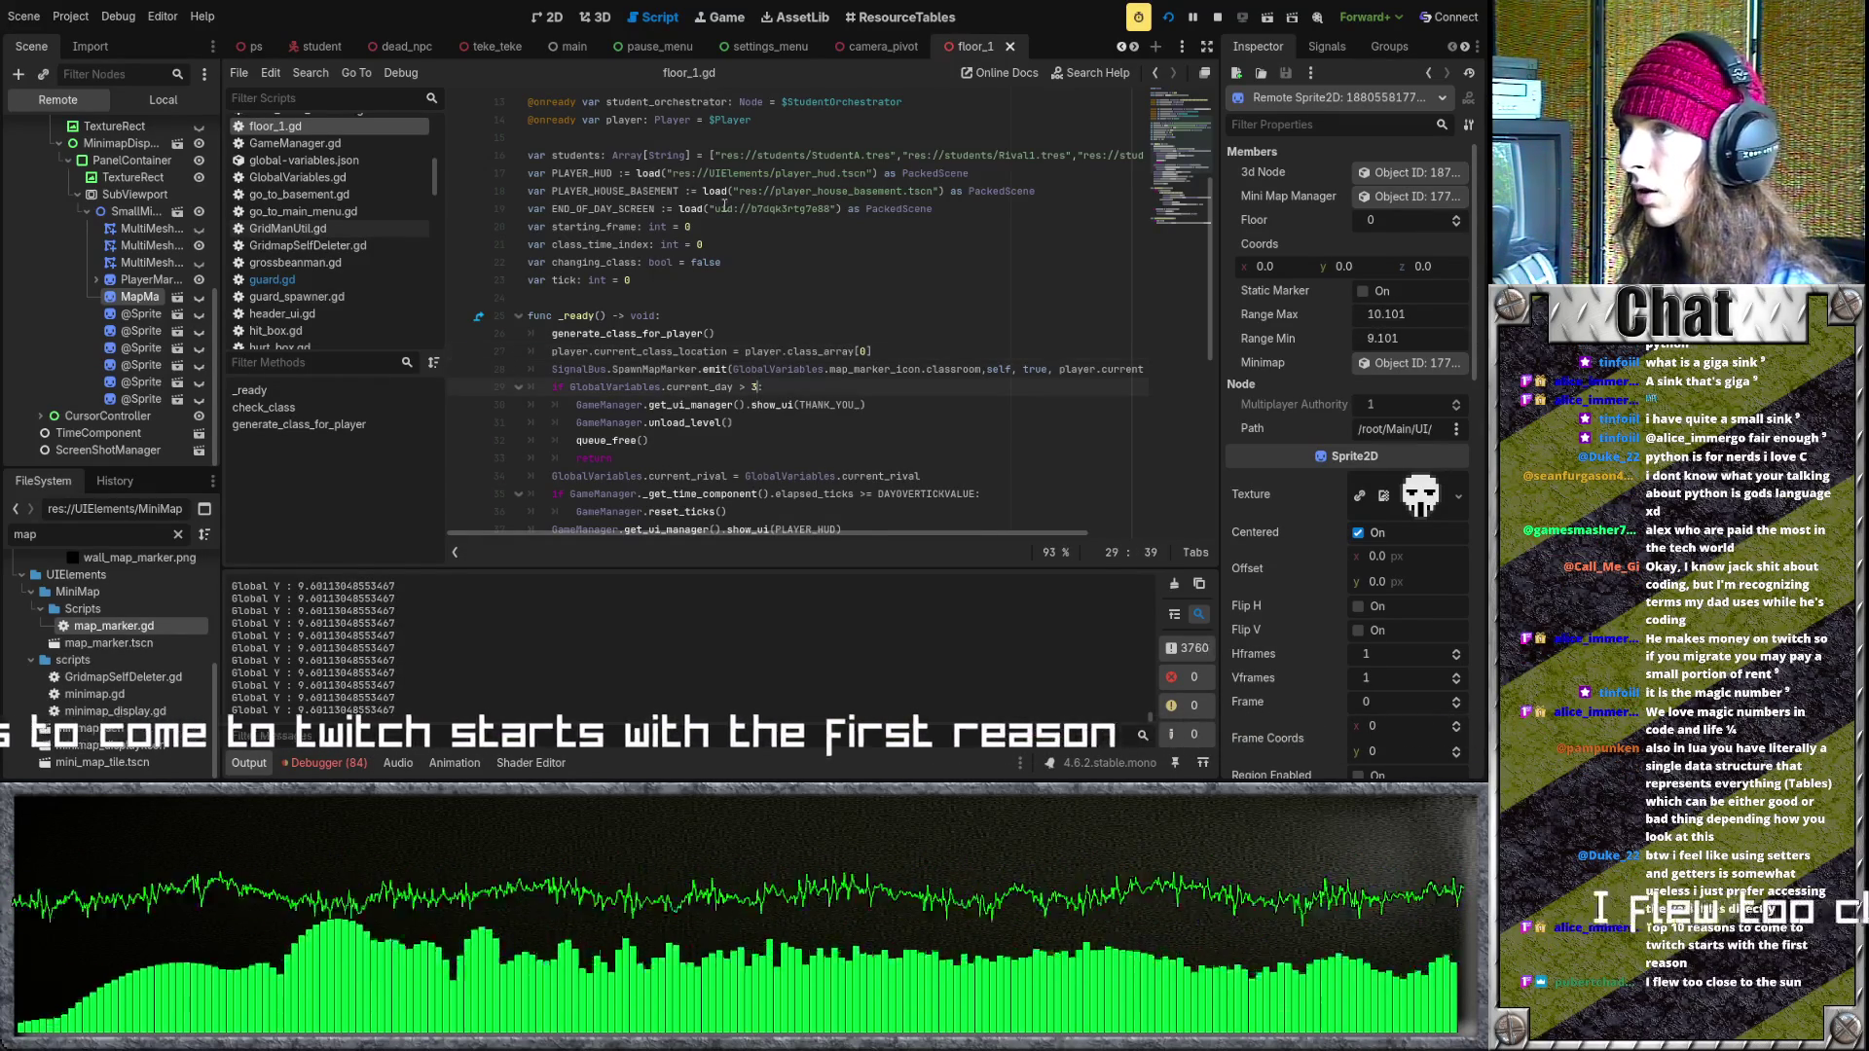
scroll(945, 47, "down", 8)
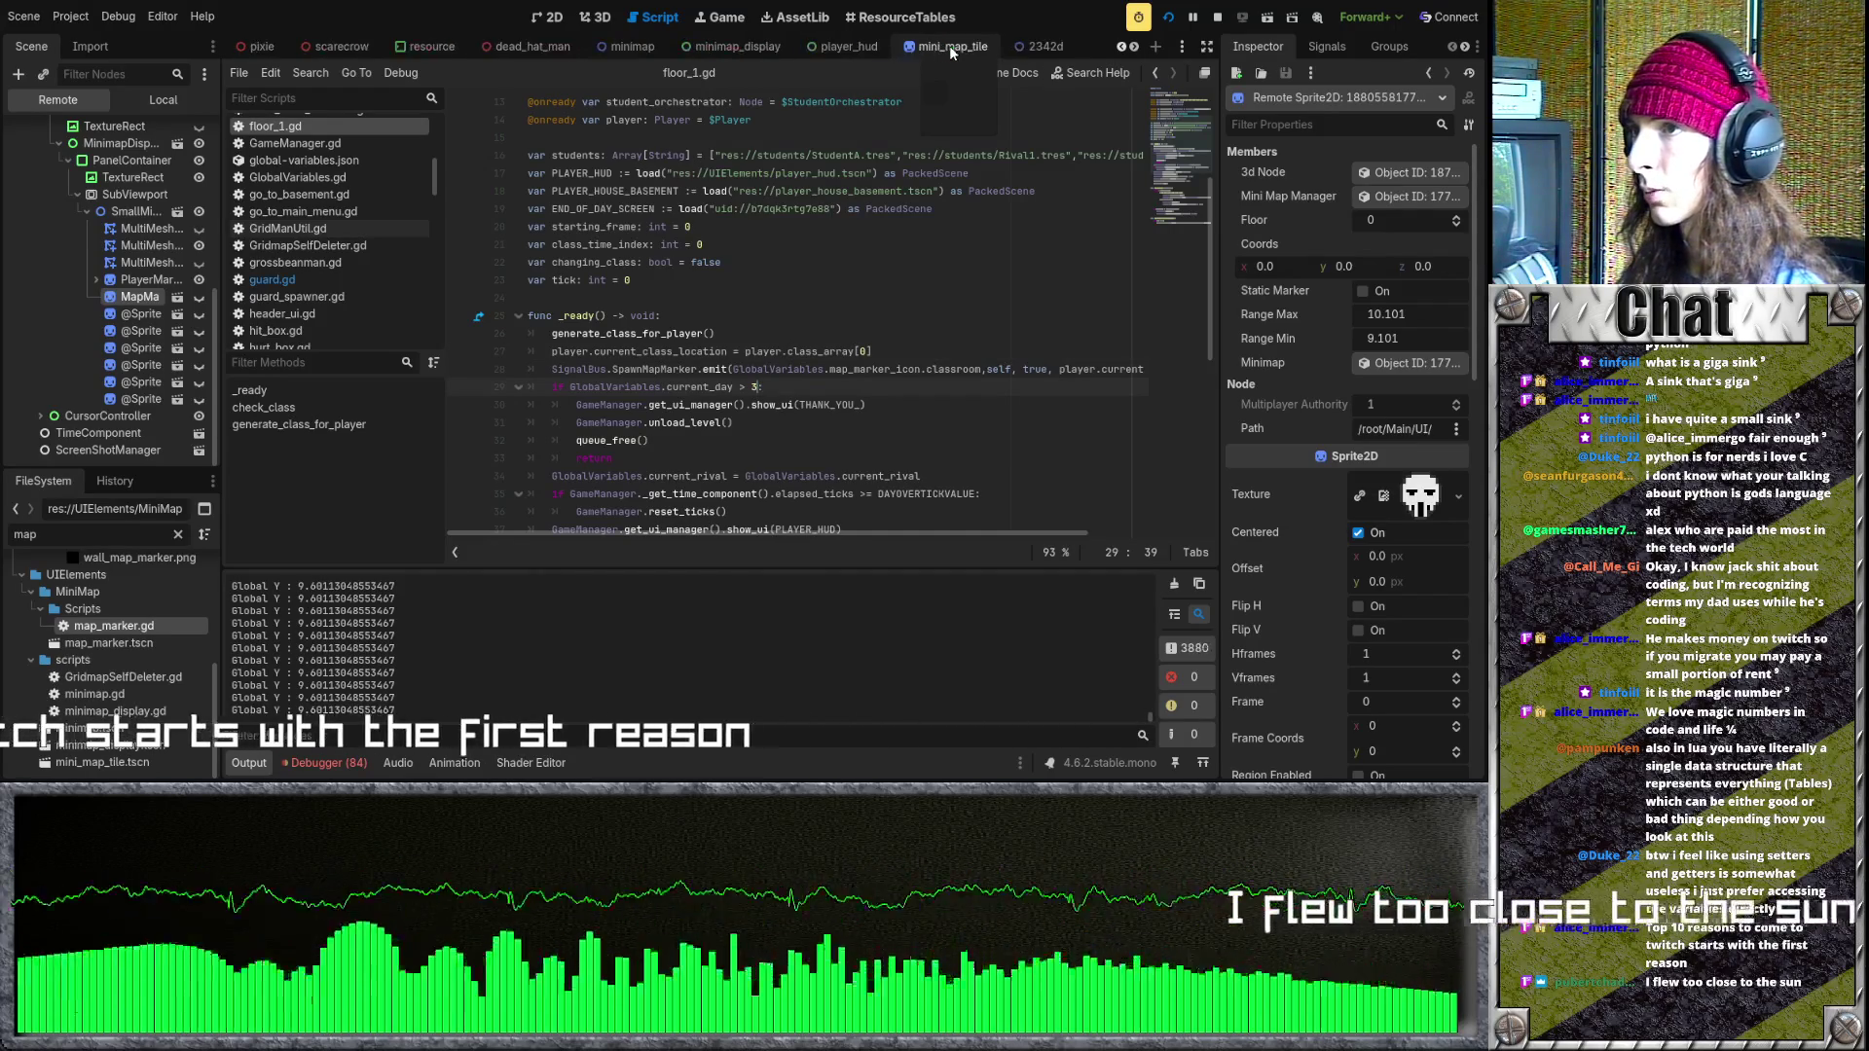
scroll(950, 45, "down", 2)
left_click(757, 44)
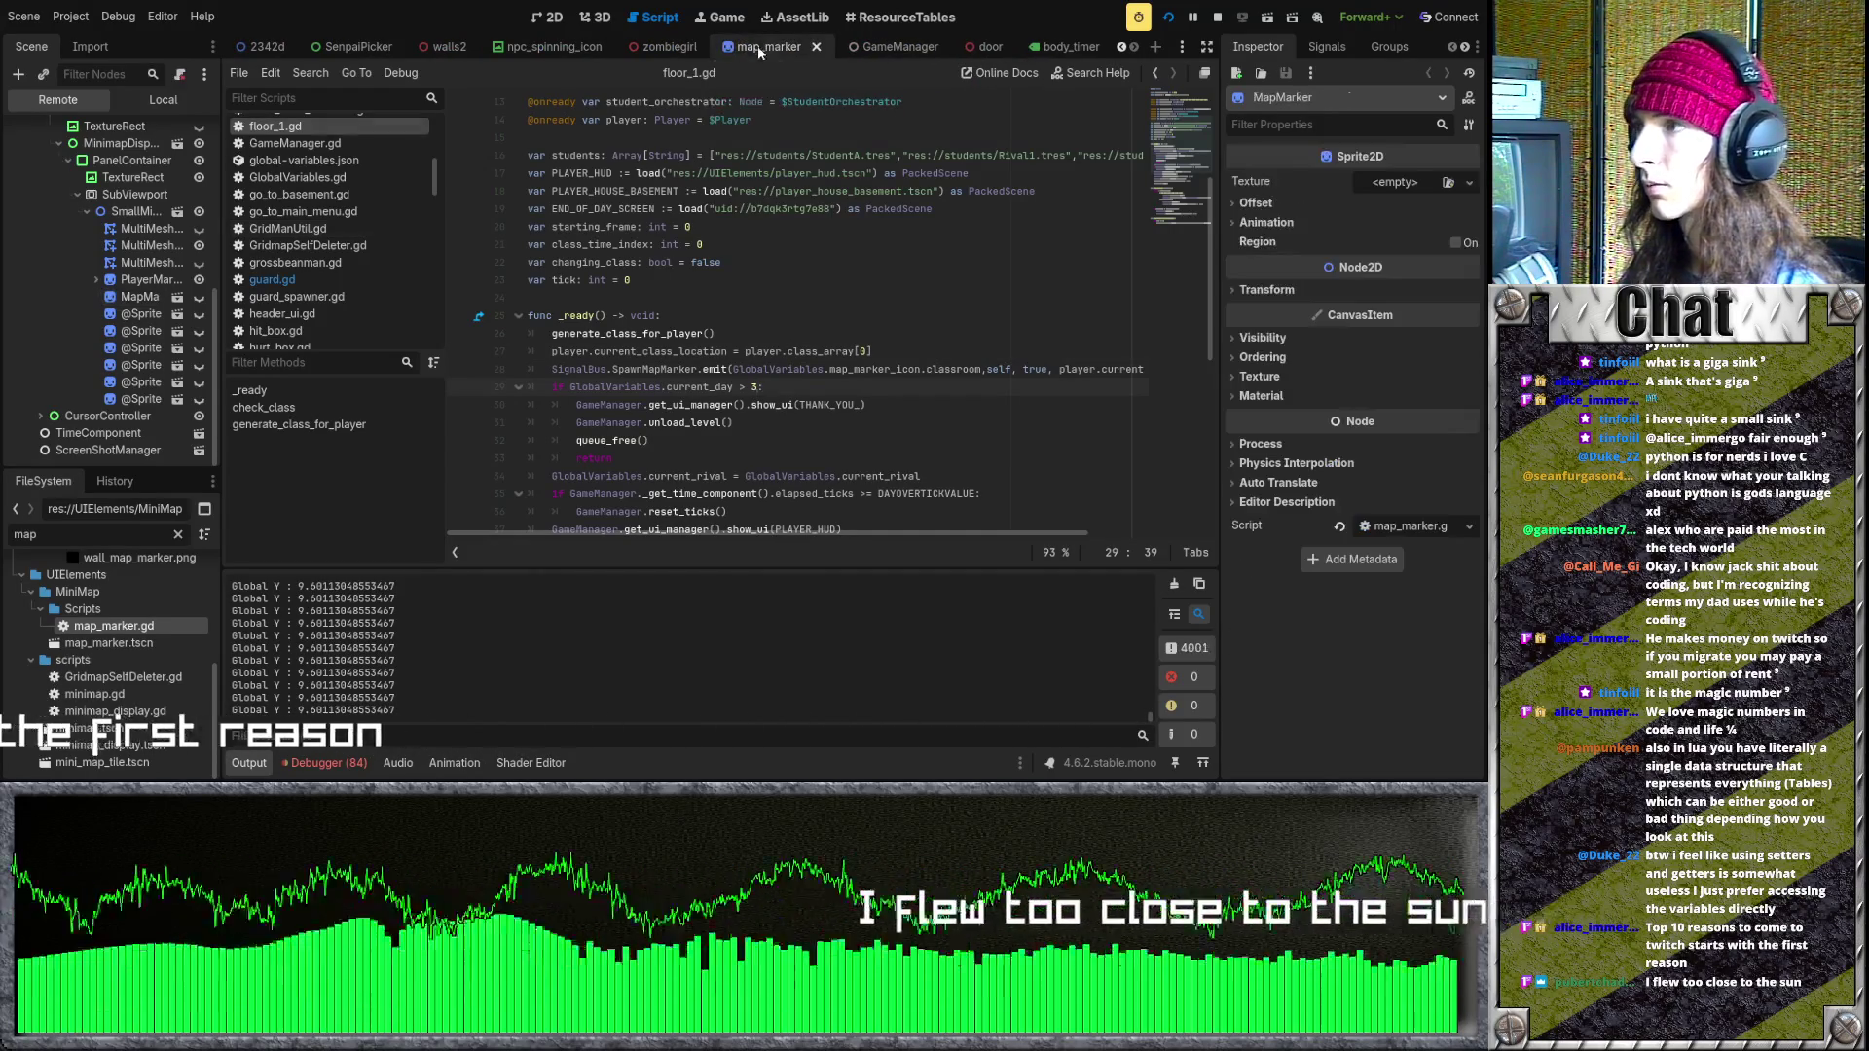
double_click(172, 629)
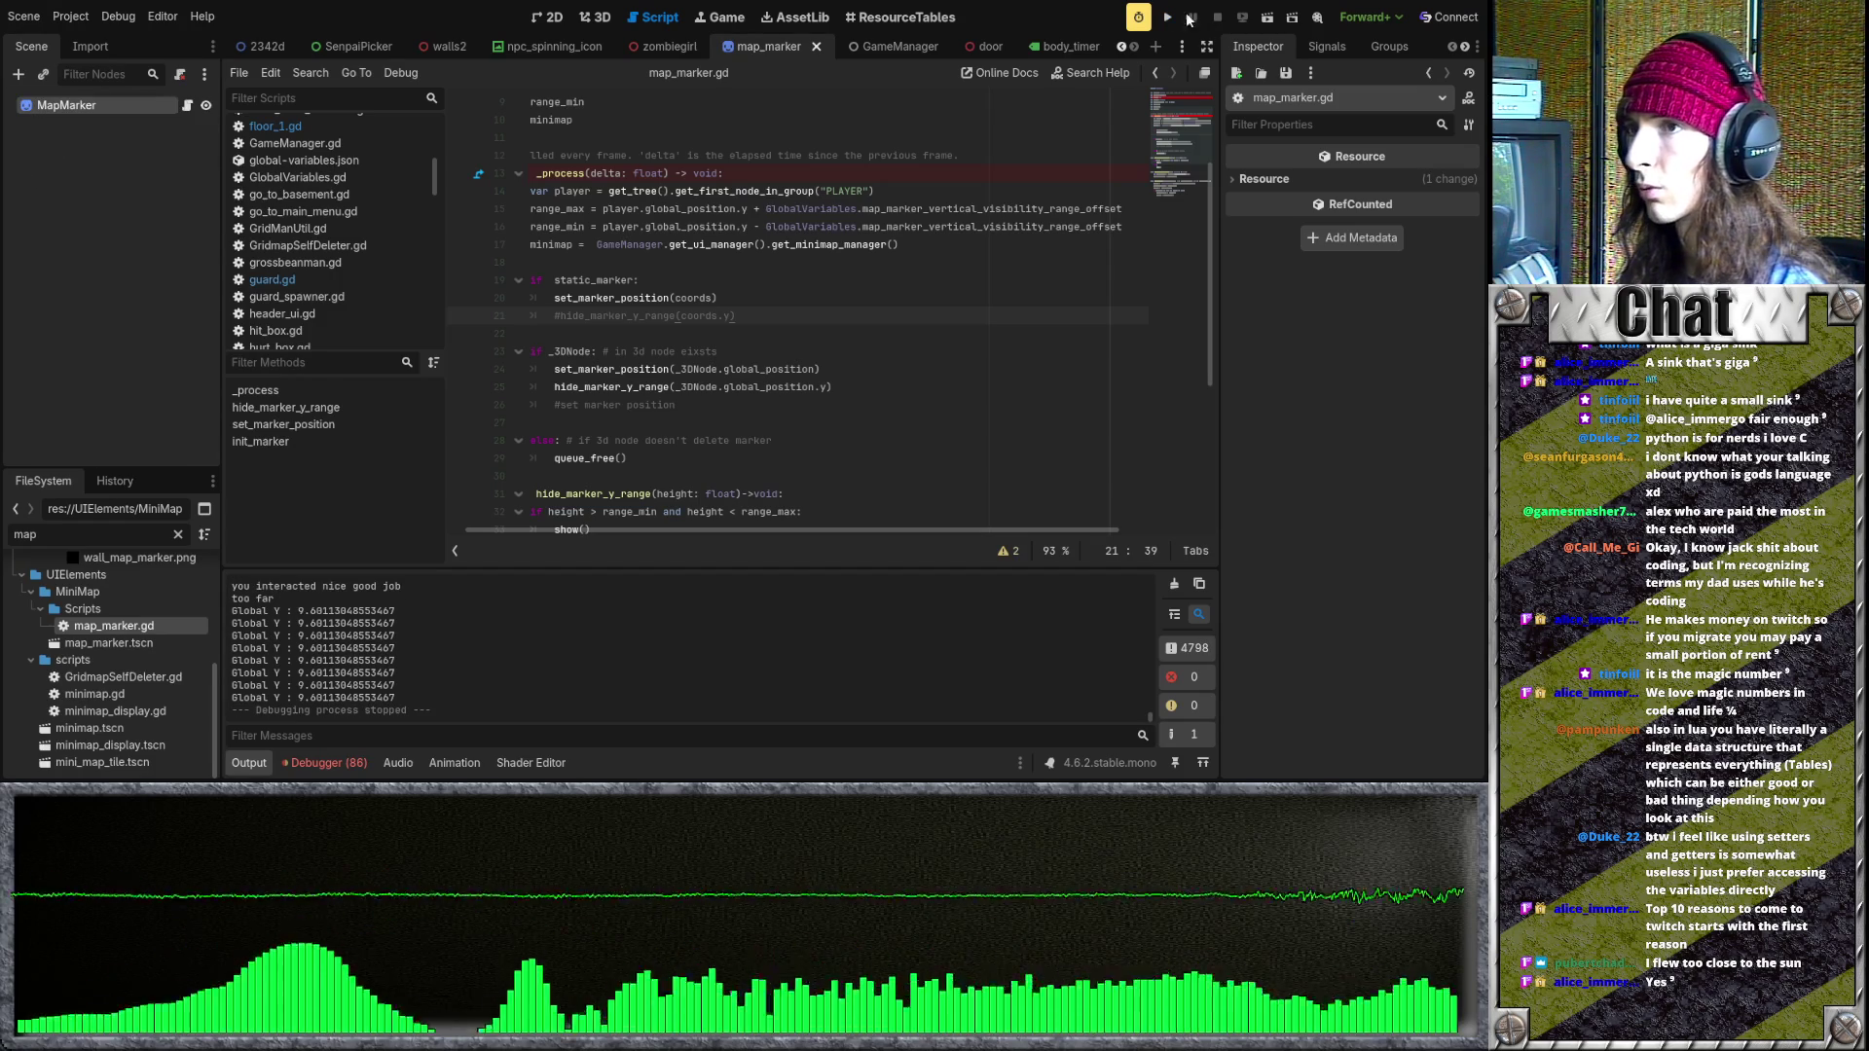
left_click(1165, 16)
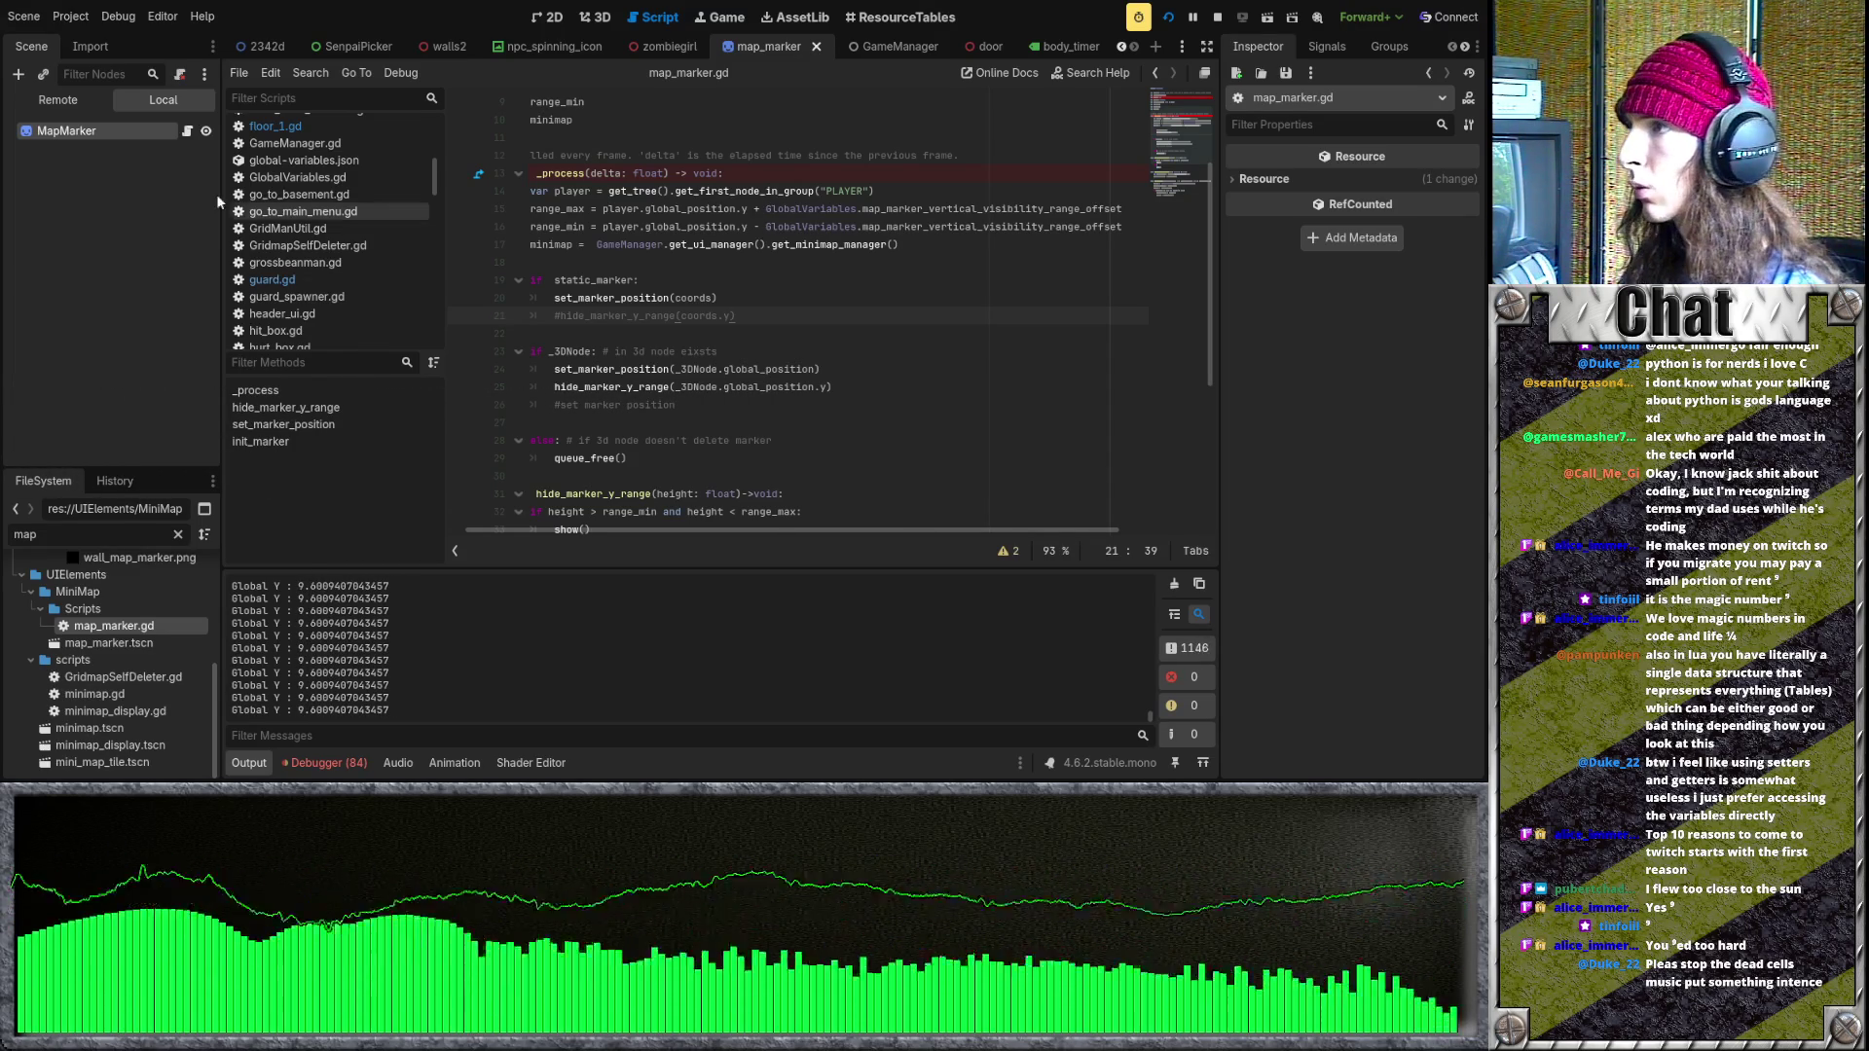
left_click(105, 100)
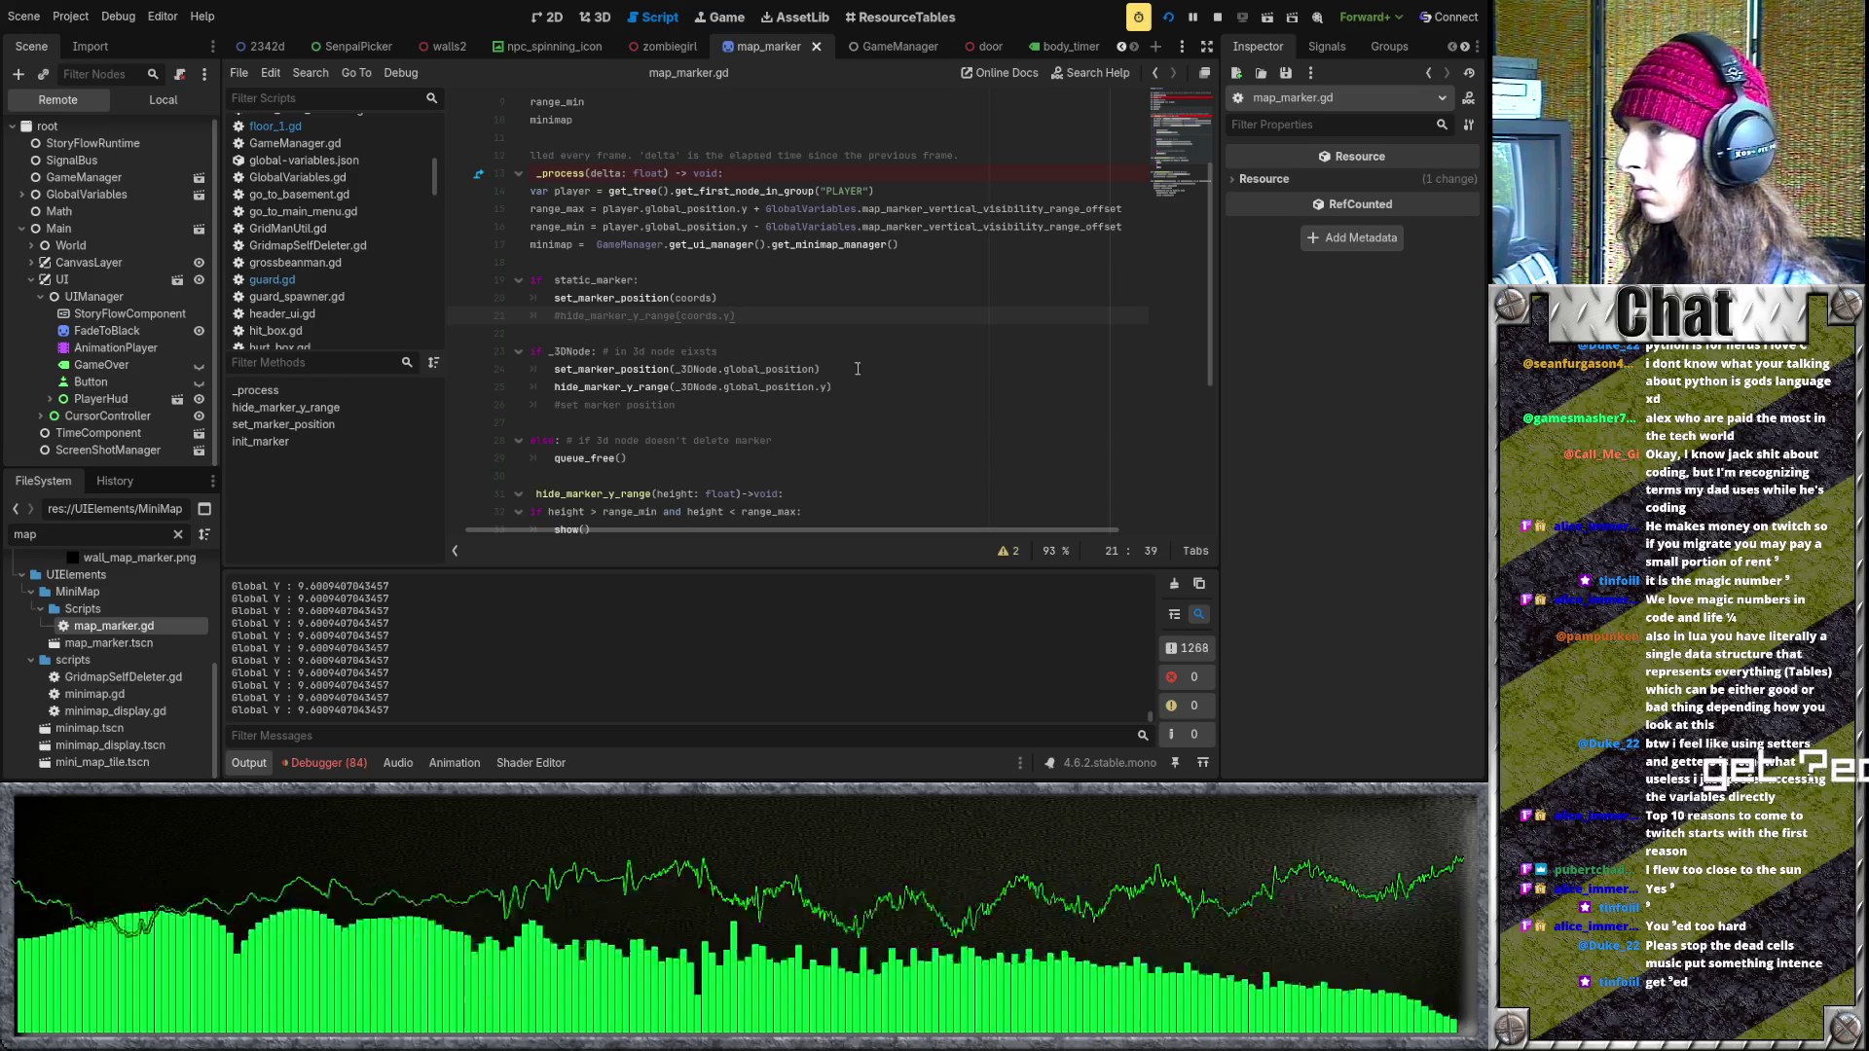
- Add print(global_position) below set_marker_position(coords) in map_marker.gd and save
left_click(820, 293)
key("Return")
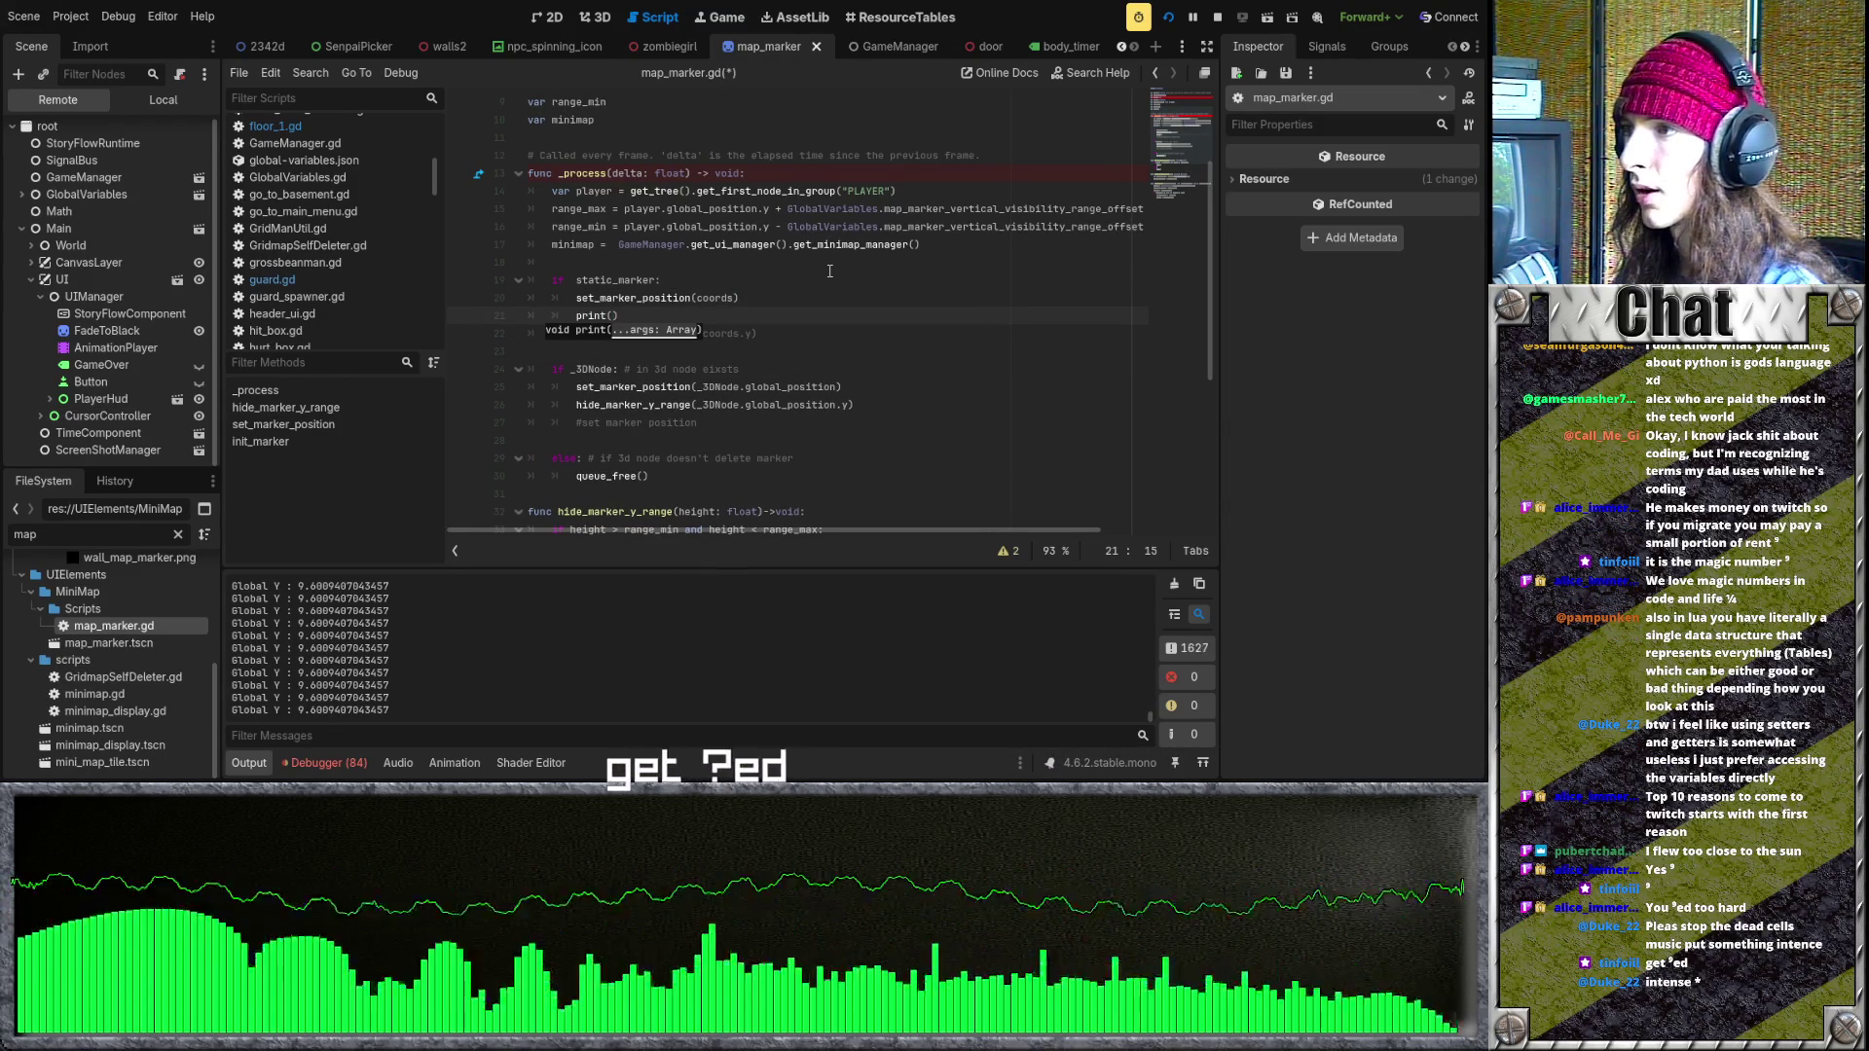
type("globa")
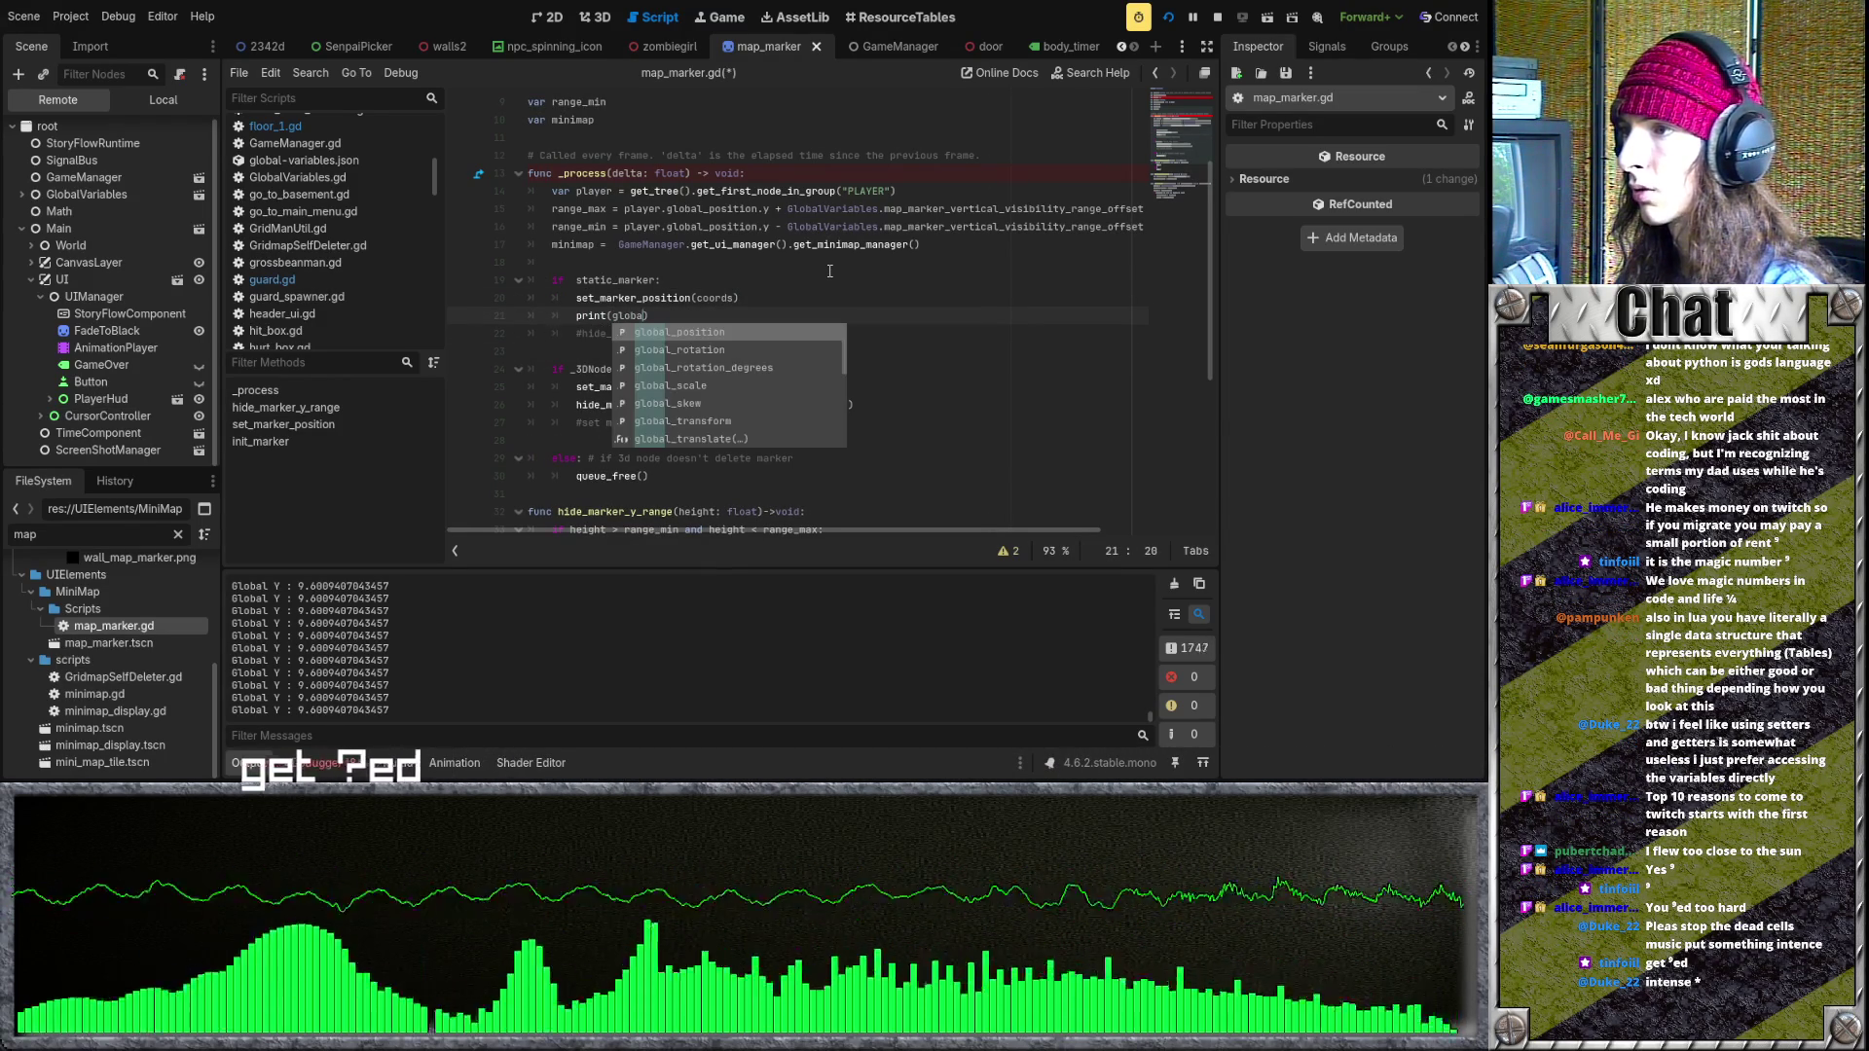
key("Return")
key("ctrl+s")
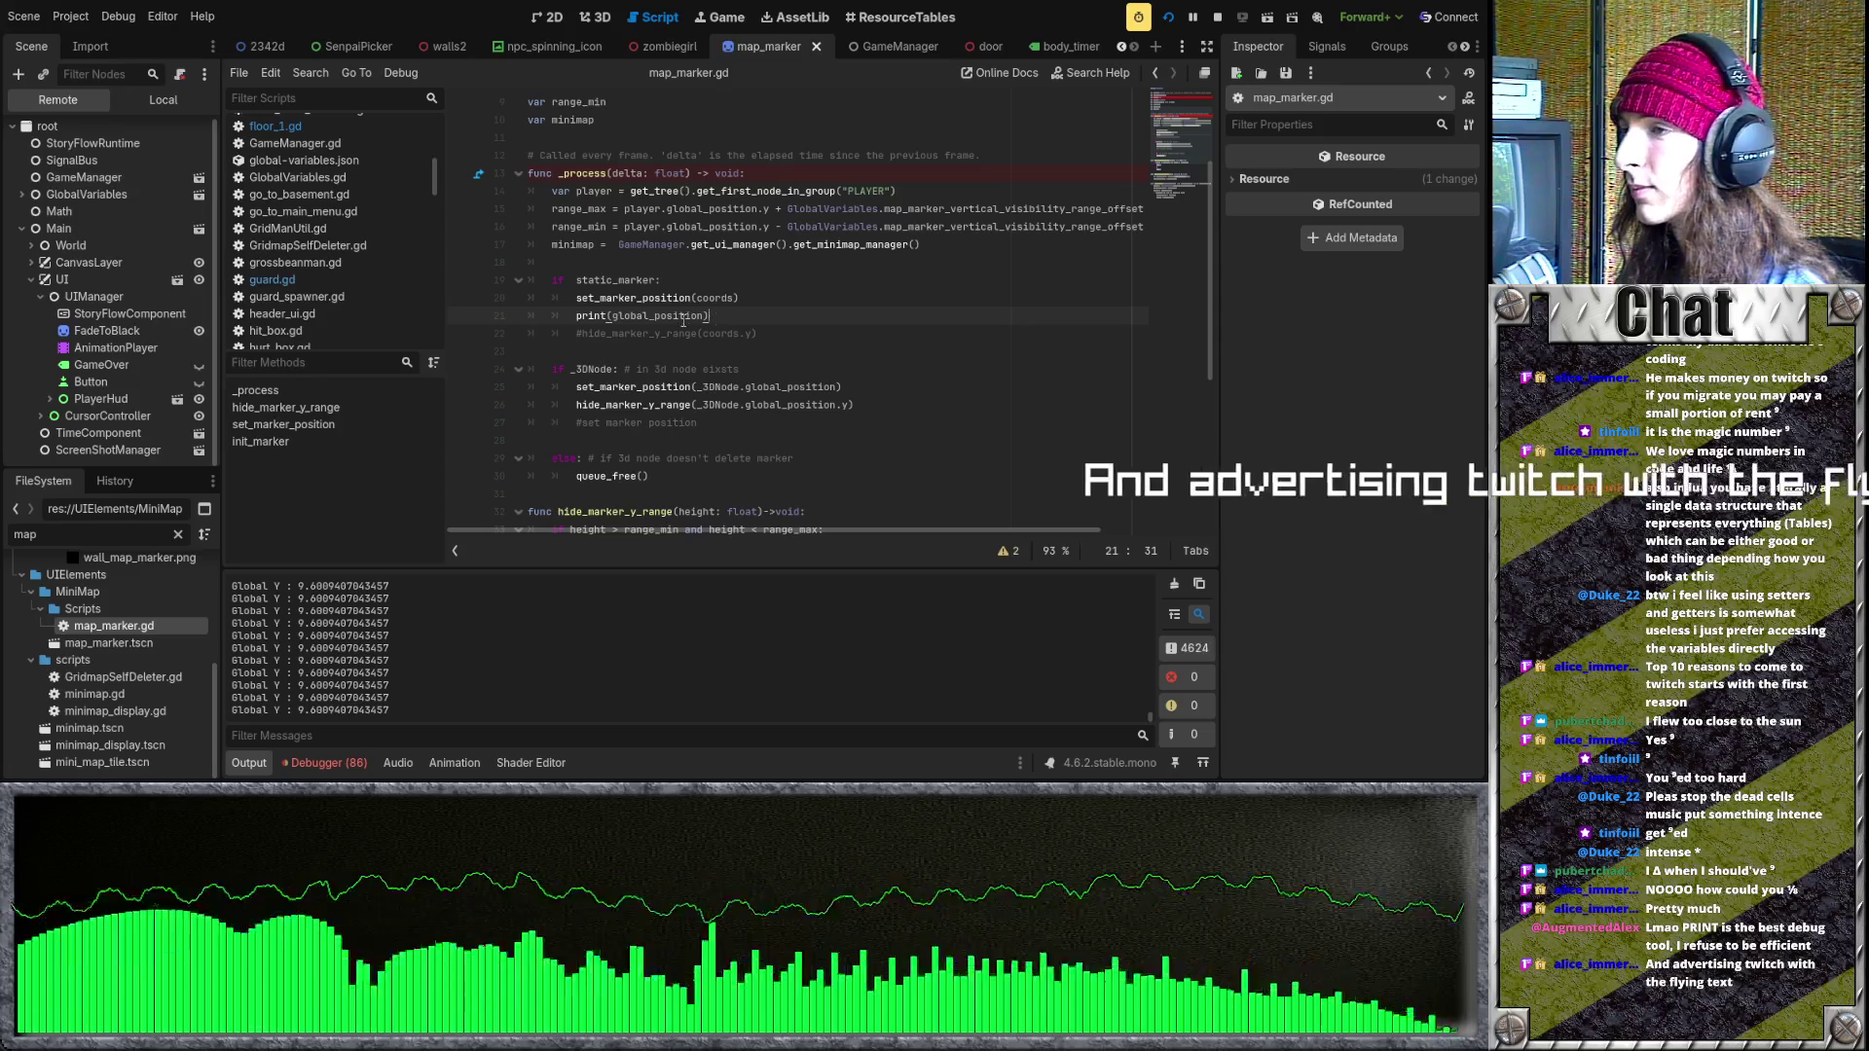
key("shift+Home")
key("shift+Home")
left_click(43, 416)
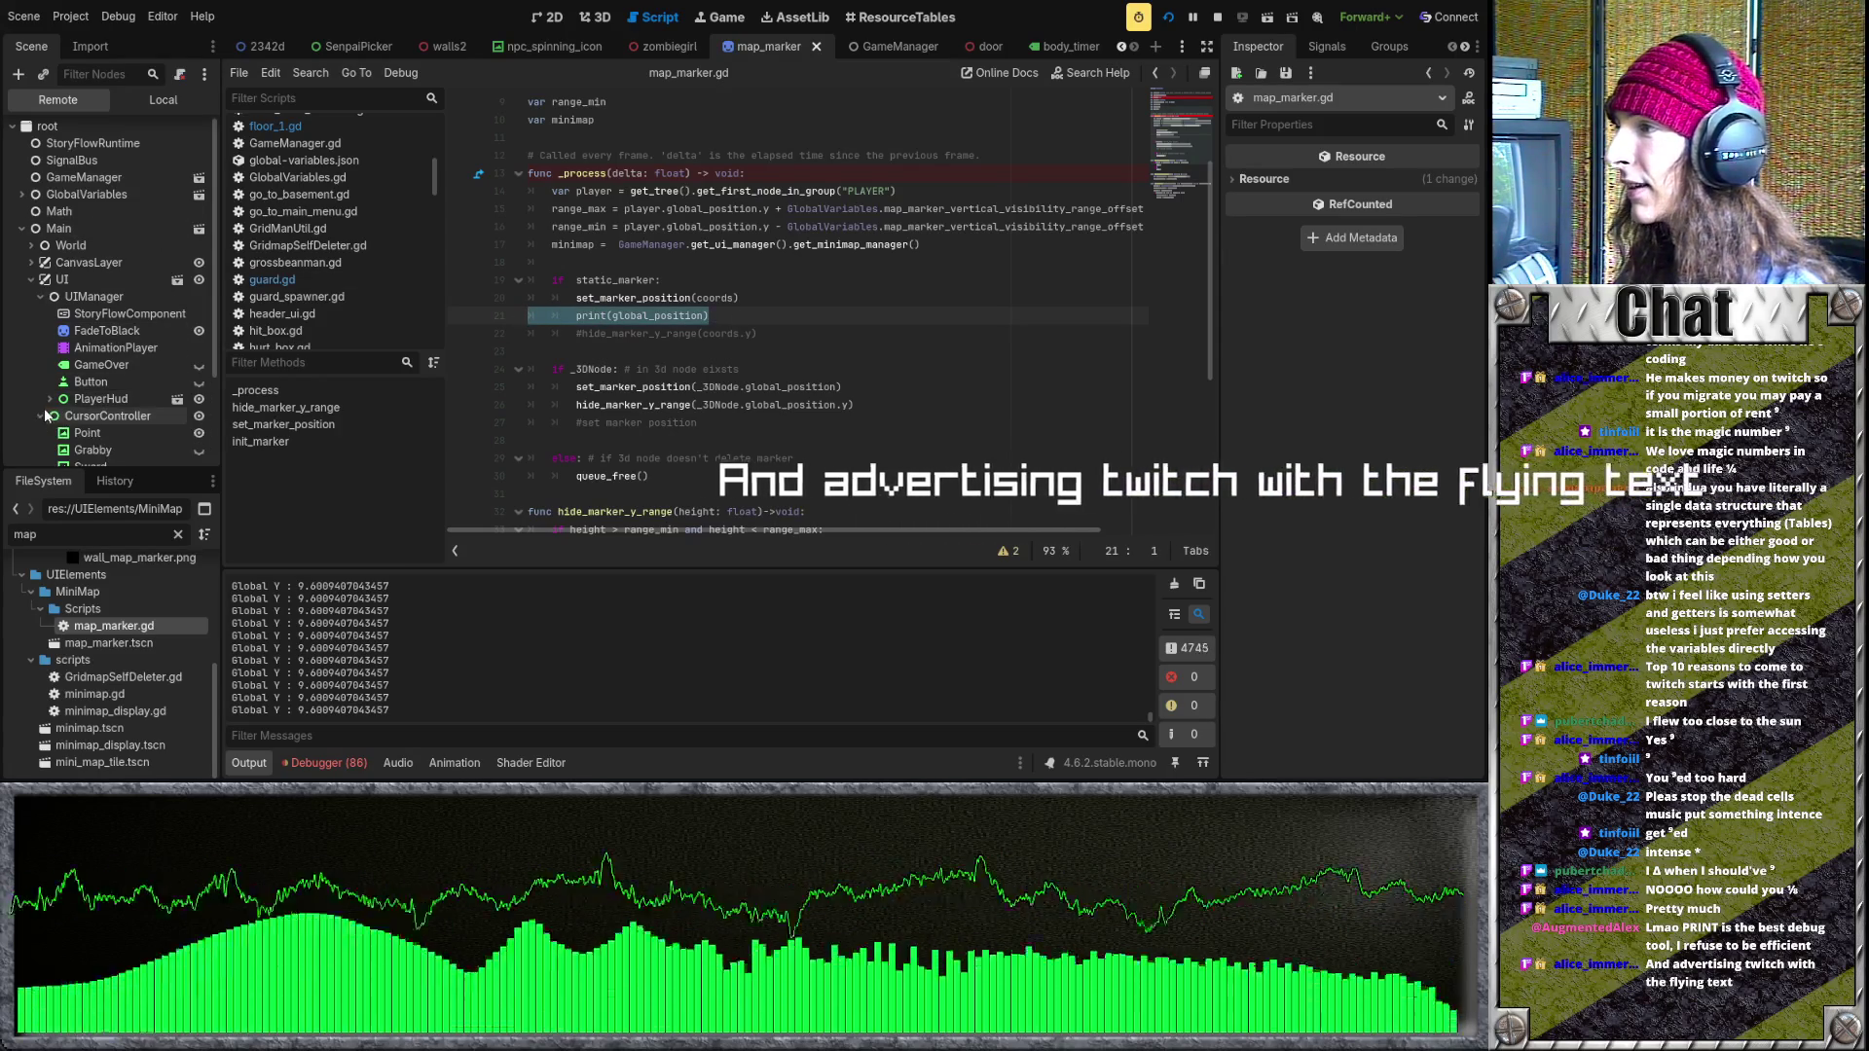
- Inspect the live marker sprite (coords 0,0, floor 0, range 8.101–10.101) and review the print line
left_click(97, 416)
scroll(69, 391, "down", 3)
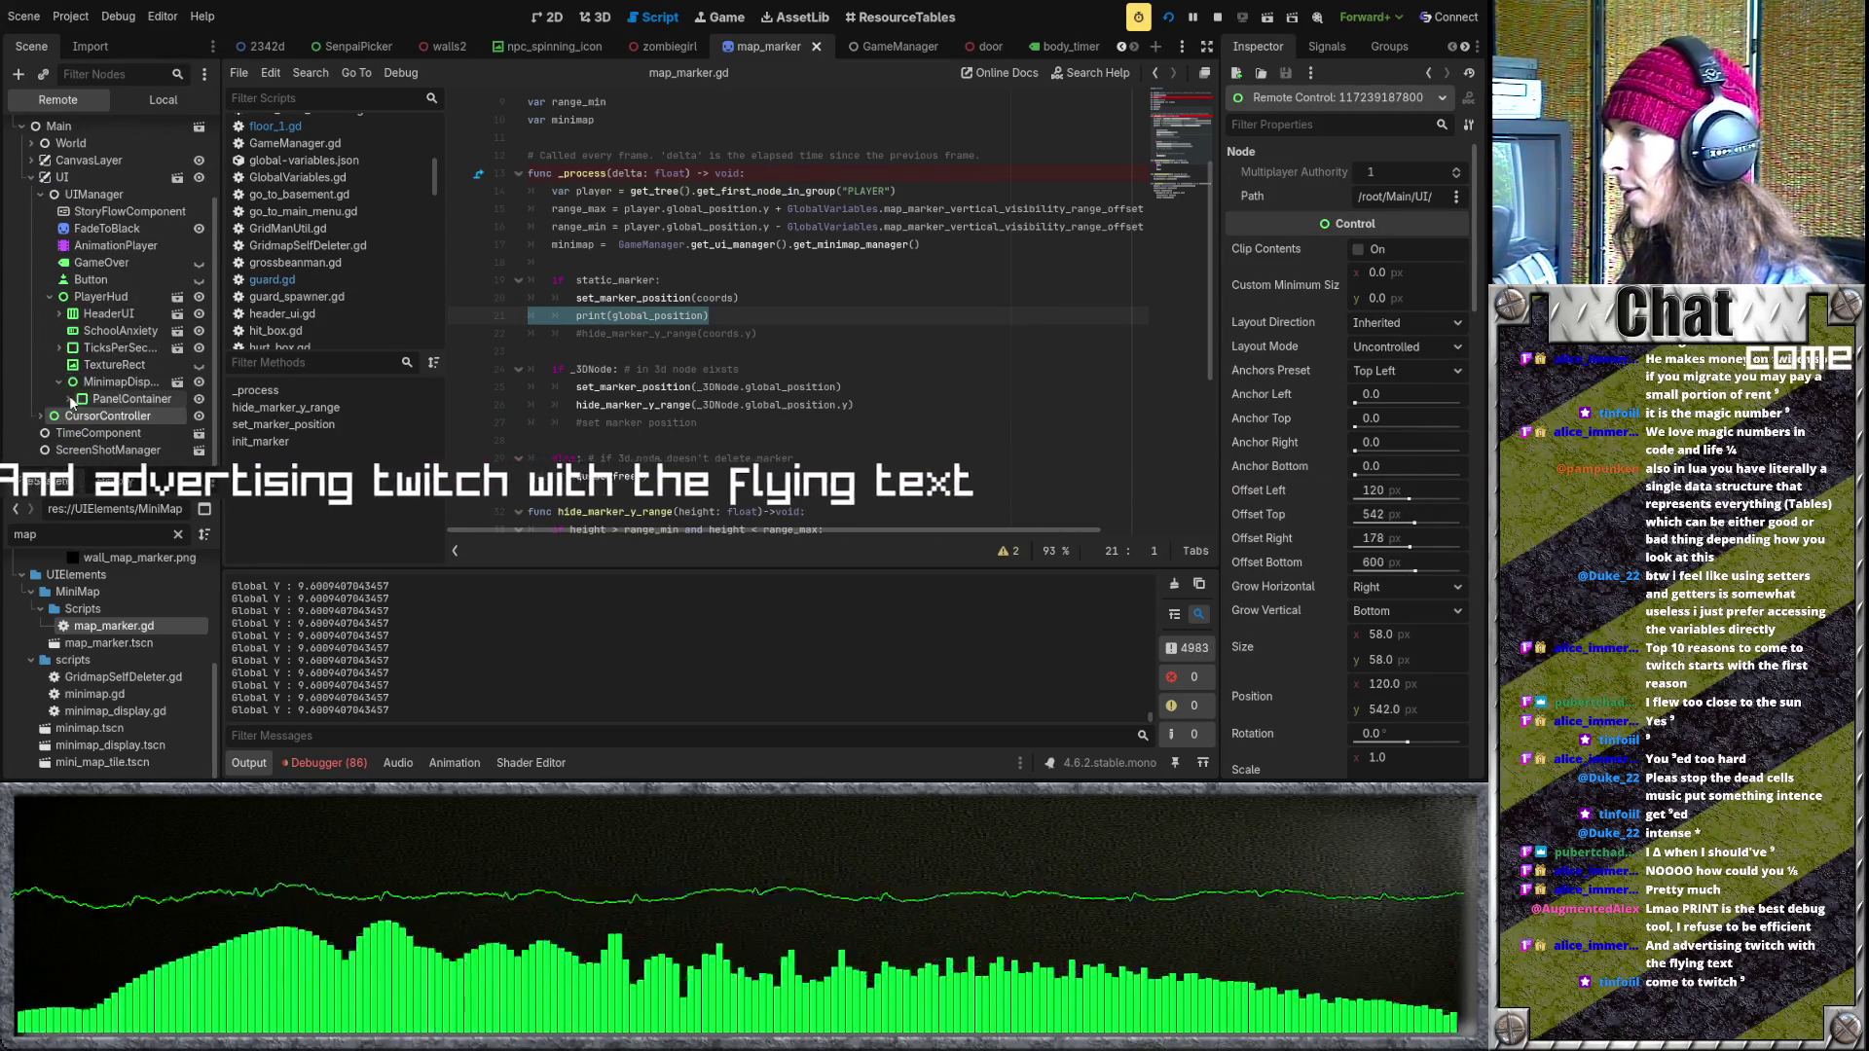
left_click(71, 399)
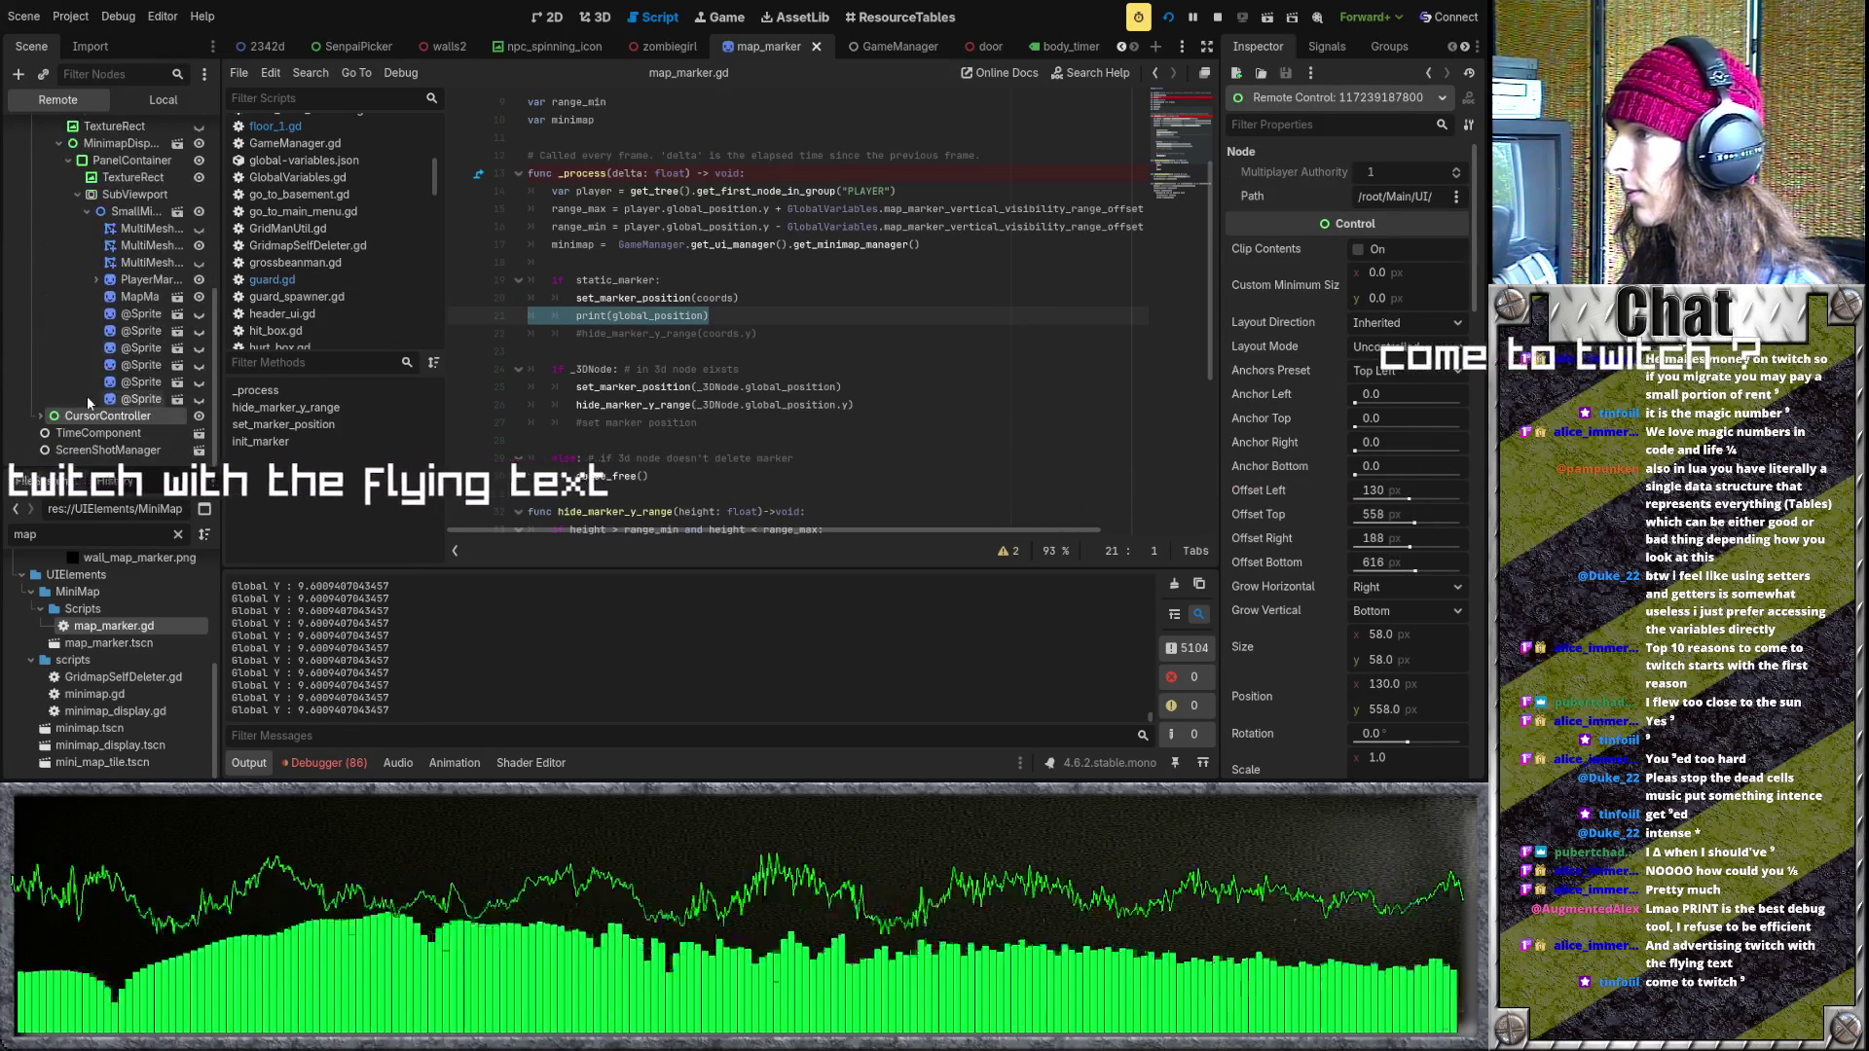
left_click(137, 399)
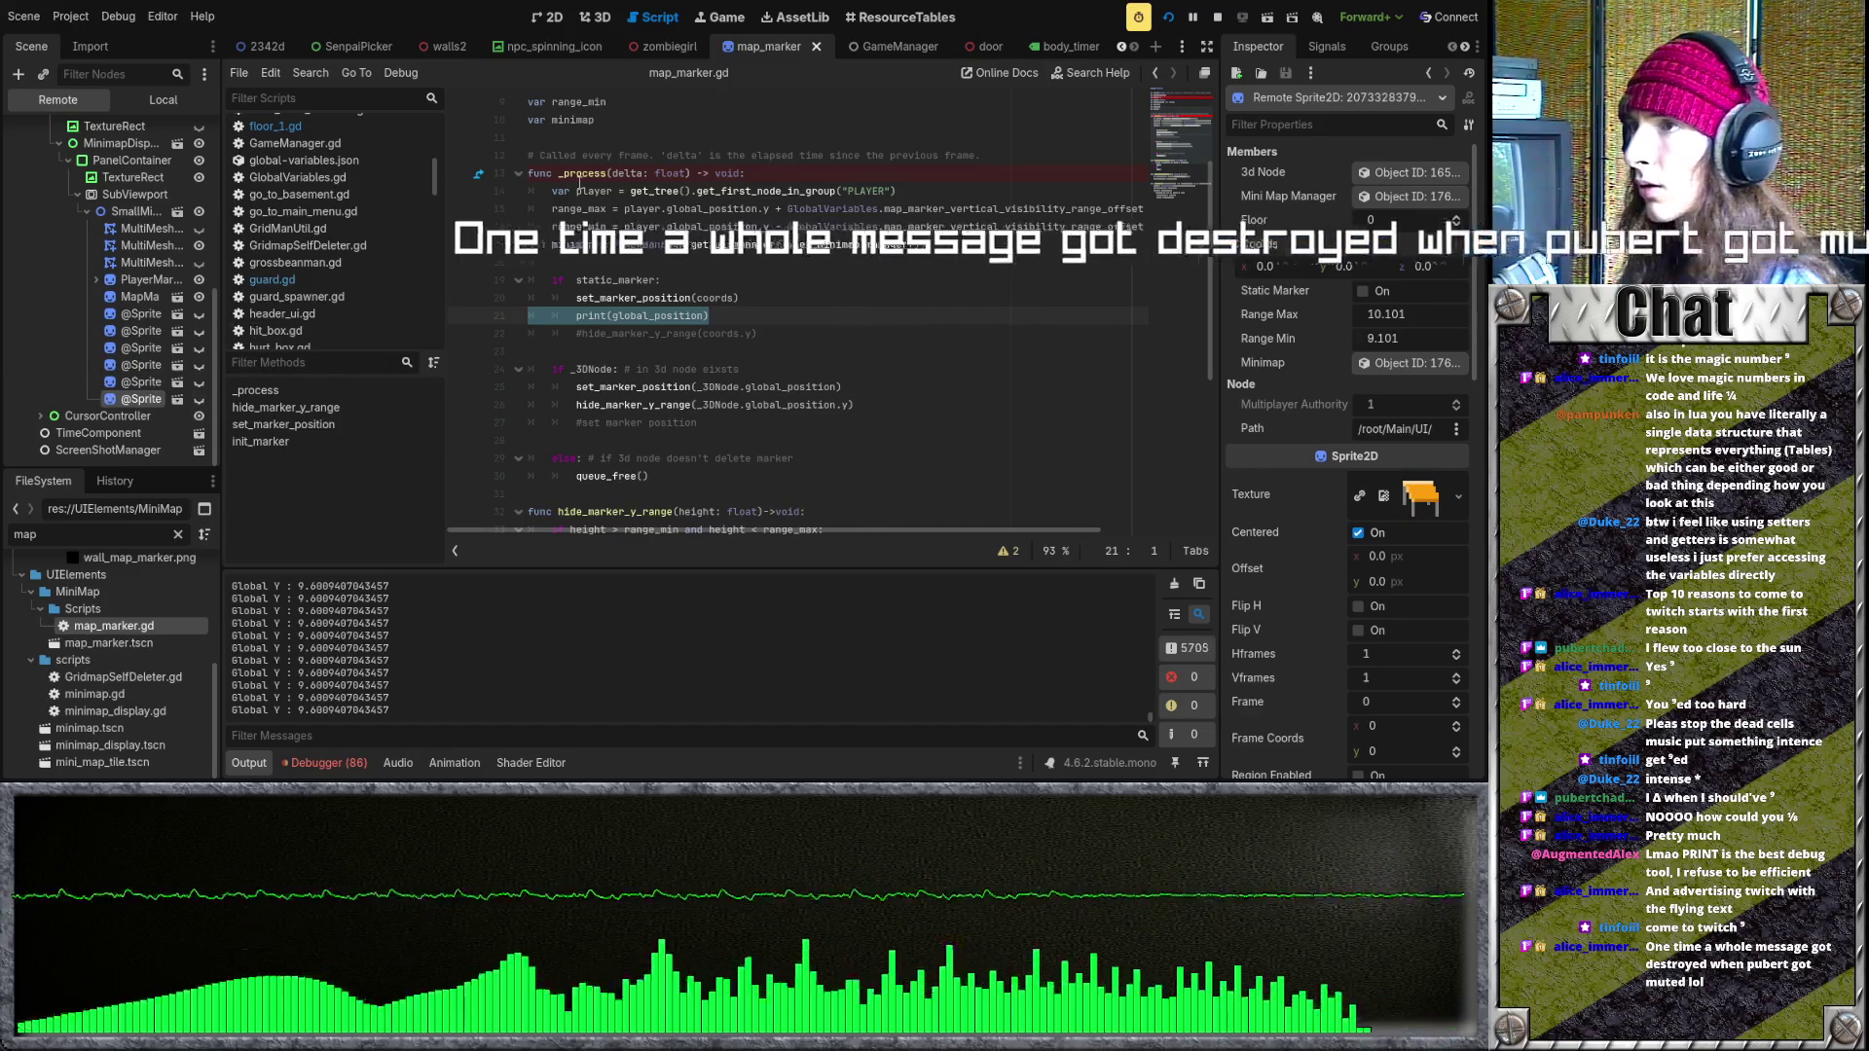
key("super+Down")
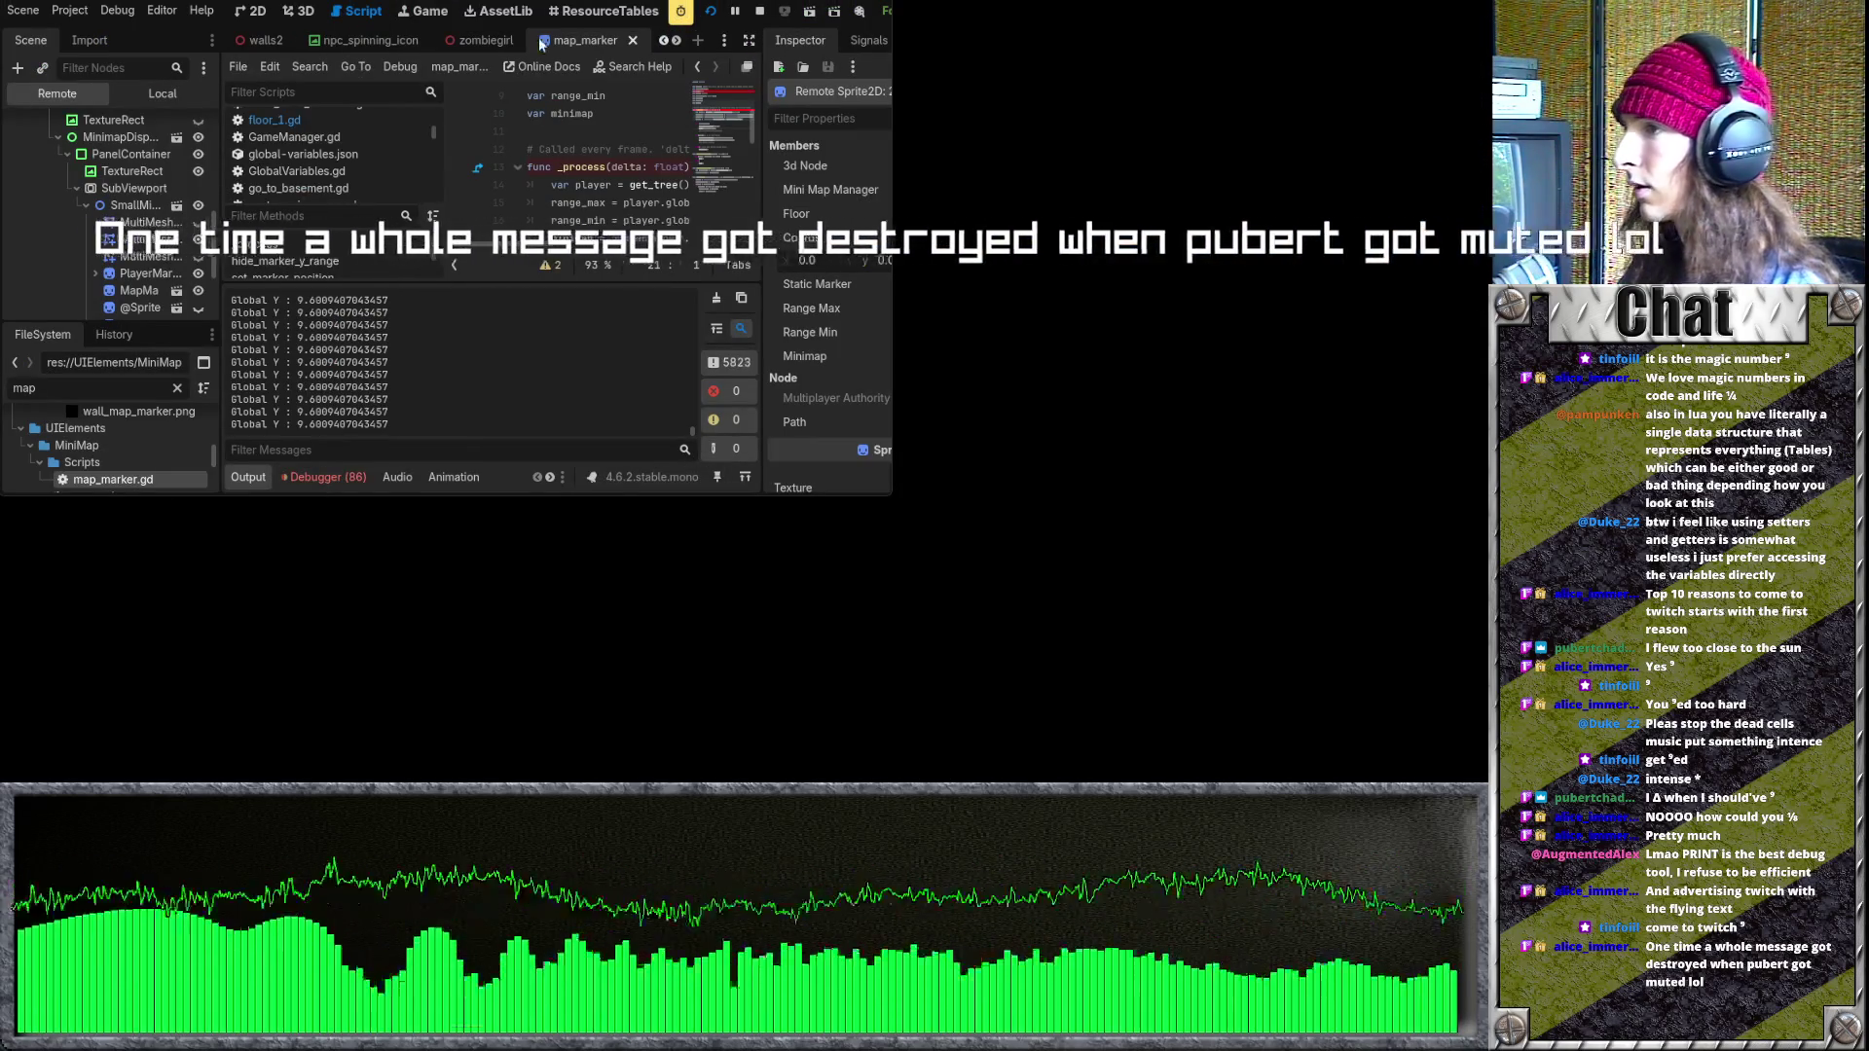
scroll(205, 295, "down", 3)
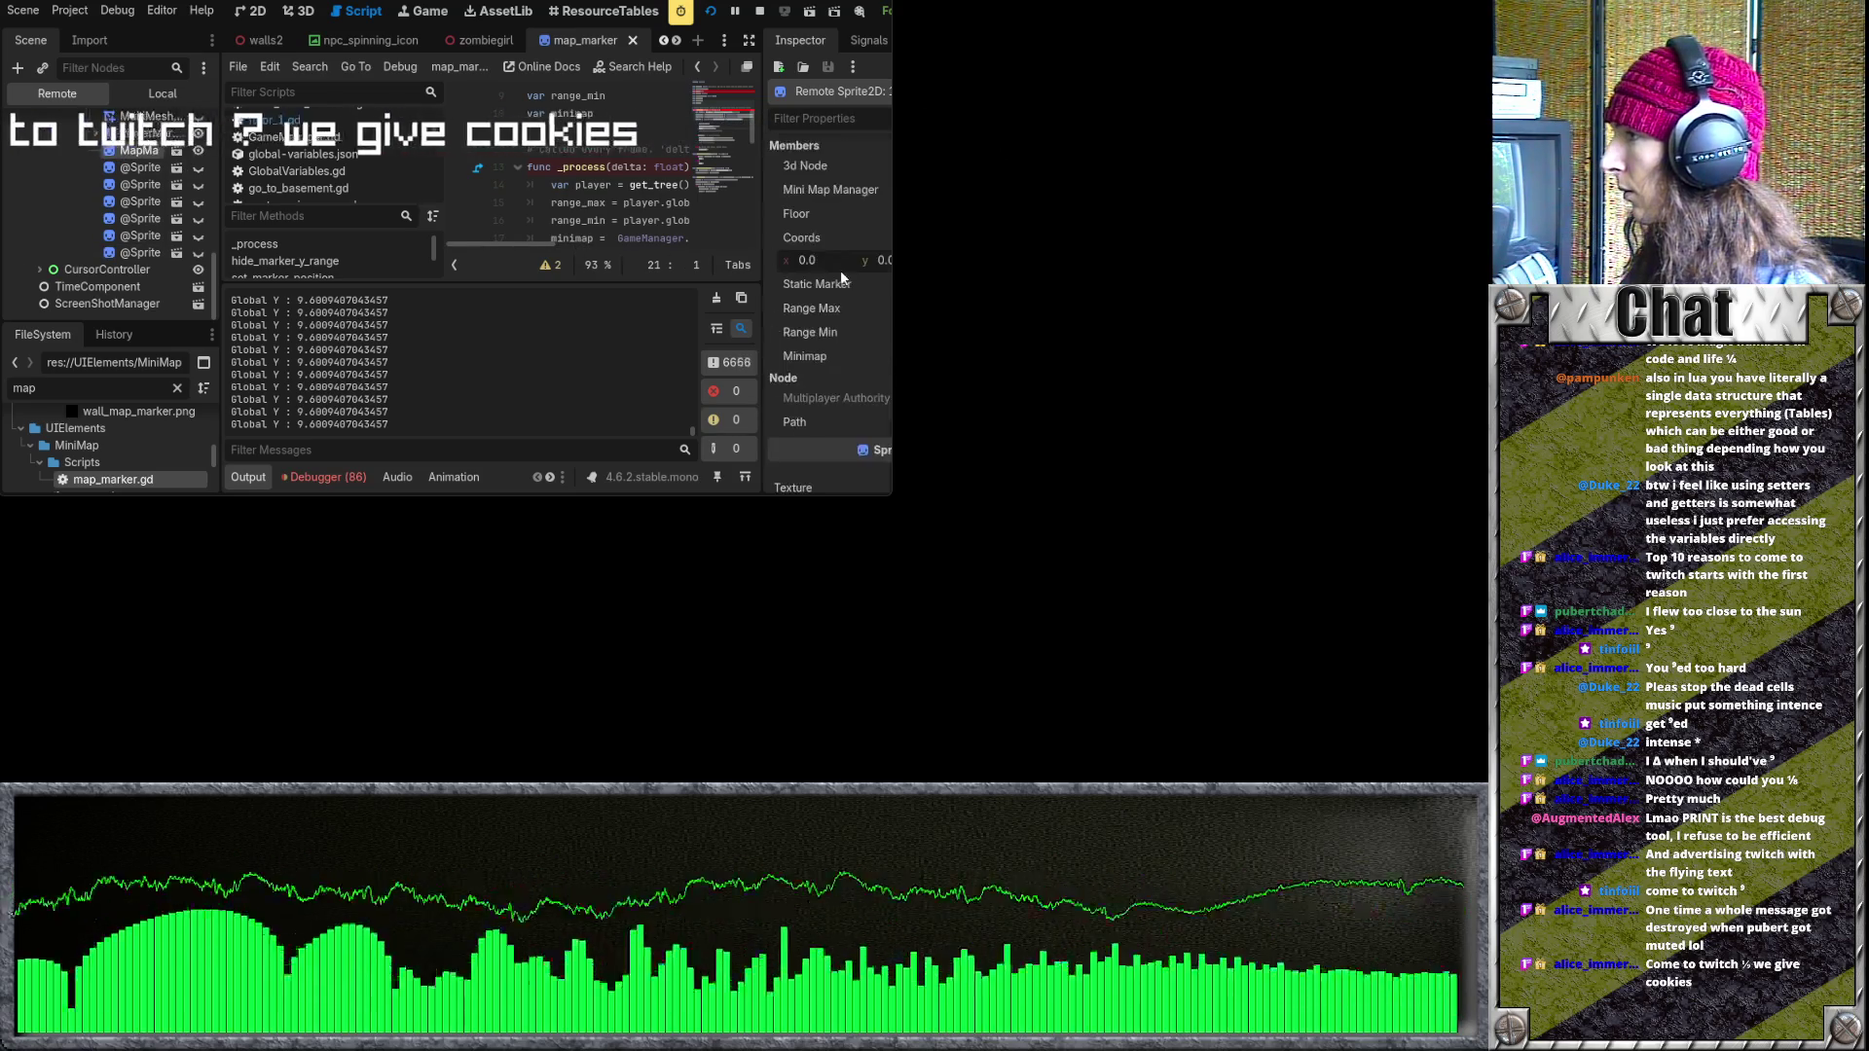
key("super+Up")
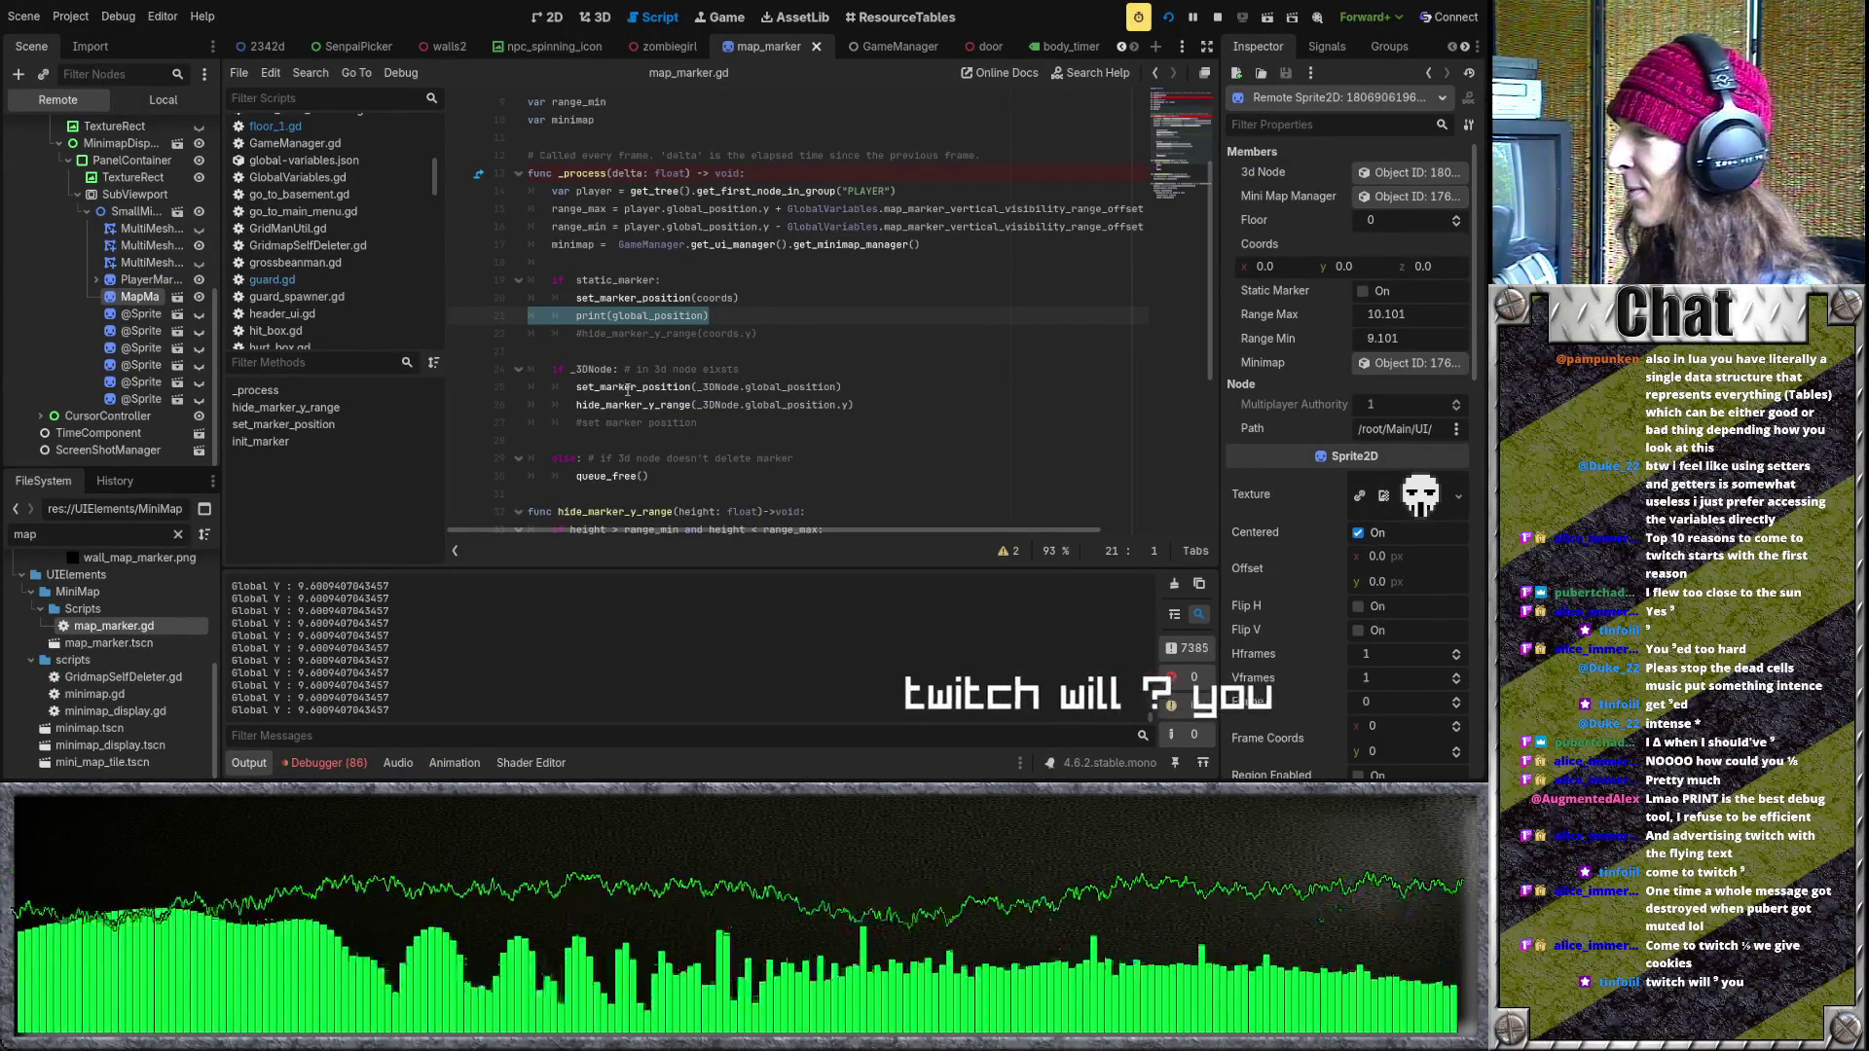
left_click(697, 386)
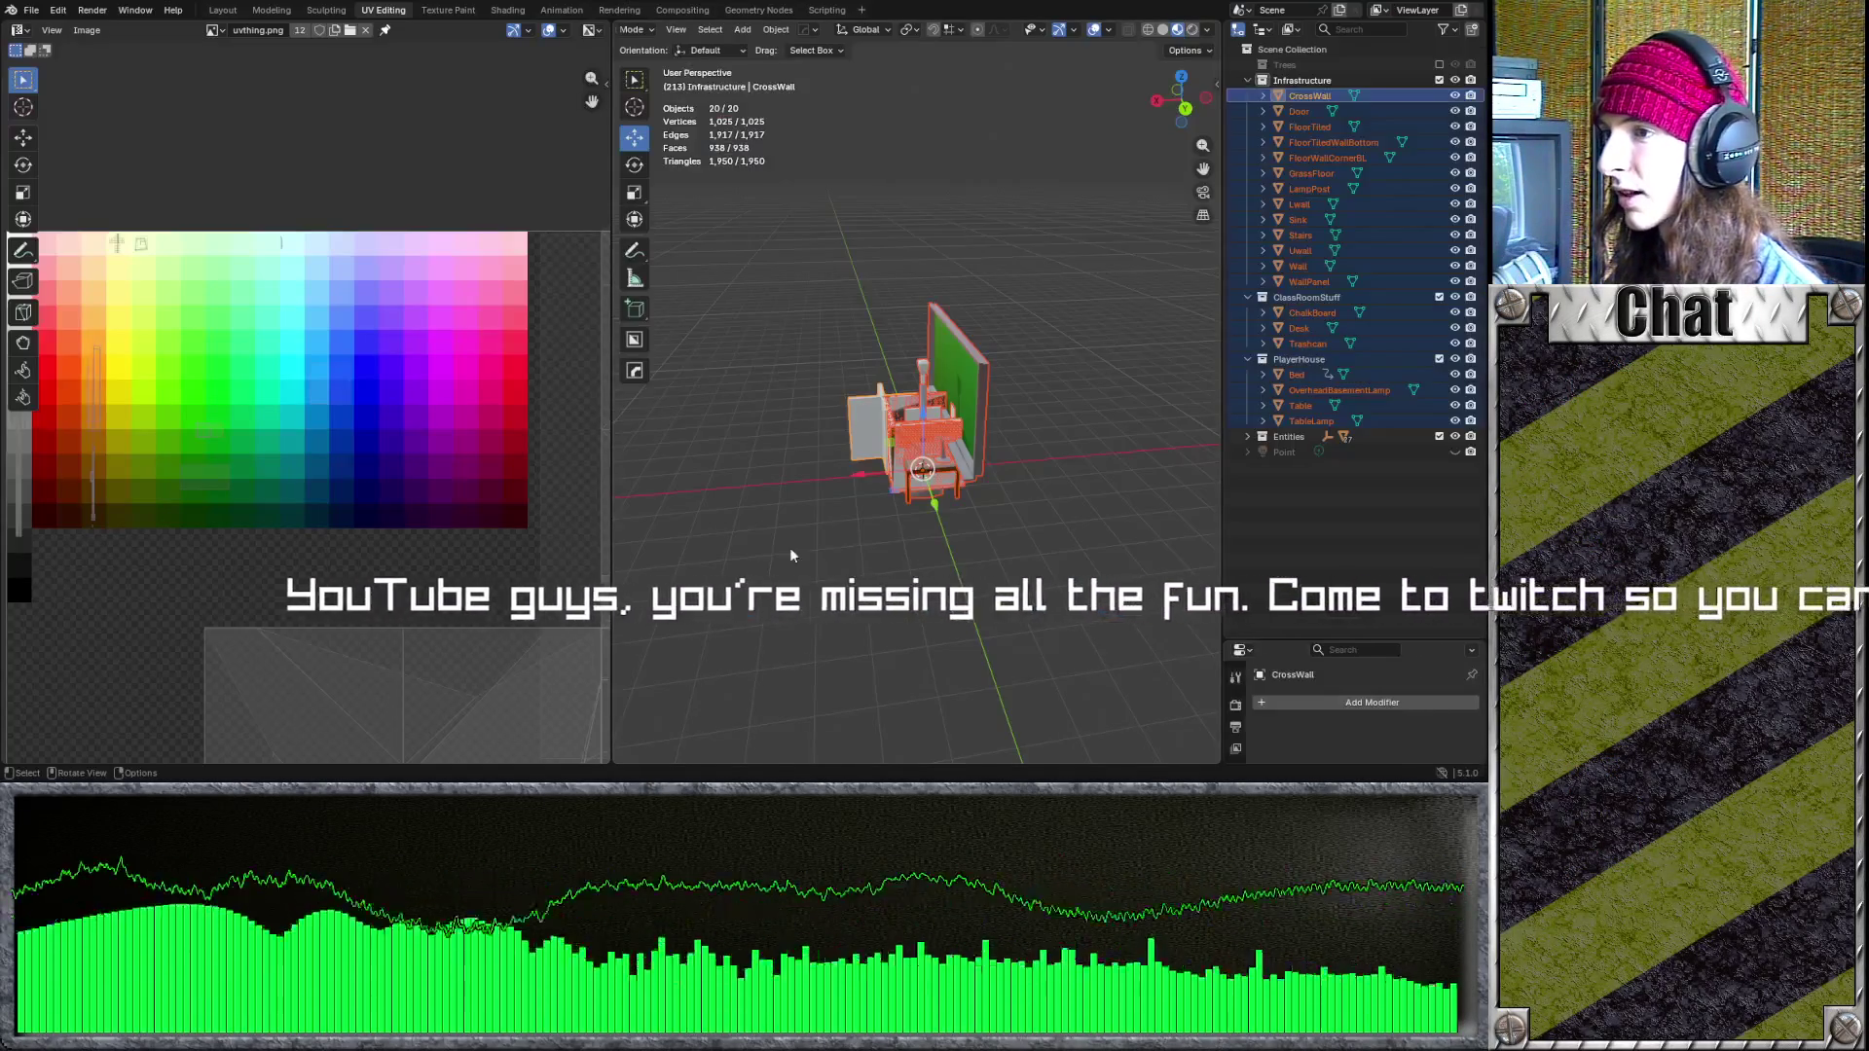
- Orbit and zoom around the CrossWall classroom model in Blender, then return to Godot
mouse_move(791, 547)
left_mouse_down()
mouse_move(903, 631)
mouse_move(866, 722)
left_mouse_up()
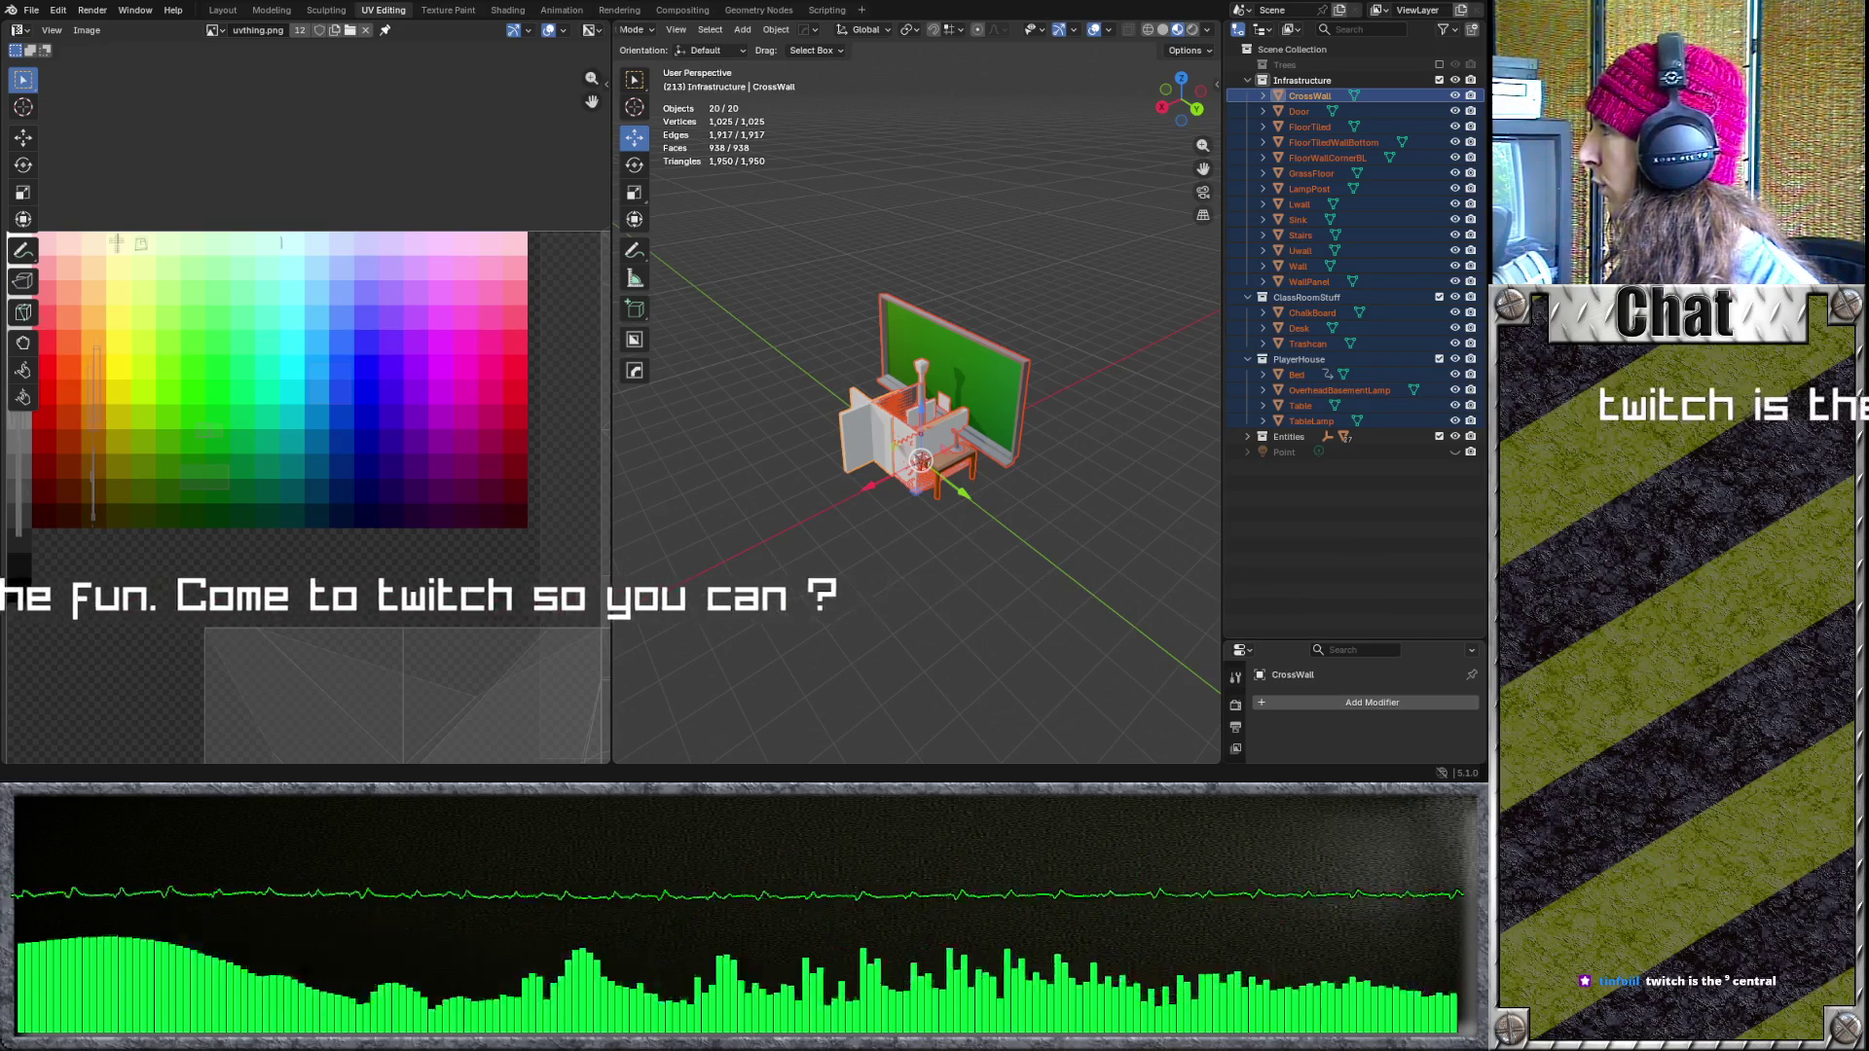
key("alt+Tab")
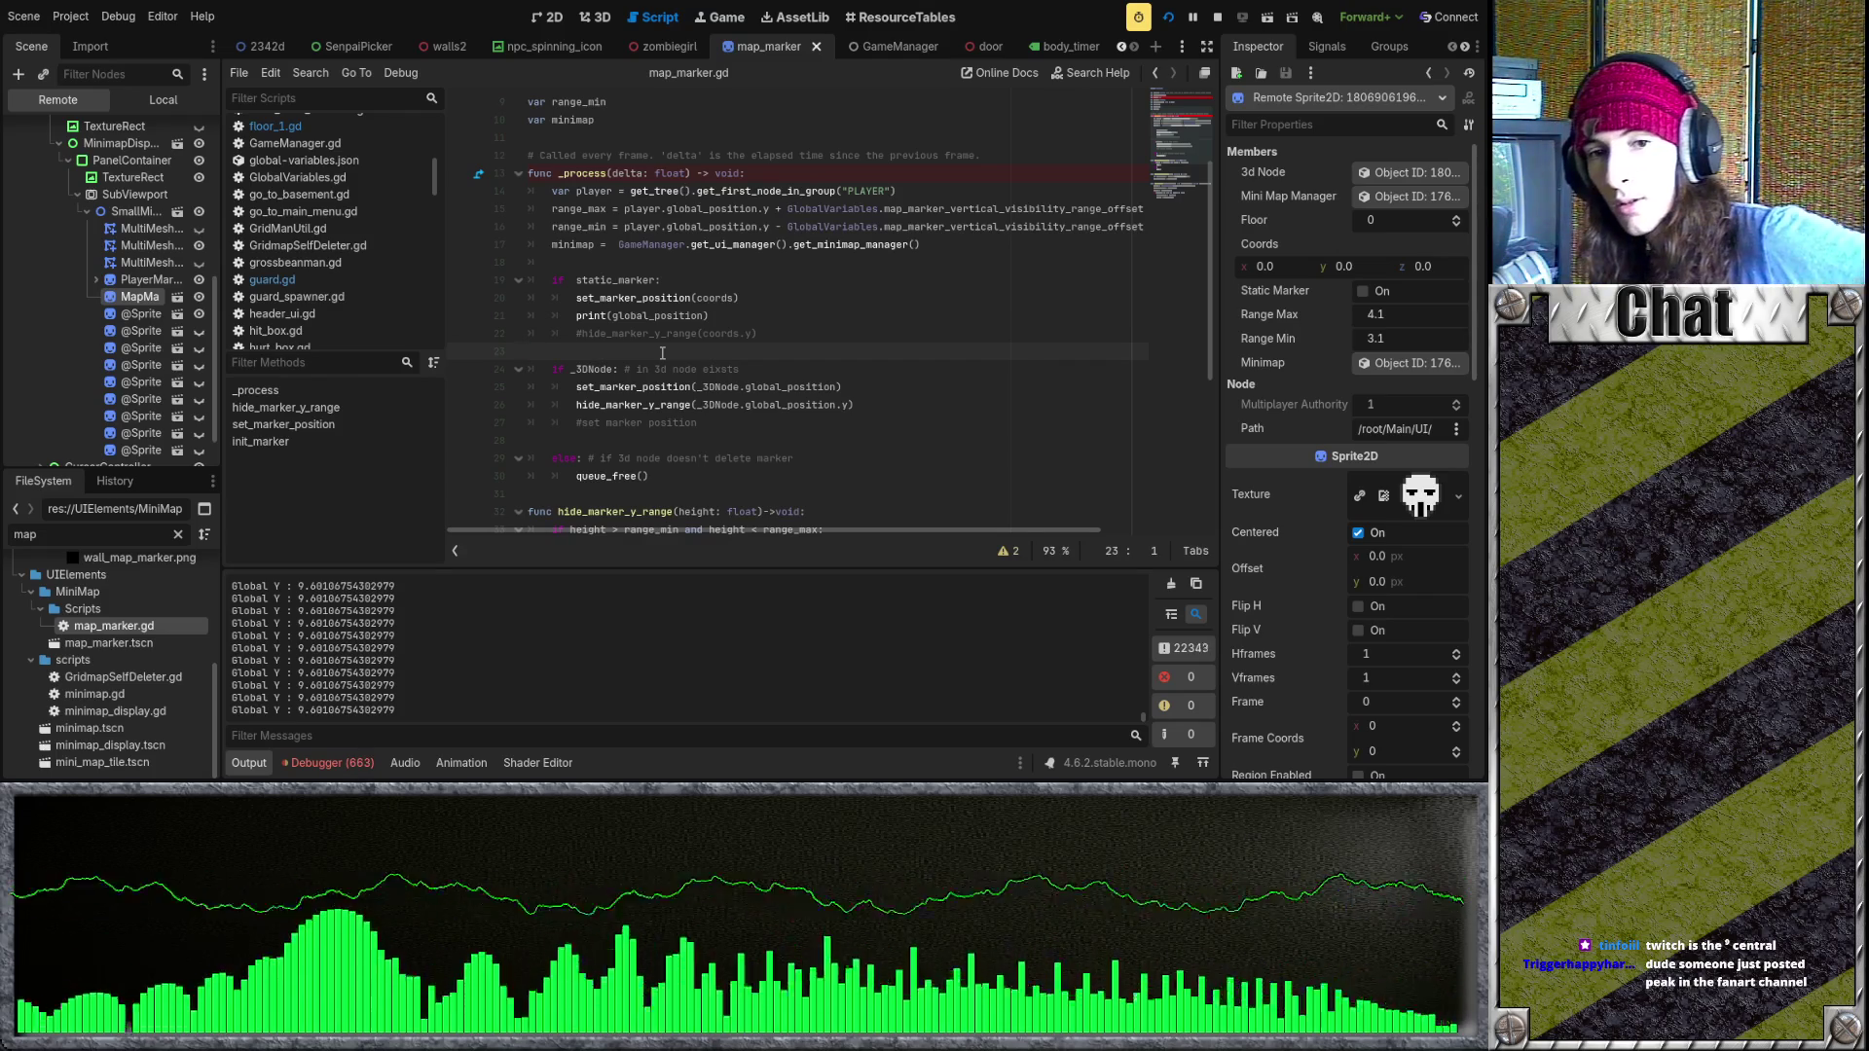
- Review map_marker.gd's _process code around lines 27–31, then stop the running game
left_click(732, 423)
scroll(739, 427, "down", 1)
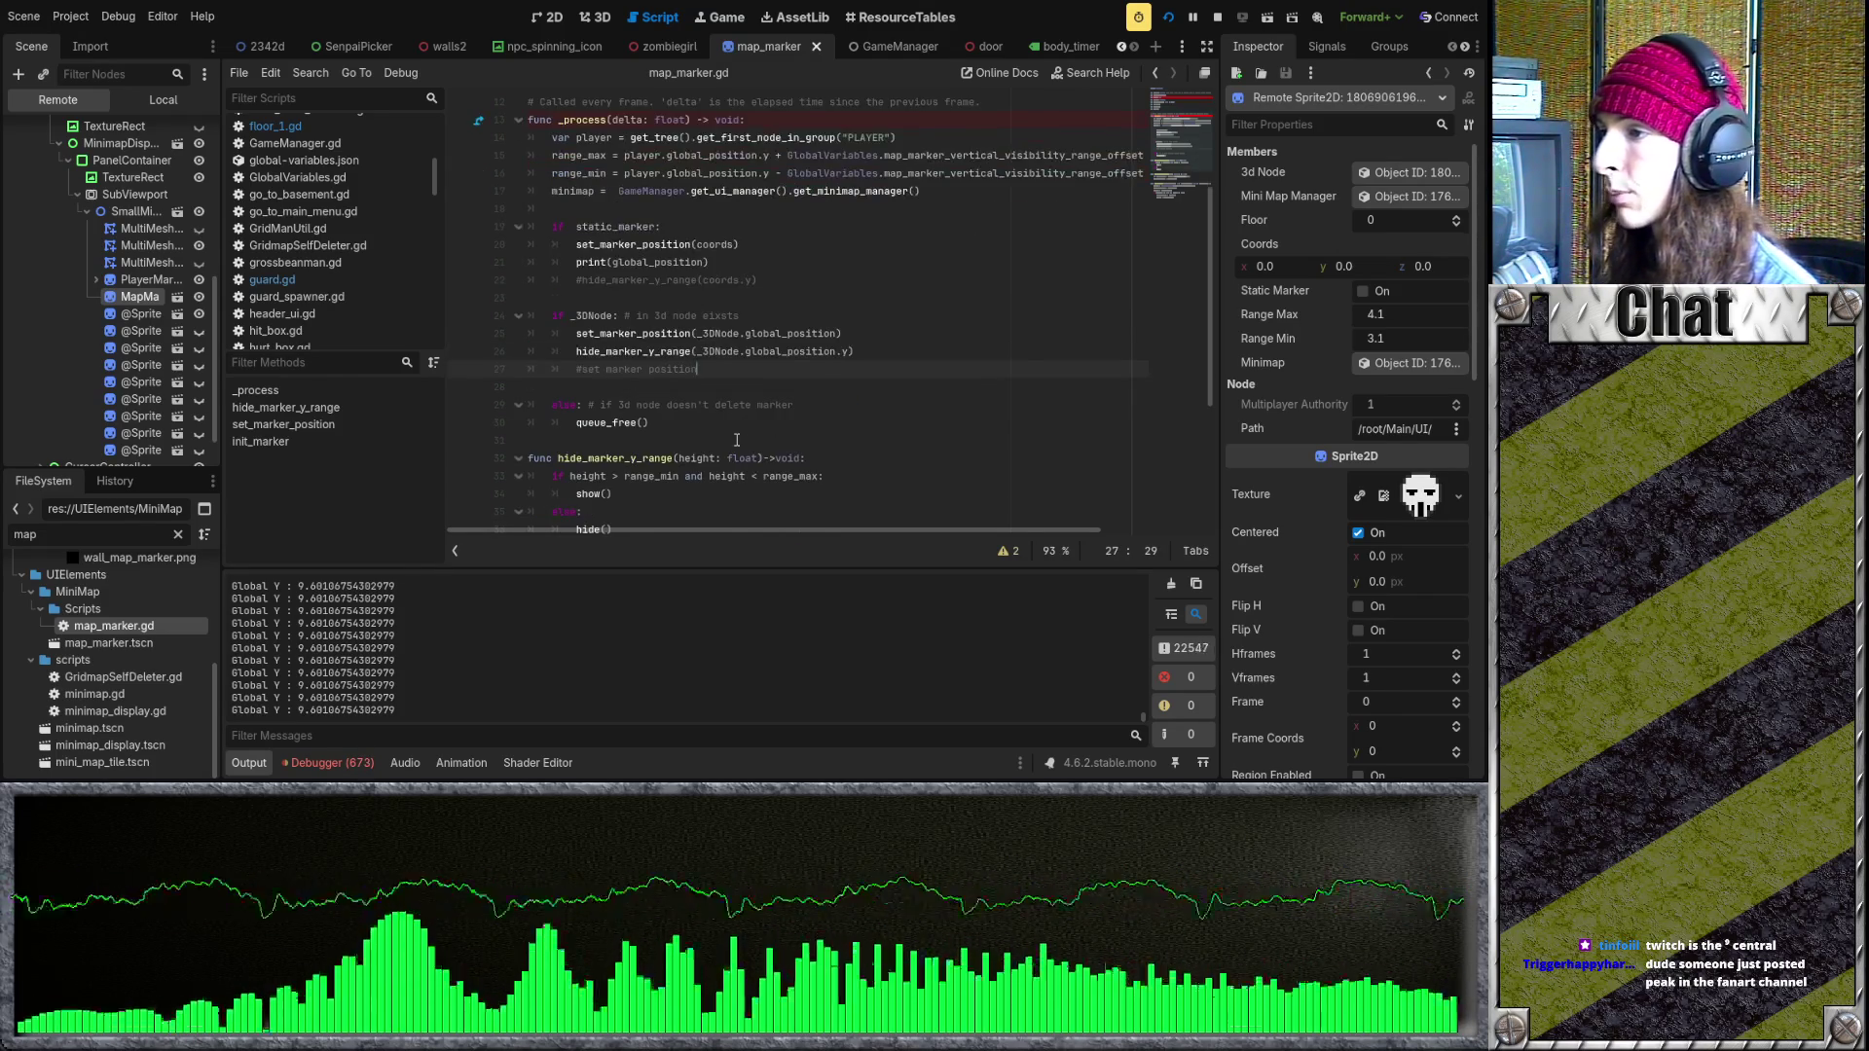
scroll(737, 440, "down", 1)
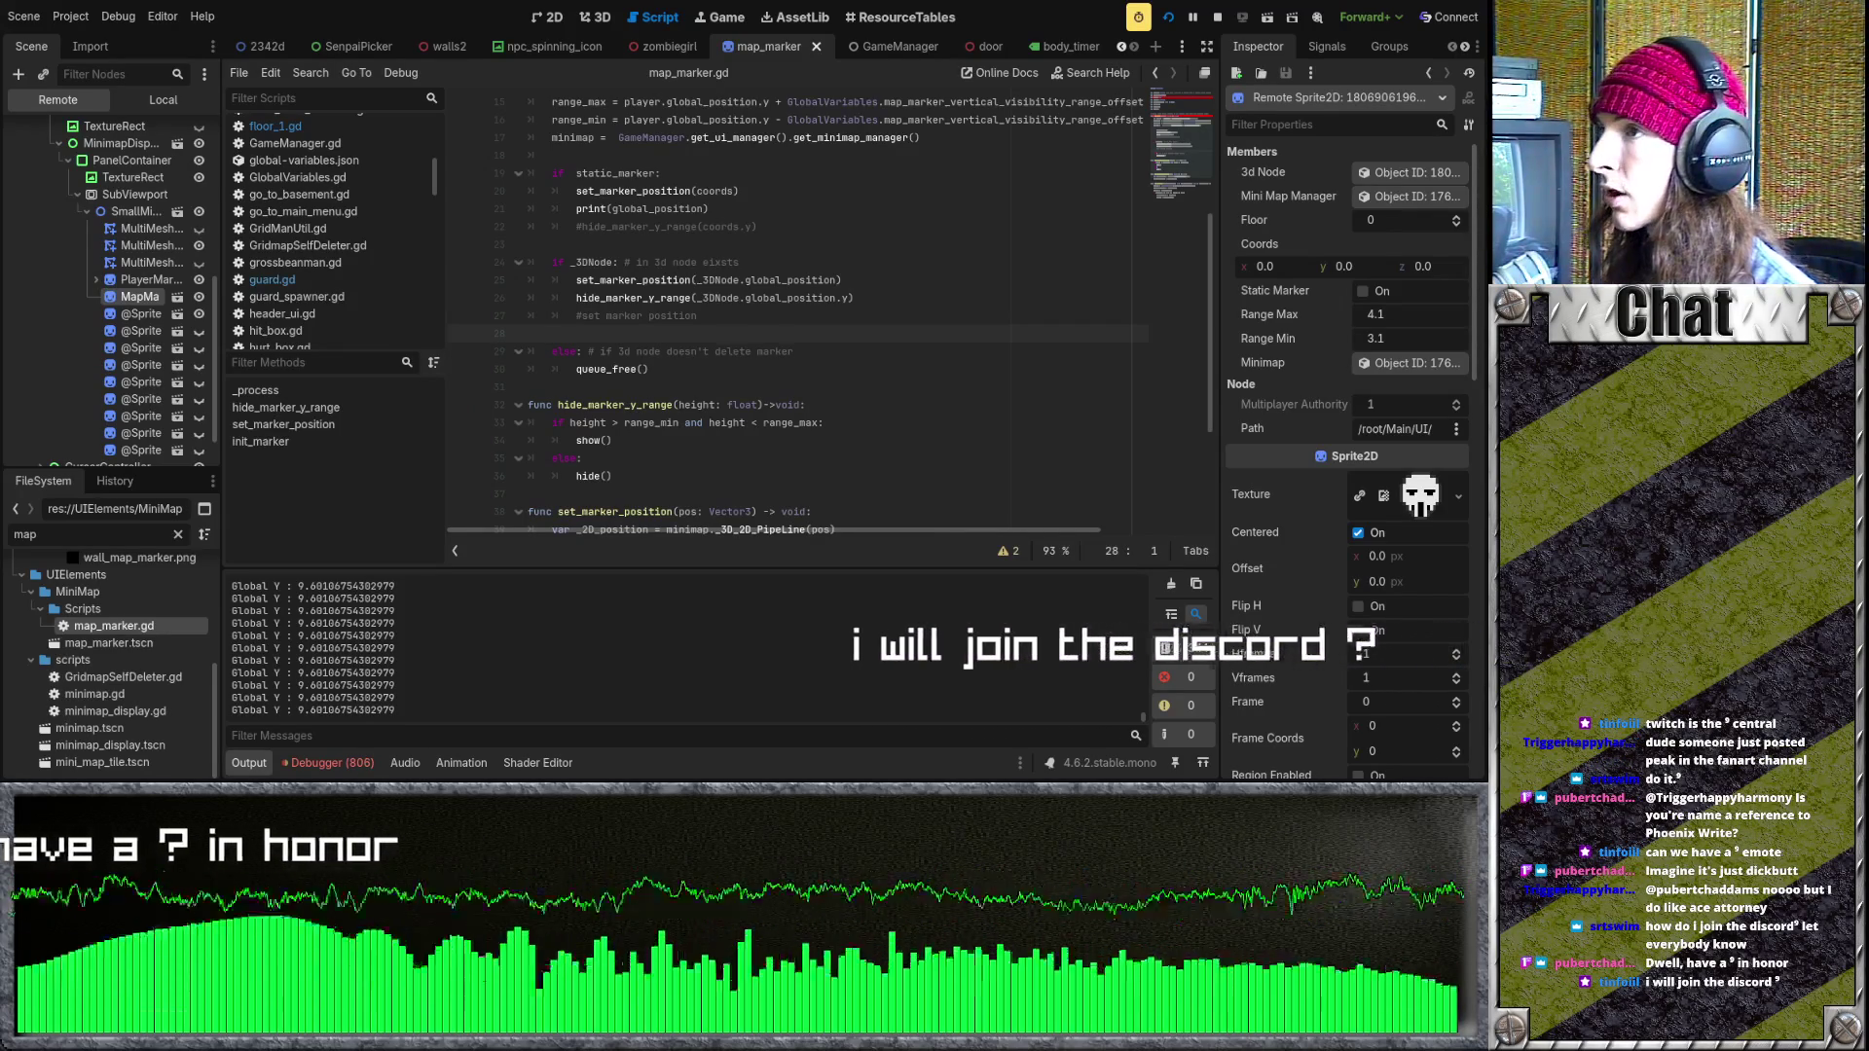
left_click(649, 385)
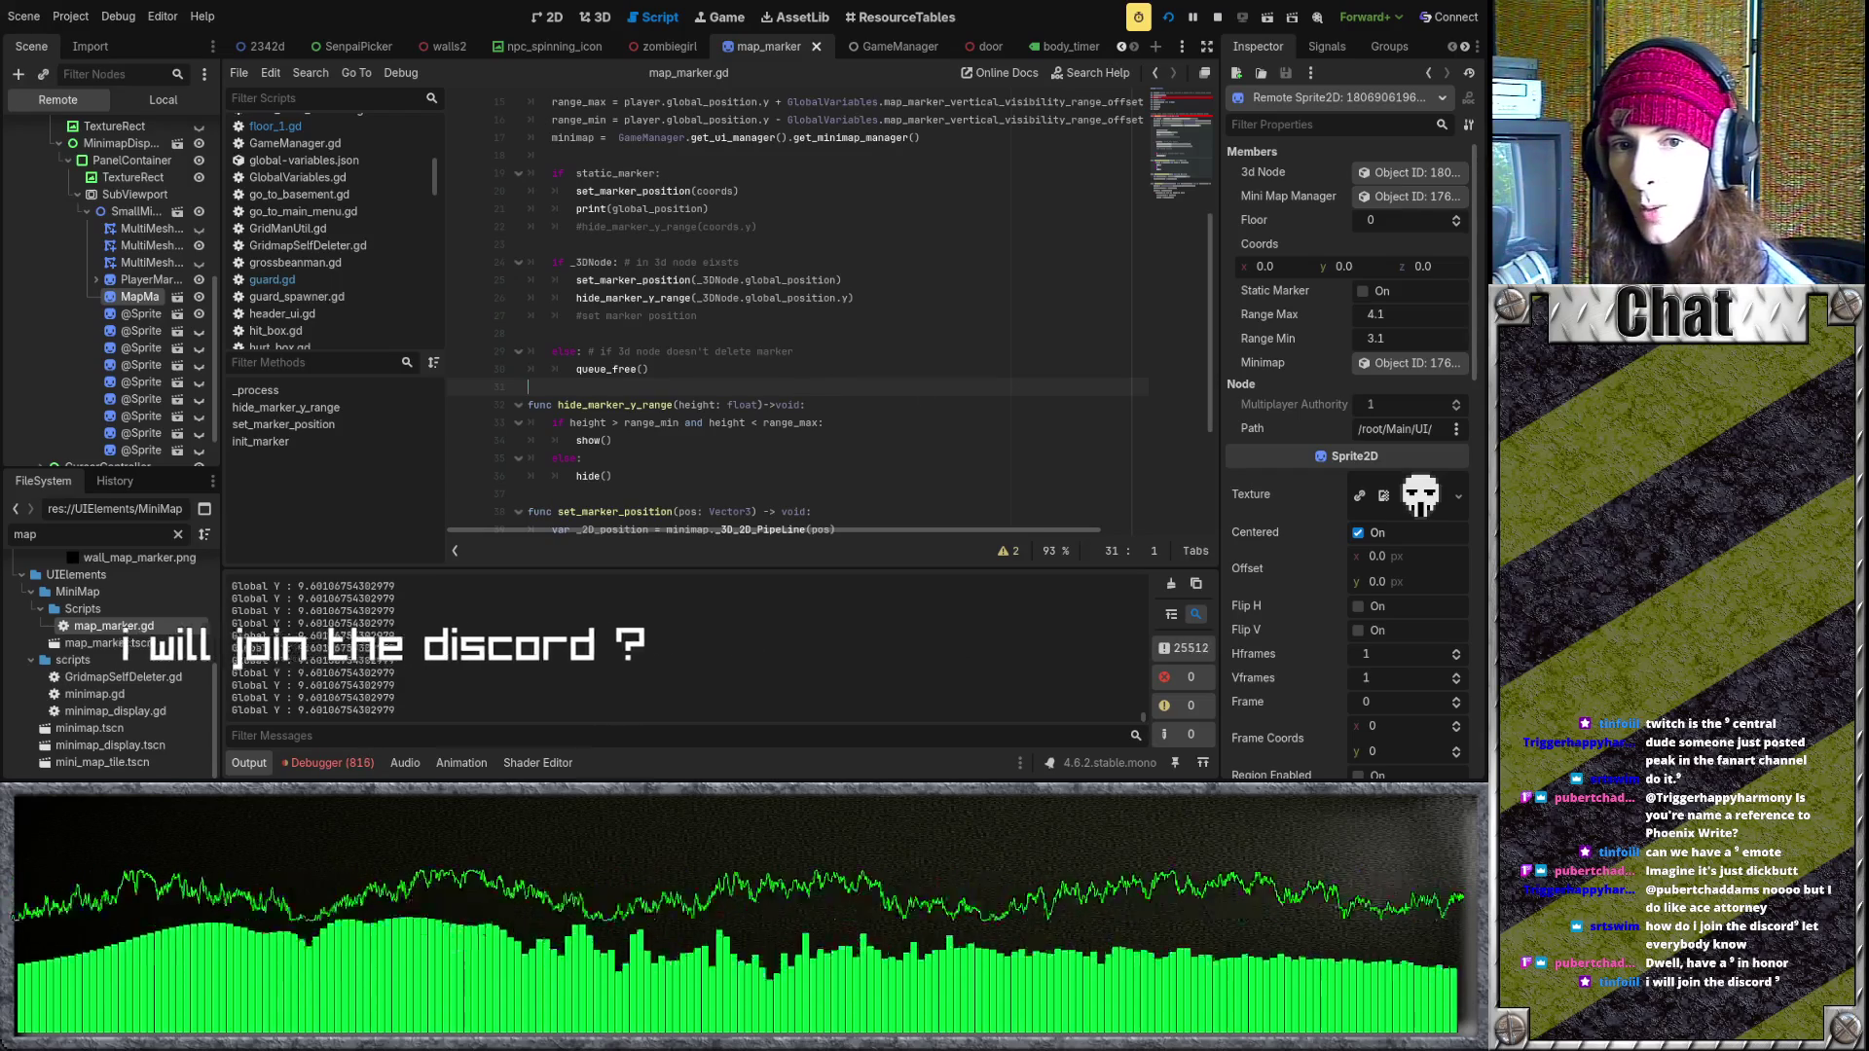
left_click(628, 333)
scroll(642, 321, "up", 1)
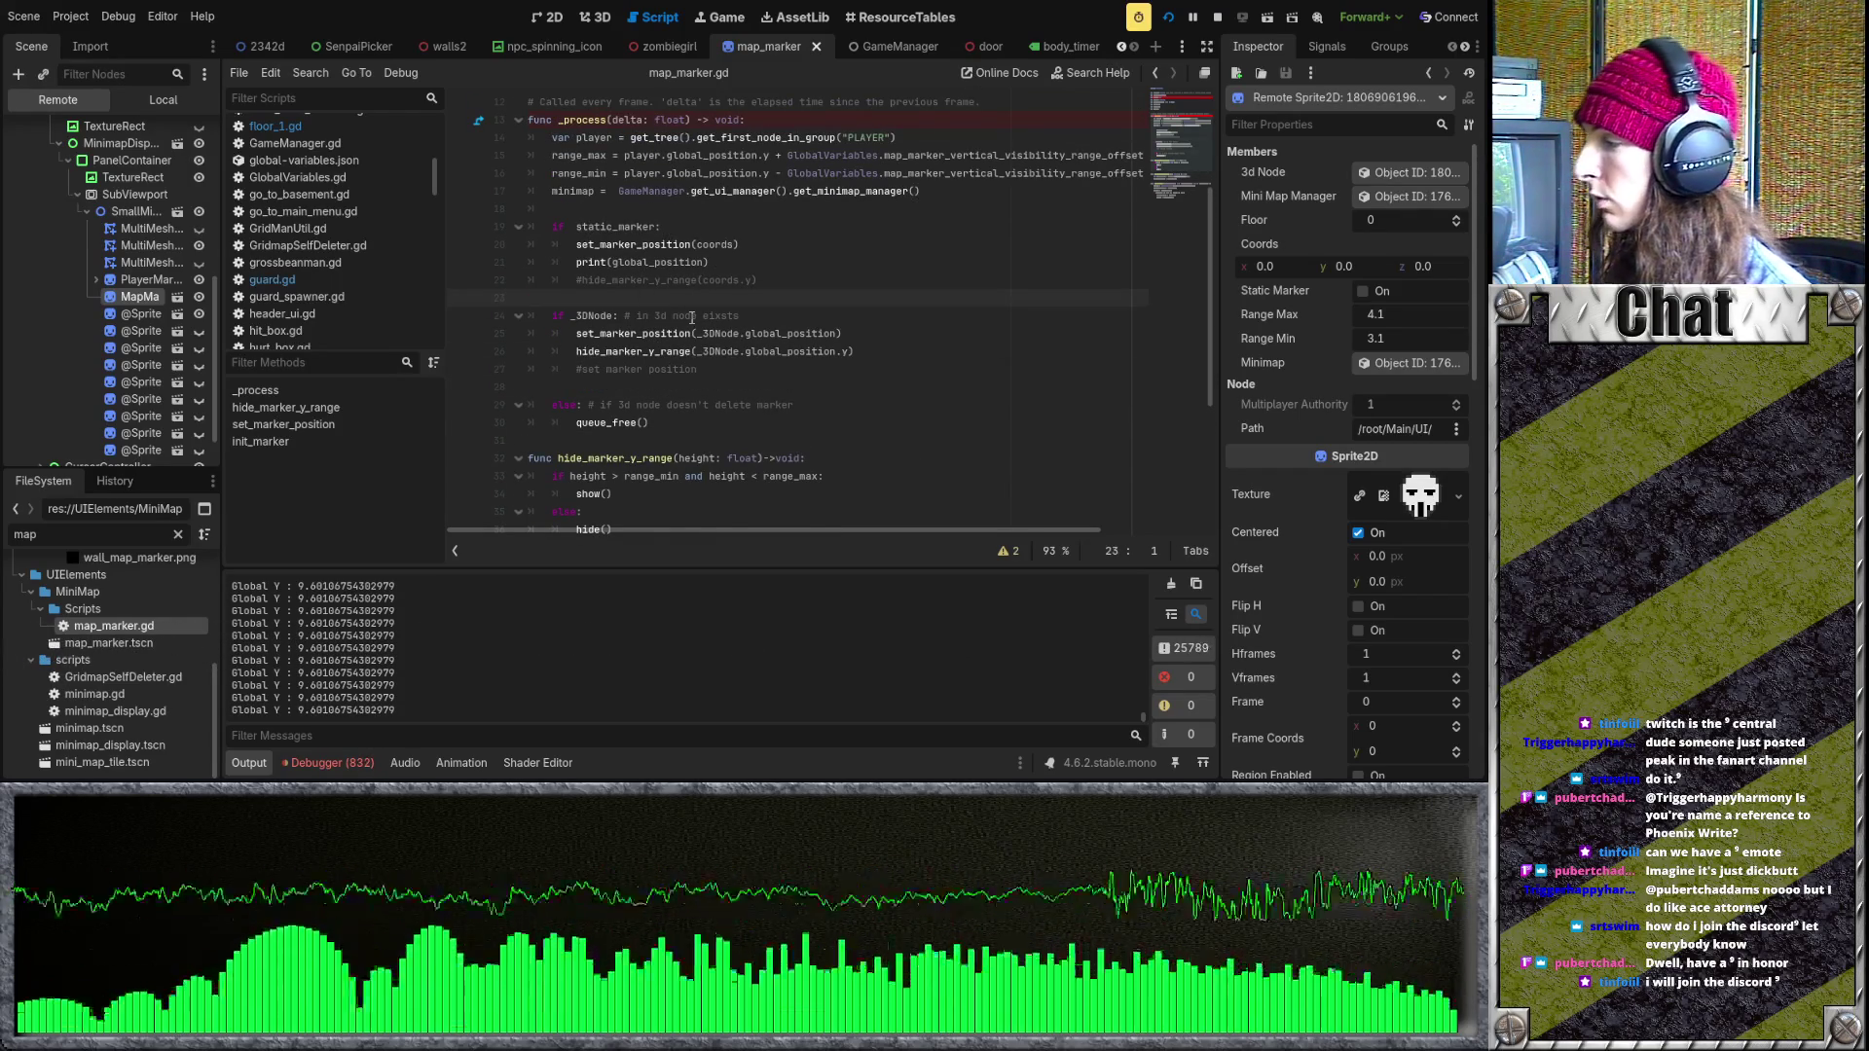
scroll(692, 319, "up", 3)
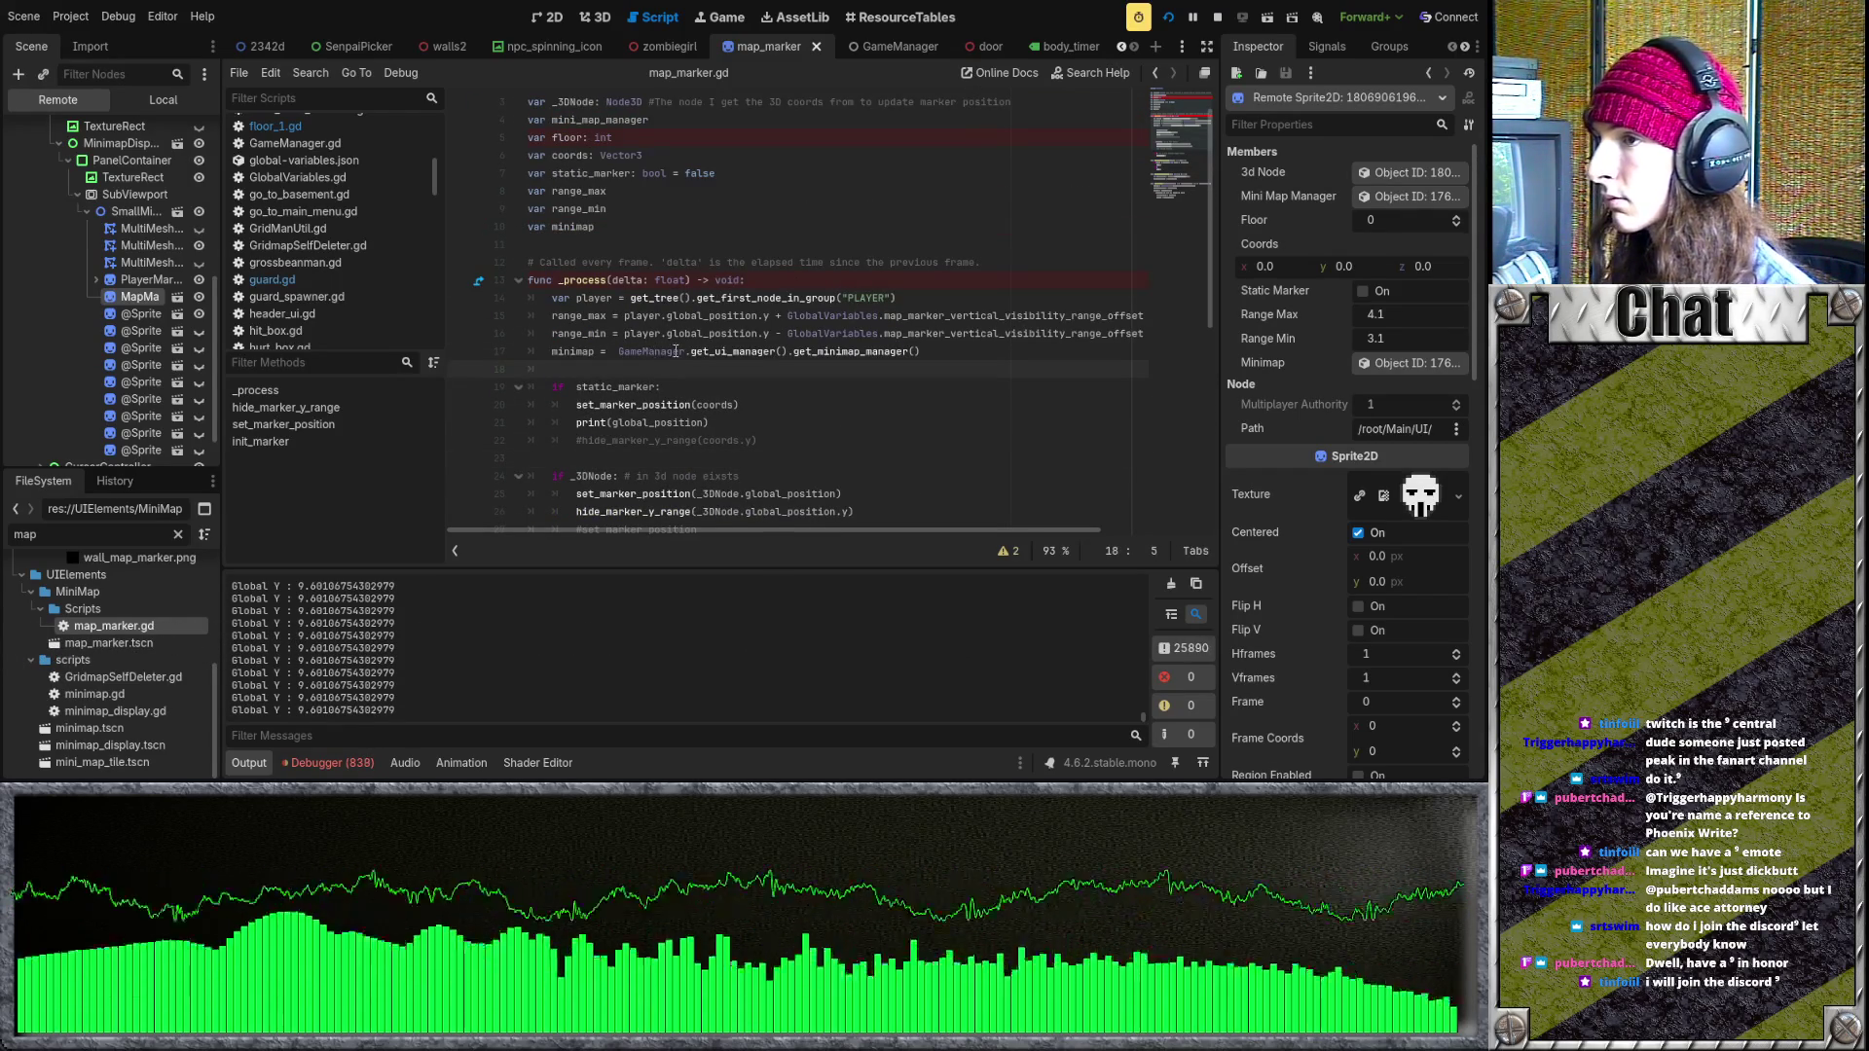
scroll(675, 339, "down", 2)
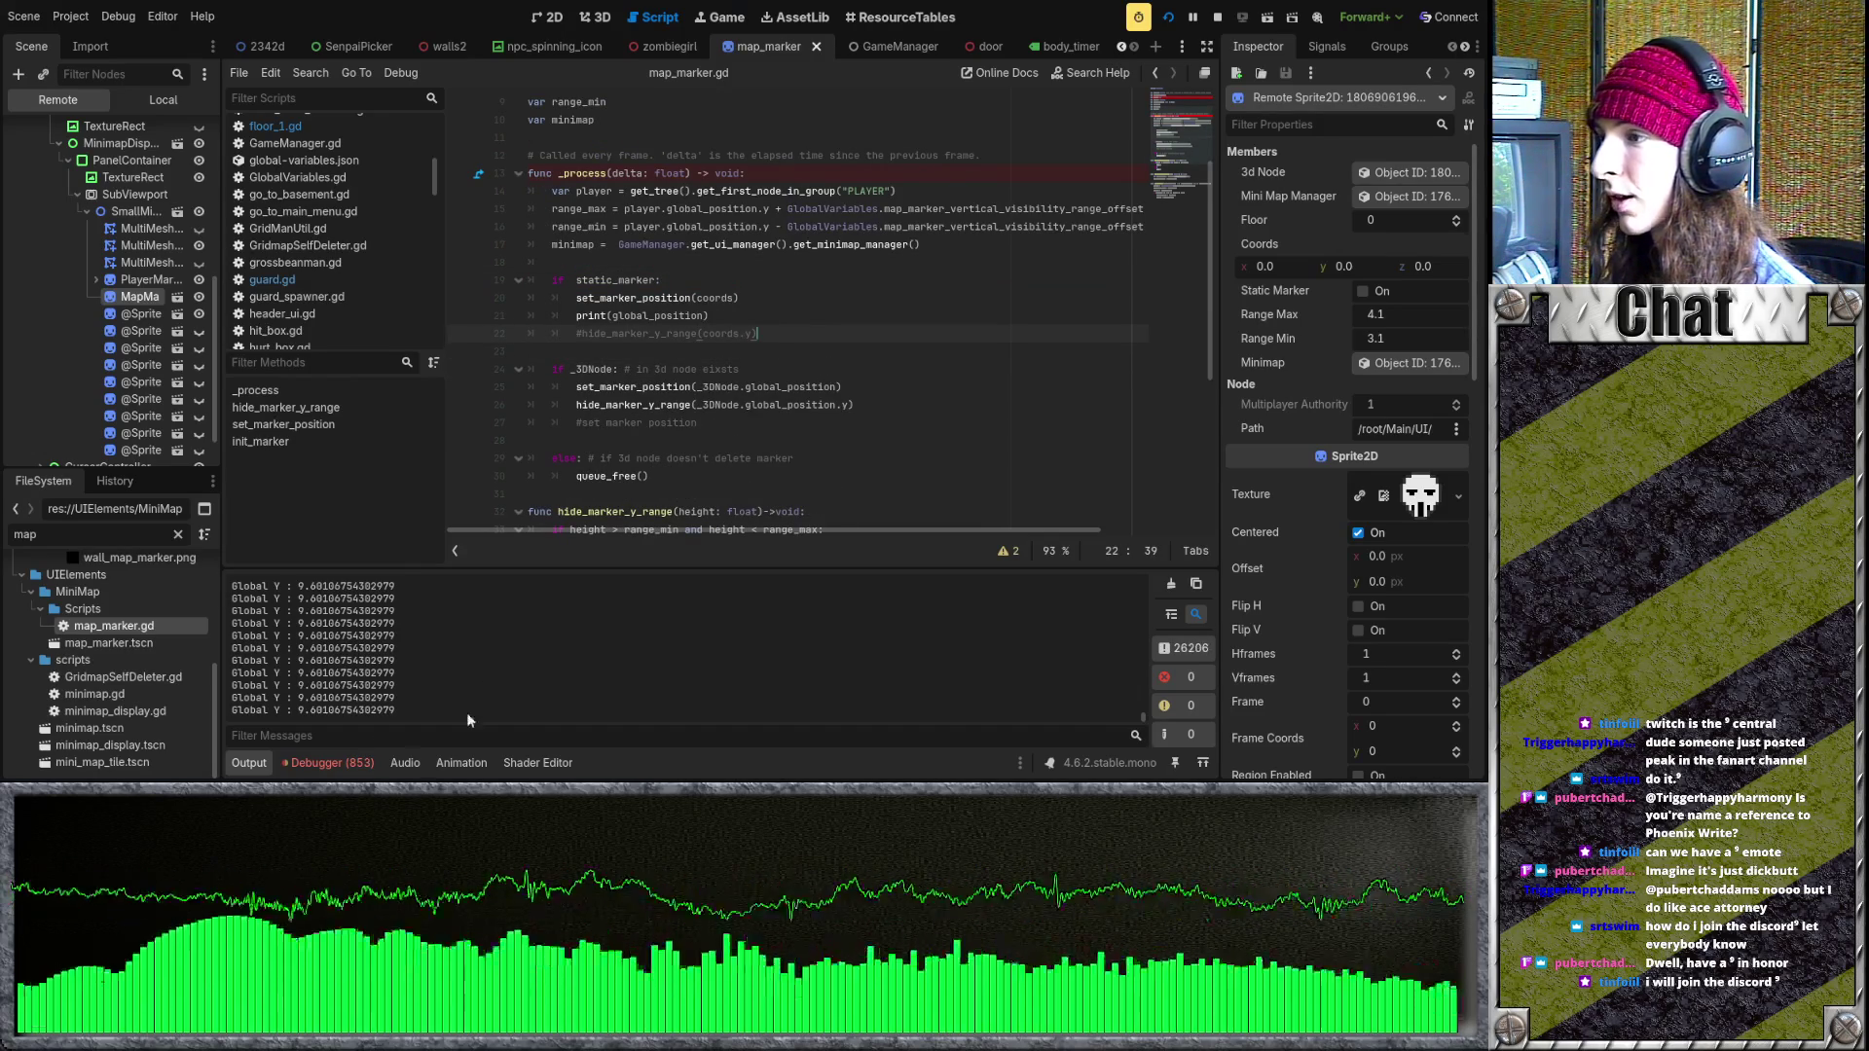
left_click(1219, 17)
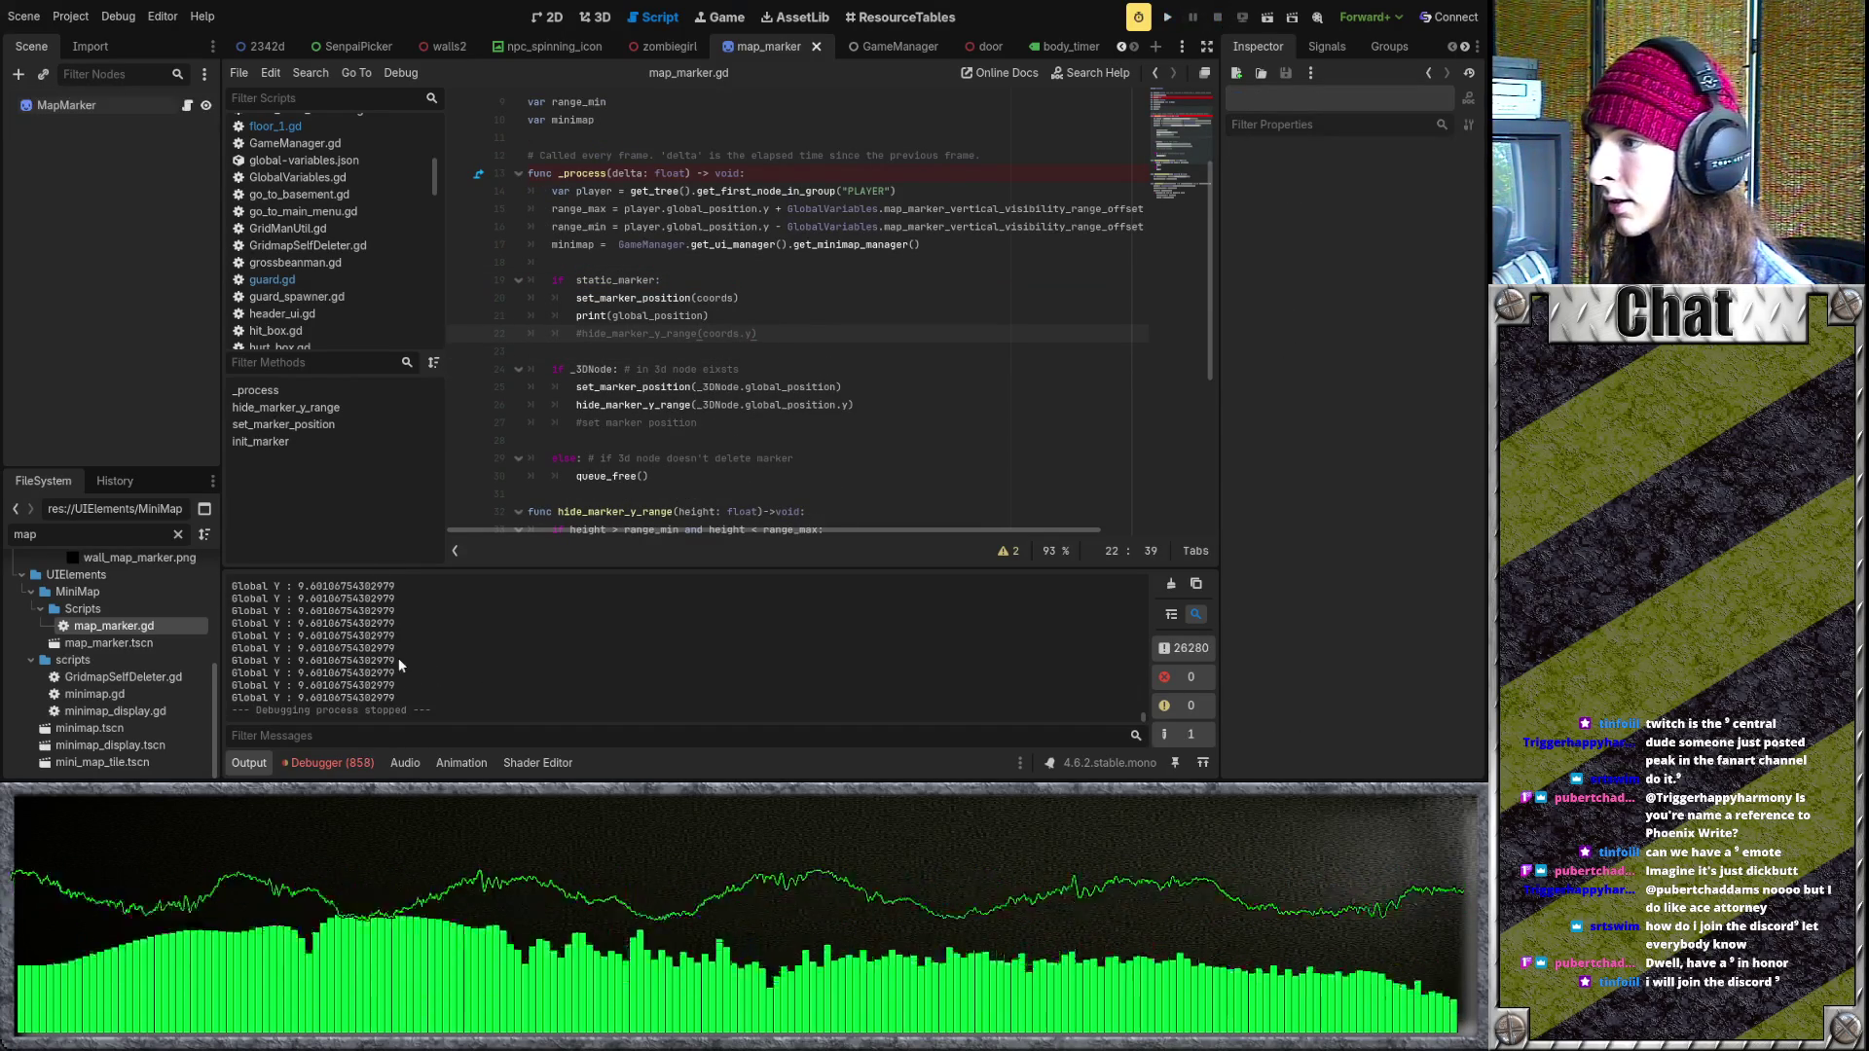
- Open player.gd and delete the Global Y and extra debug print lines from _process
scroll(447, 48, "down", 10)
scroll(418, 48, "up", 2)
left_click(482, 47)
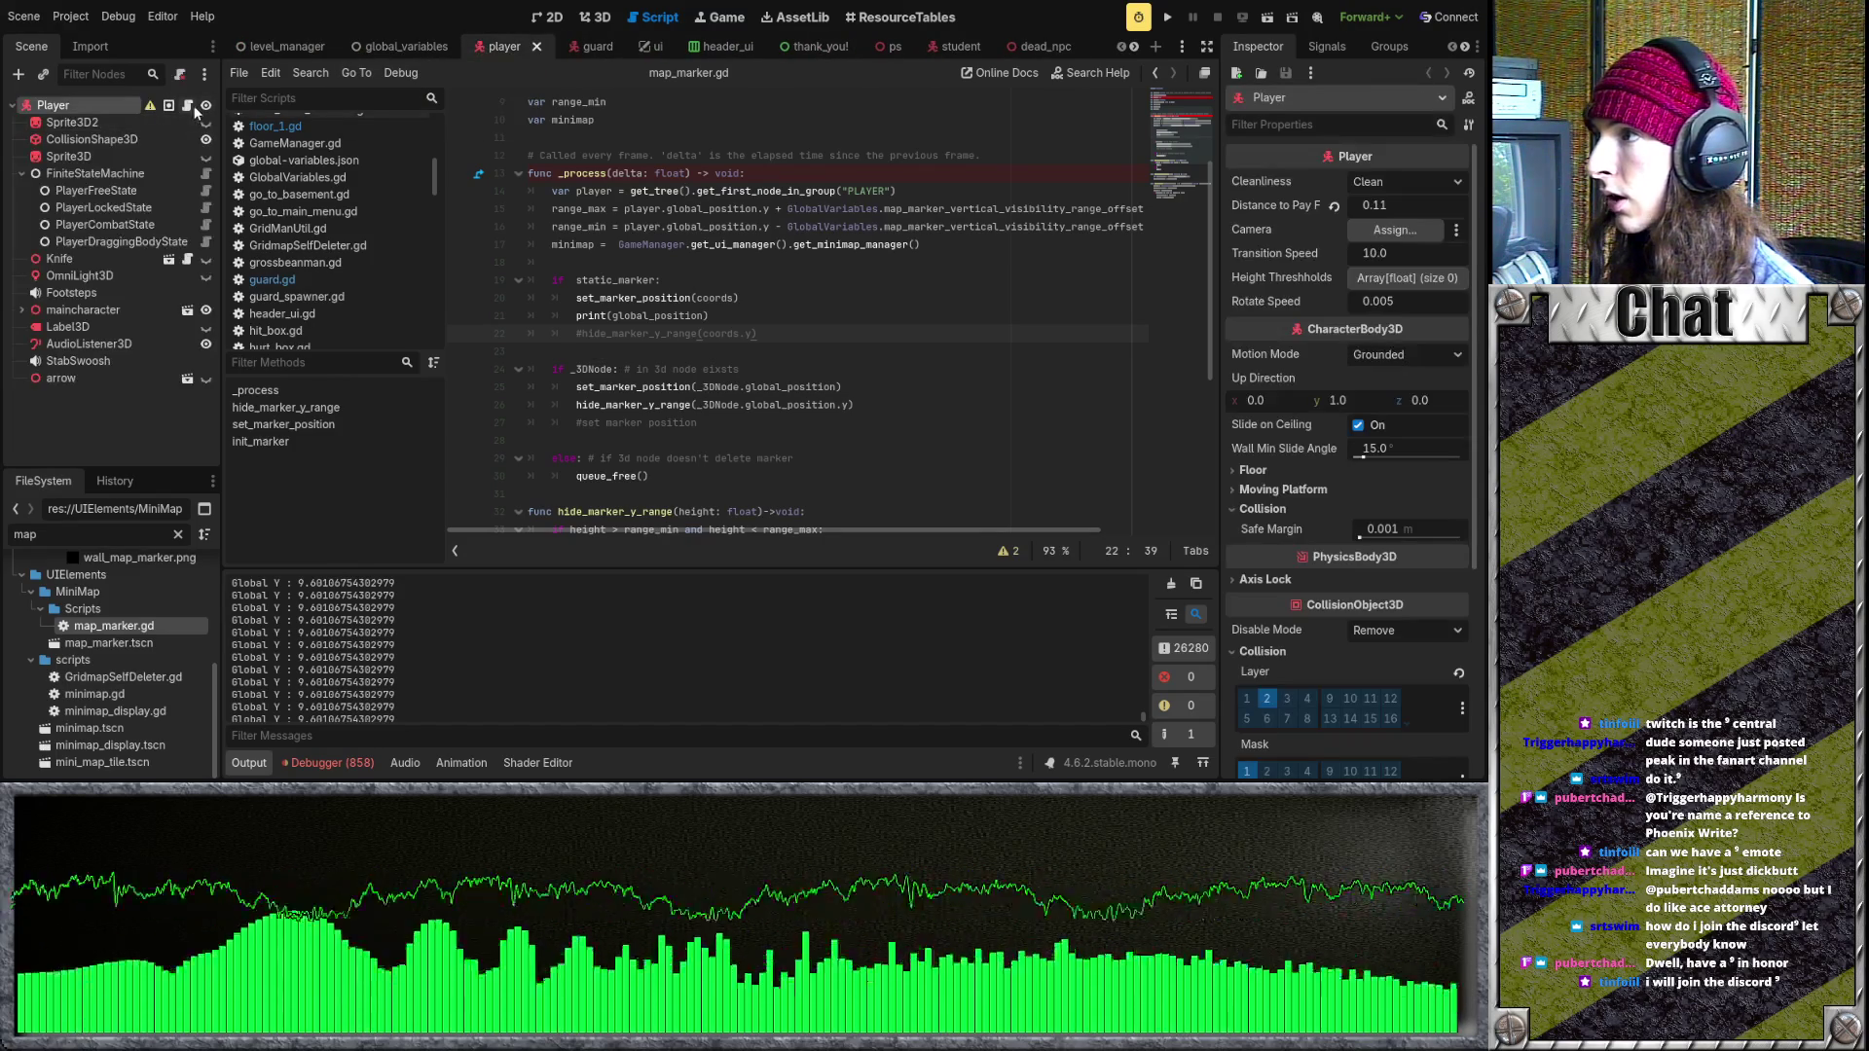
left_click(190, 106)
scroll(760, 439, "down", 2)
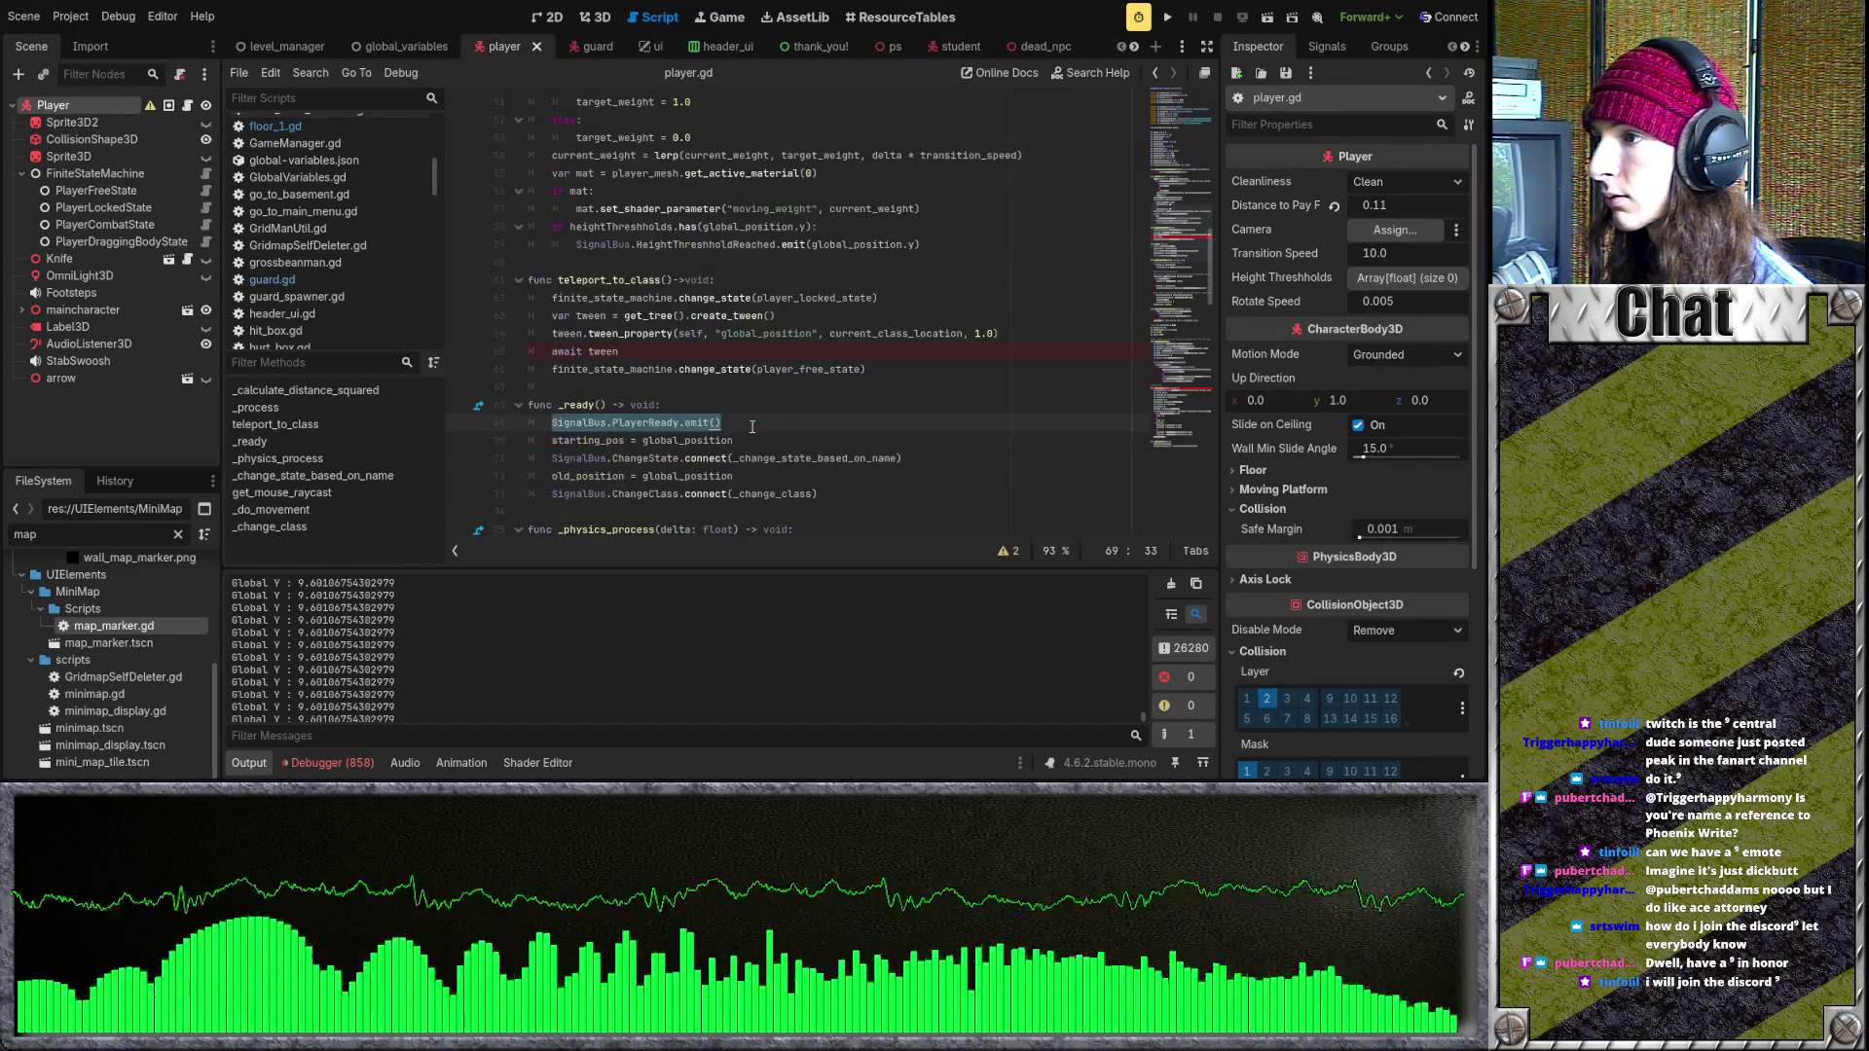
scroll(754, 424, "up", 5)
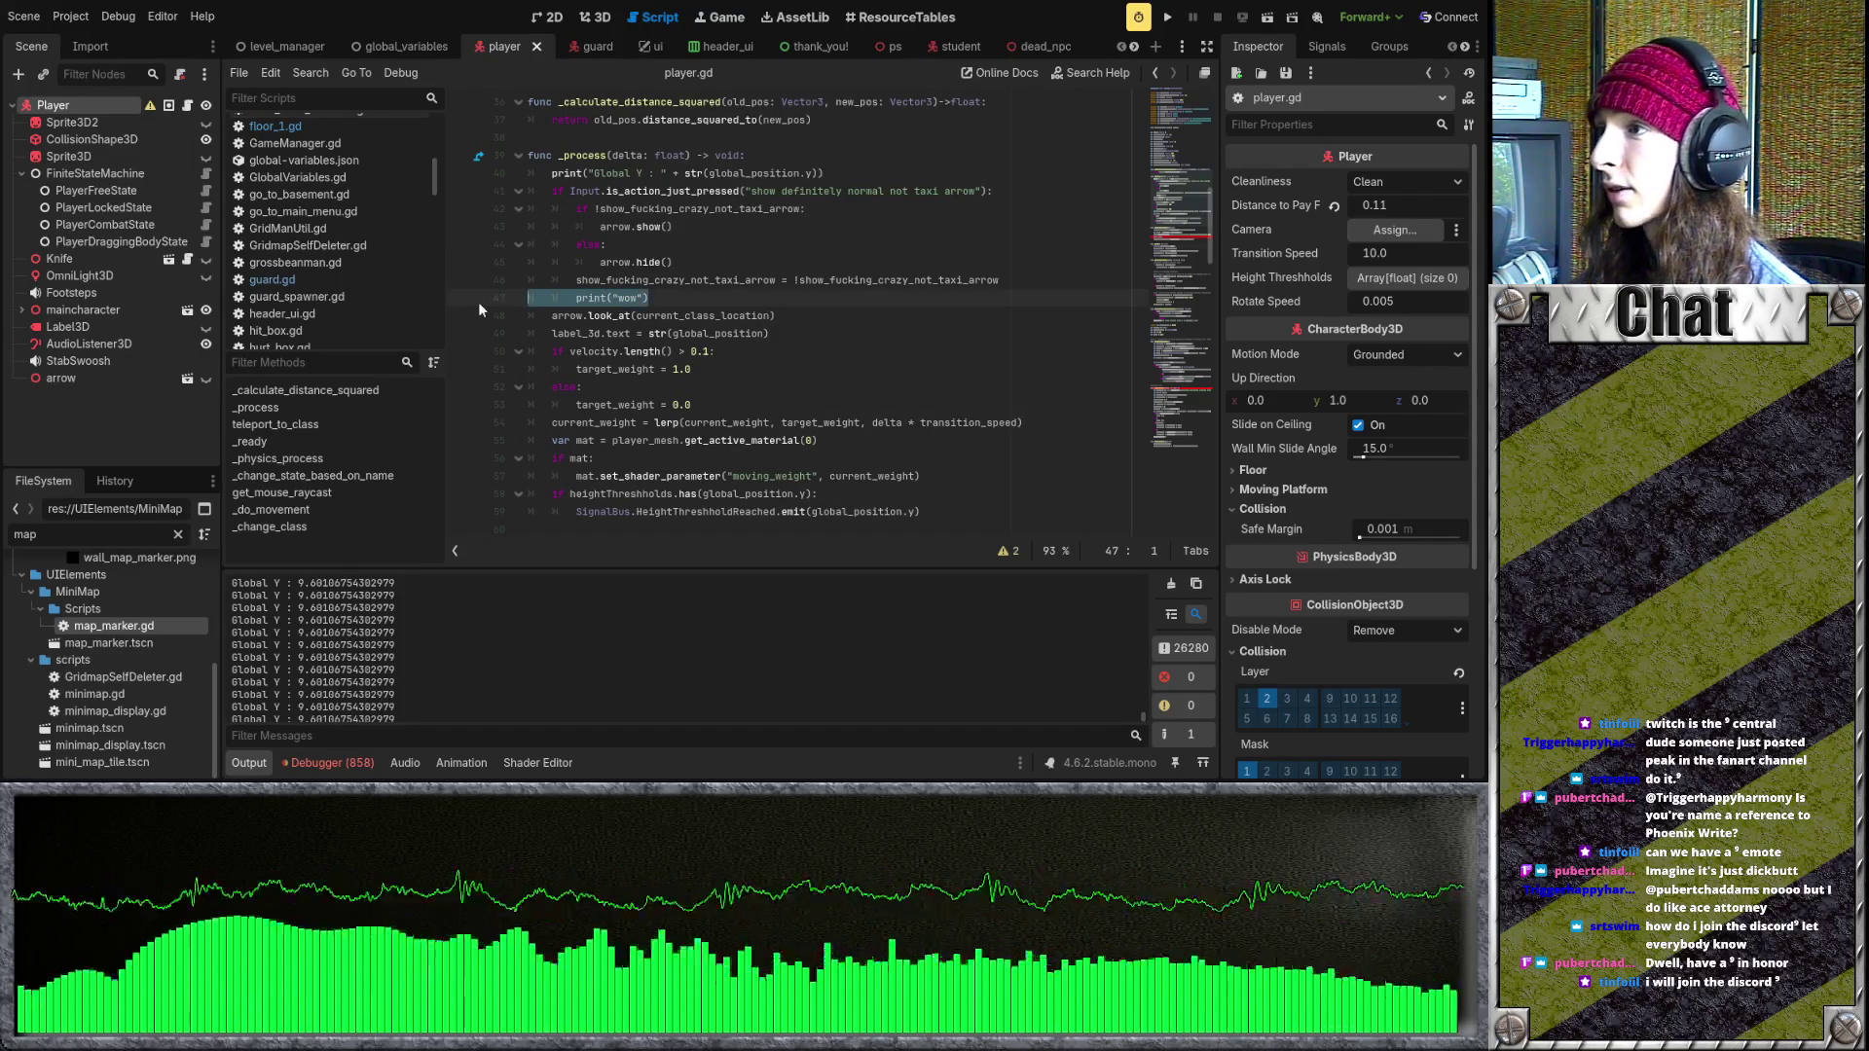
key("BackSpace")
left_click_drag(827, 173, 746, 155)
key("BackSpace")
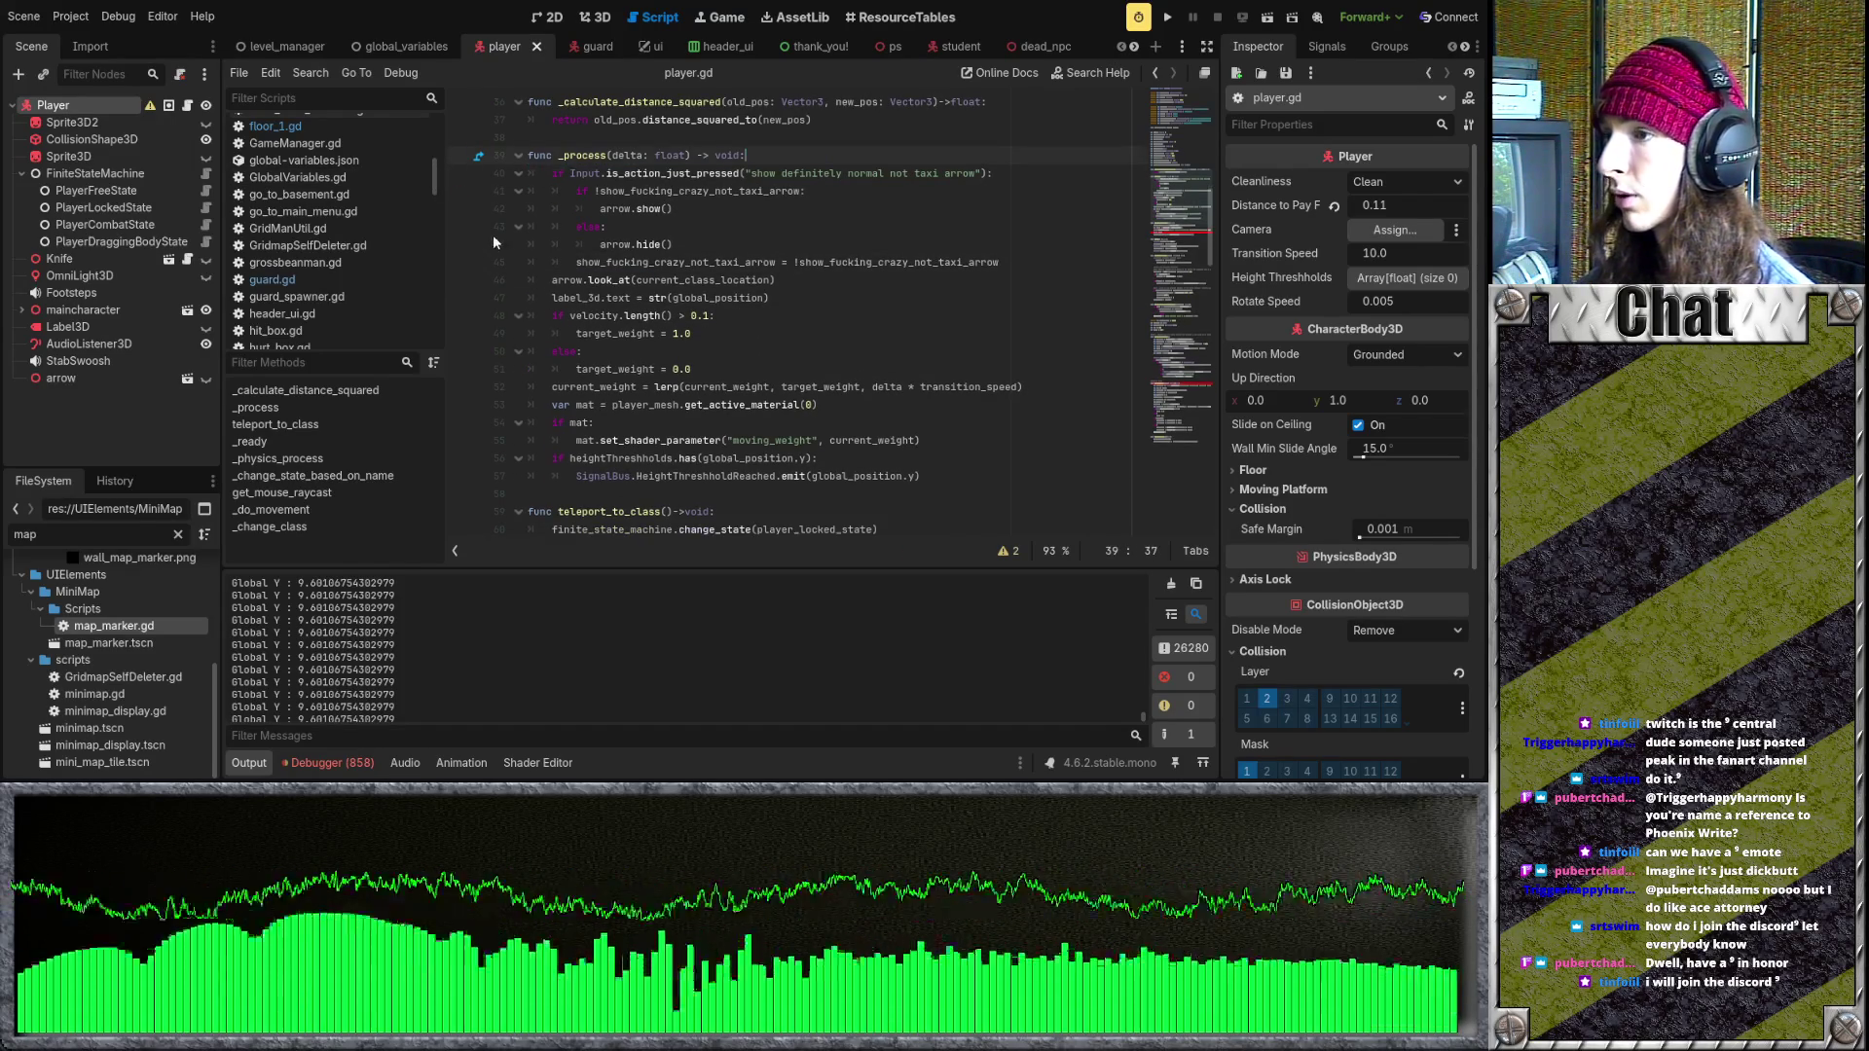
type(";")
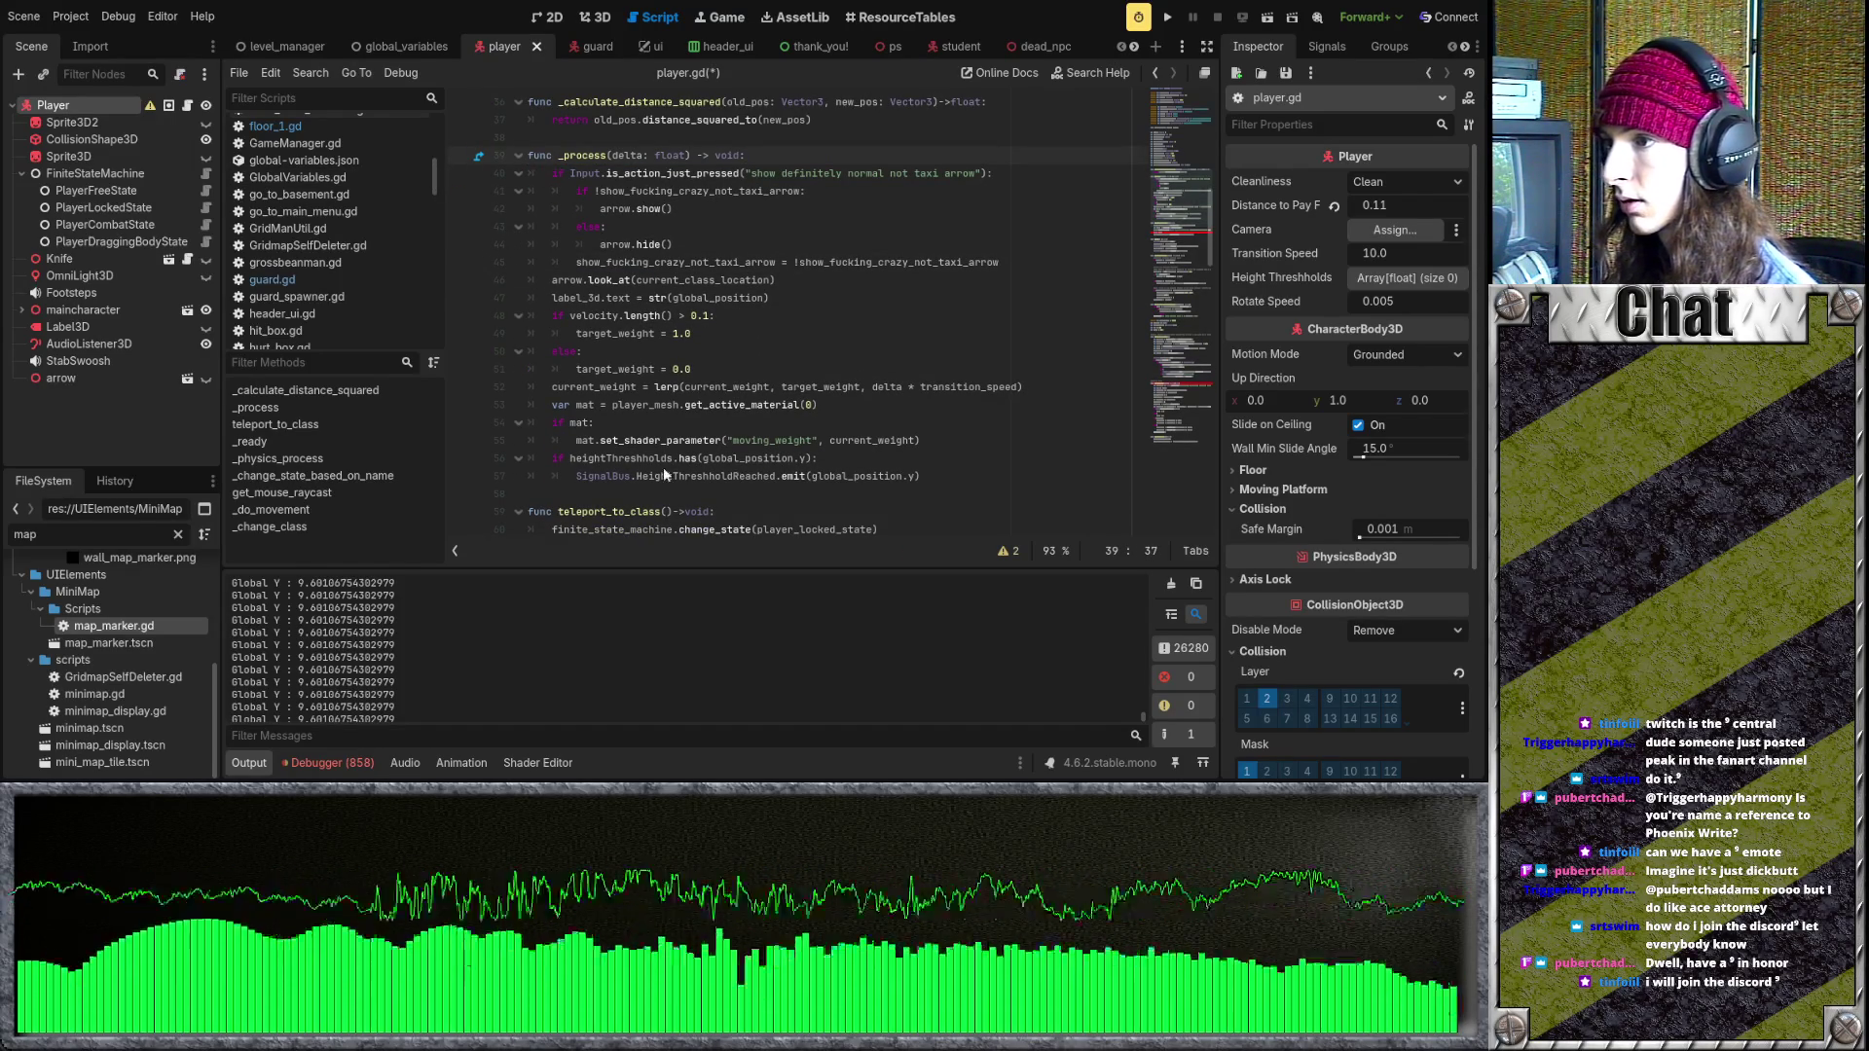
- Search all project files for print, listing 49 matches in 31 files, and open the first
key("ctrl+shift+f")
key("Return")
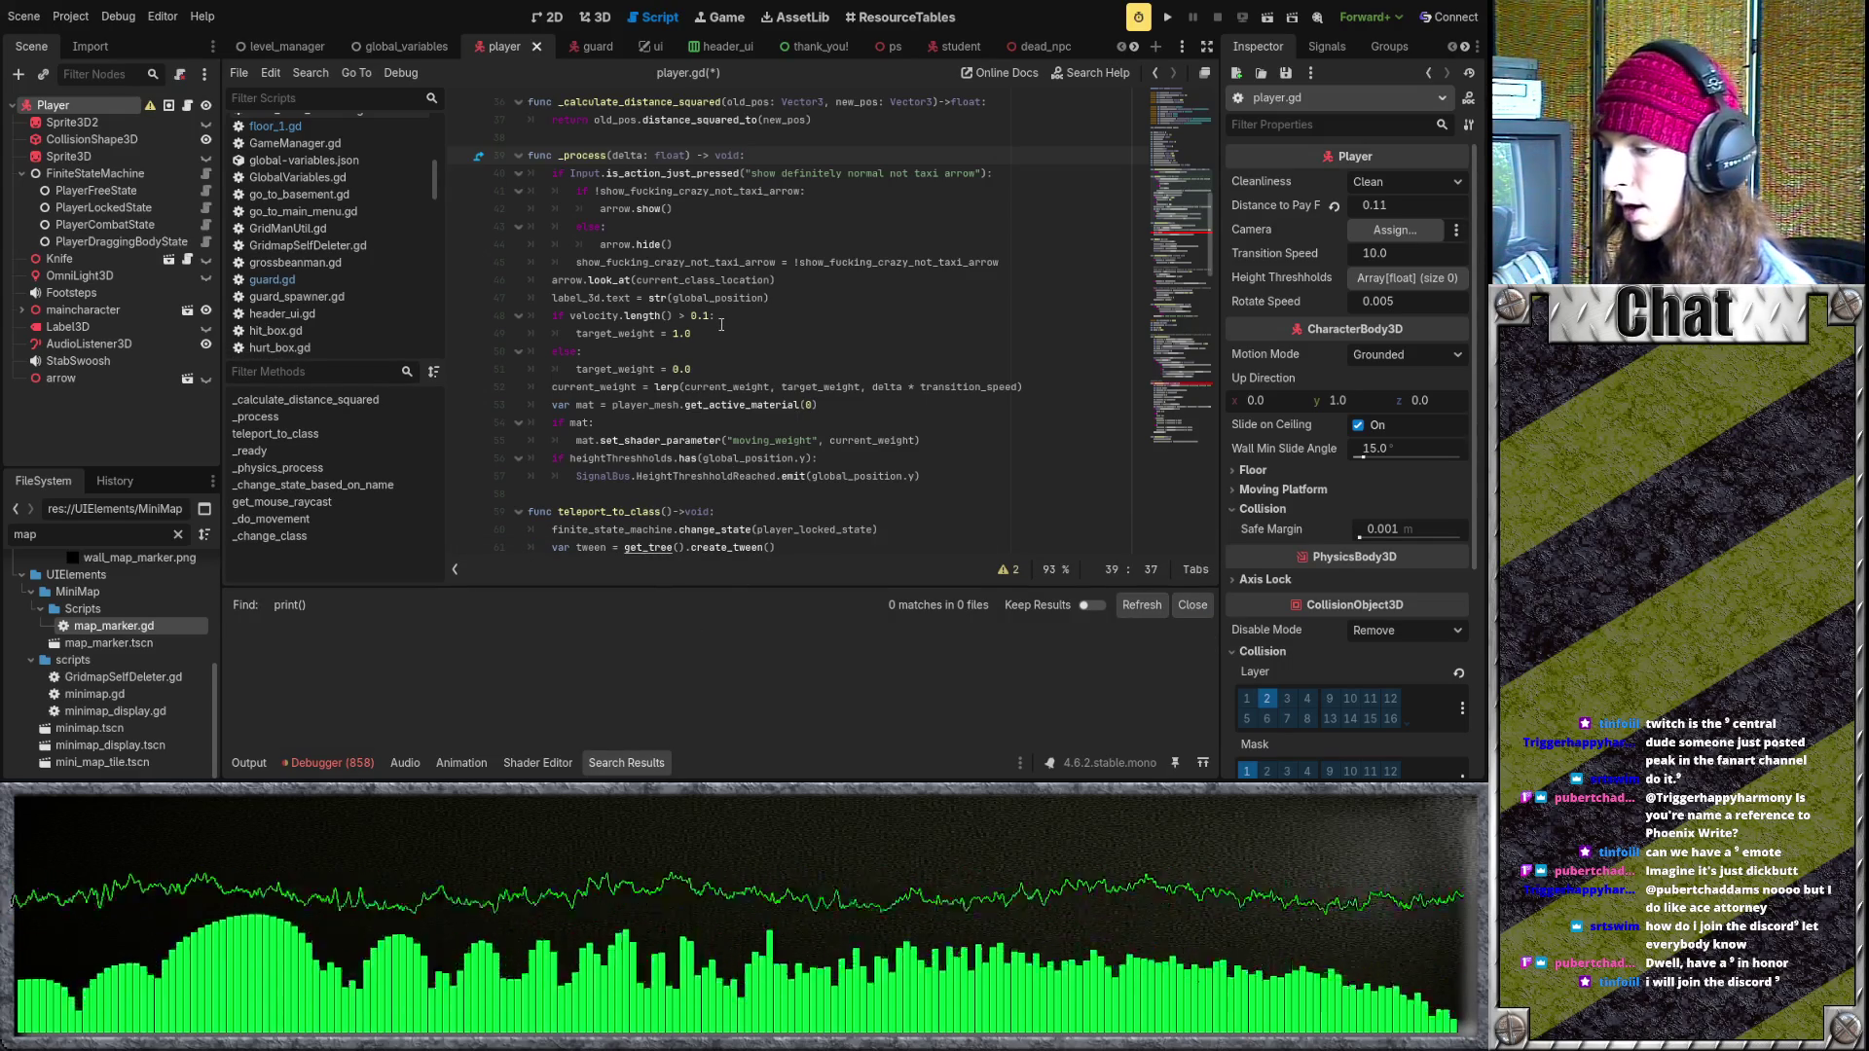
key("ctrl+shift+f")
key("BackSpace")
key("BackSpace")
key("Return")
left_click(594, 657)
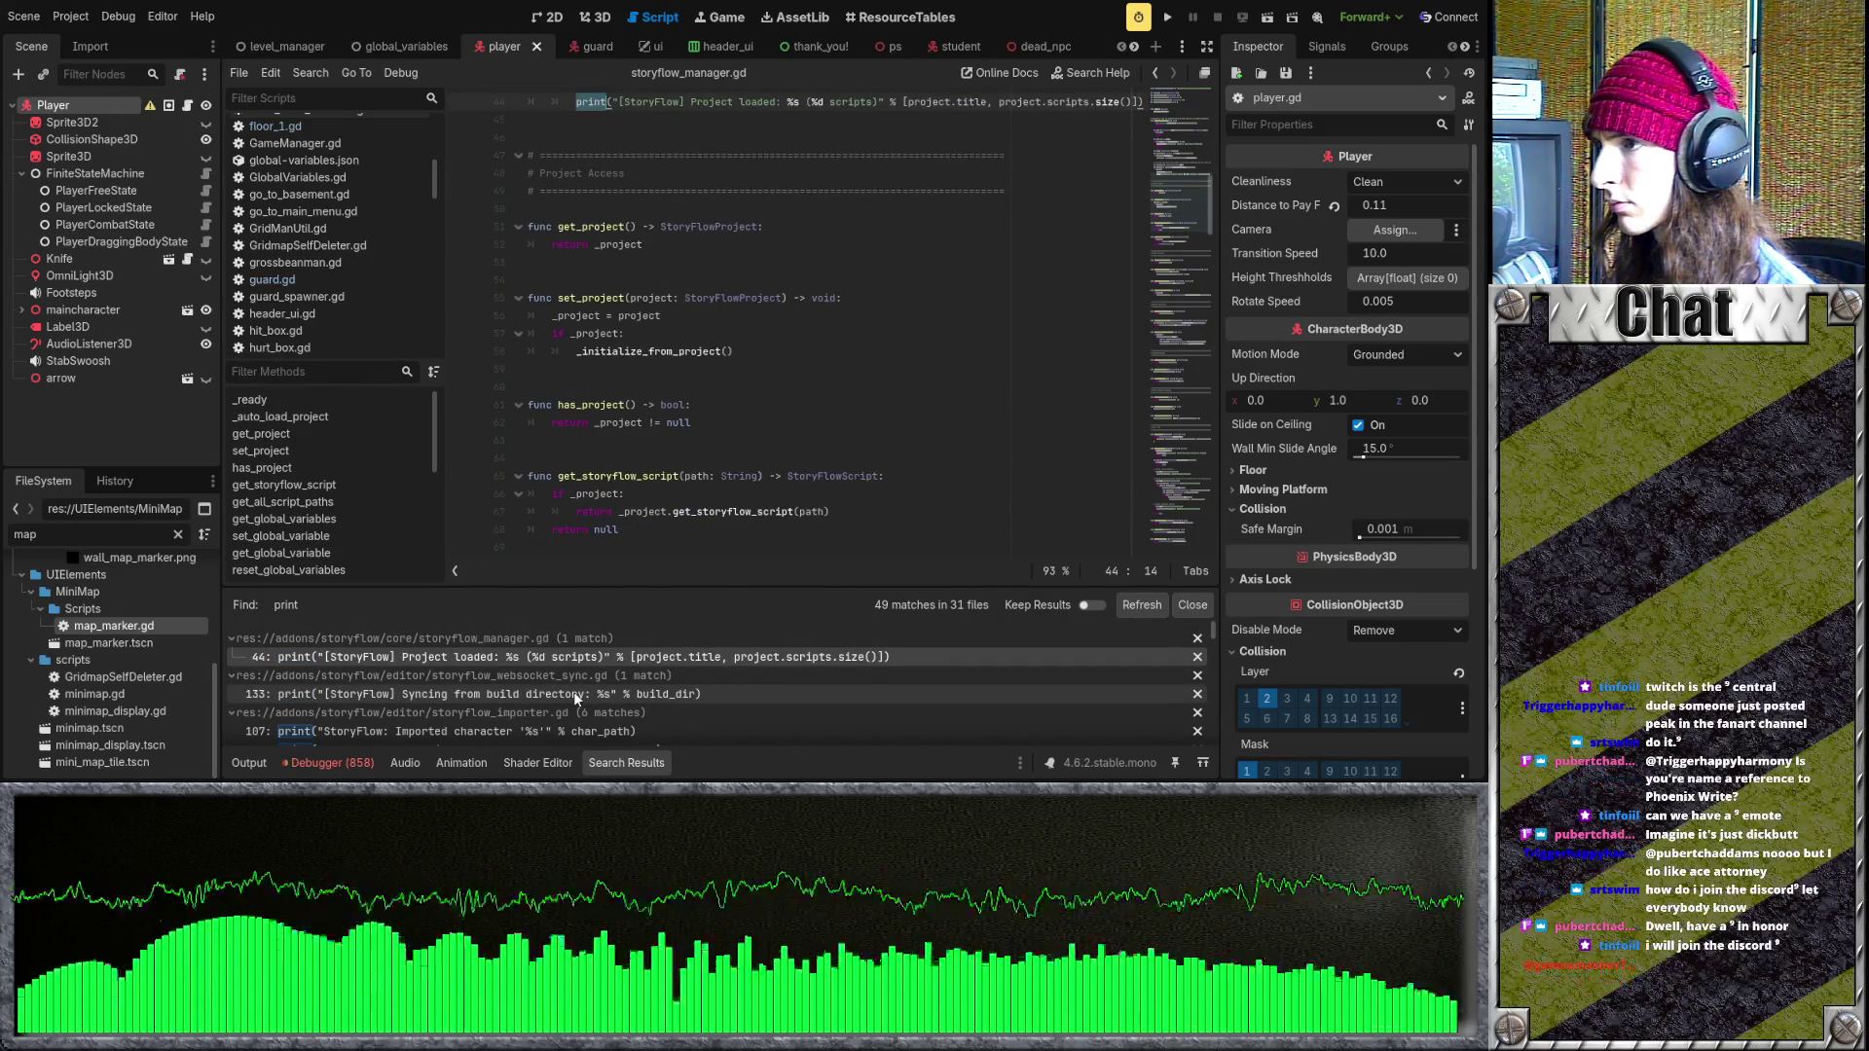
- Delete the Body entered and Body exited print lines from body_scan_area.gd
left_click(575, 691)
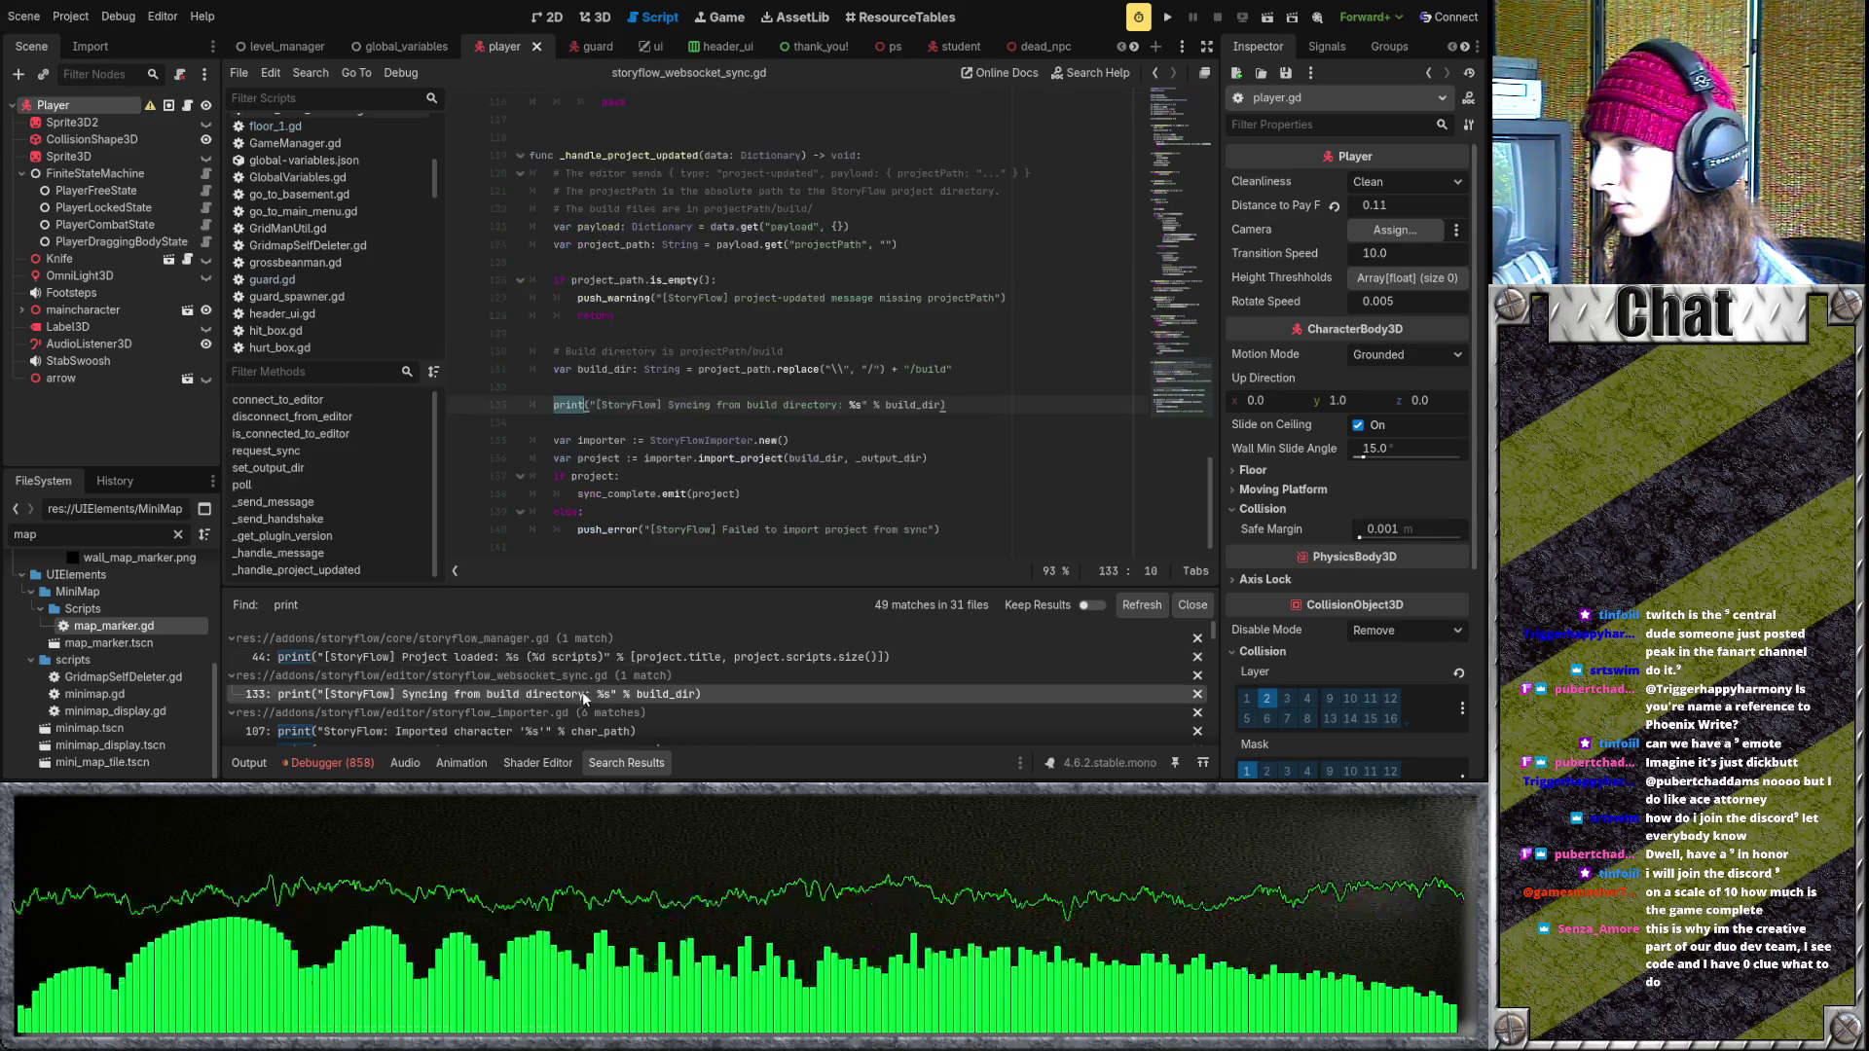
scroll(588, 686, "down", 3)
scroll(599, 683, "down", 5)
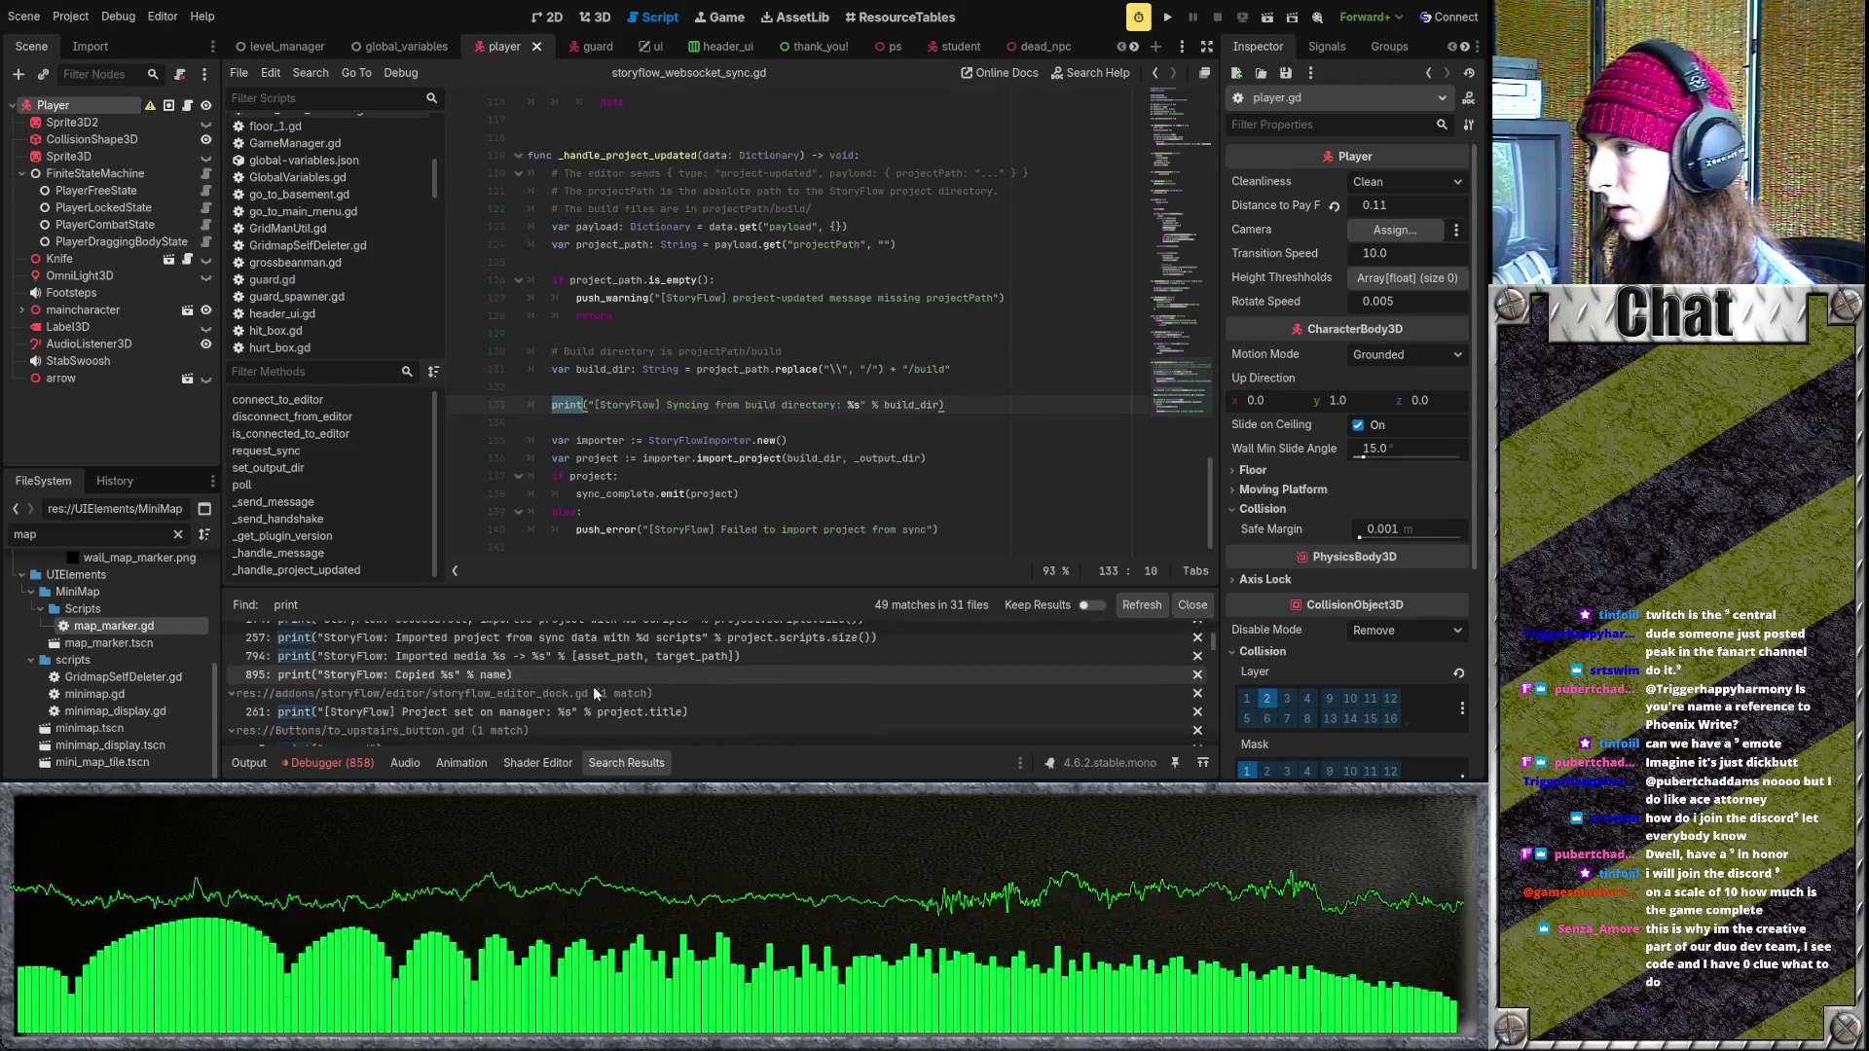
scroll(613, 678, "down", 4)
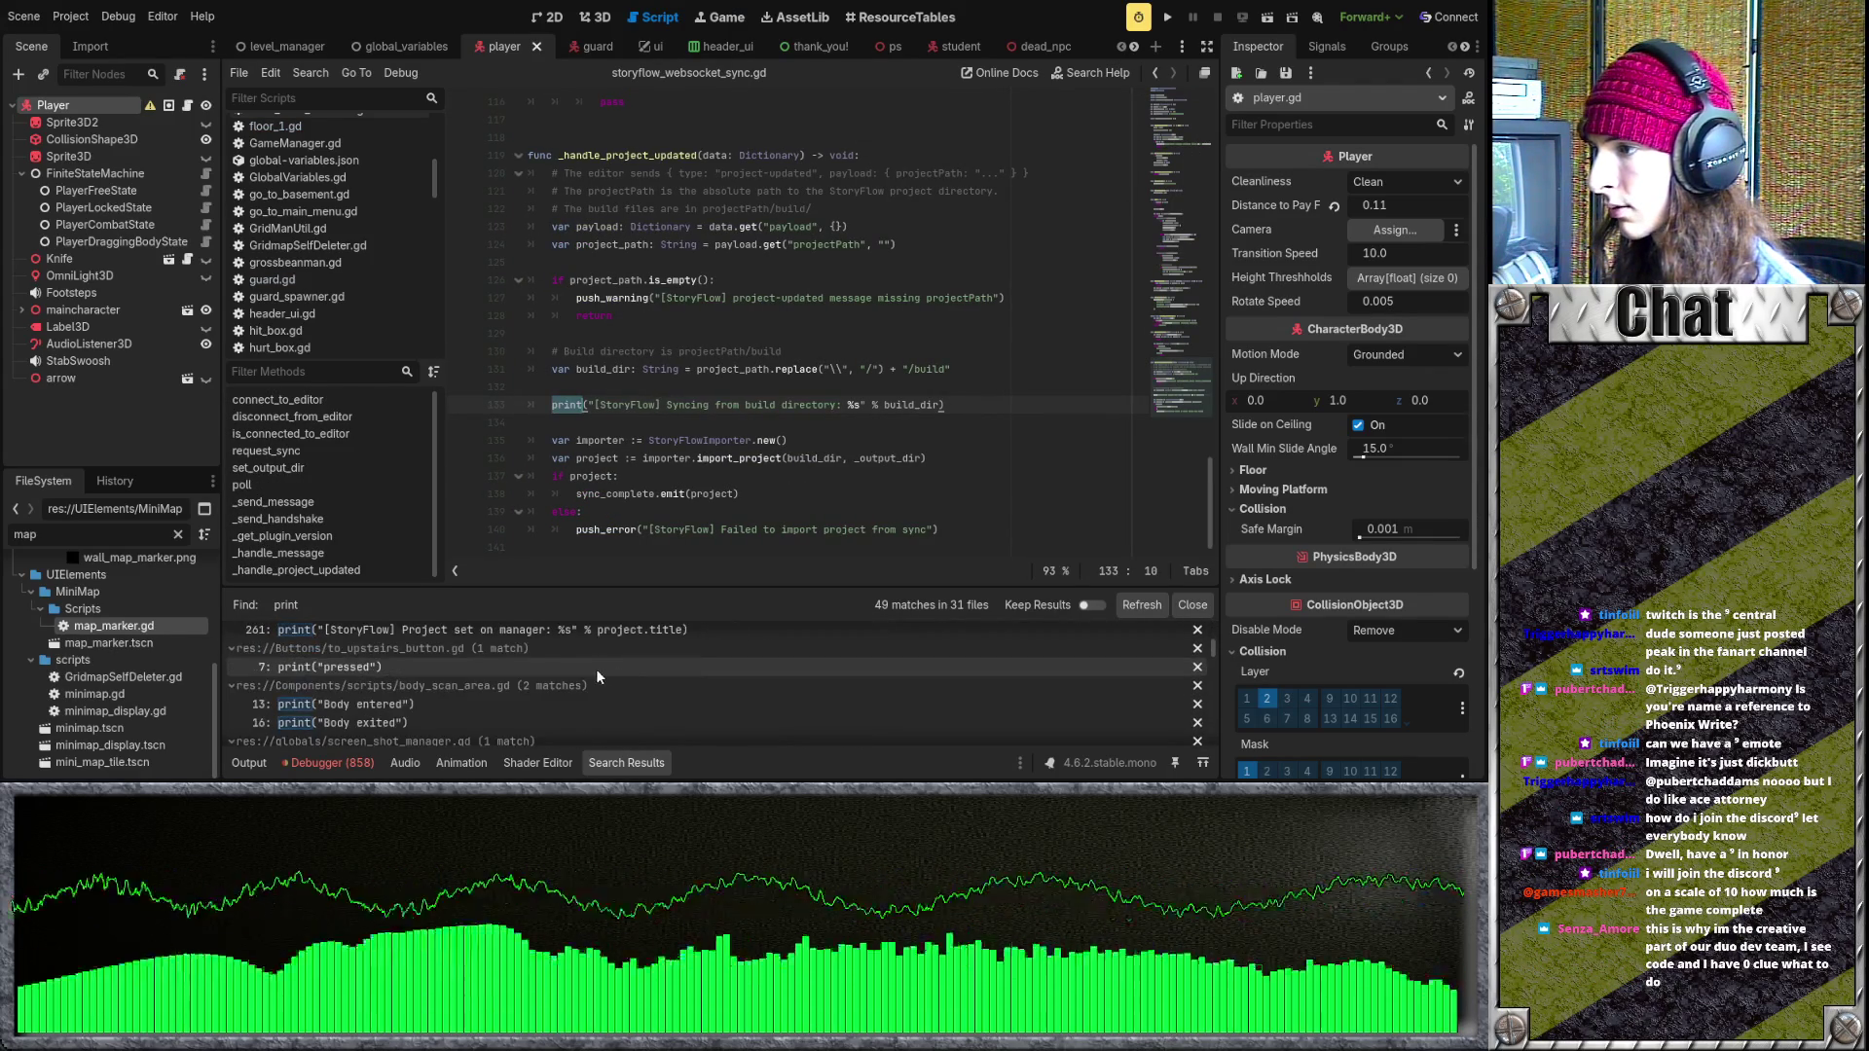
left_click(540, 693)
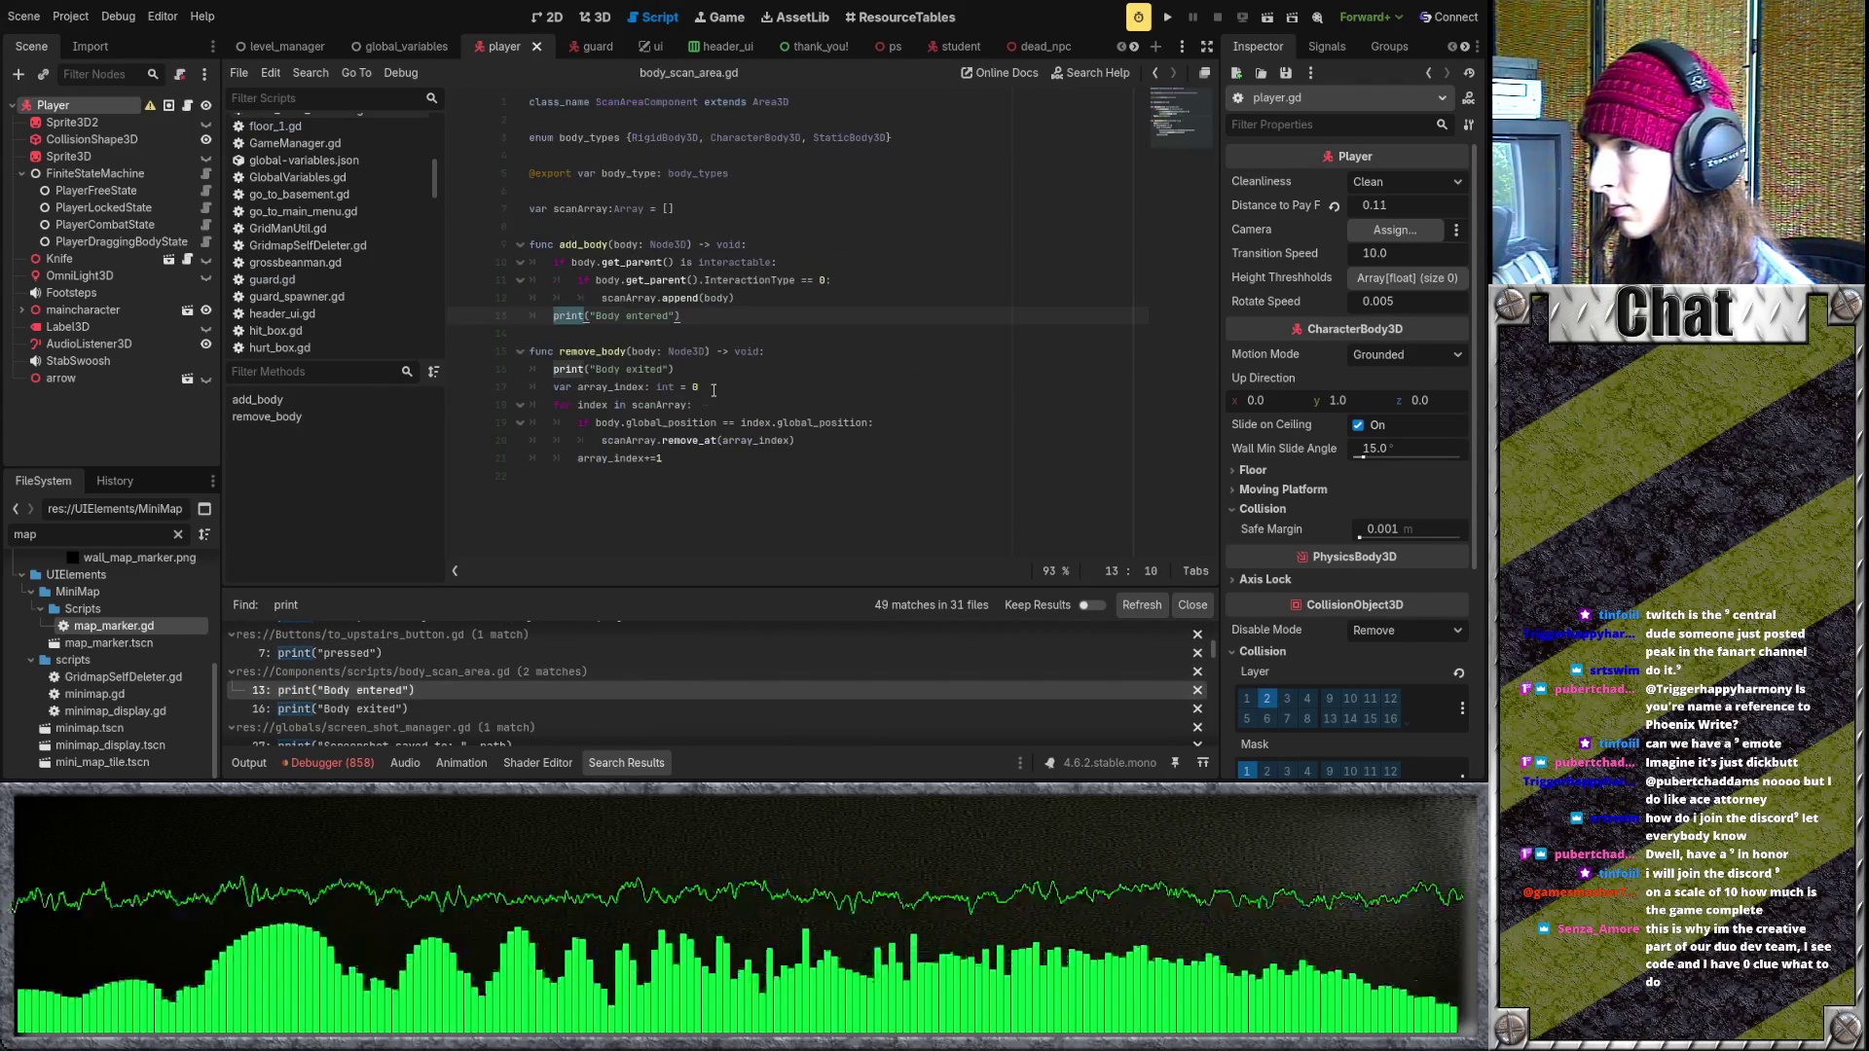
left_click_drag(700, 317, 473, 309)
key("BackSpace")
key("BackSpace")
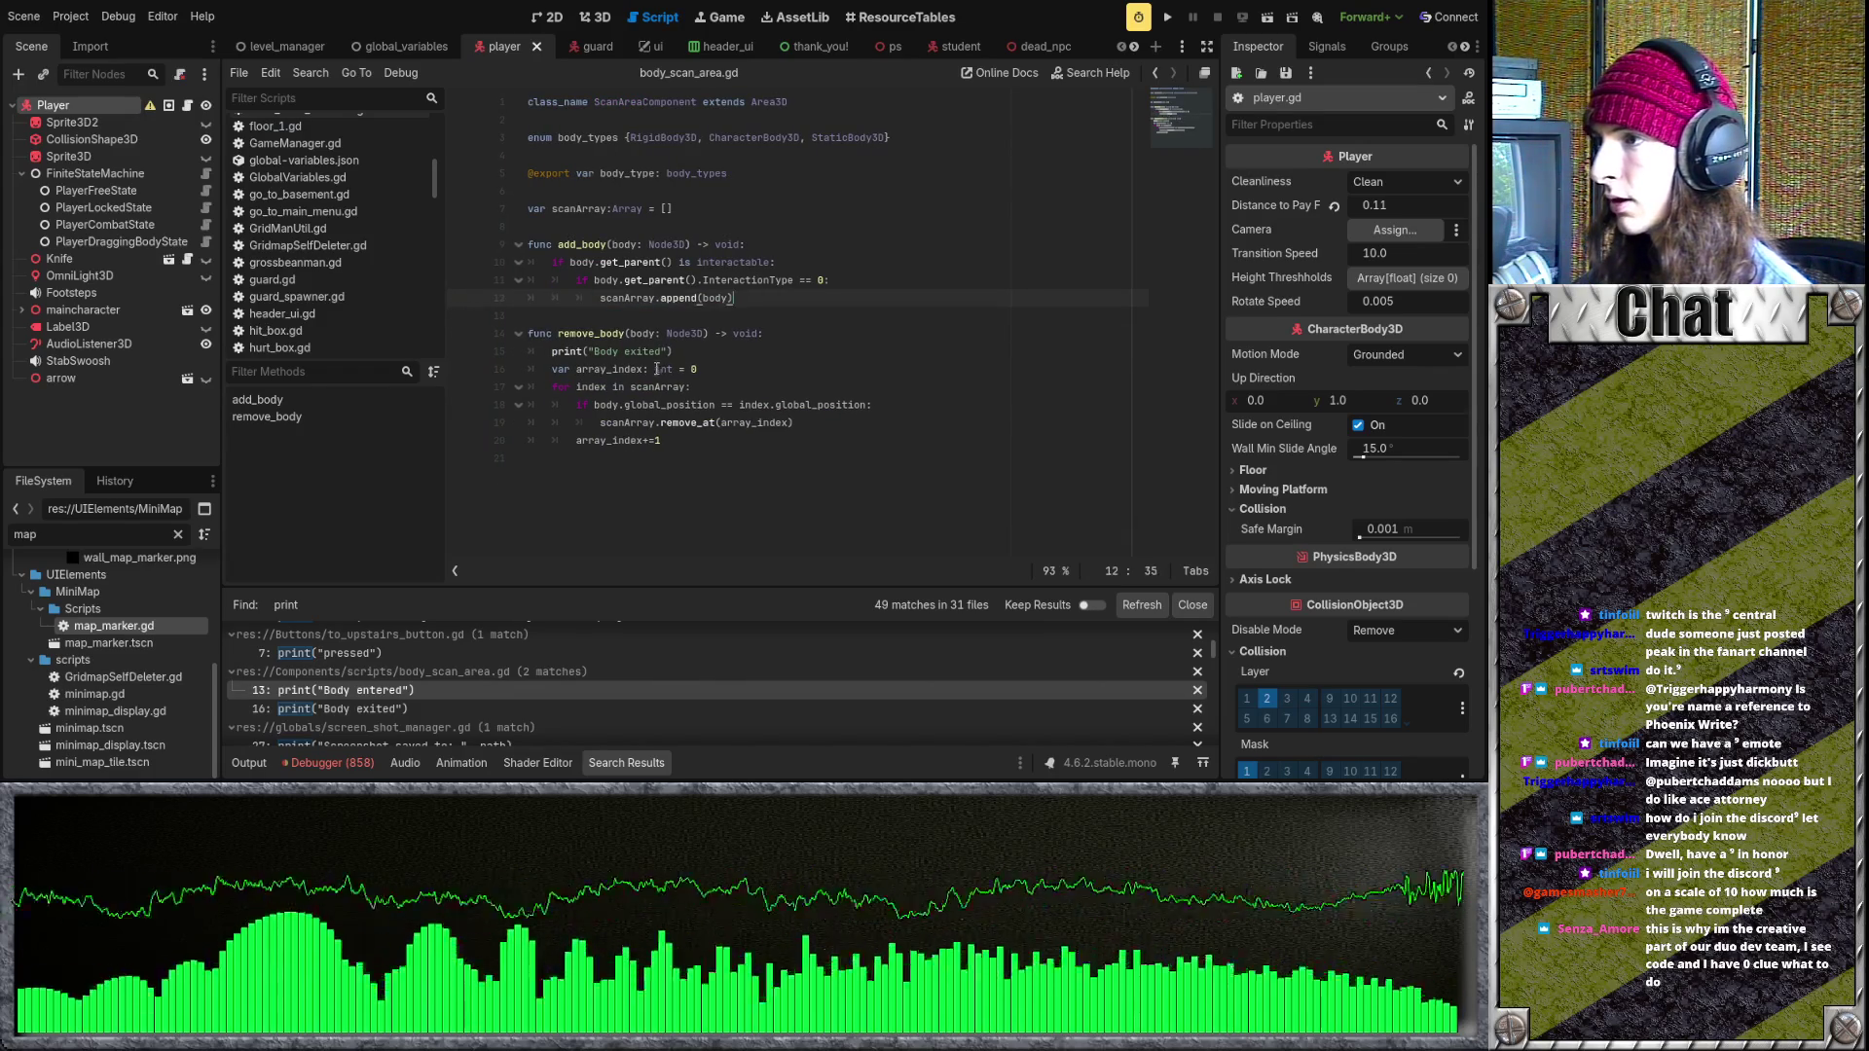
left_click_drag(674, 350, 525, 351)
key("BackSpace")
key("BackSpace")
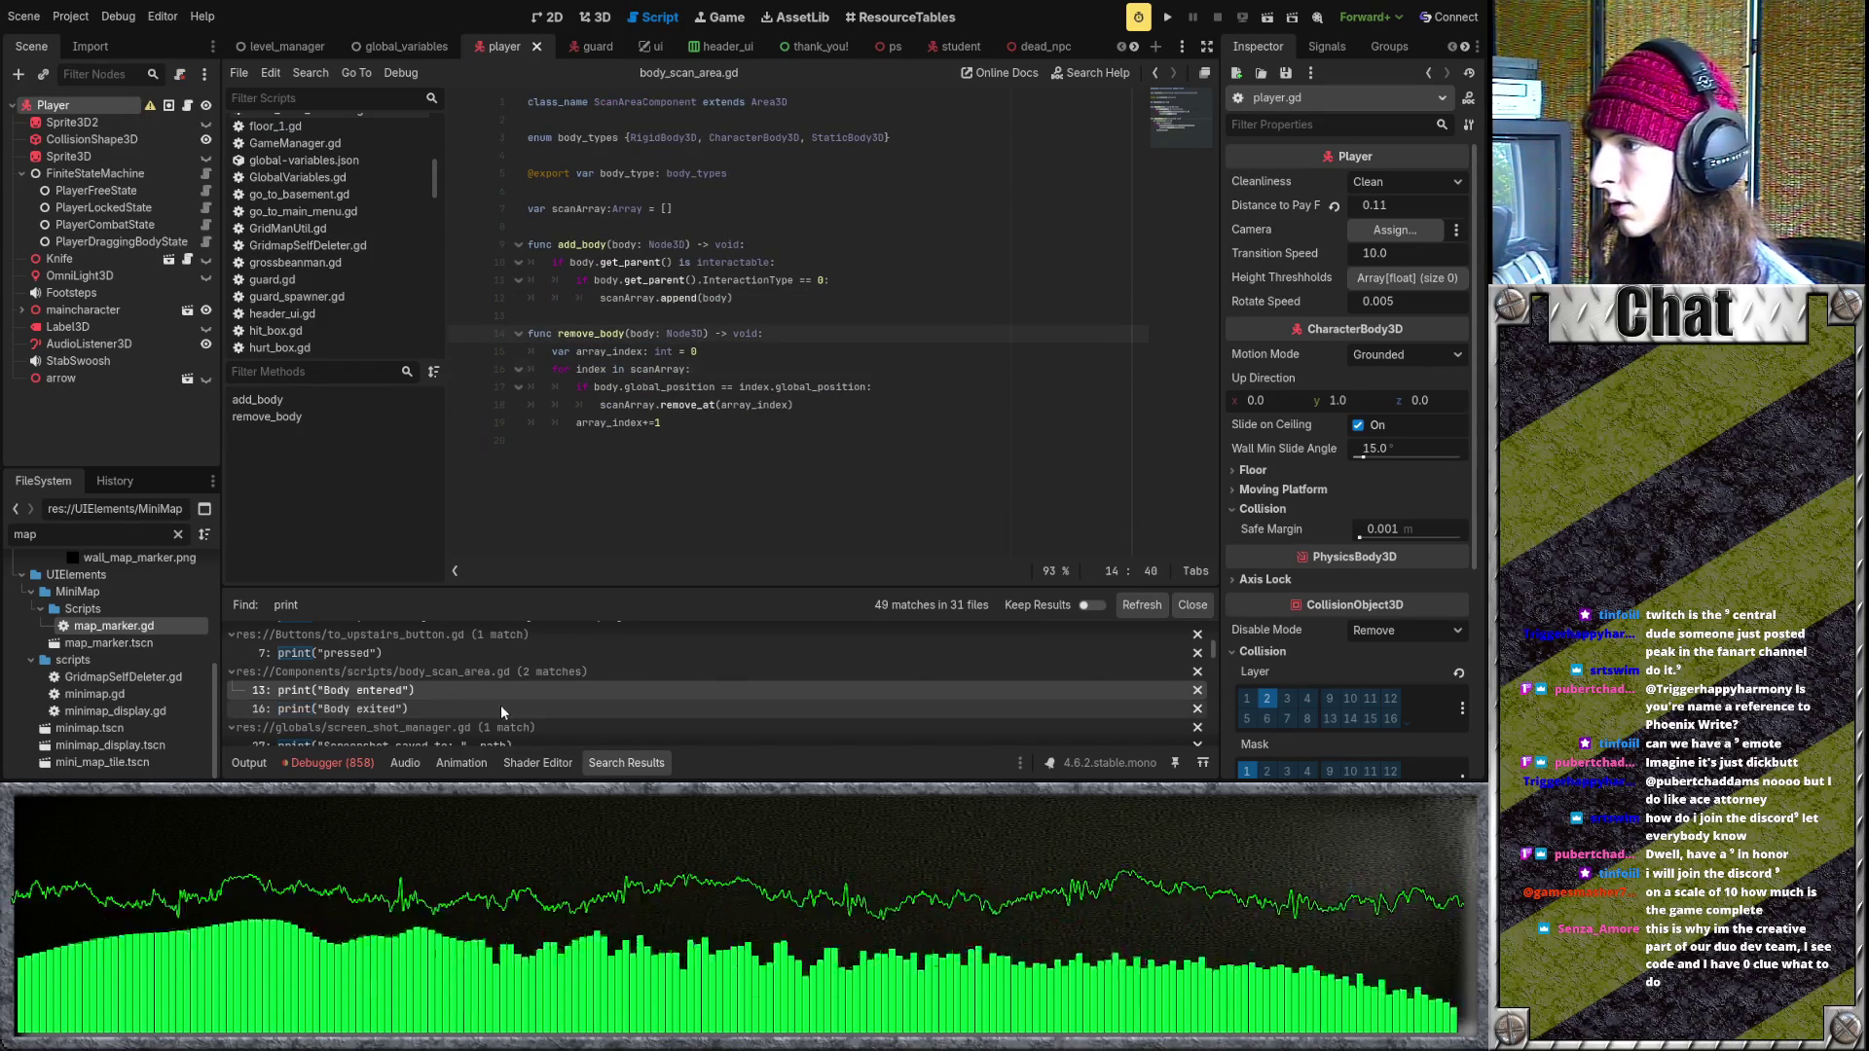
- Delete the Screenshot saved print line from screen_shot_manager.gd
left_click(500, 704)
scroll(484, 720, "down", 2)
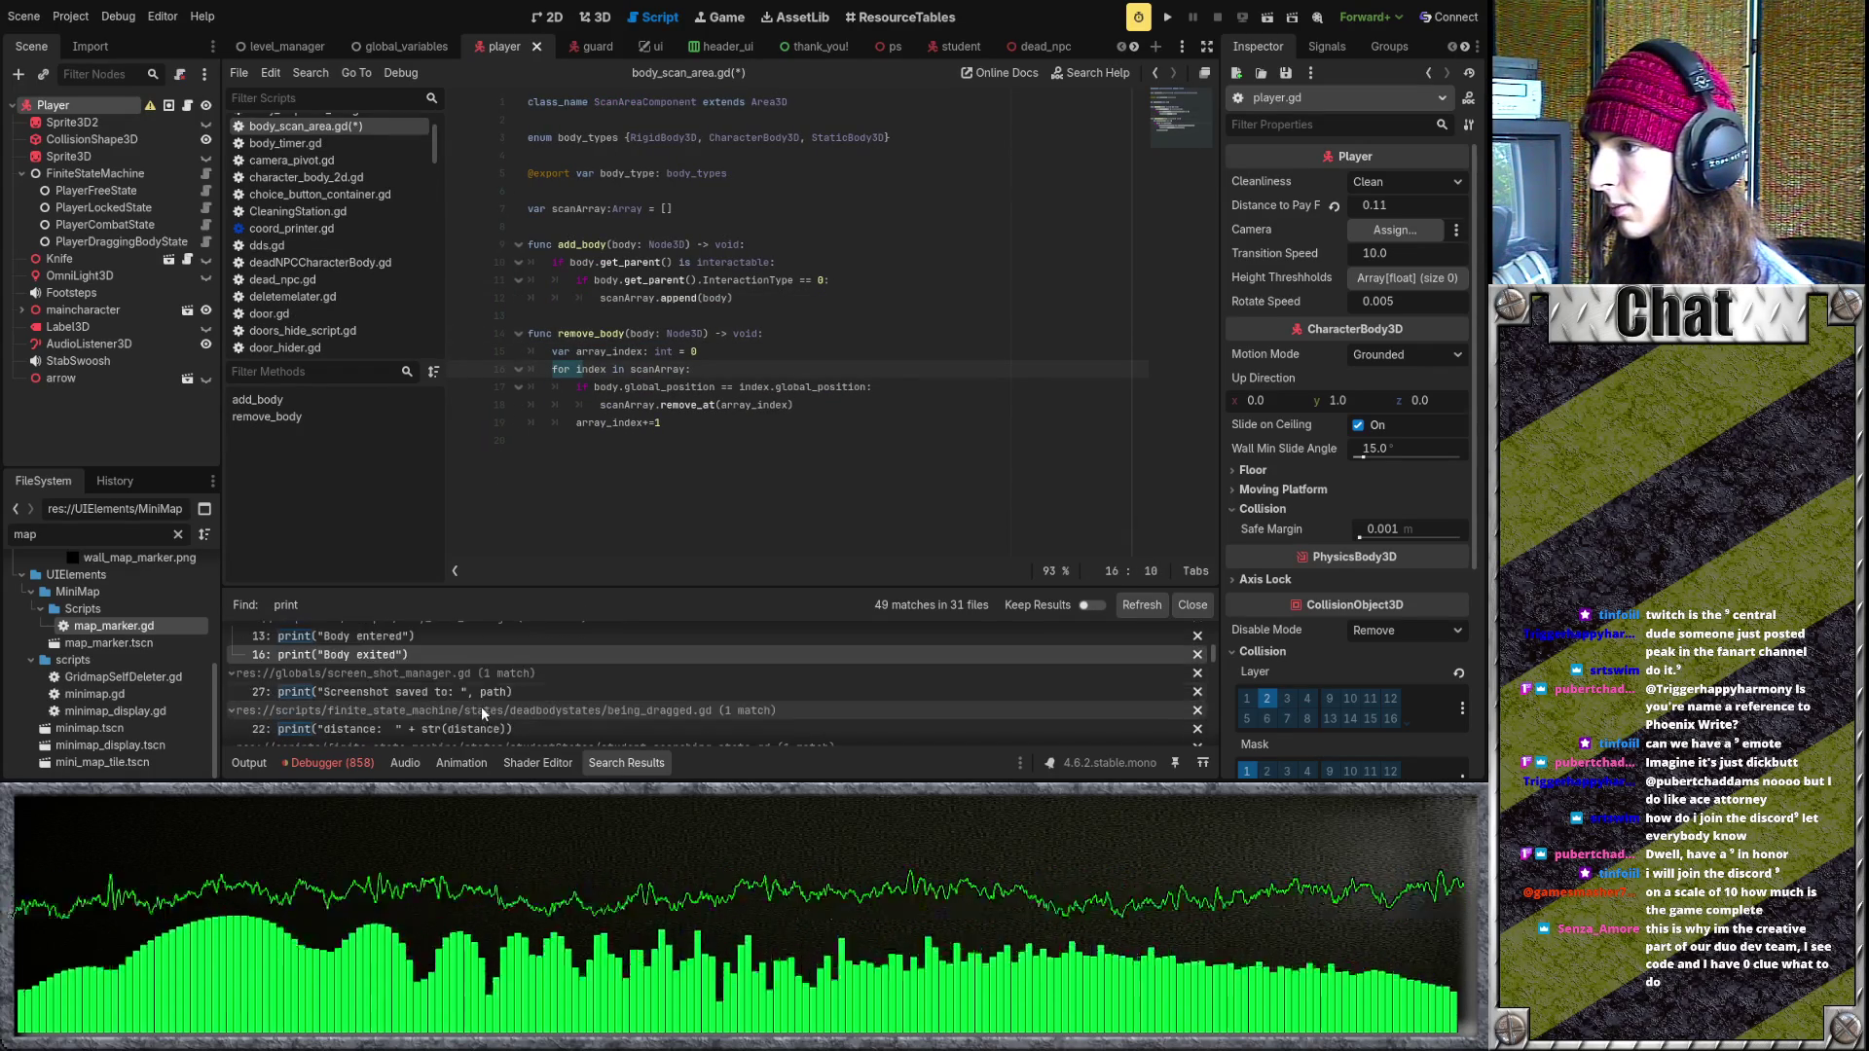
left_click(495, 693)
left_click_drag(774, 529, 478, 529)
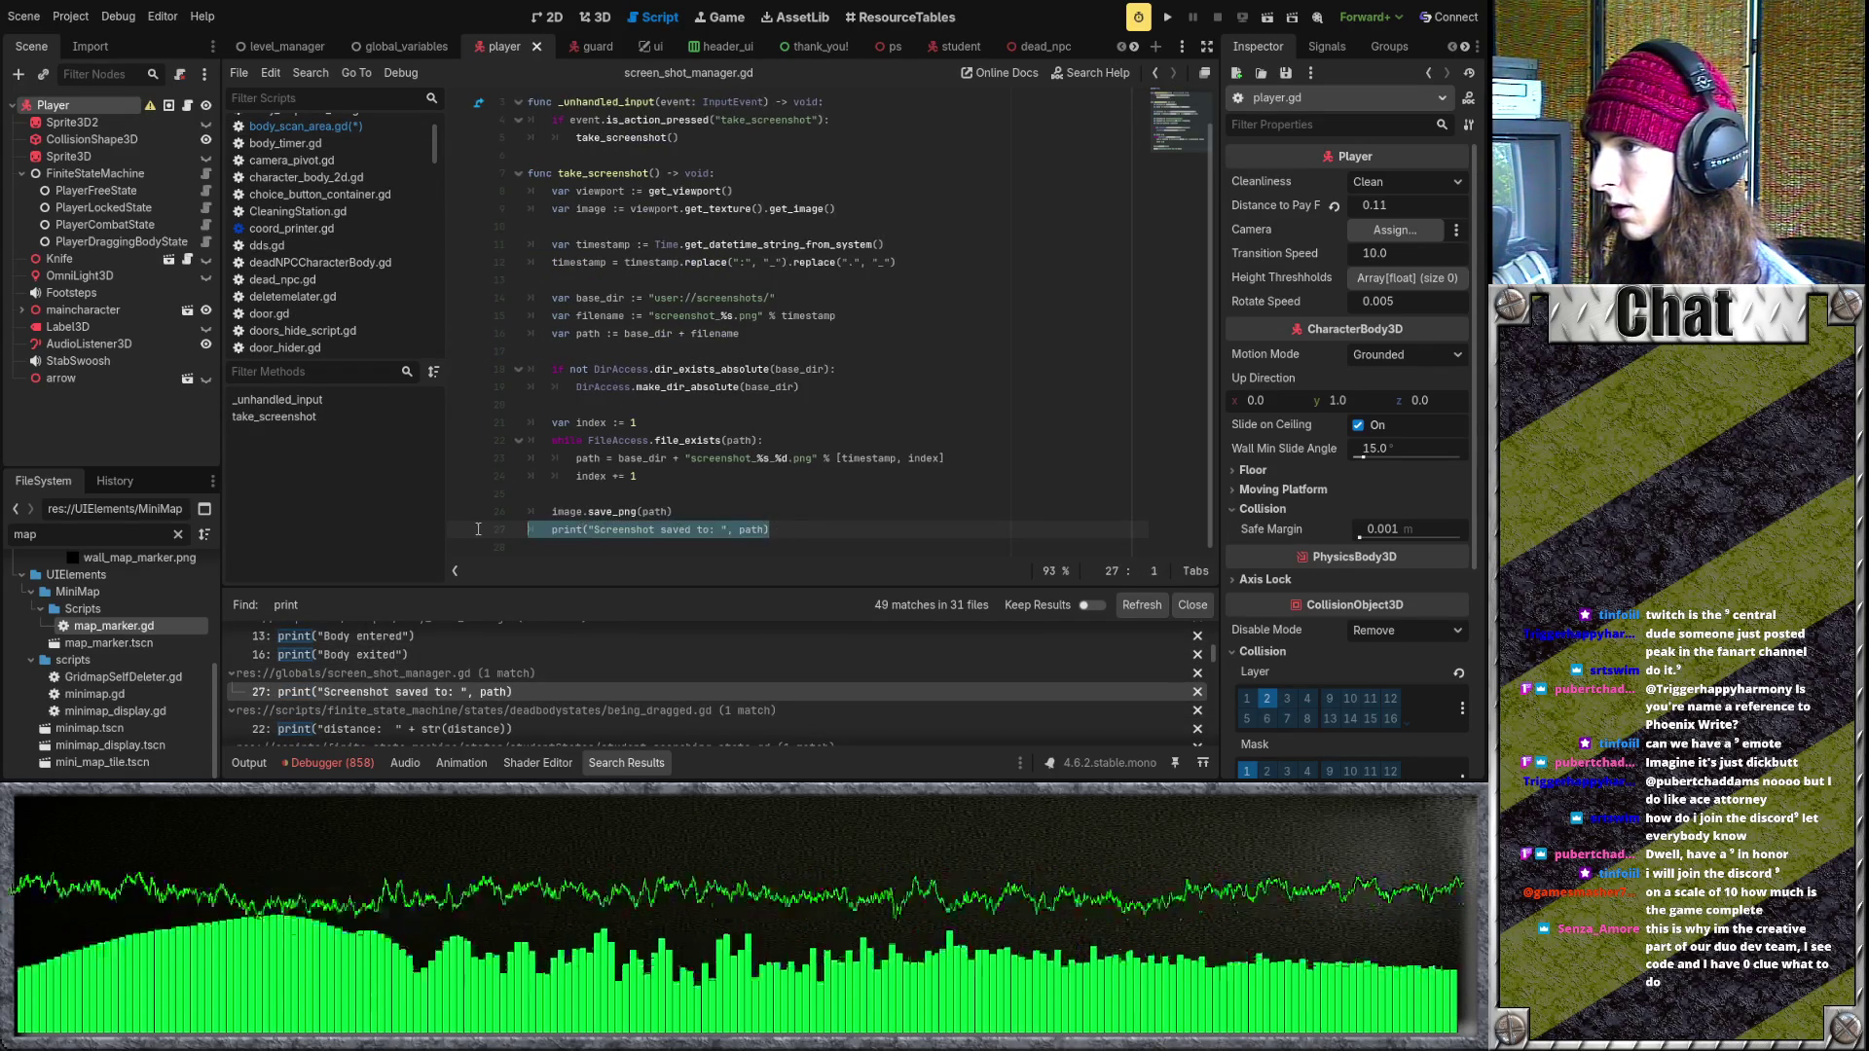
key("BackSpace")
key("BackSpace")
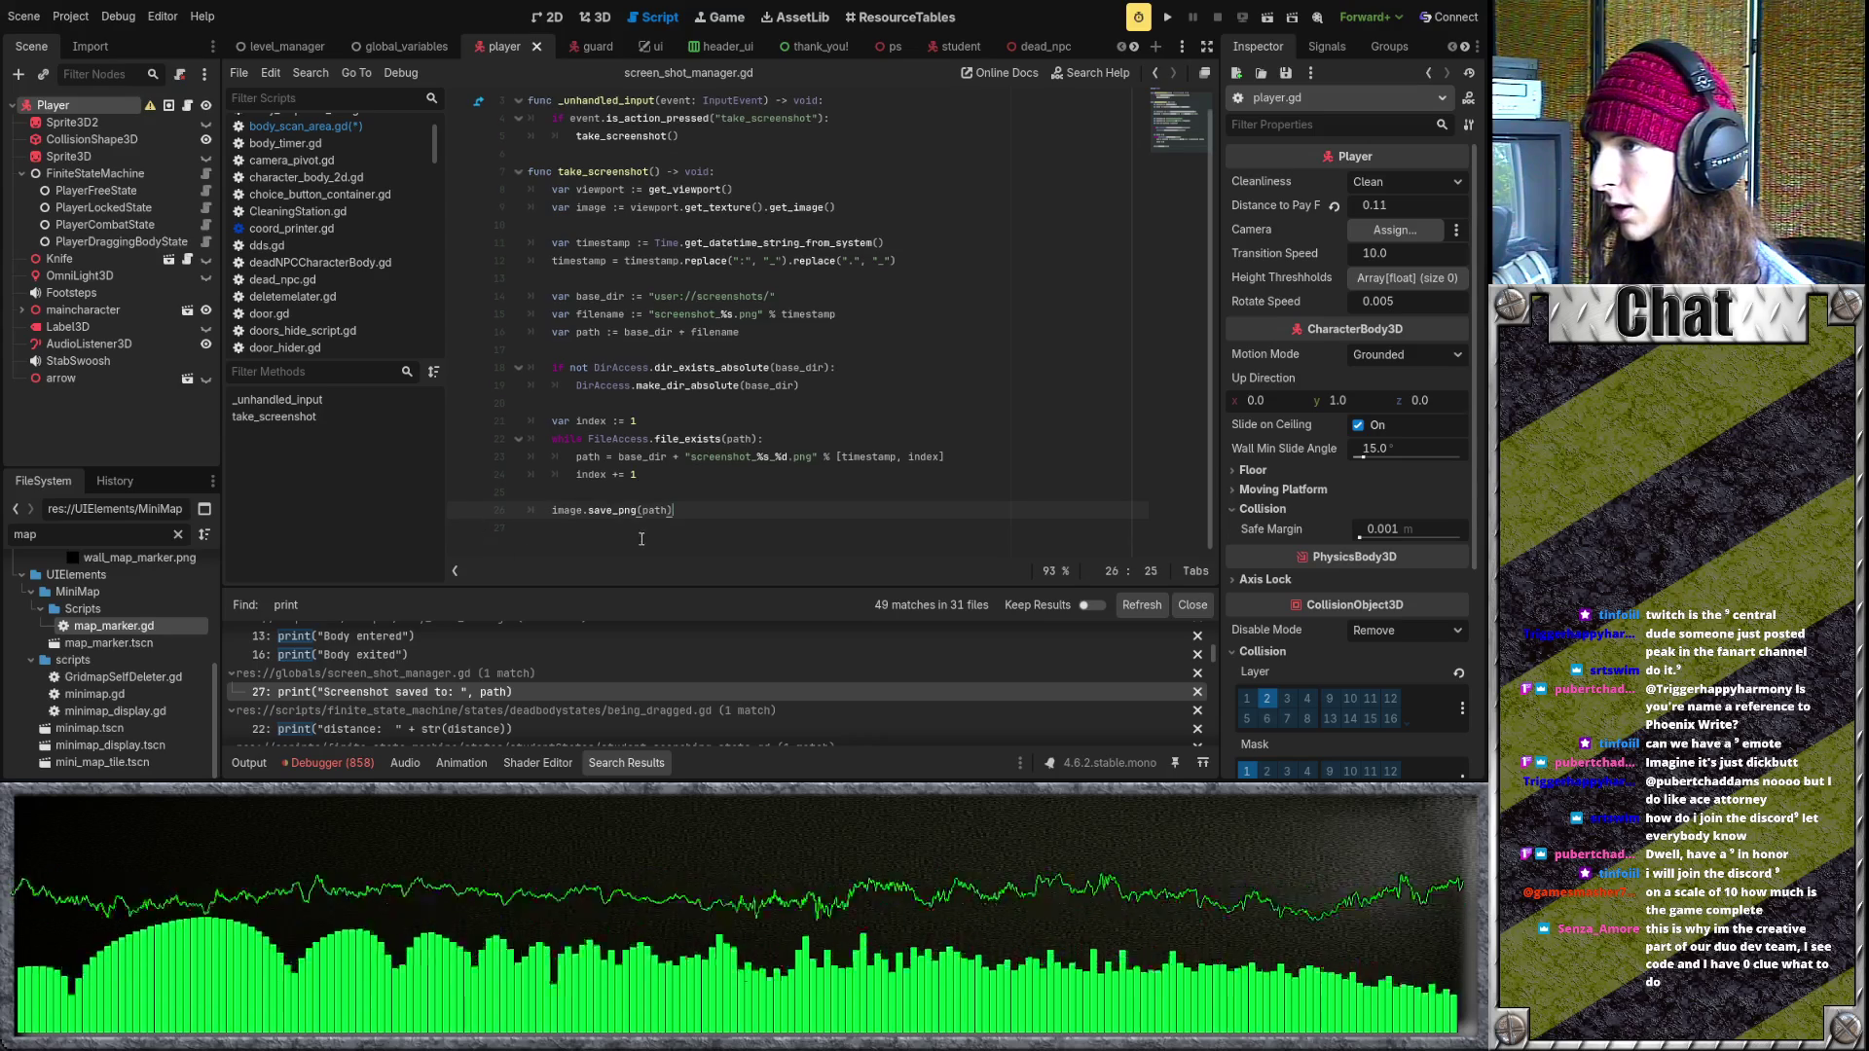
- Delete the distance print line from being_dragged.gd
scroll(628, 687, "down", 1)
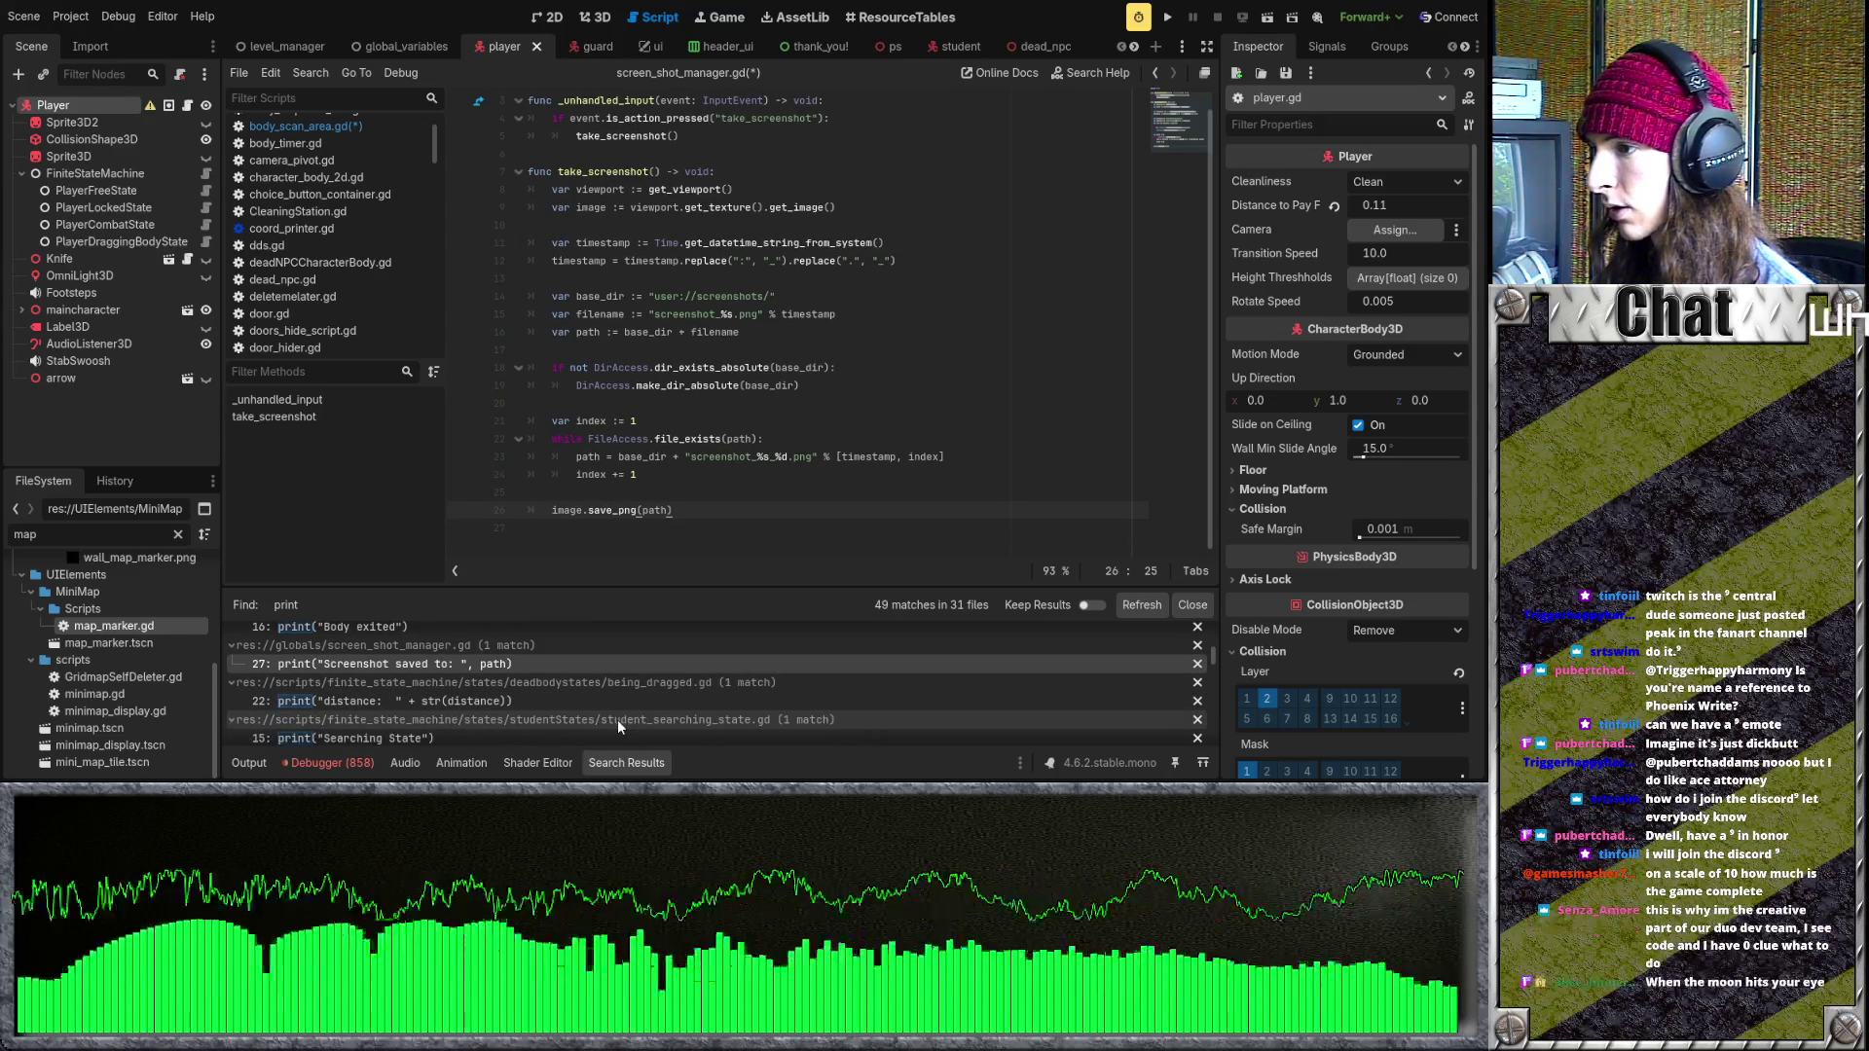
left_click(617, 720)
left_click(580, 698)
left_click_drag(770, 404, 463, 402)
key("BackSpace")
key("BackSpace")
scroll(441, 717, "down", 1)
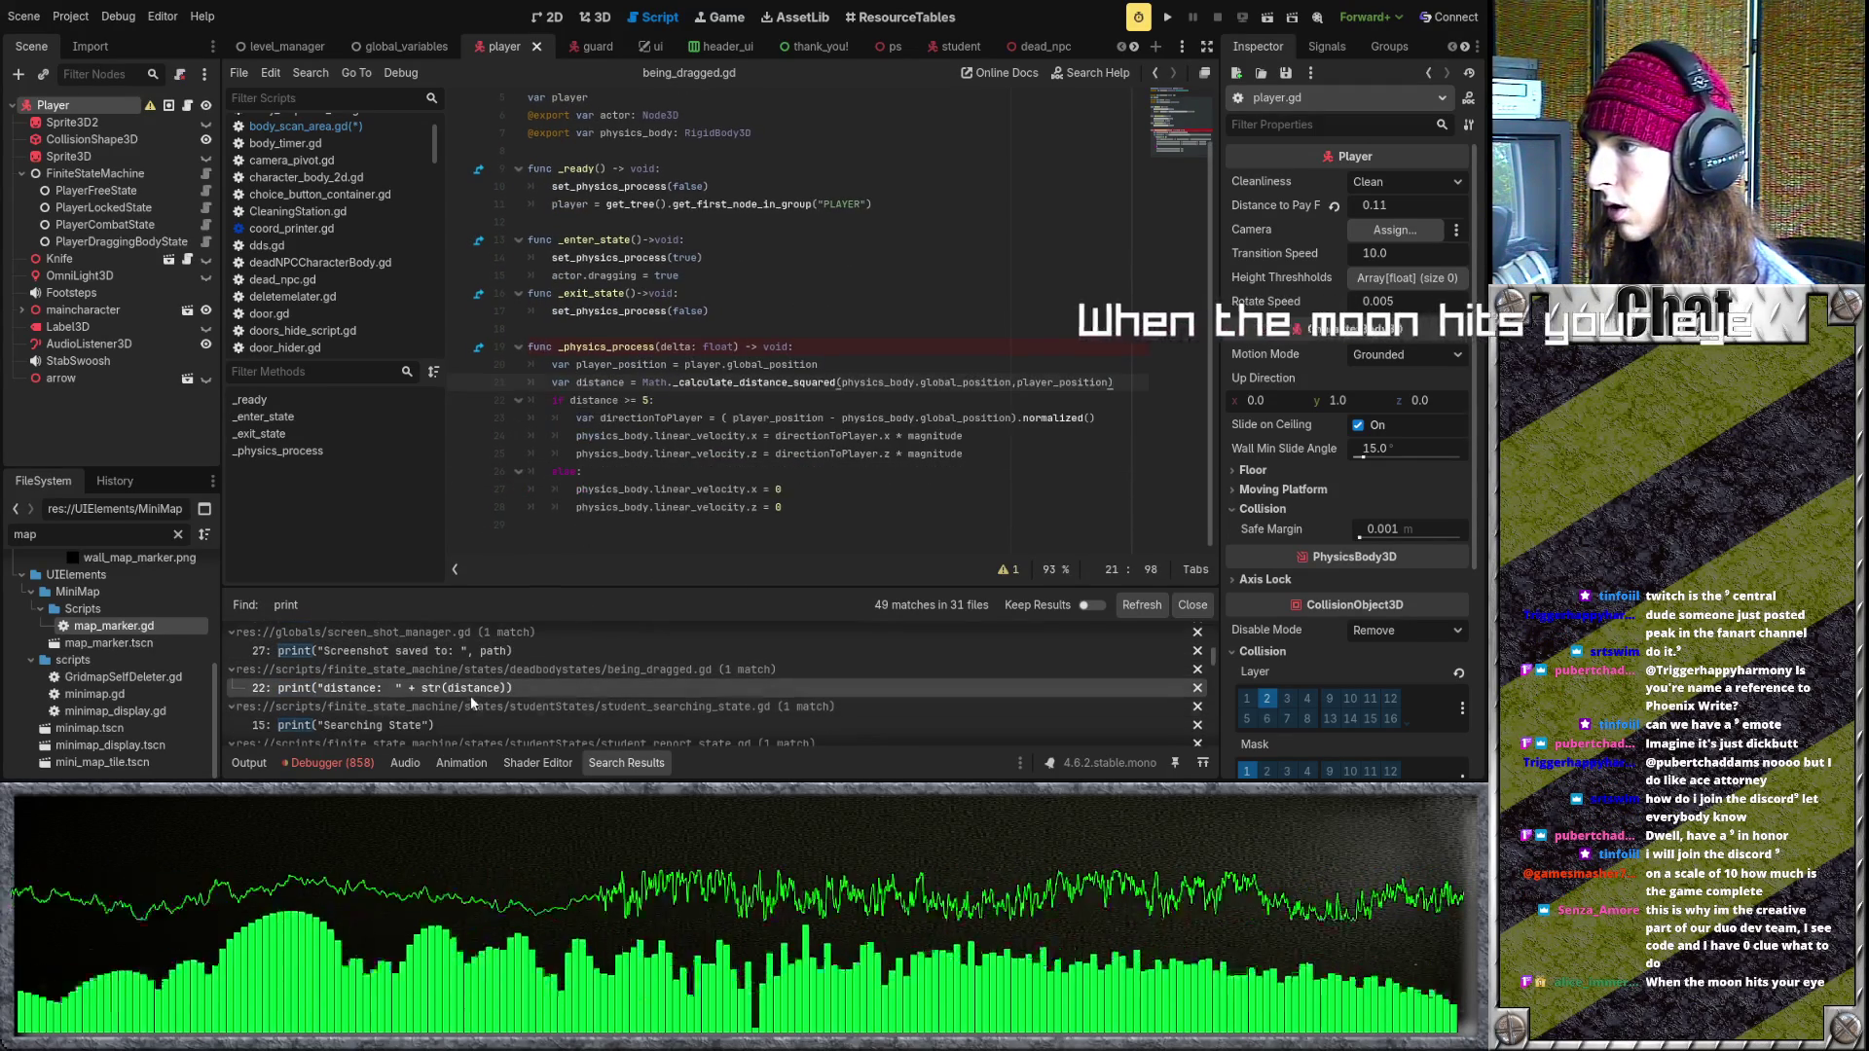
- Delete the Searching State print from student_searching_state.gd
left_click(441, 712)
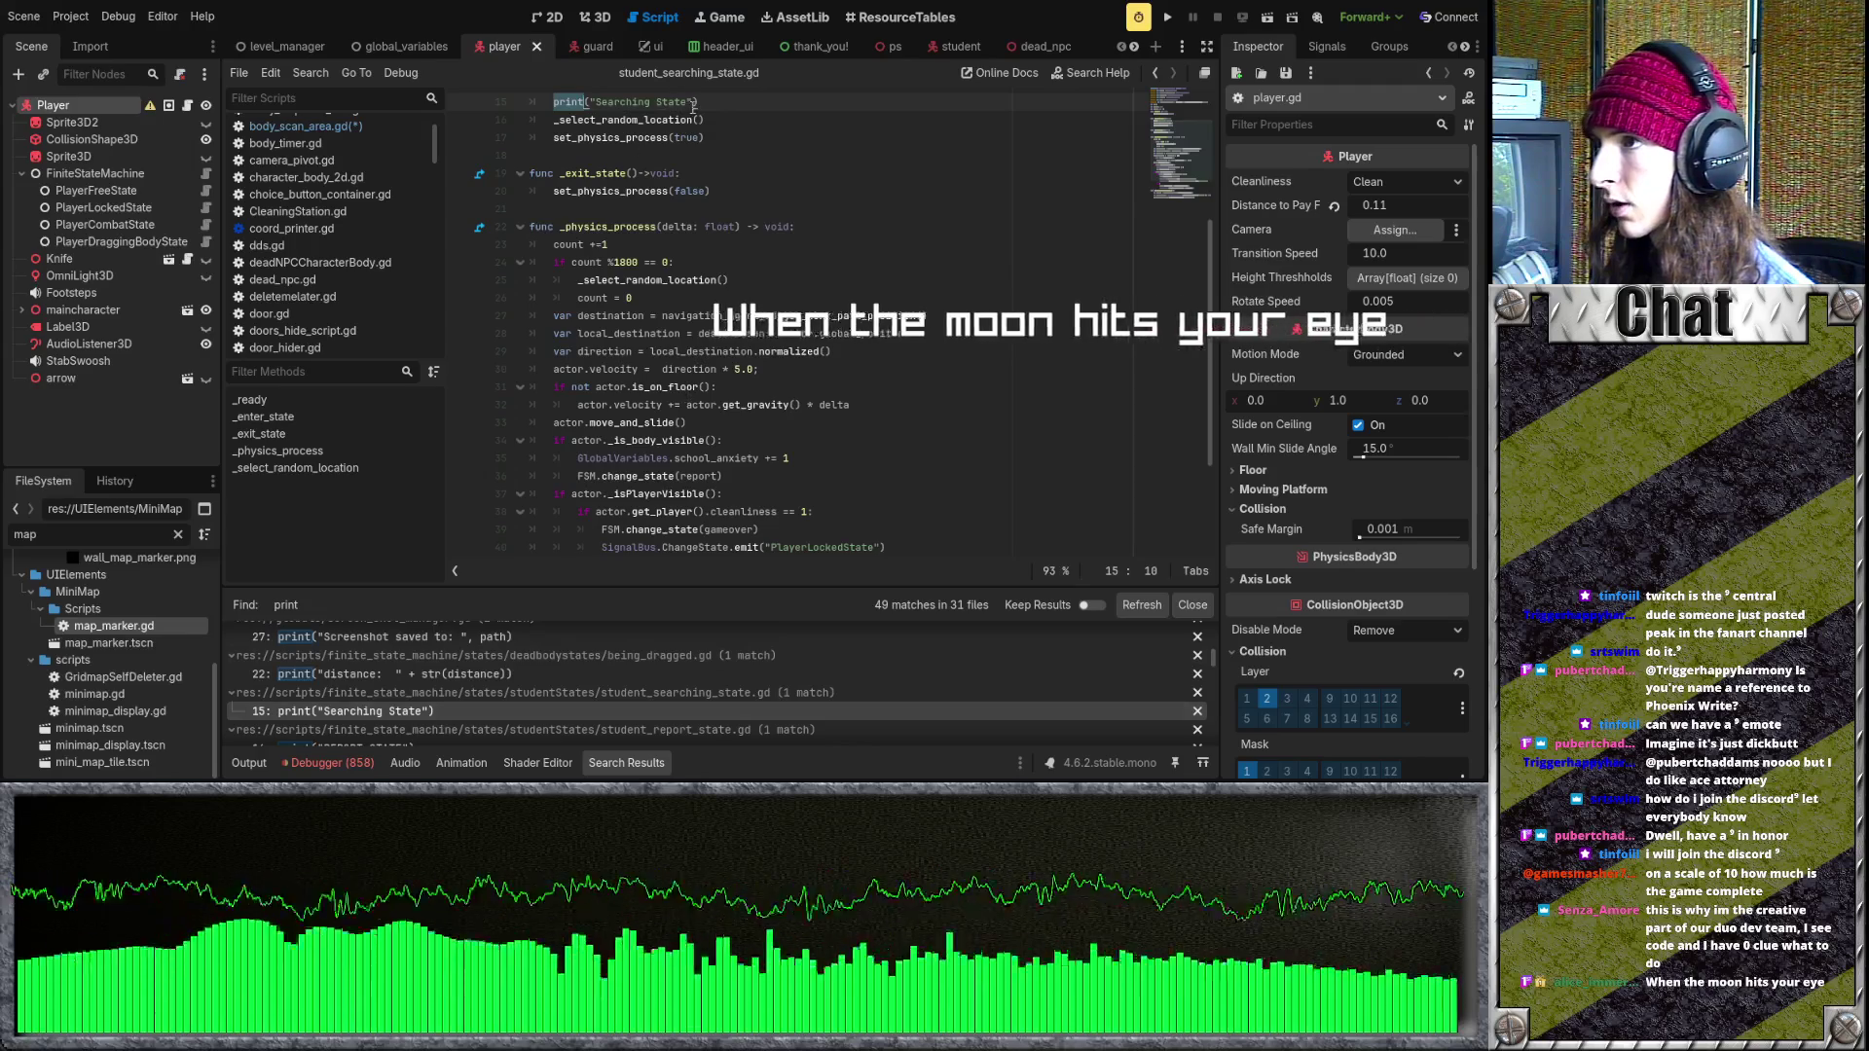
left_click_drag(711, 261, 481, 272)
key("BackSpace")
key("BackSpace")
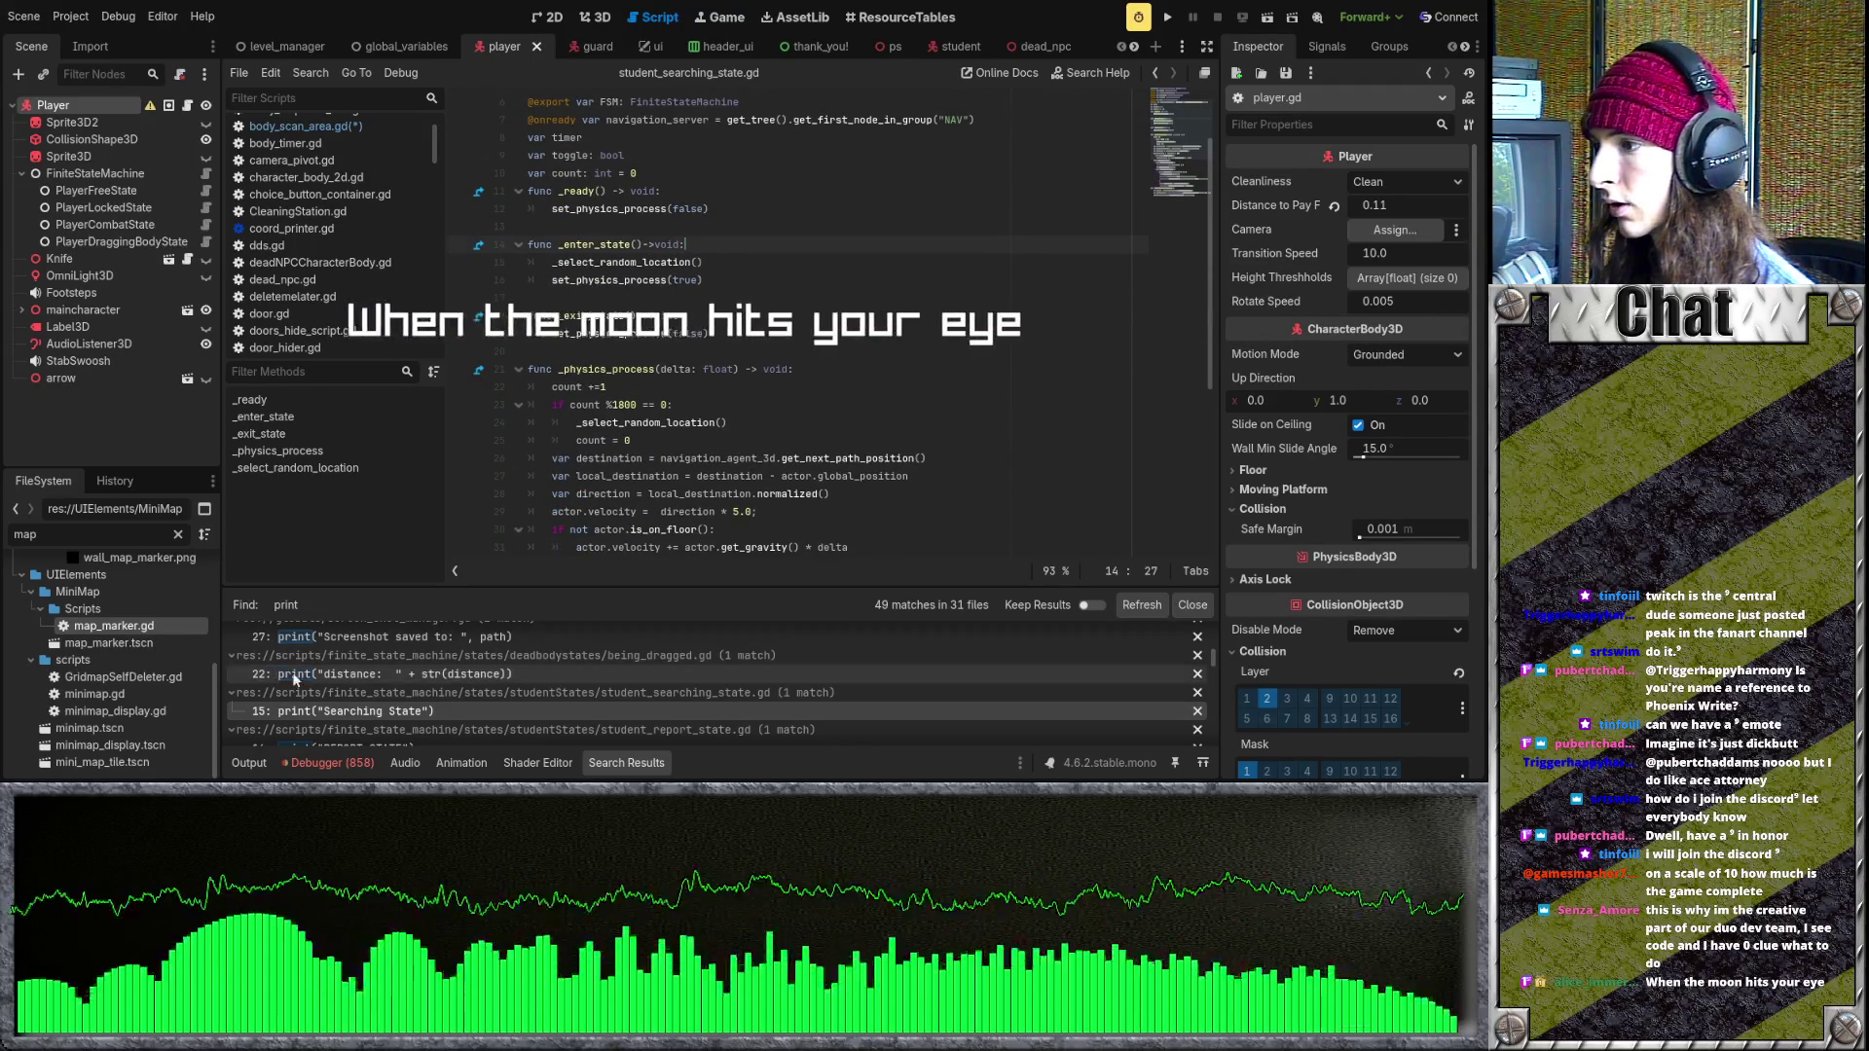
scroll(404, 693, "down", 2)
- Remove the REPORT STATE print line from student_report_state.gd, undoing an accidental line merge
left_click(407, 692)
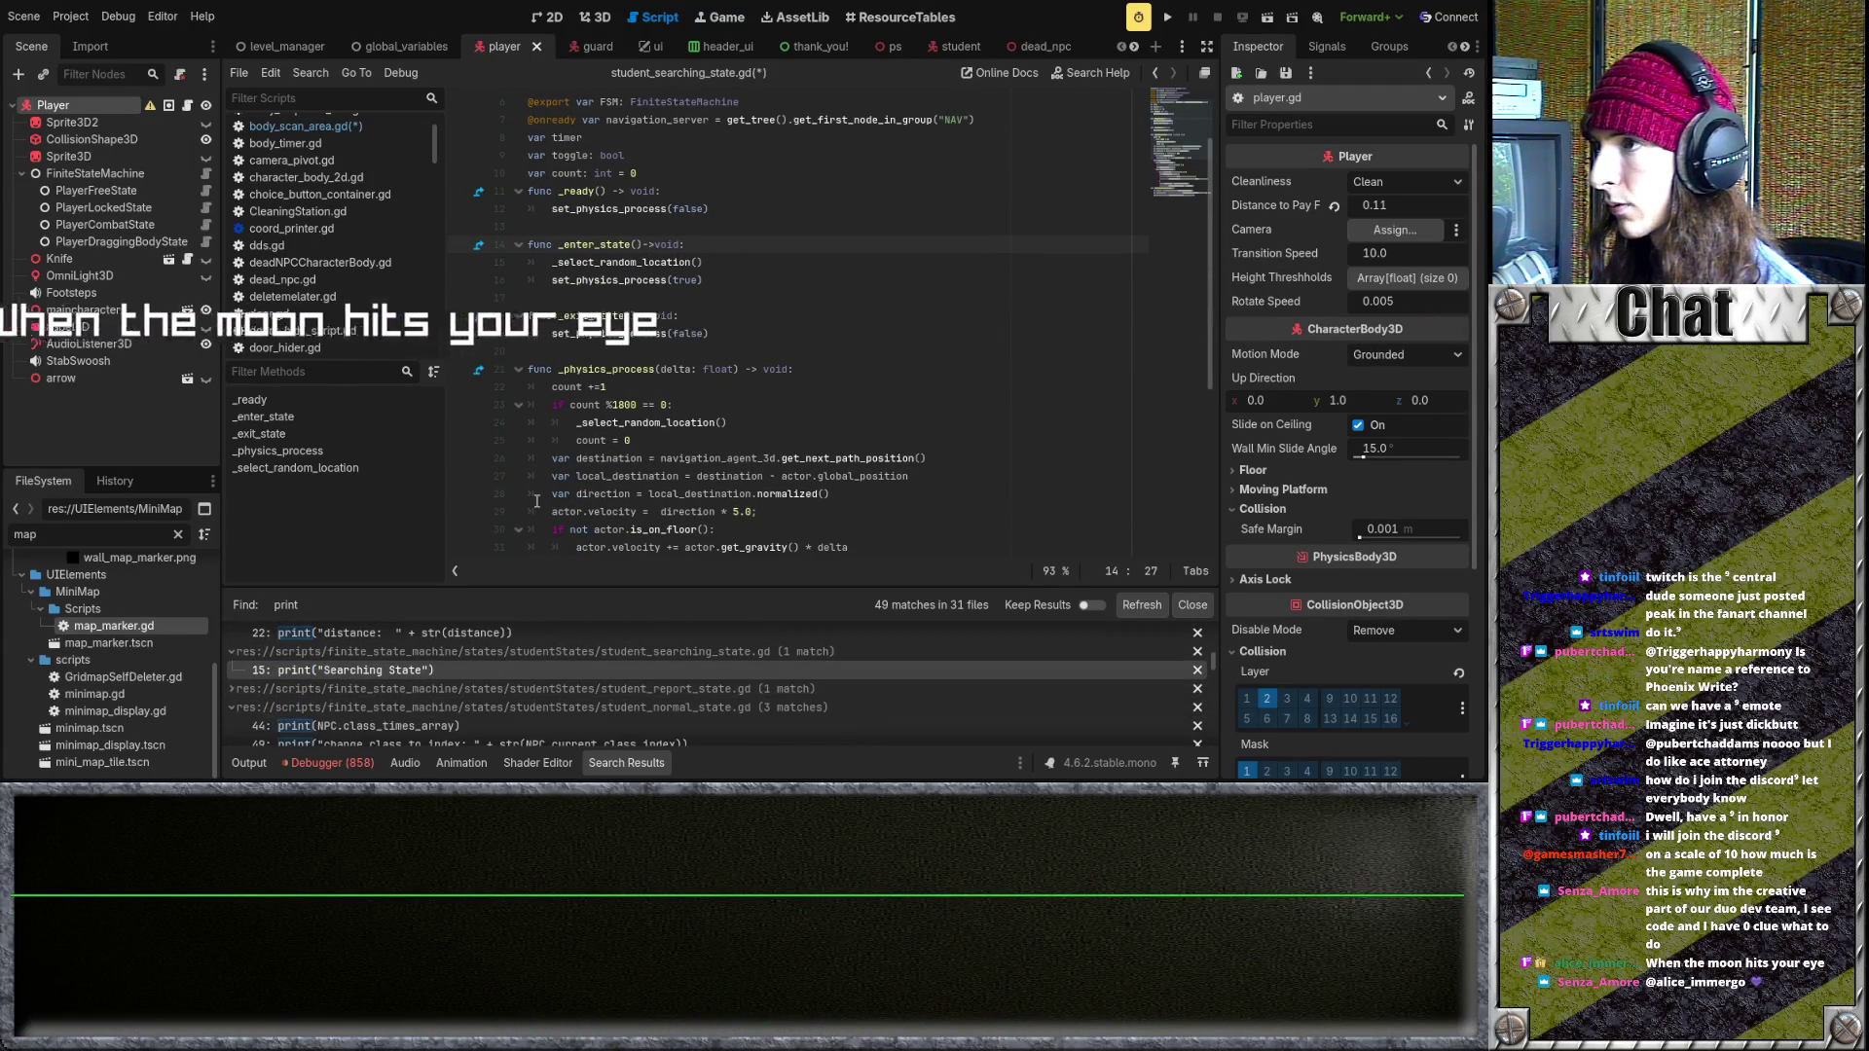
left_click(425, 691)
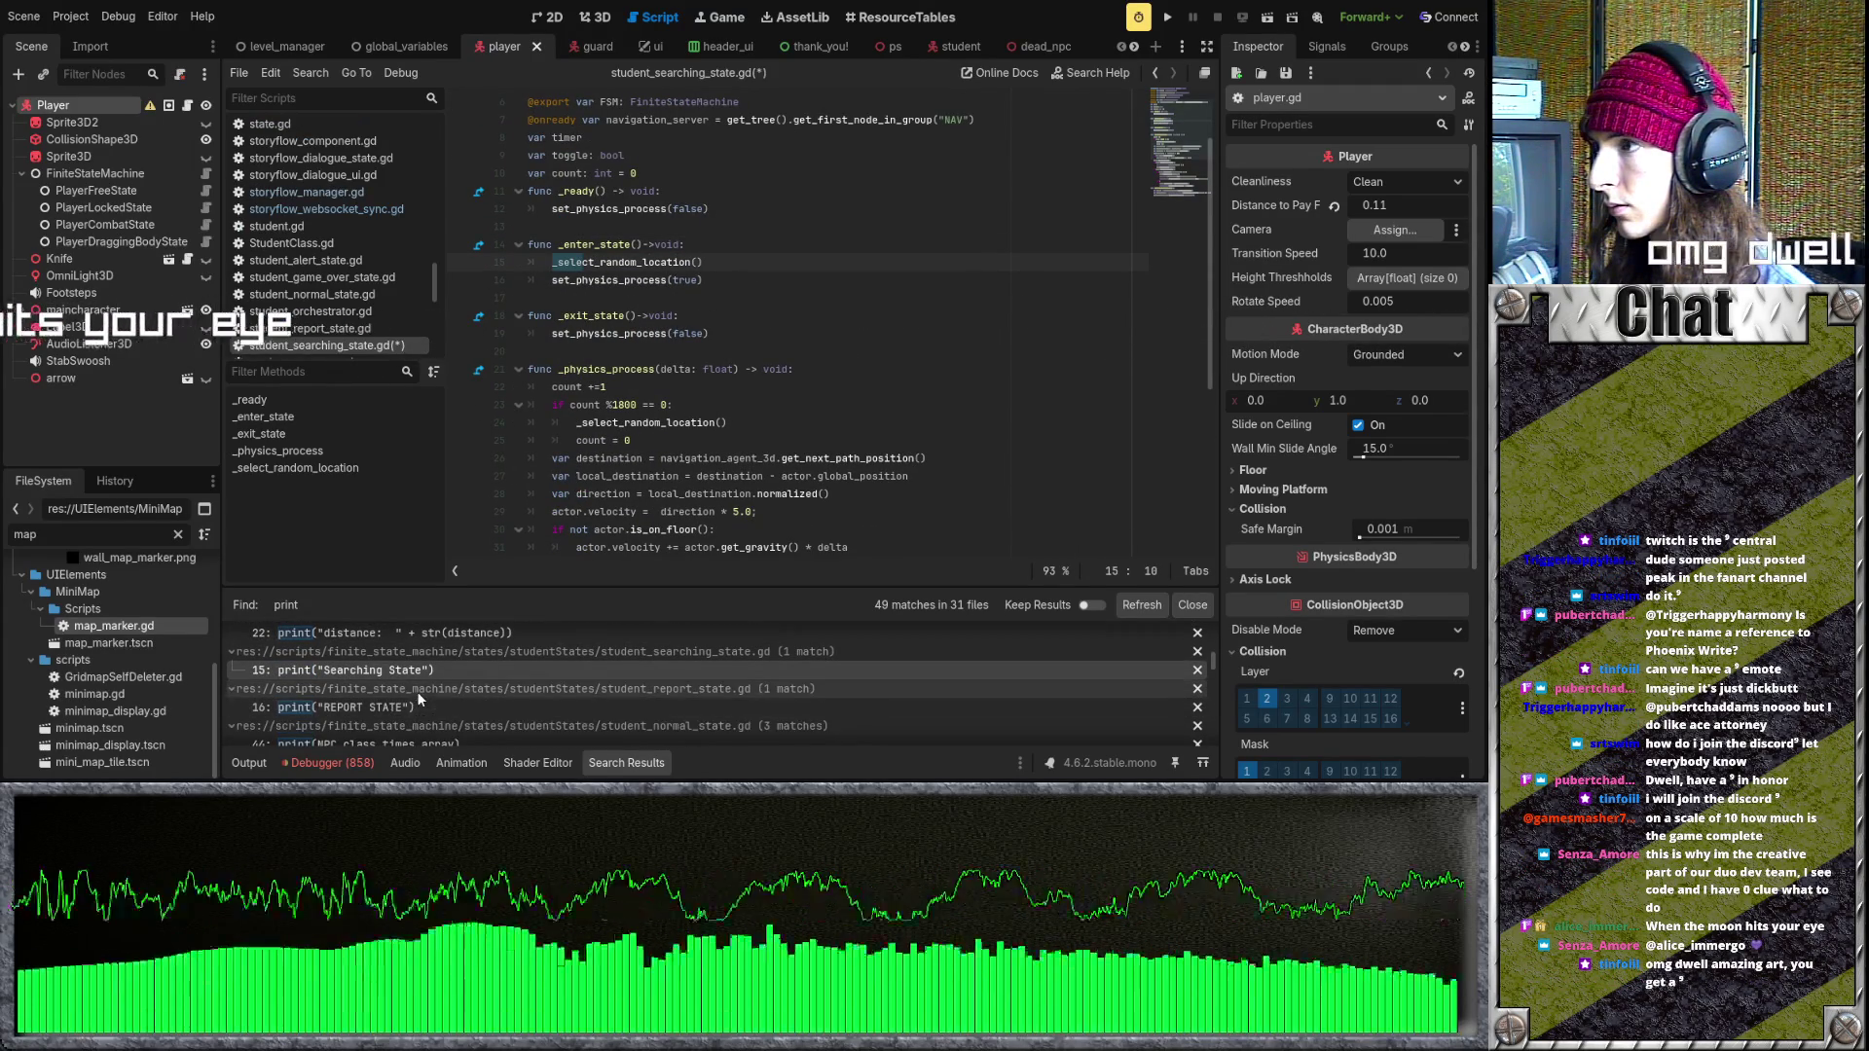
left_click(412, 706)
scroll(551, 314, "up", 3)
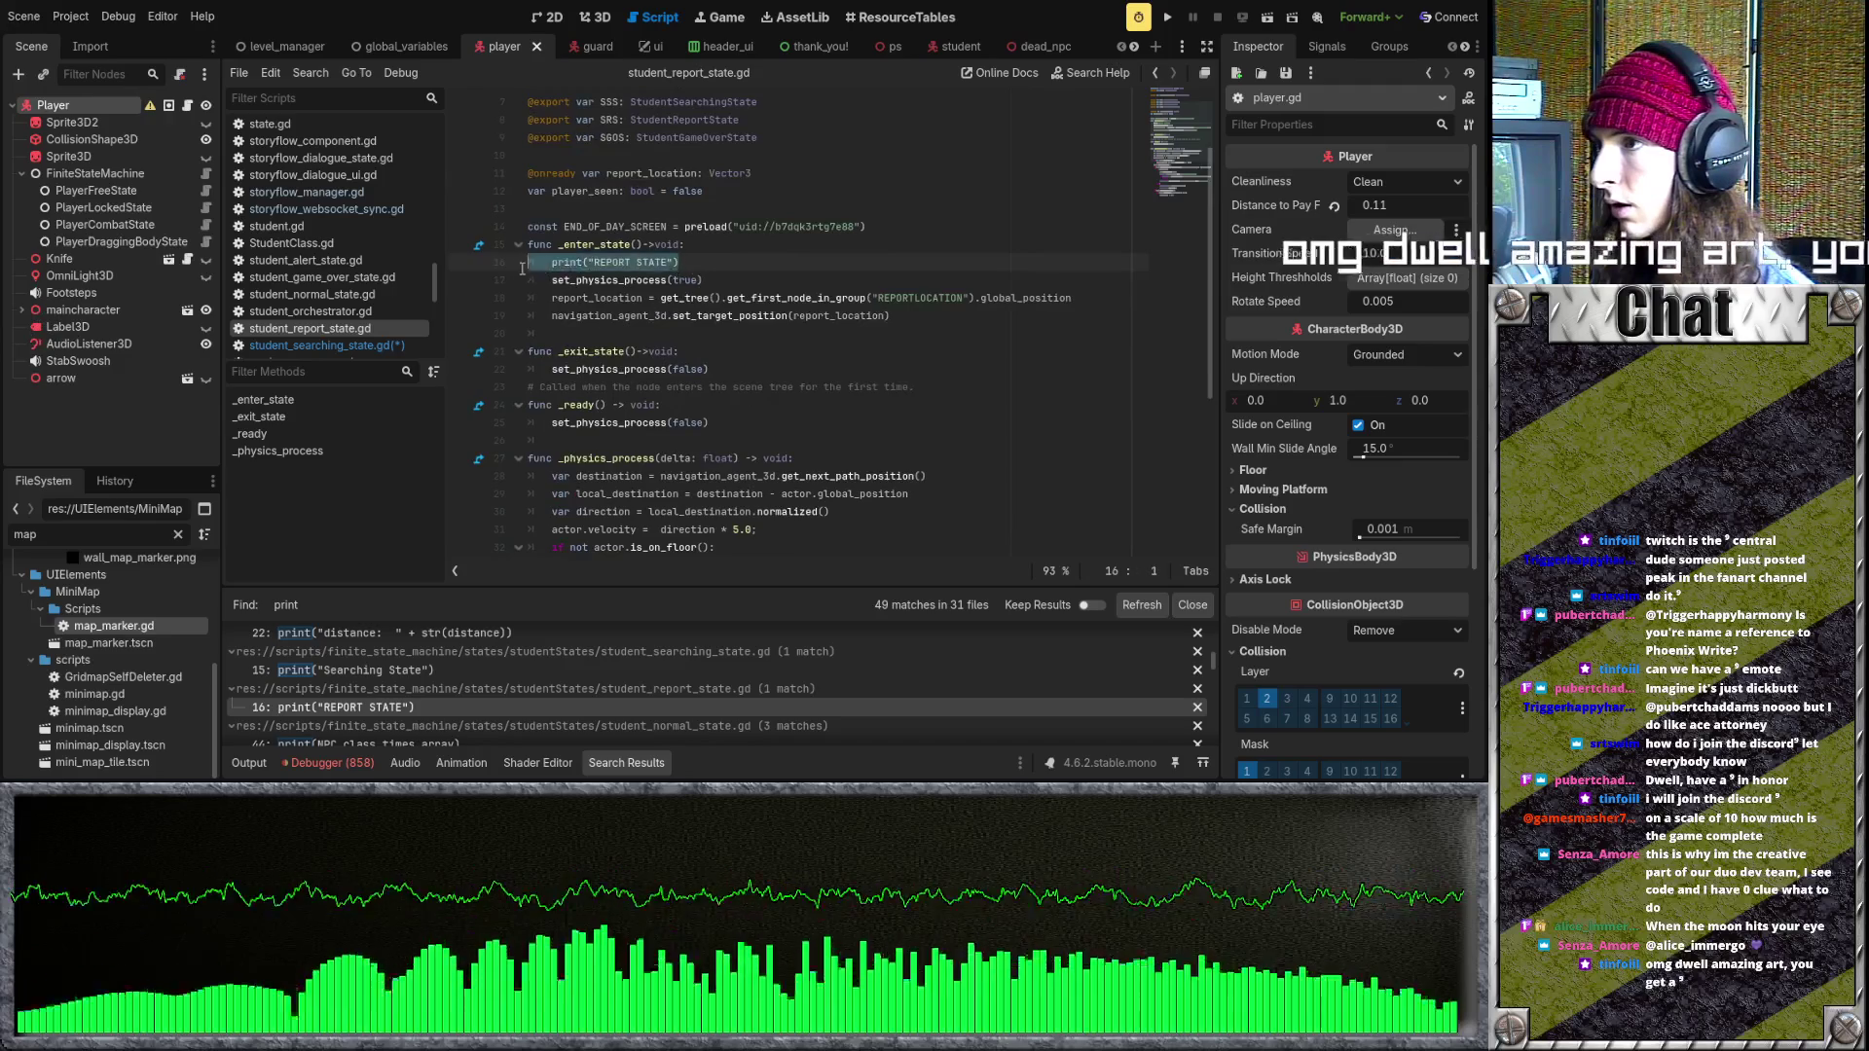
key("End")
key("Delete")
key("ctrl+z")
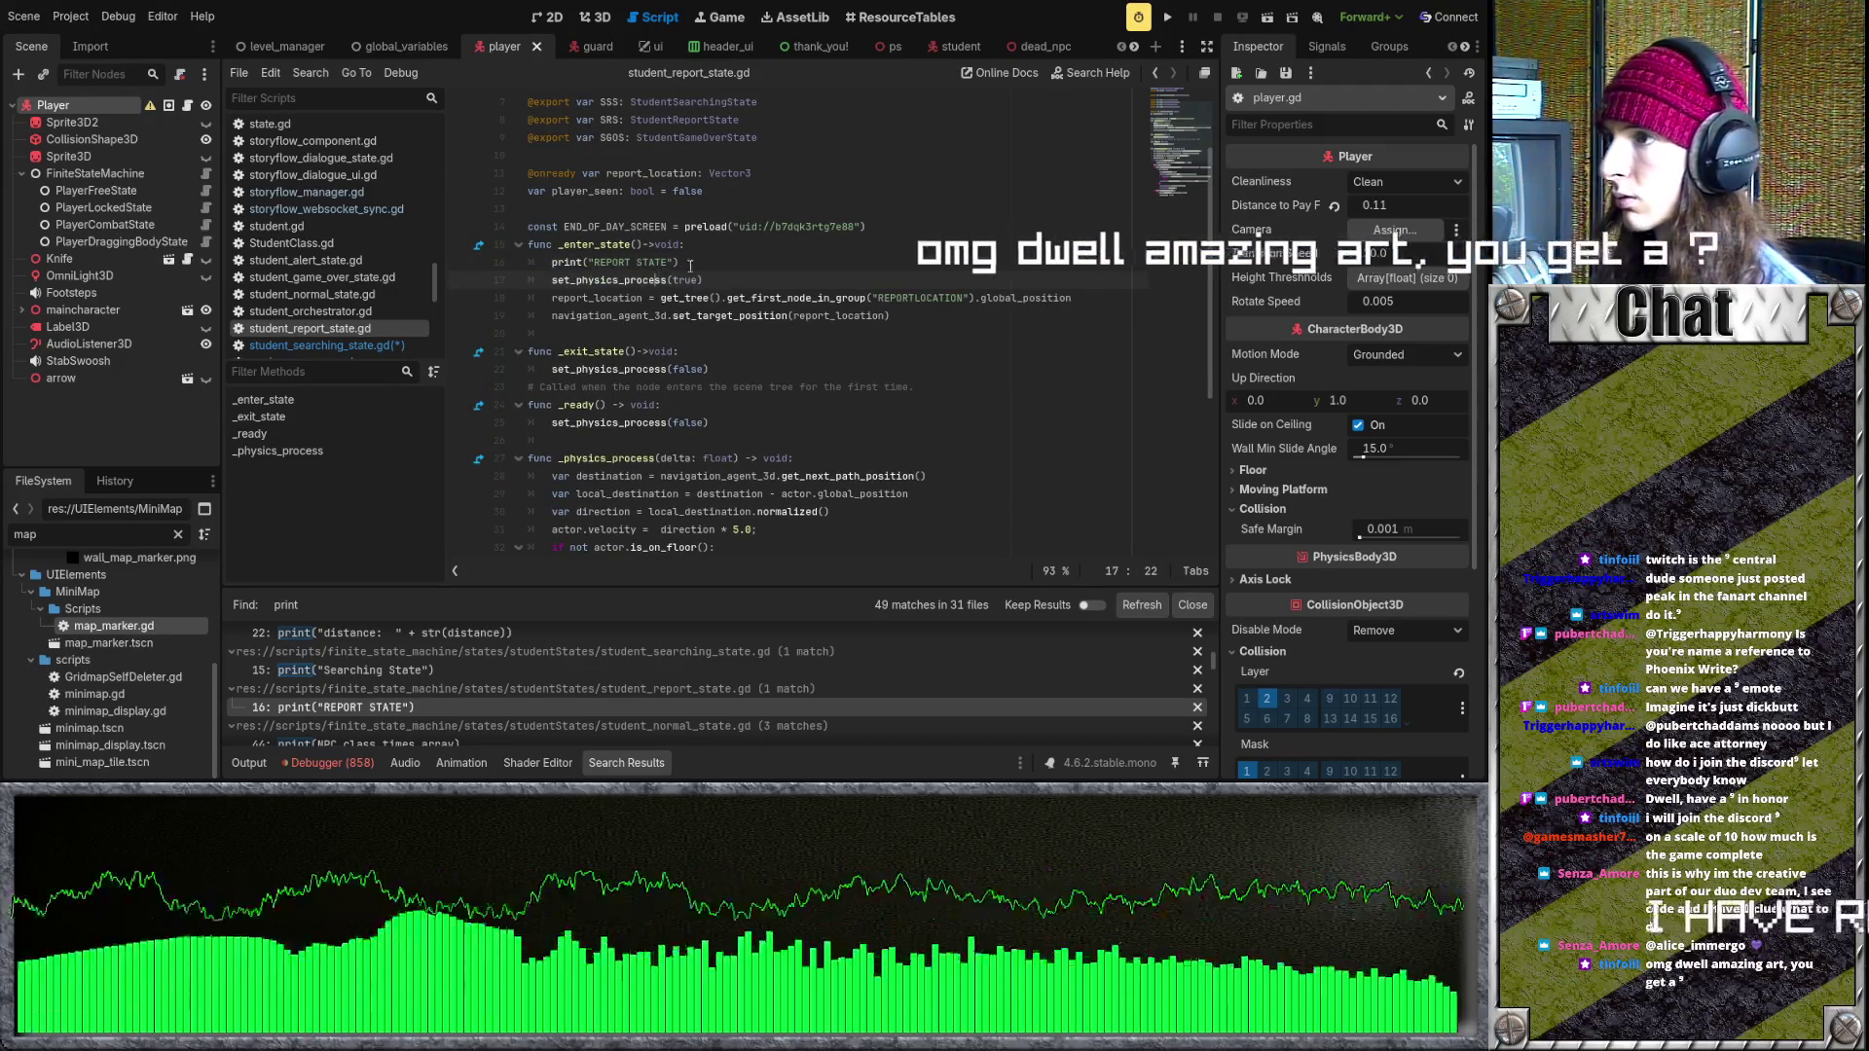
key("ctrl+shift+k")
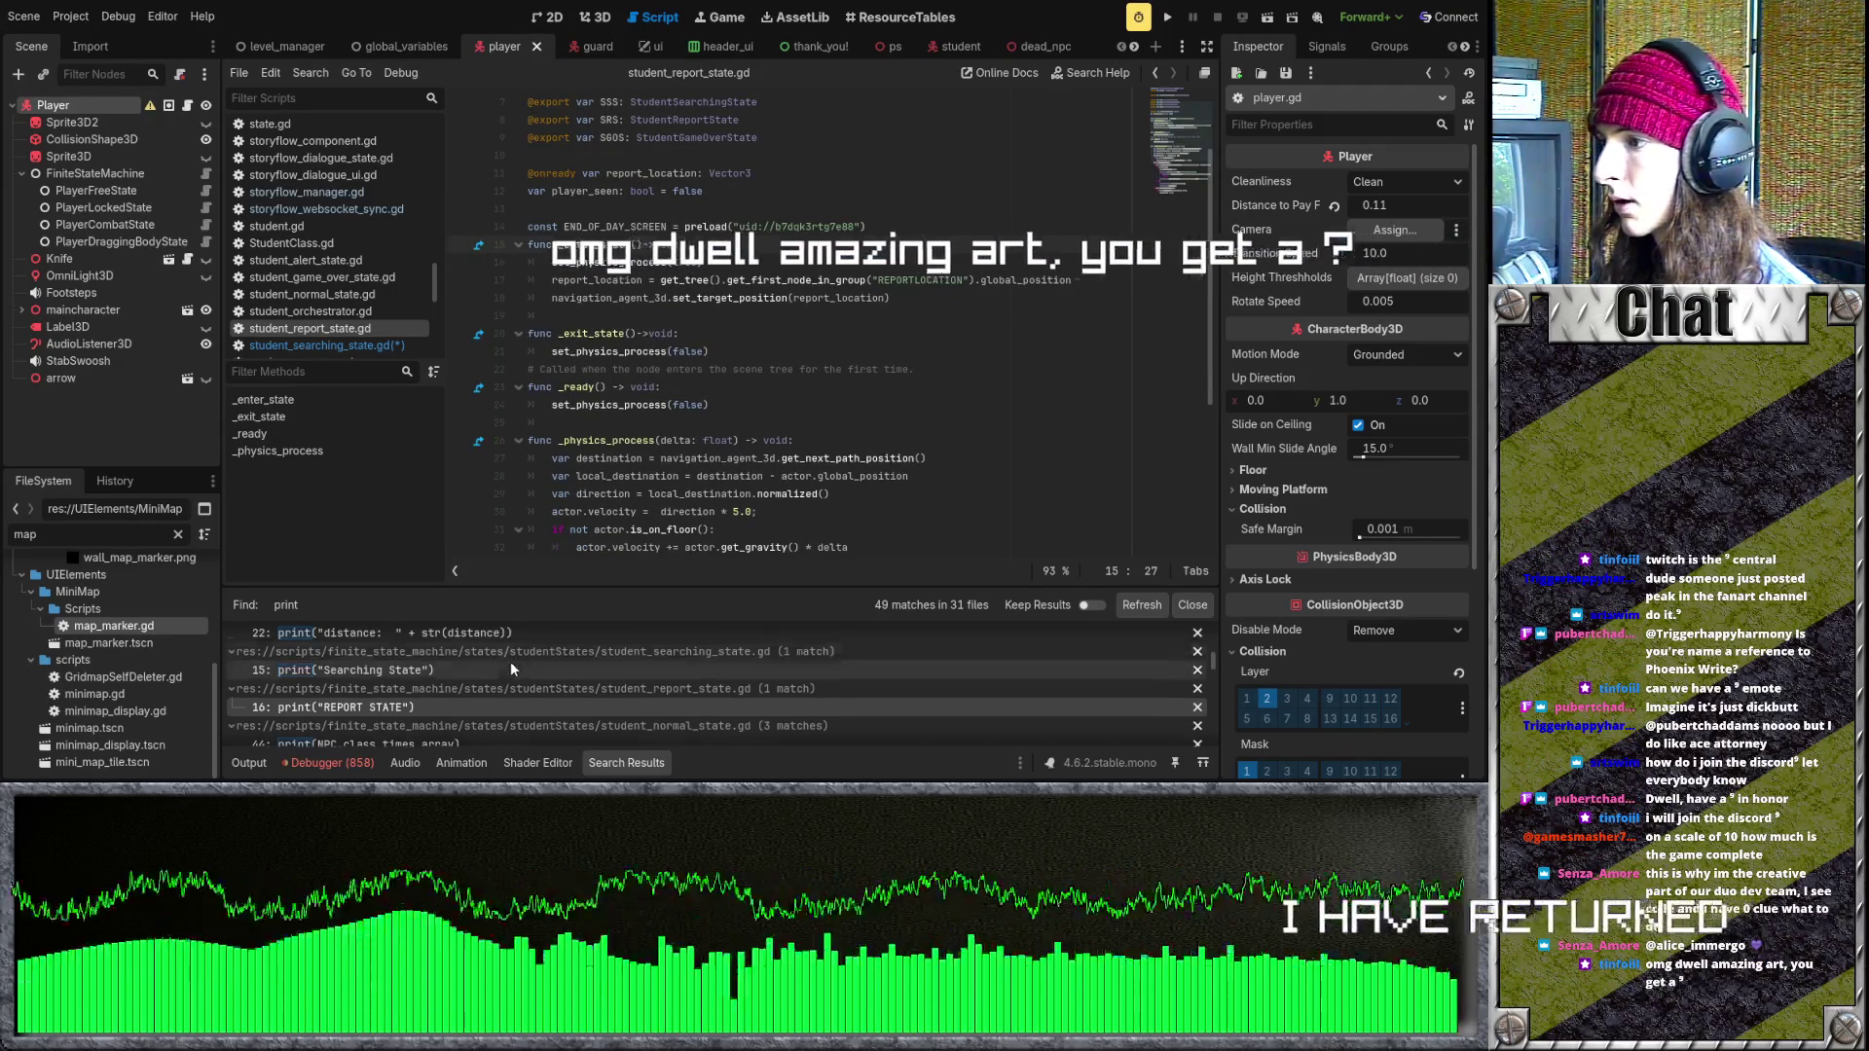
scroll(510, 662, "down", 1)
- Delete the class_times_array and 'change class to index' prints, keeping the push_error line
left_click(459, 718)
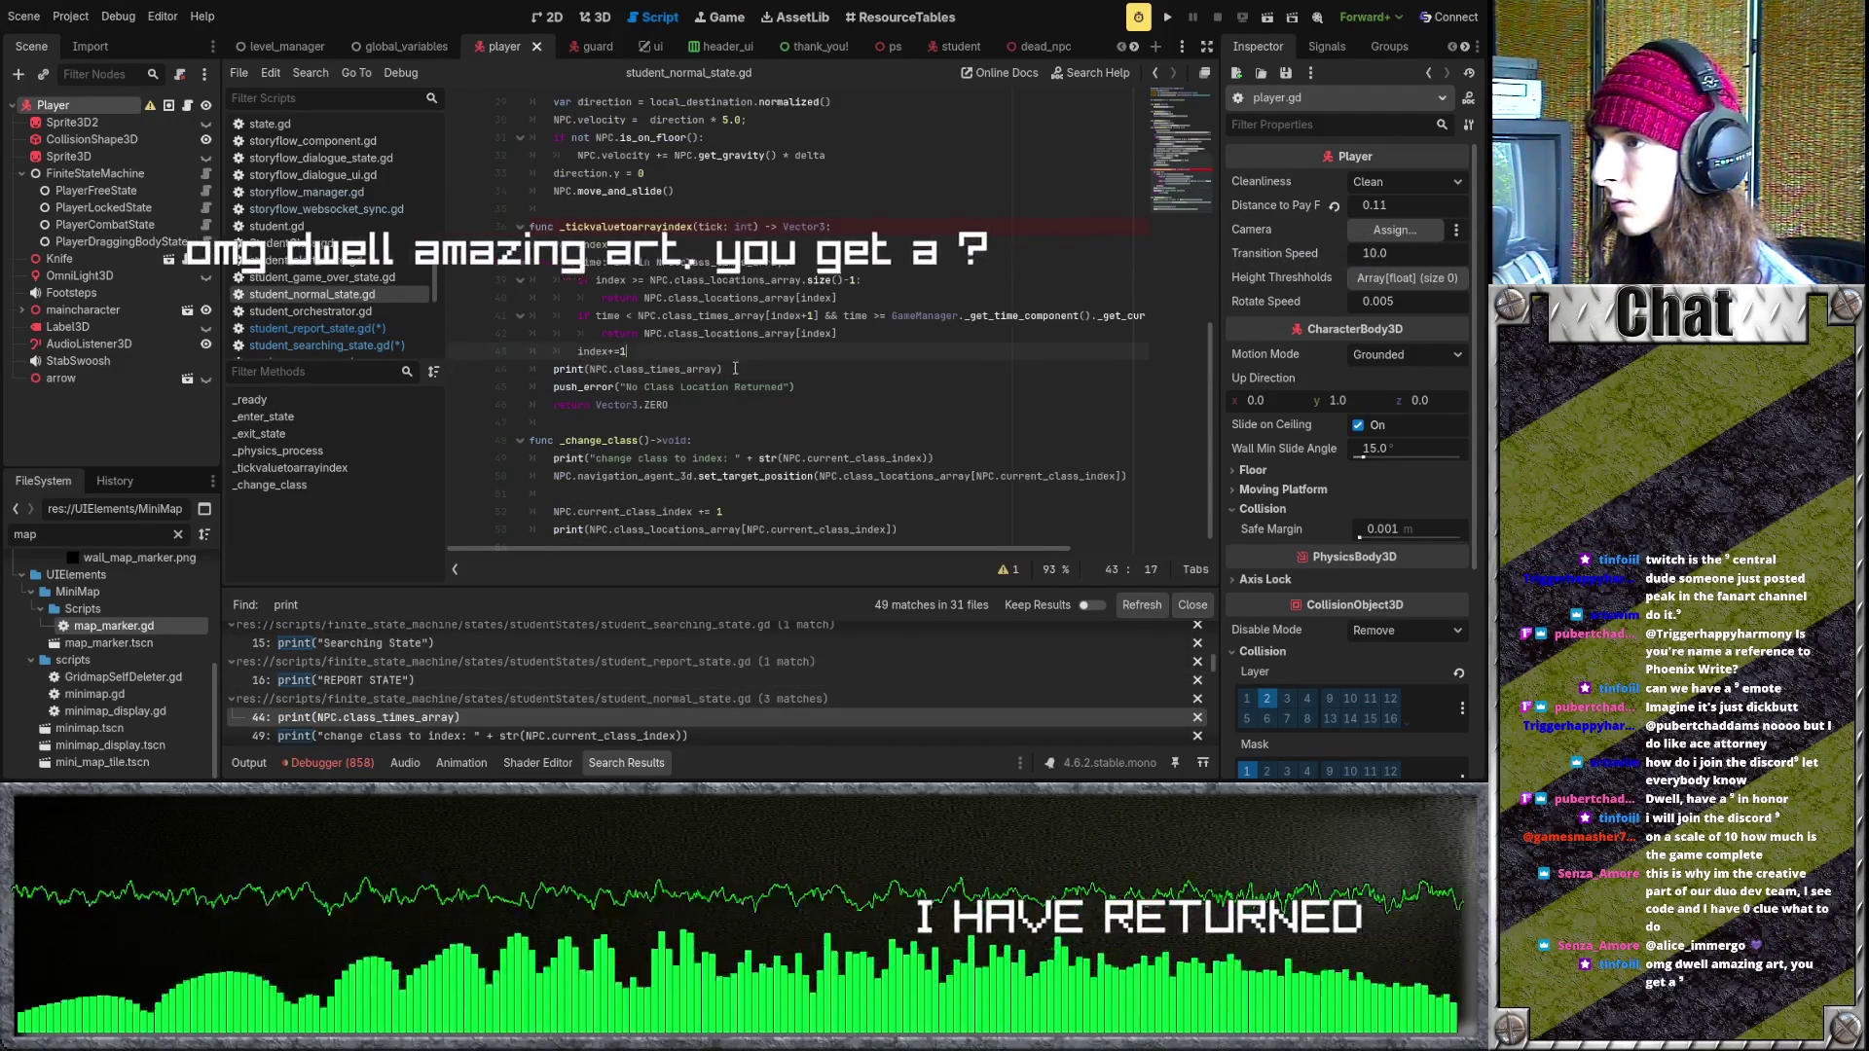
key("ctrl+shift+k")
left_click(457, 736)
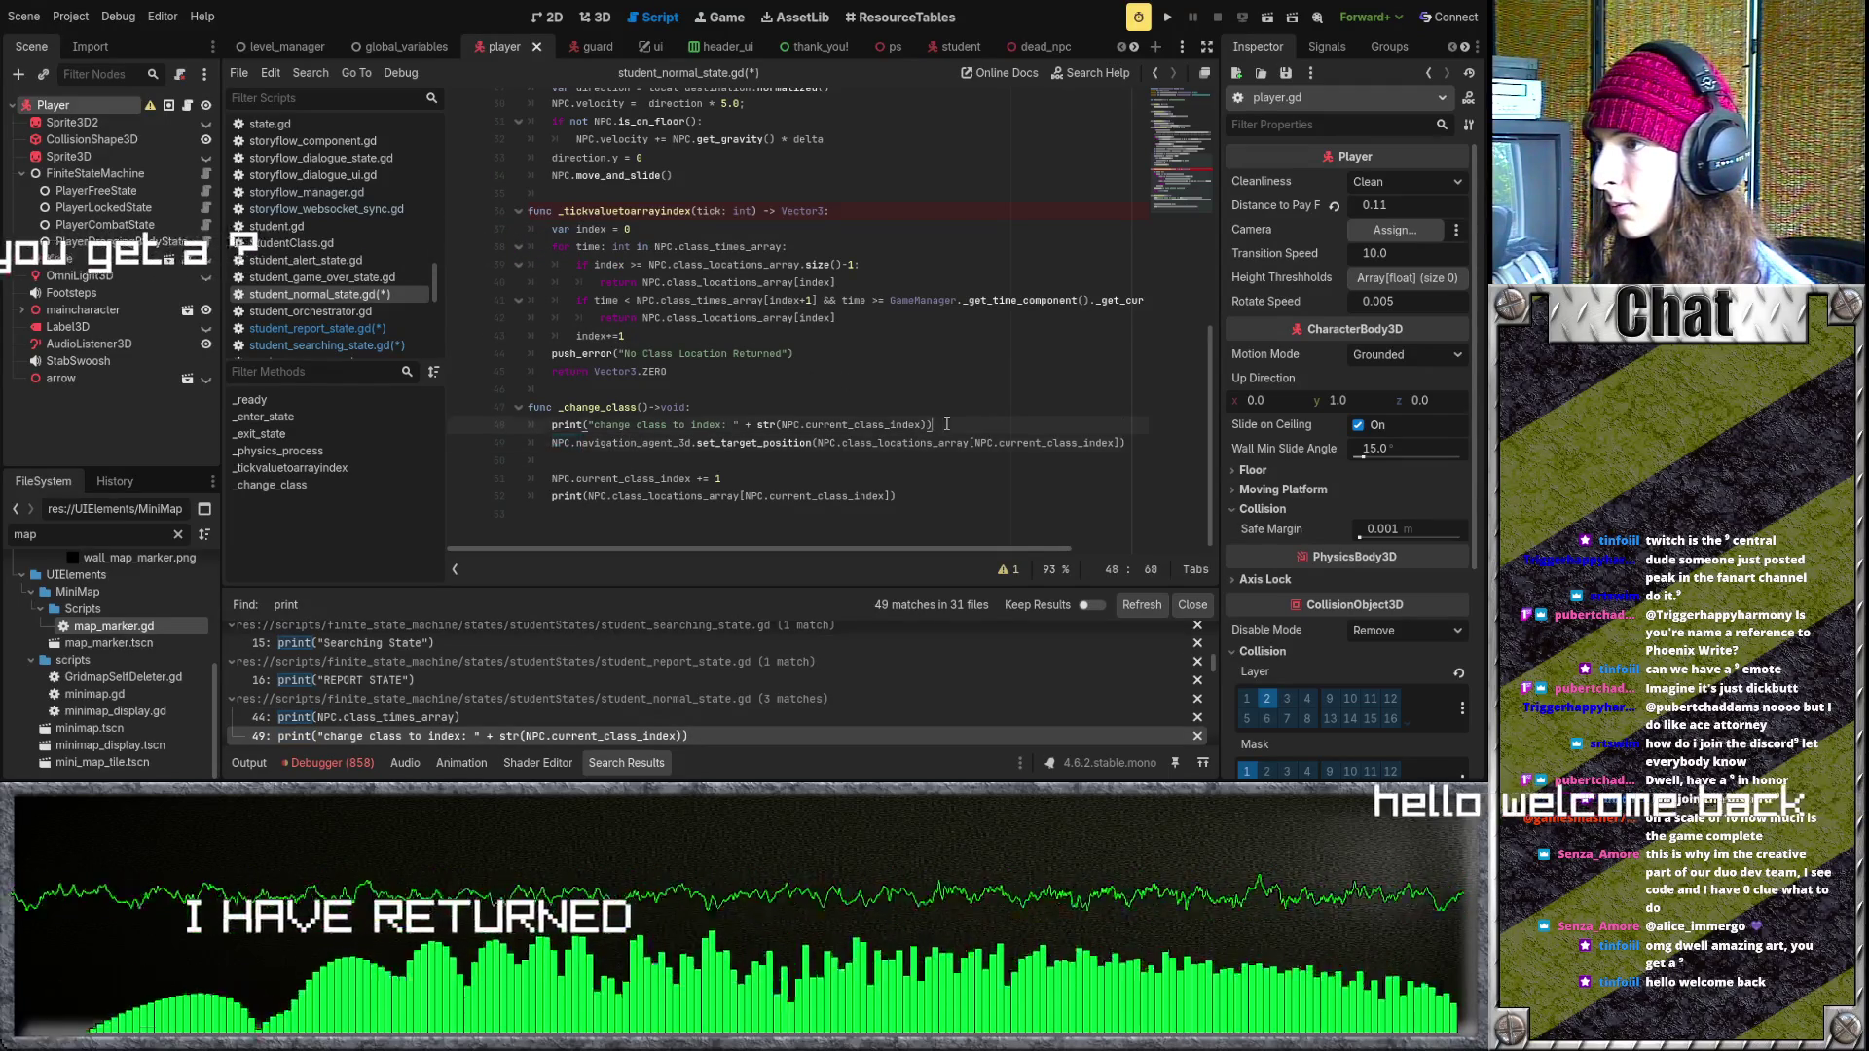
left_click_drag(932, 425, 520, 420)
key("BackSpace")
key("BackSpace")
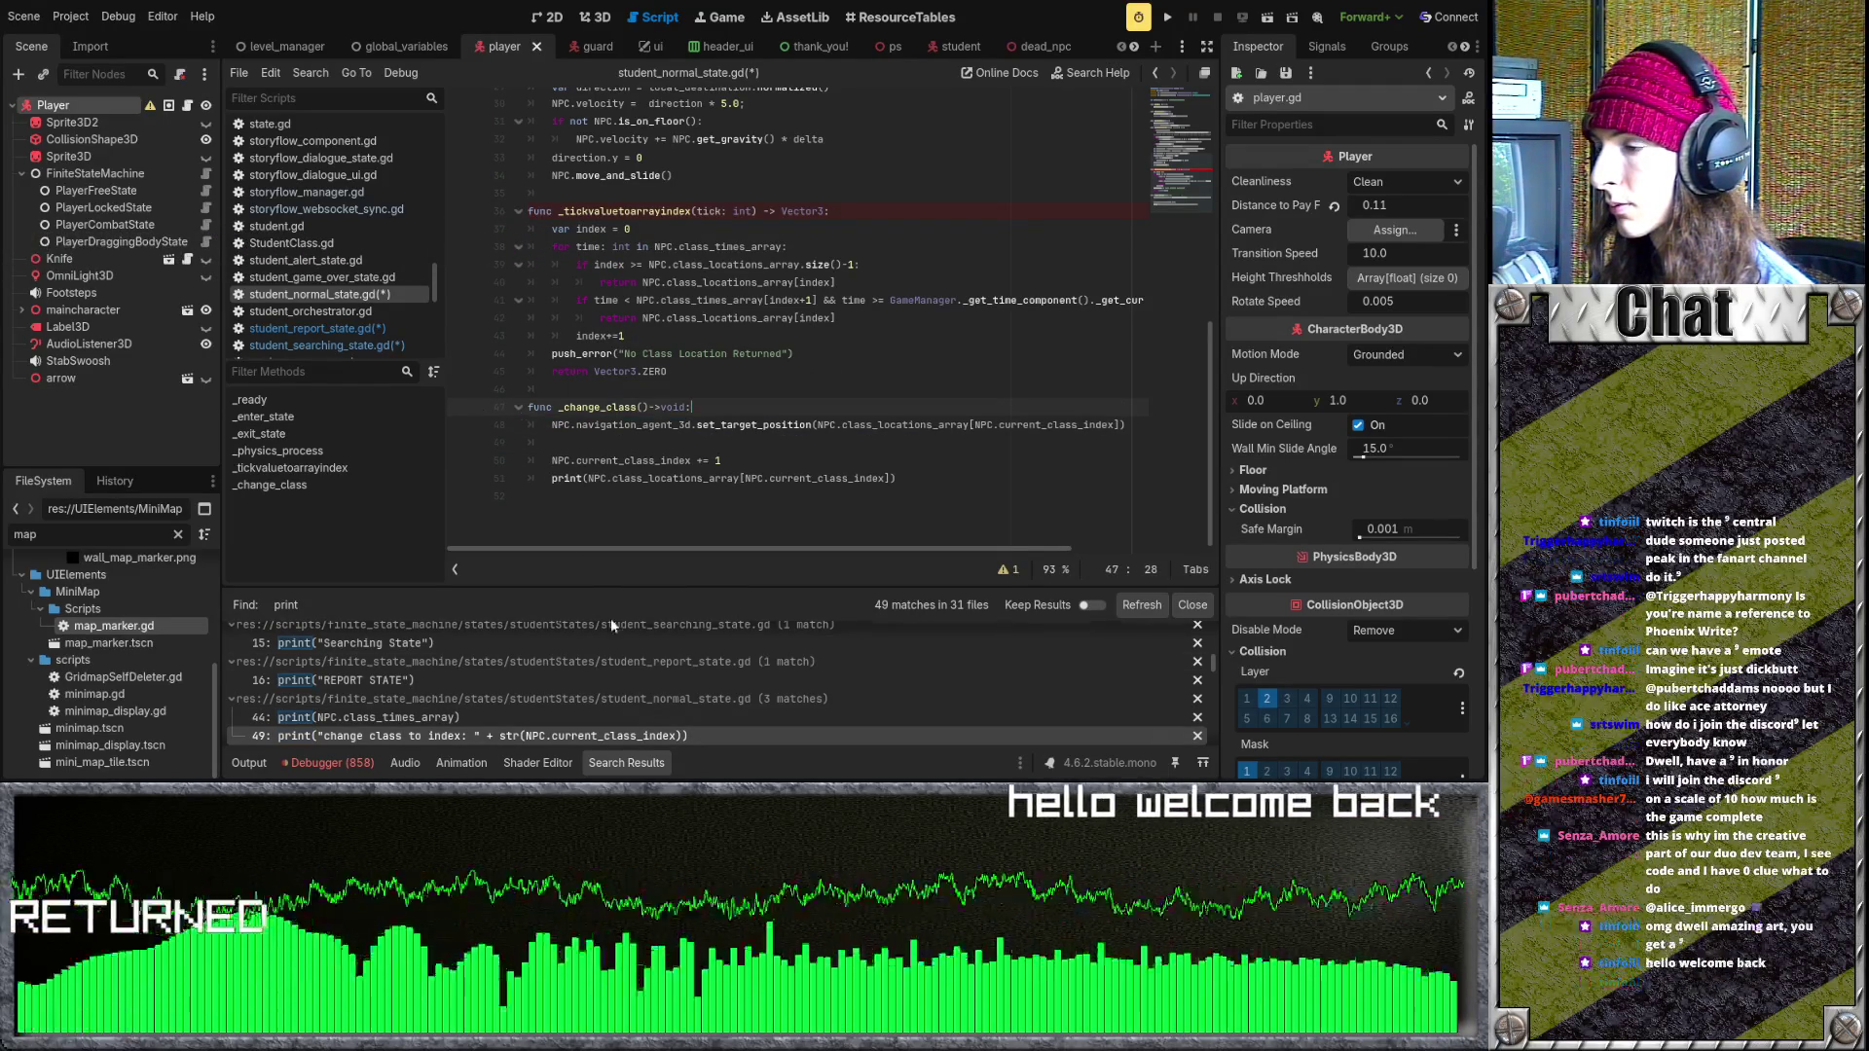
left_click_drag(793, 354, 545, 355)
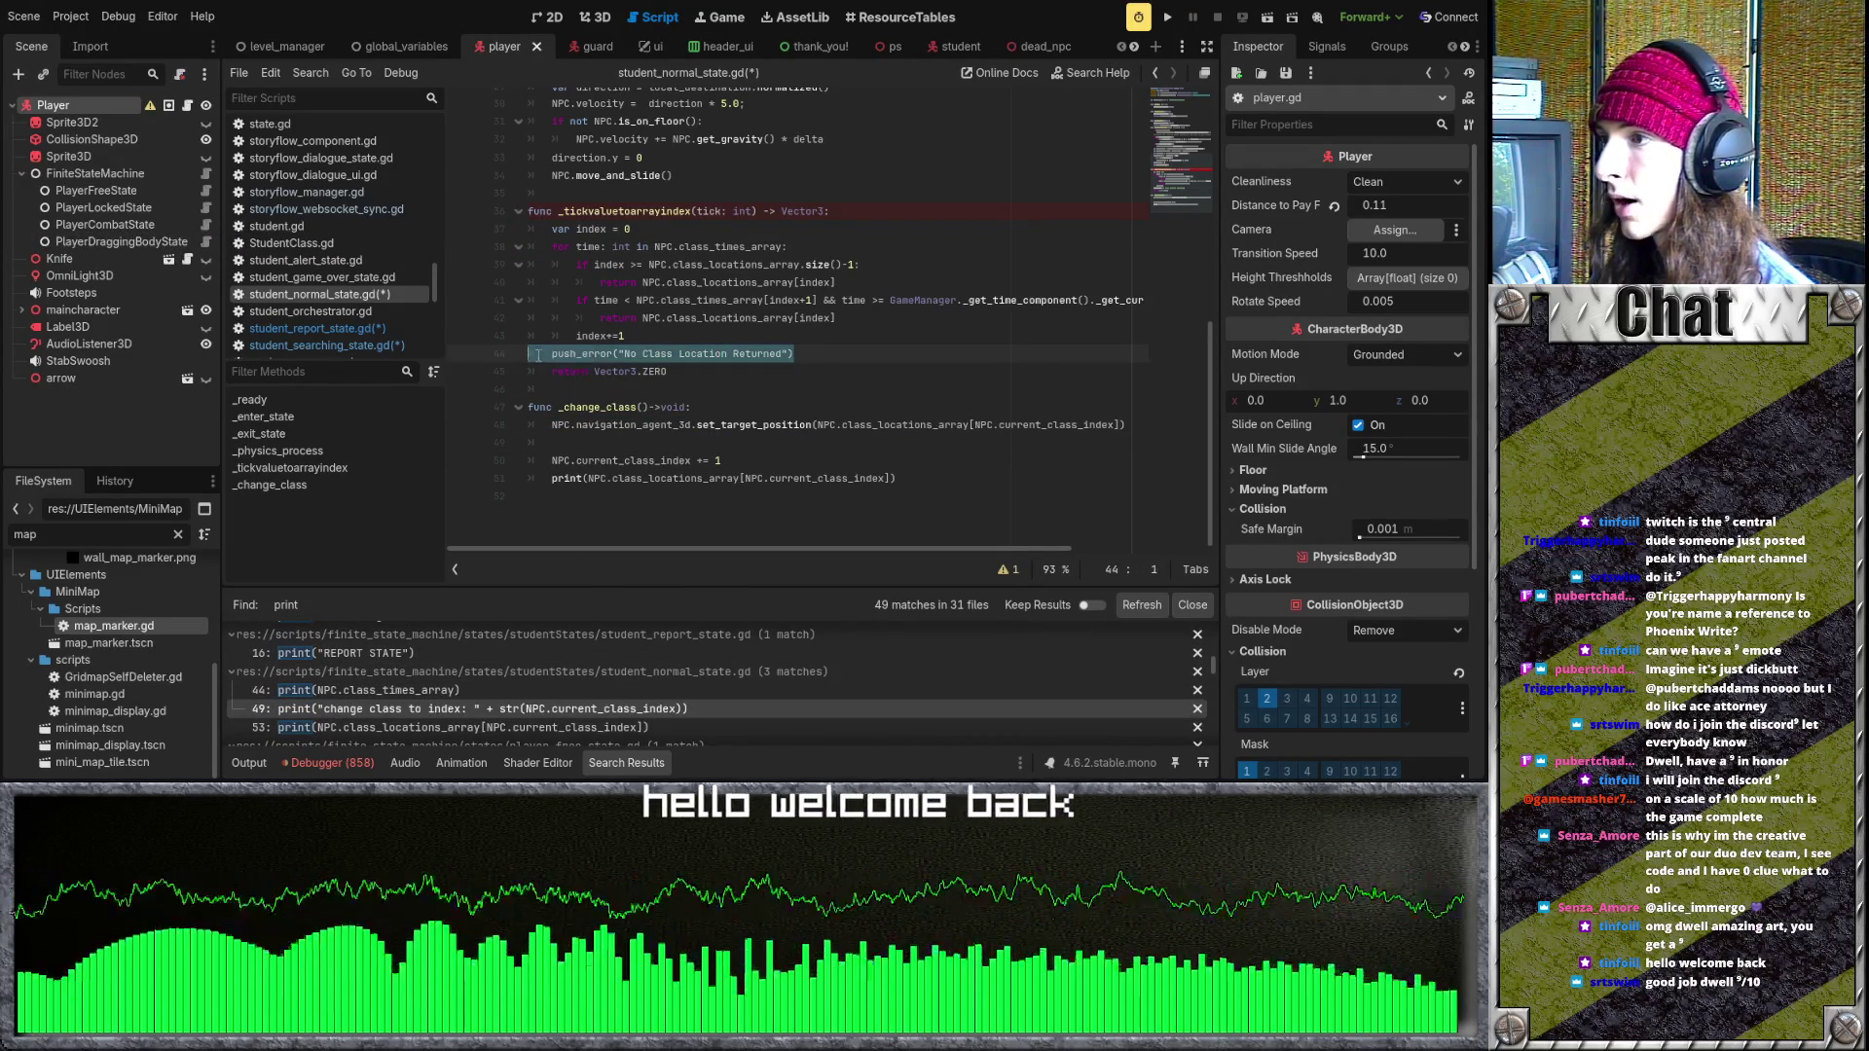
left_click(684, 354)
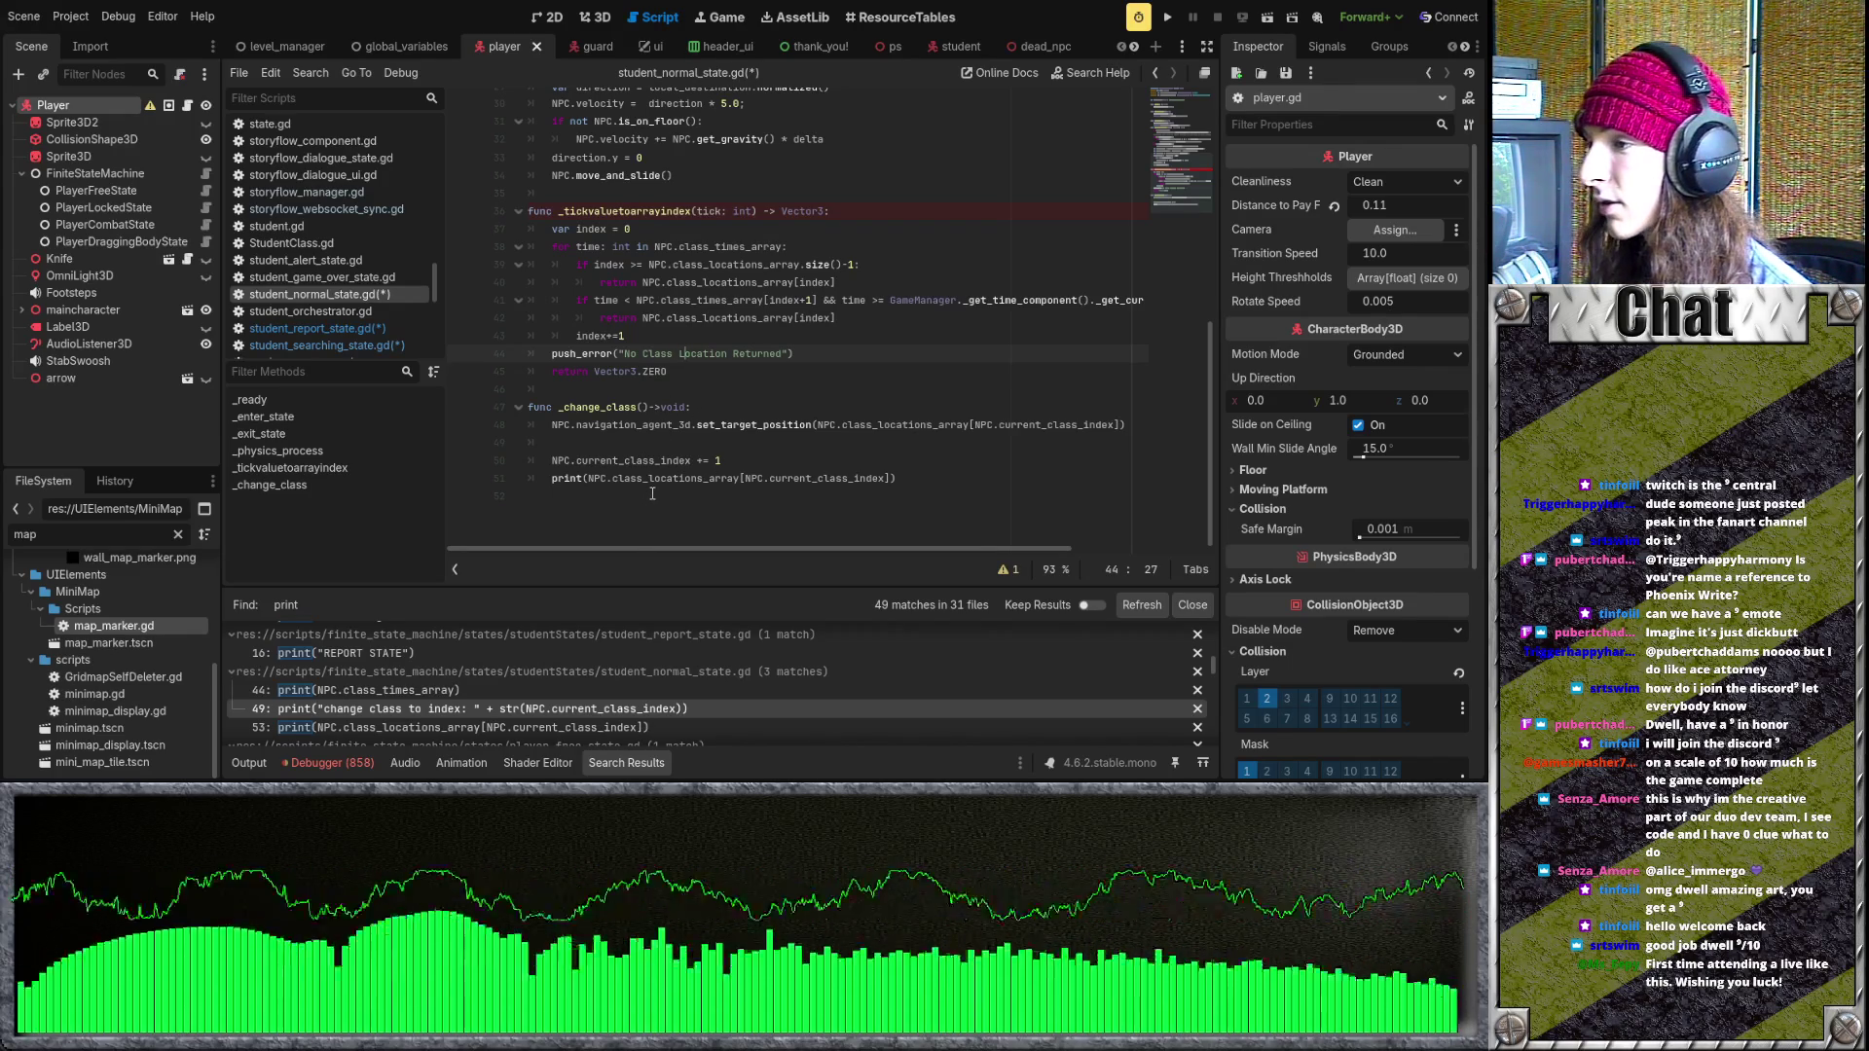
scroll(435, 699, "down", 1)
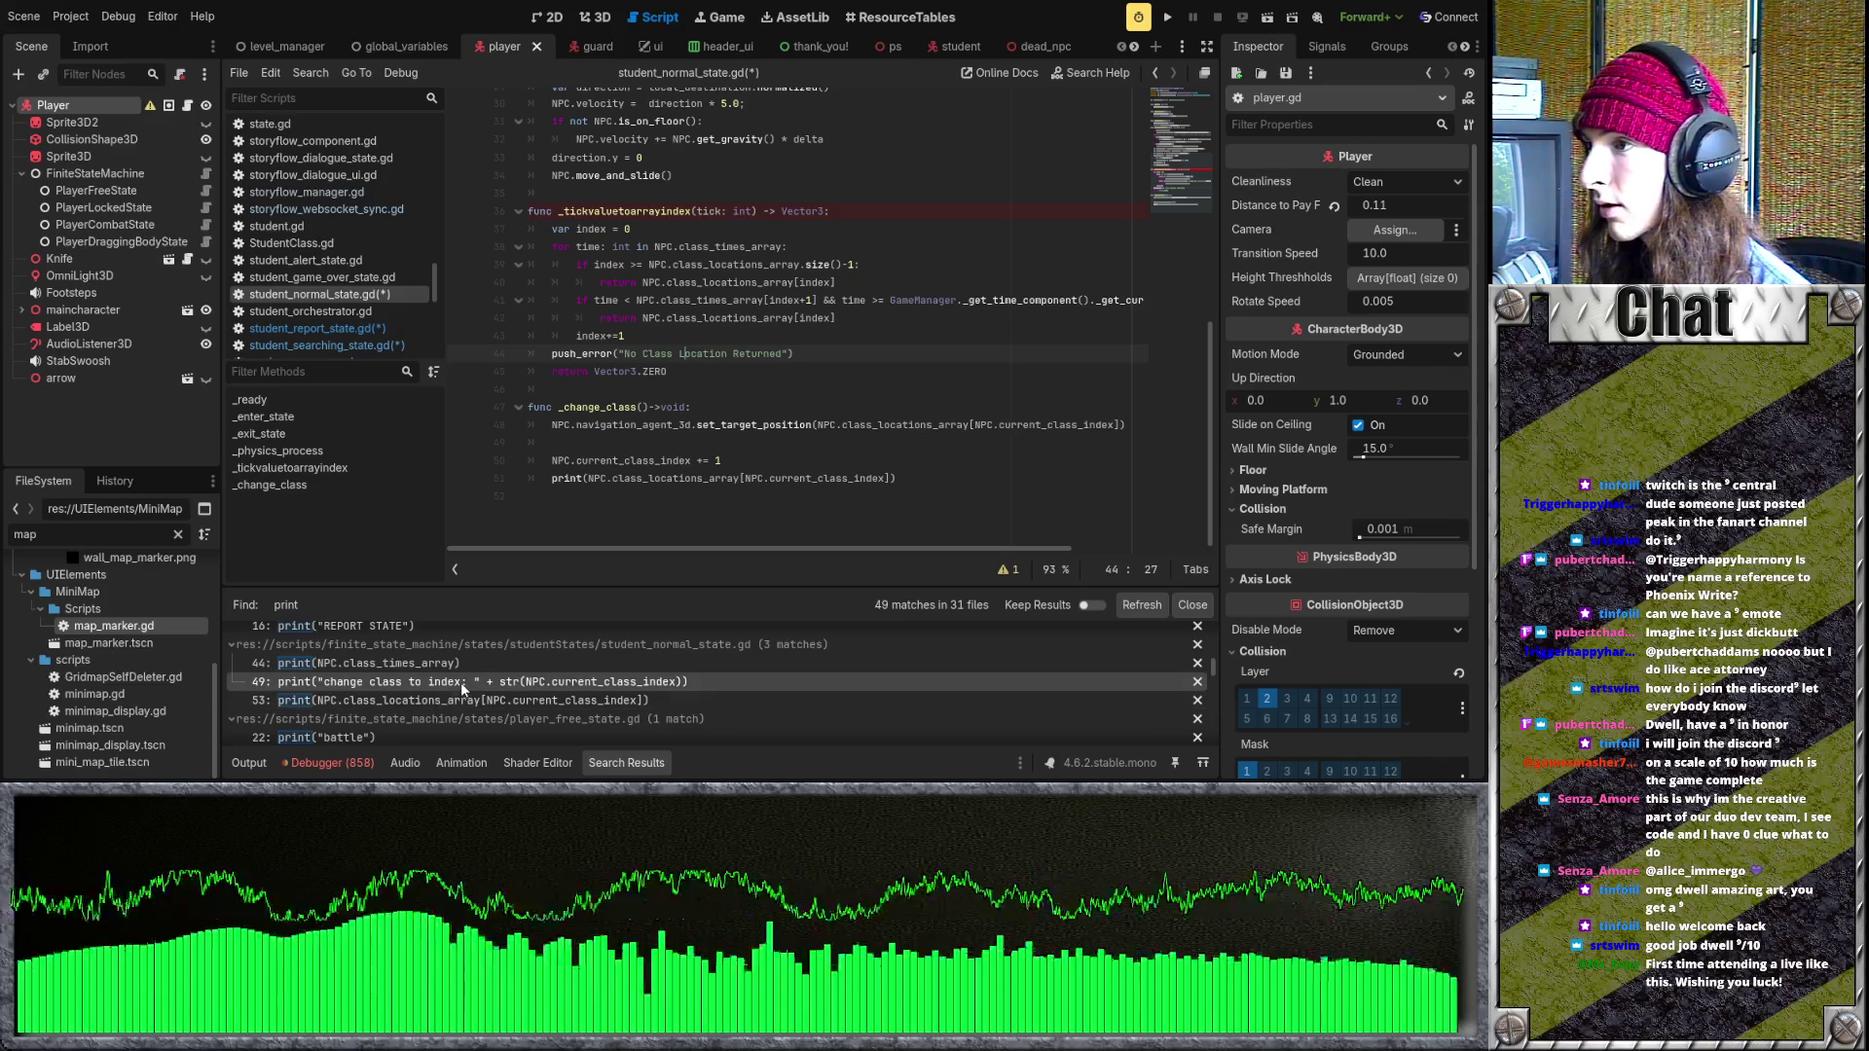
- Delete the class_locations_array print line
left_click(432, 701)
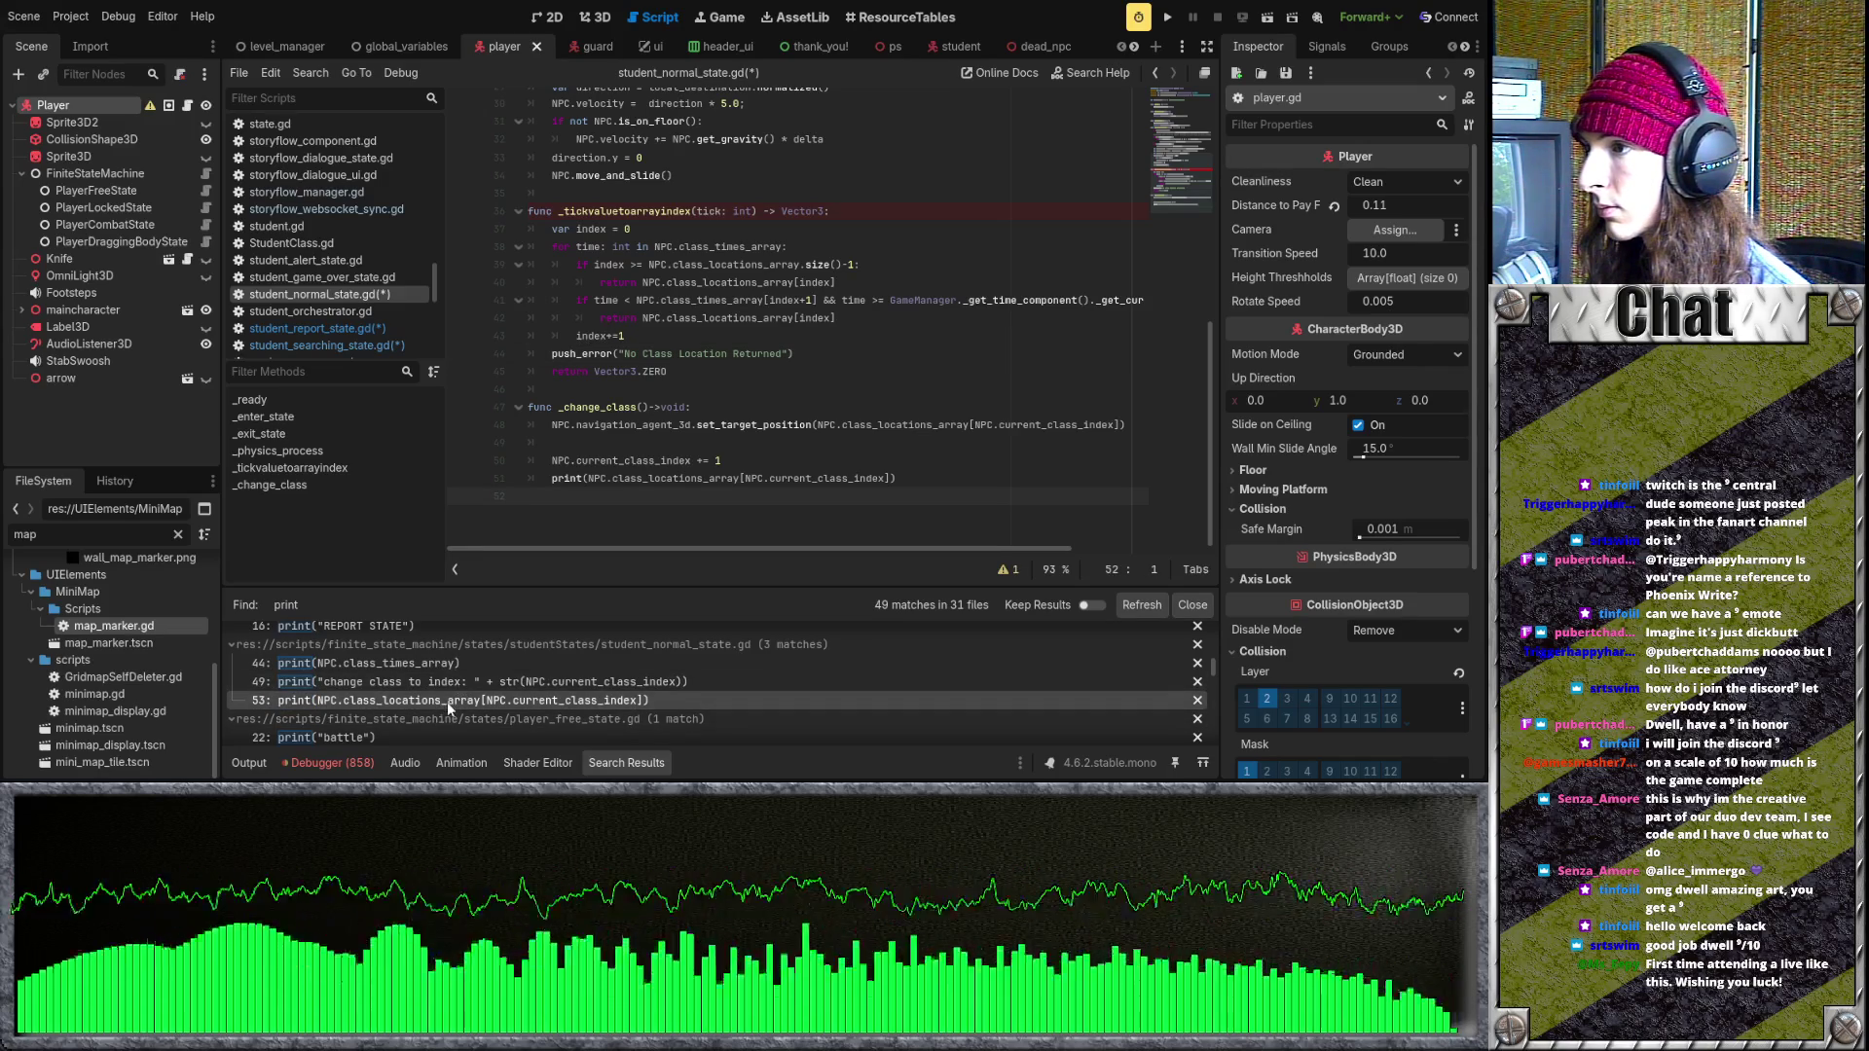
scroll(450, 708, "down", 1)
left_click(766, 477)
triple_click(783, 478)
key("BackSpace")
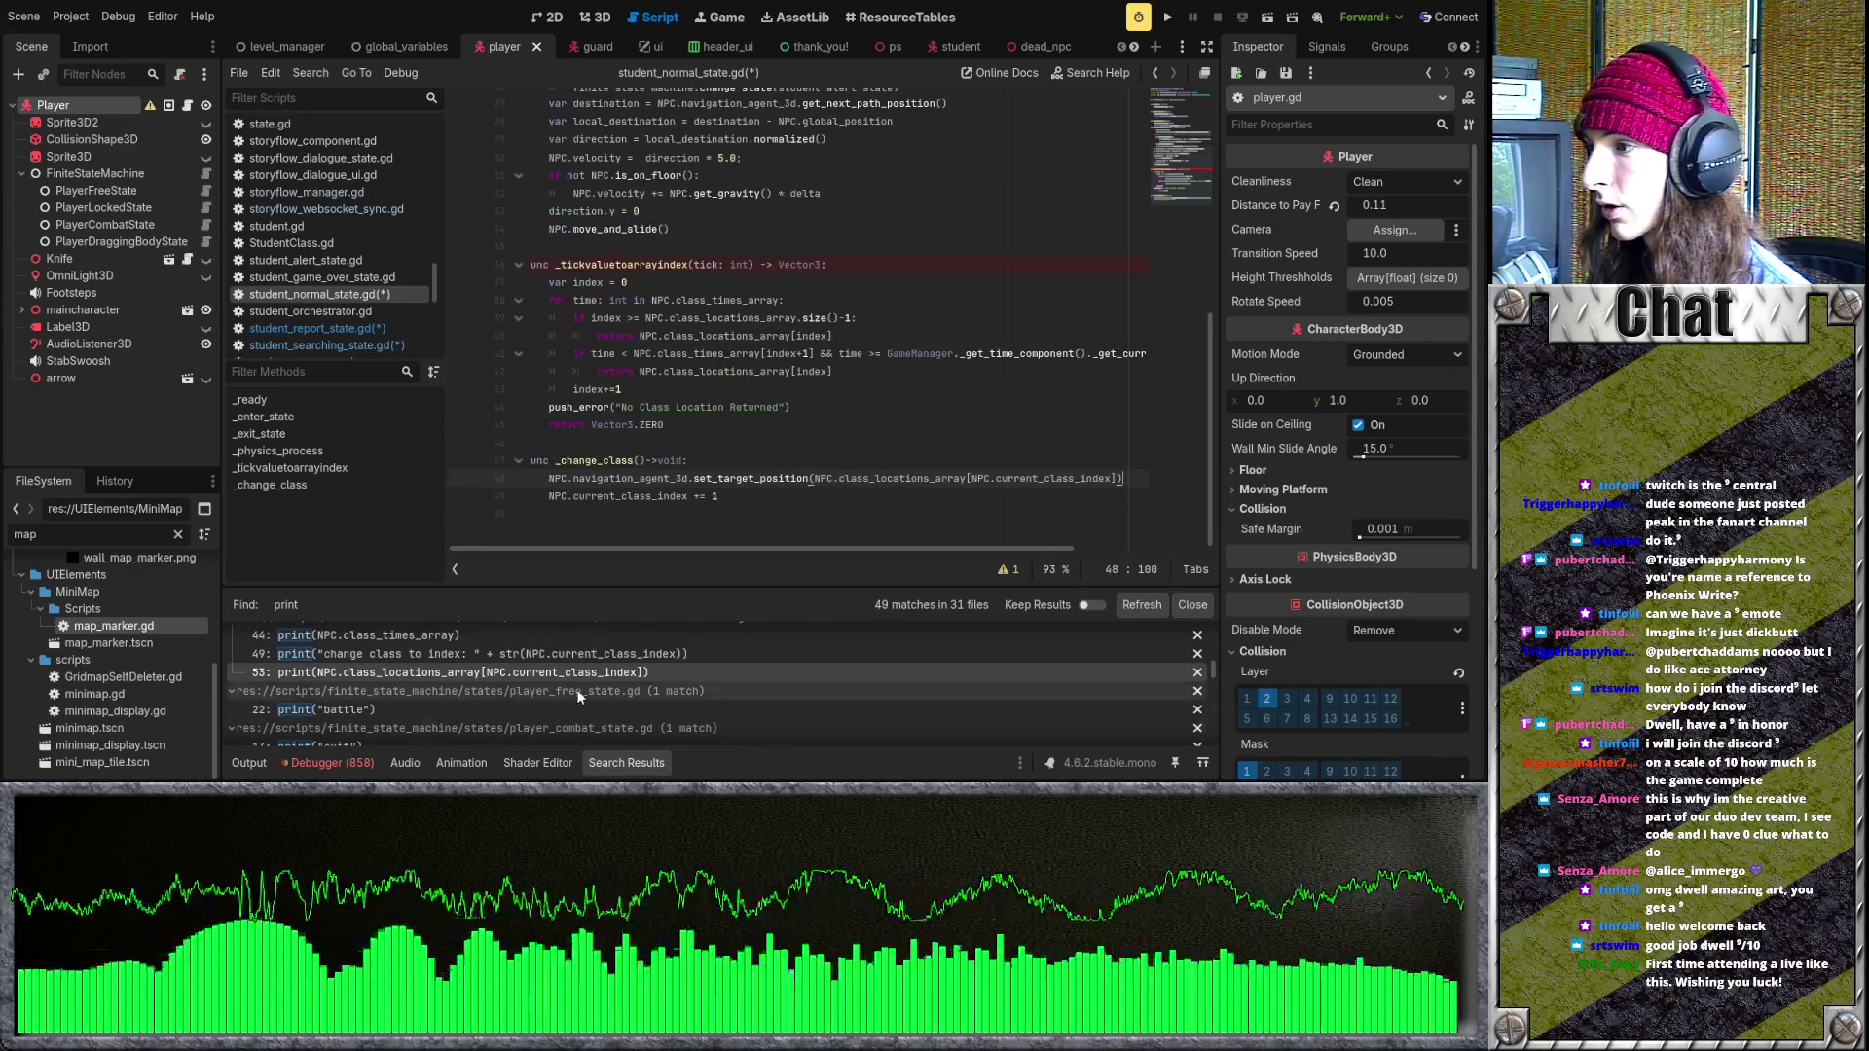
scroll(506, 701, "down", 2)
- Check the exit print in player_combat_state.gd and delete print(area) from hurt_box.gd
left_click(503, 708)
left_click(662, 318)
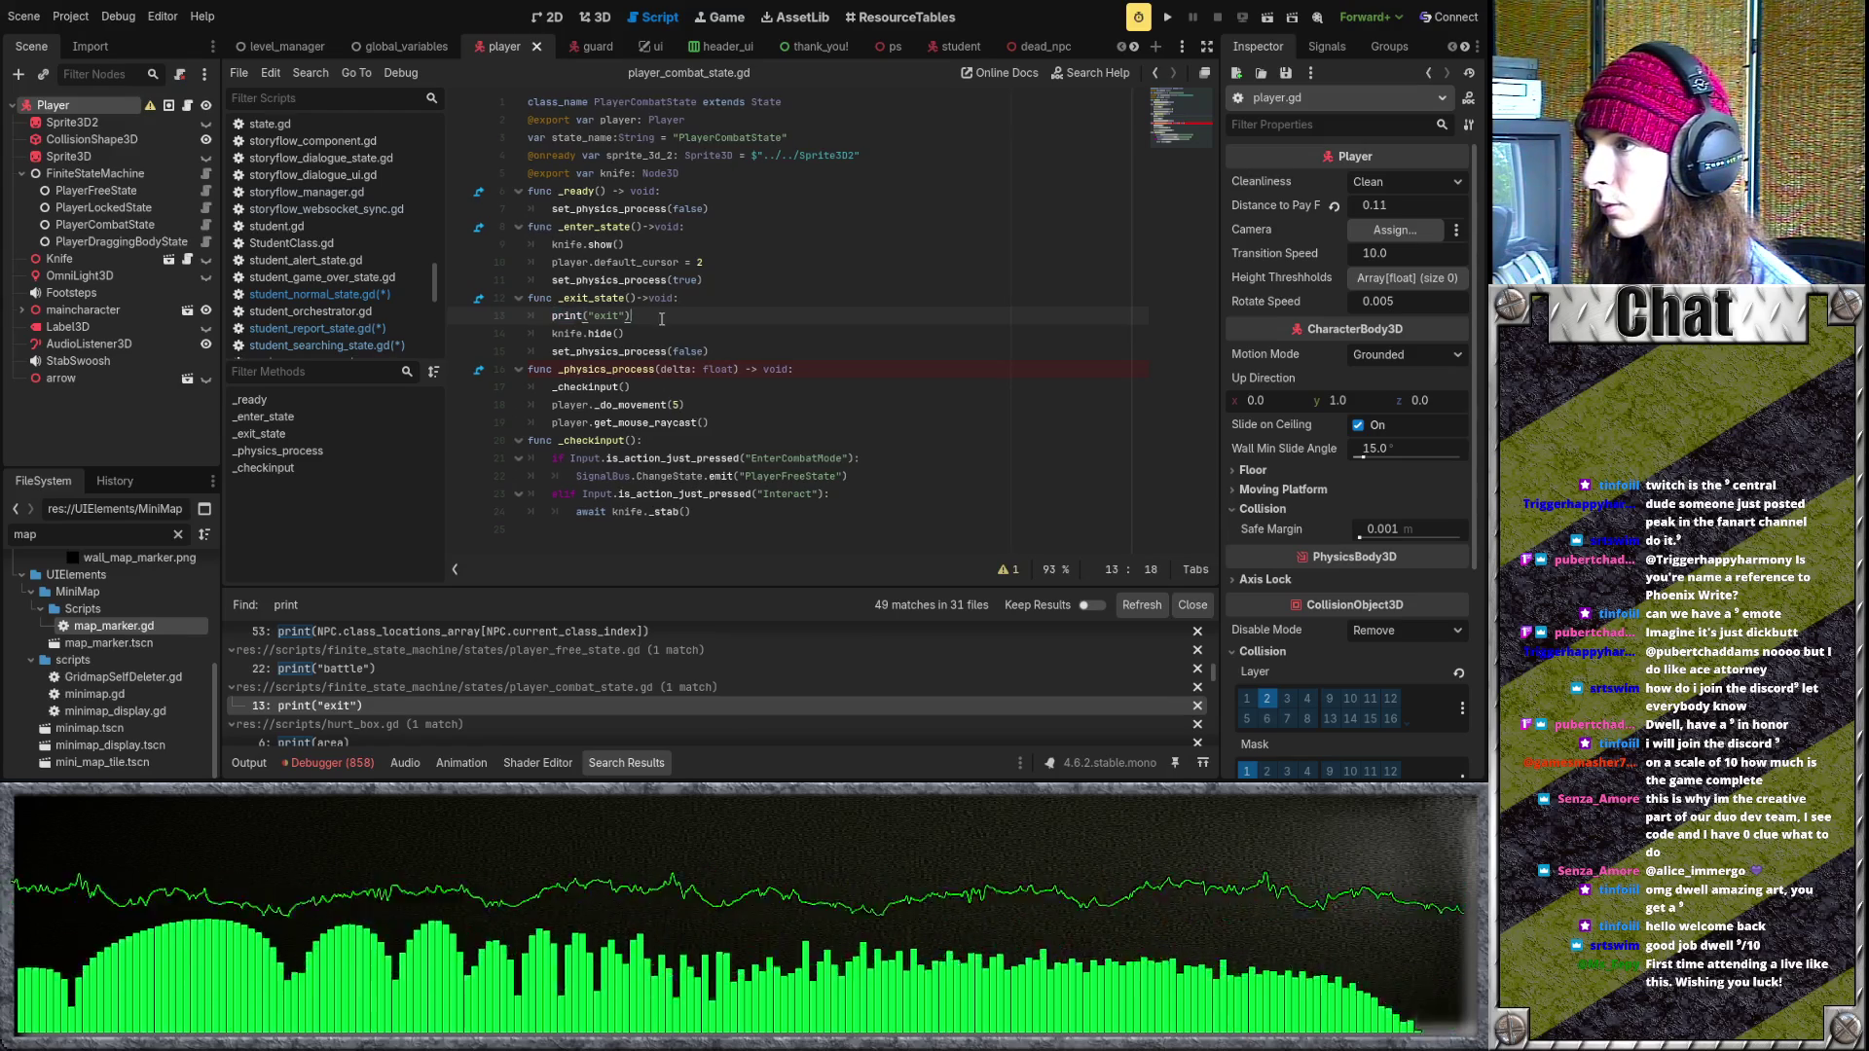
scroll(477, 705, "down", 2)
left_click(469, 712)
left_click_drag(668, 198, 516, 191)
key("BackSpace")
scroll(533, 664, "down", 3)
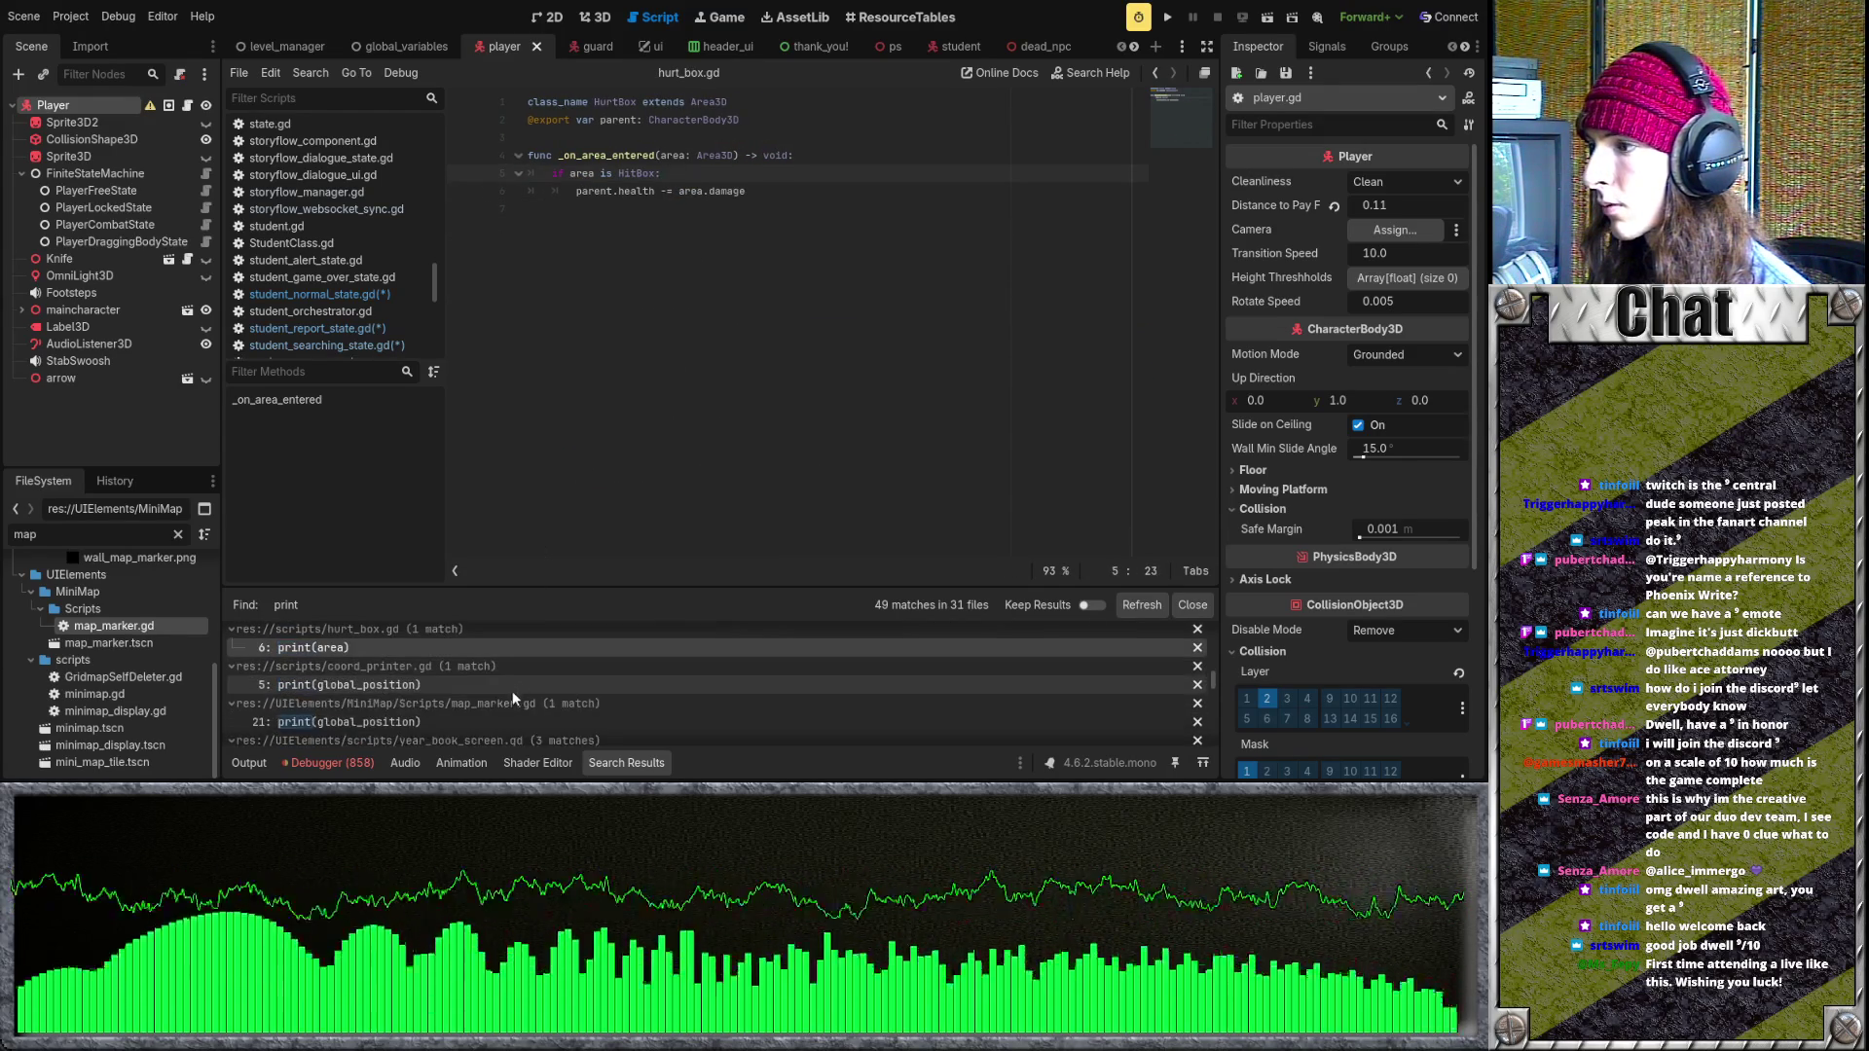
- Replace the global_position print in coord_printer.gd with pass and save the scripts
left_click(481, 705)
left_click(475, 685)
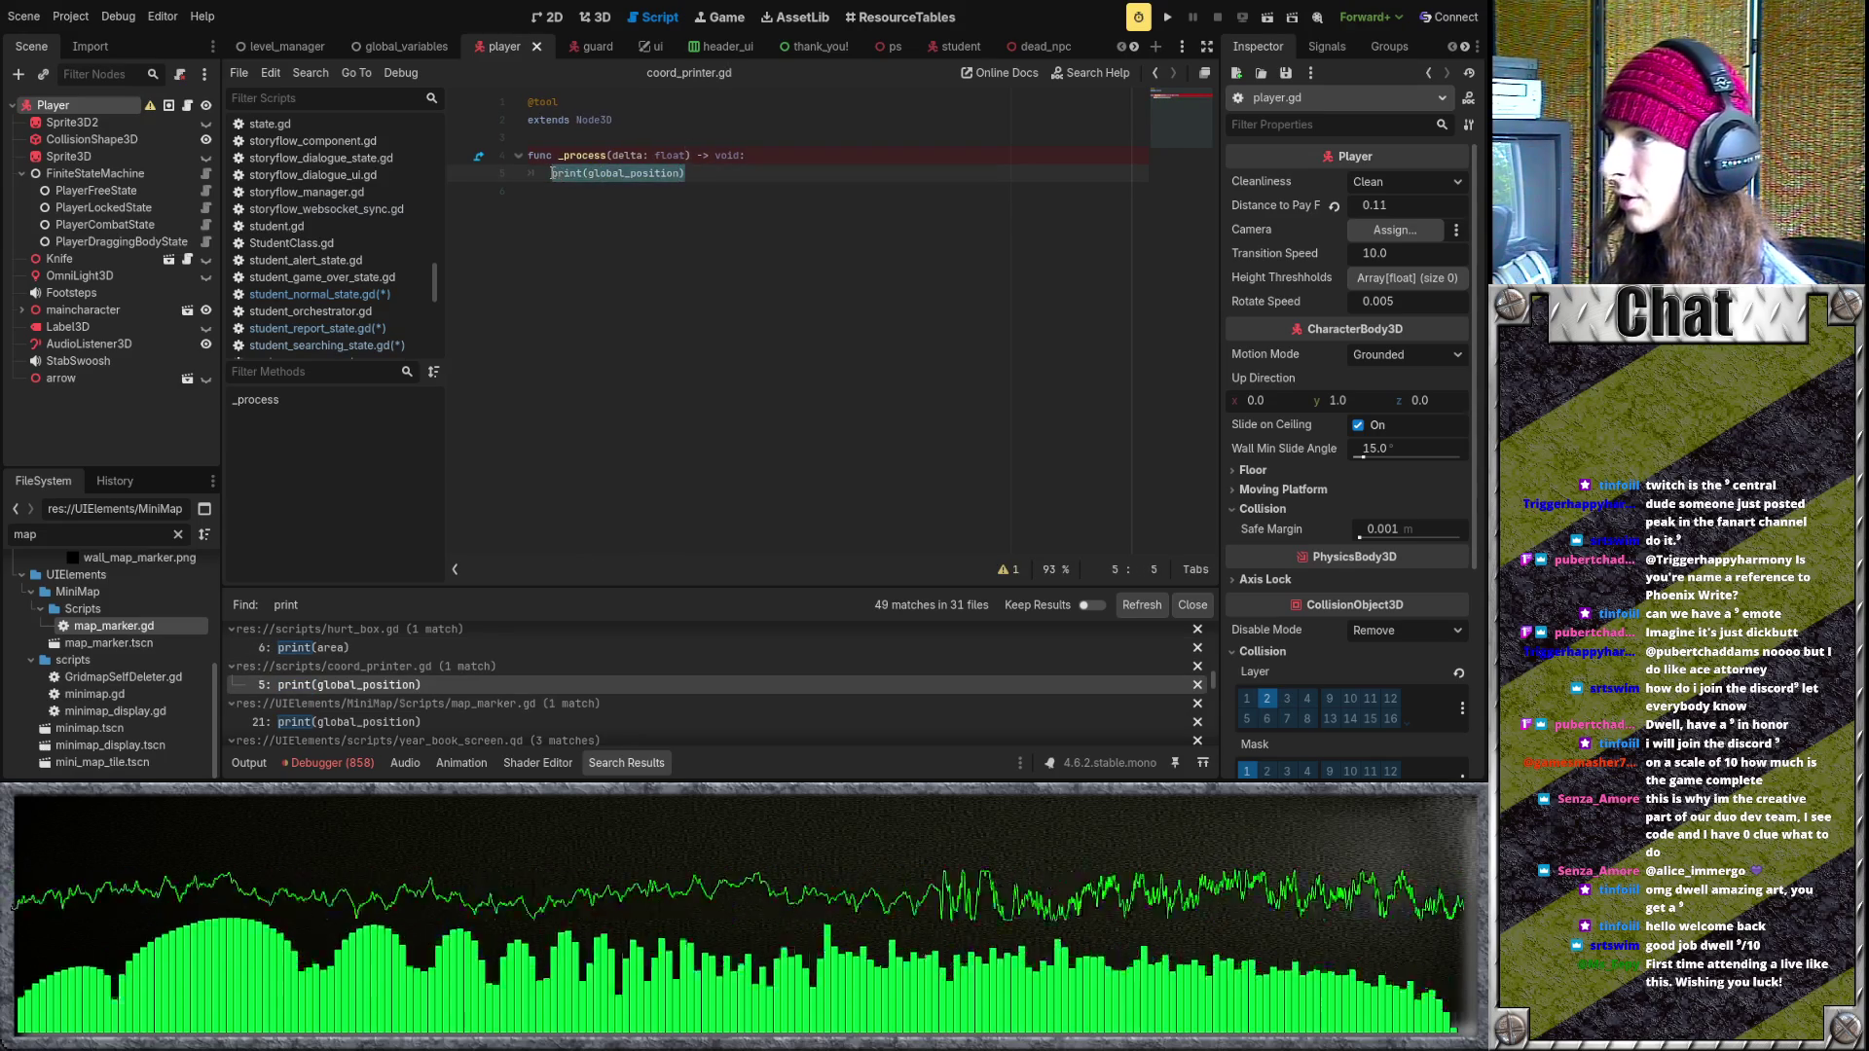
type("pass")
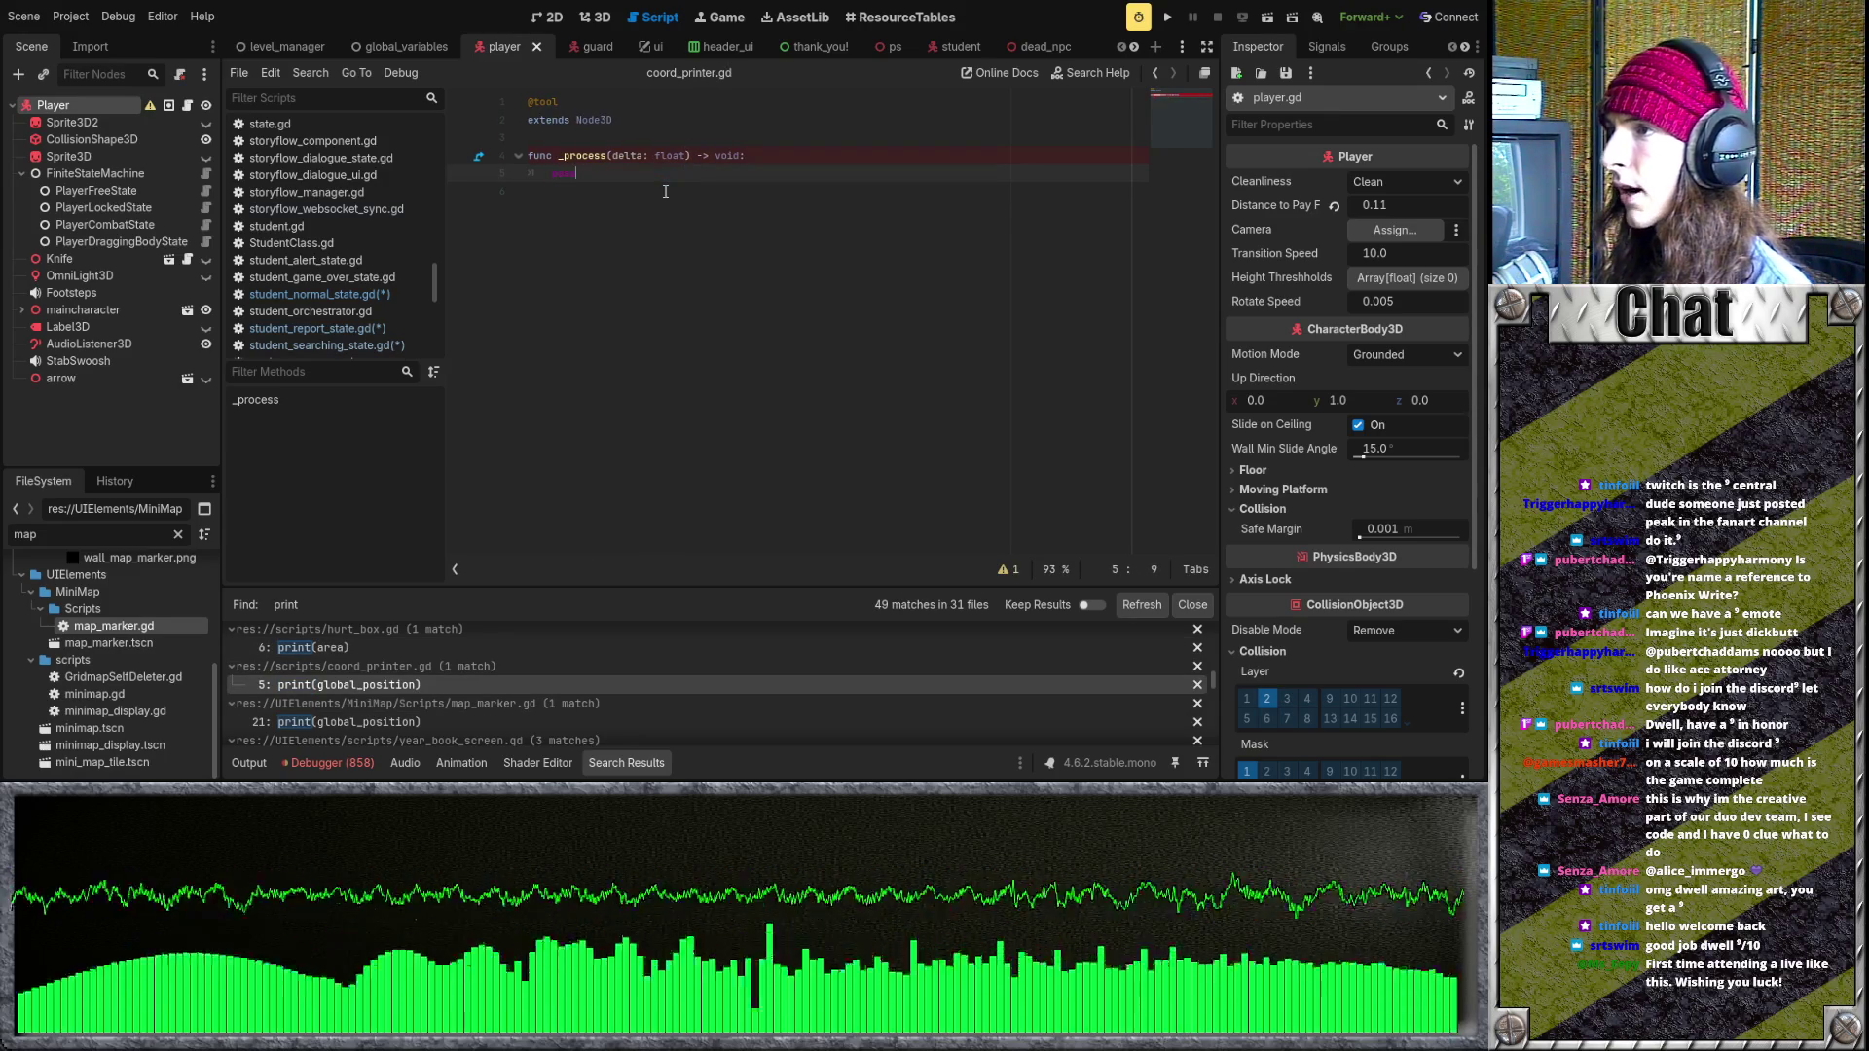
key("ctrl+s")
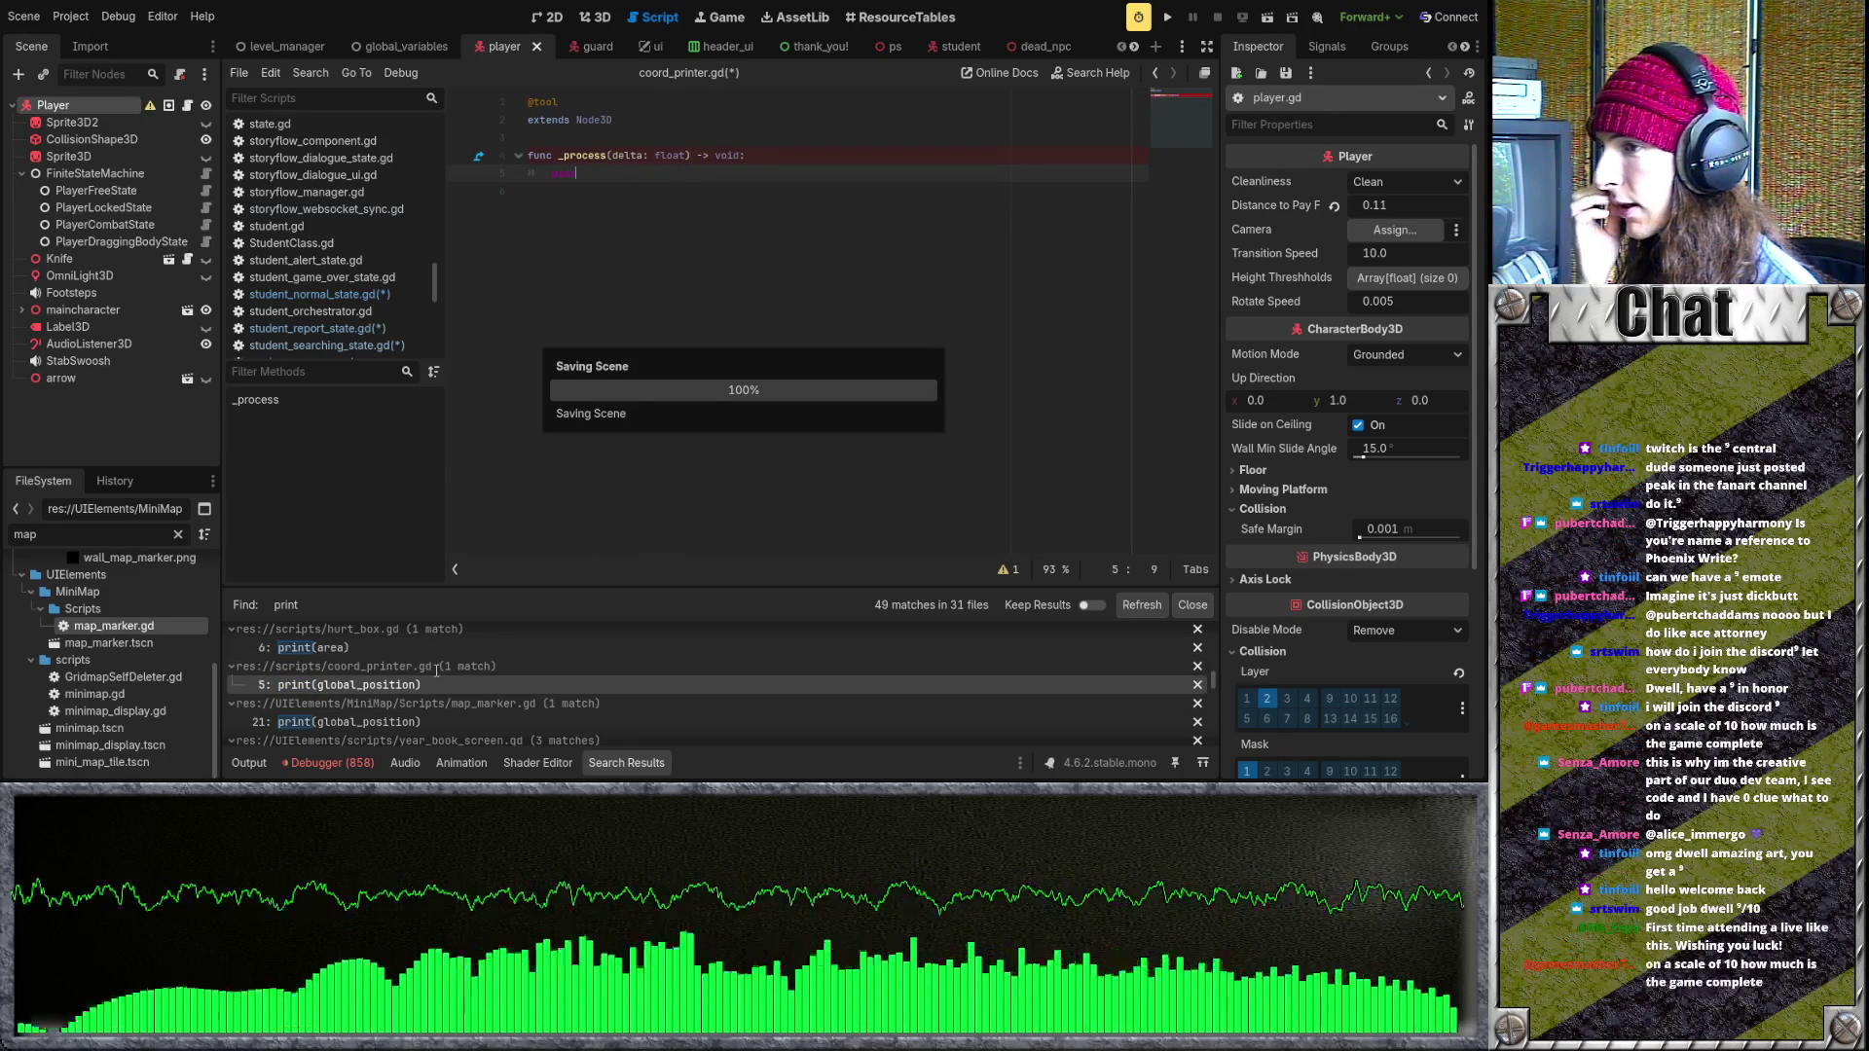
scroll(606, 717, "down", 2)
- Delete the global_position print in map_marker.gd and the three prints in year_book_screen.gd
left_click(549, 672)
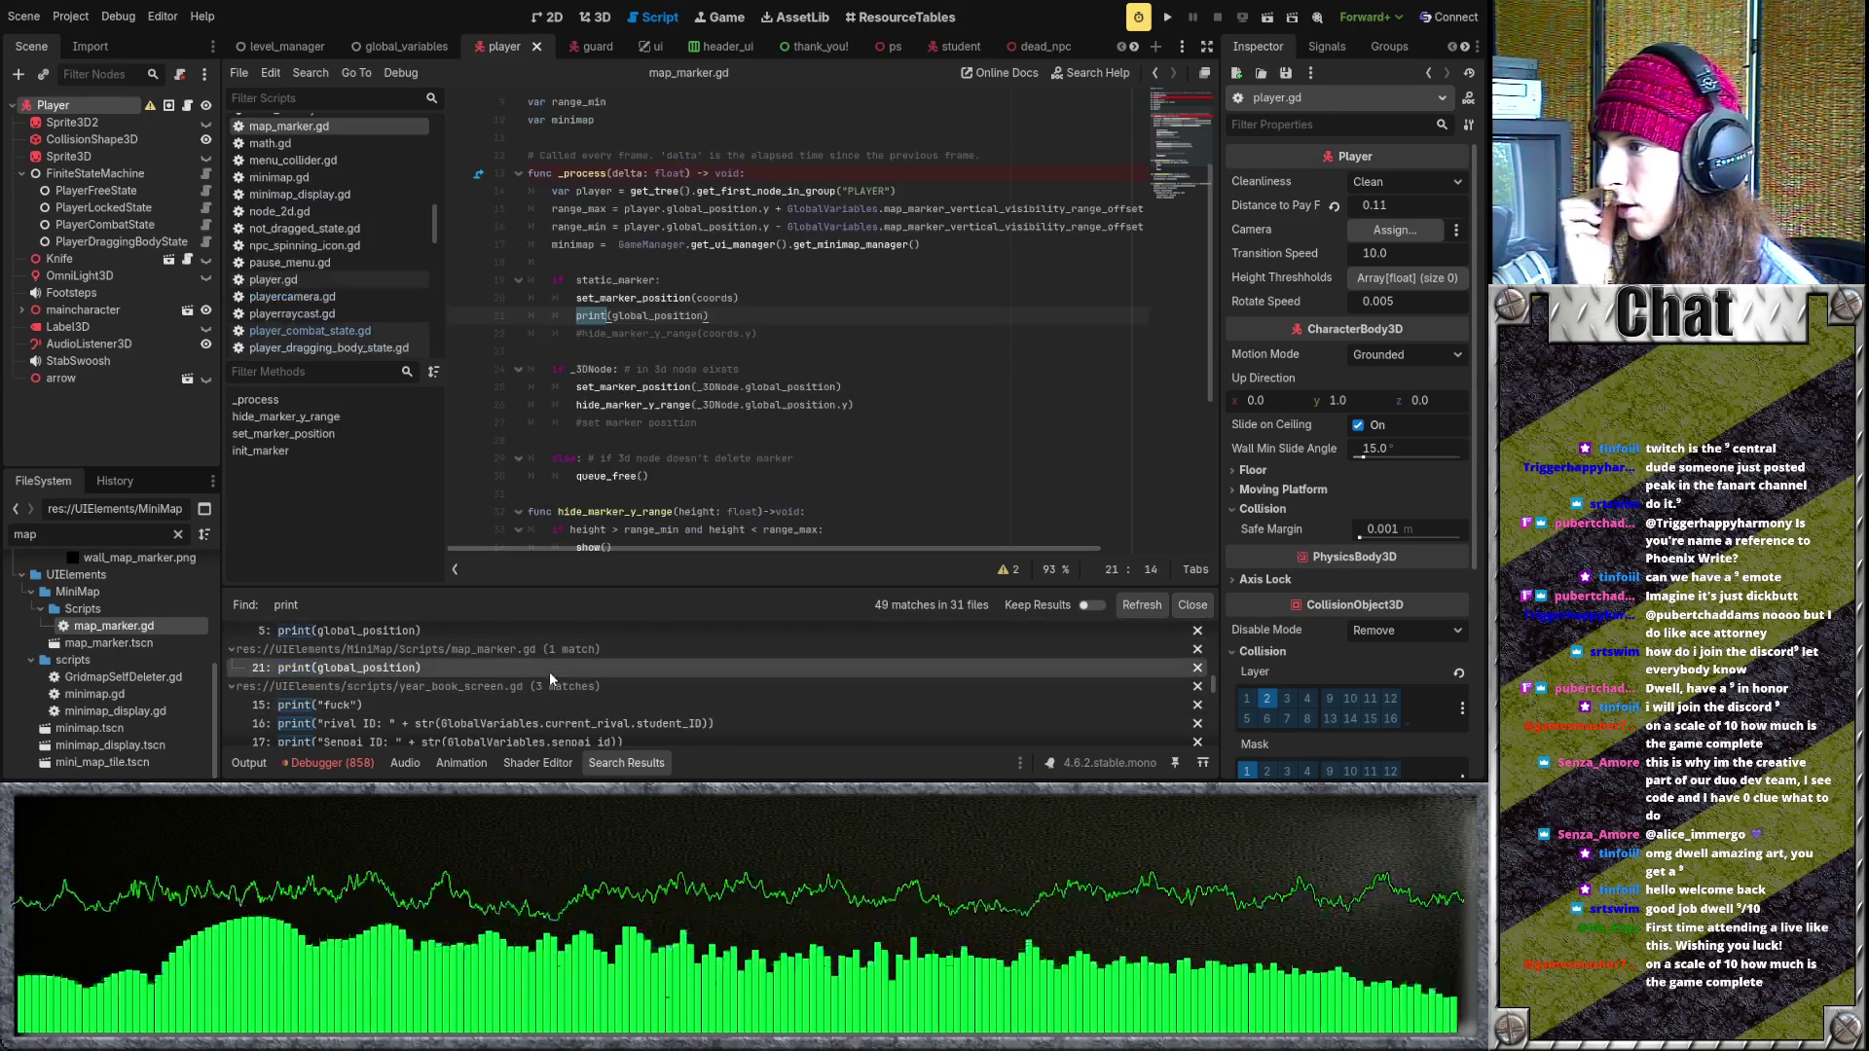
left_click_drag(739, 316, 526, 316)
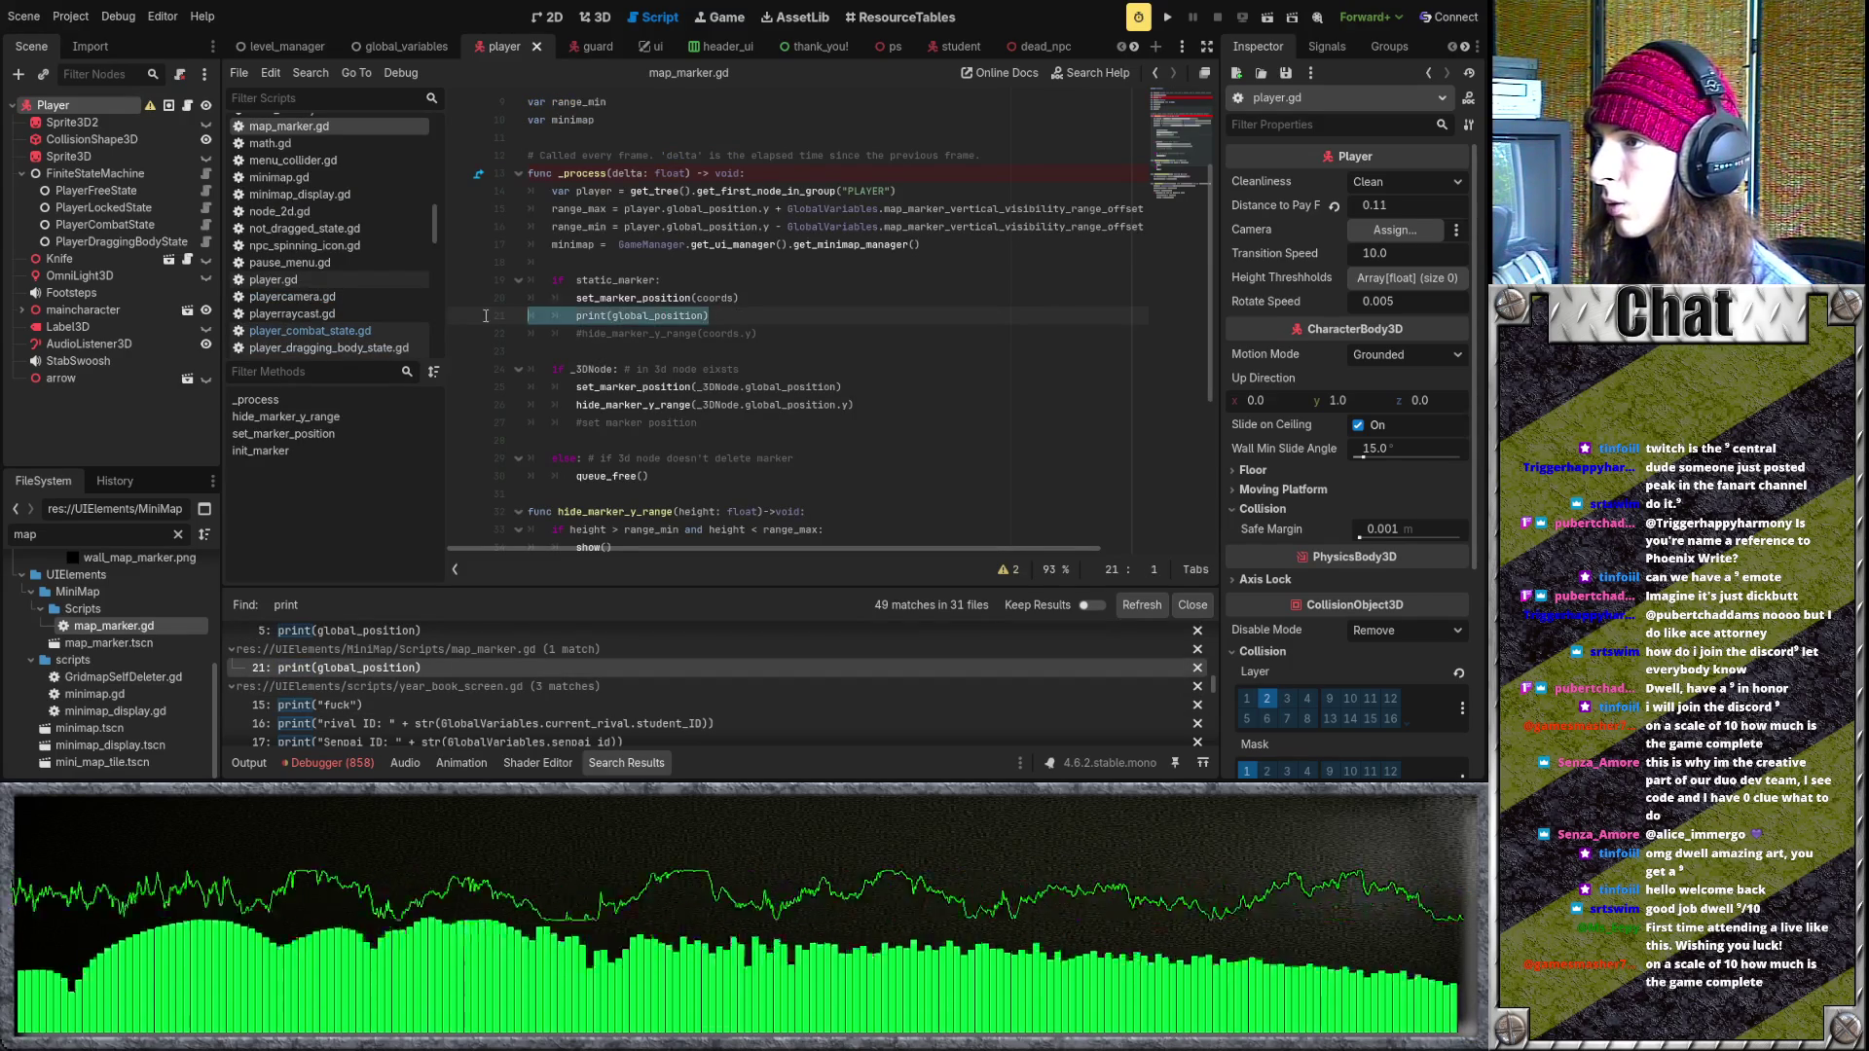
key("BackSpace")
left_click(494, 705)
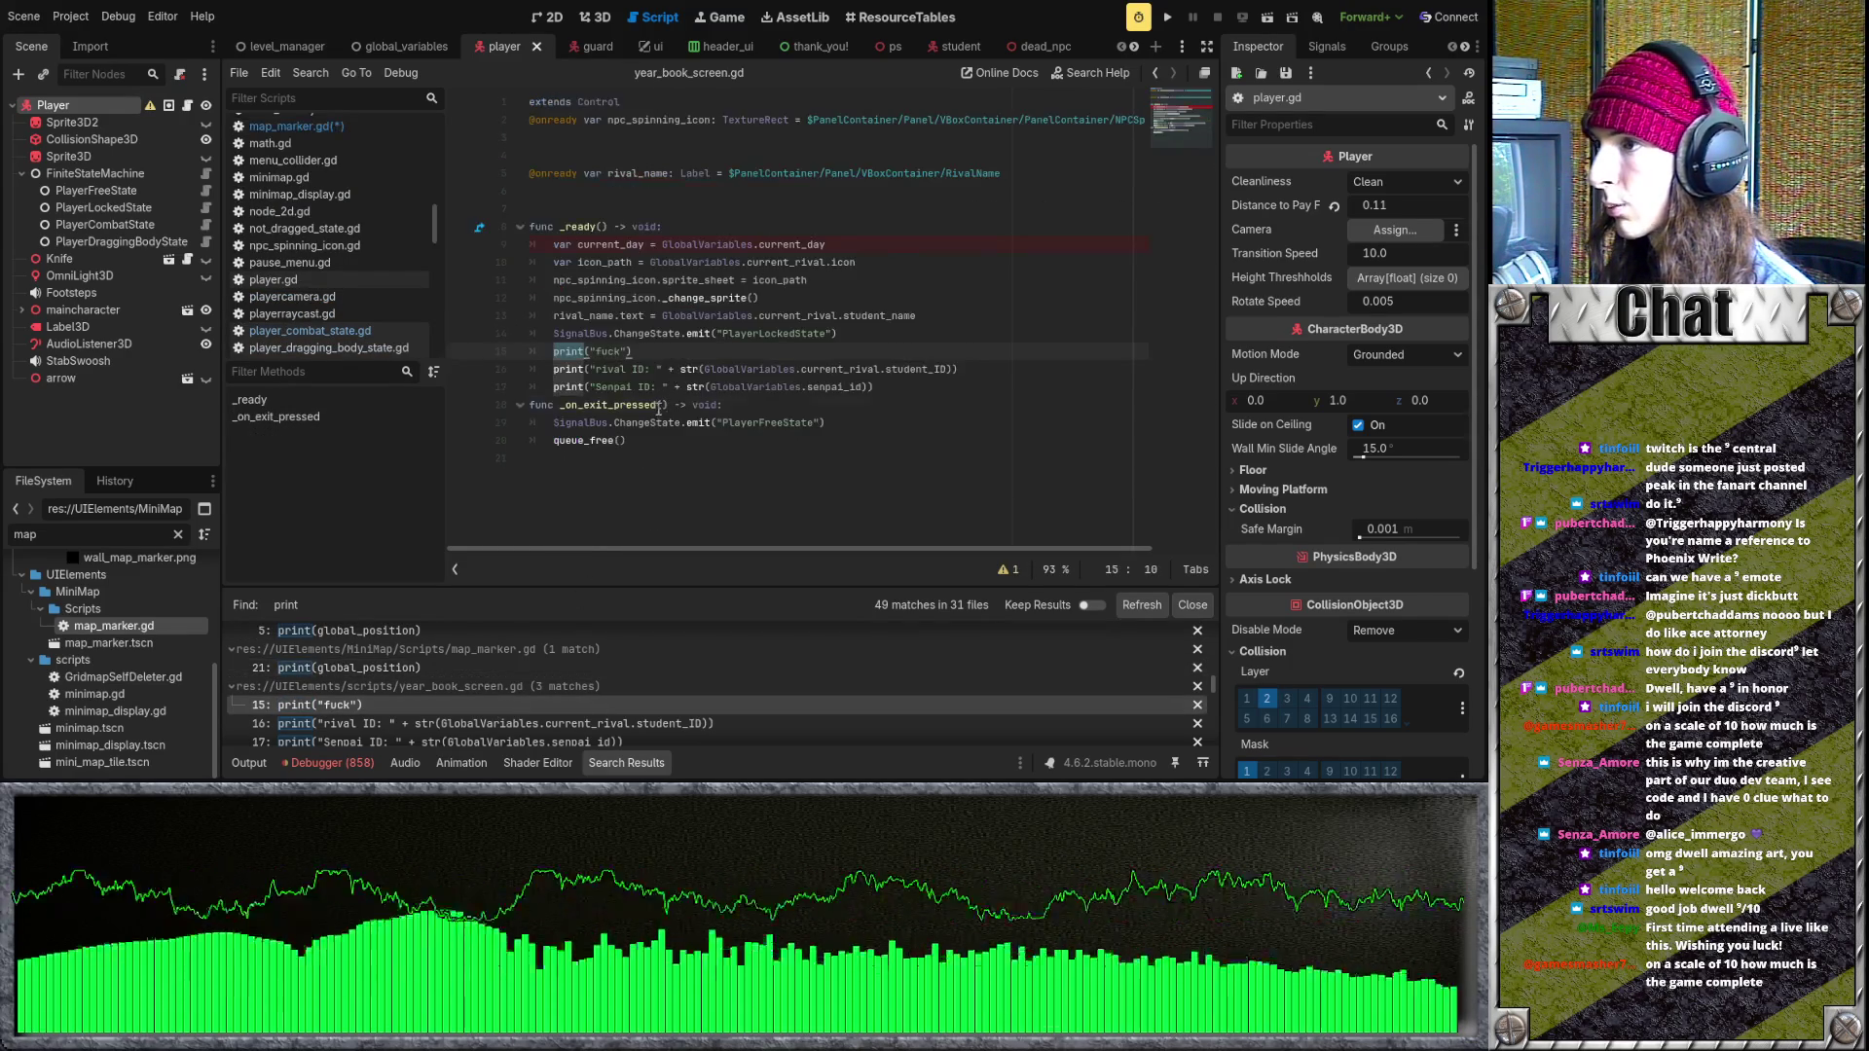
left_click_drag(649, 353, 501, 348)
mouse_move(881, 391)
left_mouse_down()
mouse_move(740, 370)
mouse_move(847, 333)
left_mouse_up()
key("BackSpace")
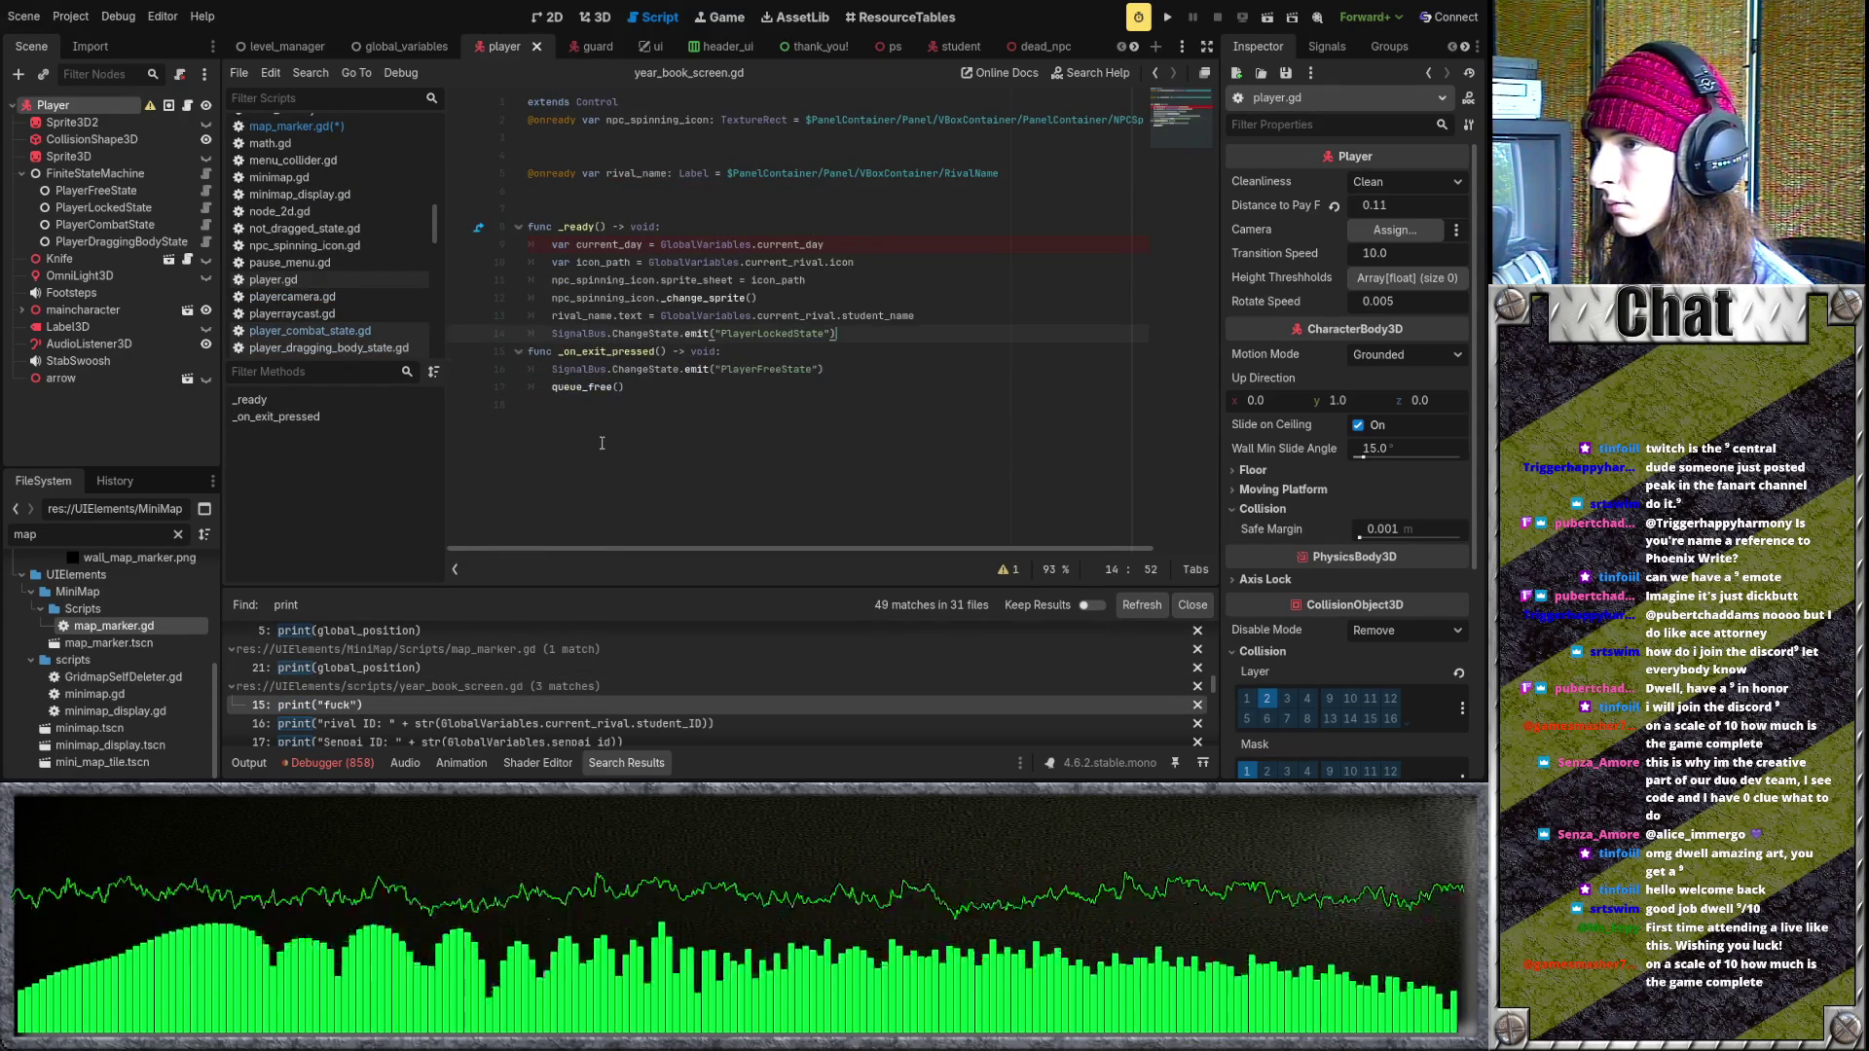
scroll(559, 699, "down", 4)
- Delete the student_pool print in senpai_picker.gd and the spawning print in minimap_display.gd
left_click(558, 693)
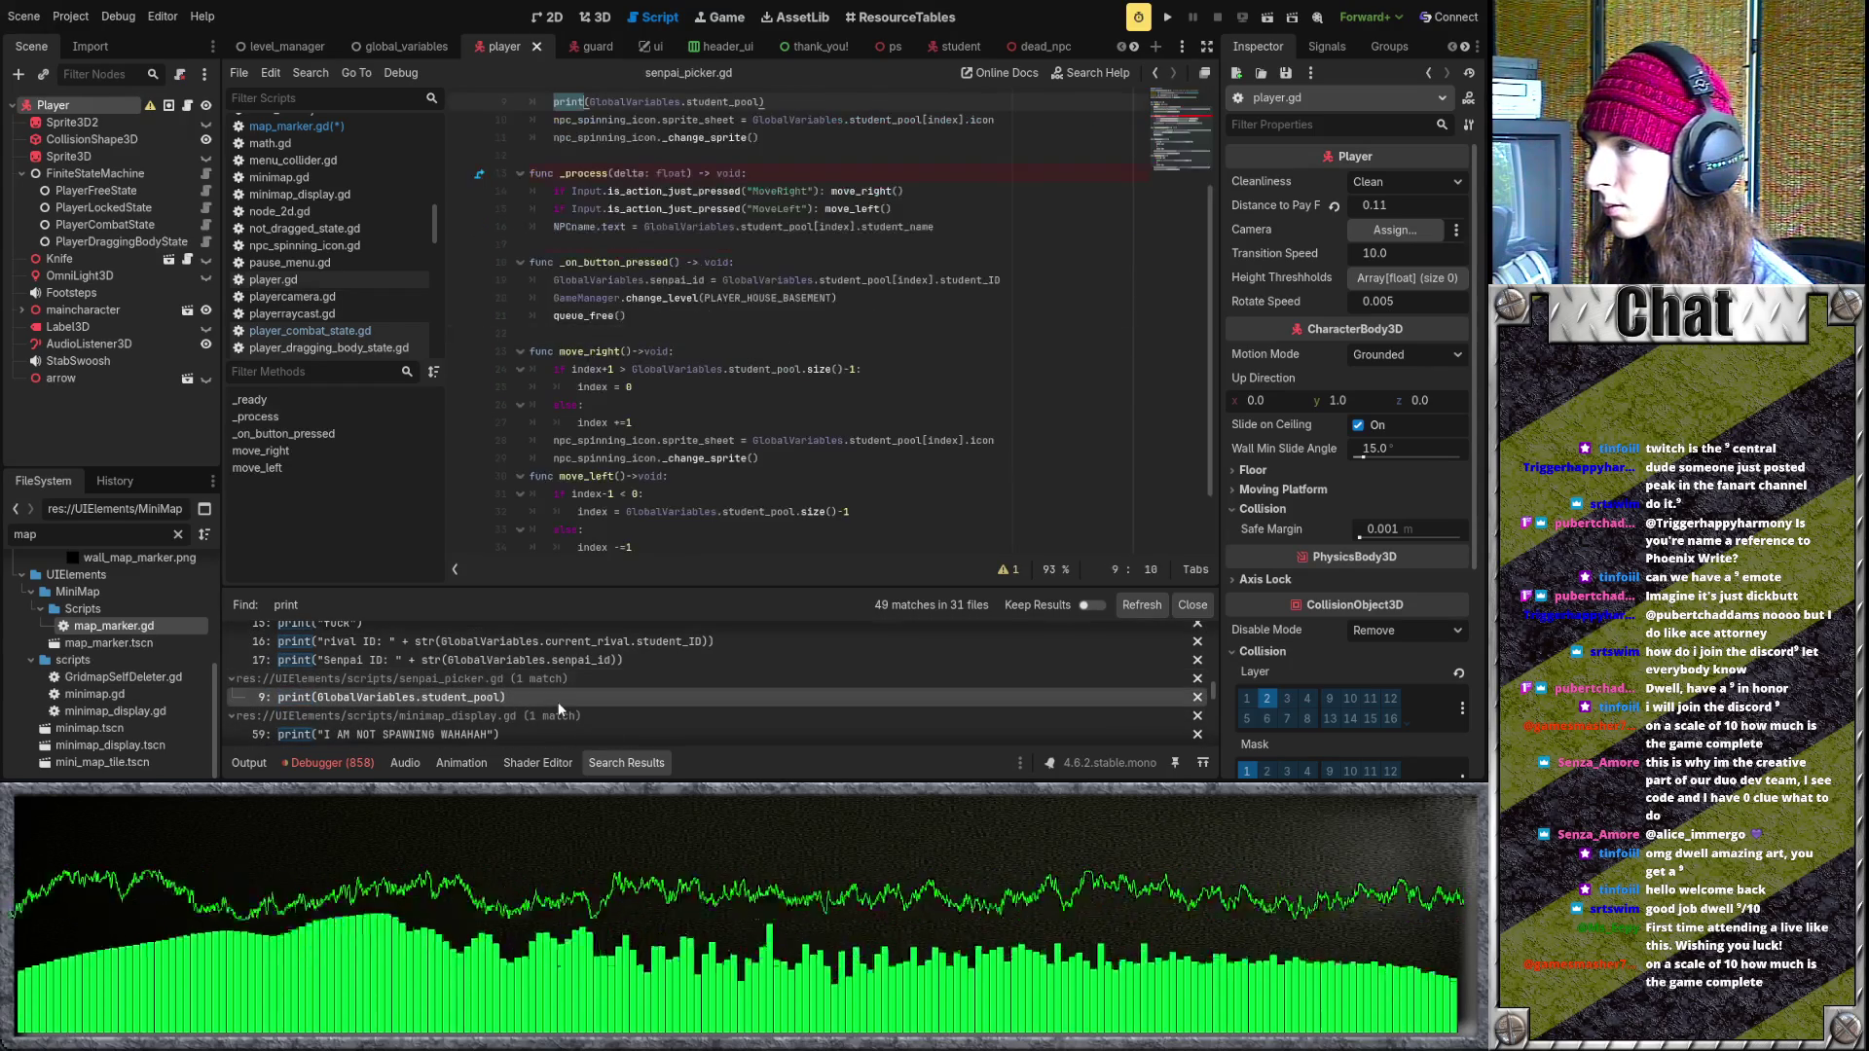
left_click_drag(793, 246, 552, 245)
key("BackSpace")
key("BackSpace")
key("BackSpace")
scroll(550, 693, "down", 2)
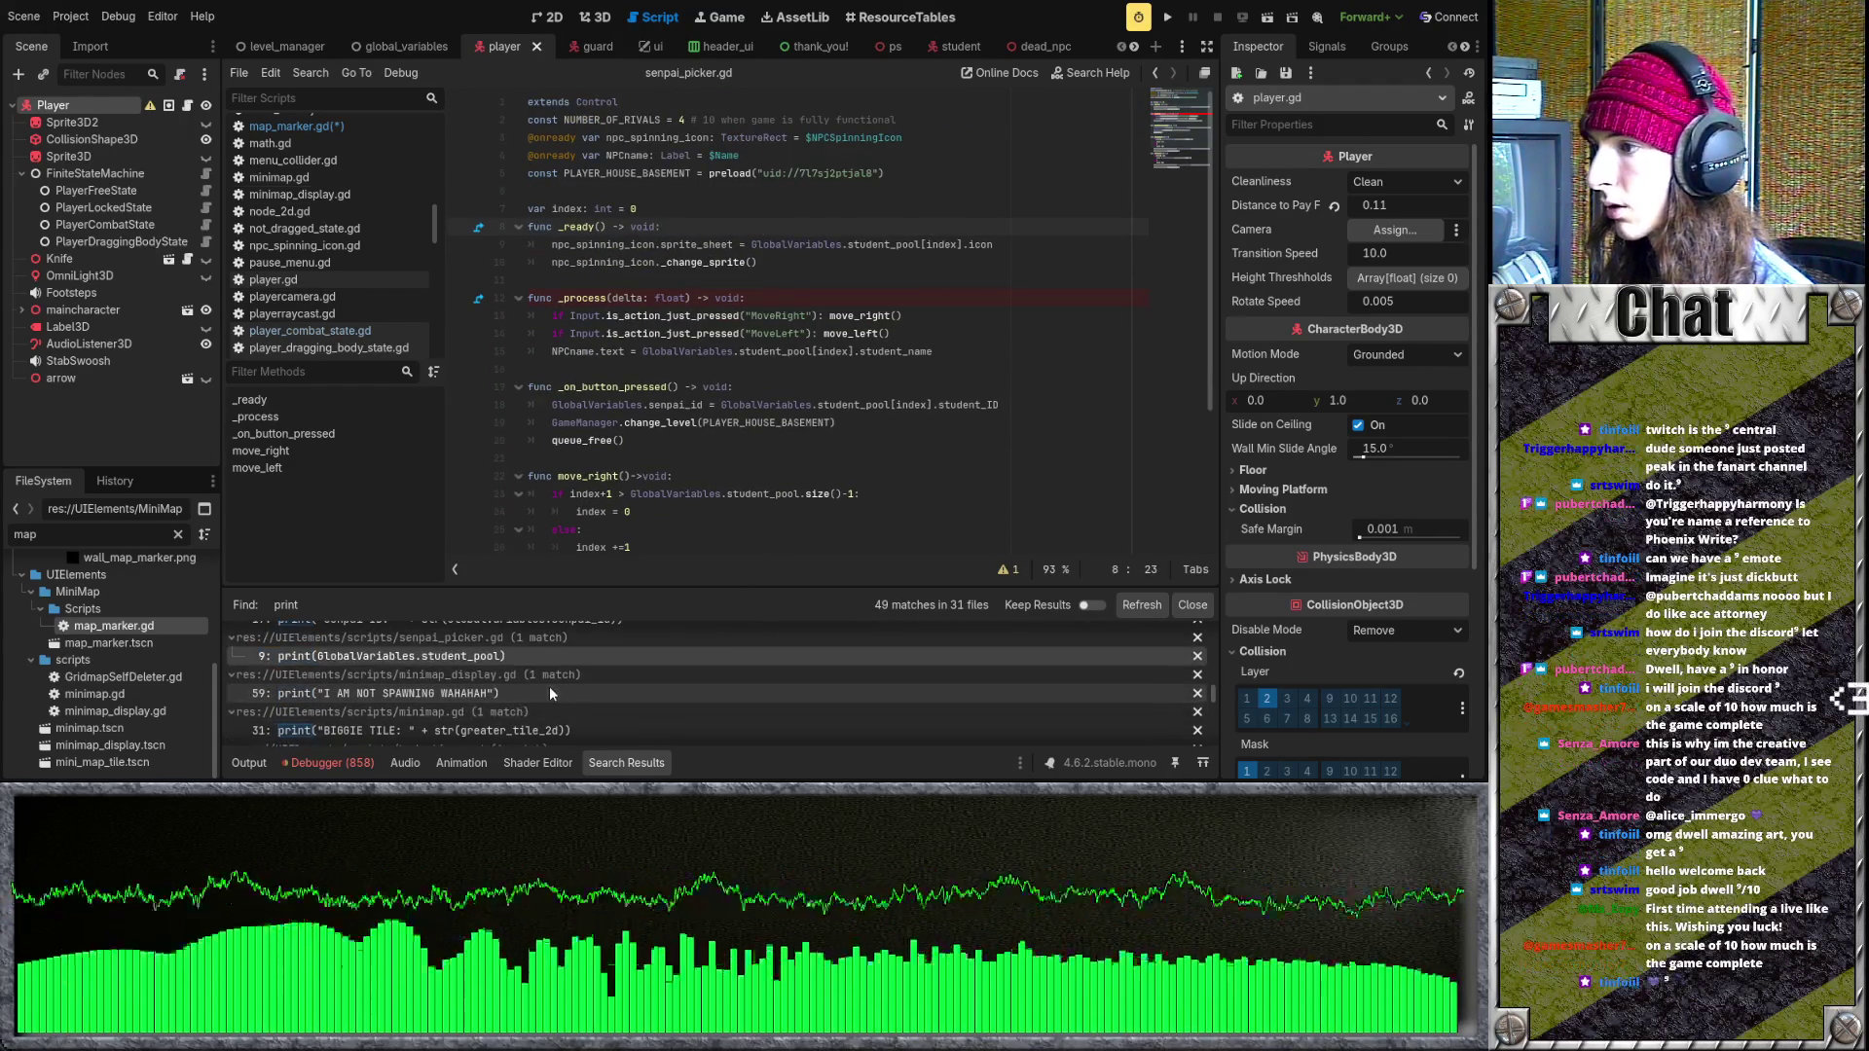
left_click(550, 693)
left_click_drag(806, 406, 552, 404)
key("BackSpace")
key("BackSpace")
key("BackSpace")
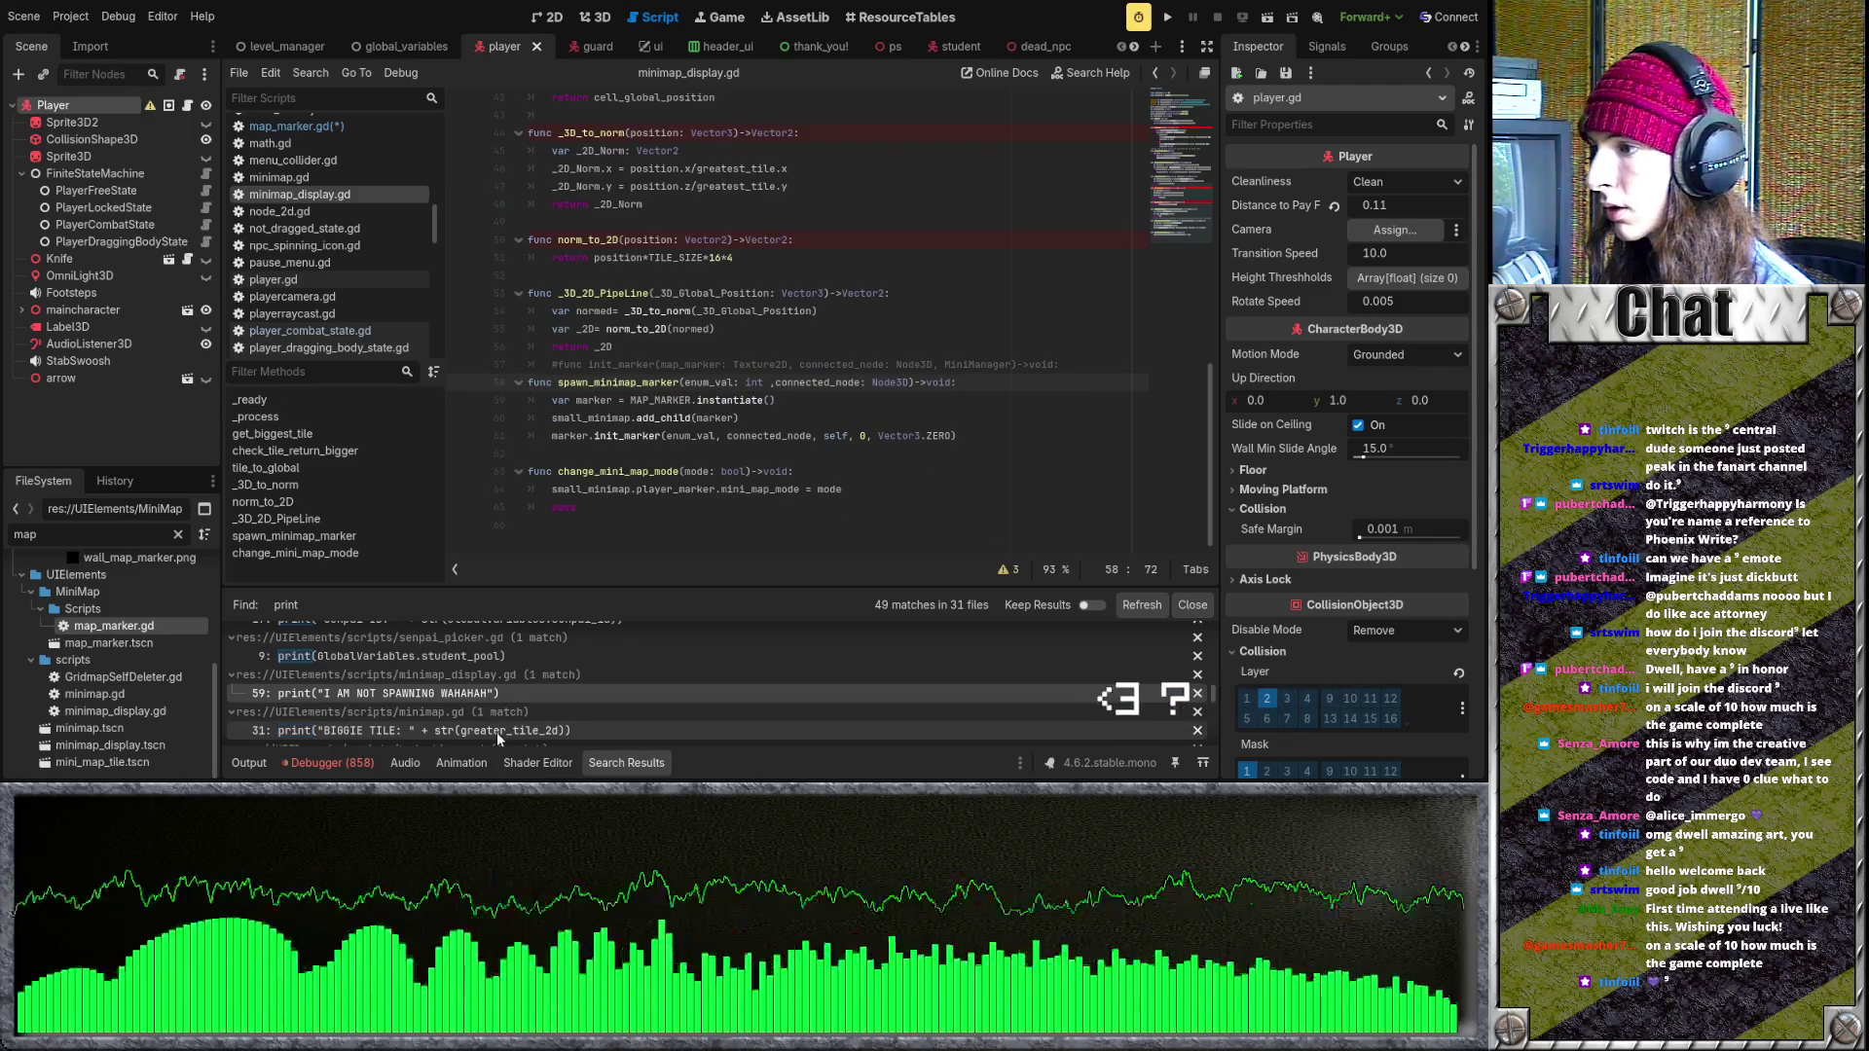
- Delete the BIGGIE TILE print in minimap.gd and the ticks passed print in body_timer.gd
left_click(498, 730)
left_click(468, 278)
key("shift+Up")
key("BackSpace")
key("BackSpace")
scroll(513, 723, "down", 1)
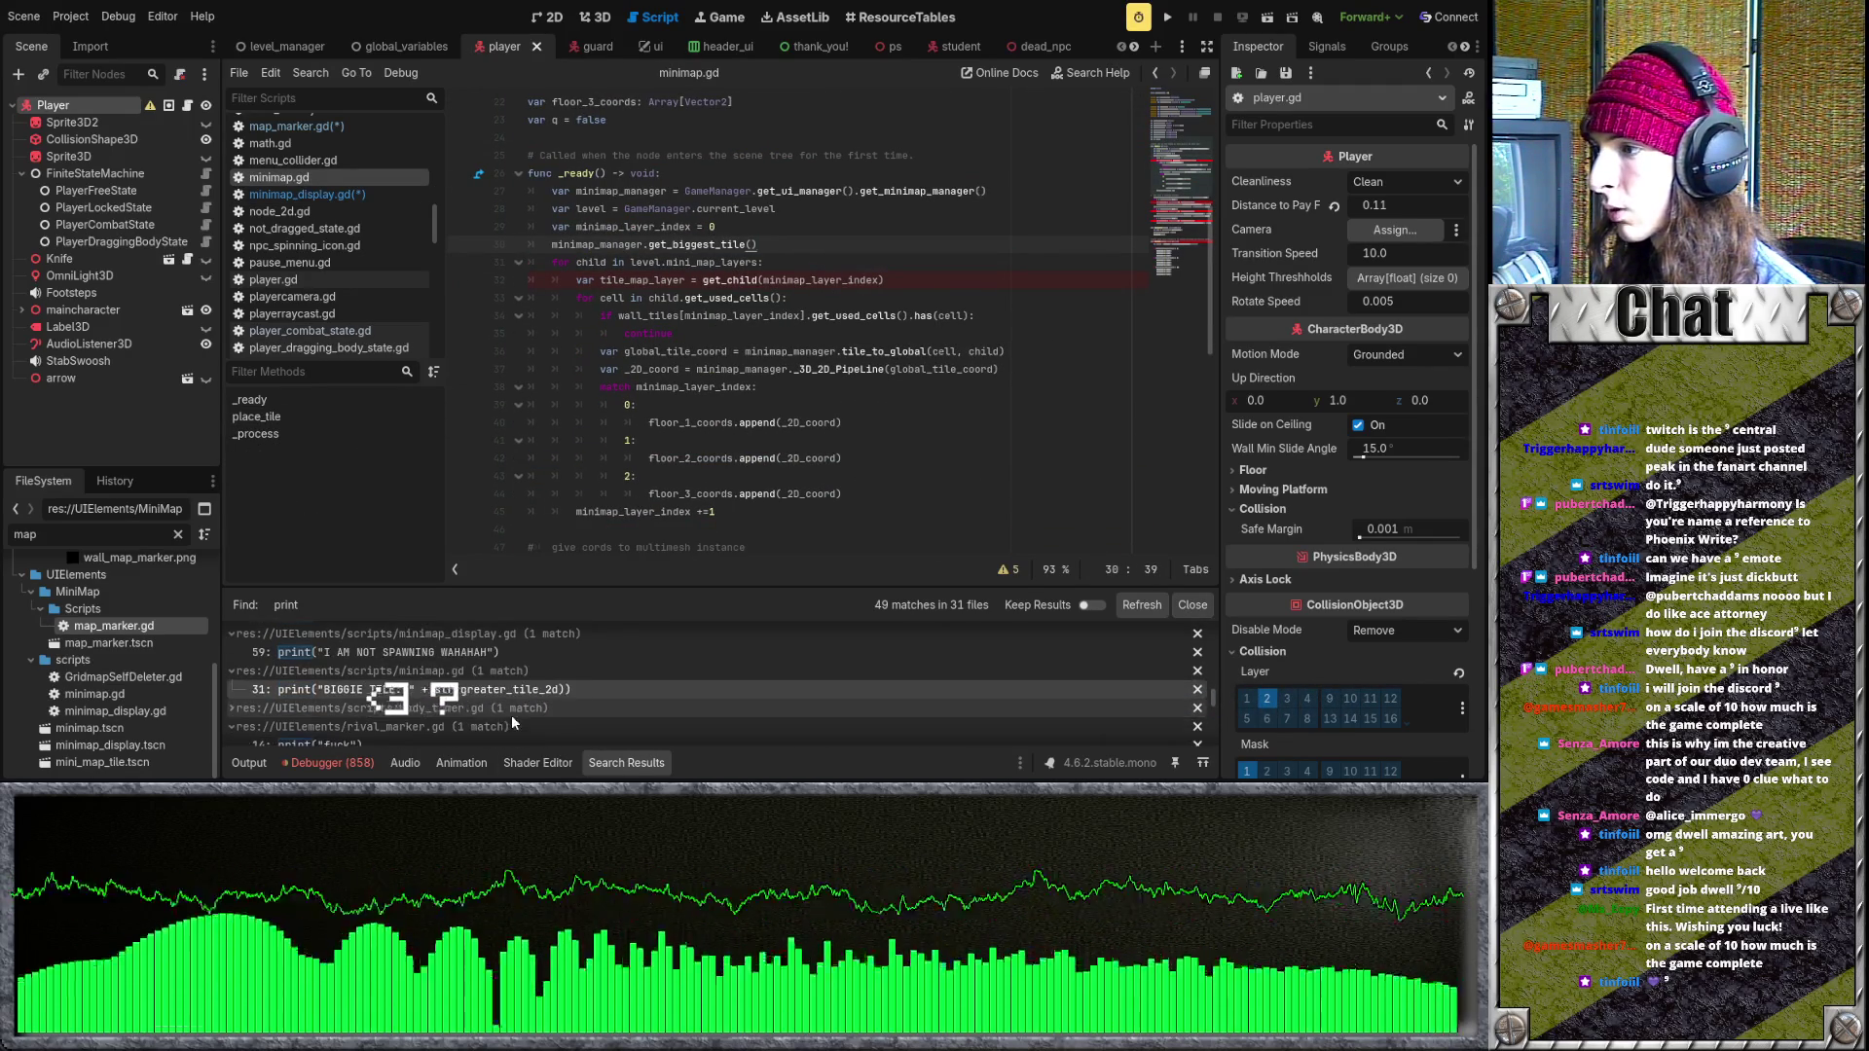
left_click(513, 726)
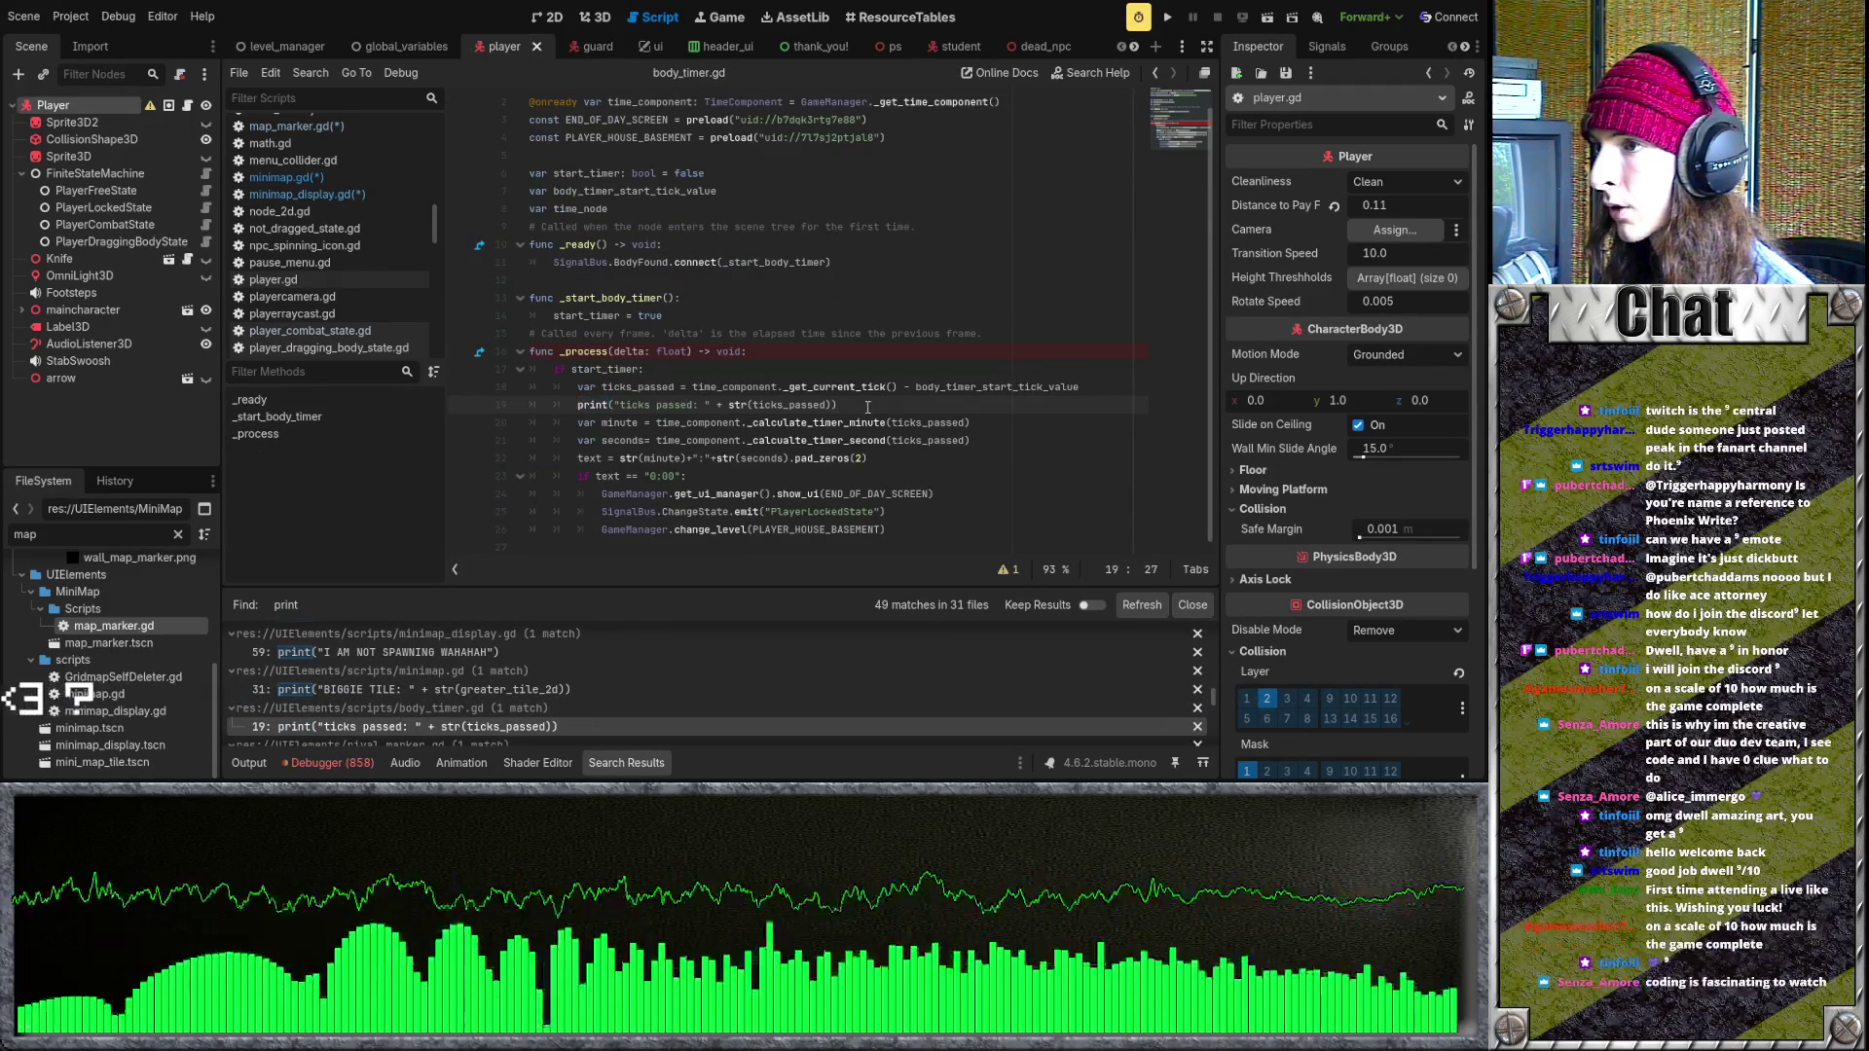
left_click_drag(867, 407, 464, 396)
key("BackSpace")
key("BackSpace")
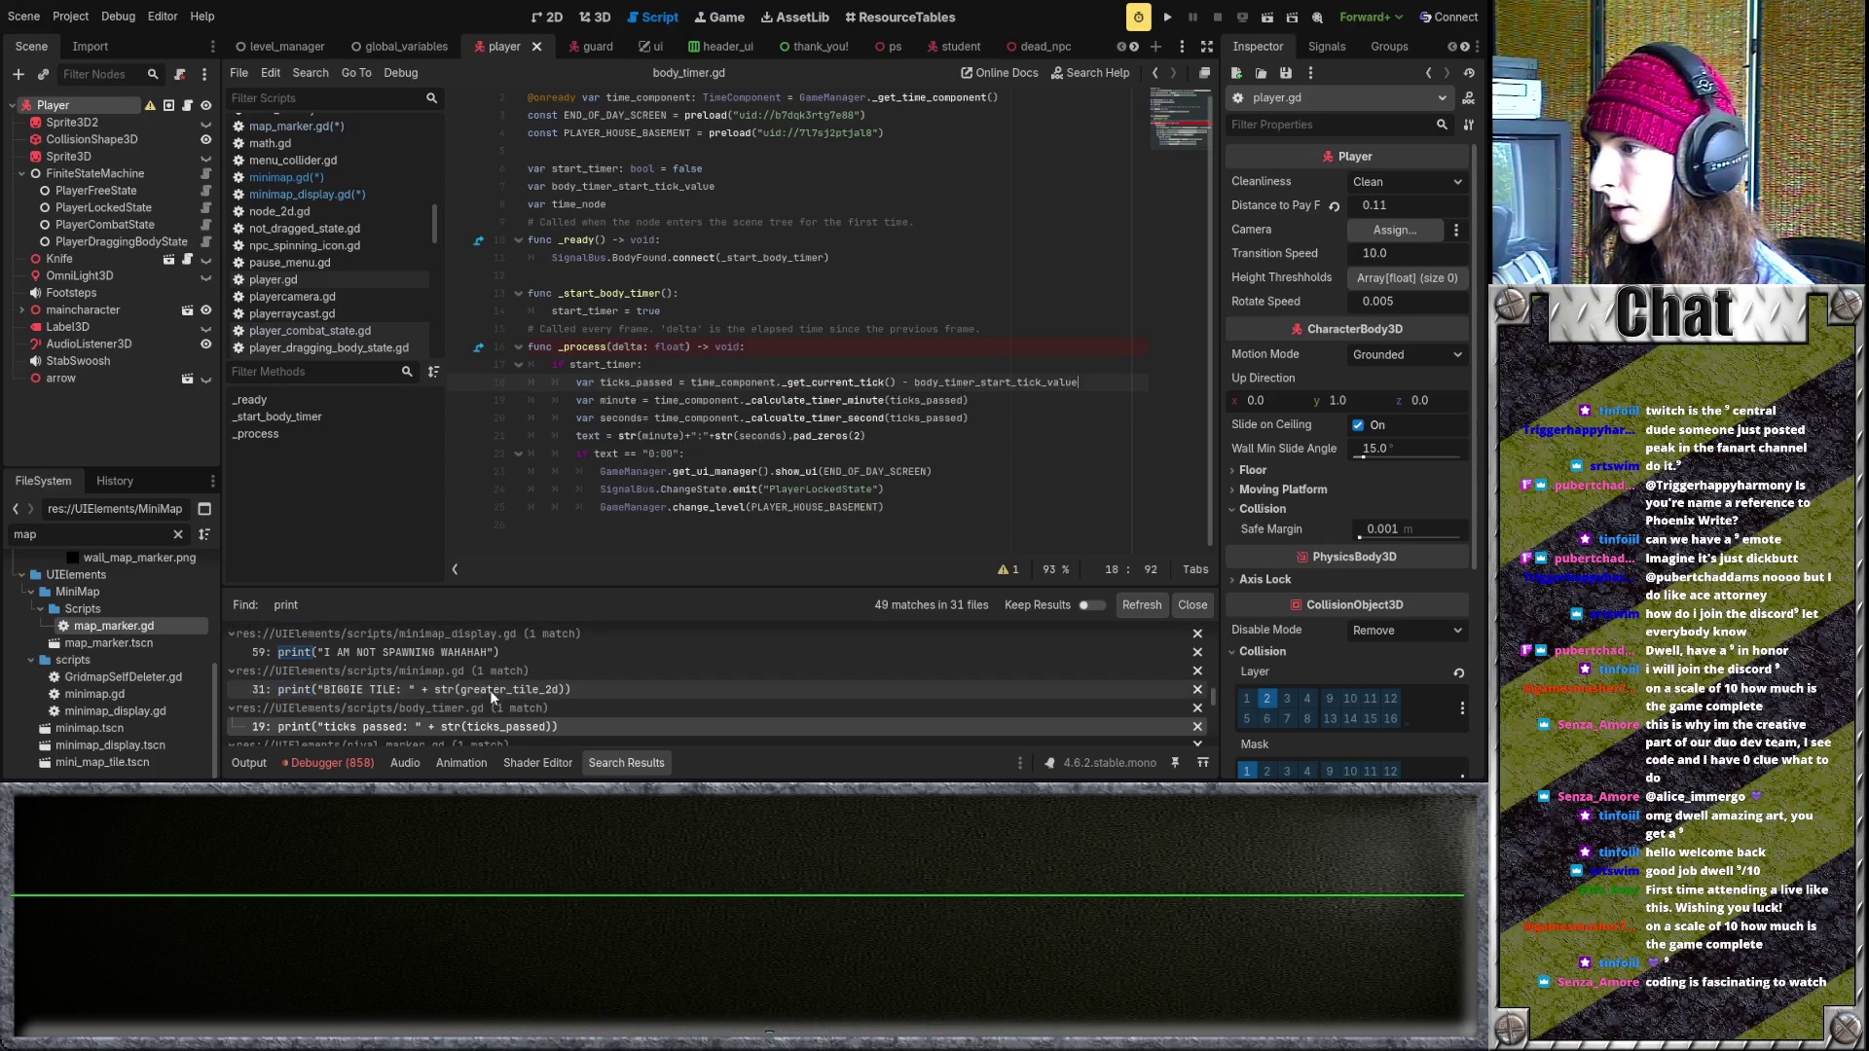
scroll(480, 722, "down", 1)
- Replace rival_marker.gd's print with pass, drop the empty else branch, and save
left_click(479, 736)
left_click(654, 367)
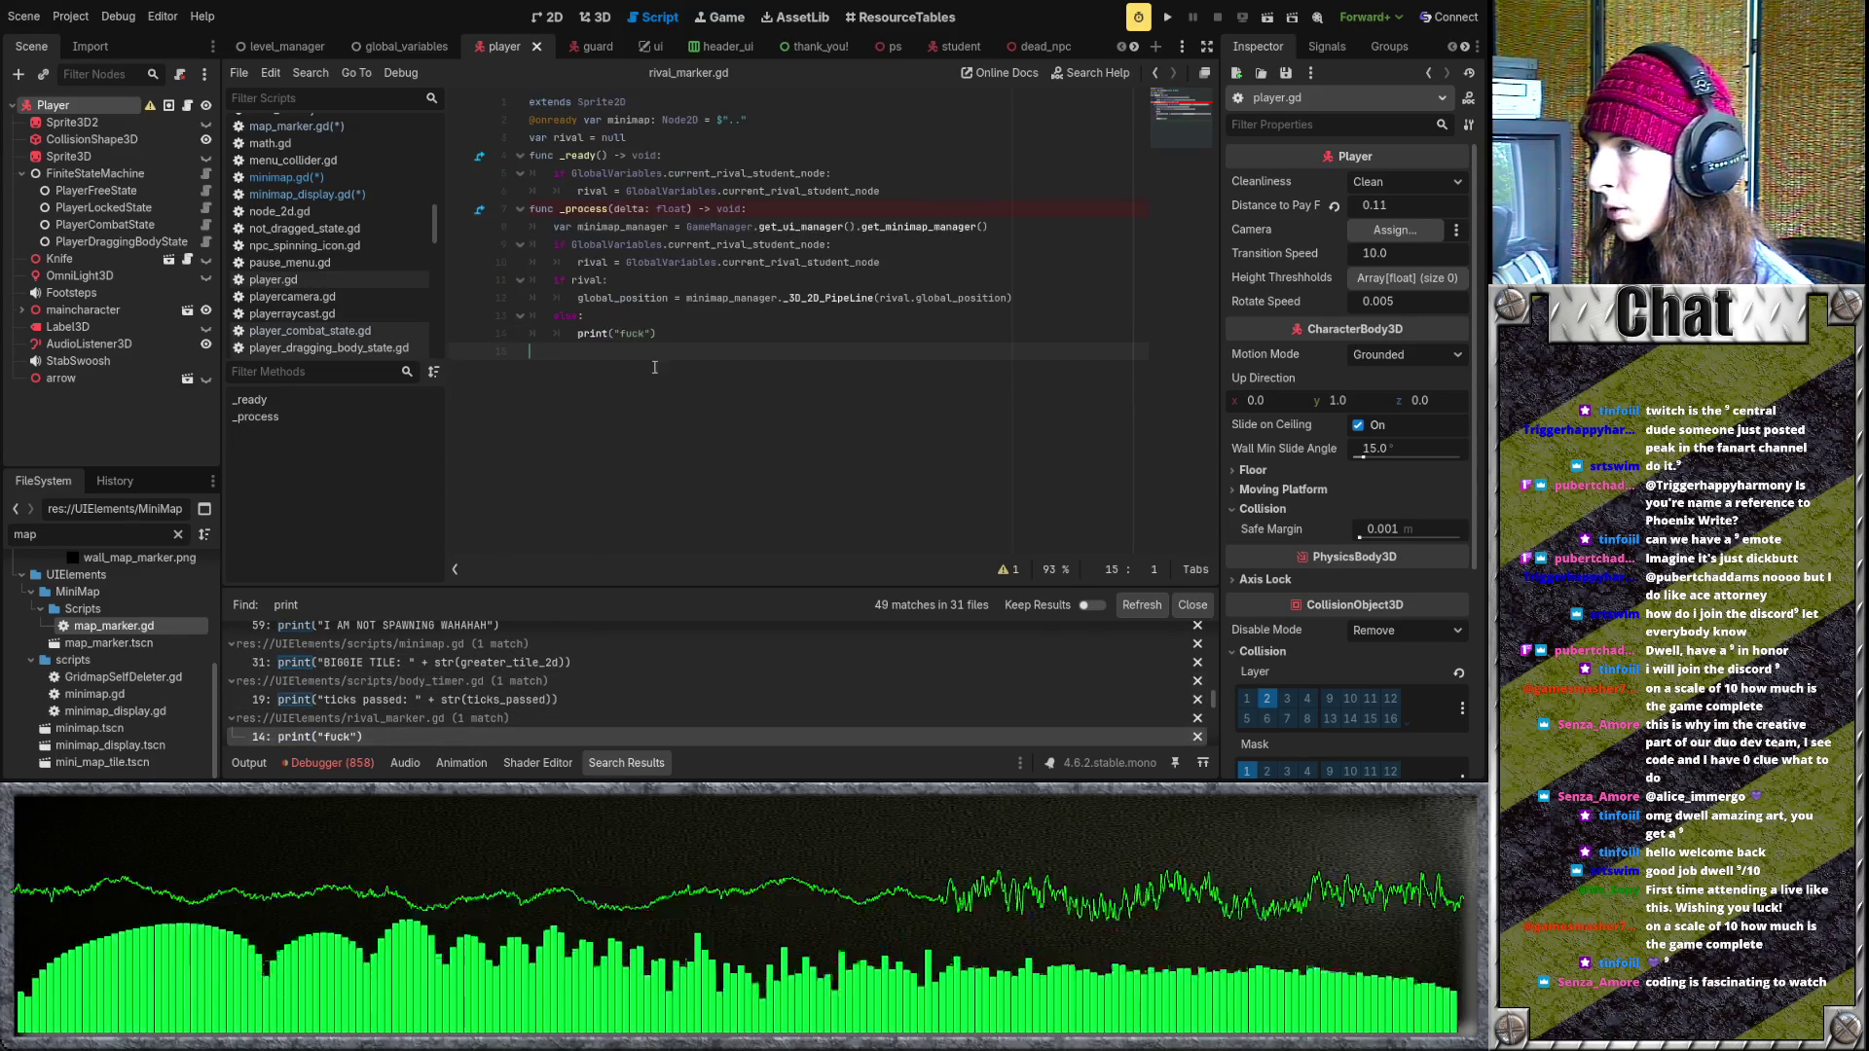
left_click_drag(577, 333, 575, 332)
type("pass")
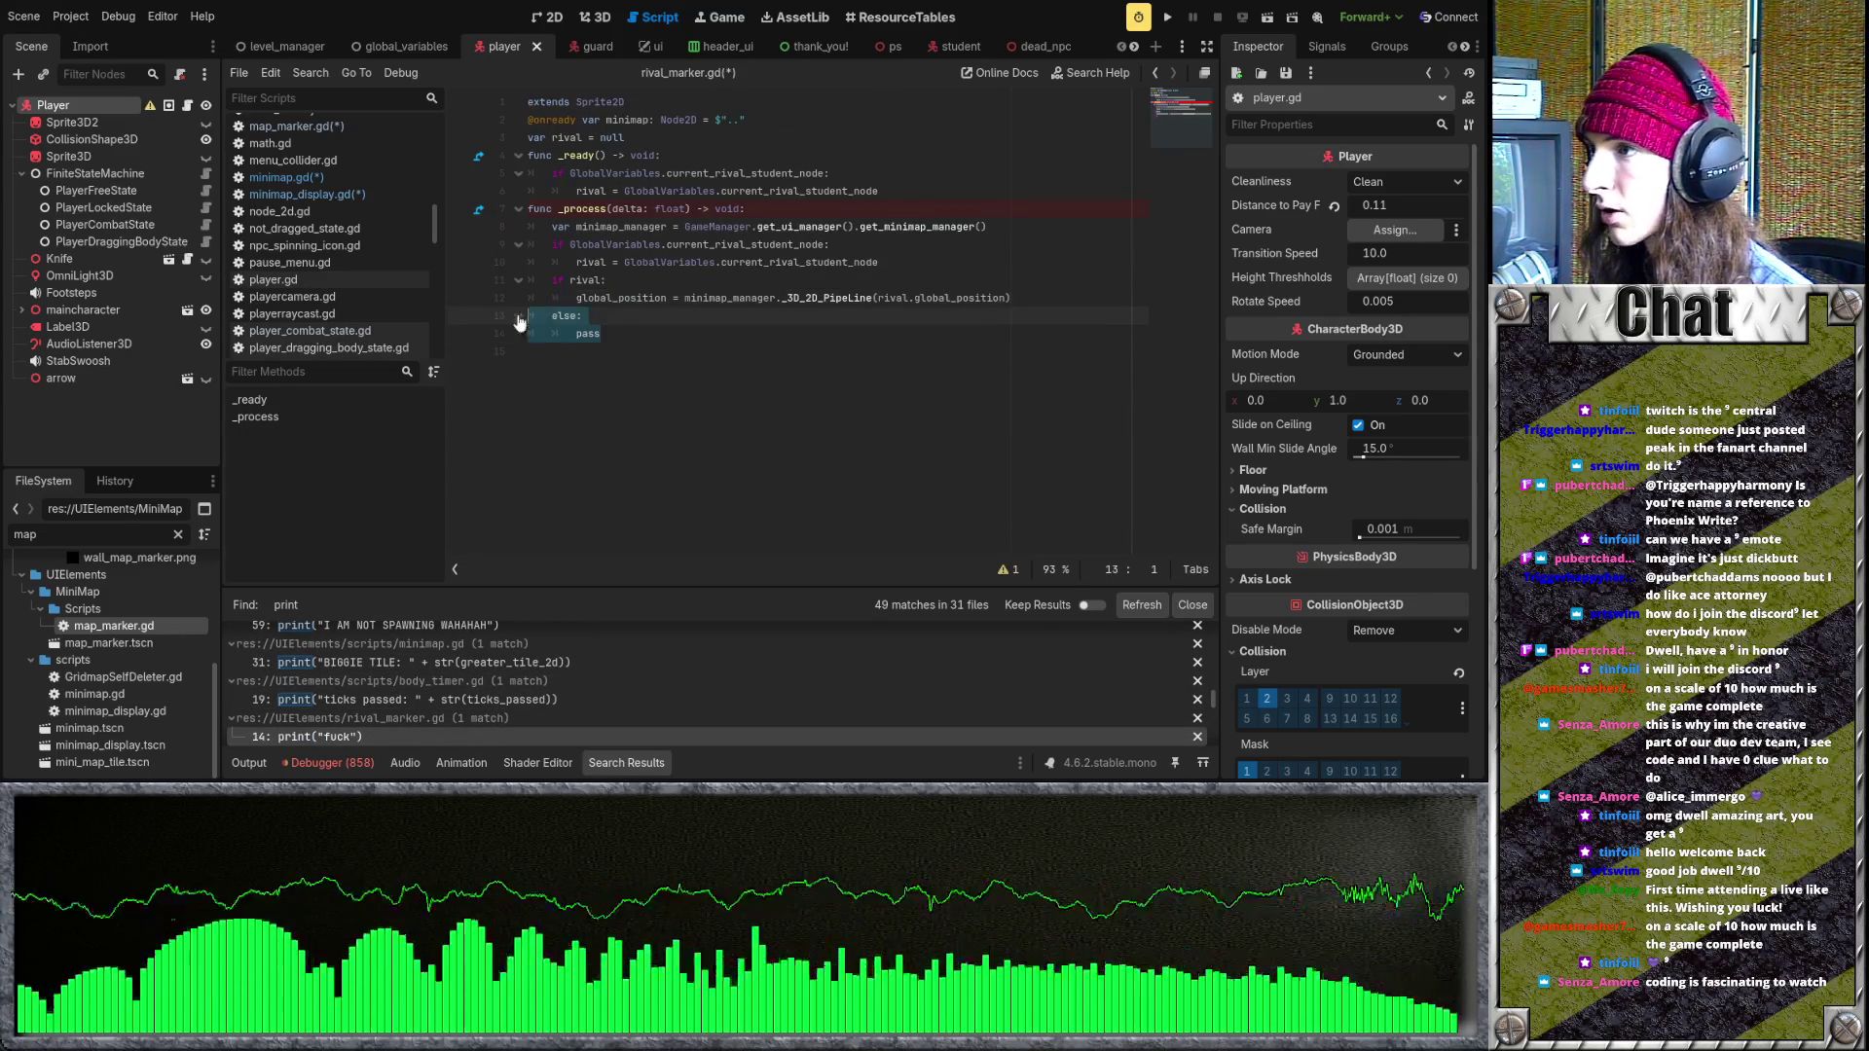
key("BackSpace")
key("ctrl+s")
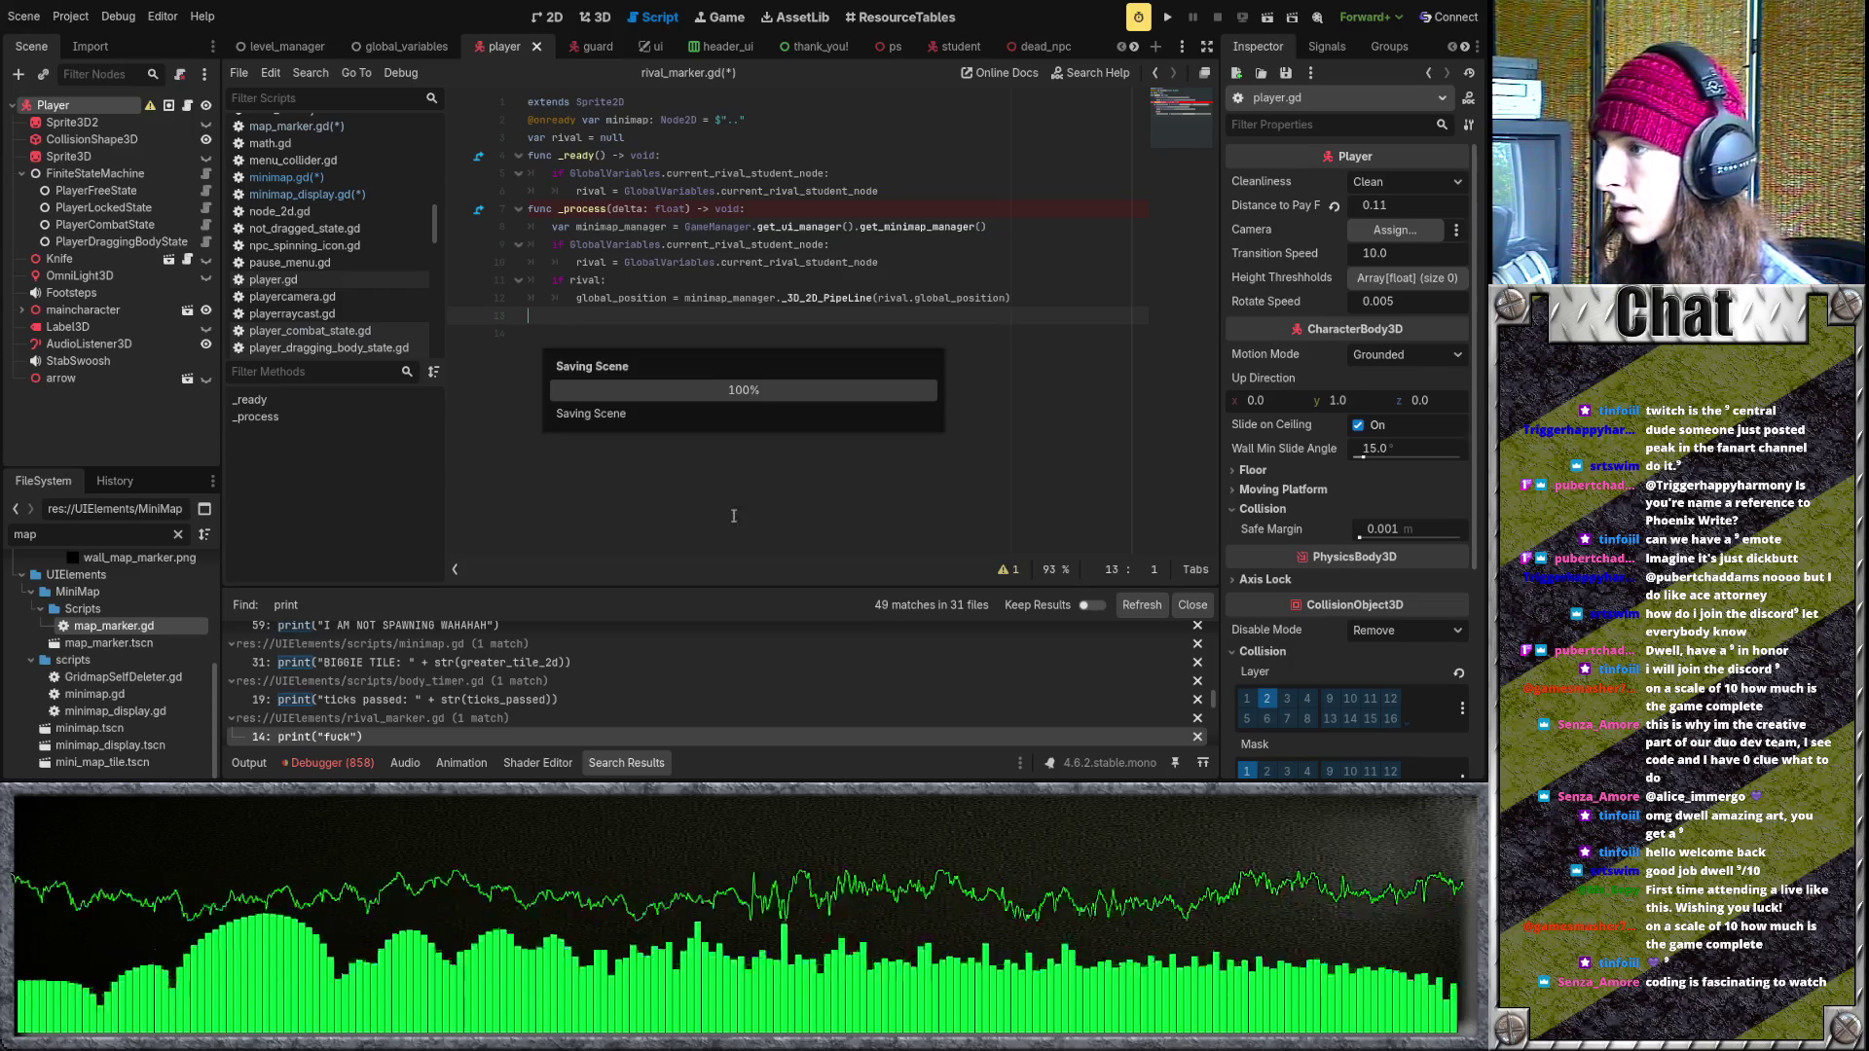
scroll(488, 703, "down", 1)
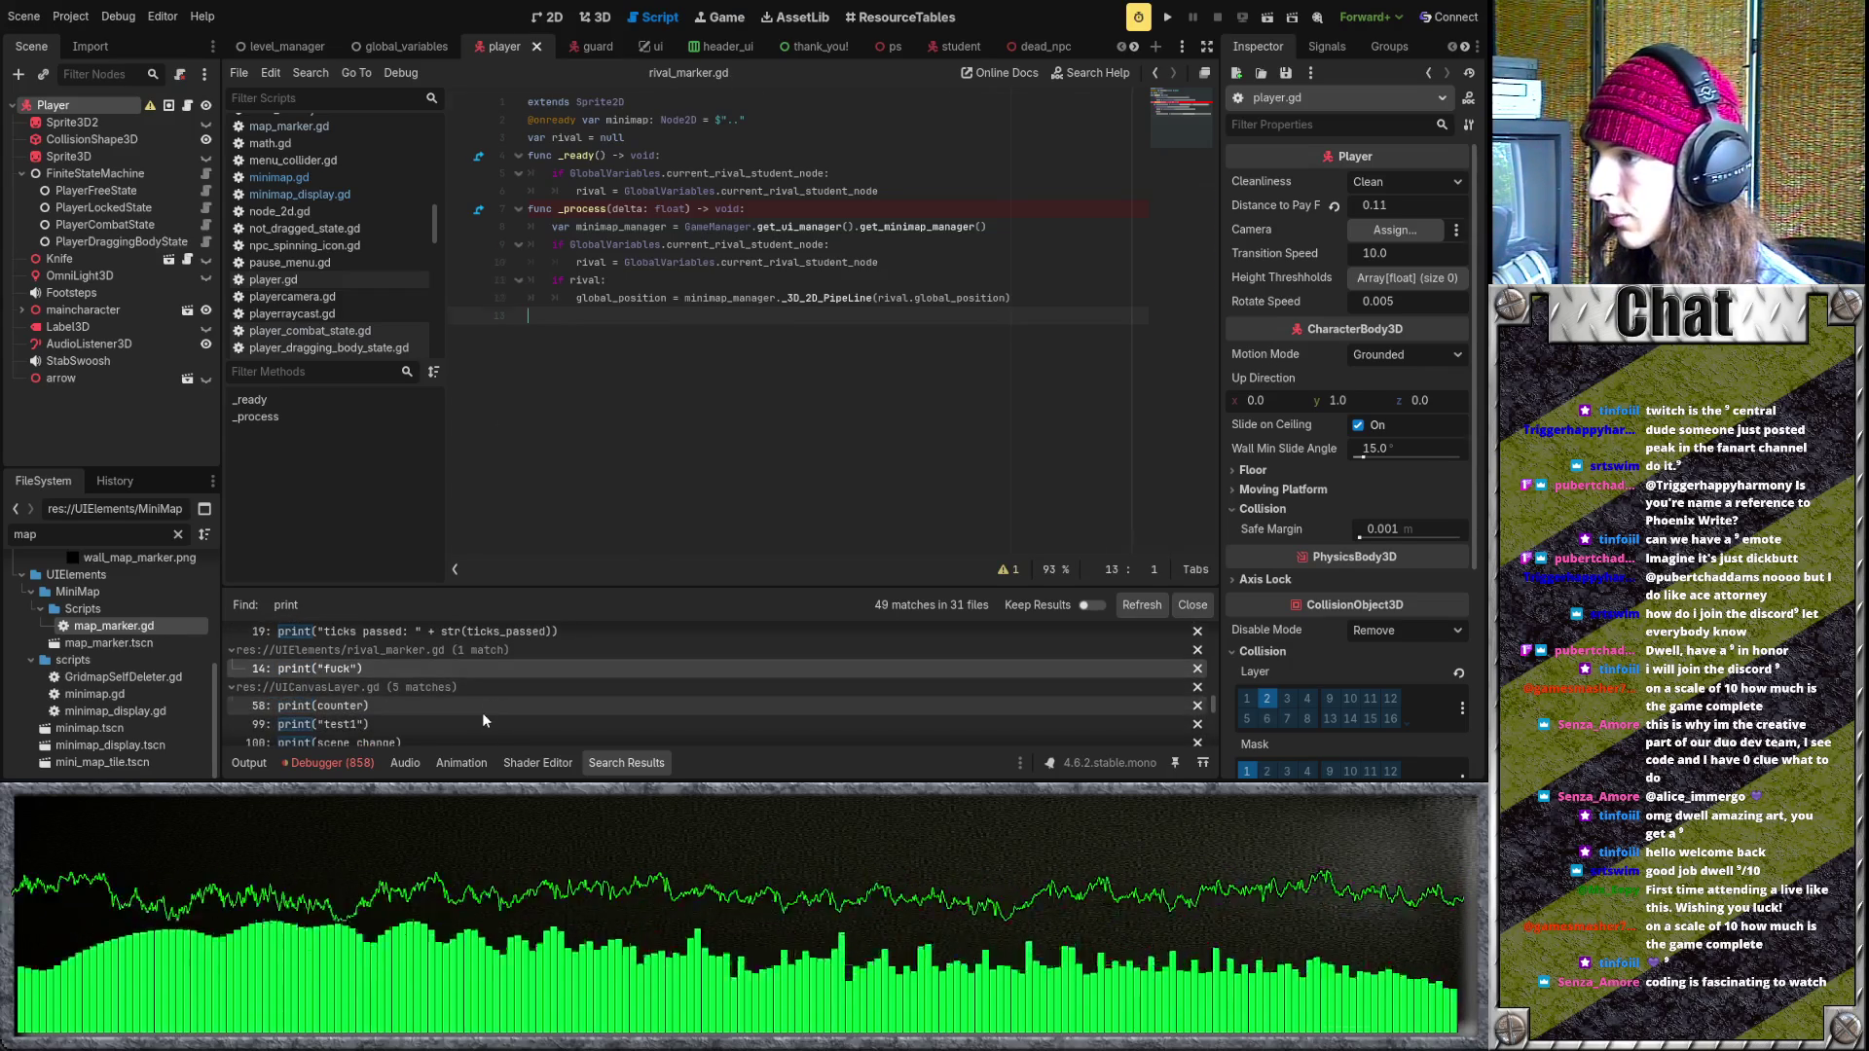
- Delete print(counter) in UICanvasLayer.gd and clear the line left by the print("test1") match
left_click(390, 705)
scroll(724, 383, "up", 3)
triple_click(678, 262)
key("BackSpace")
key("BackSpace")
left_click(384, 724)
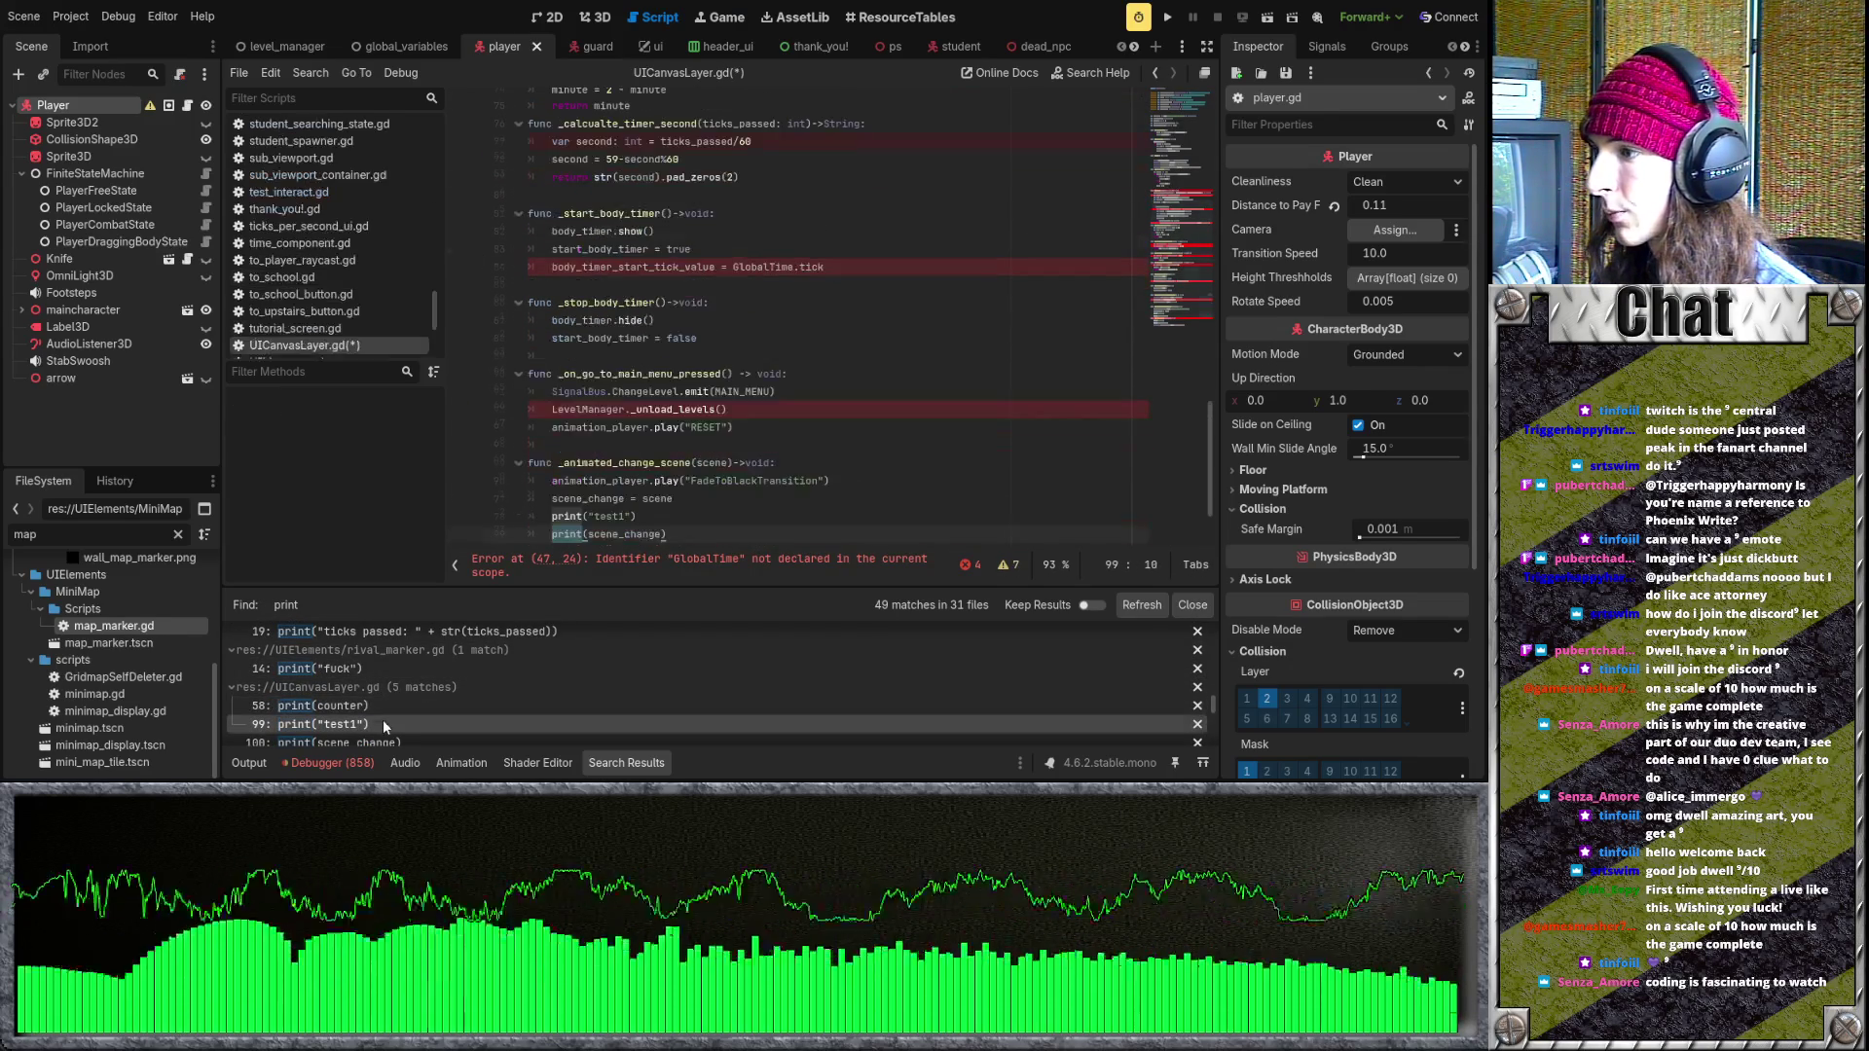
left_click(579, 391)
key("BackSpace")
scroll(445, 686, "down", 1)
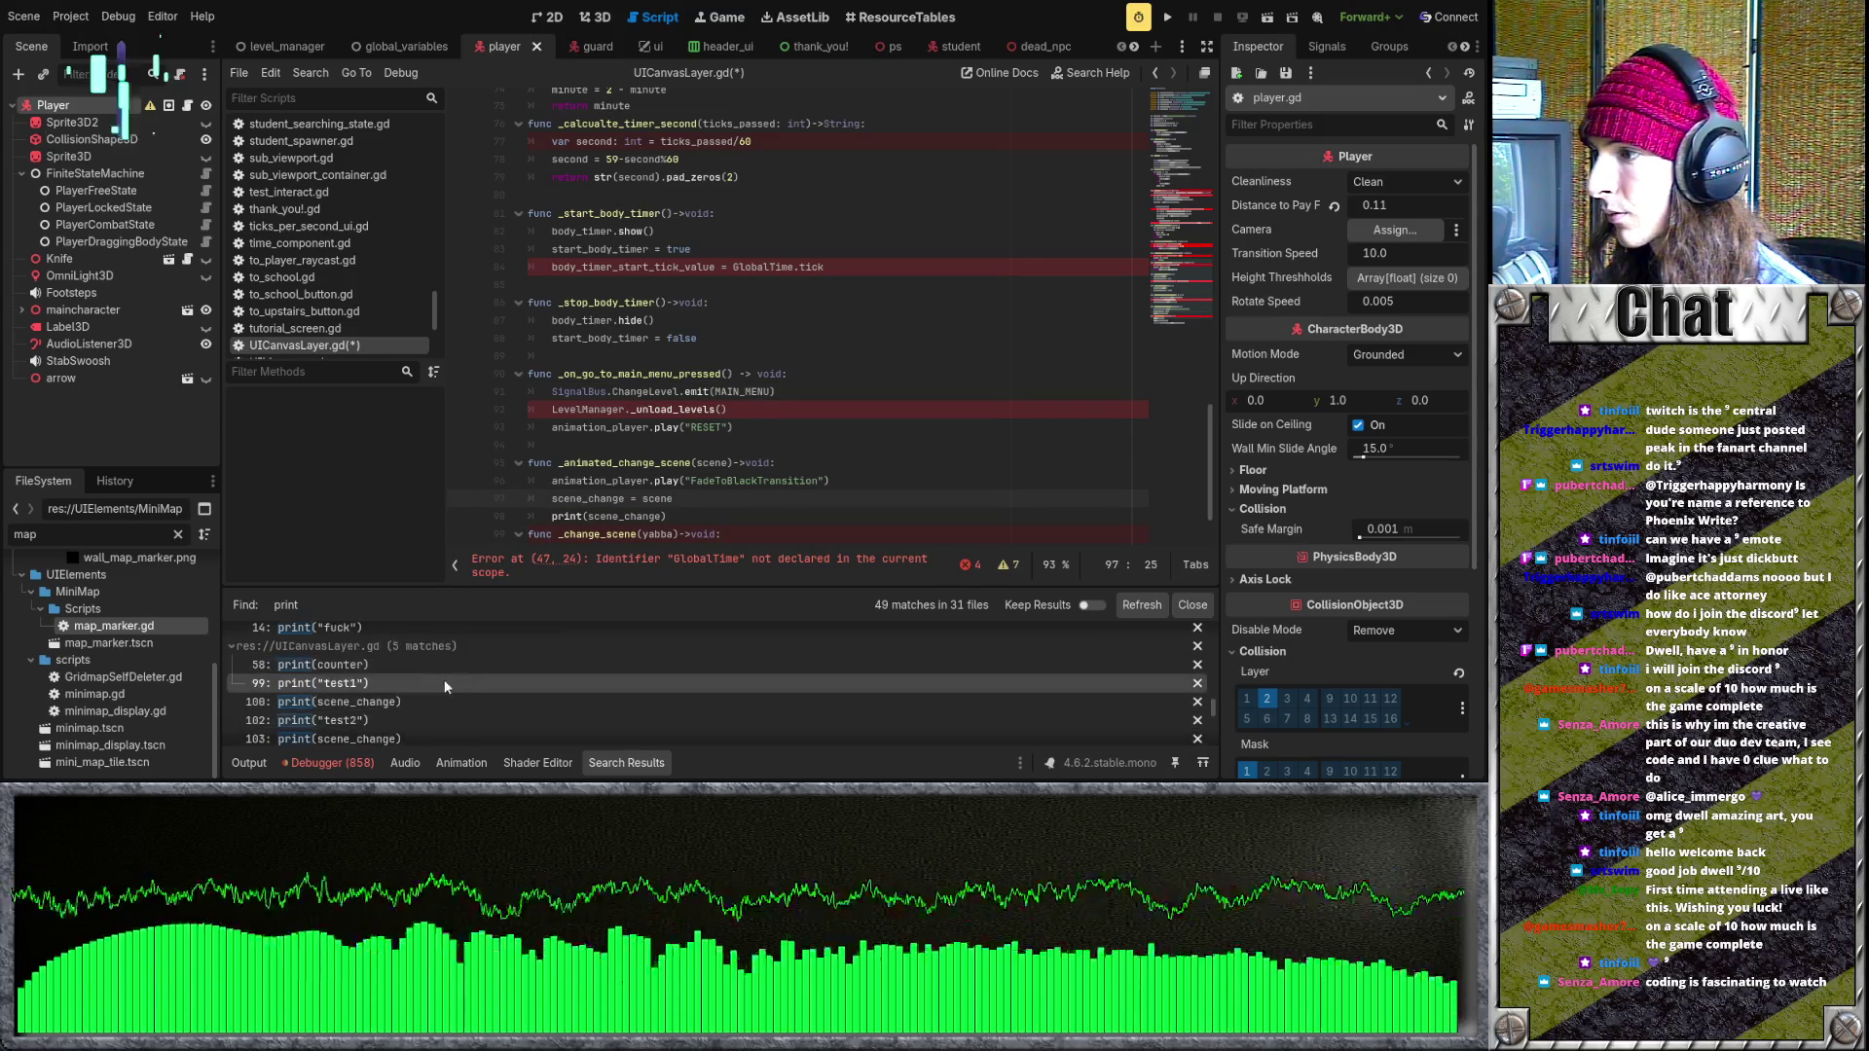
- Delete both print(scene_change) lines
left_click(421, 699)
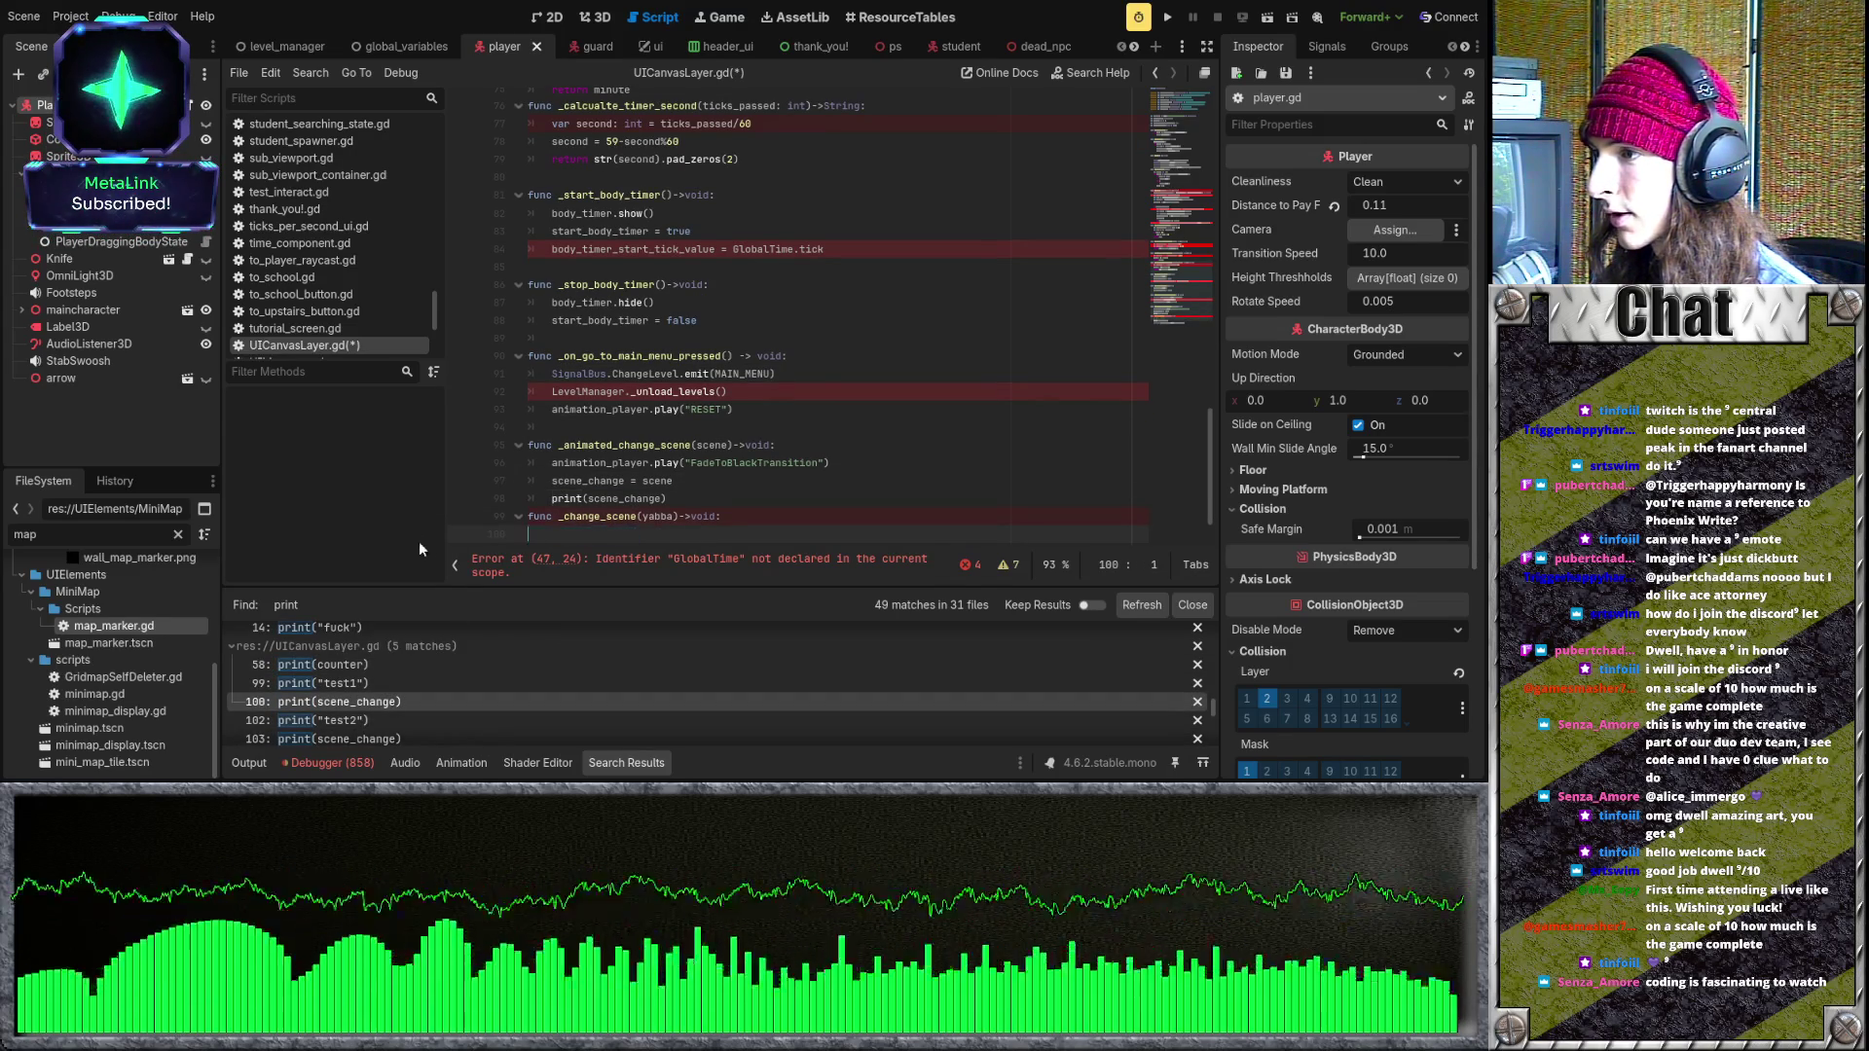
scroll(458, 714, "down", 1)
left_click(441, 706)
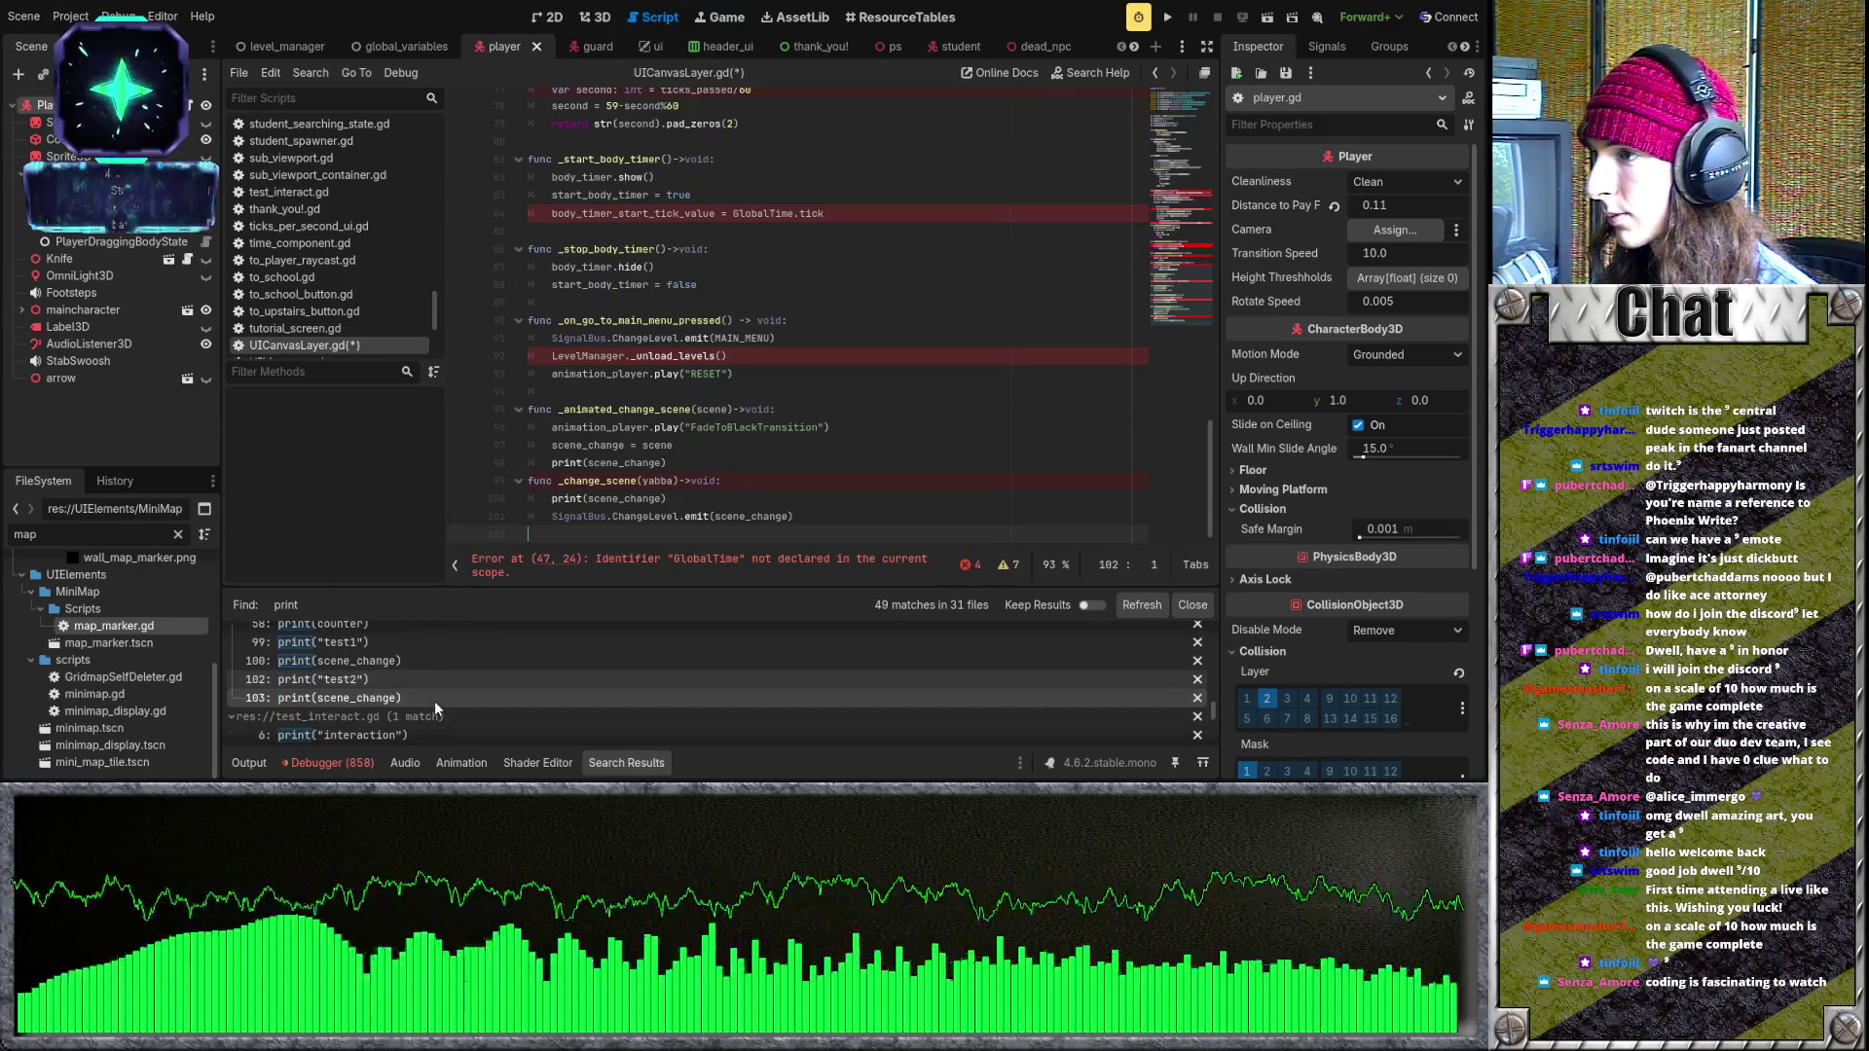
key("BackSpace")
key("BackSpace")
left_click(683, 461)
key("shift+Home")
key("shift+Home")
key("BackSpace")
key("BackSpace")
scroll(429, 697, "down", 1)
- Delete the print("interaction") line in test_interact.gd
left_click(423, 712)
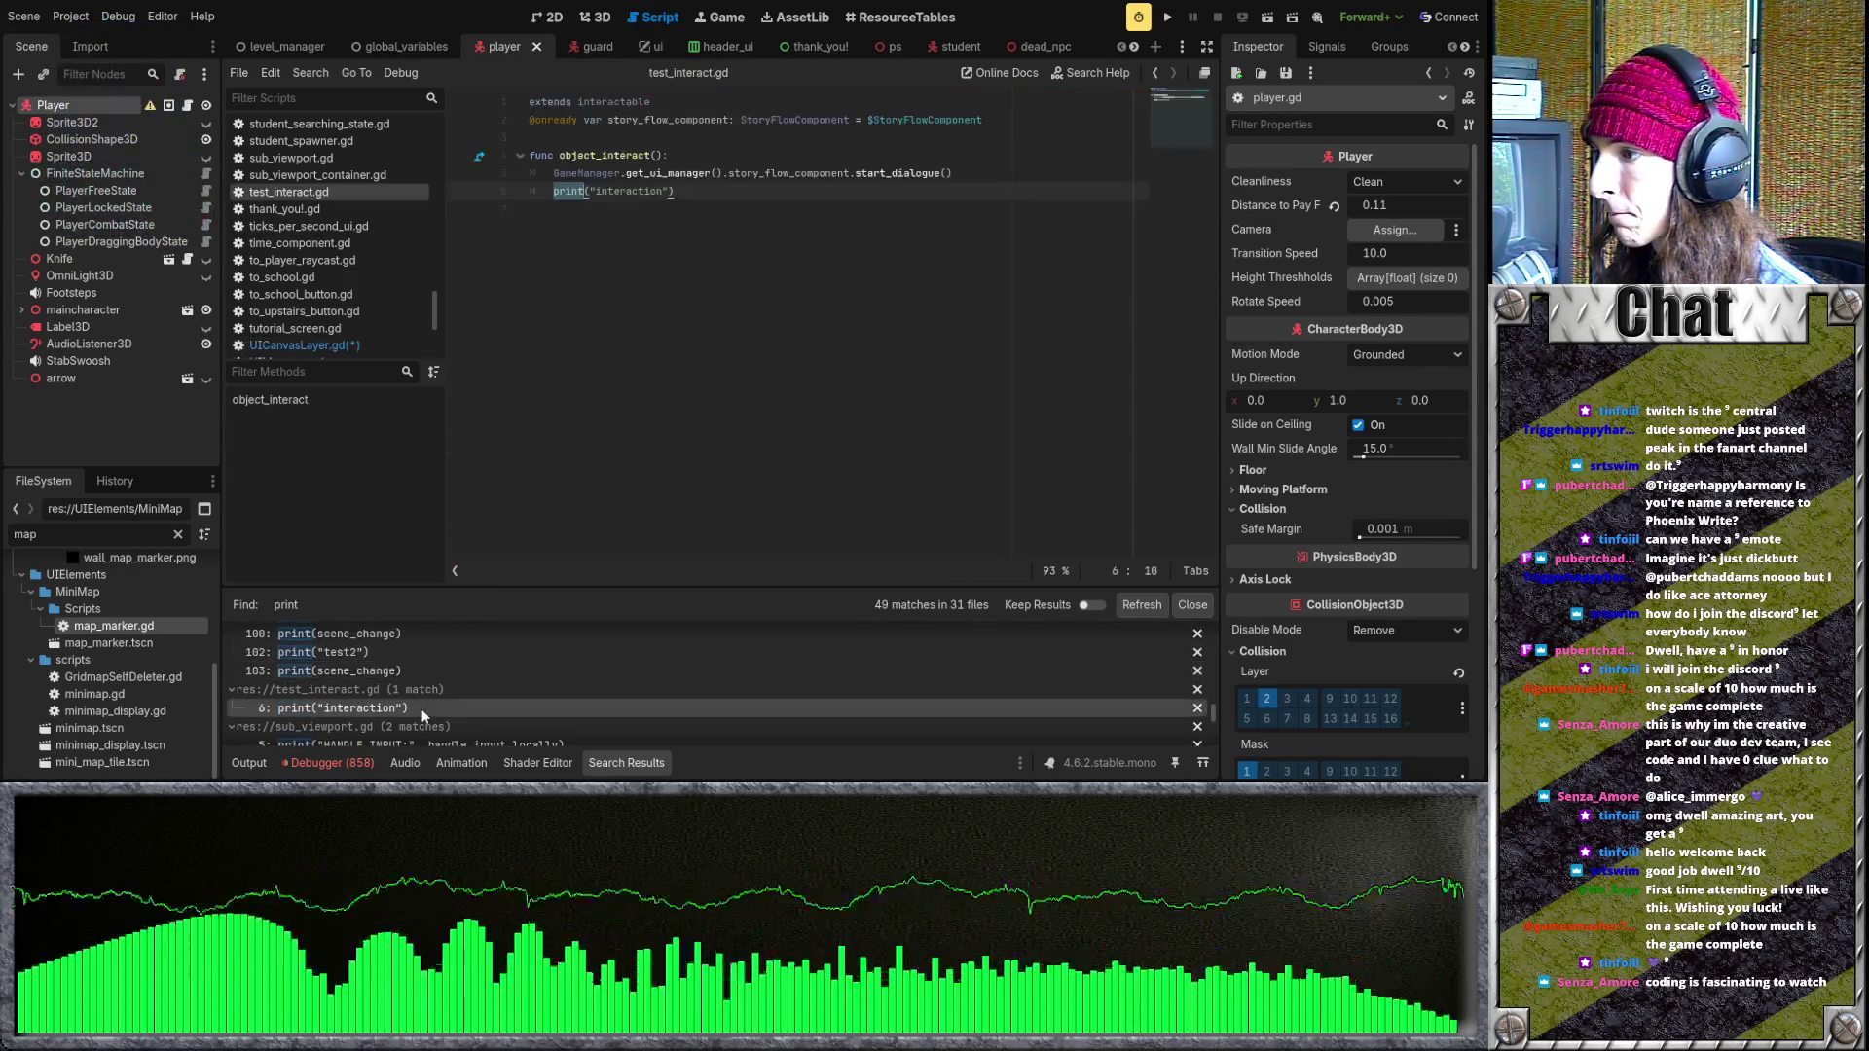
key("End")
key("shift+Home")
key("shift+Home")
key("BackSpace")
key("BackSpace")
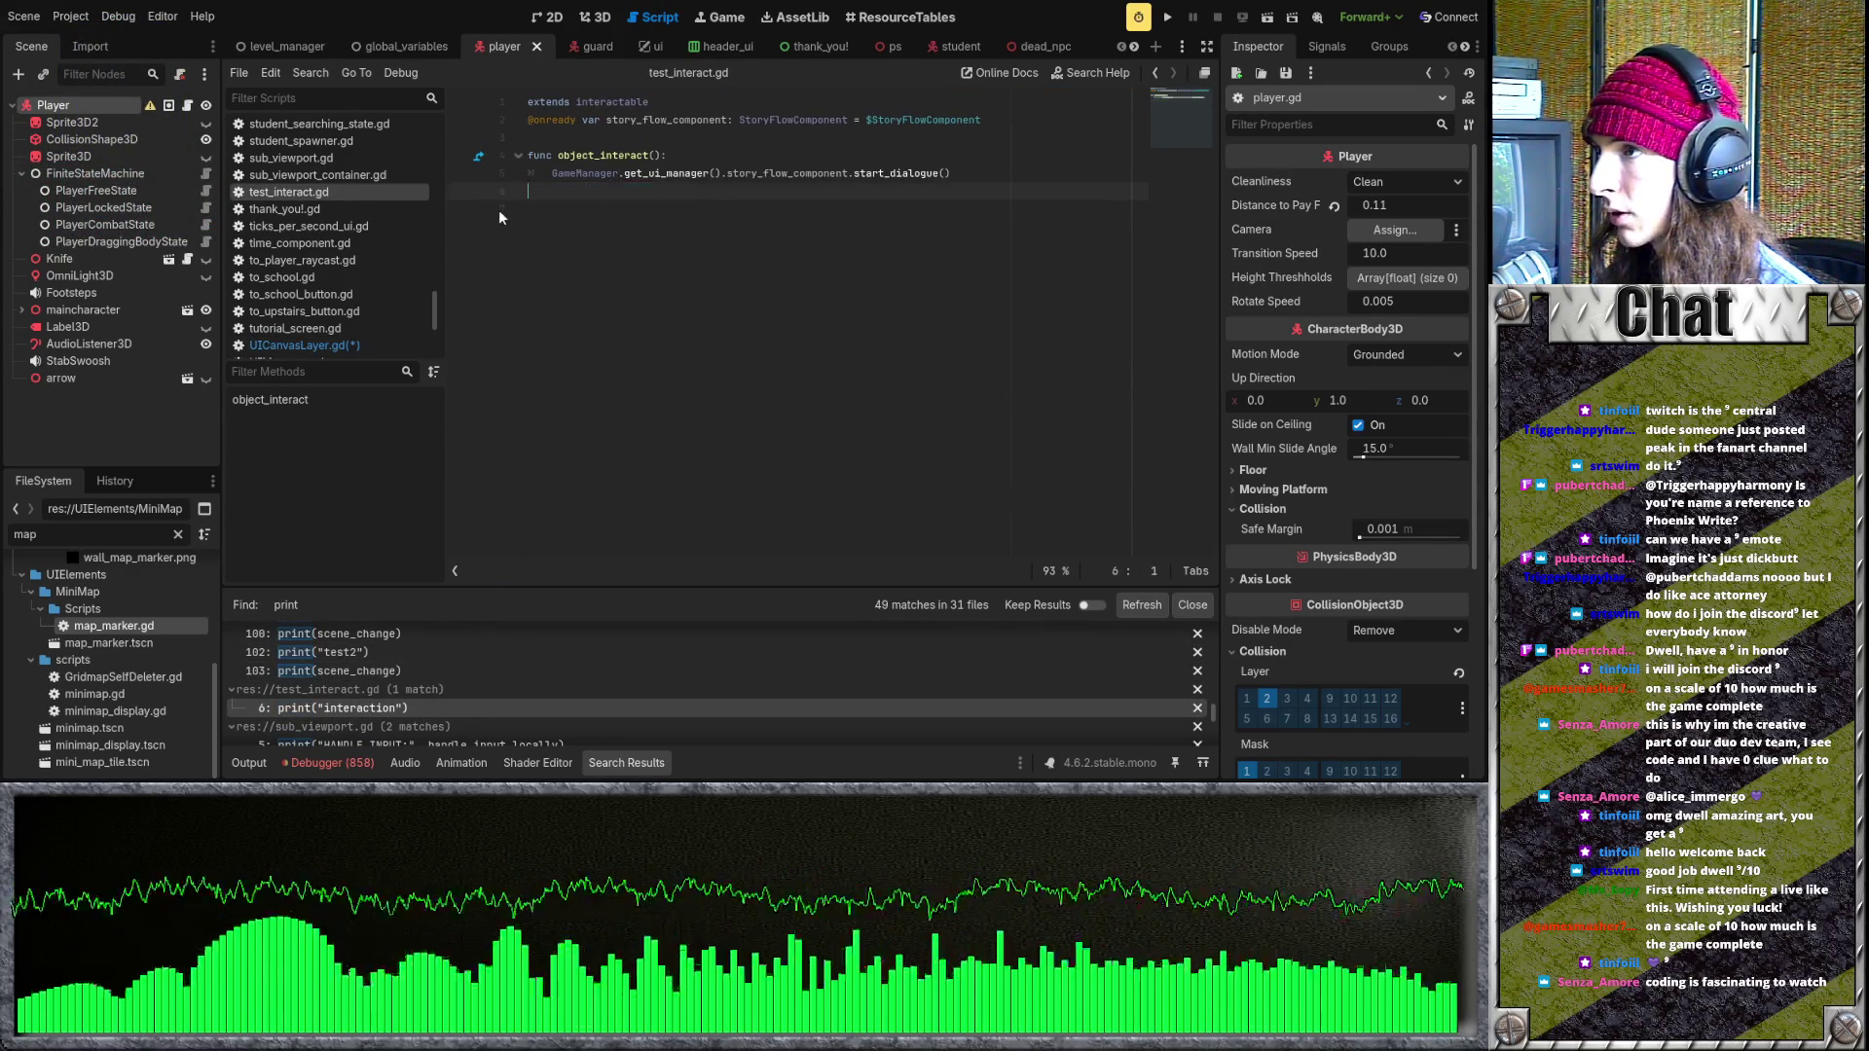
scroll(481, 699, "down", 3)
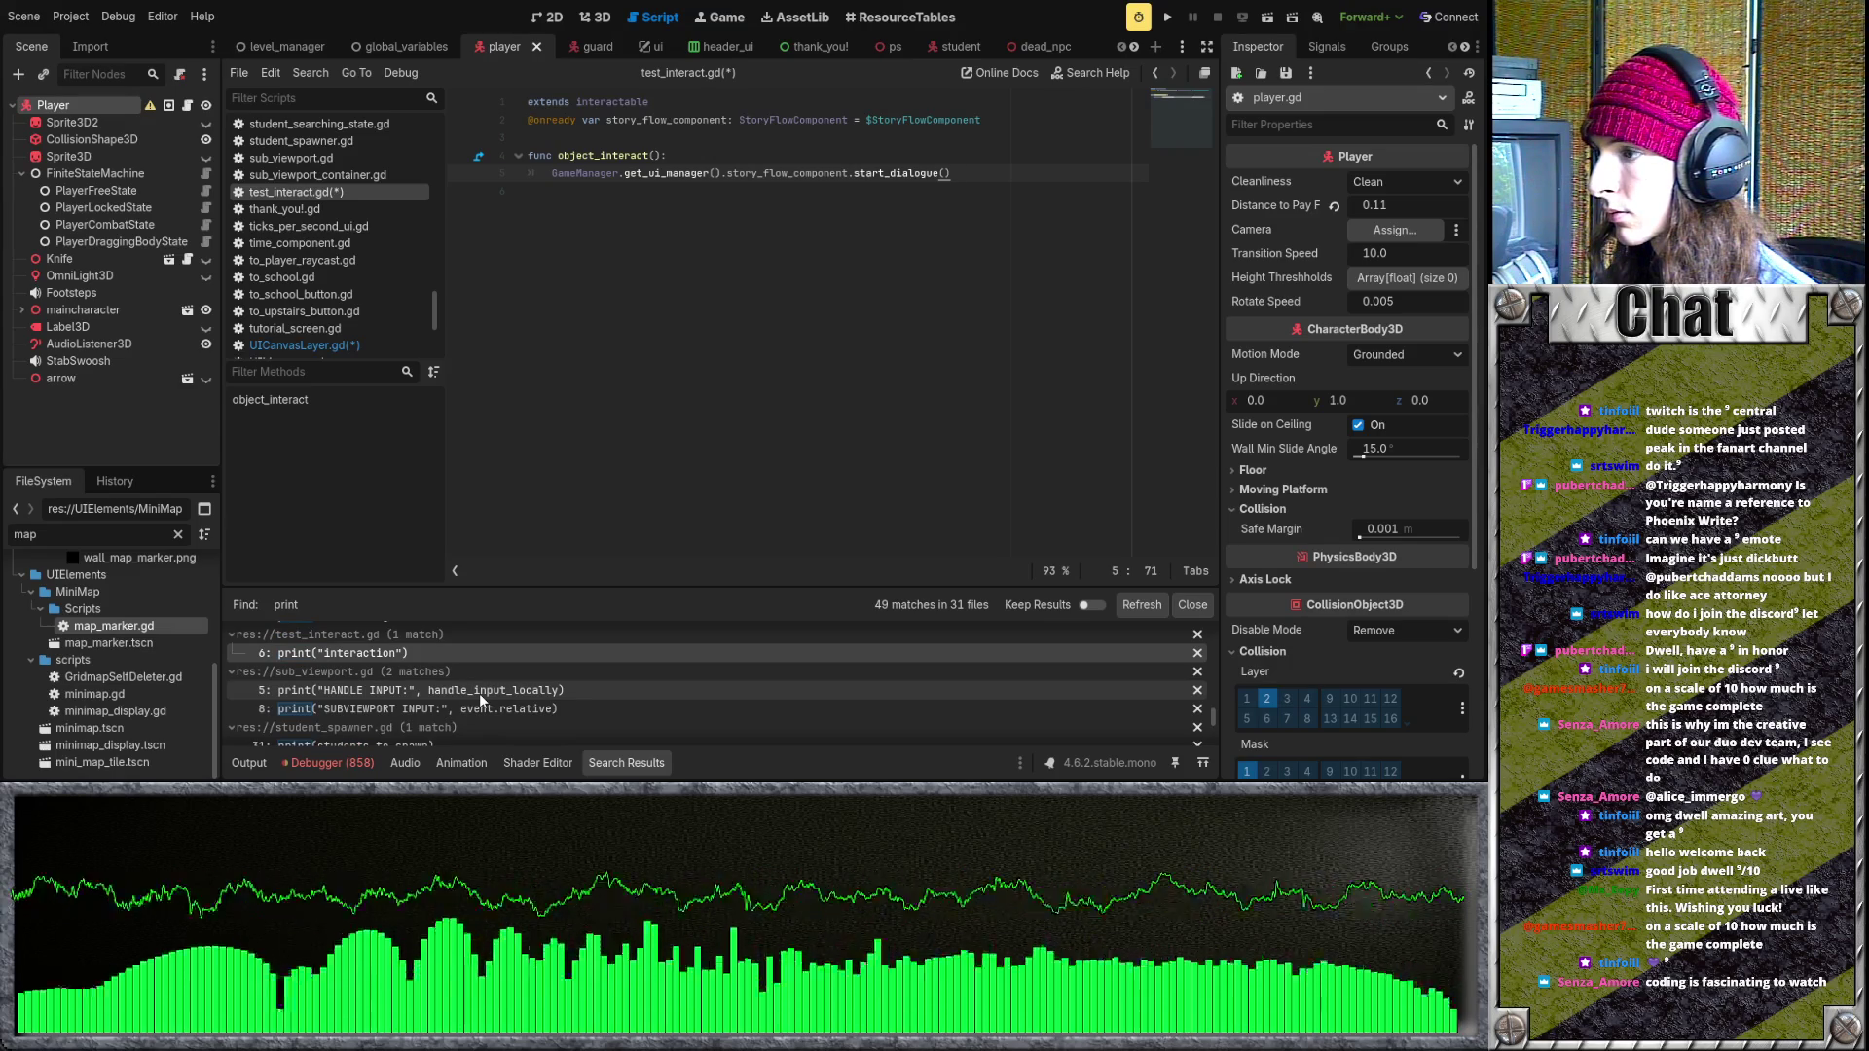
- Delete the HANDLE INPUT and SUBVIEWPORT INPUT prints in sub_viewport.gd
left_click(481, 692)
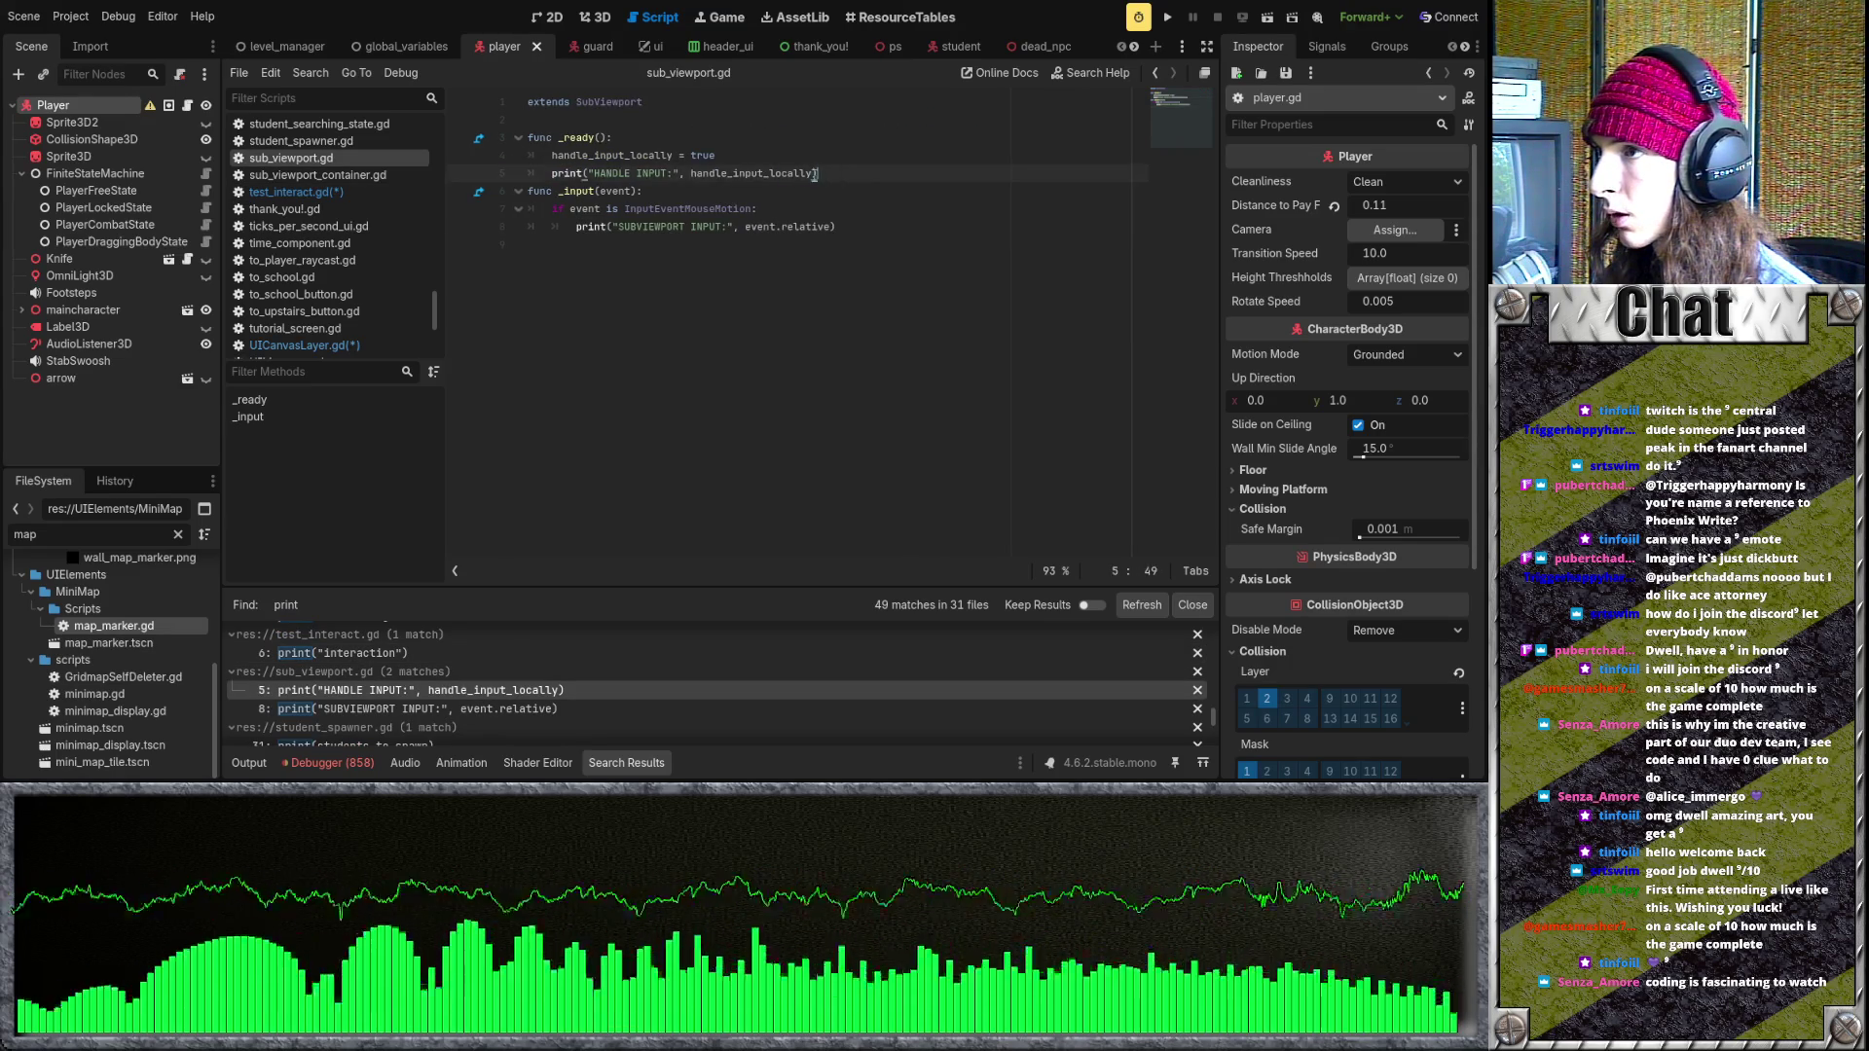
left_click_drag(822, 173, 487, 172)
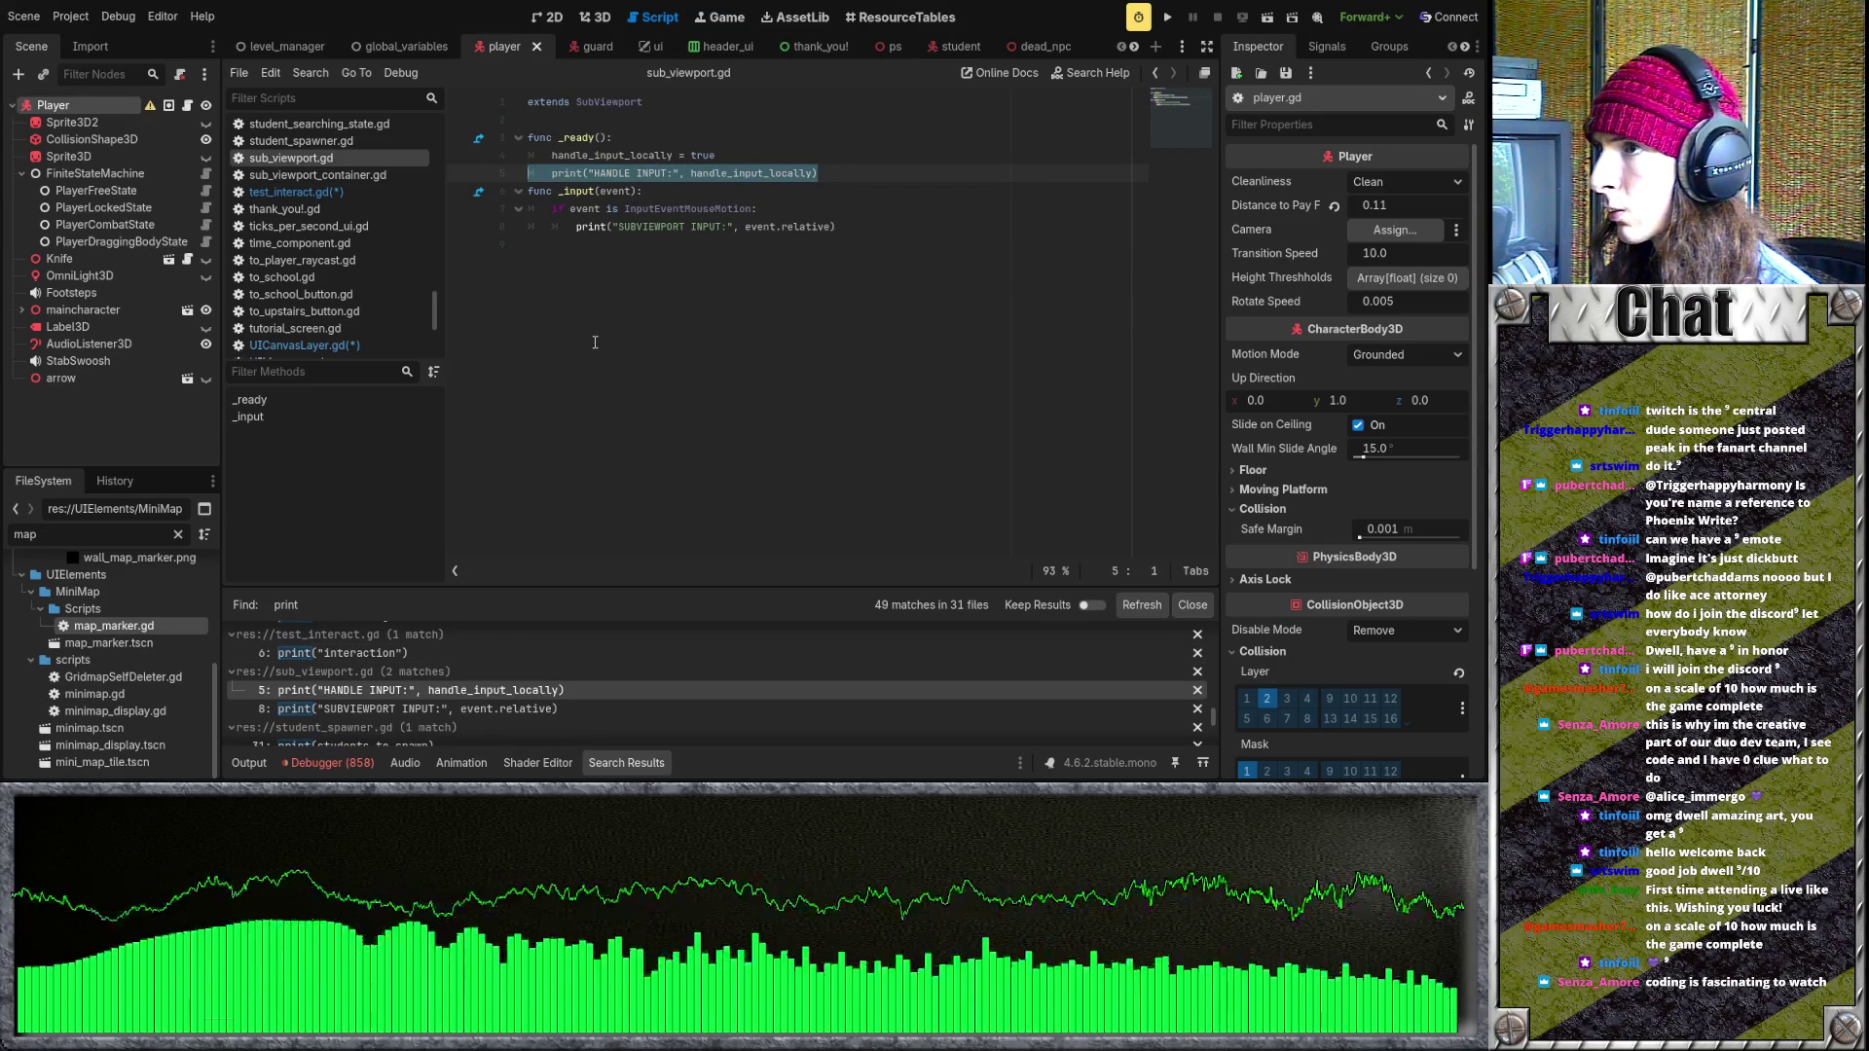
key("BackSpace")
key("BackSpace")
left_click_drag(839, 207, 491, 212)
key("BackSpace")
scroll(421, 695, "down", 3)
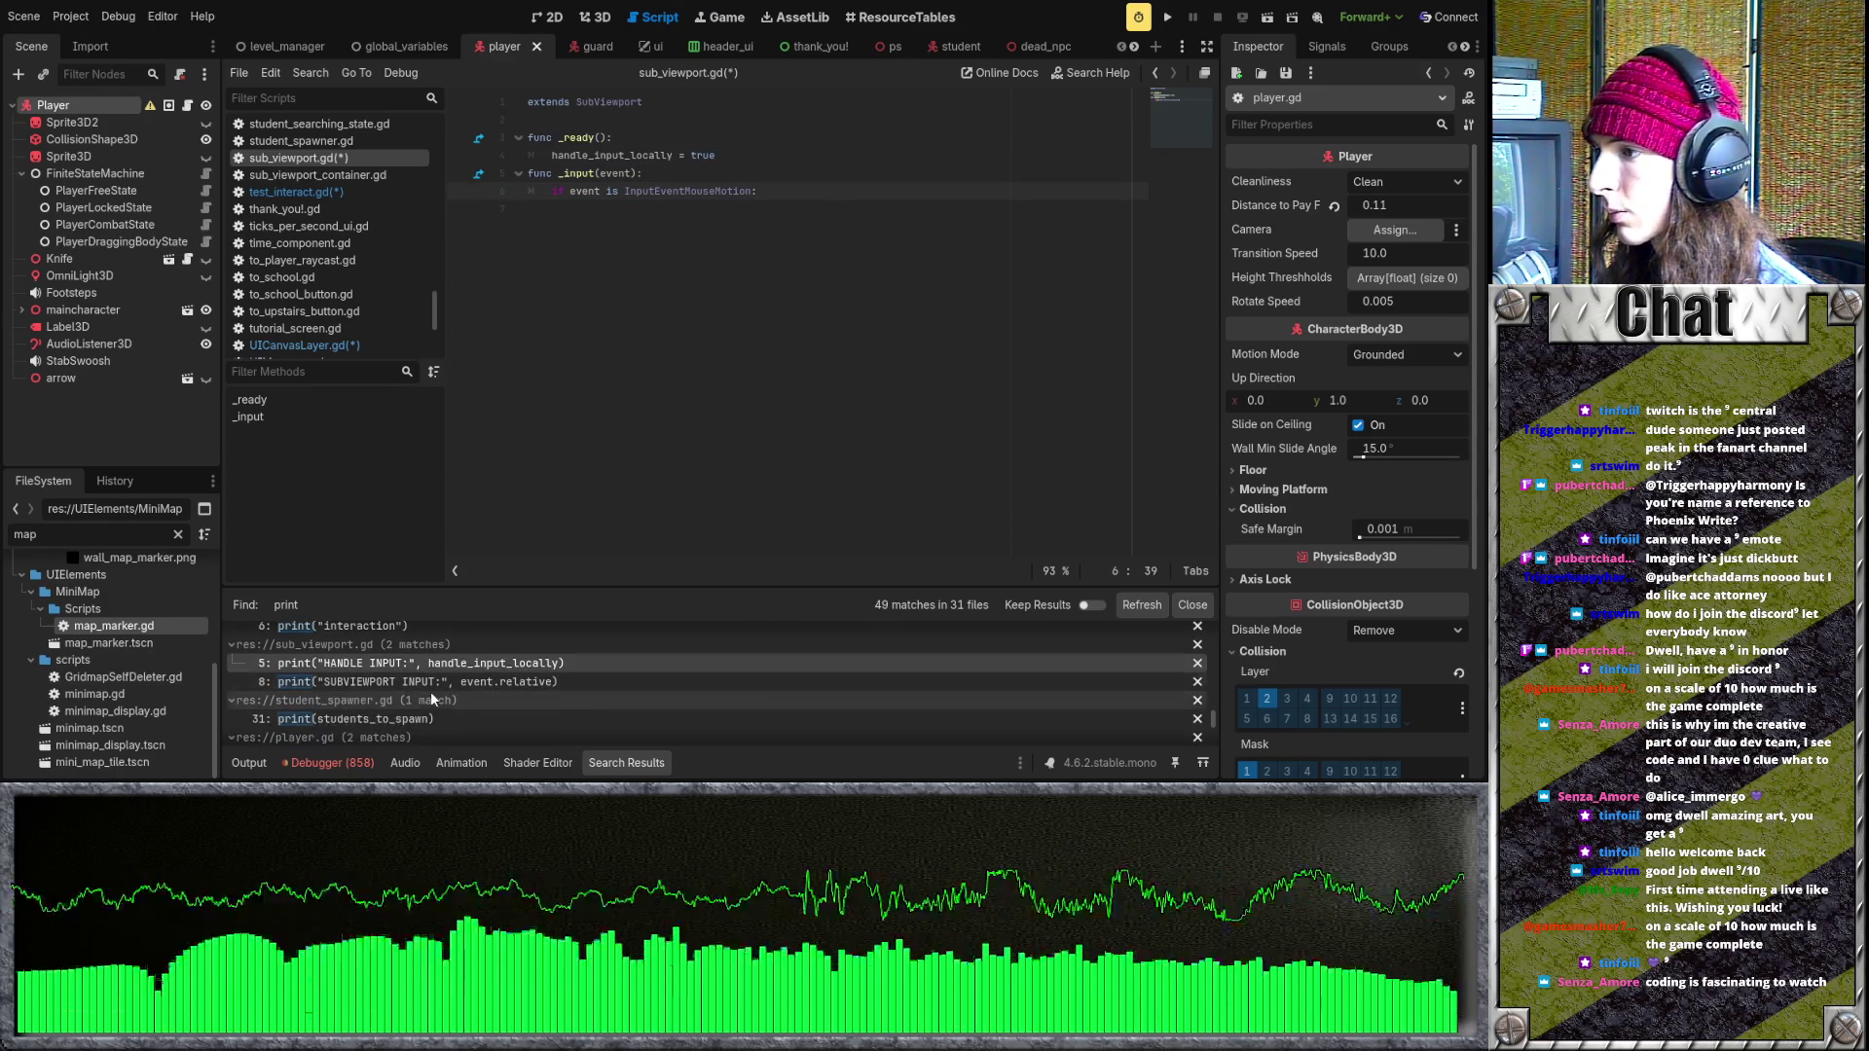
- Delete the print(students_to_spawn) line in student_spawner.gd
left_click(468, 677)
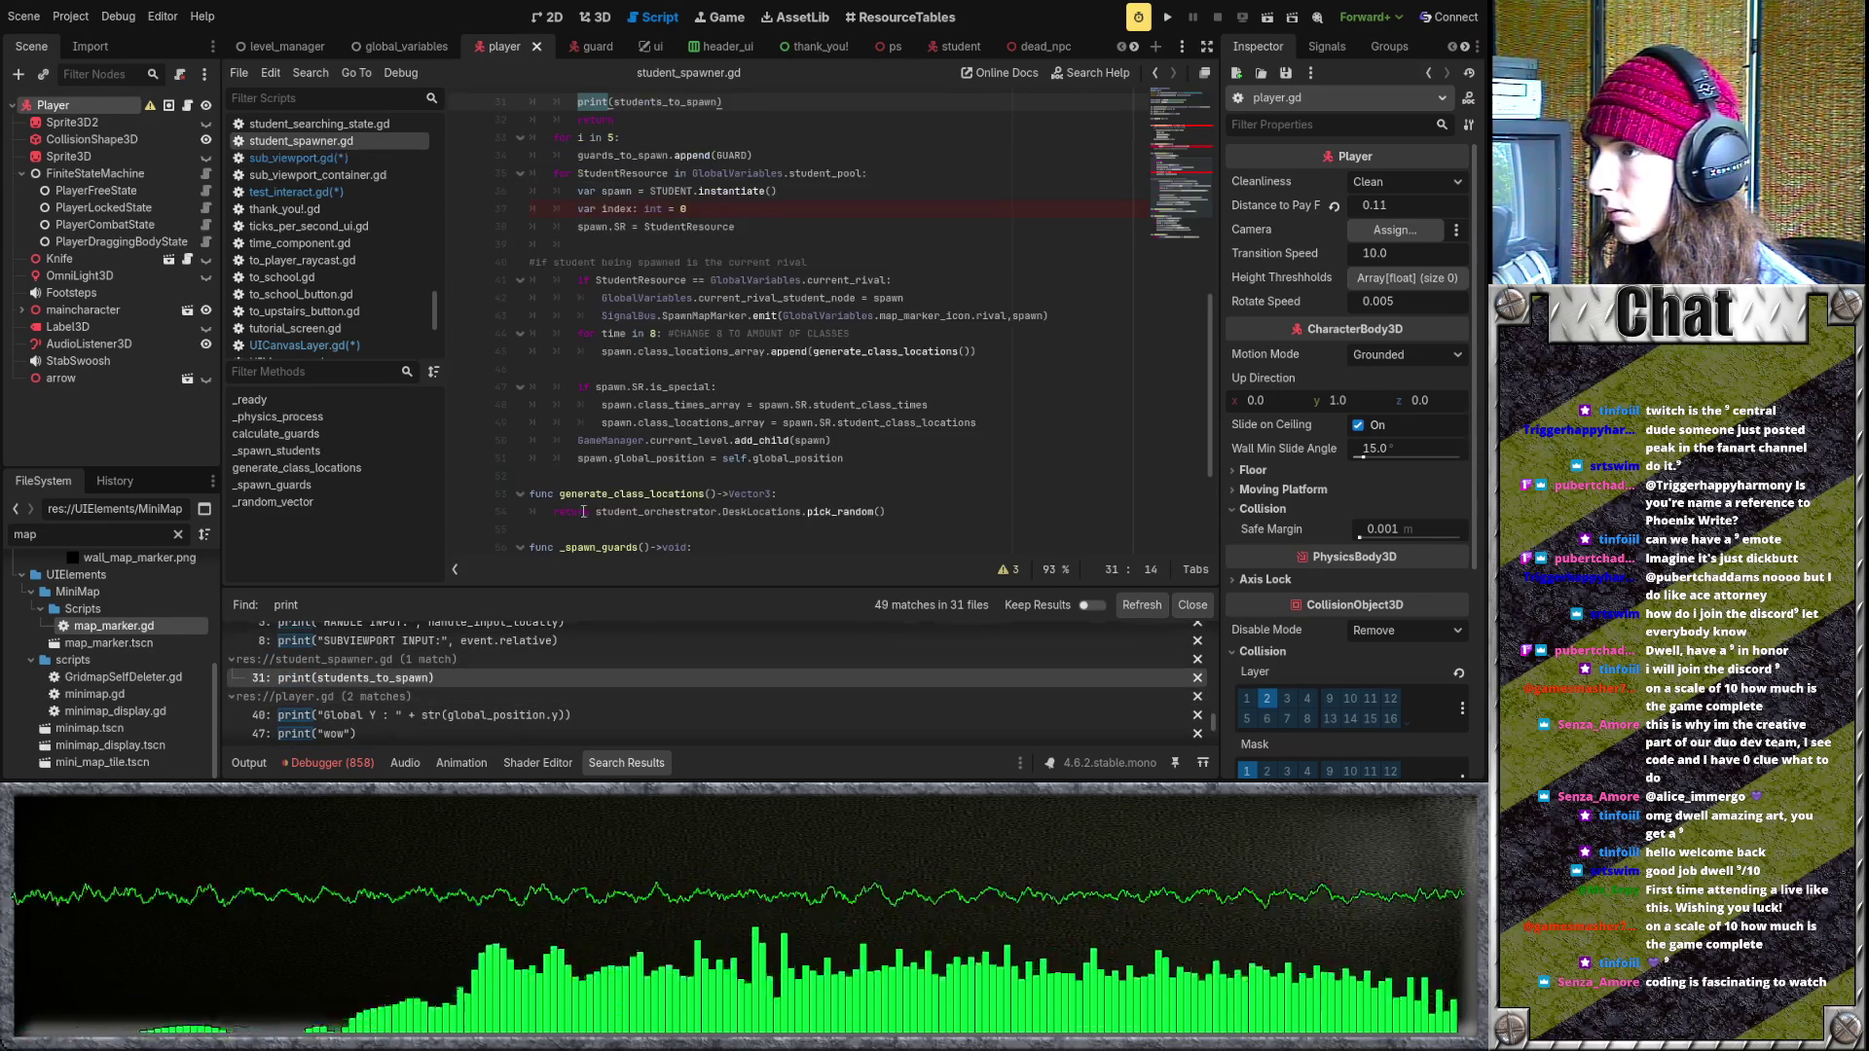
scroll(666, 211, "up", 2)
left_click_drag(725, 209, 524, 211)
key("BackSpace")
key("BackSpace")
scroll(416, 693, "down", 1)
scroll(417, 693, "down", 1)
- Review the print("wow") and Global Y prints in player.gd, leaving them in place
left_click(417, 692)
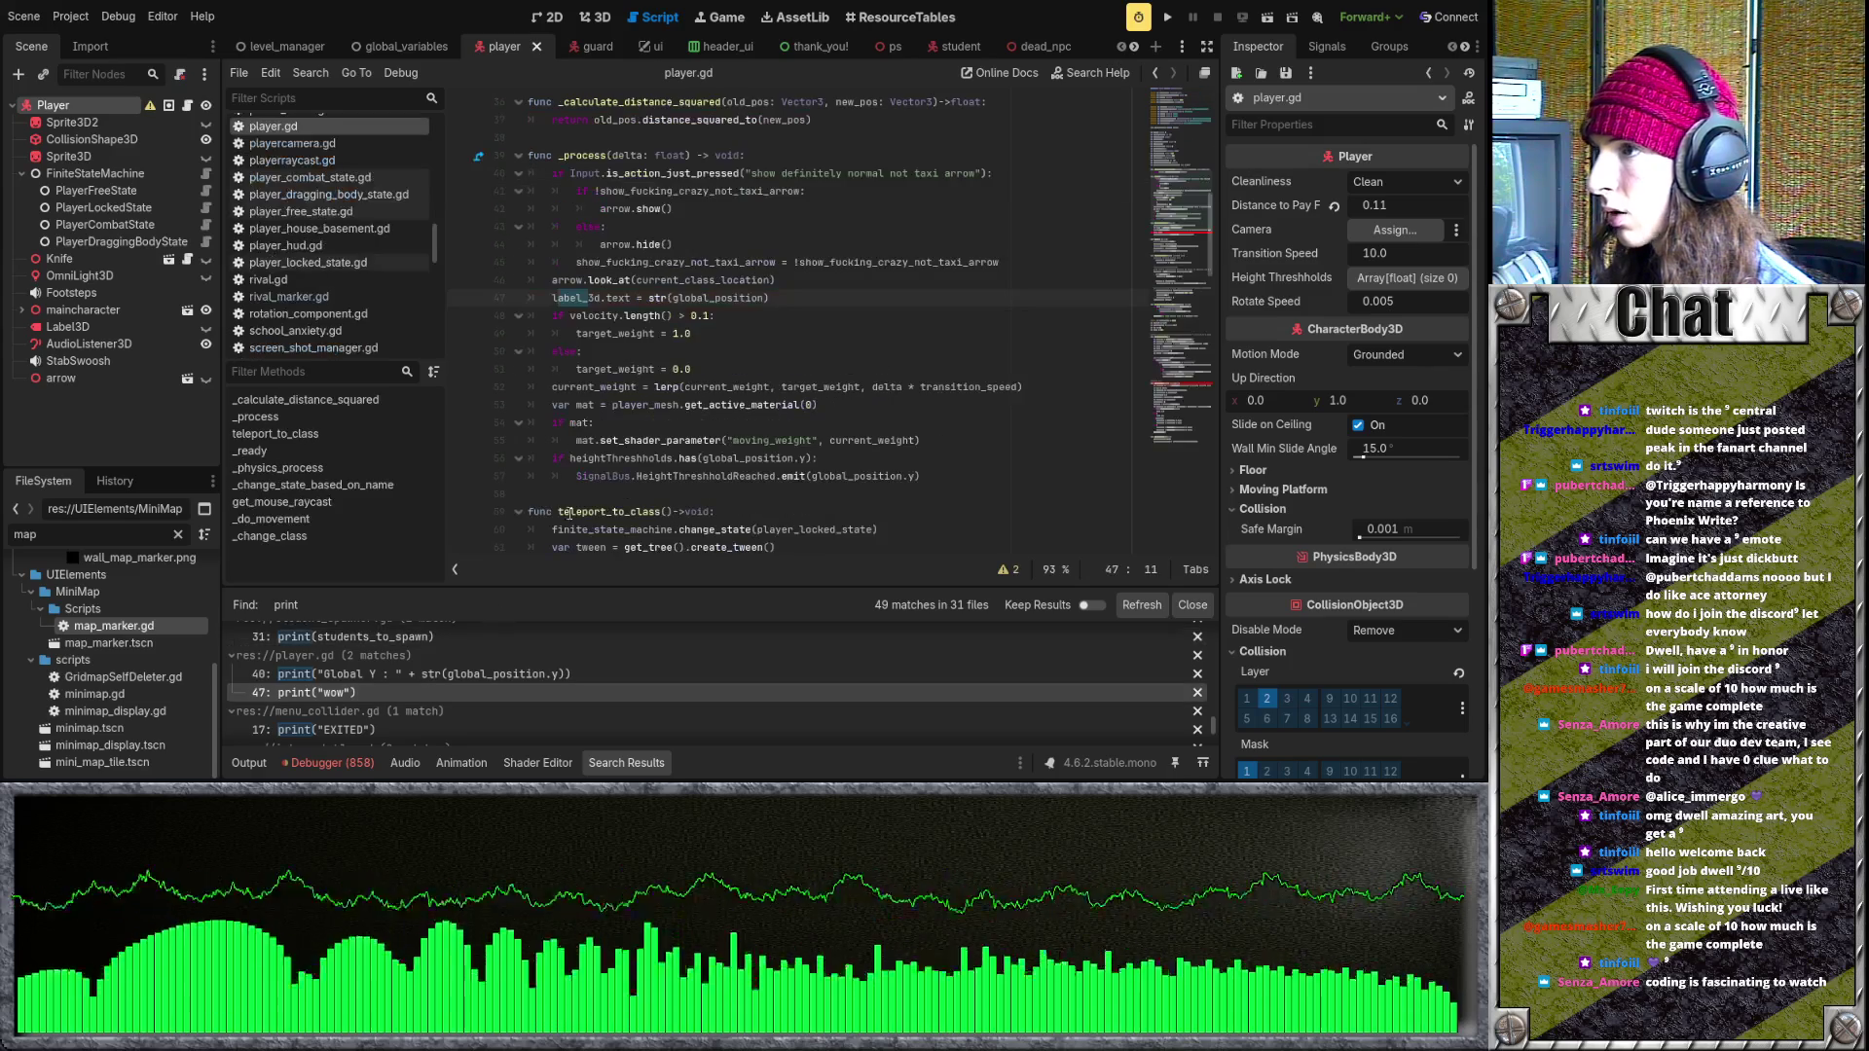
left_click_drag(769, 298, 528, 298)
left_click(629, 316)
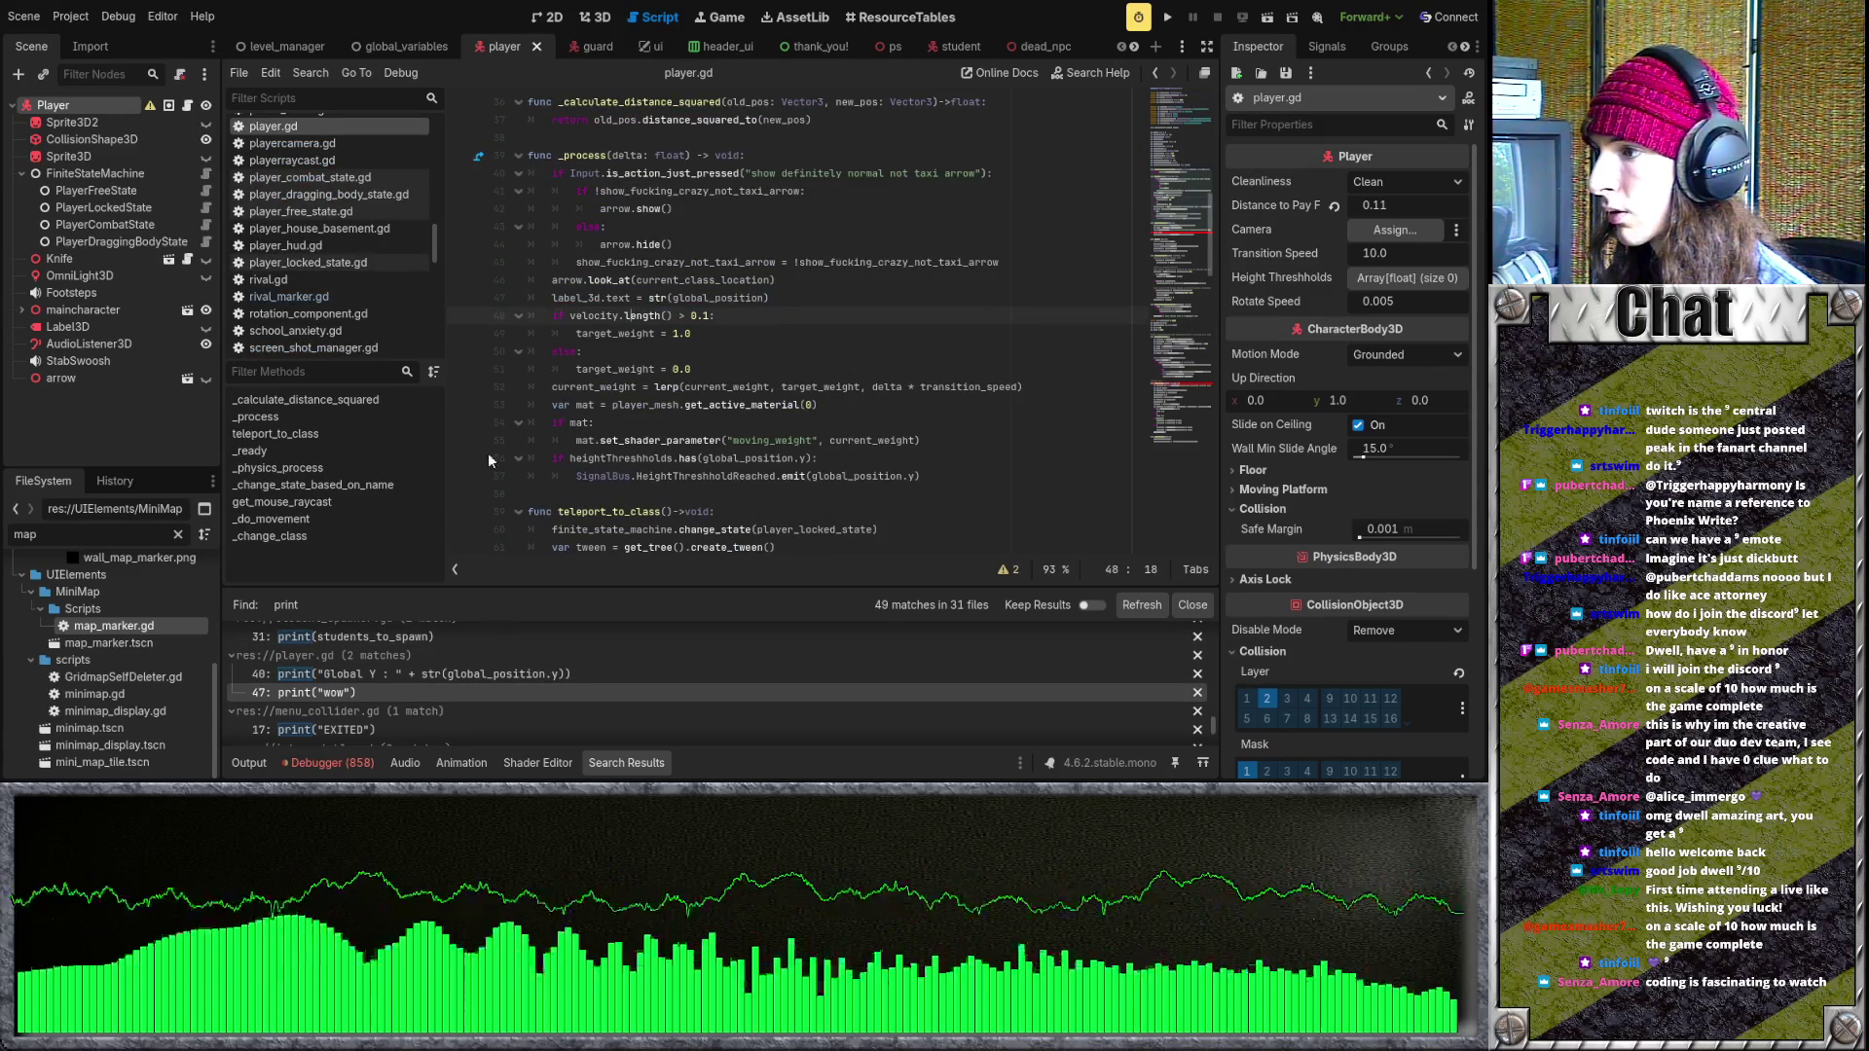
left_click(412, 673)
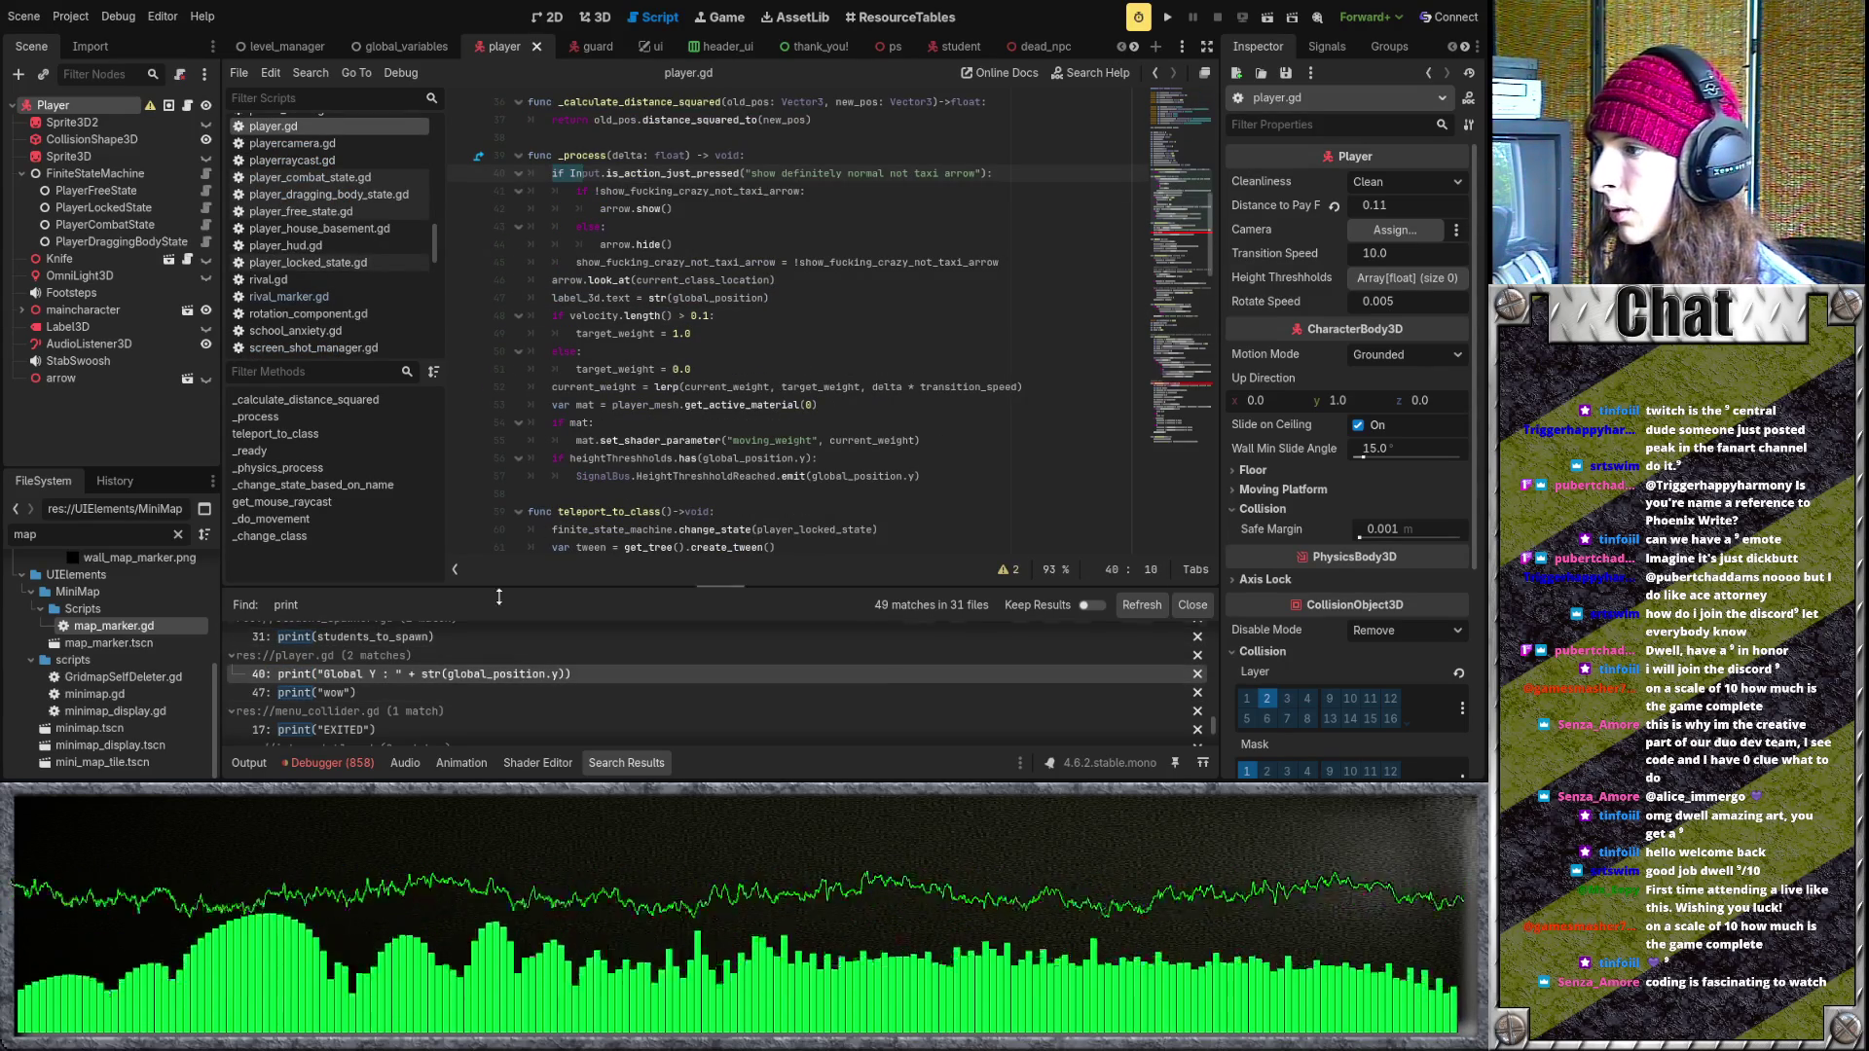
scroll(425, 721, "down", 1)
- Delete print("EXITED") in menu_collider.gd and the 'you interacted nice good job' and 'too far' prints in interactable.gd
left_click(426, 702)
key("BackSpace")
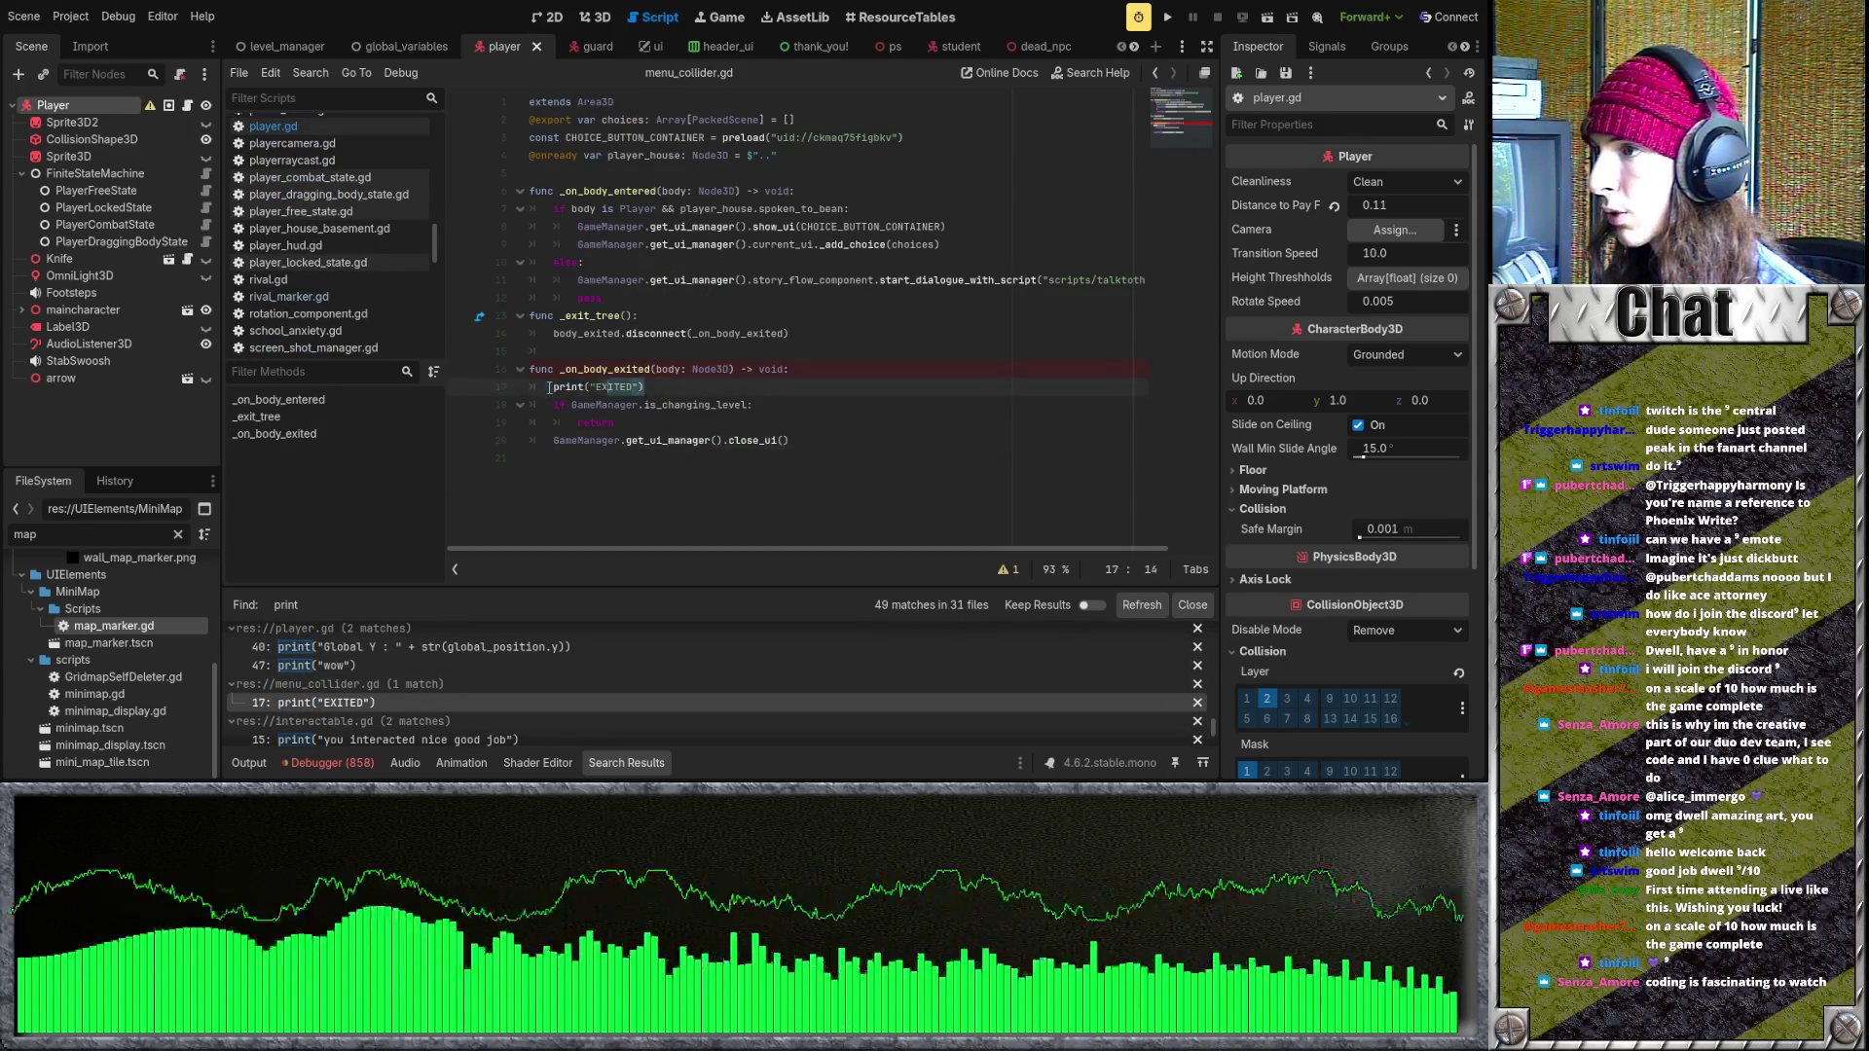
scroll(486, 681, "down", 3)
left_click(489, 684)
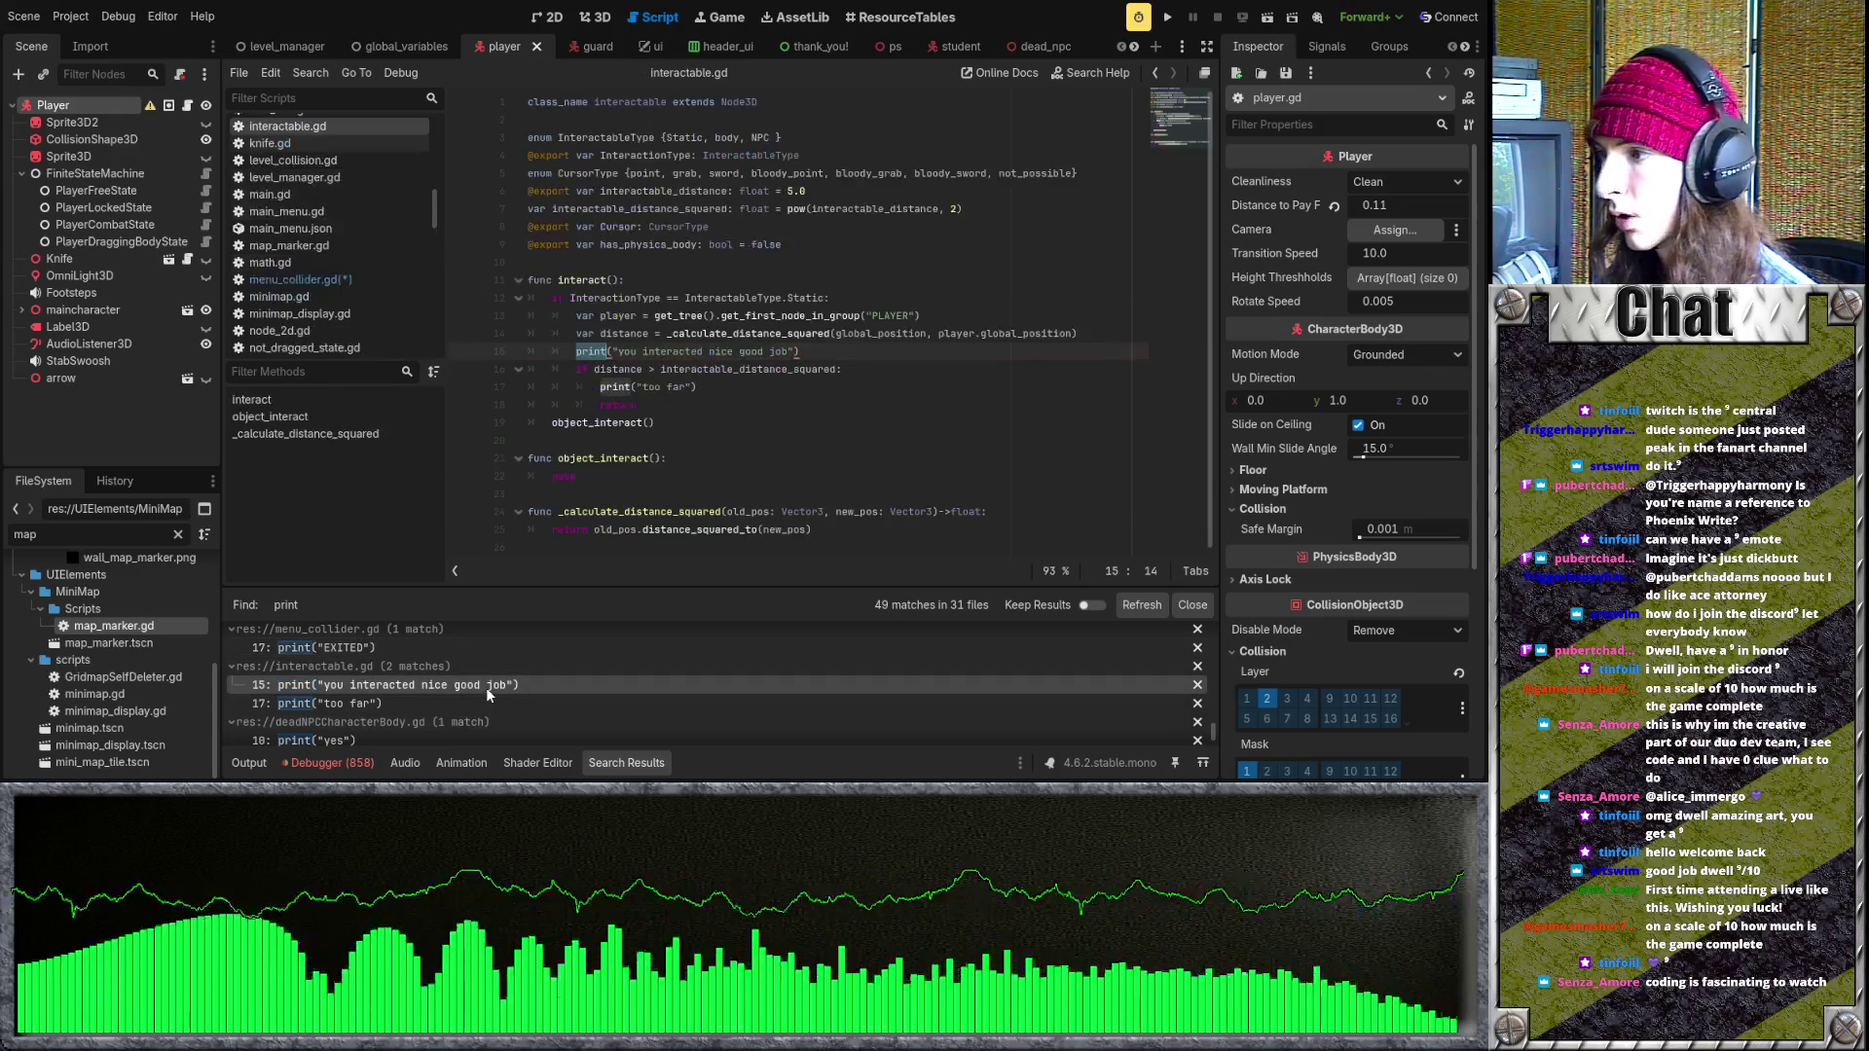
left_click_drag(800, 351, 531, 352)
key("BackSpace")
key("BackSpace")
left_click_drag(697, 369, 435, 370)
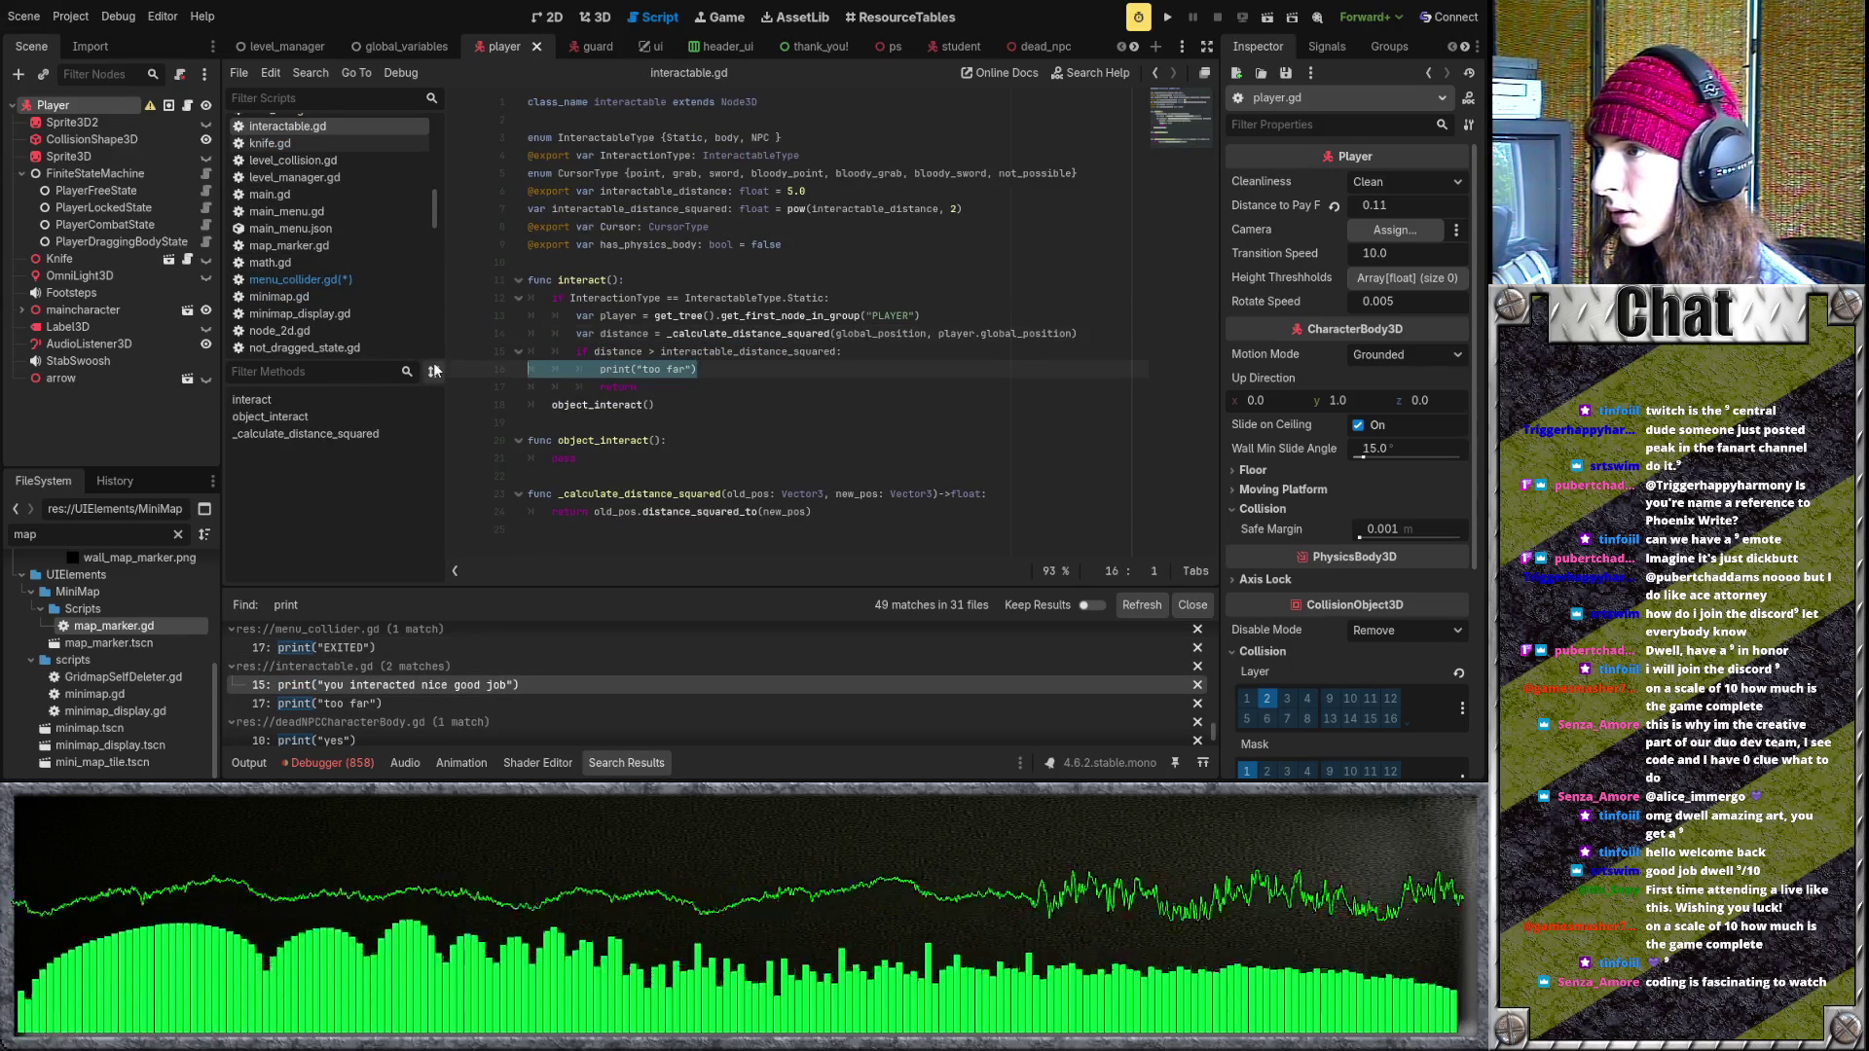
key("BackSpace")
key("BackSpace")
scroll(403, 721, "down", 2)
- Replace print("yes") on line 10 of deadNPCCharacterBody.gd with pass
left_click(402, 710)
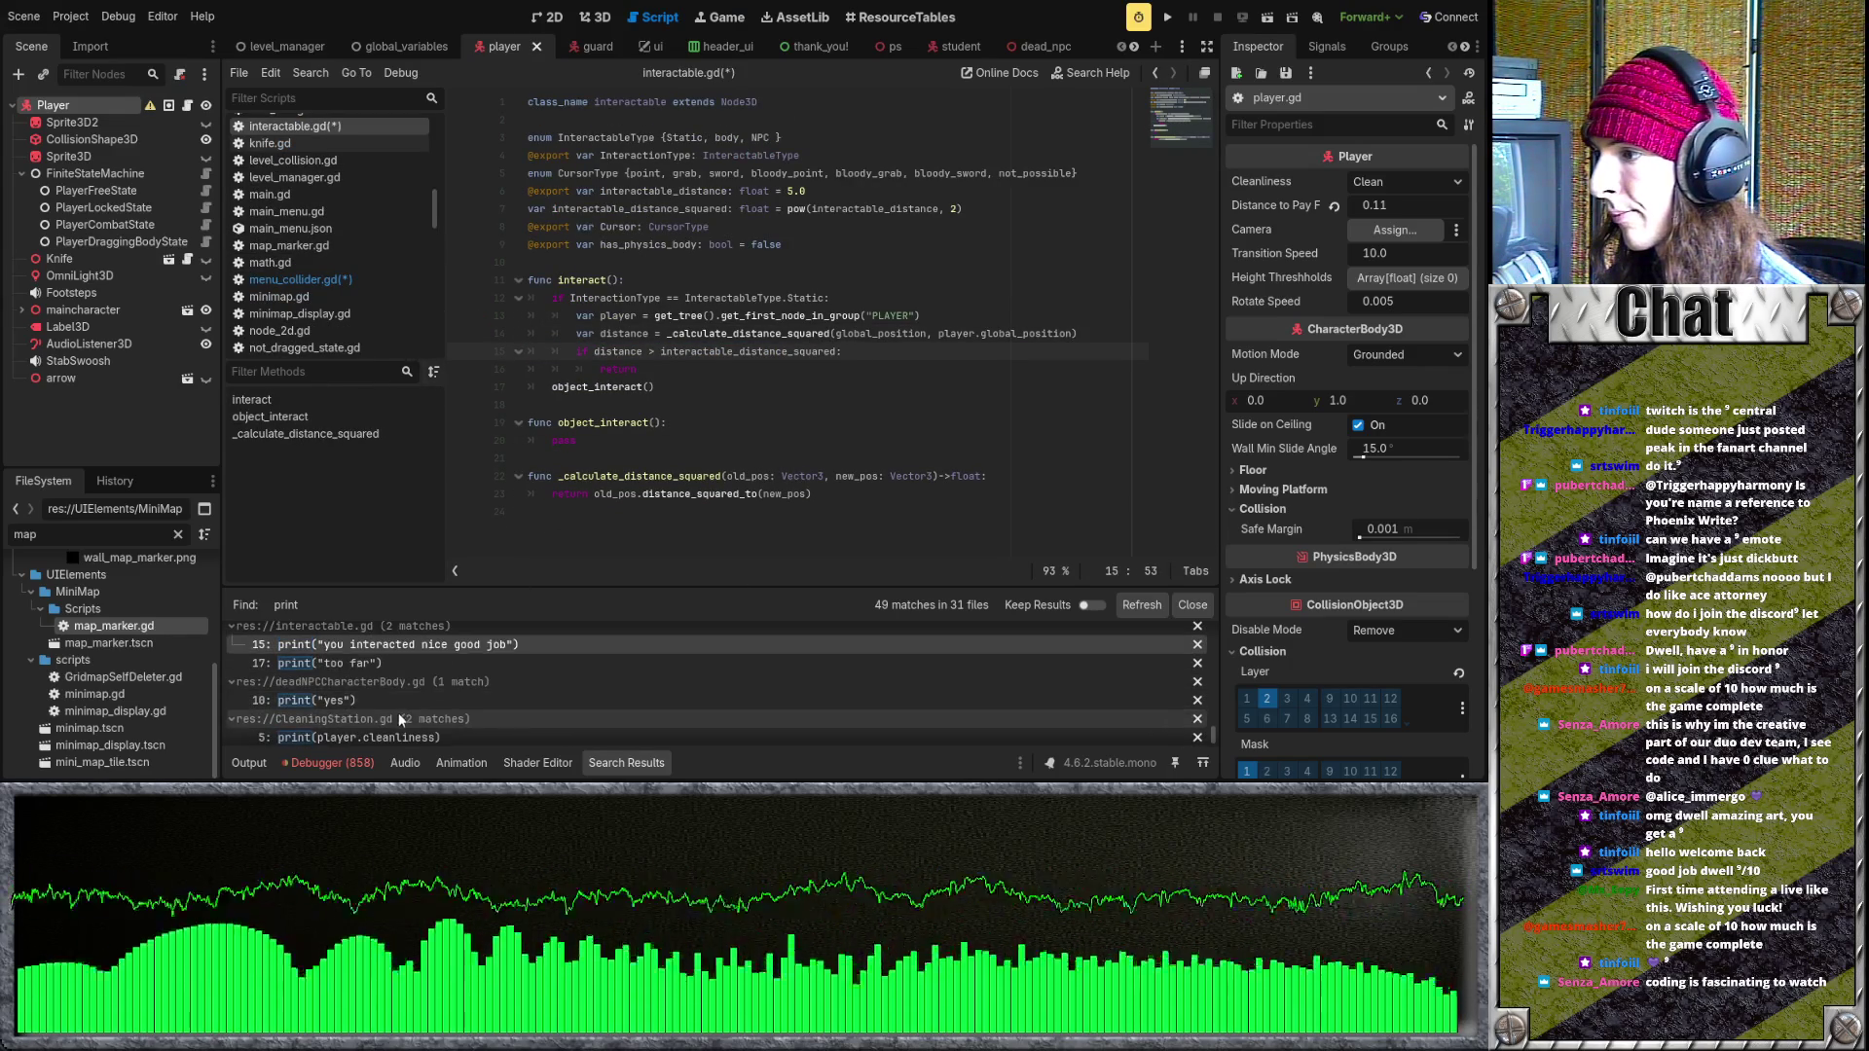
left_click_drag(641, 138, 551, 144)
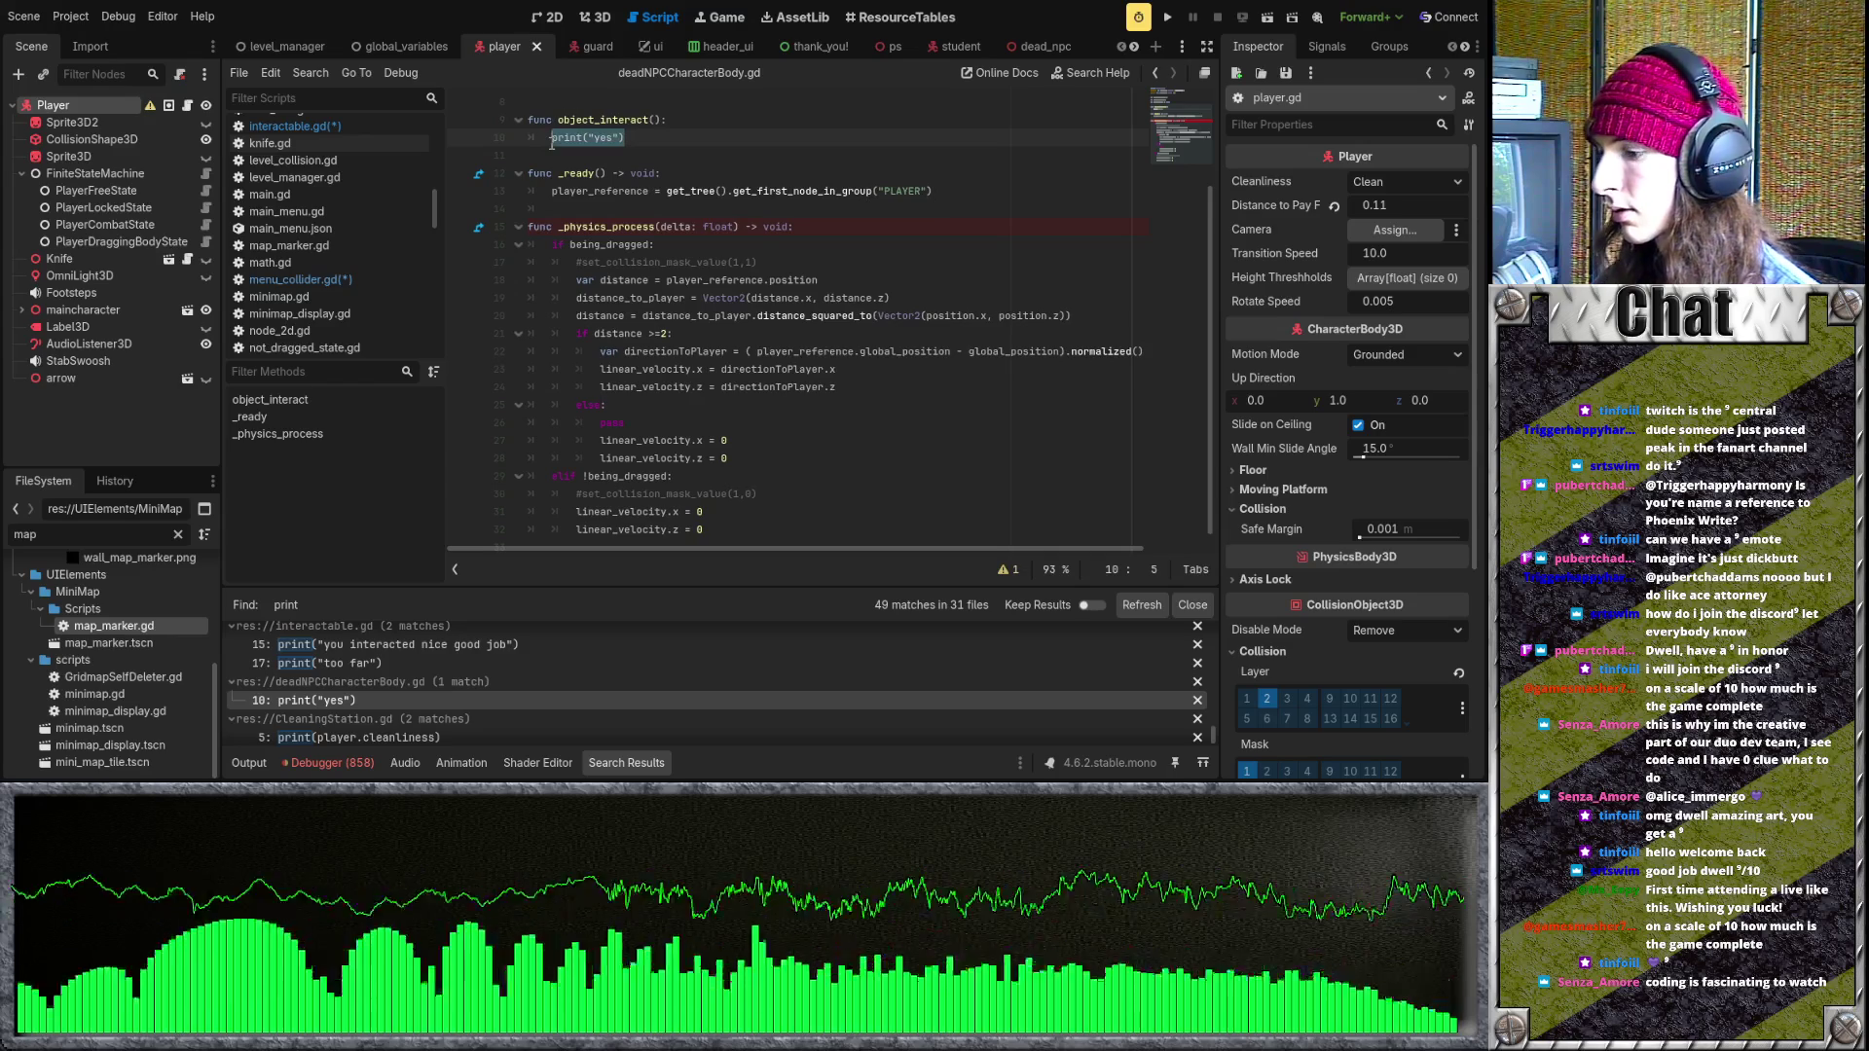
type("pass")
left_click(737, 369)
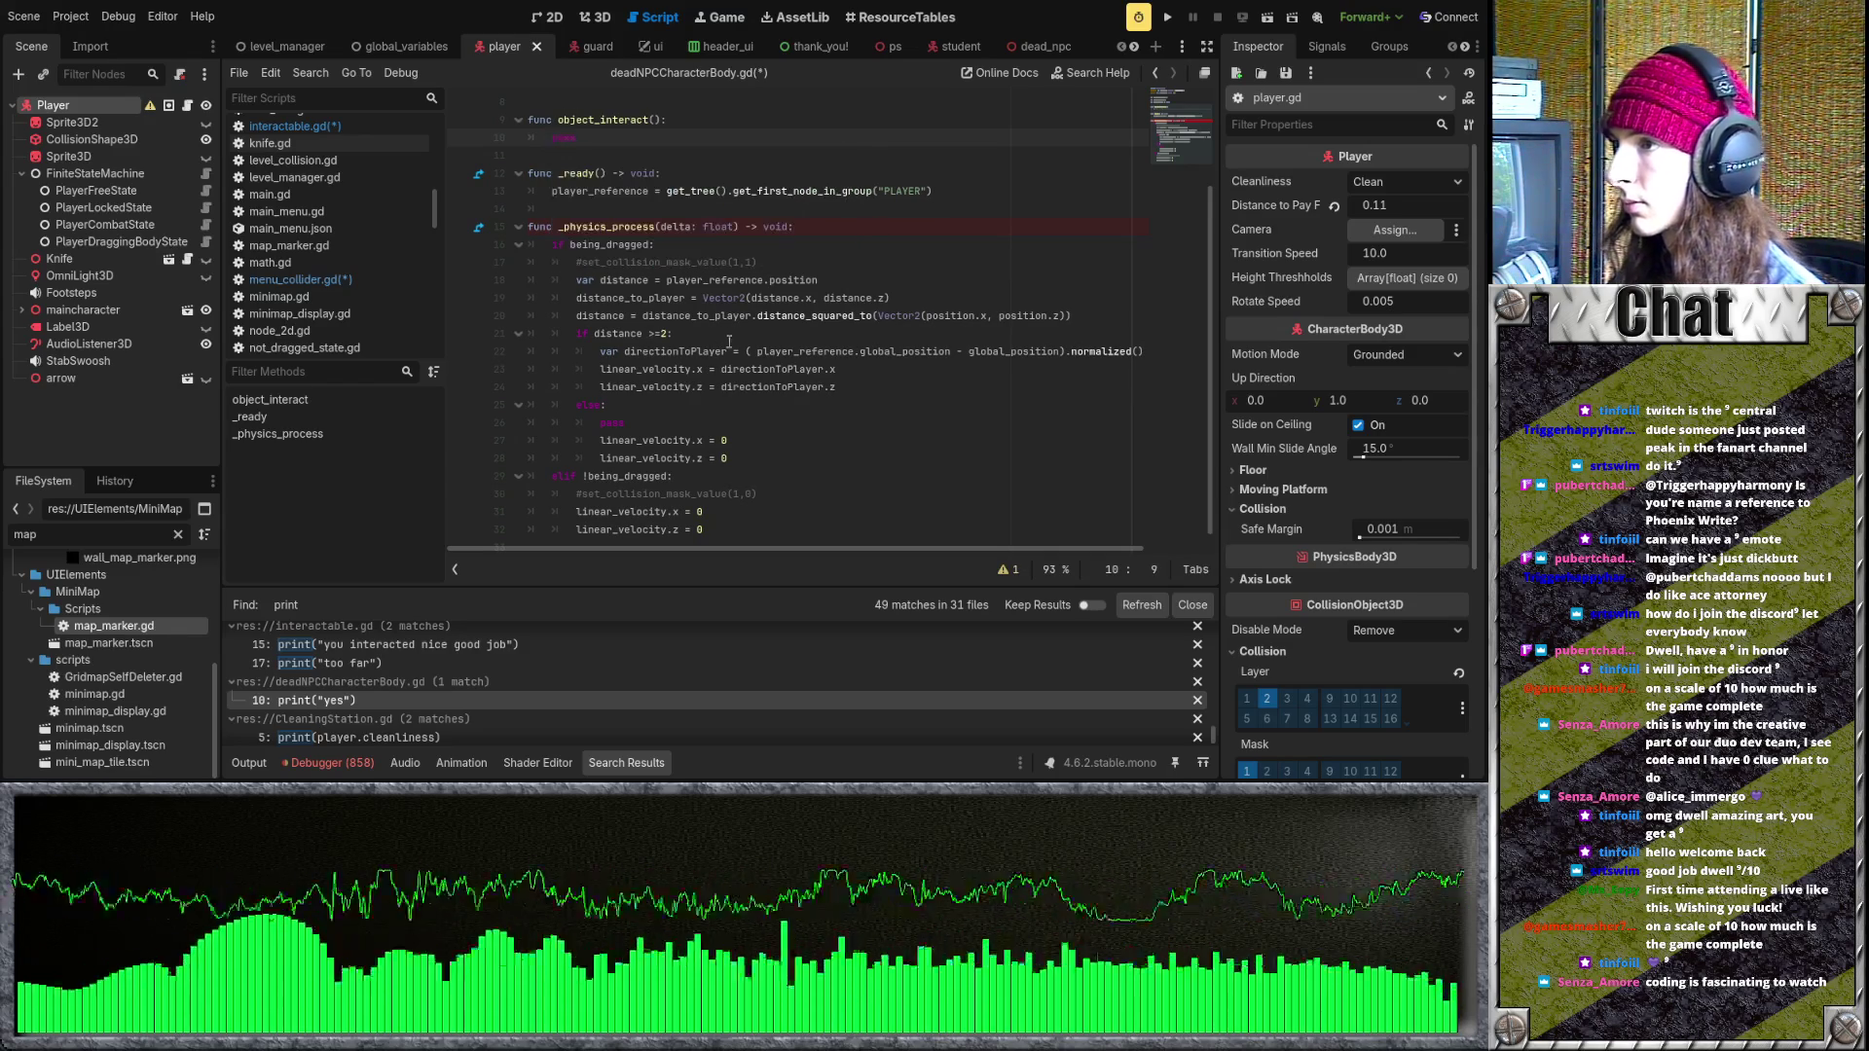
scroll(584, 681, "down", 1)
left_click(545, 710)
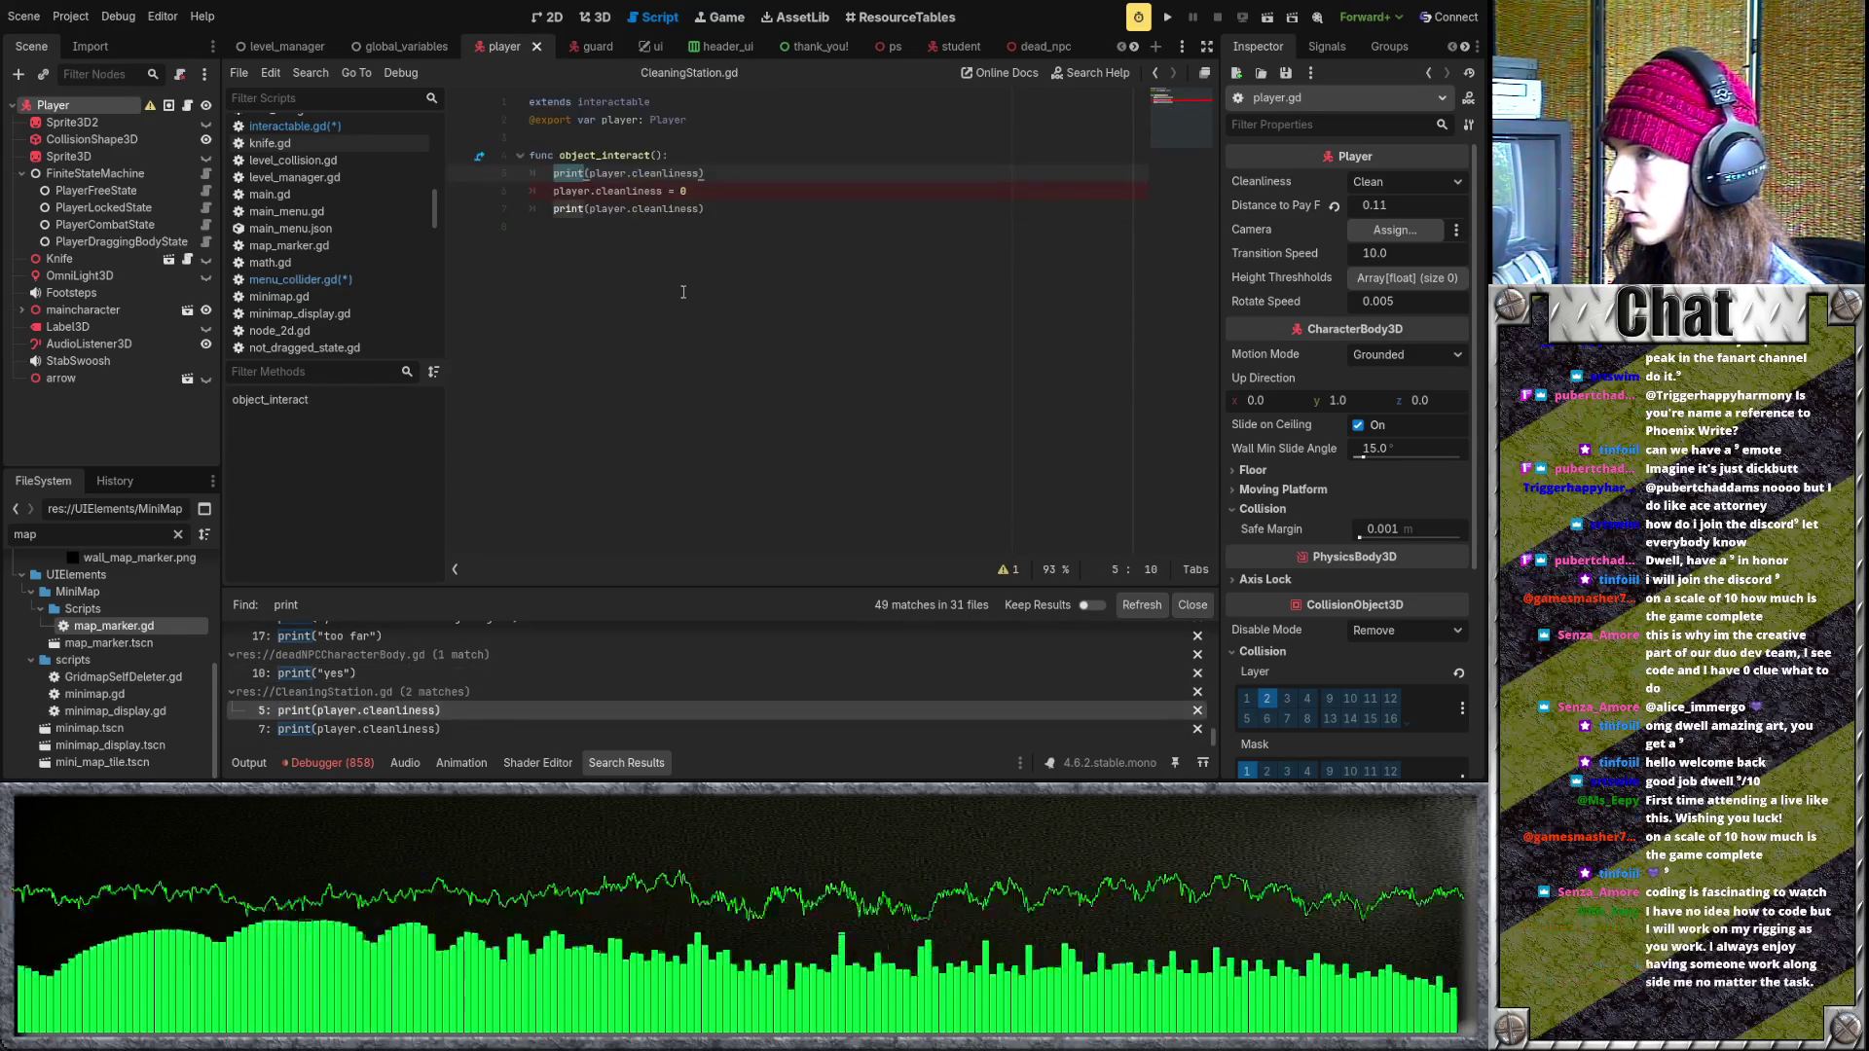
- Delete both print(player.cleanliness) lines so object_interact only sets player.cleanliness = 0
key("Home")
key("shift+End")
key("BackSpace")
key("BackSpace")
left_click(715, 199)
key("shift+Home")
key("BackSpace")
key("BackSpace")
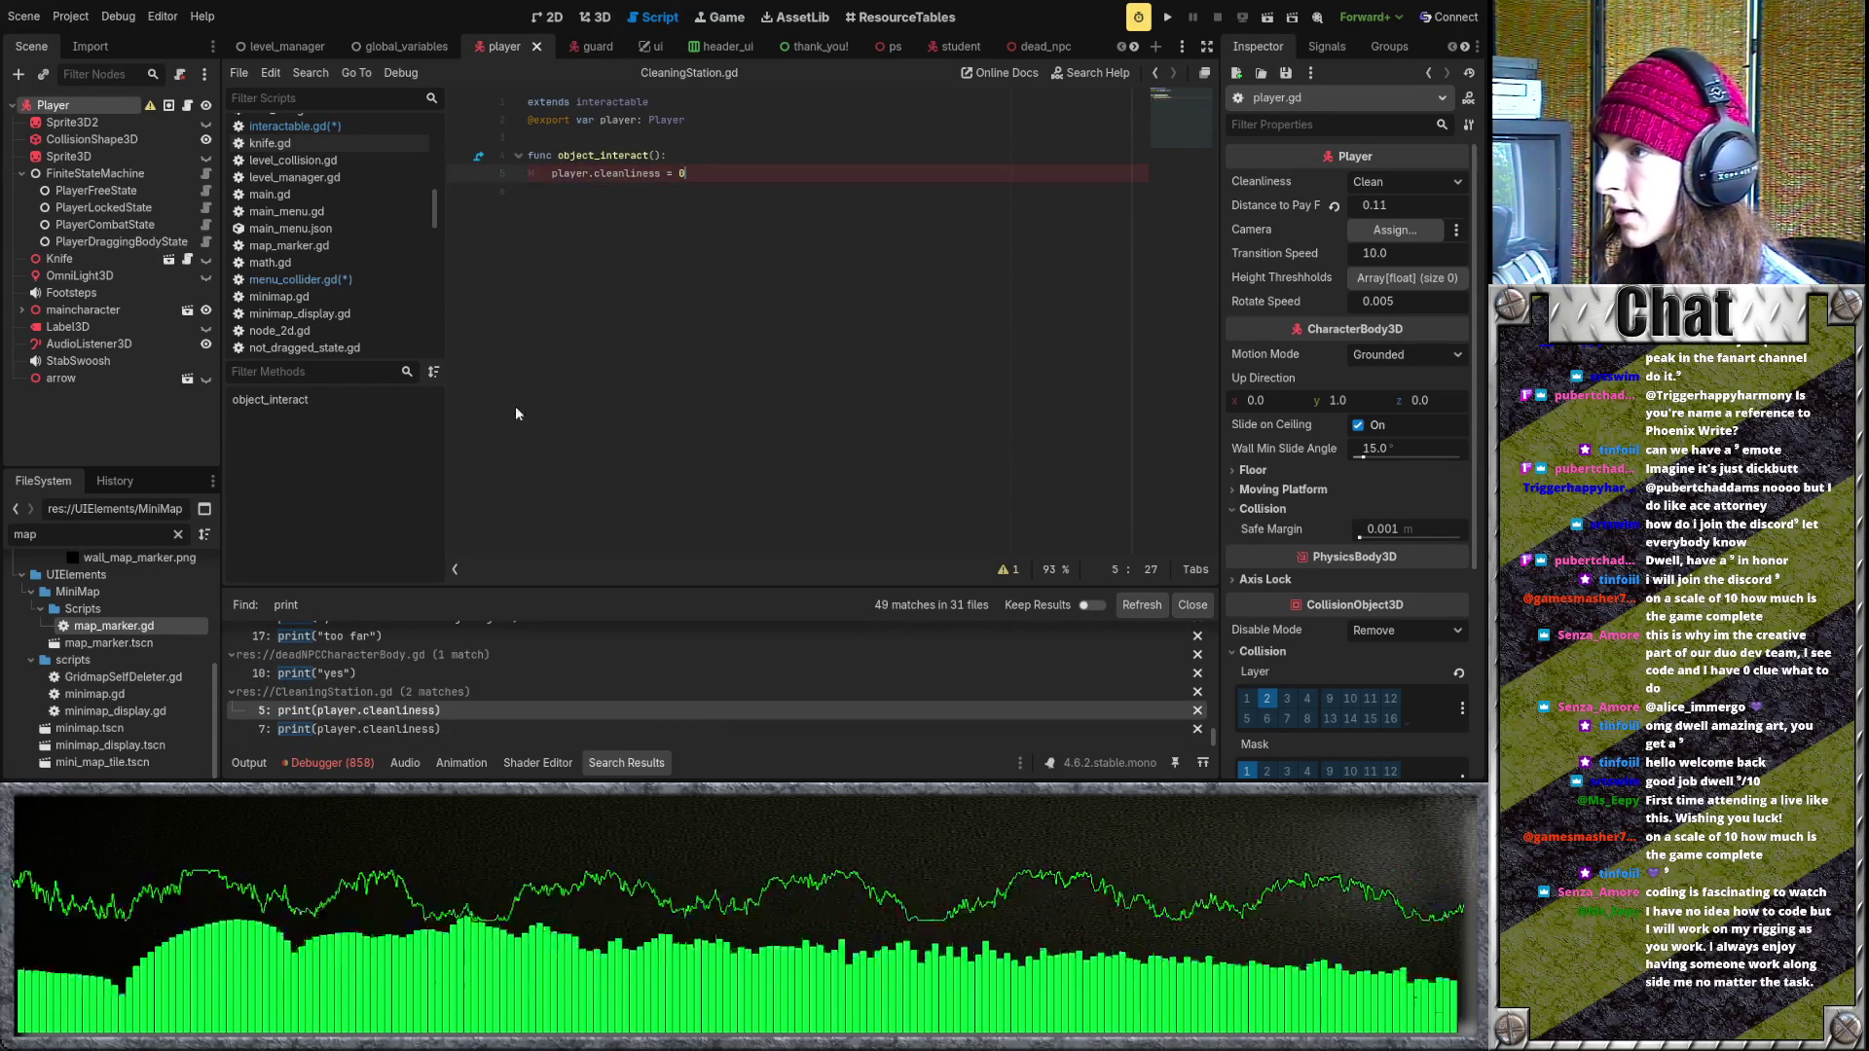
left_click(406, 728)
- Save the edited scripts and launch the game
left_click(700, 126)
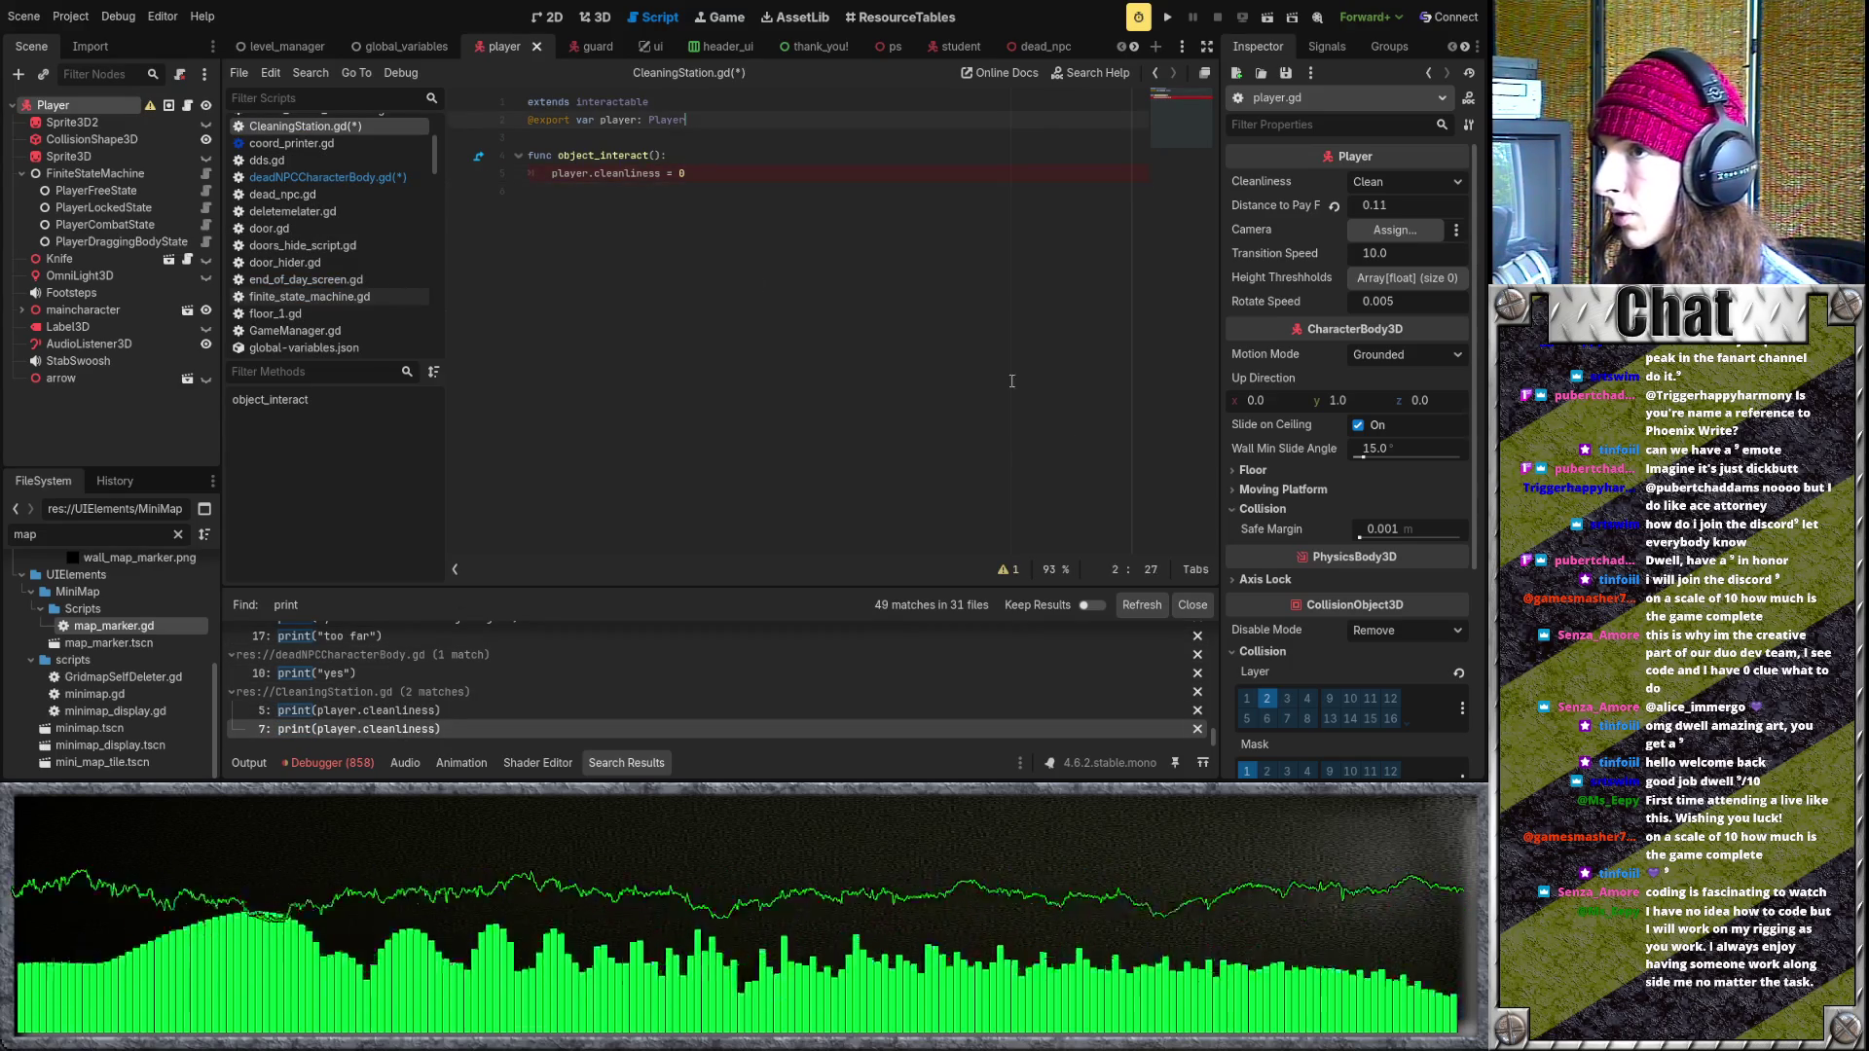
key("ctrl+s")
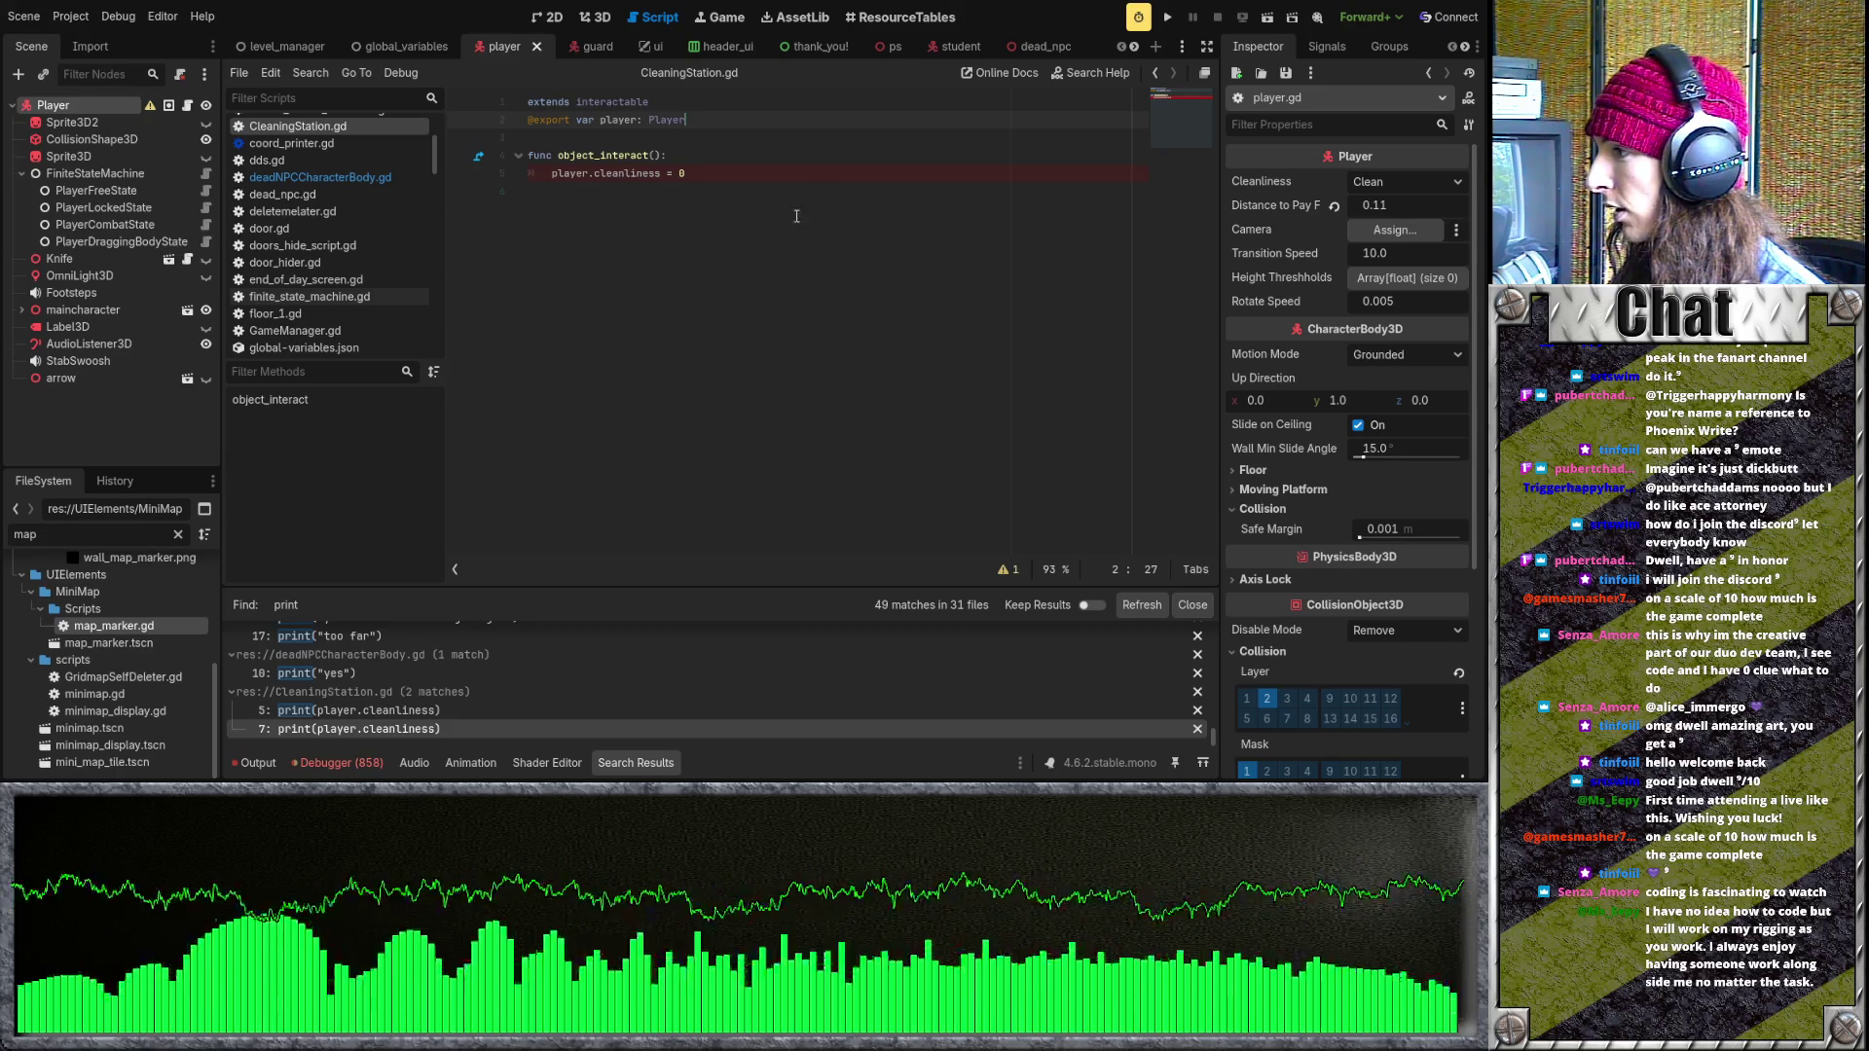
left_click(788, 246)
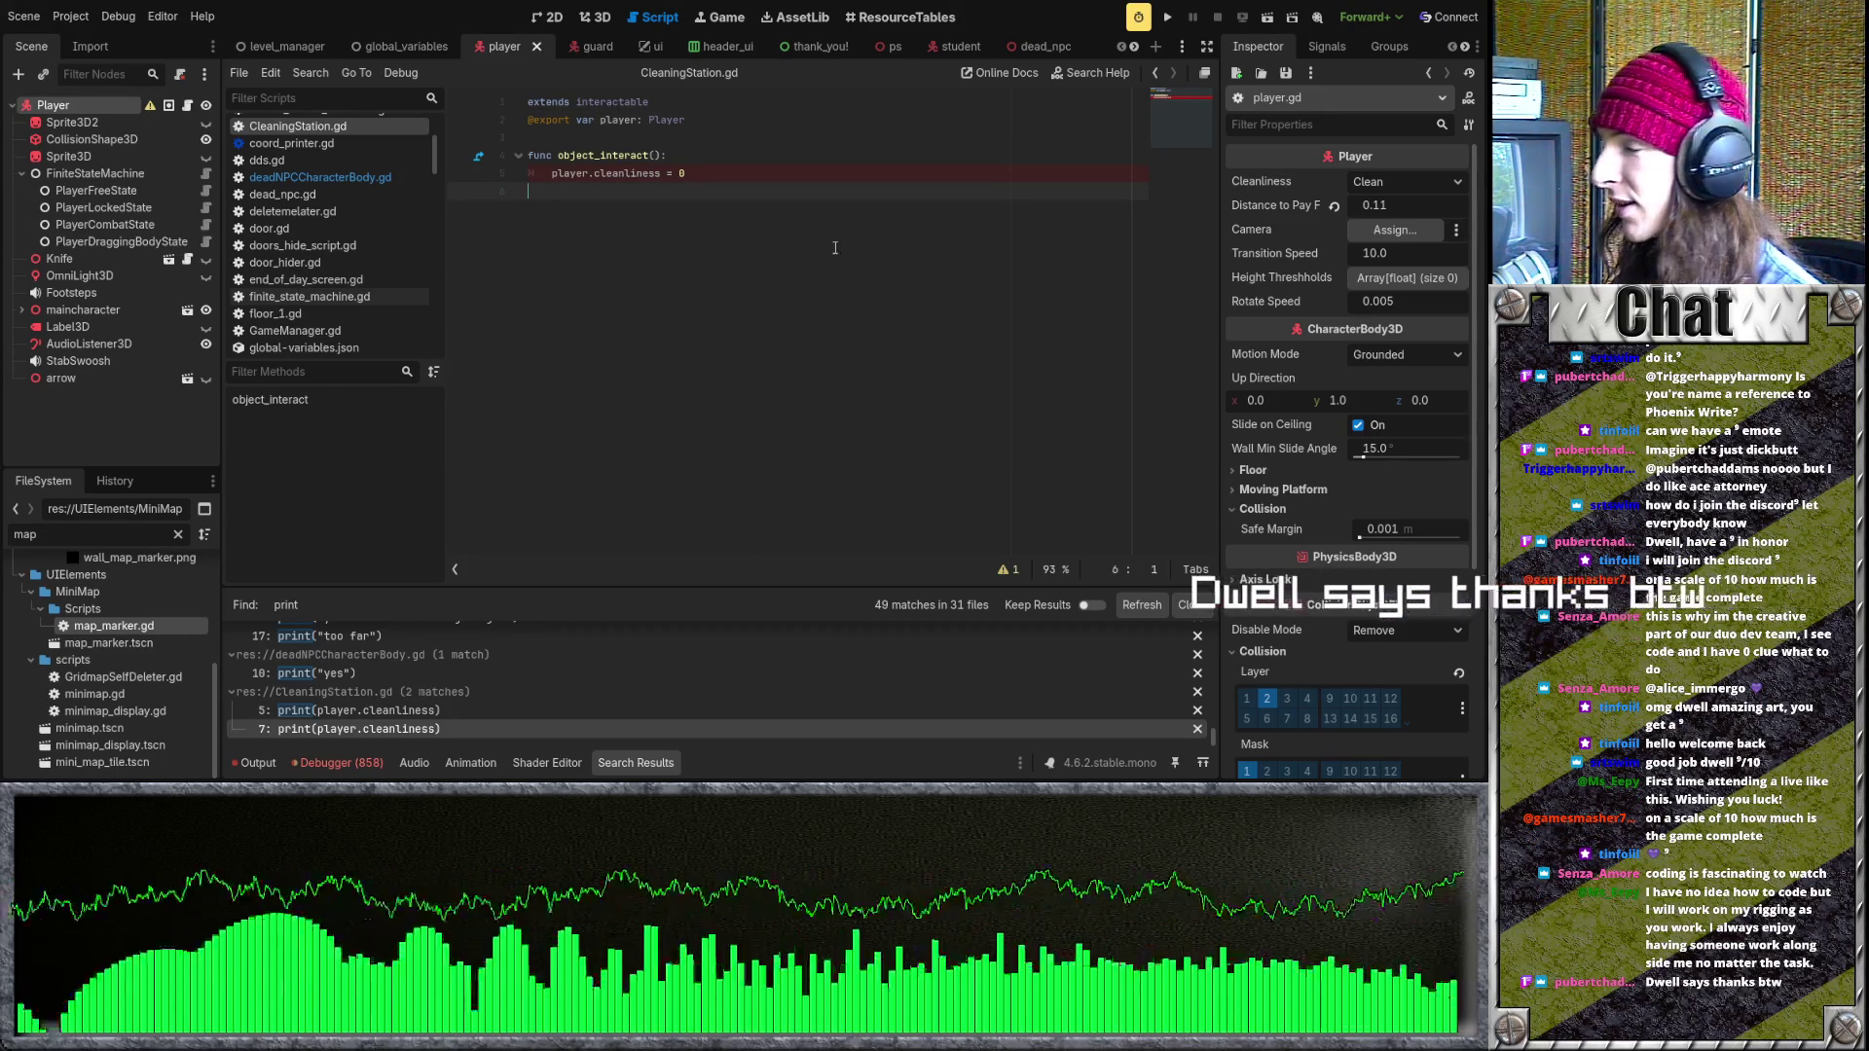
left_click(1168, 18)
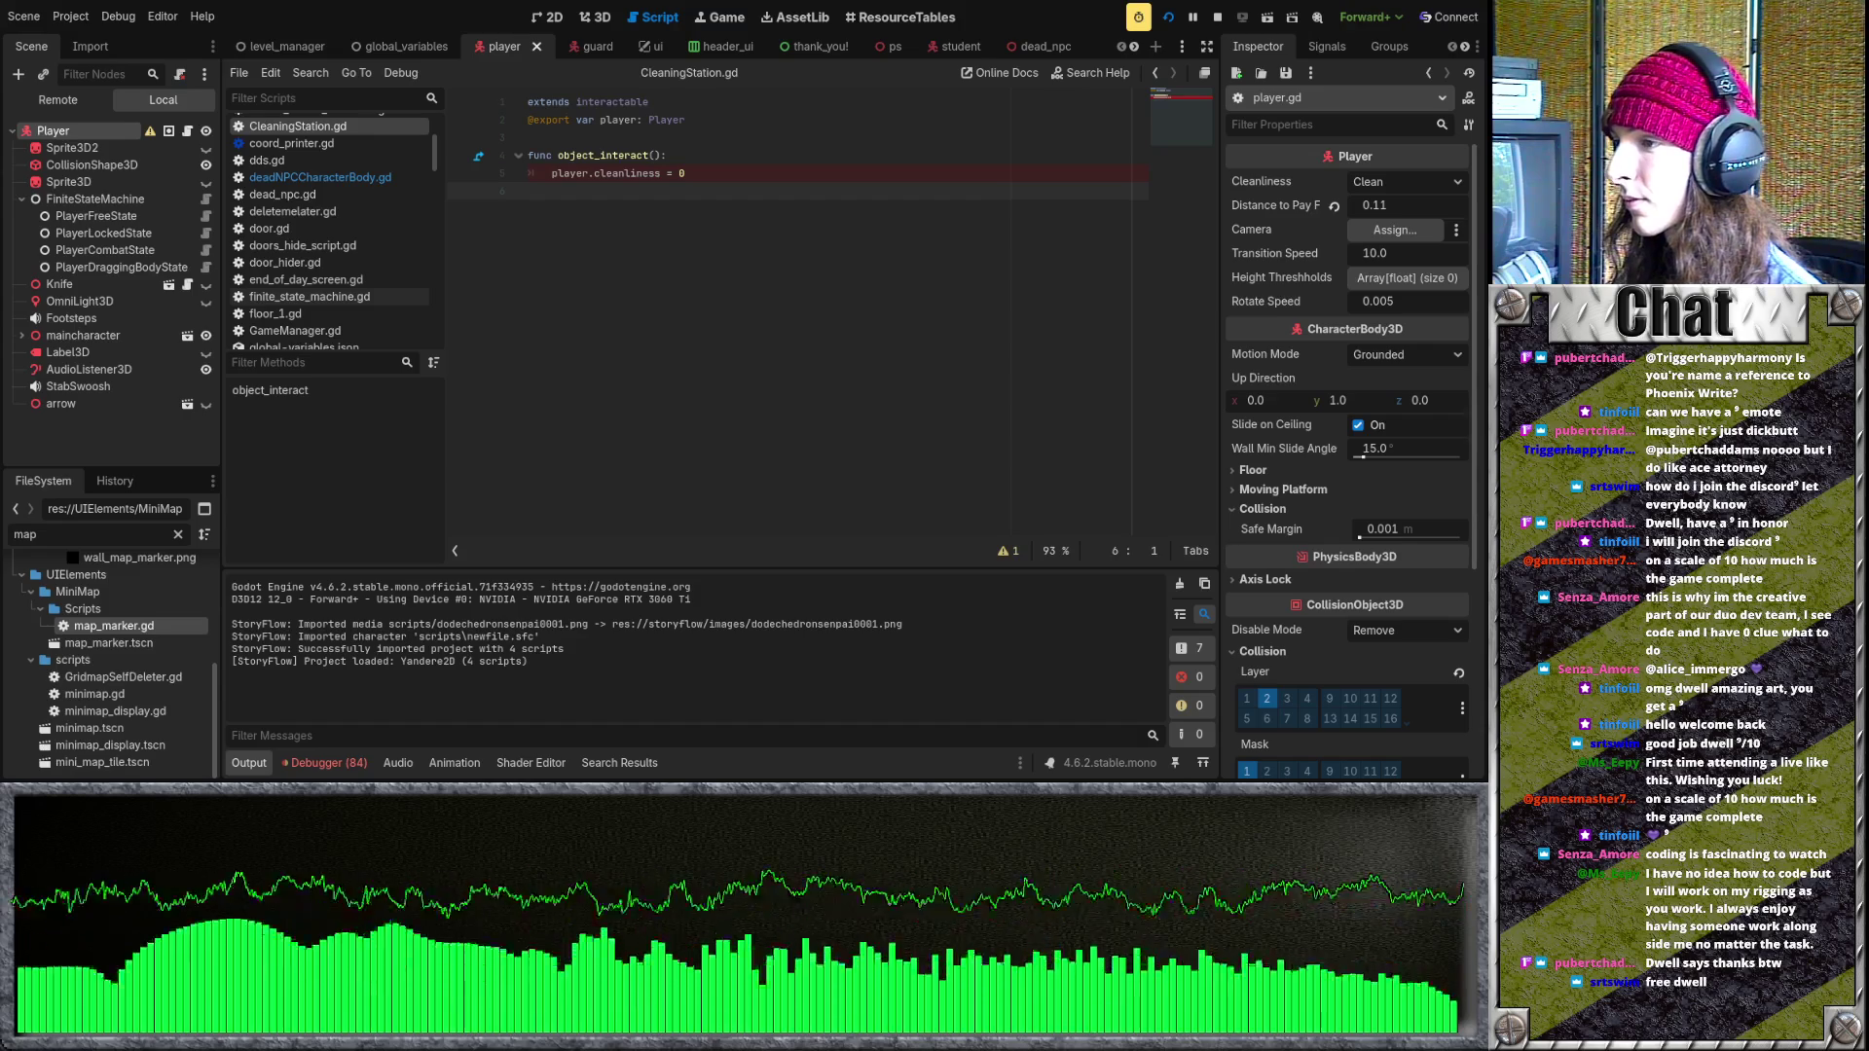
- Highlight the StoryFlow output lines reporting the 4-script project import and Yandere2D loaded
left_click_drag(232, 623, 565, 650)
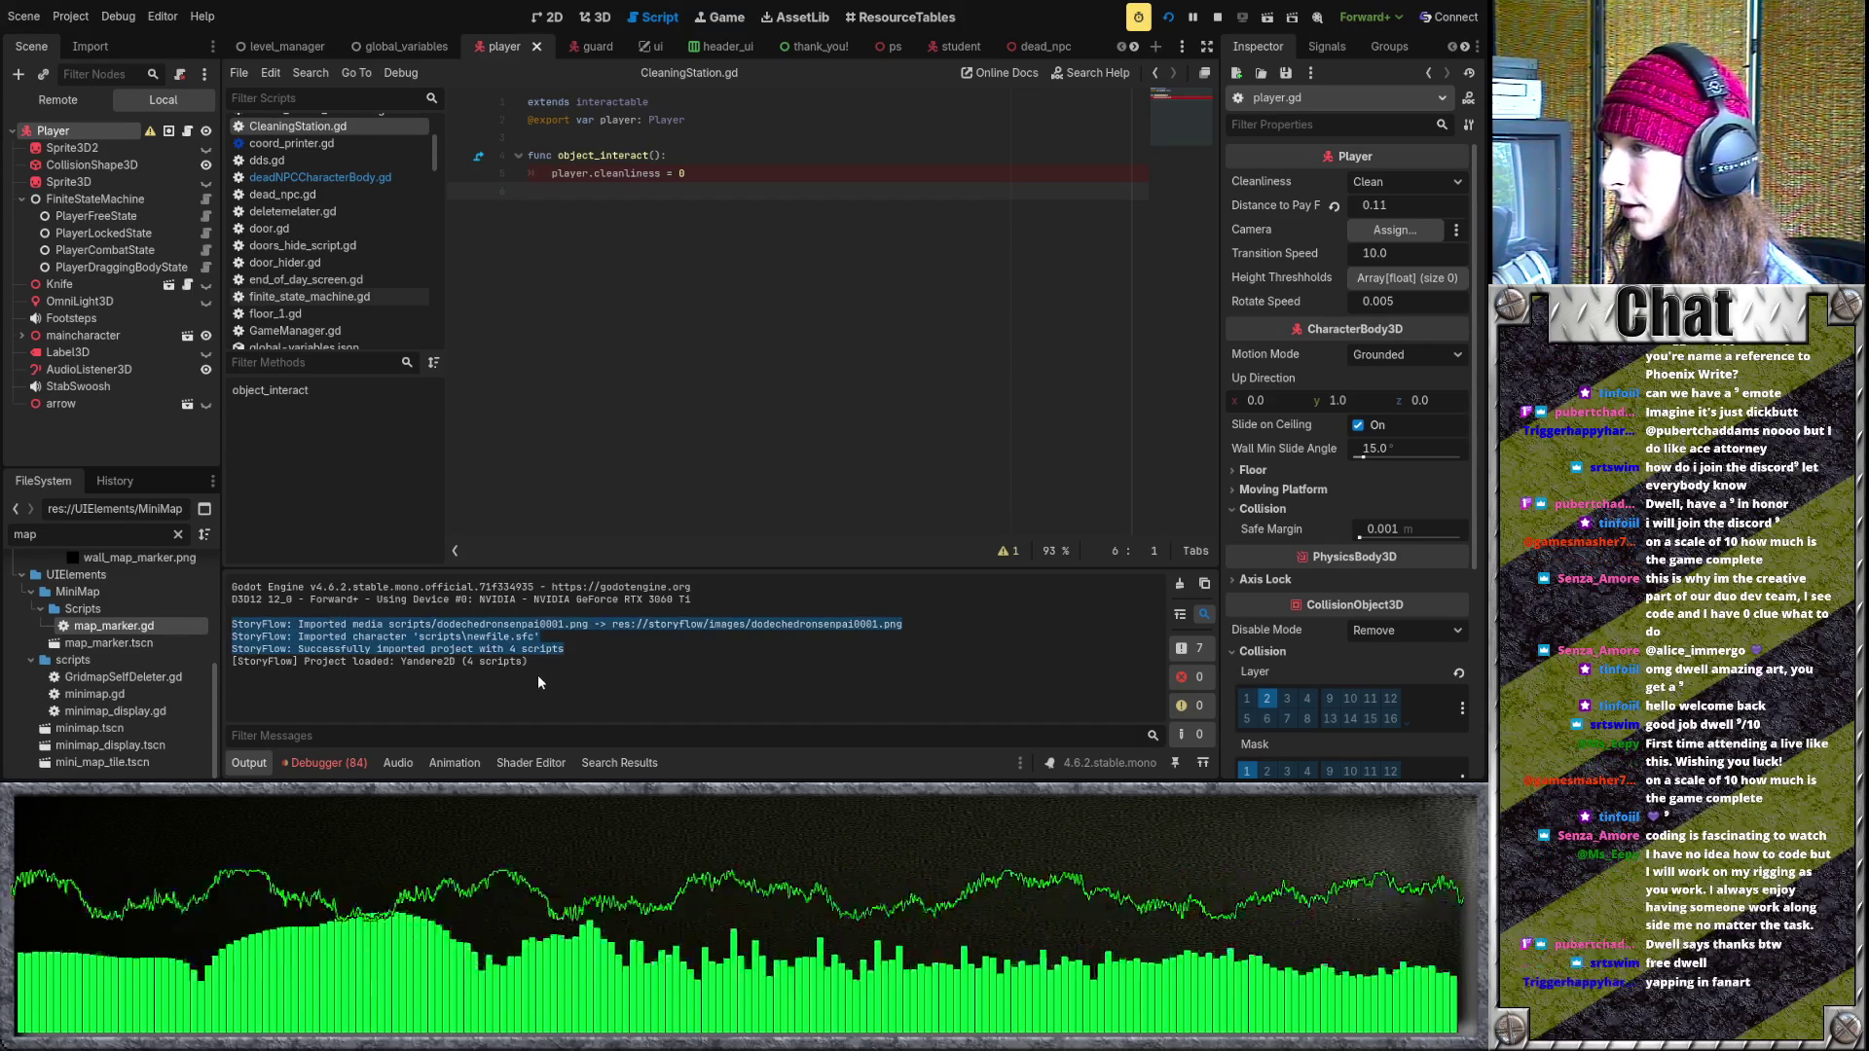
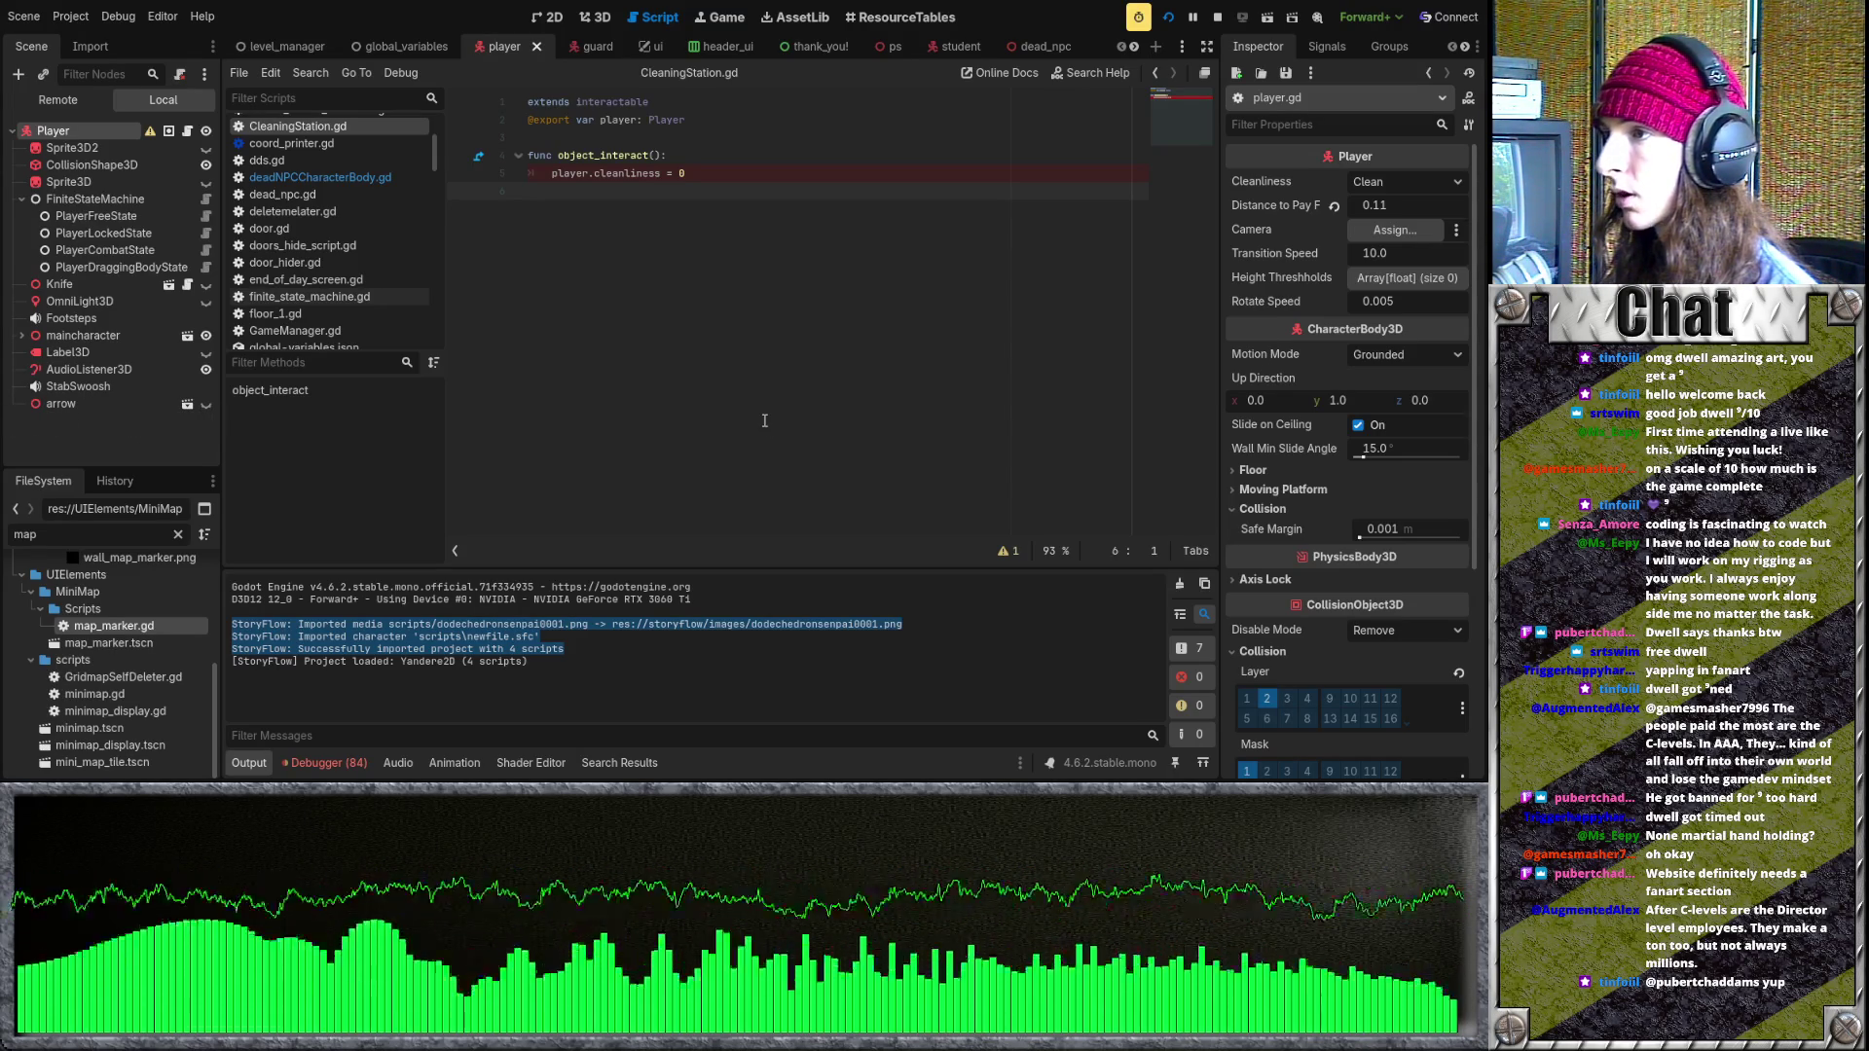
- Collapse the MapMarkers folder and the res:// tree, and clear the 'map' search filter
scroll(605, 49, "down", 10)
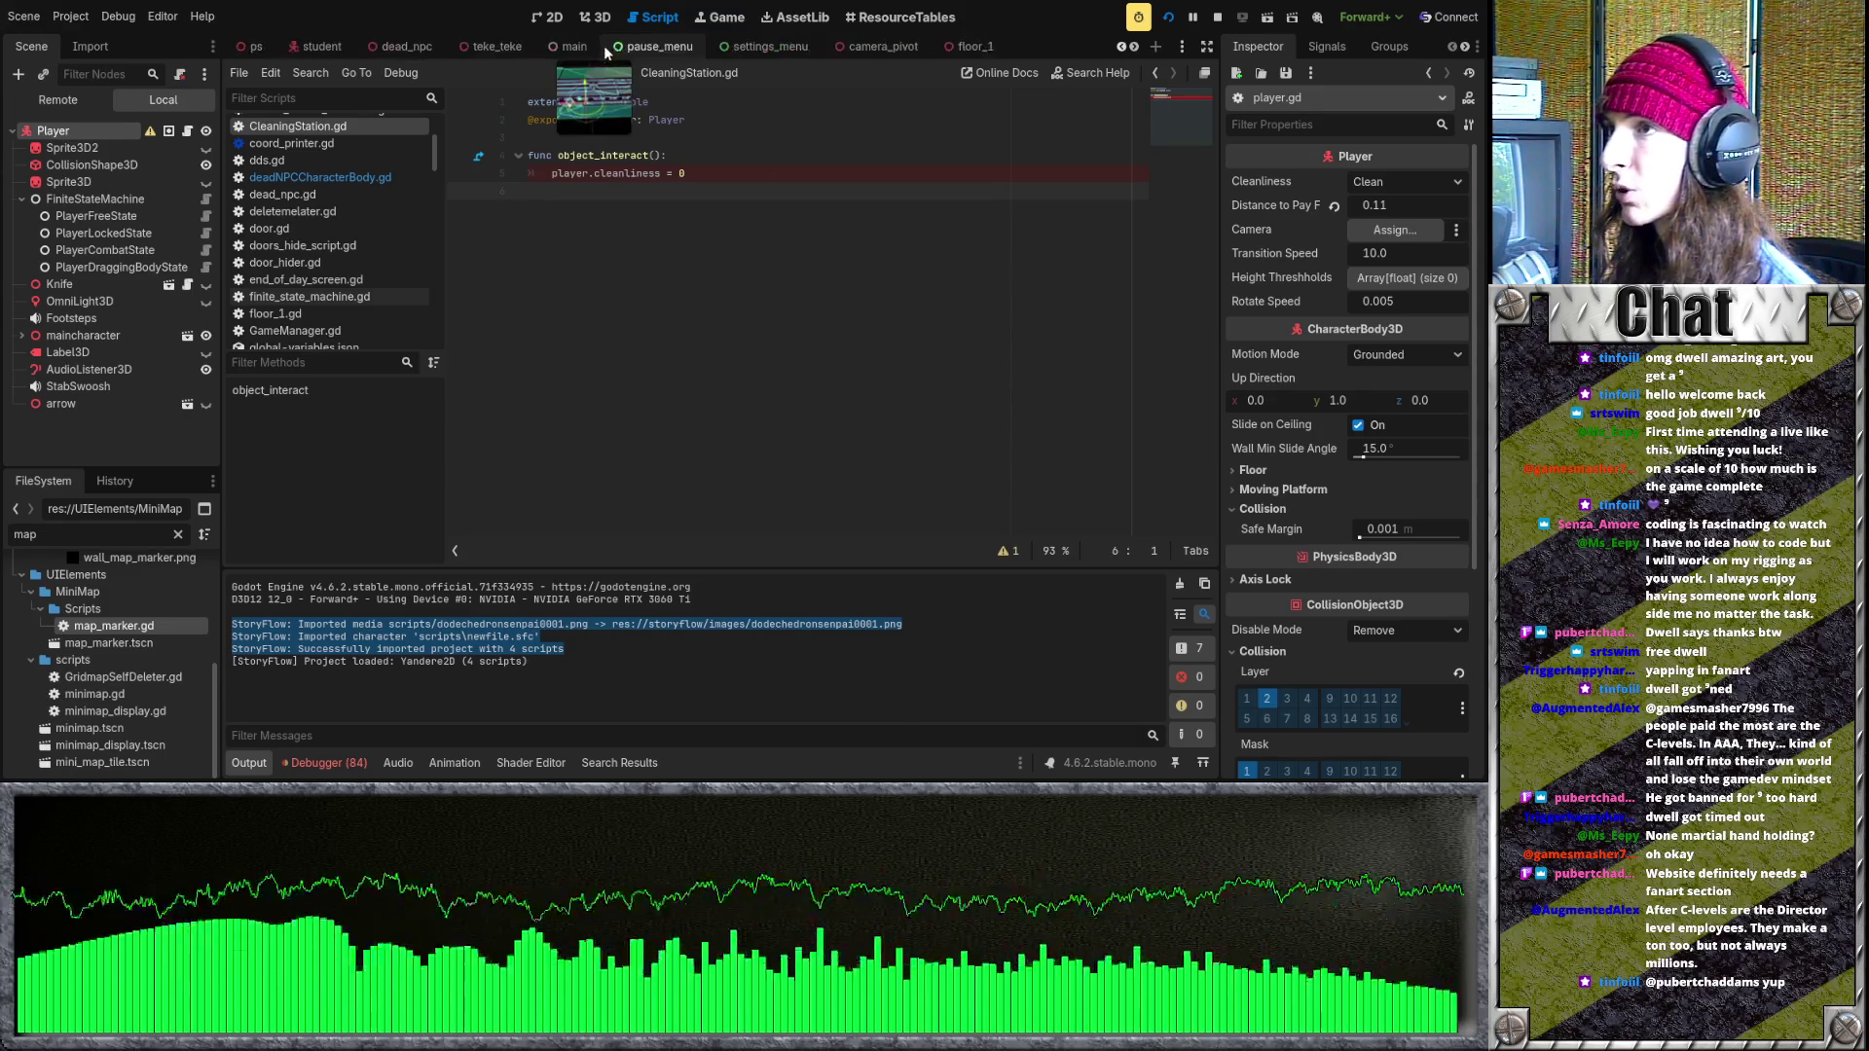
scroll(156, 642, "up", 5)
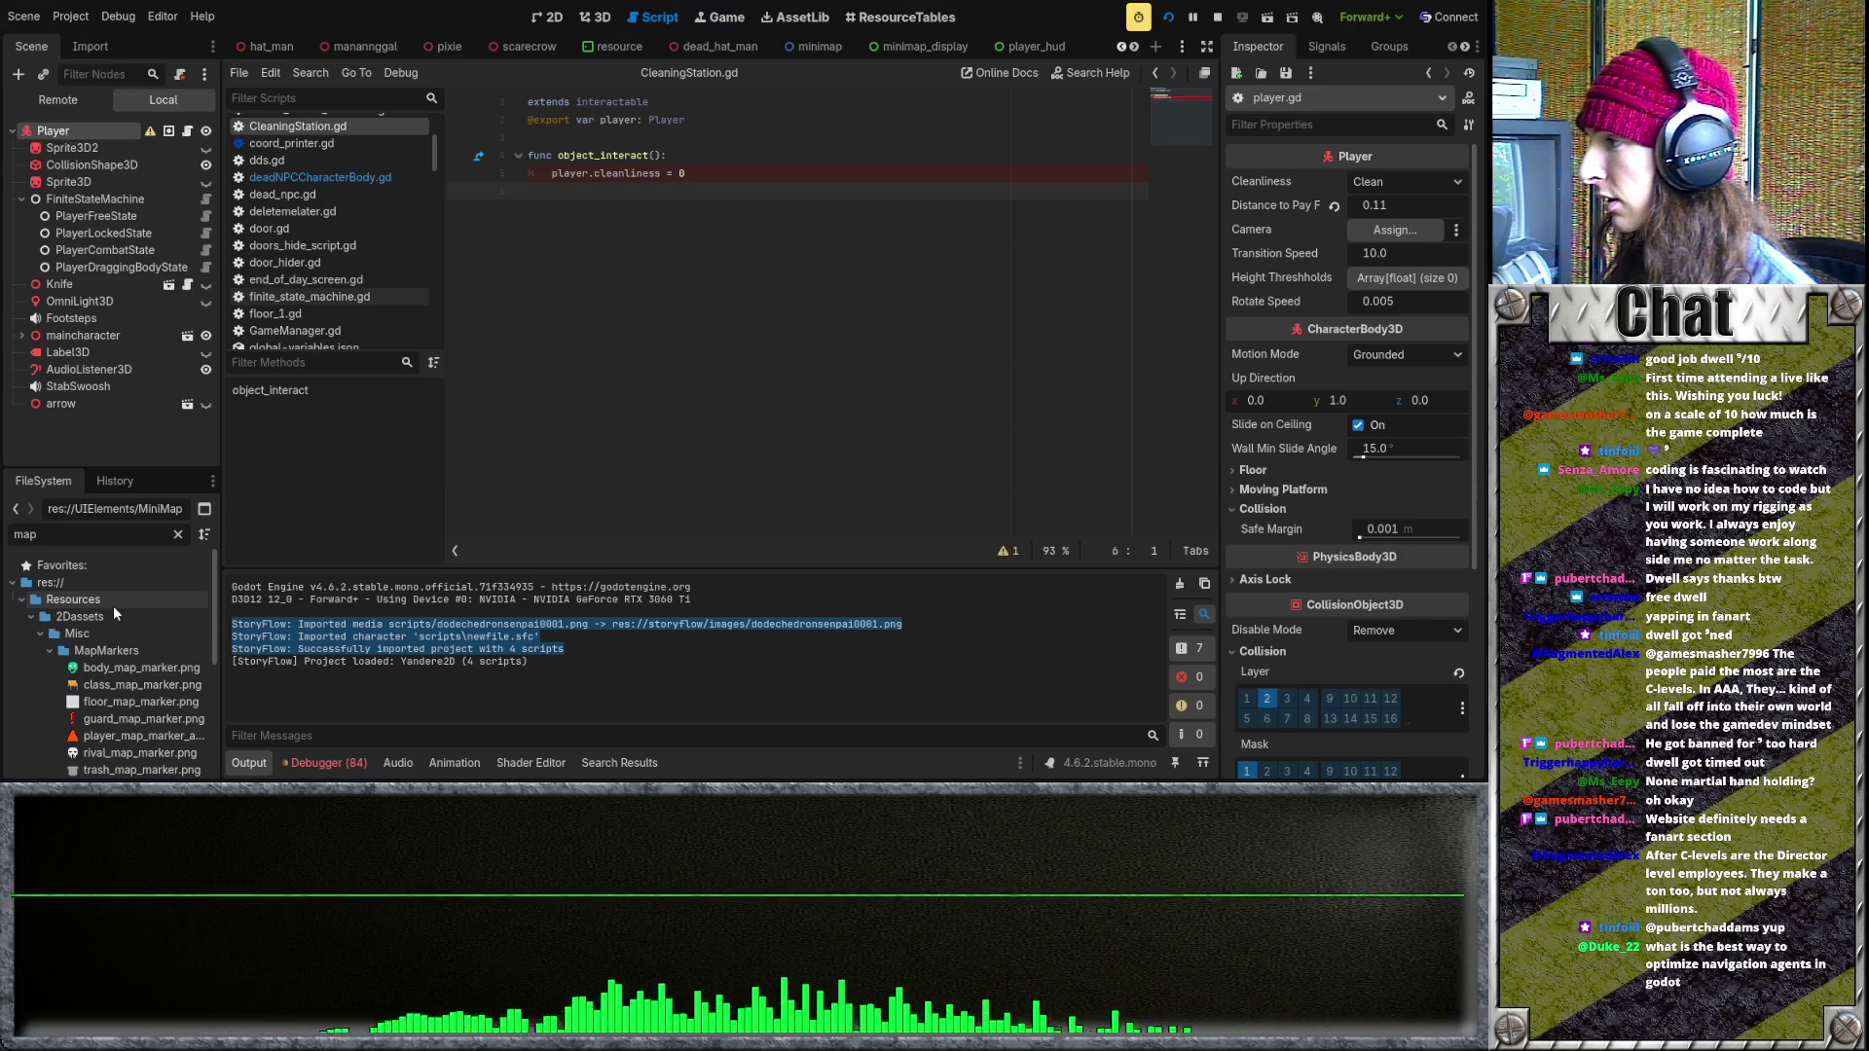
left_click(50, 651)
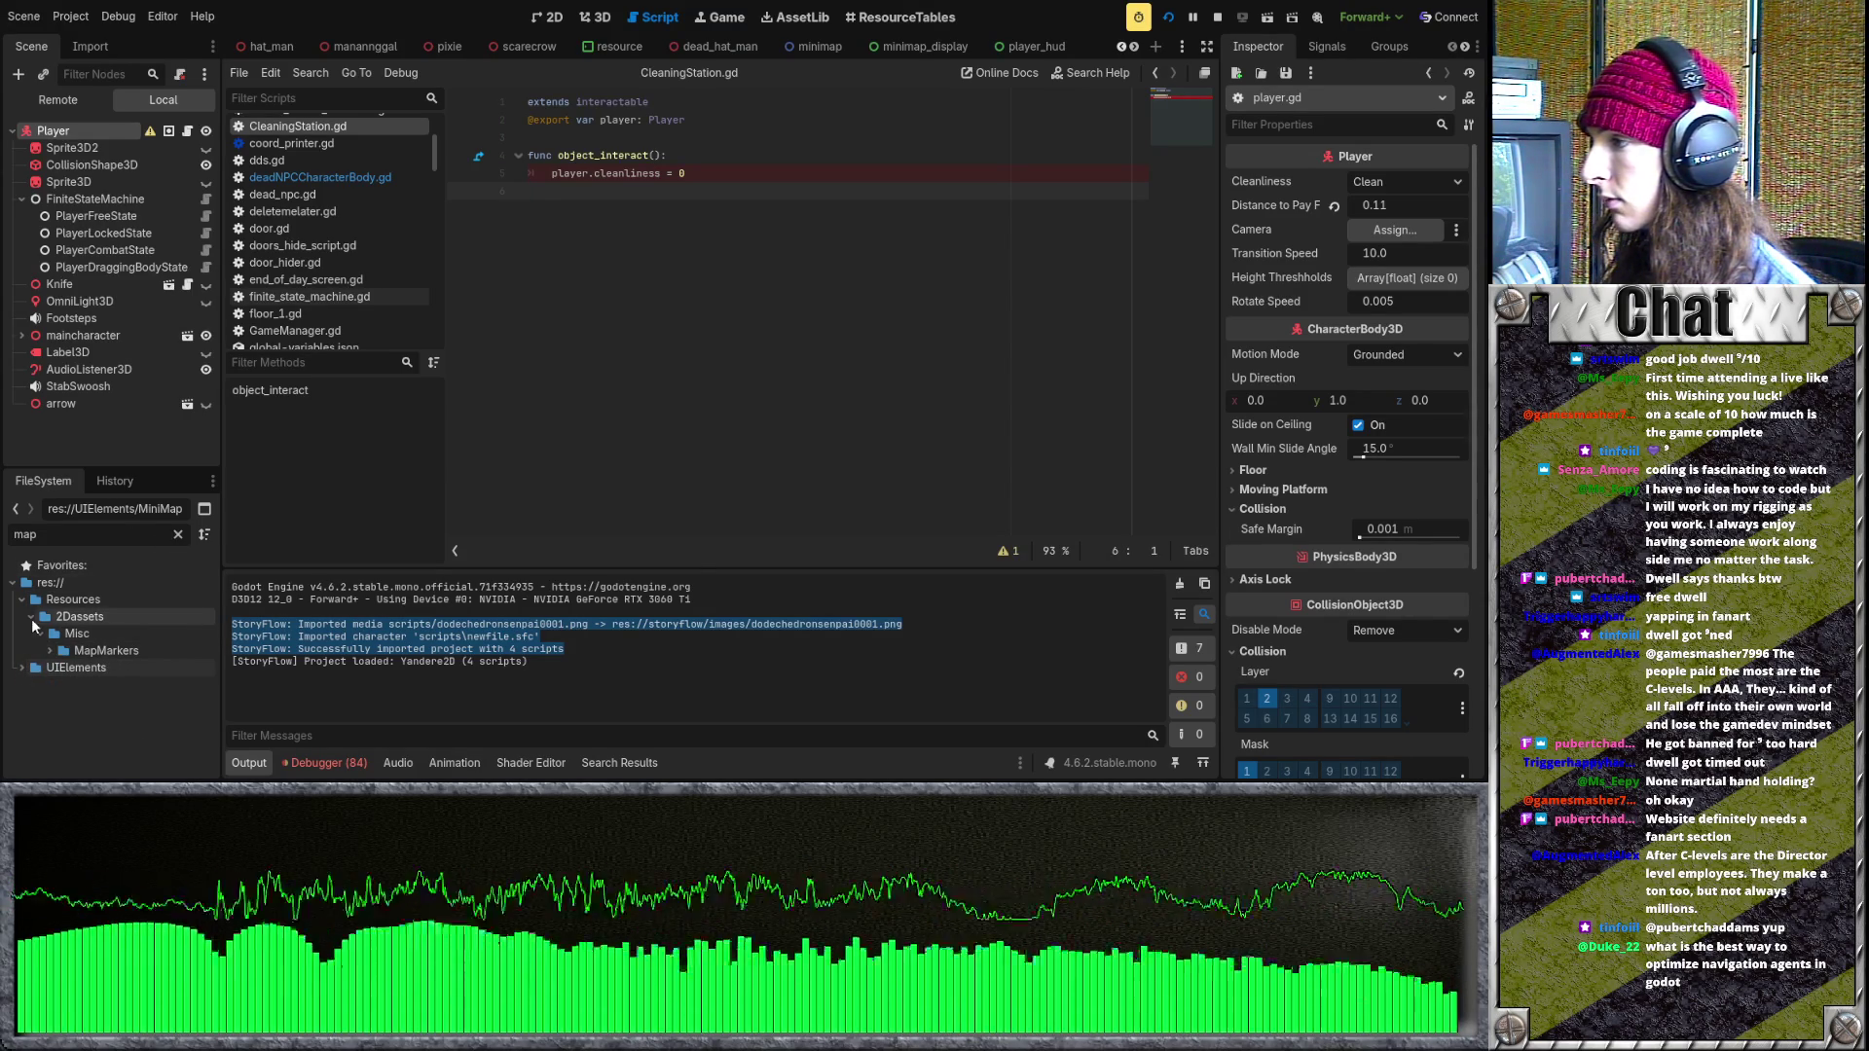
left_click(13, 582)
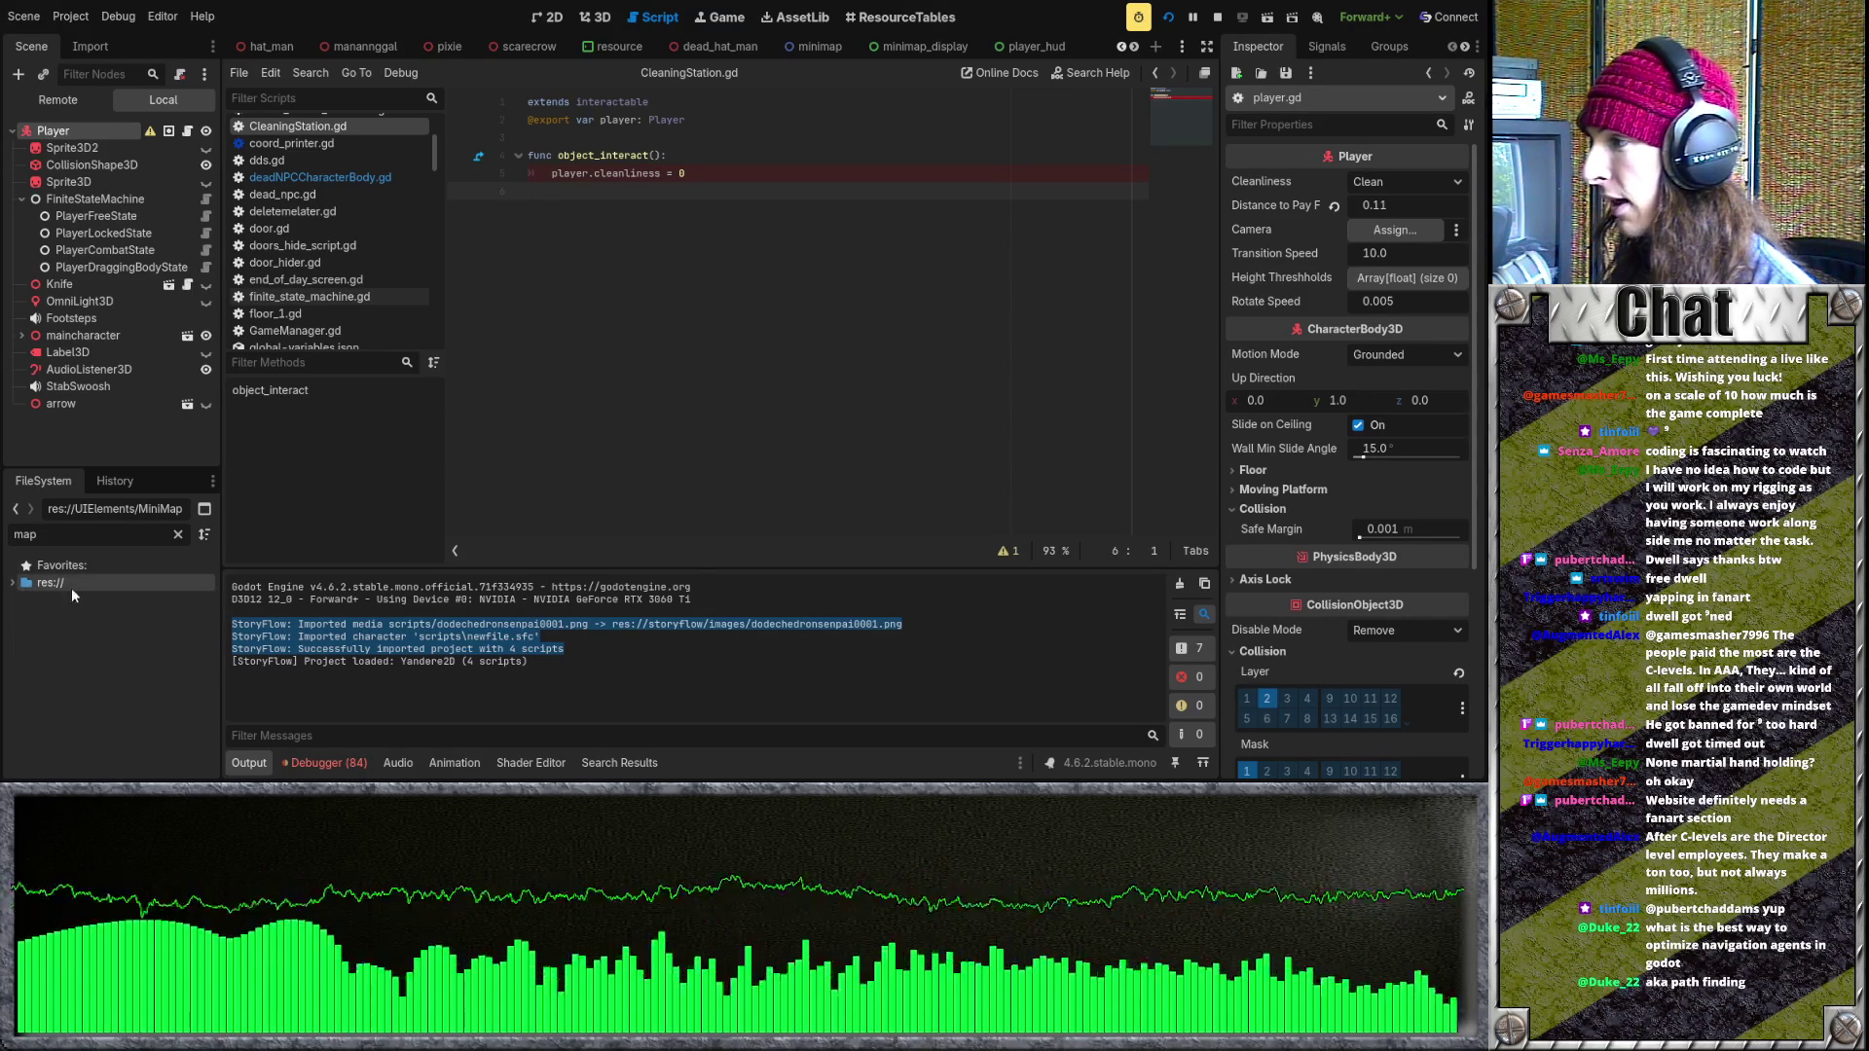
left_click(176, 534)
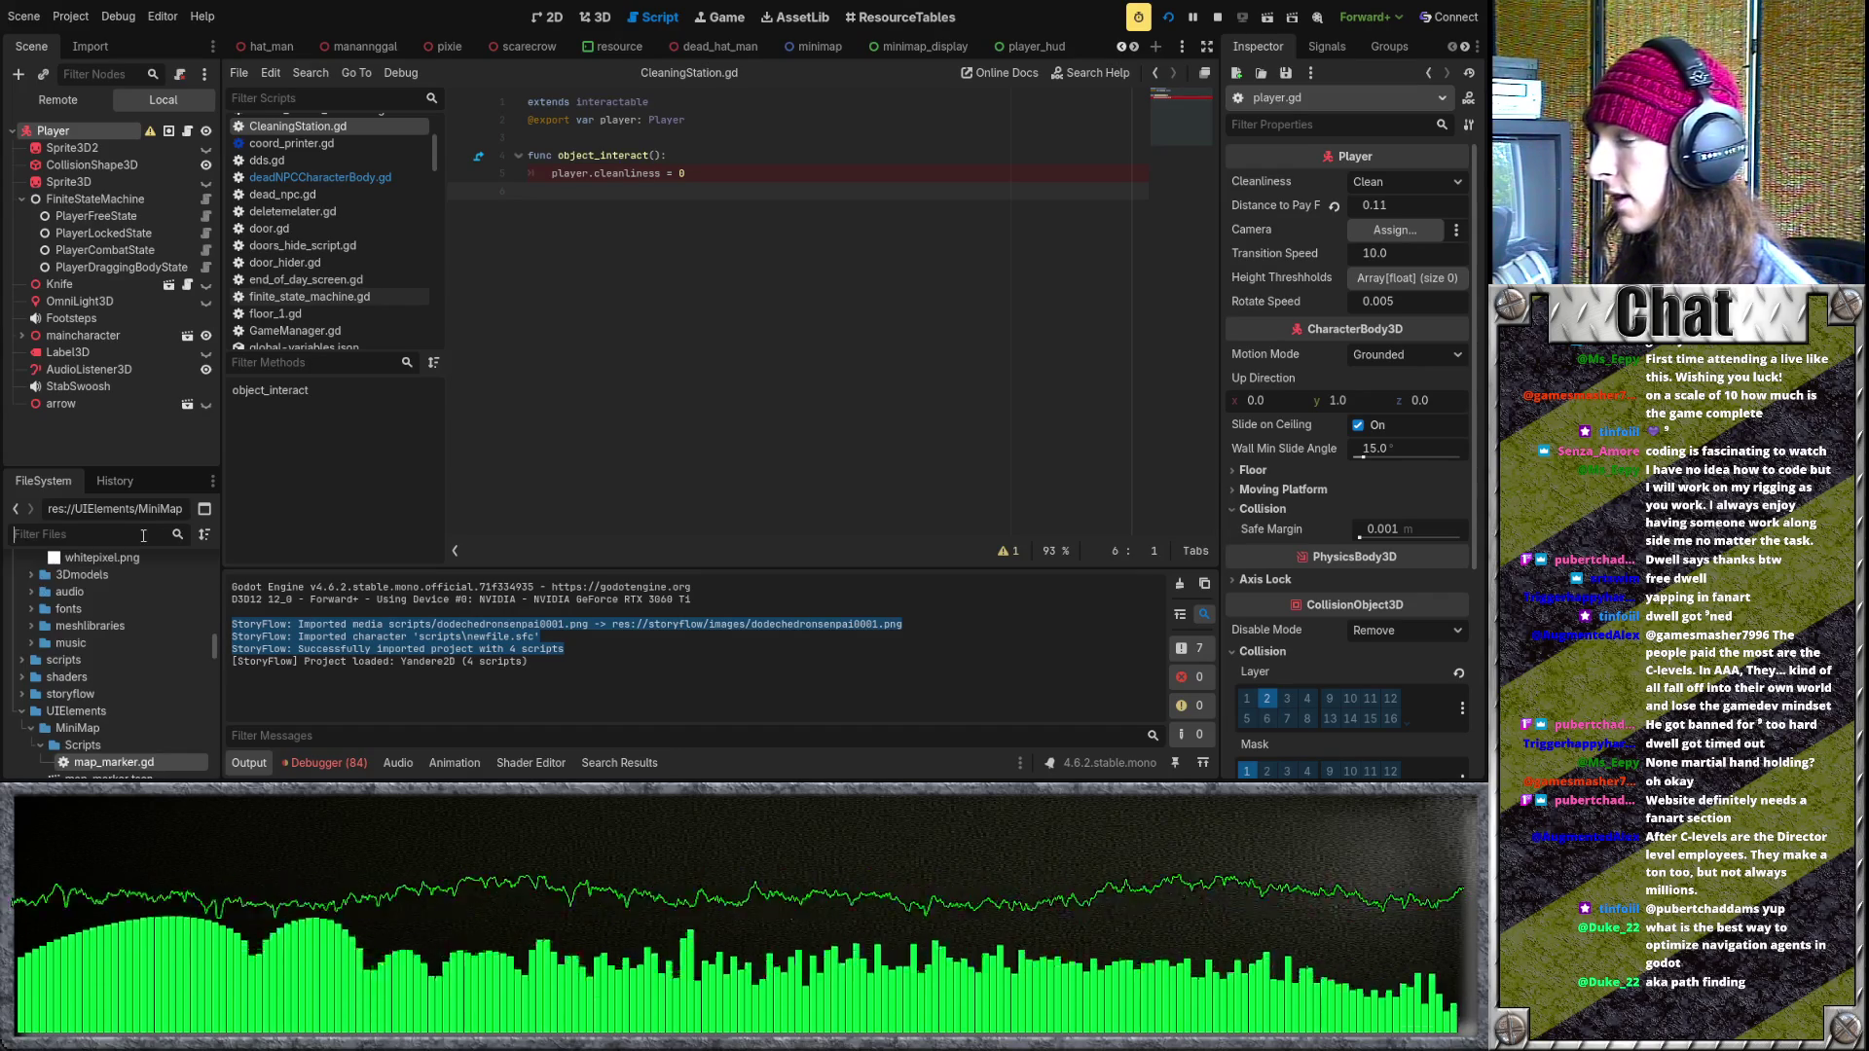
- Collapse the Misc folder in the unfiltered project tree
scroll(140, 650, "up", 10)
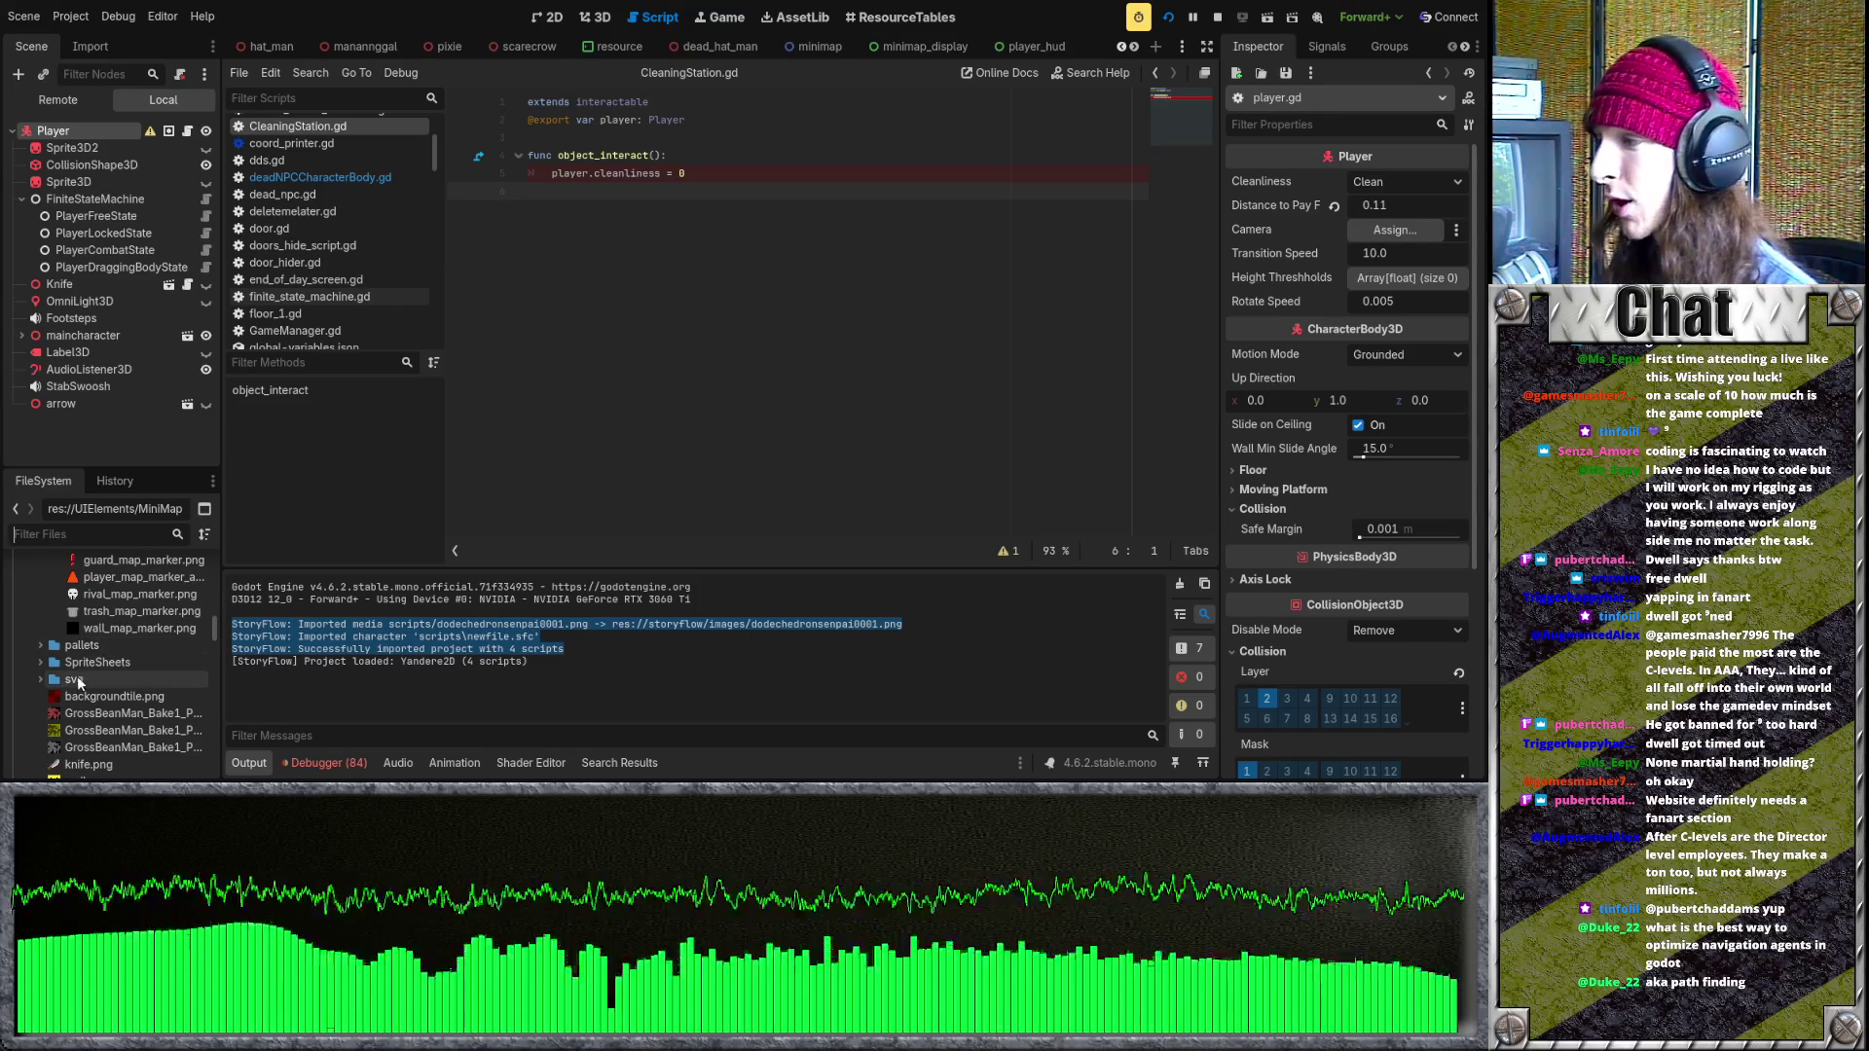
scroll(123, 673, "up", 2)
scroll(122, 674, "up", 2)
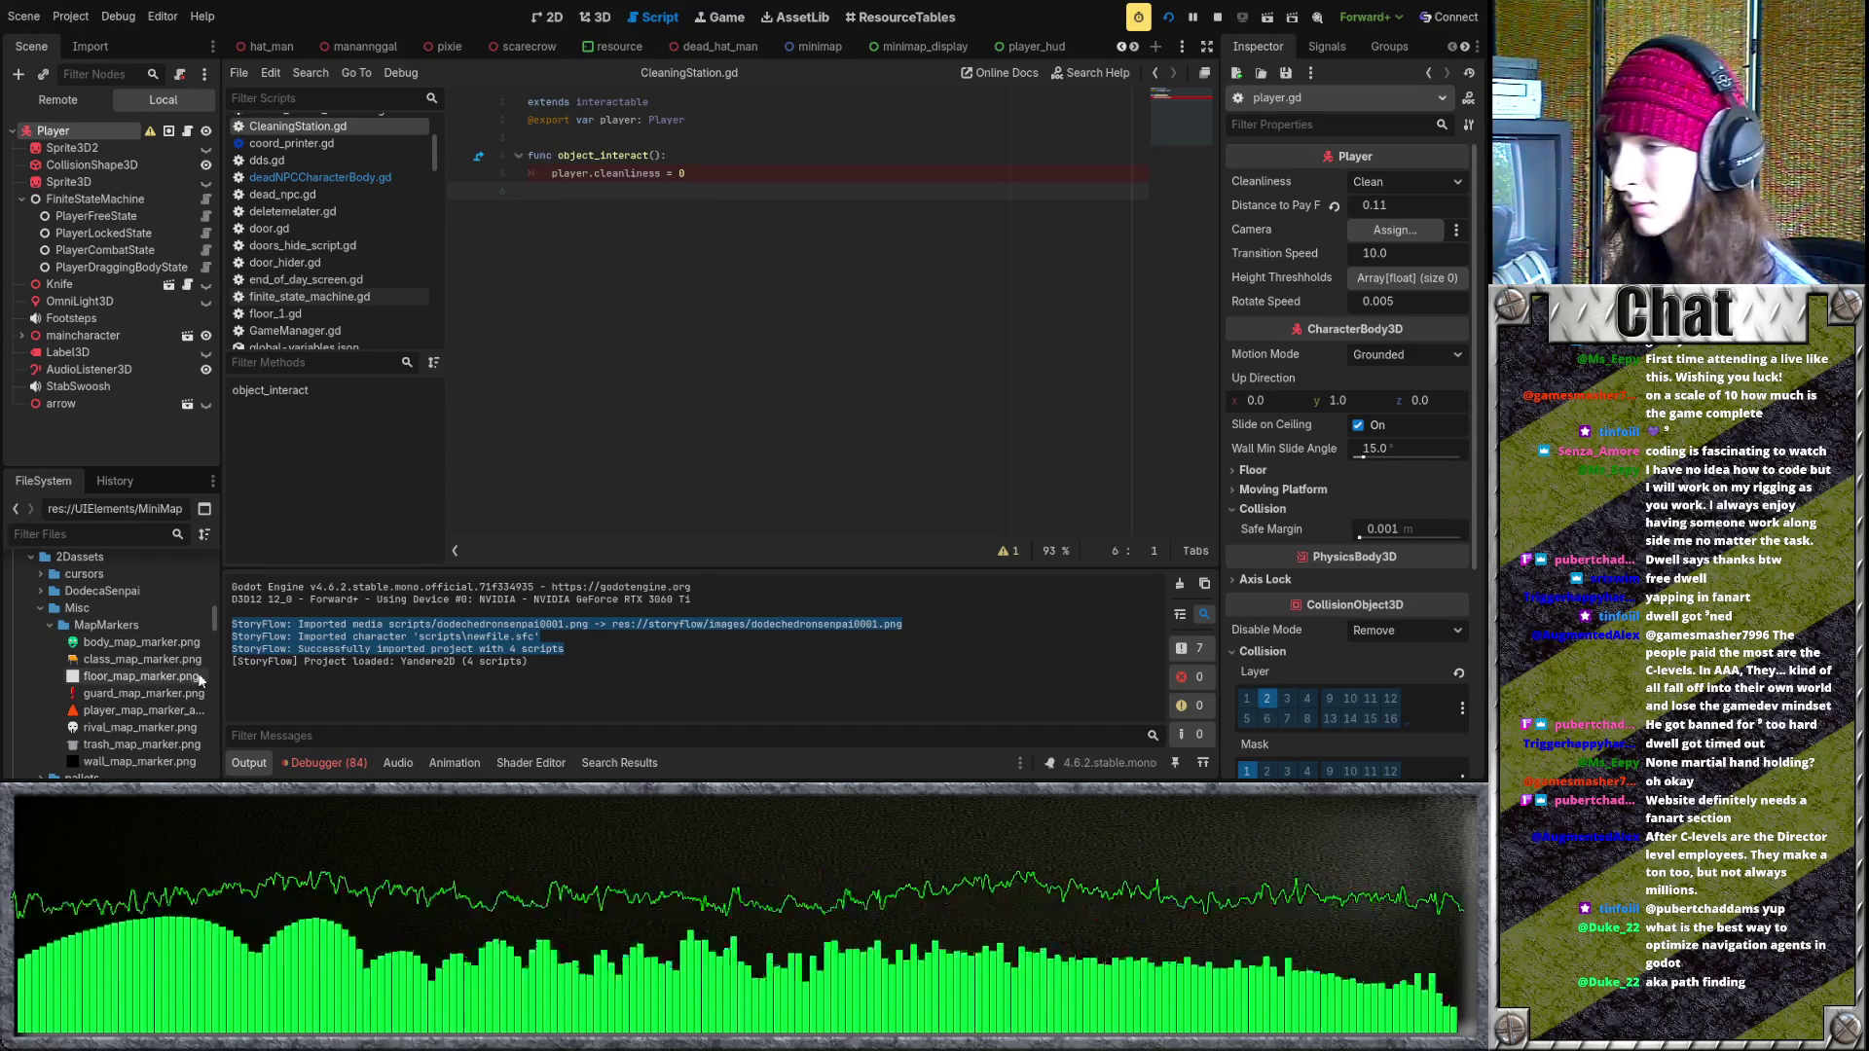
scroll(127, 674, "up", 2)
left_click(40, 661)
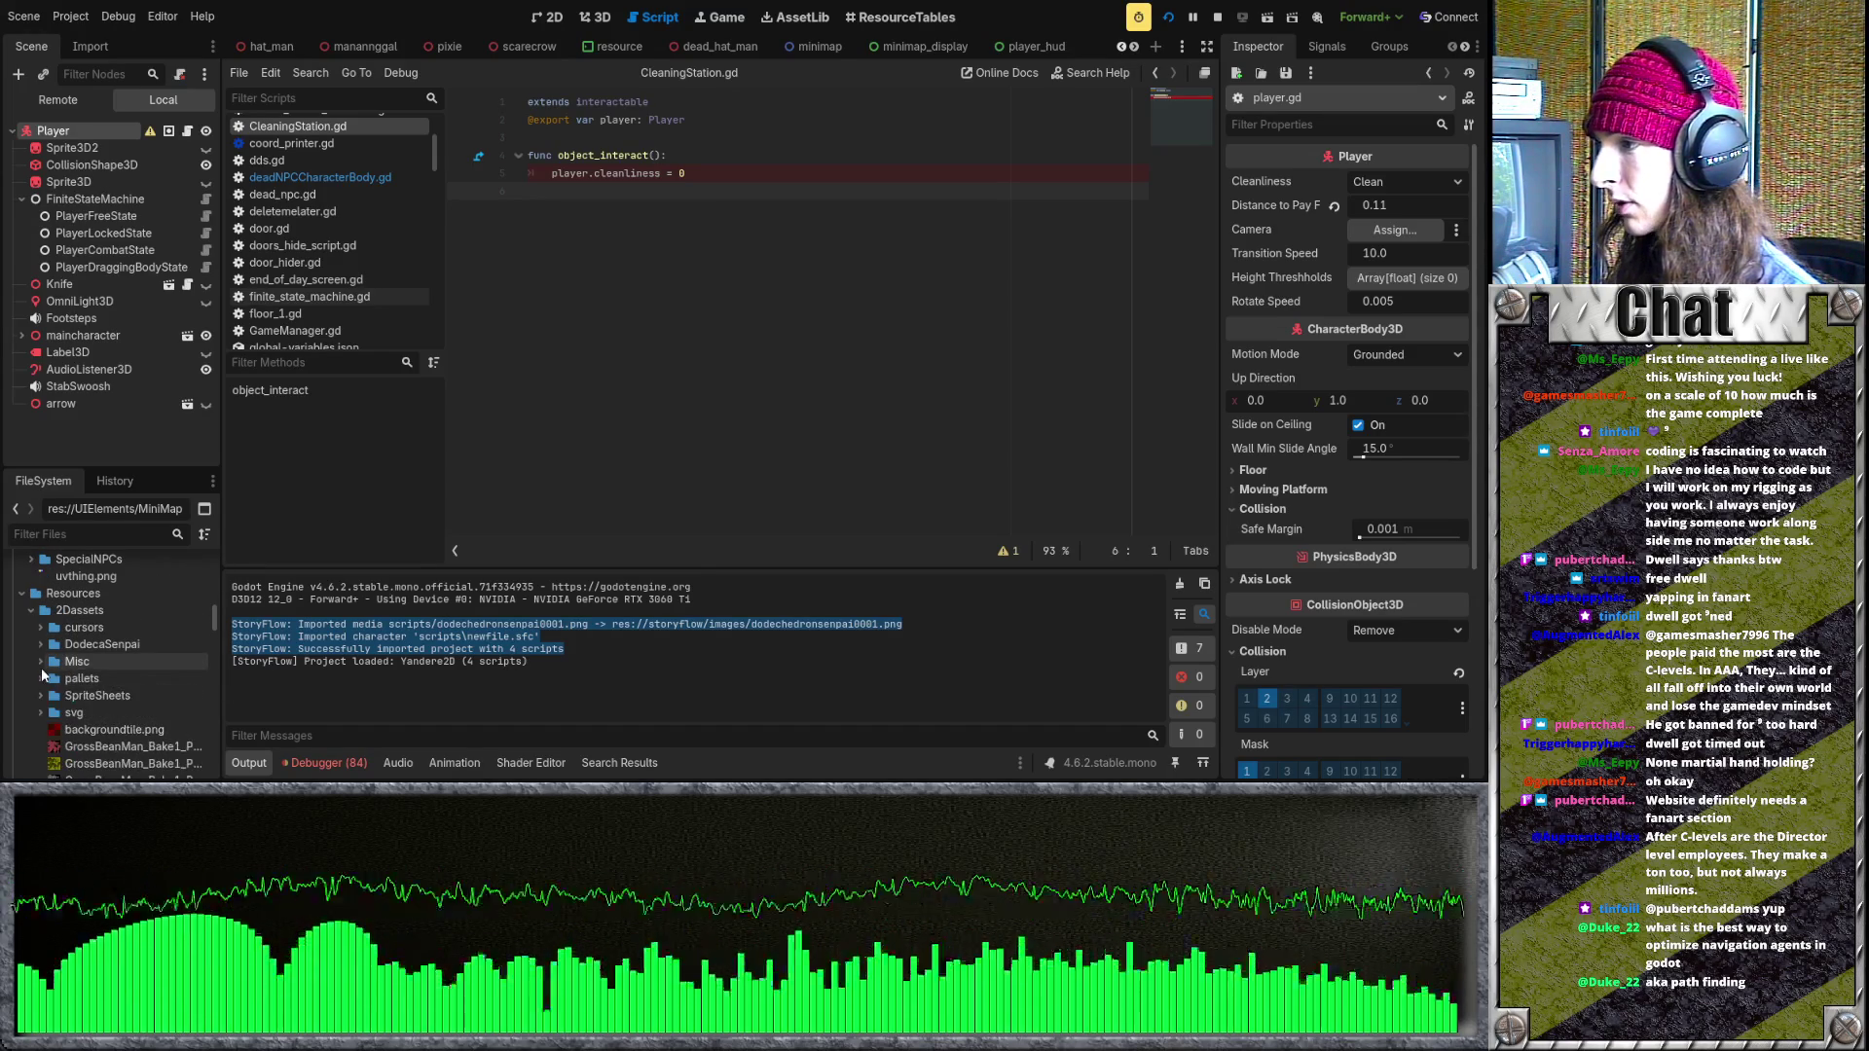
scroll(56, 681, "up", 6)
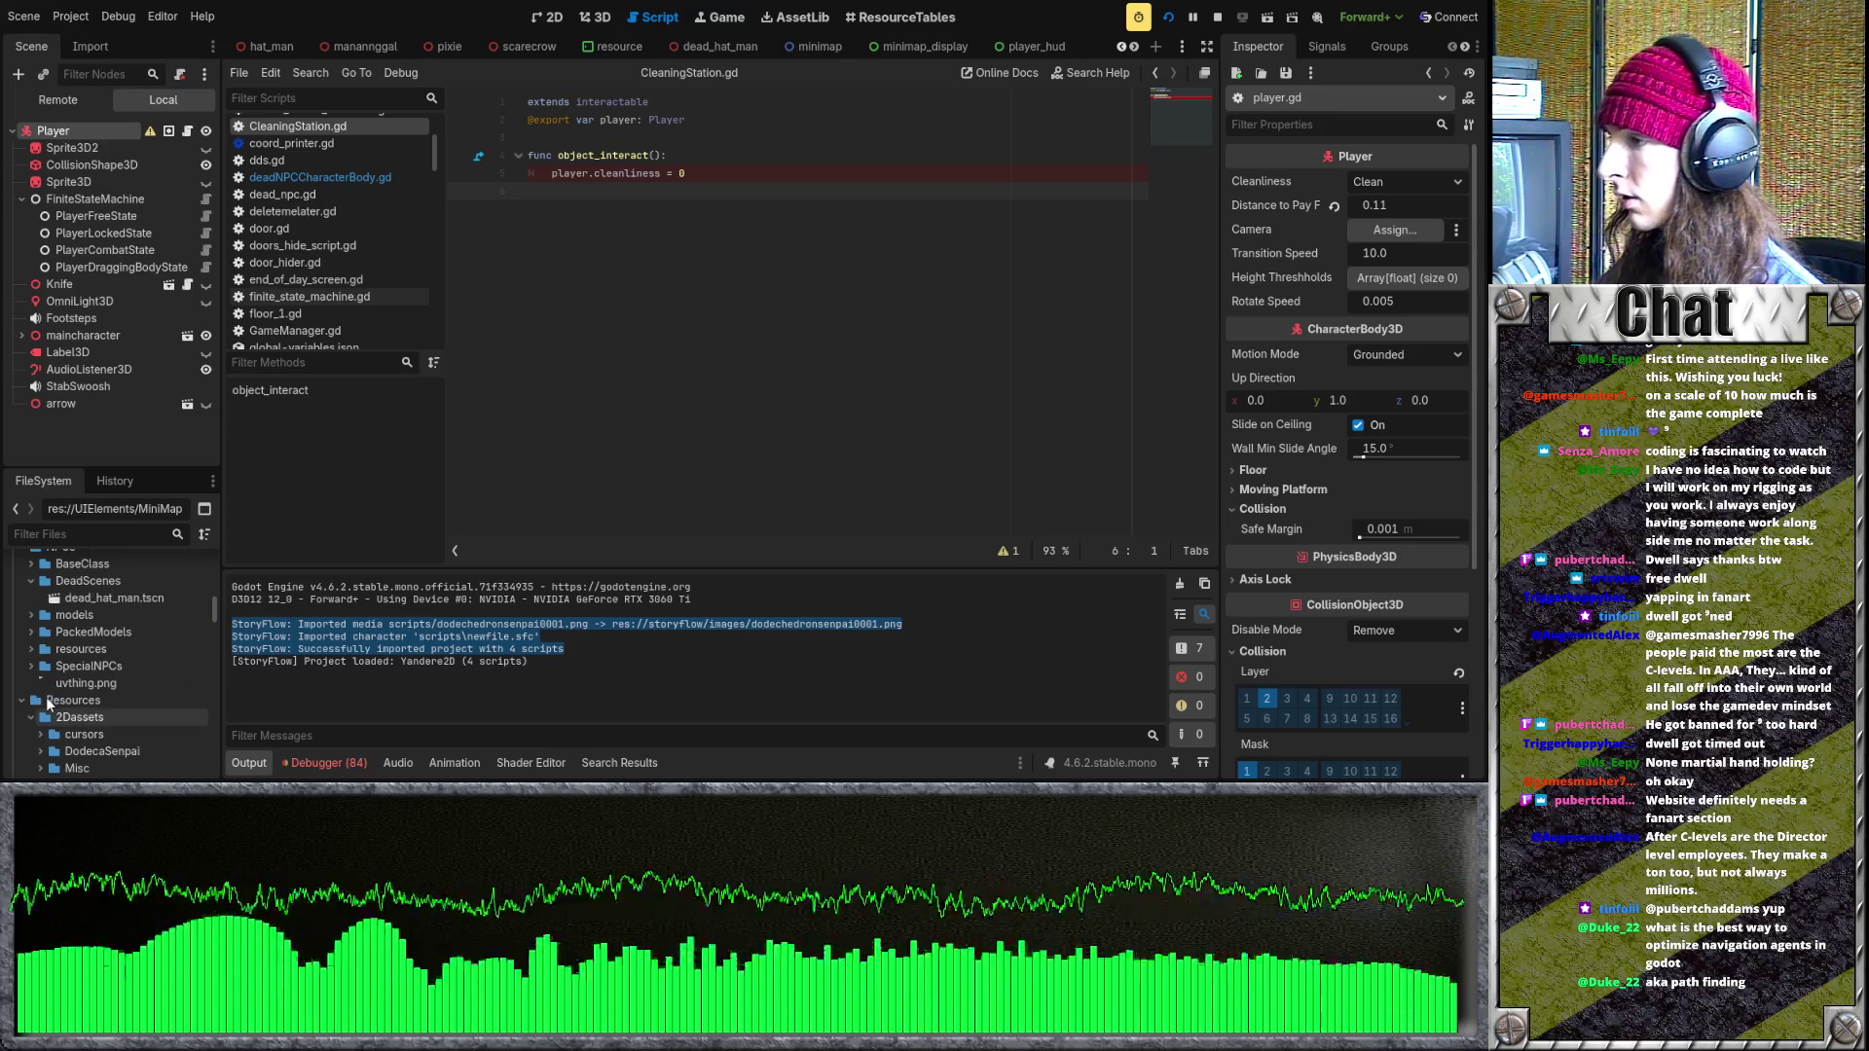
scroll(53, 699, "up", 10)
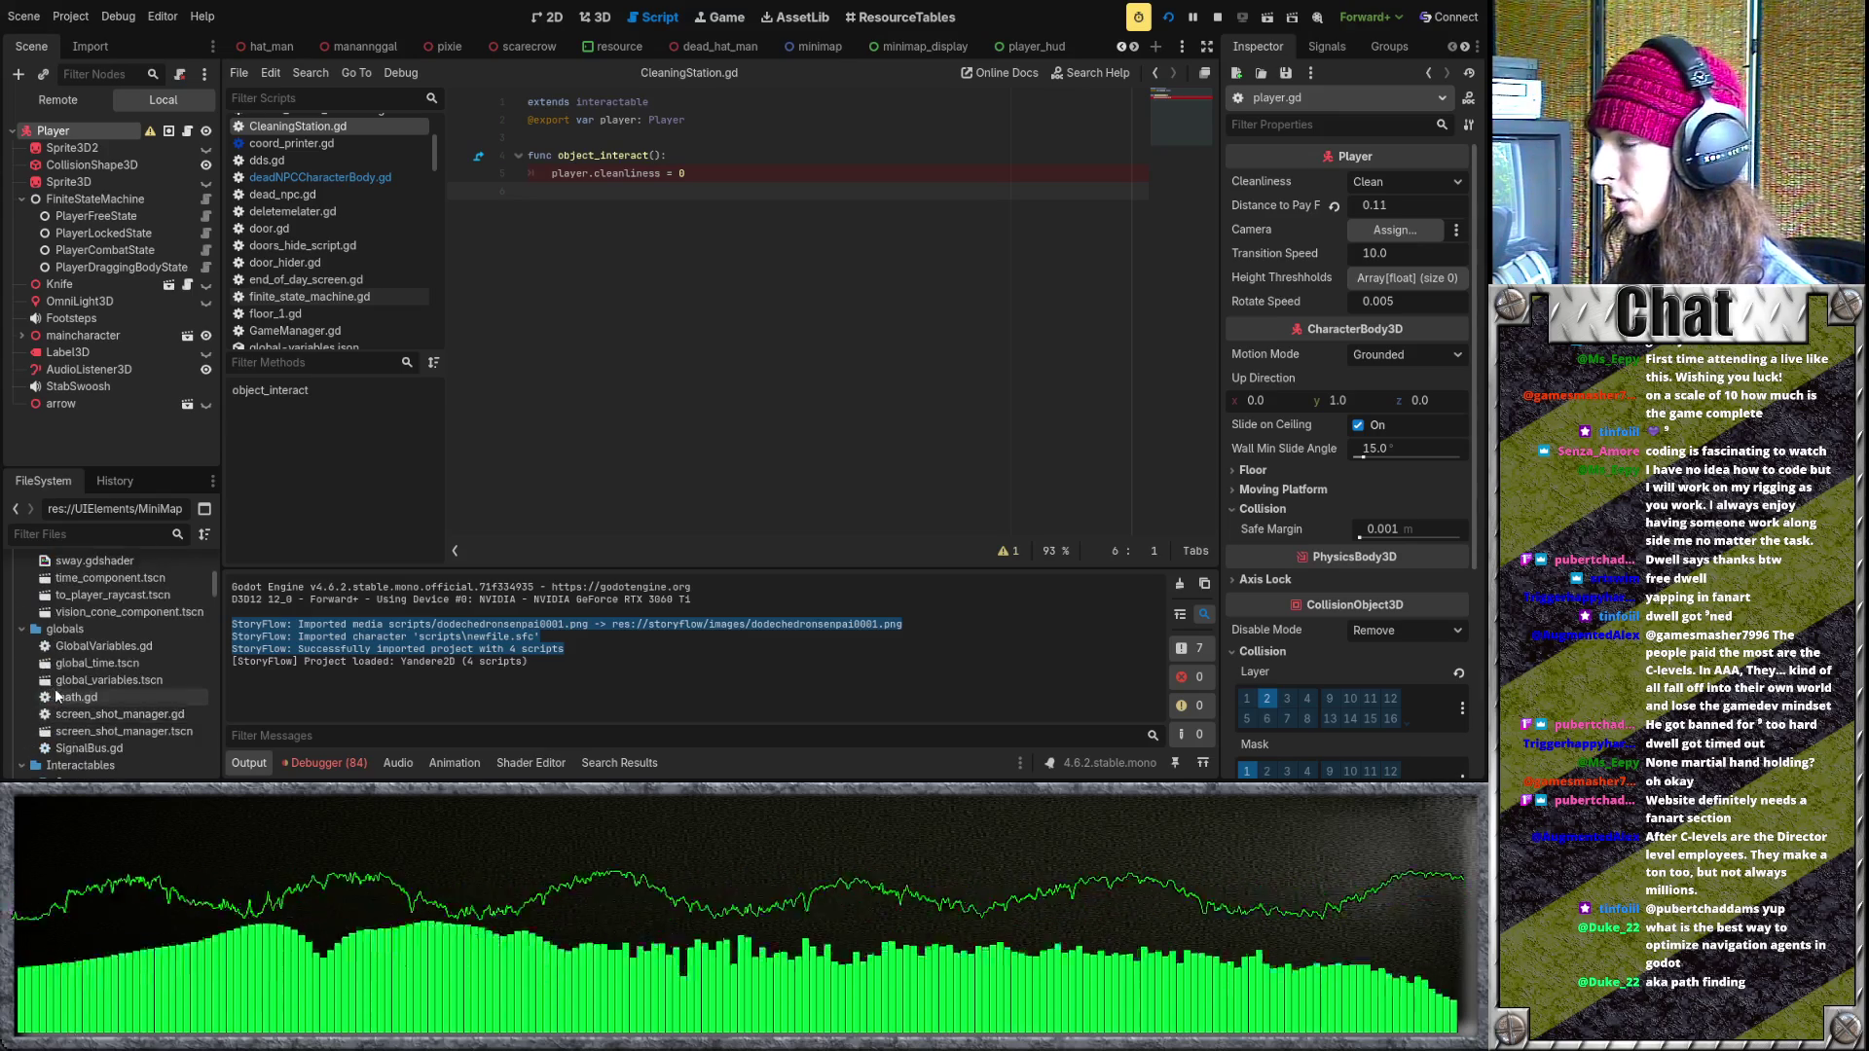
scroll(57, 695, "up", 5)
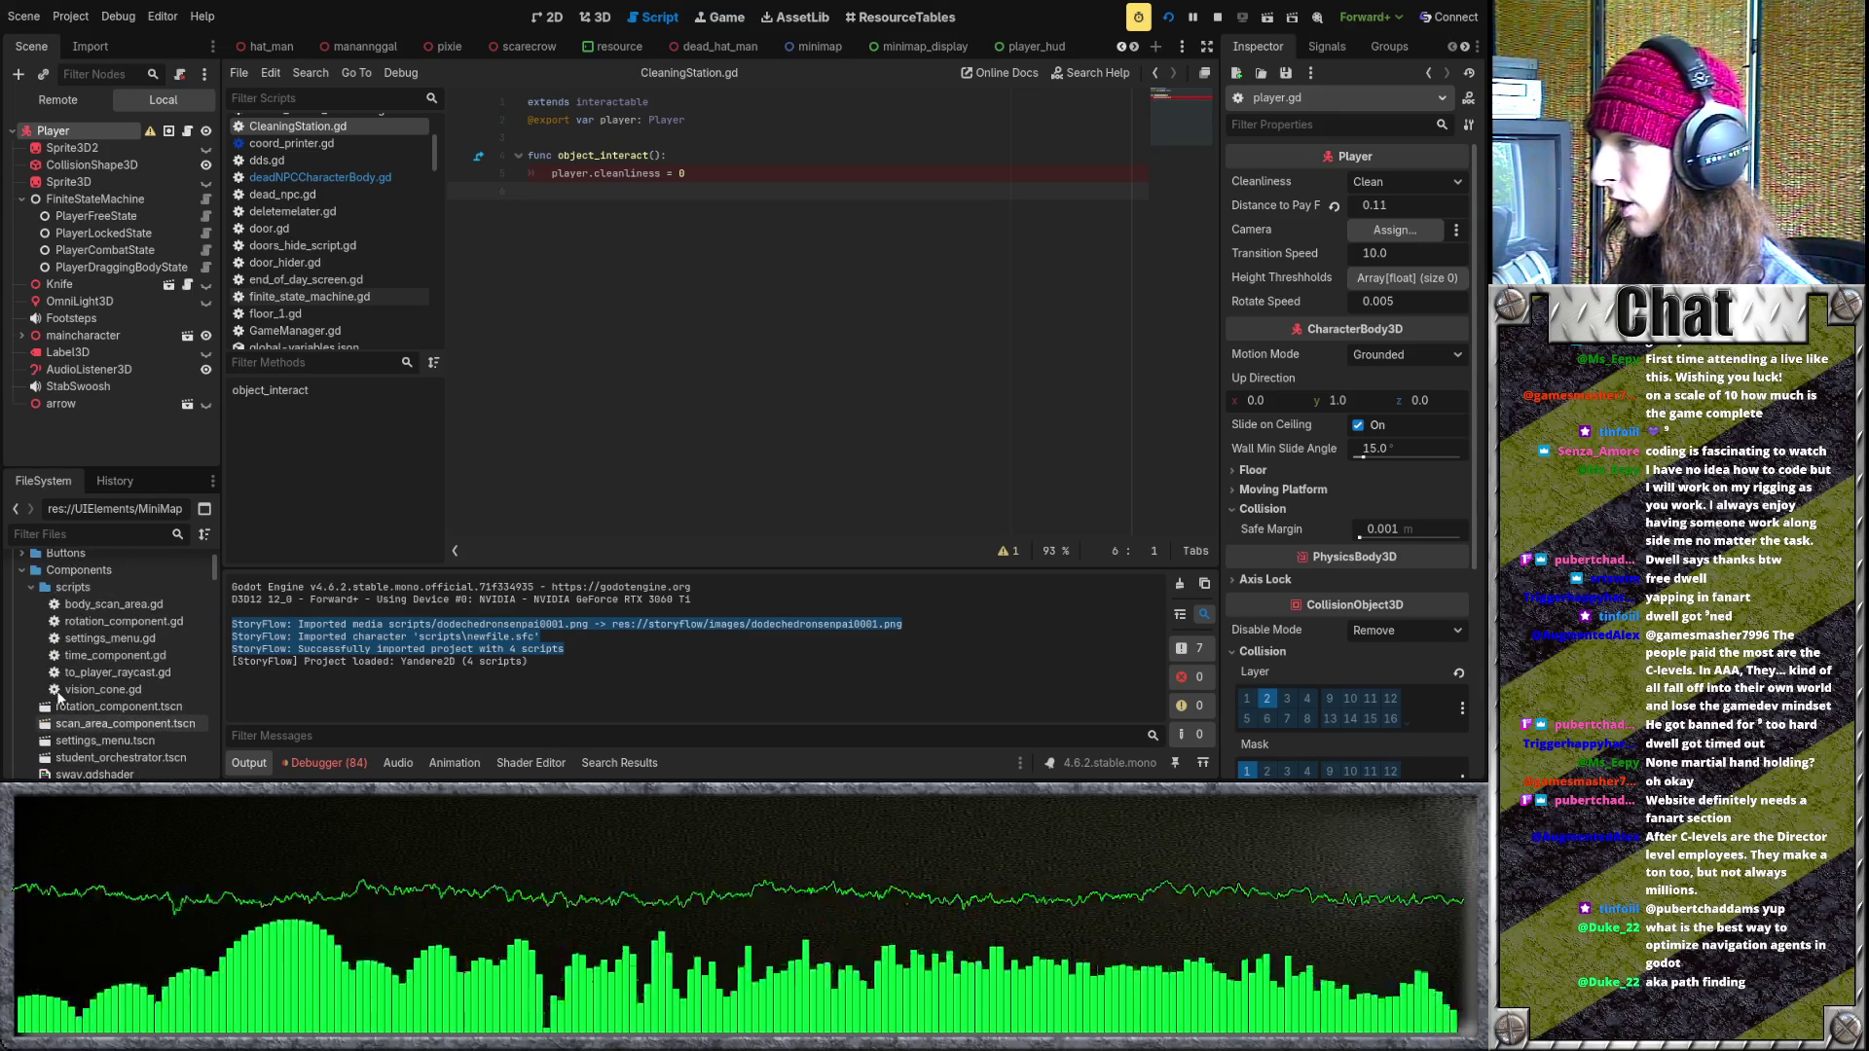
scroll(58, 695, "up", 1)
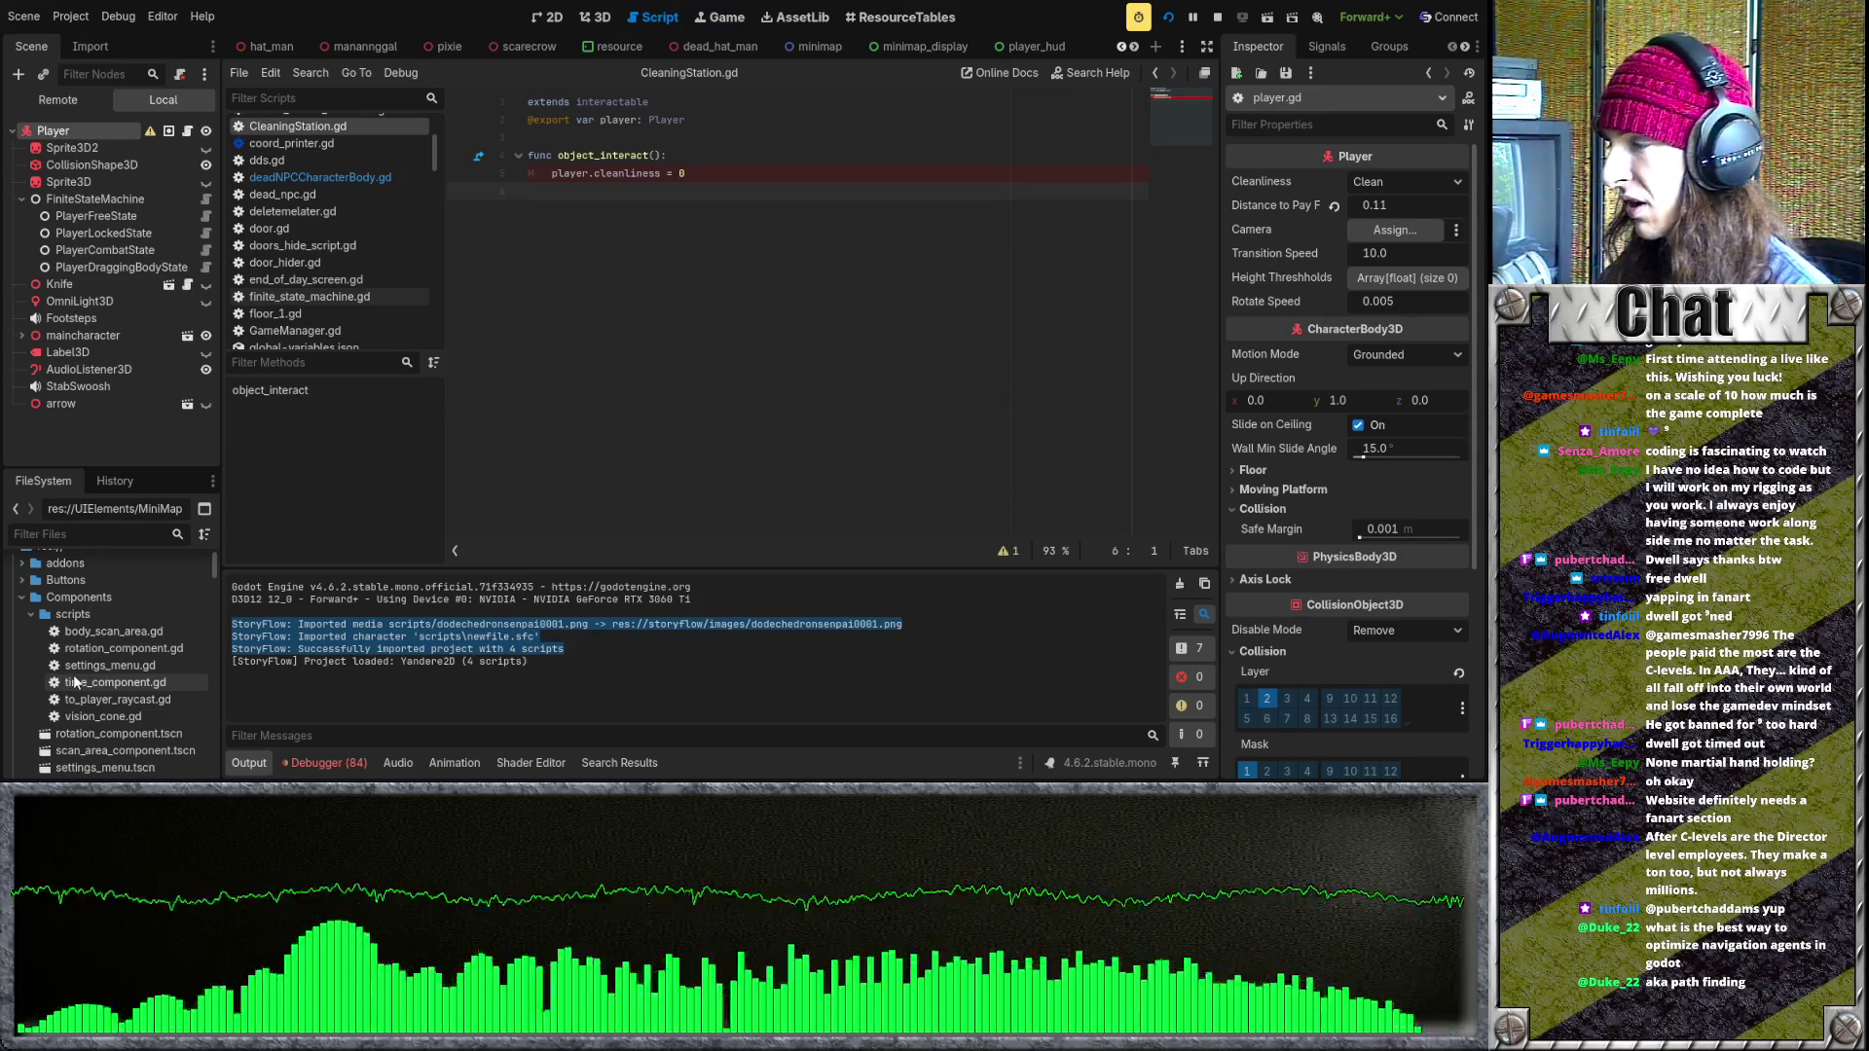
- Collapse the Components, globals and Interactables folders in the FileSystem dock
left_click(21, 597)
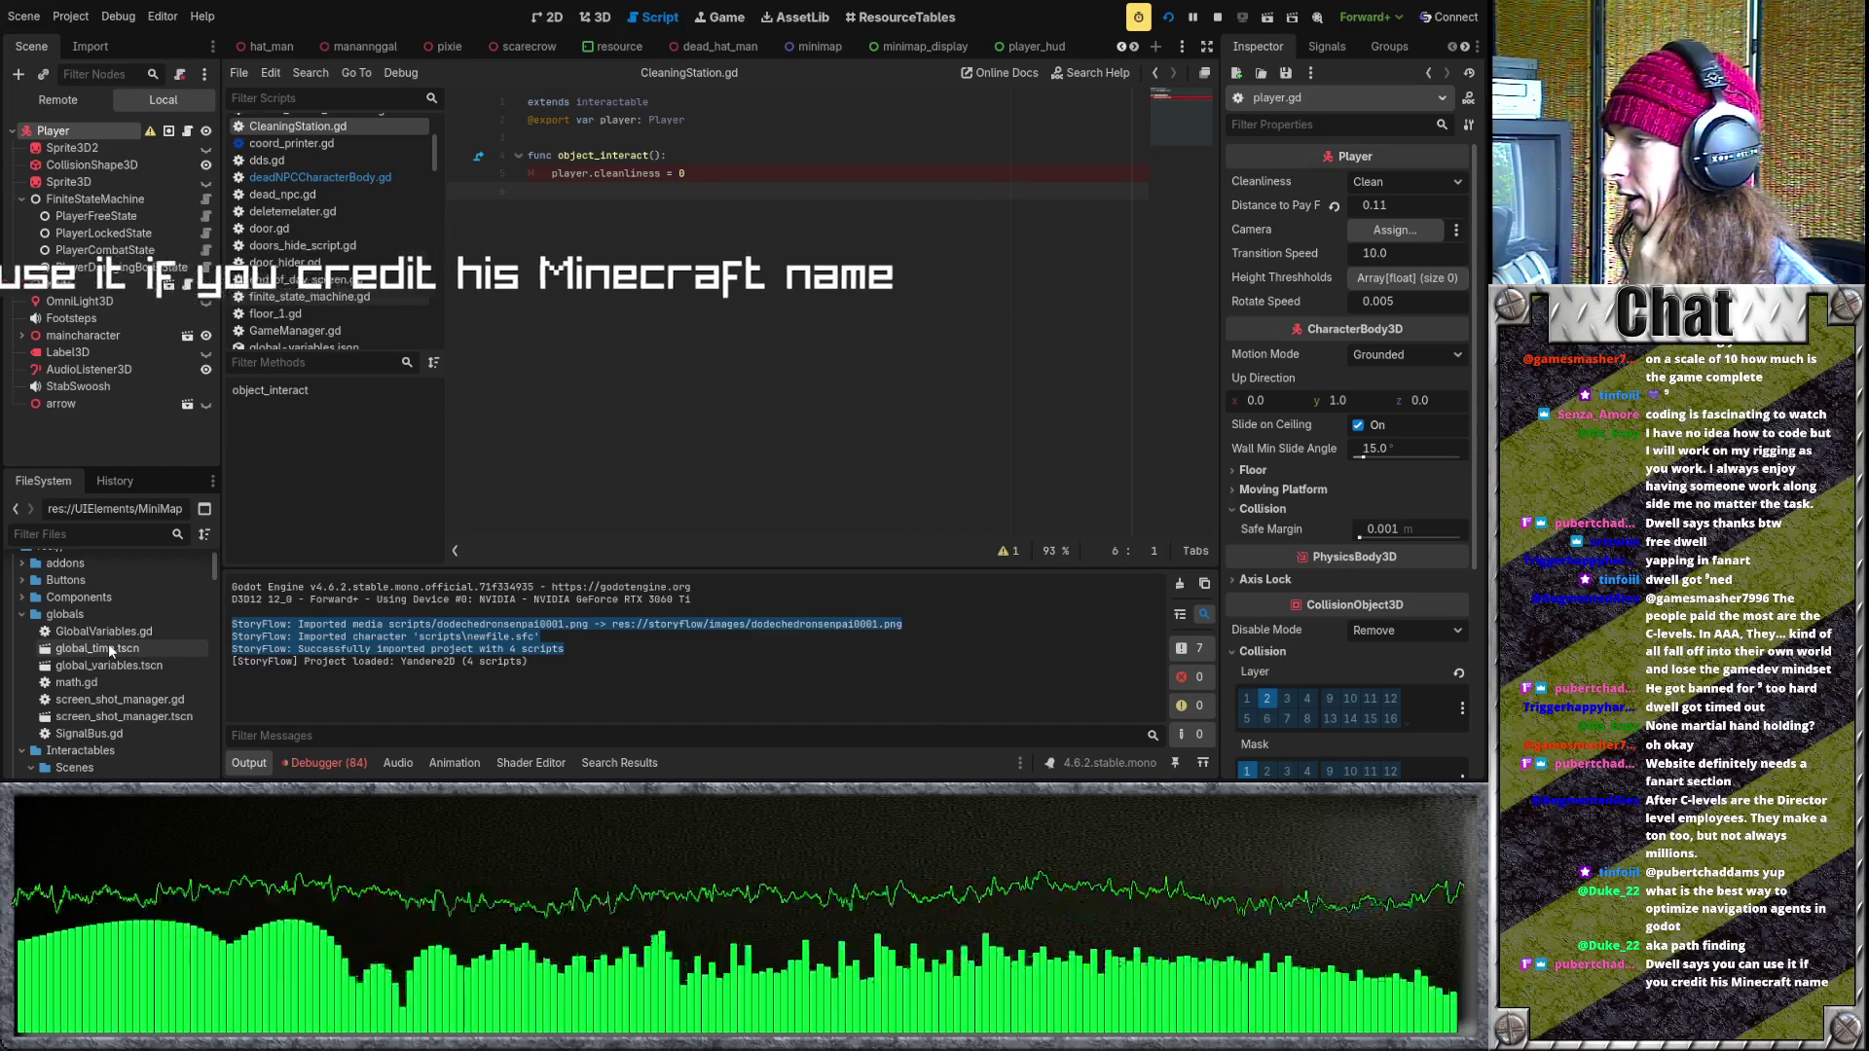
left_click(21, 614)
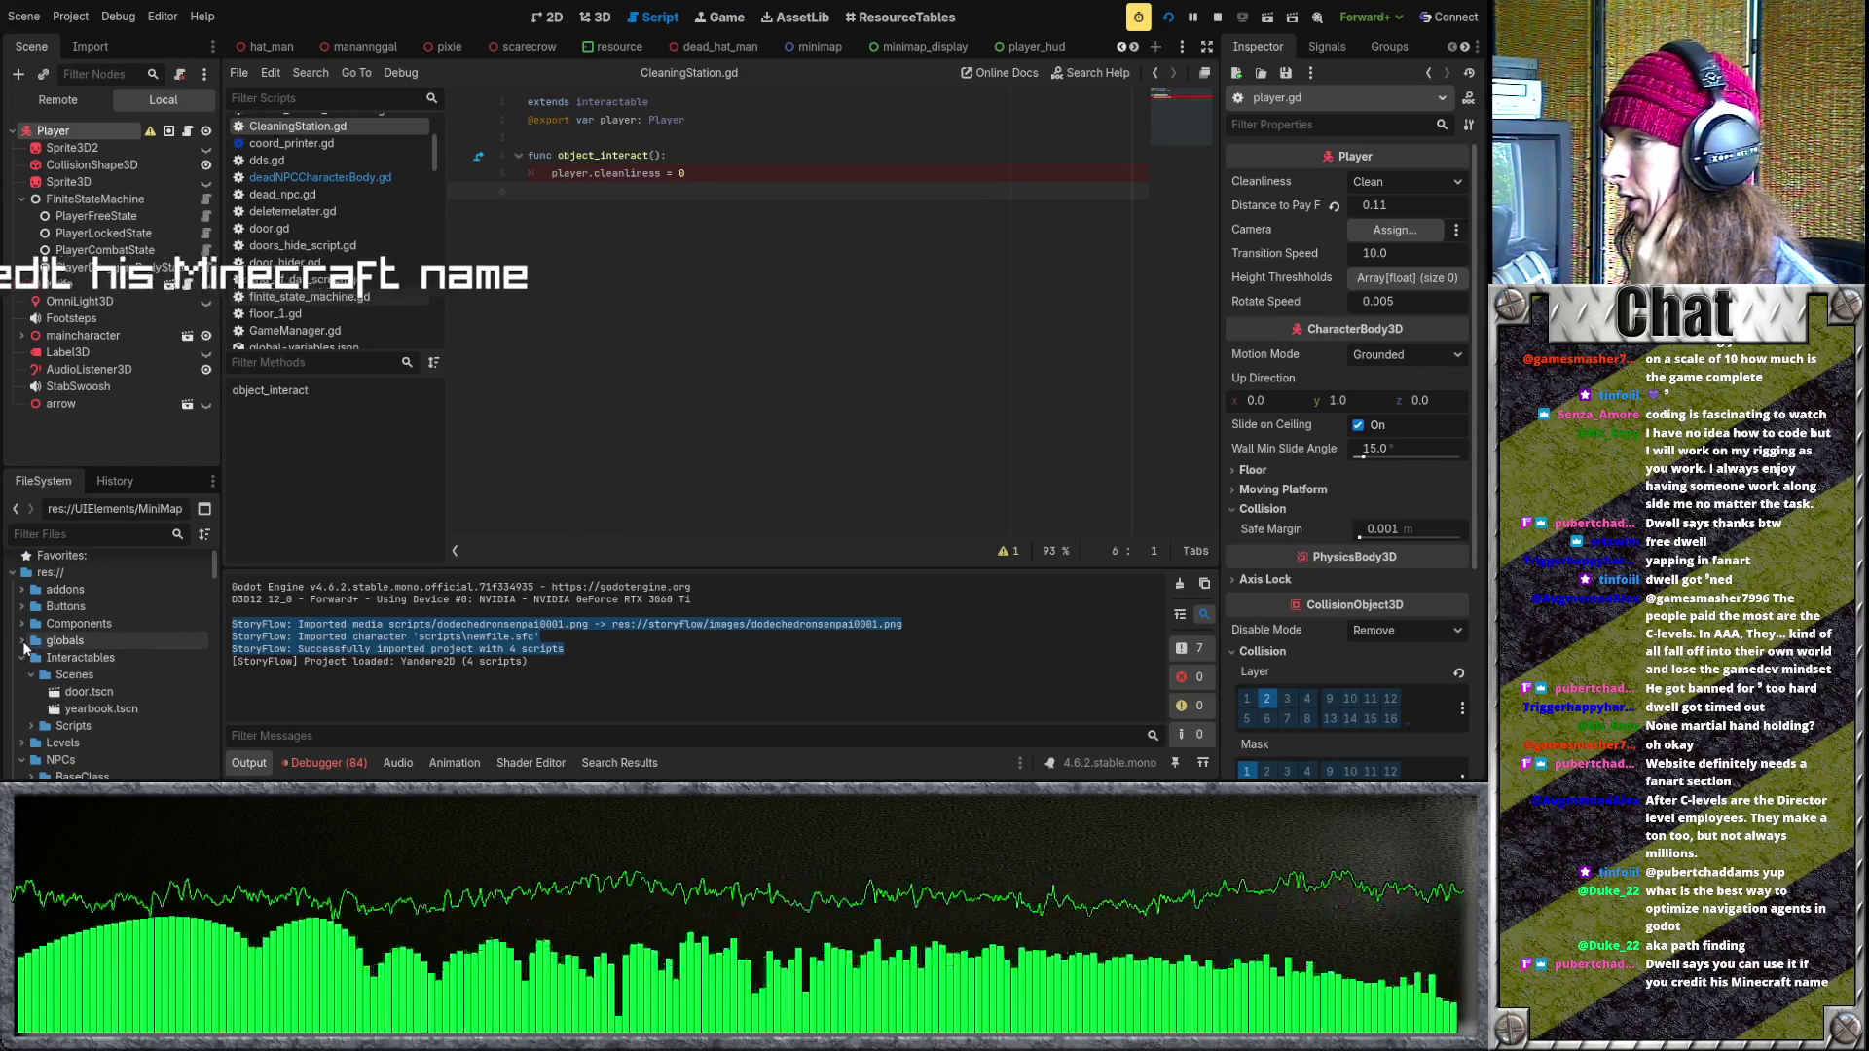
left_click(22, 655)
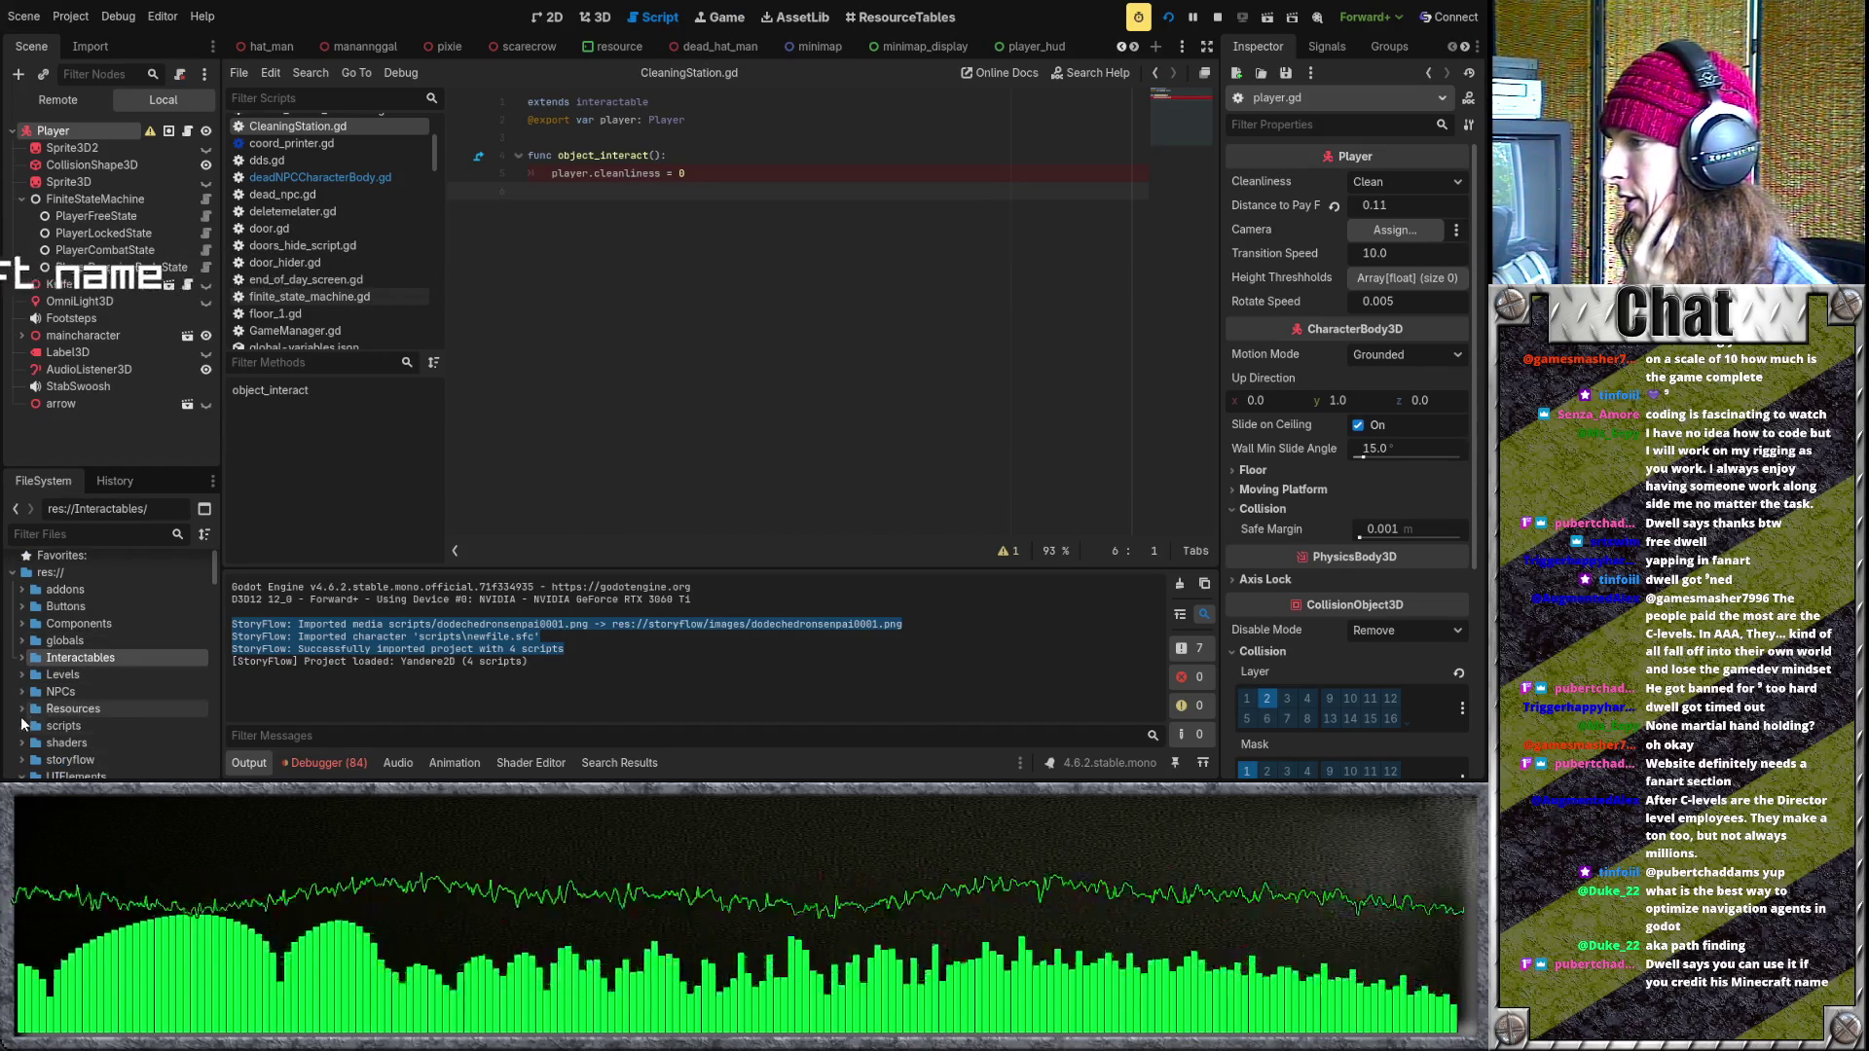
scroll(23, 724, "down", 3)
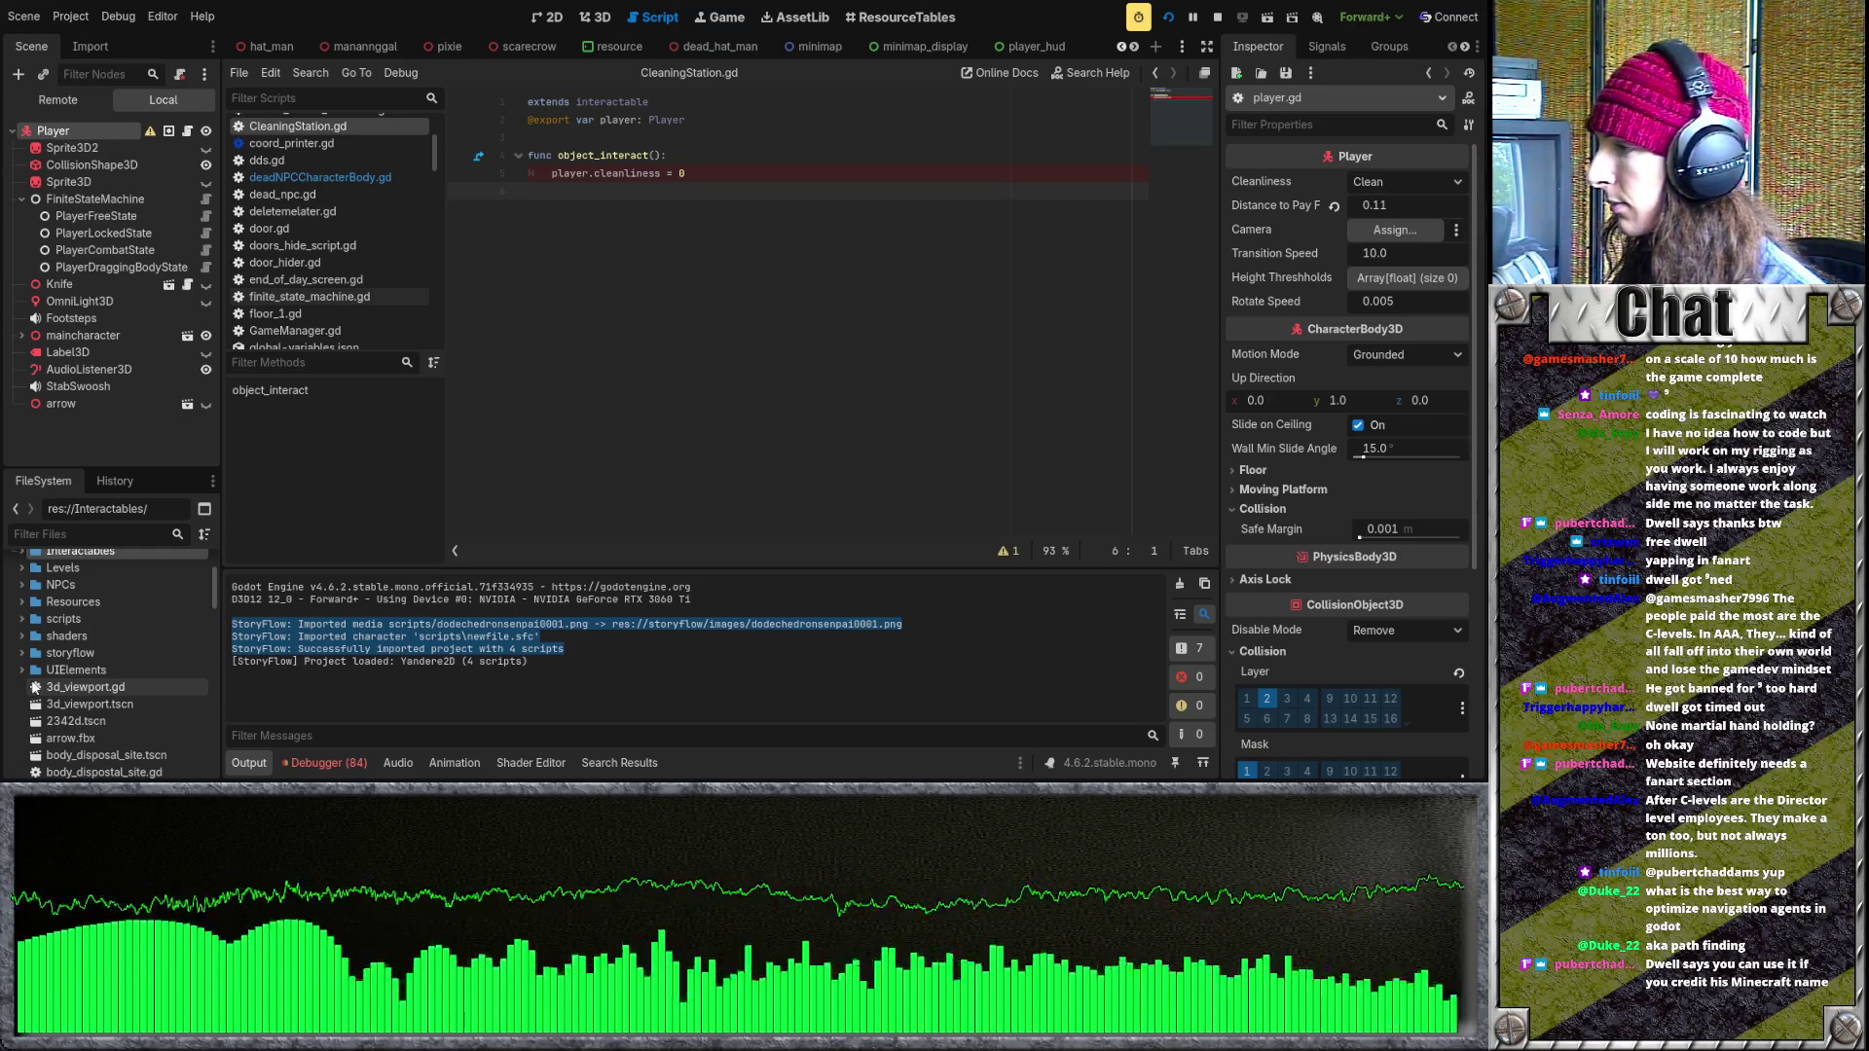
scroll(25, 685, "up", 4)
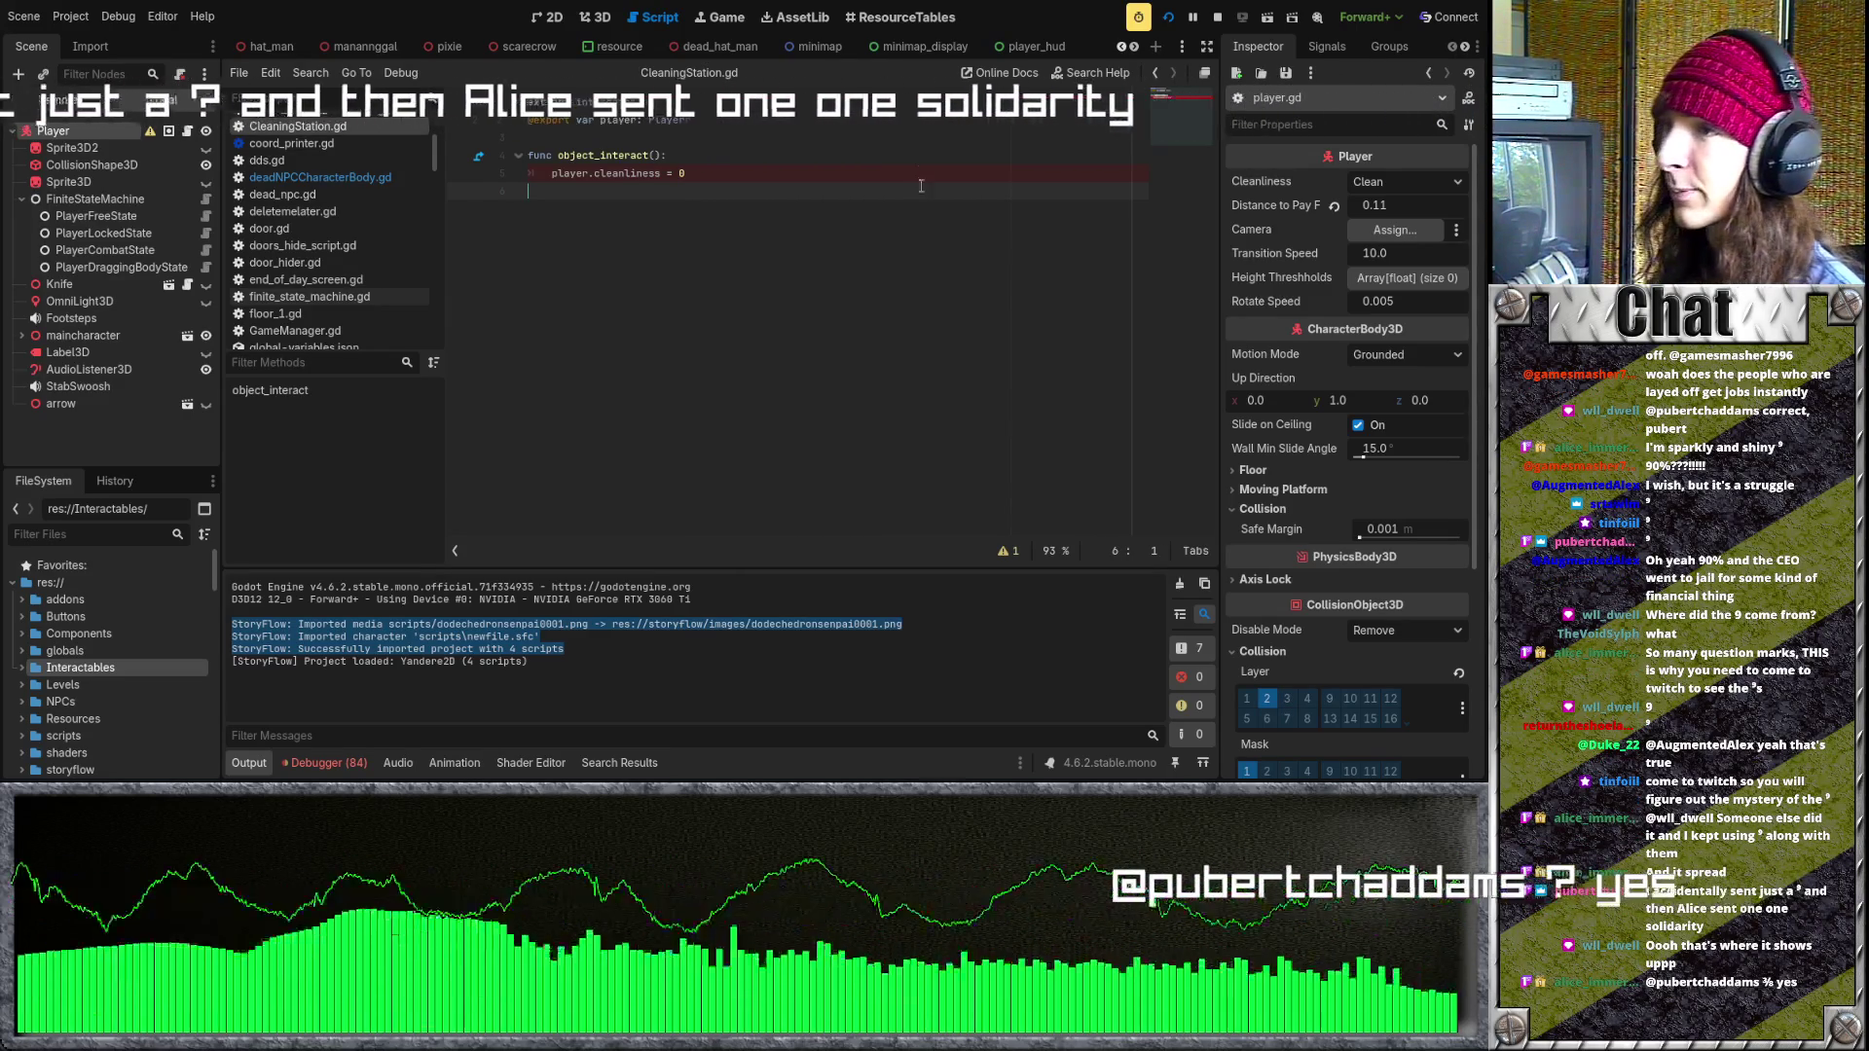
- Look through the minimap_display, GameManager and door scene tabs
left_click(934, 120)
key("Down")
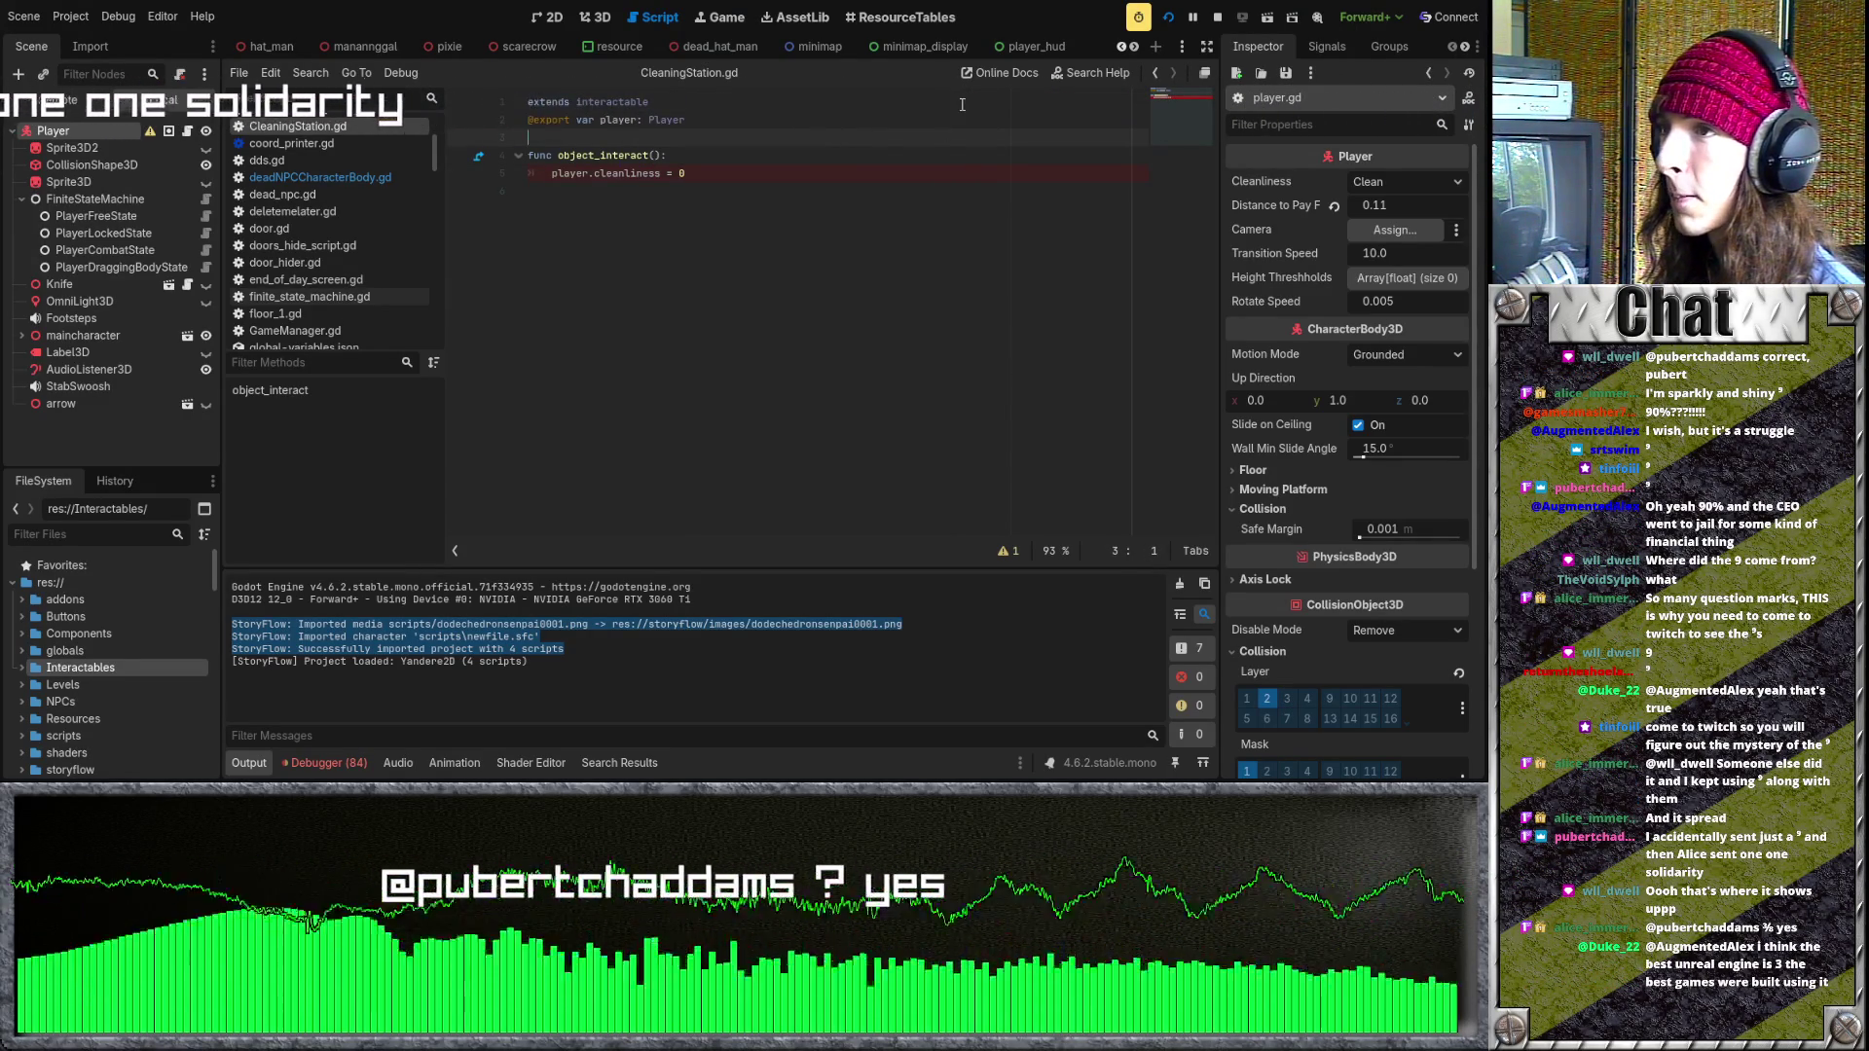
left_click(915, 46)
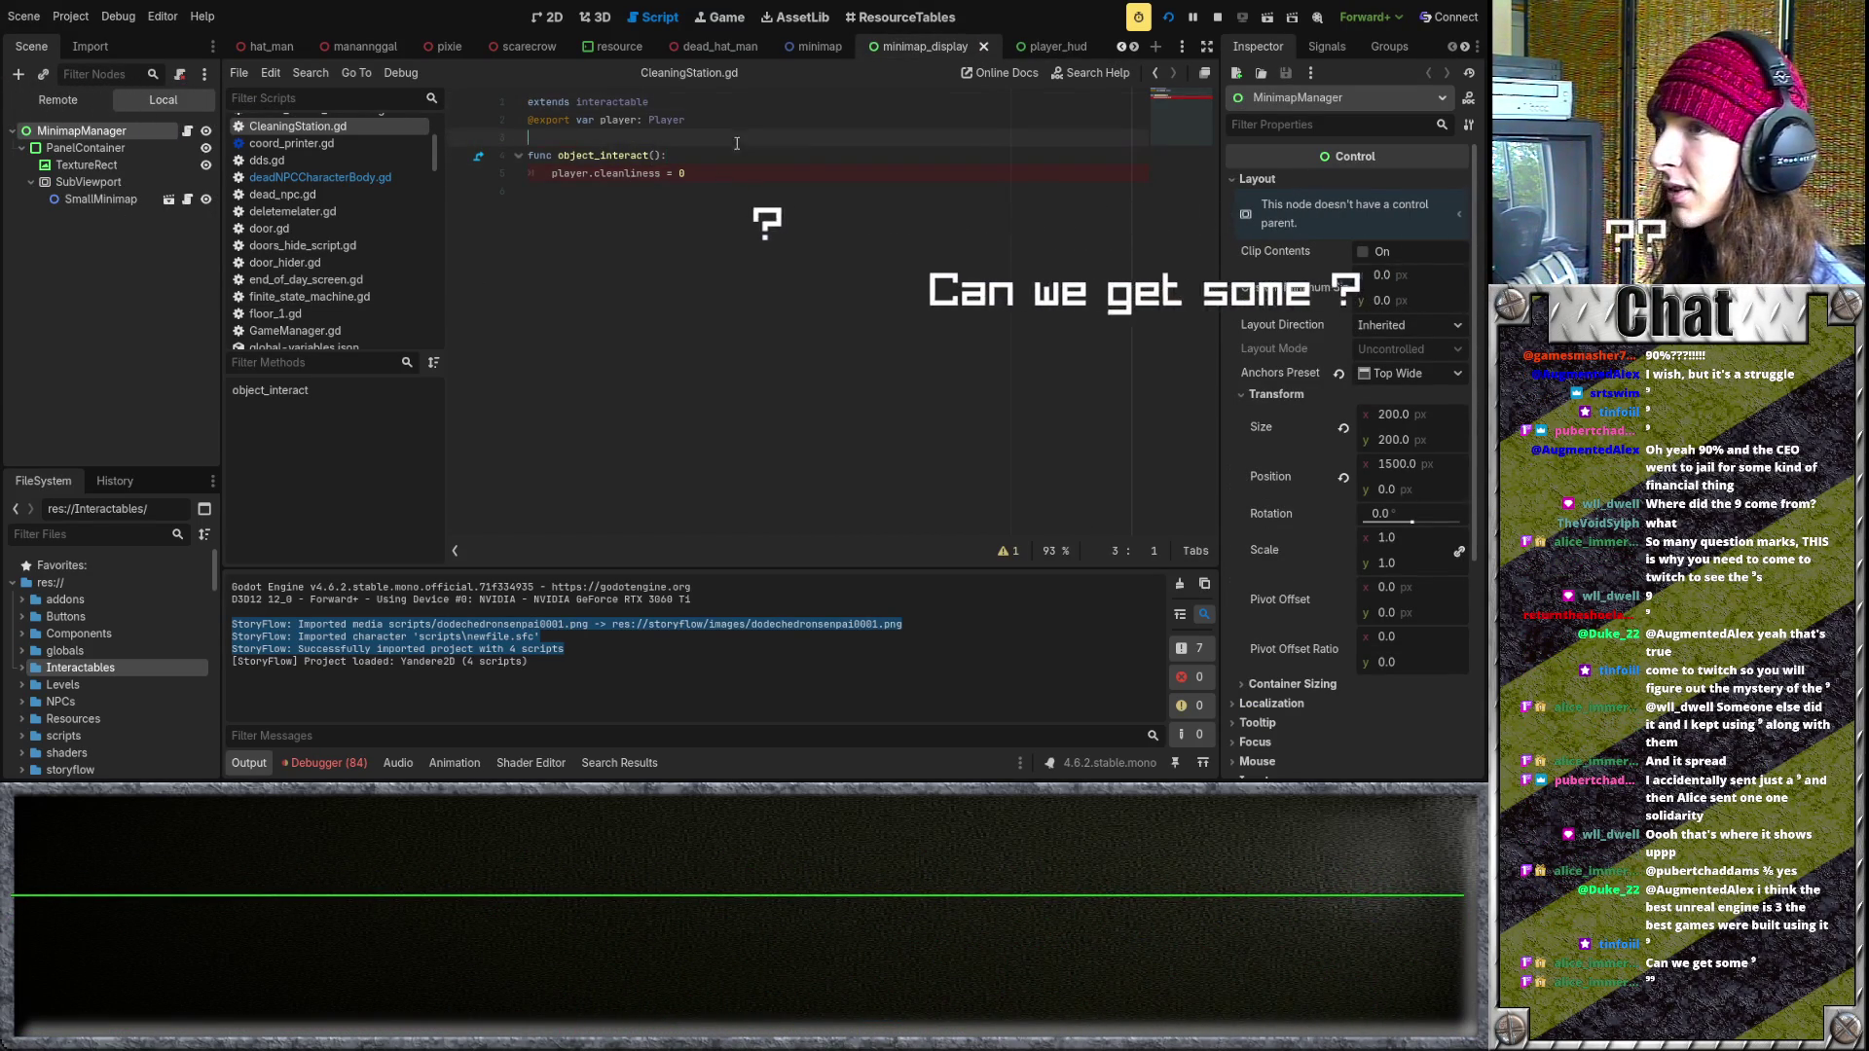
scroll(988, 55, "down", 5)
scroll(989, 54, "down", 5)
left_click(825, 55)
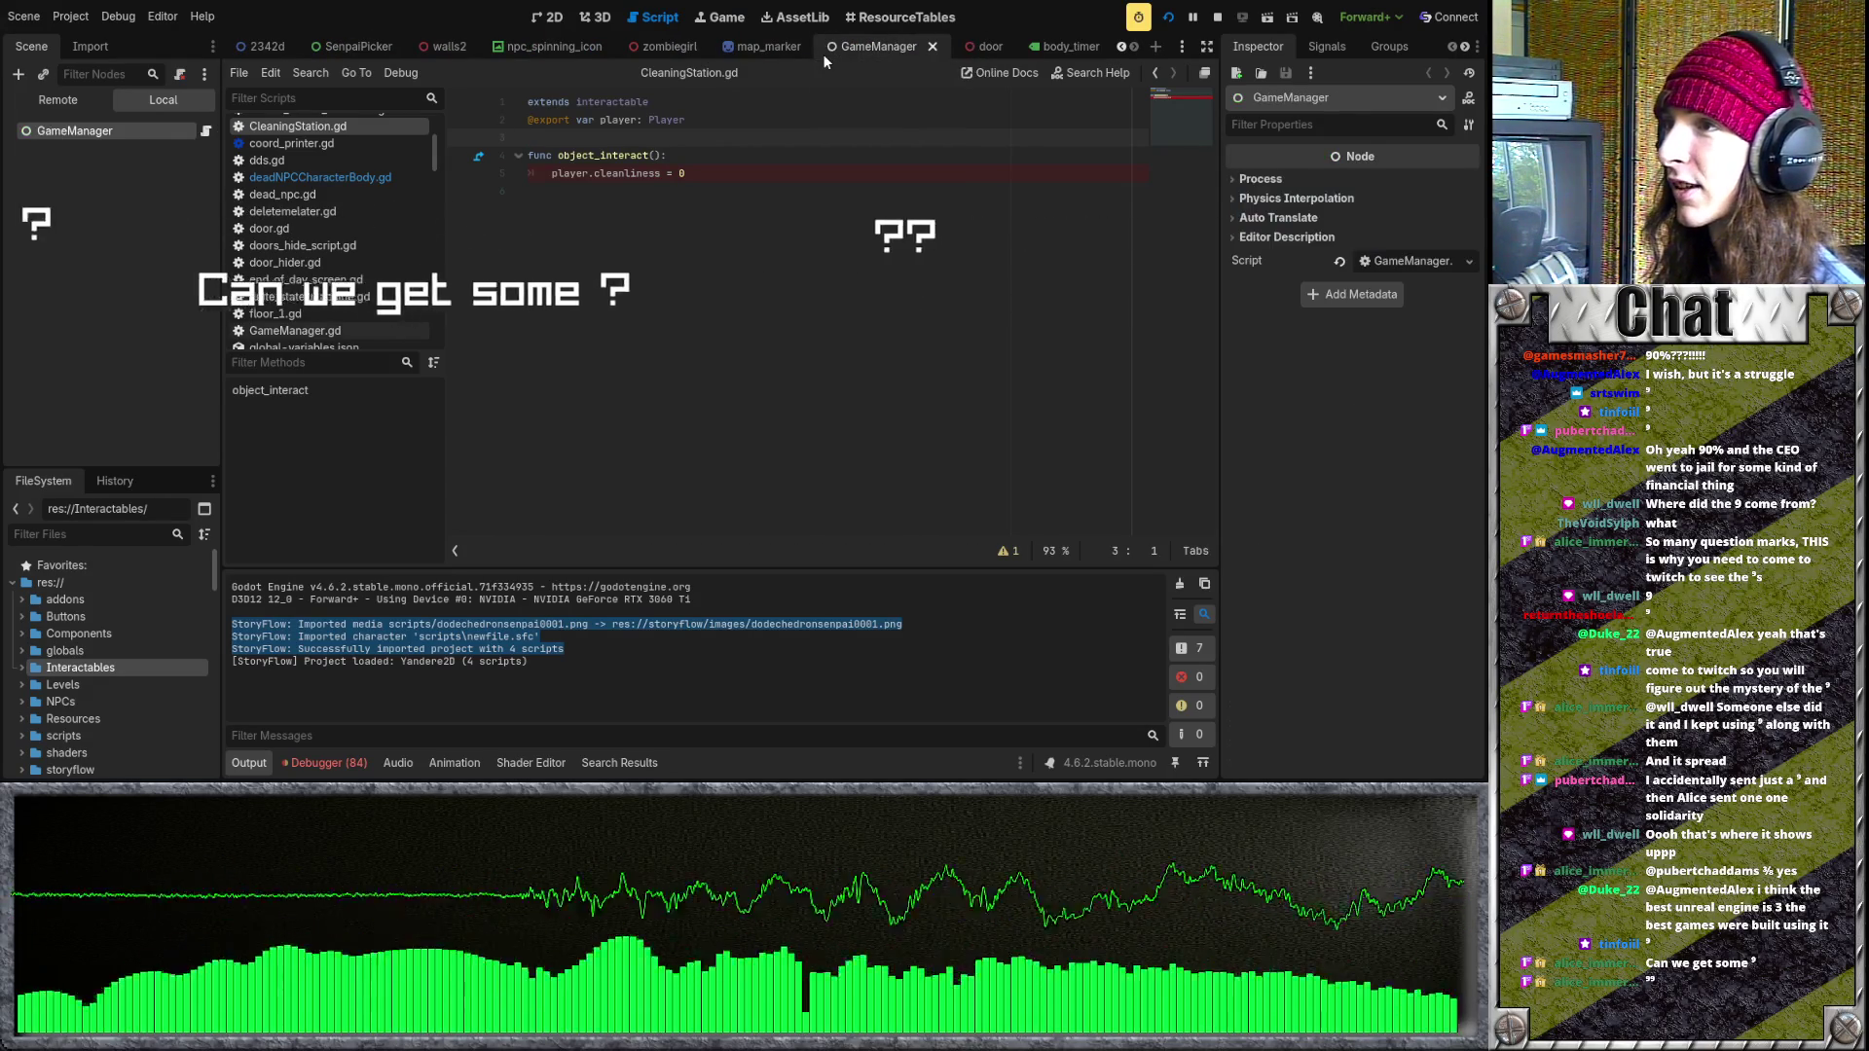
left_click(989, 46)
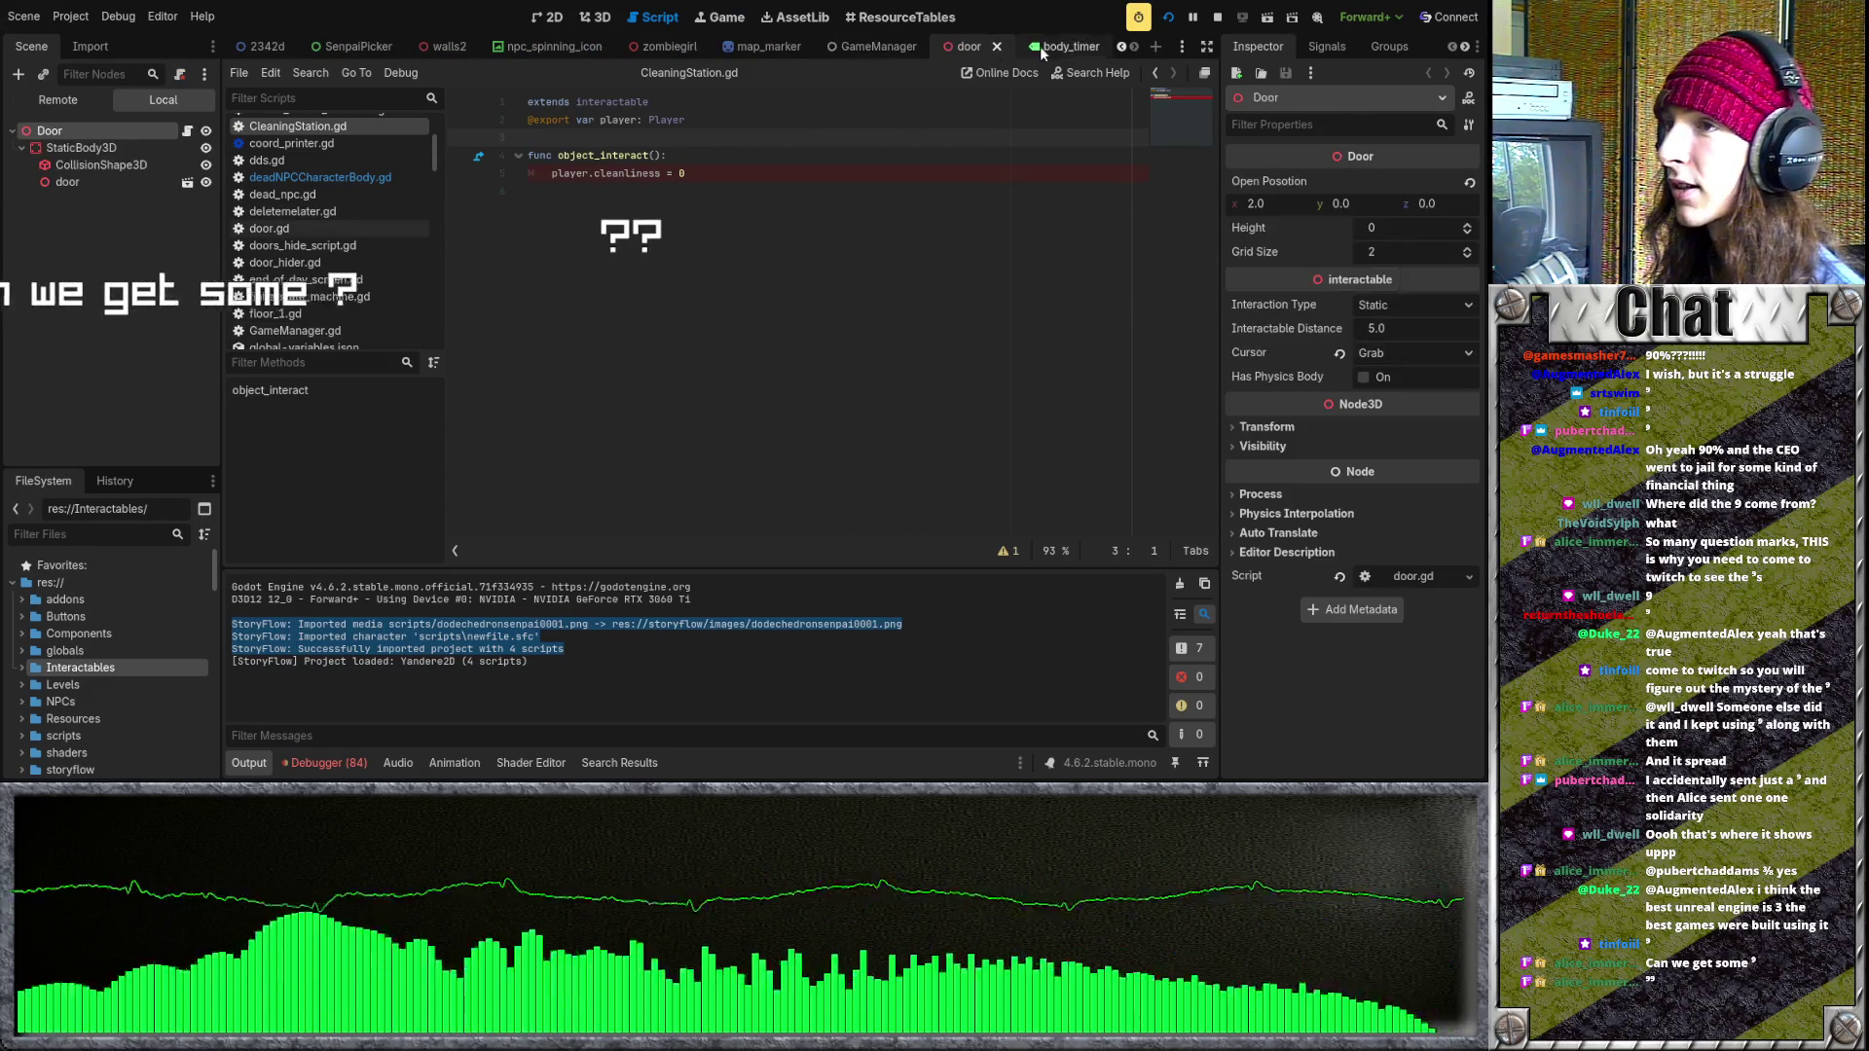
- Collapse Interactables, return to minimap_display, and filter the FileSystem by 'map'
left_click(23, 669)
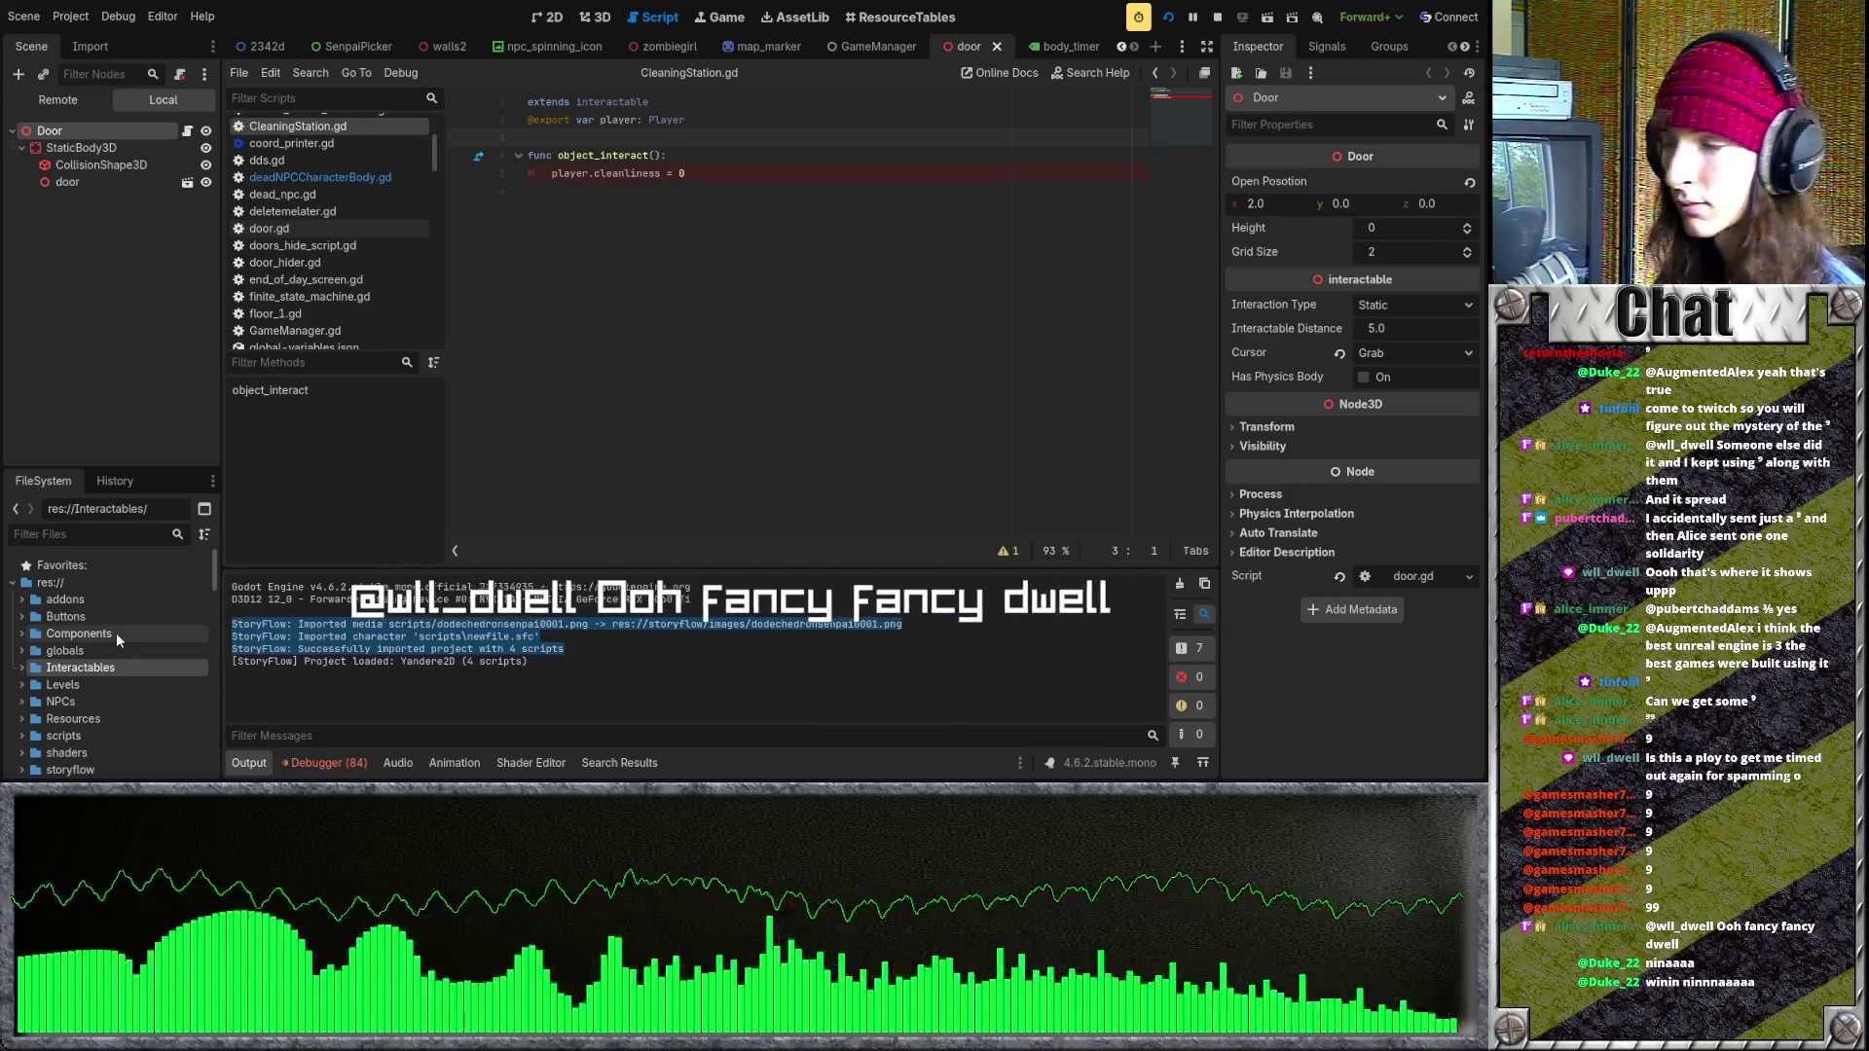
left_click(665, 350)
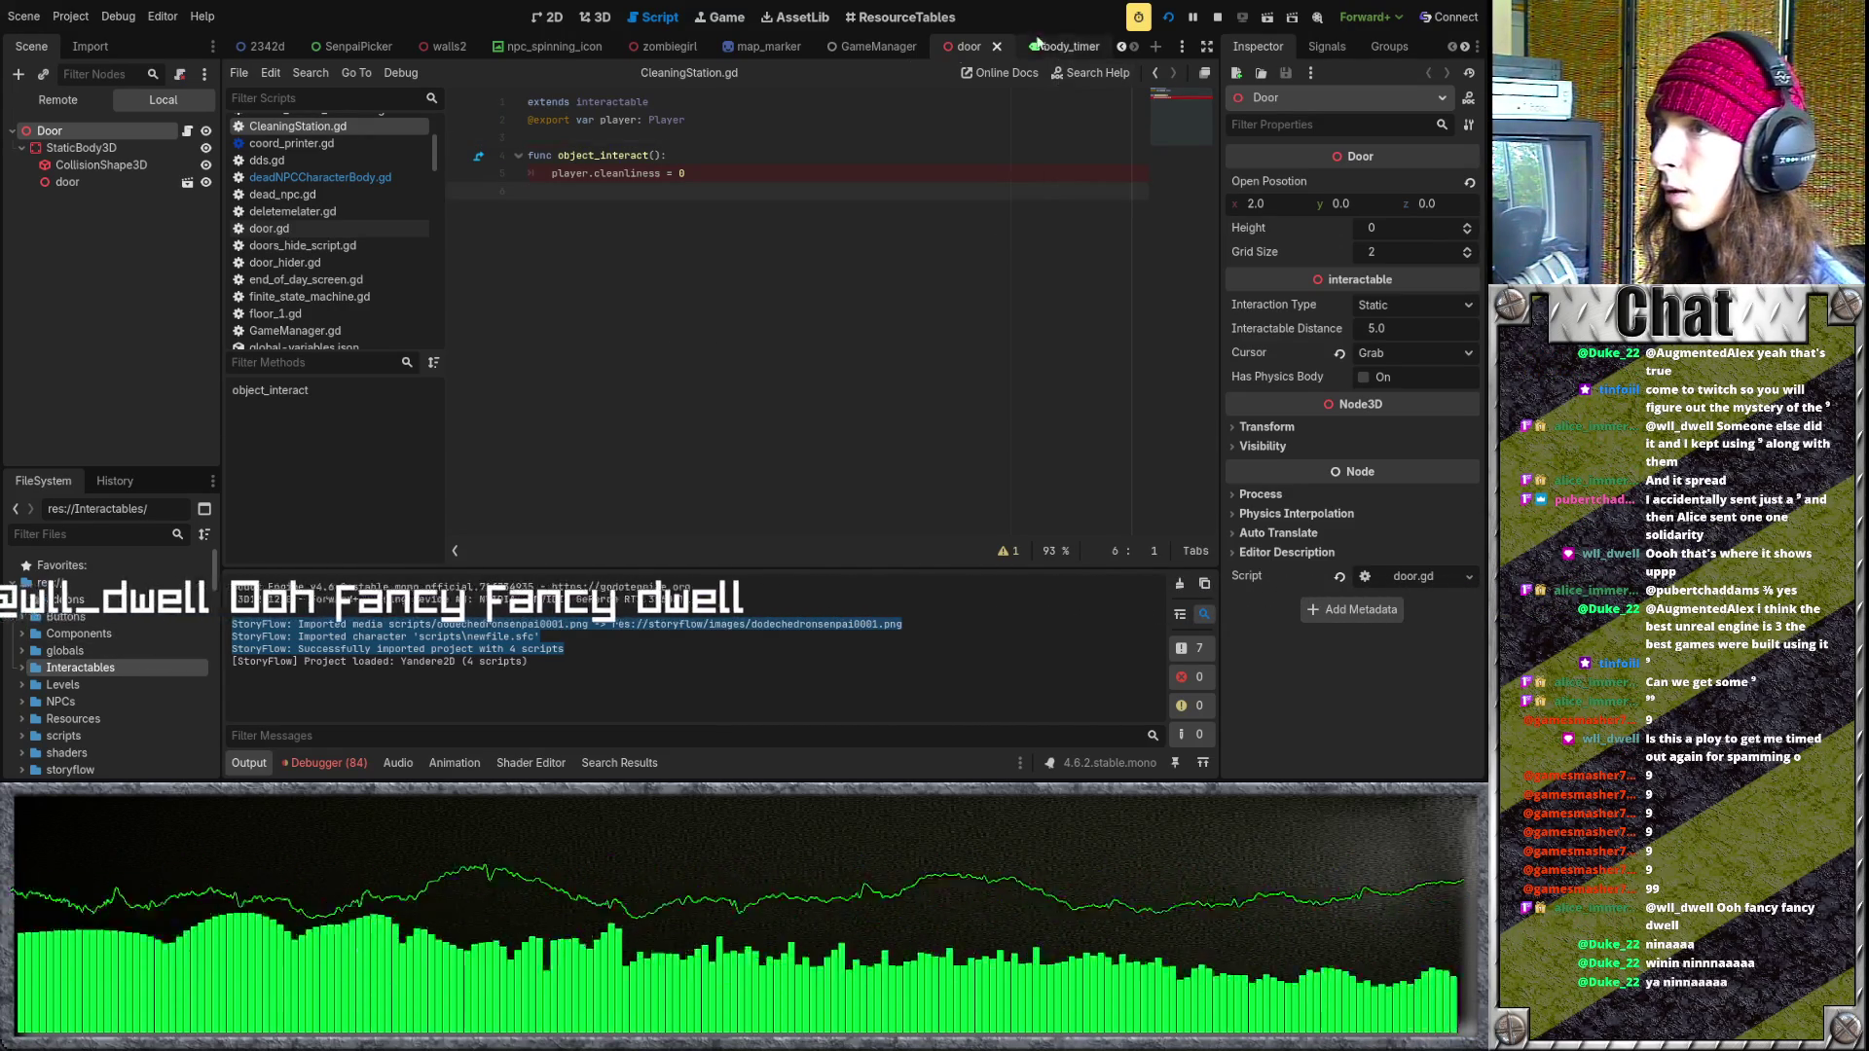
scroll(881, 49, "up", 4)
scroll(757, 49, "up", 2)
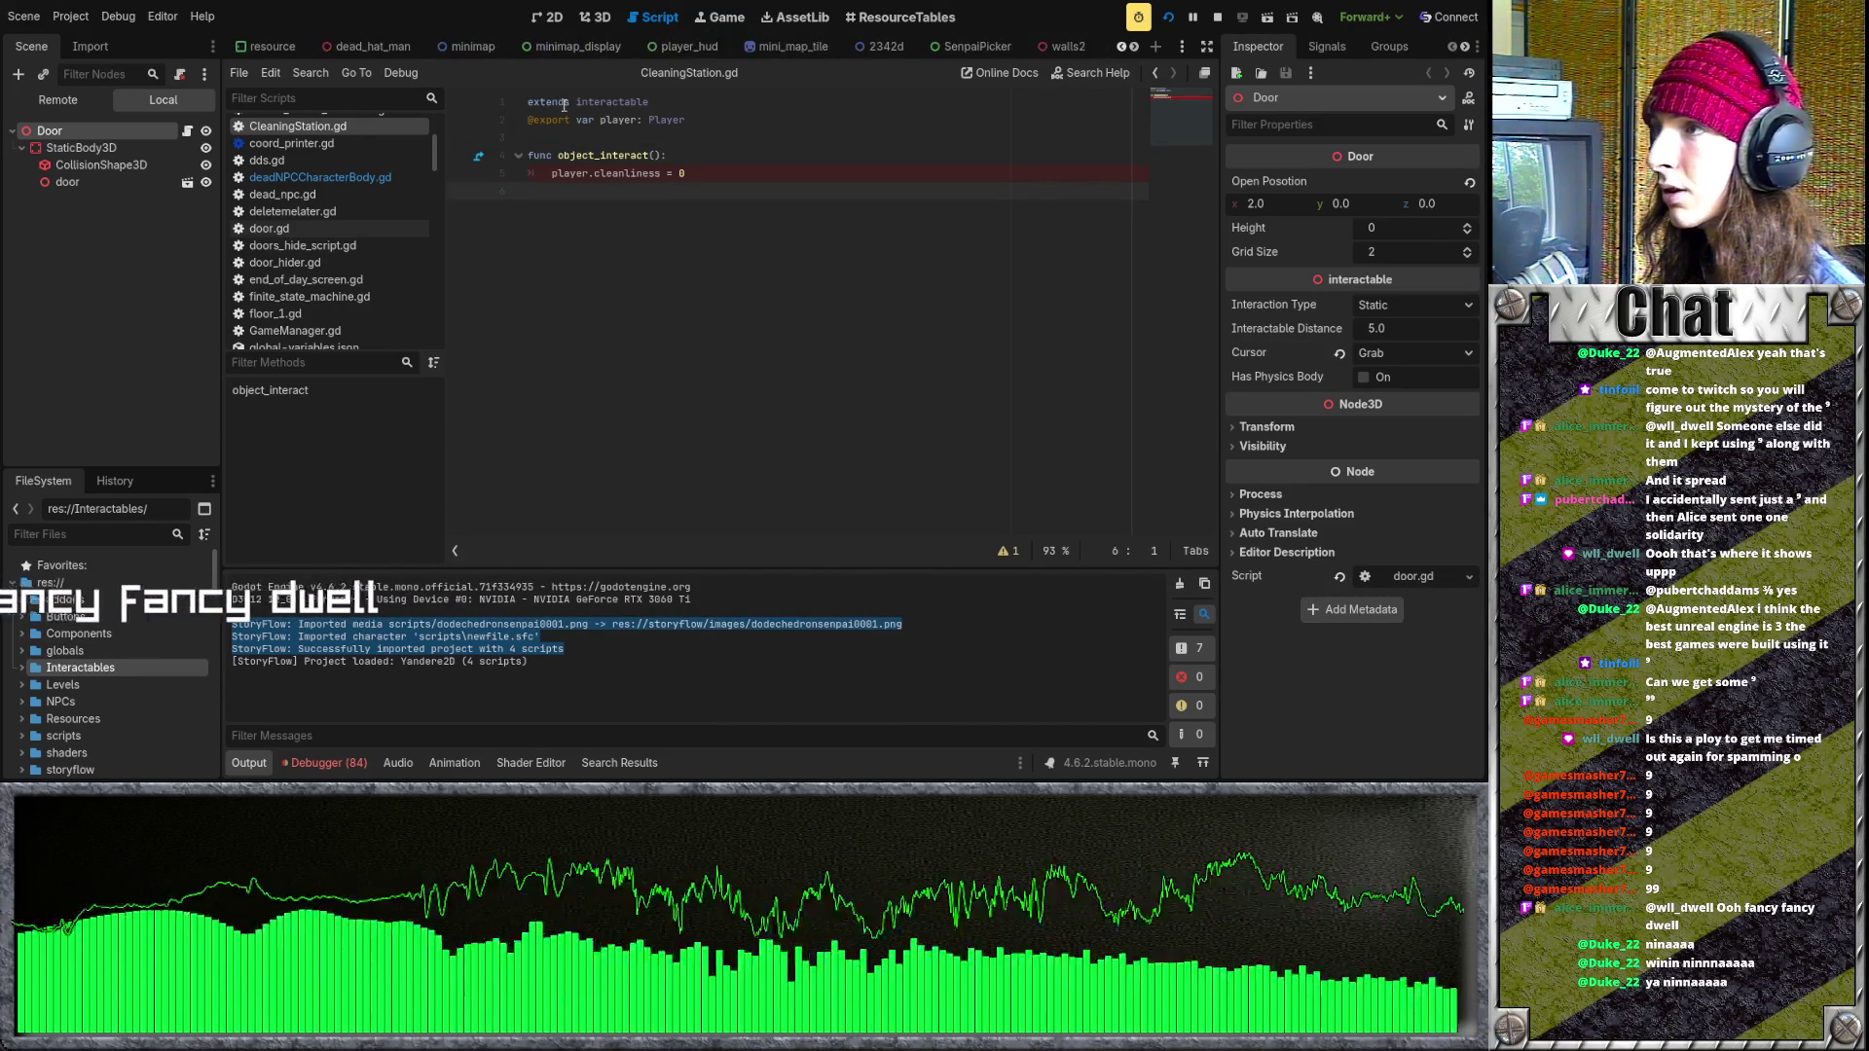
left_click(576, 47)
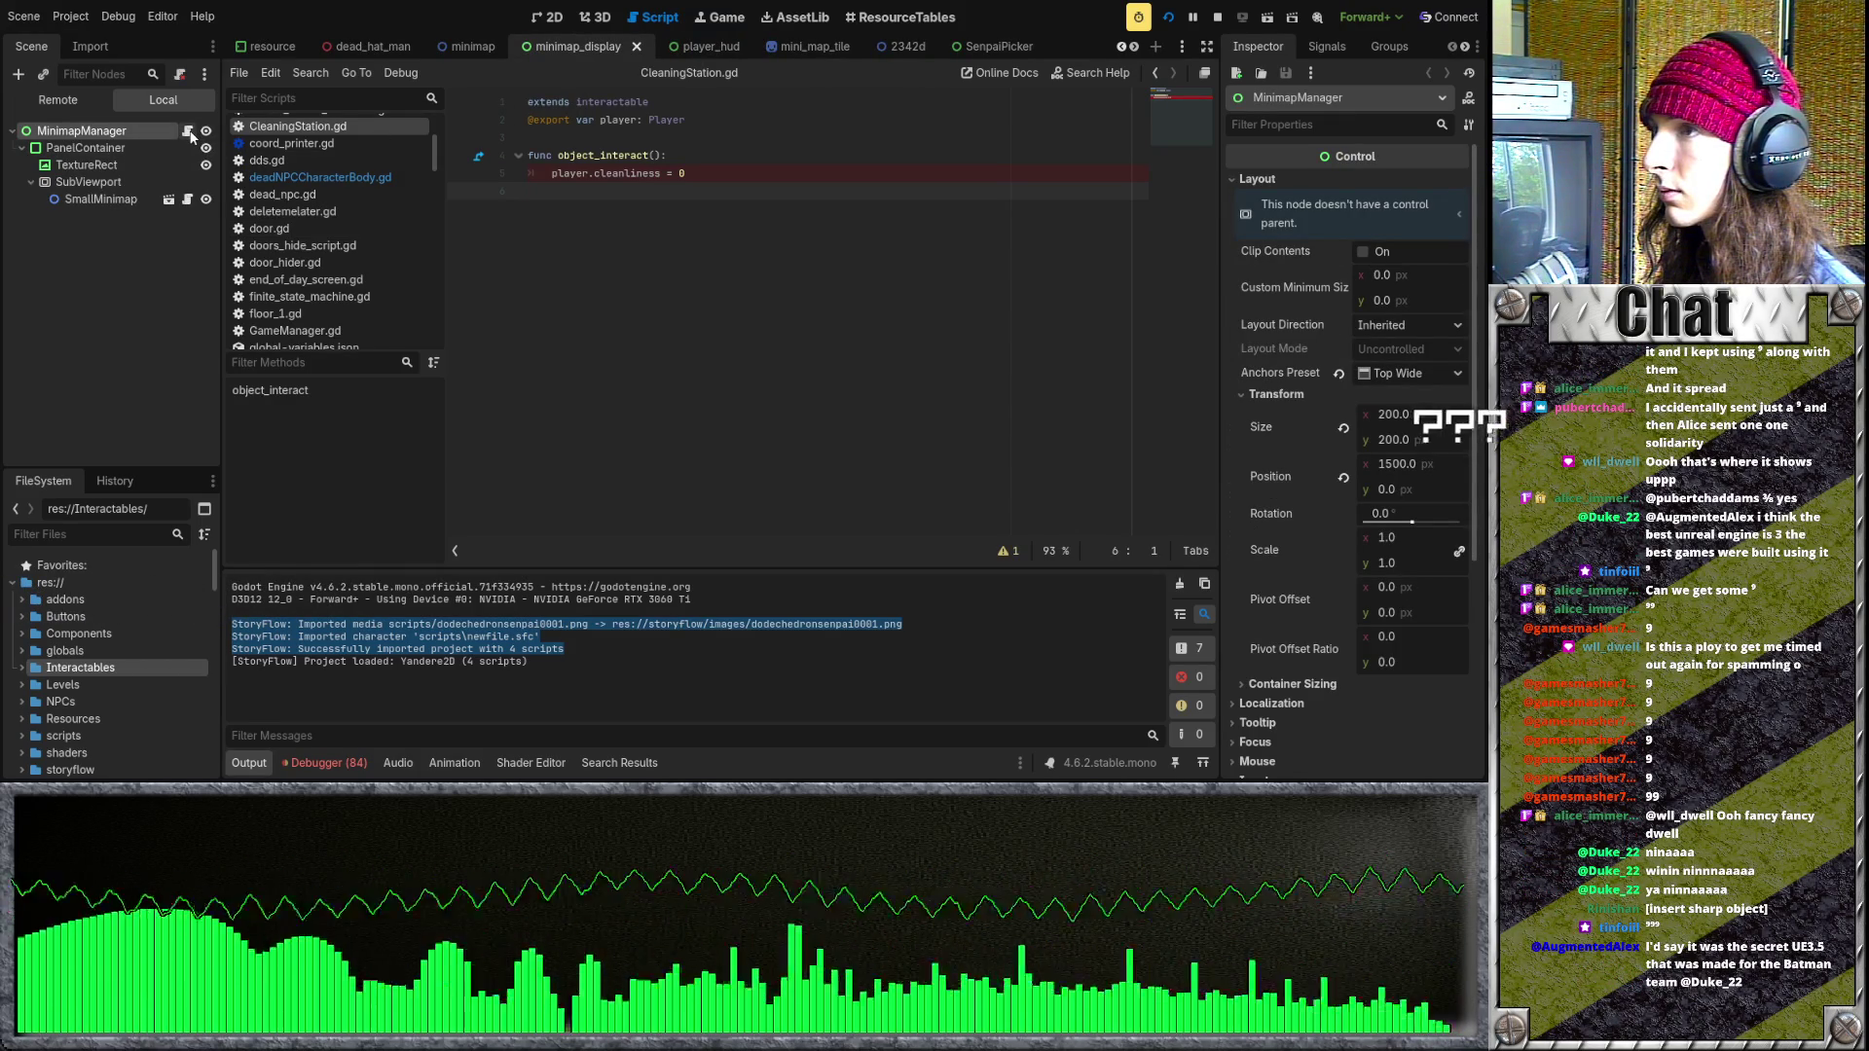
scroll(468, 47, "up", 3)
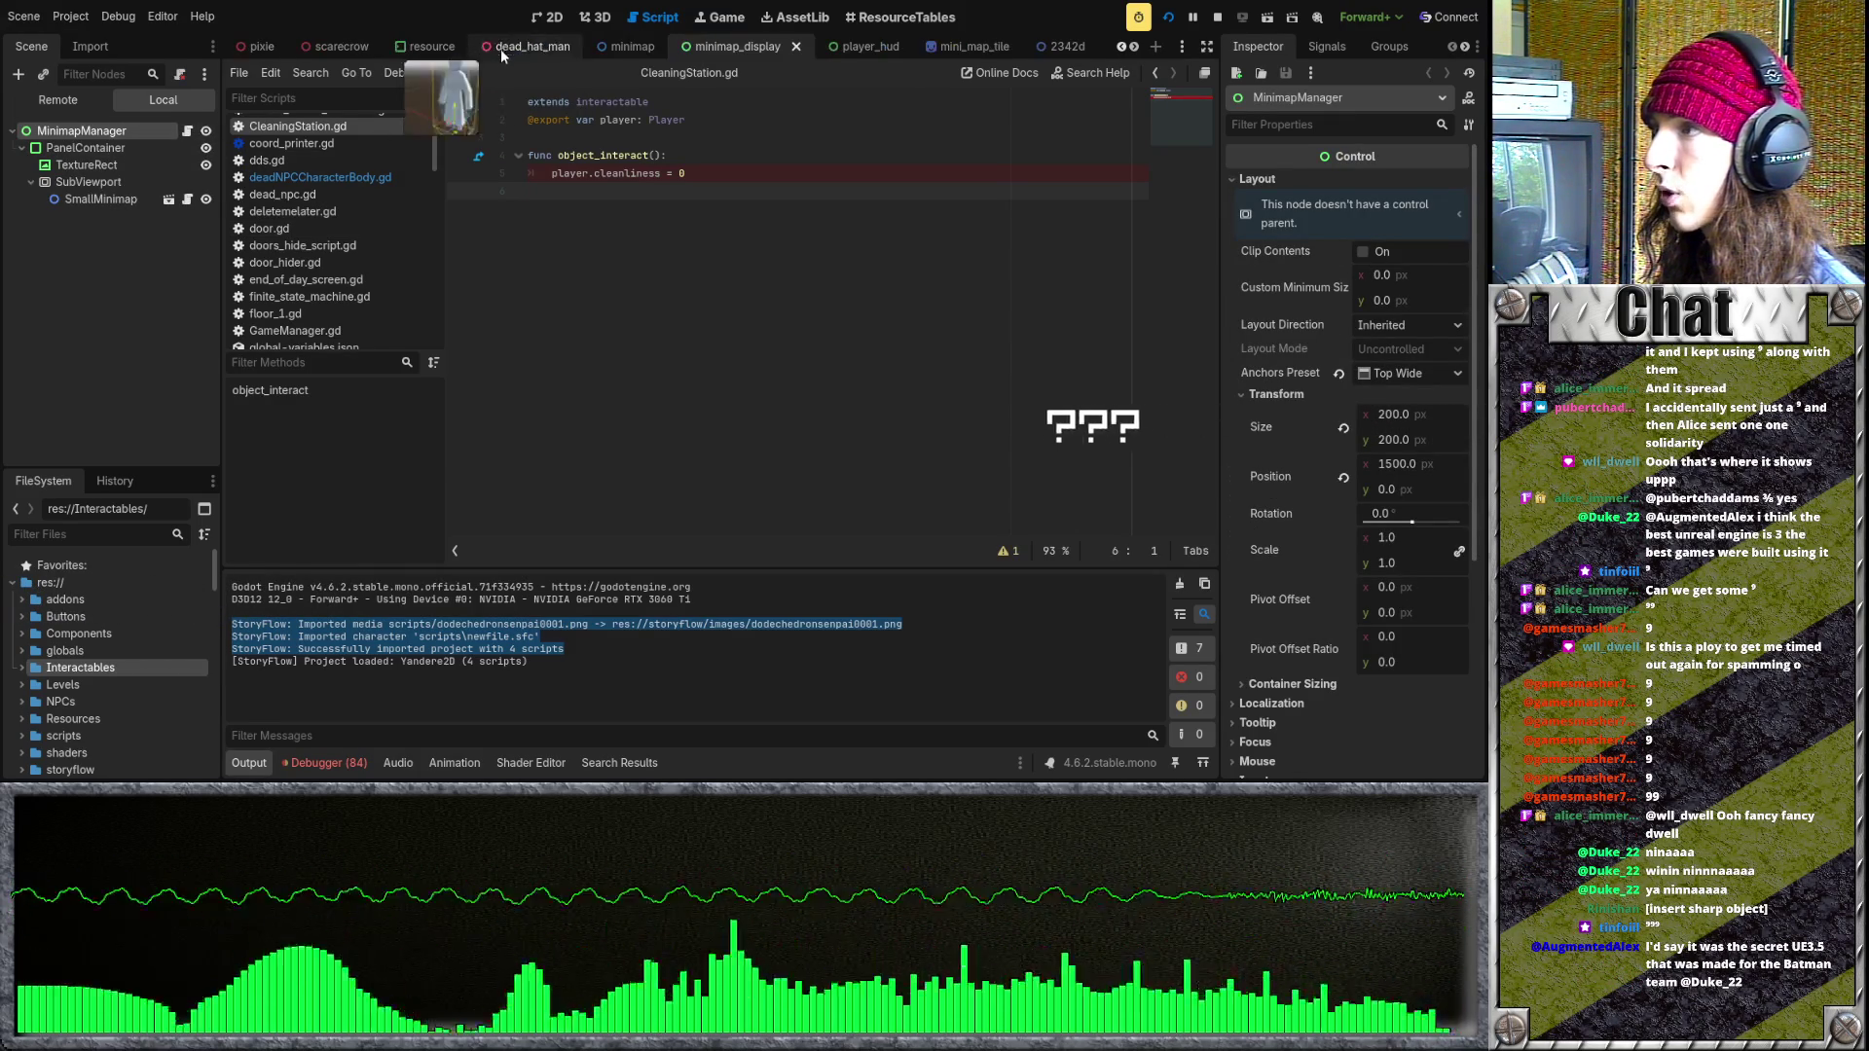
scroll(576, 54, "down", 2)
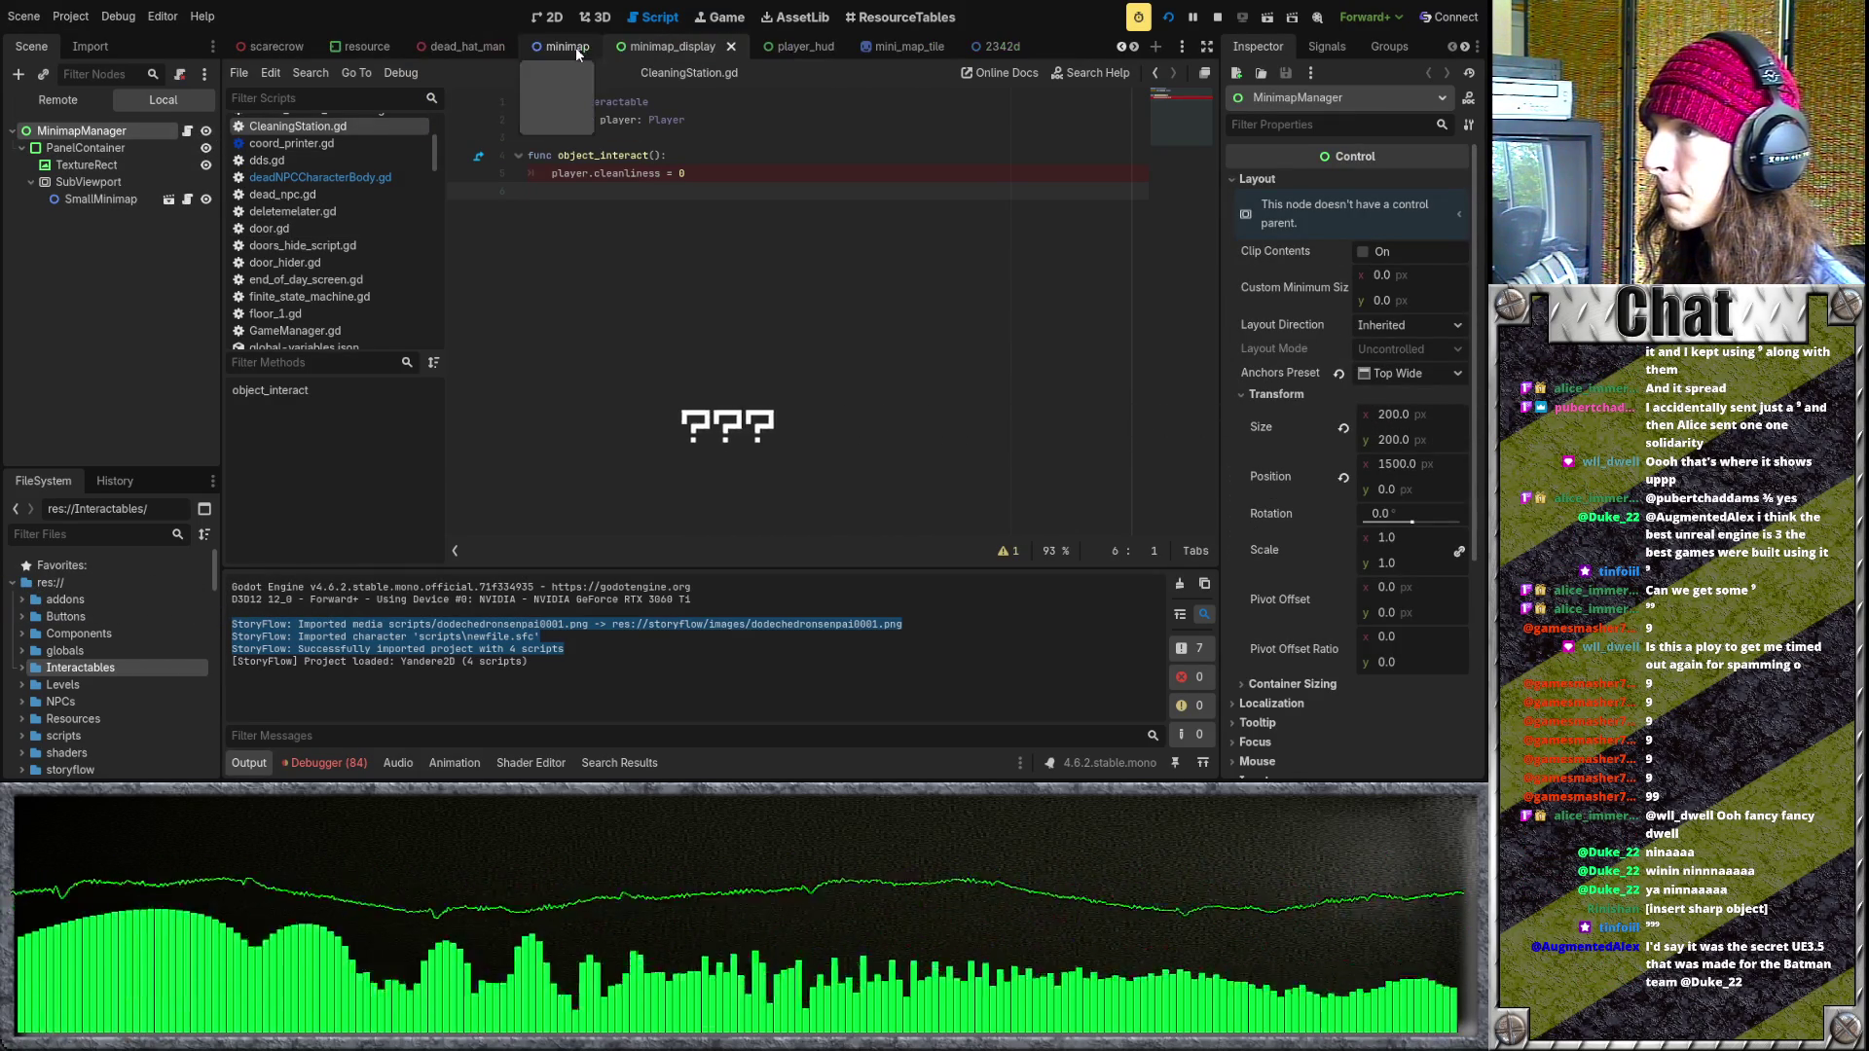
type("map")
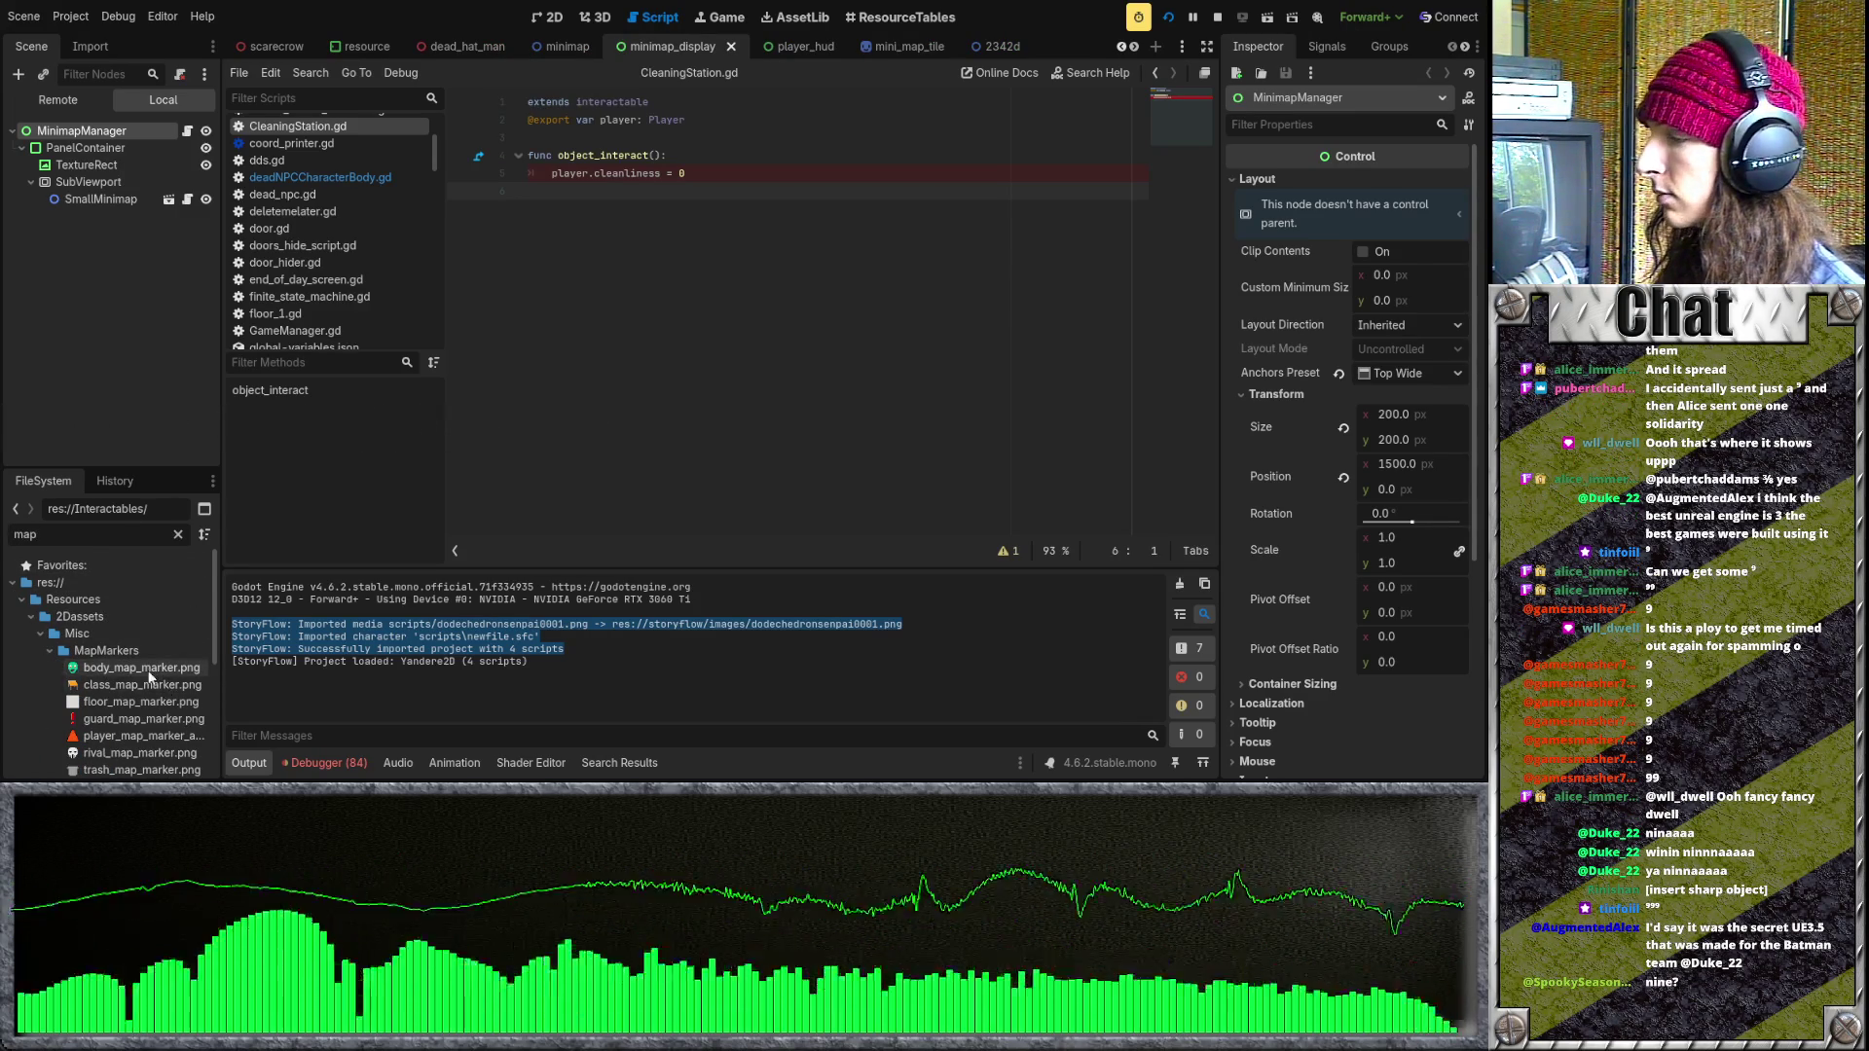
- Open map_marker.gd from UIElements/MiniMap/Scripts in the script editor
scroll(151, 669, "down", 2)
scroll(146, 672, "down", 1)
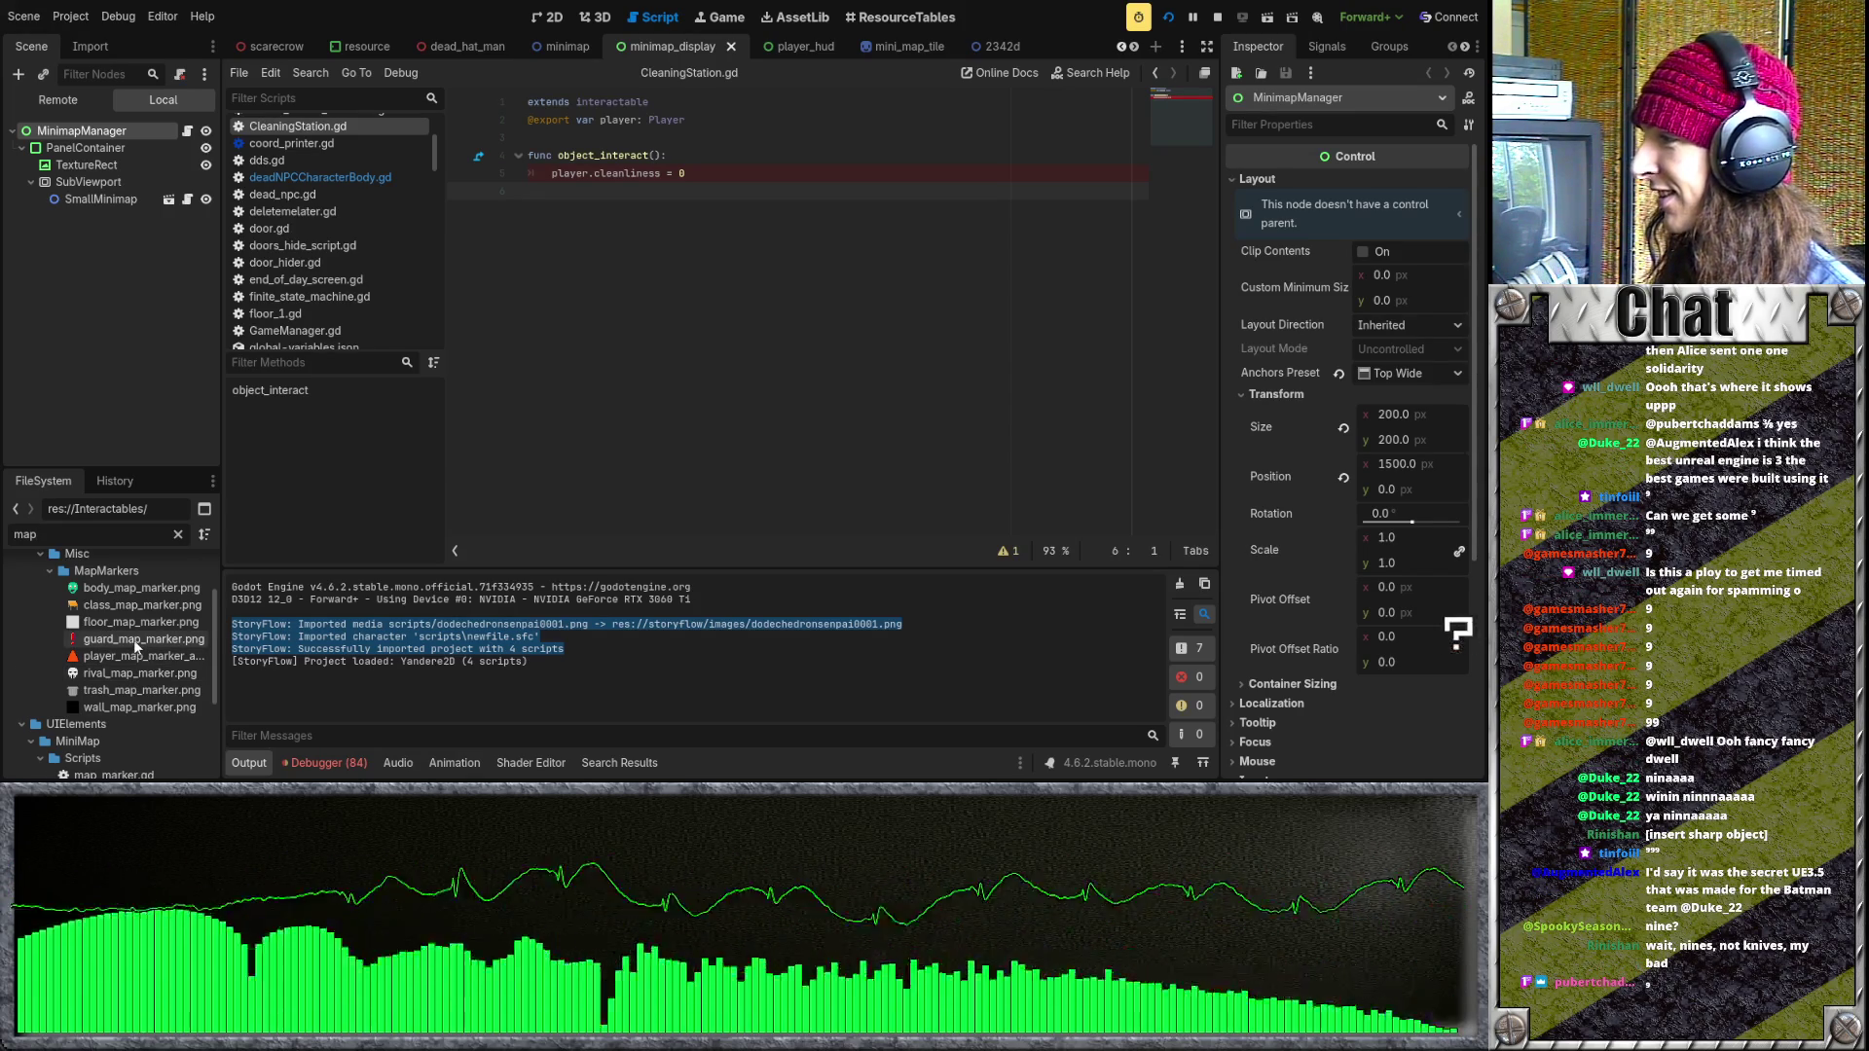
scroll(136, 646, "down", 5)
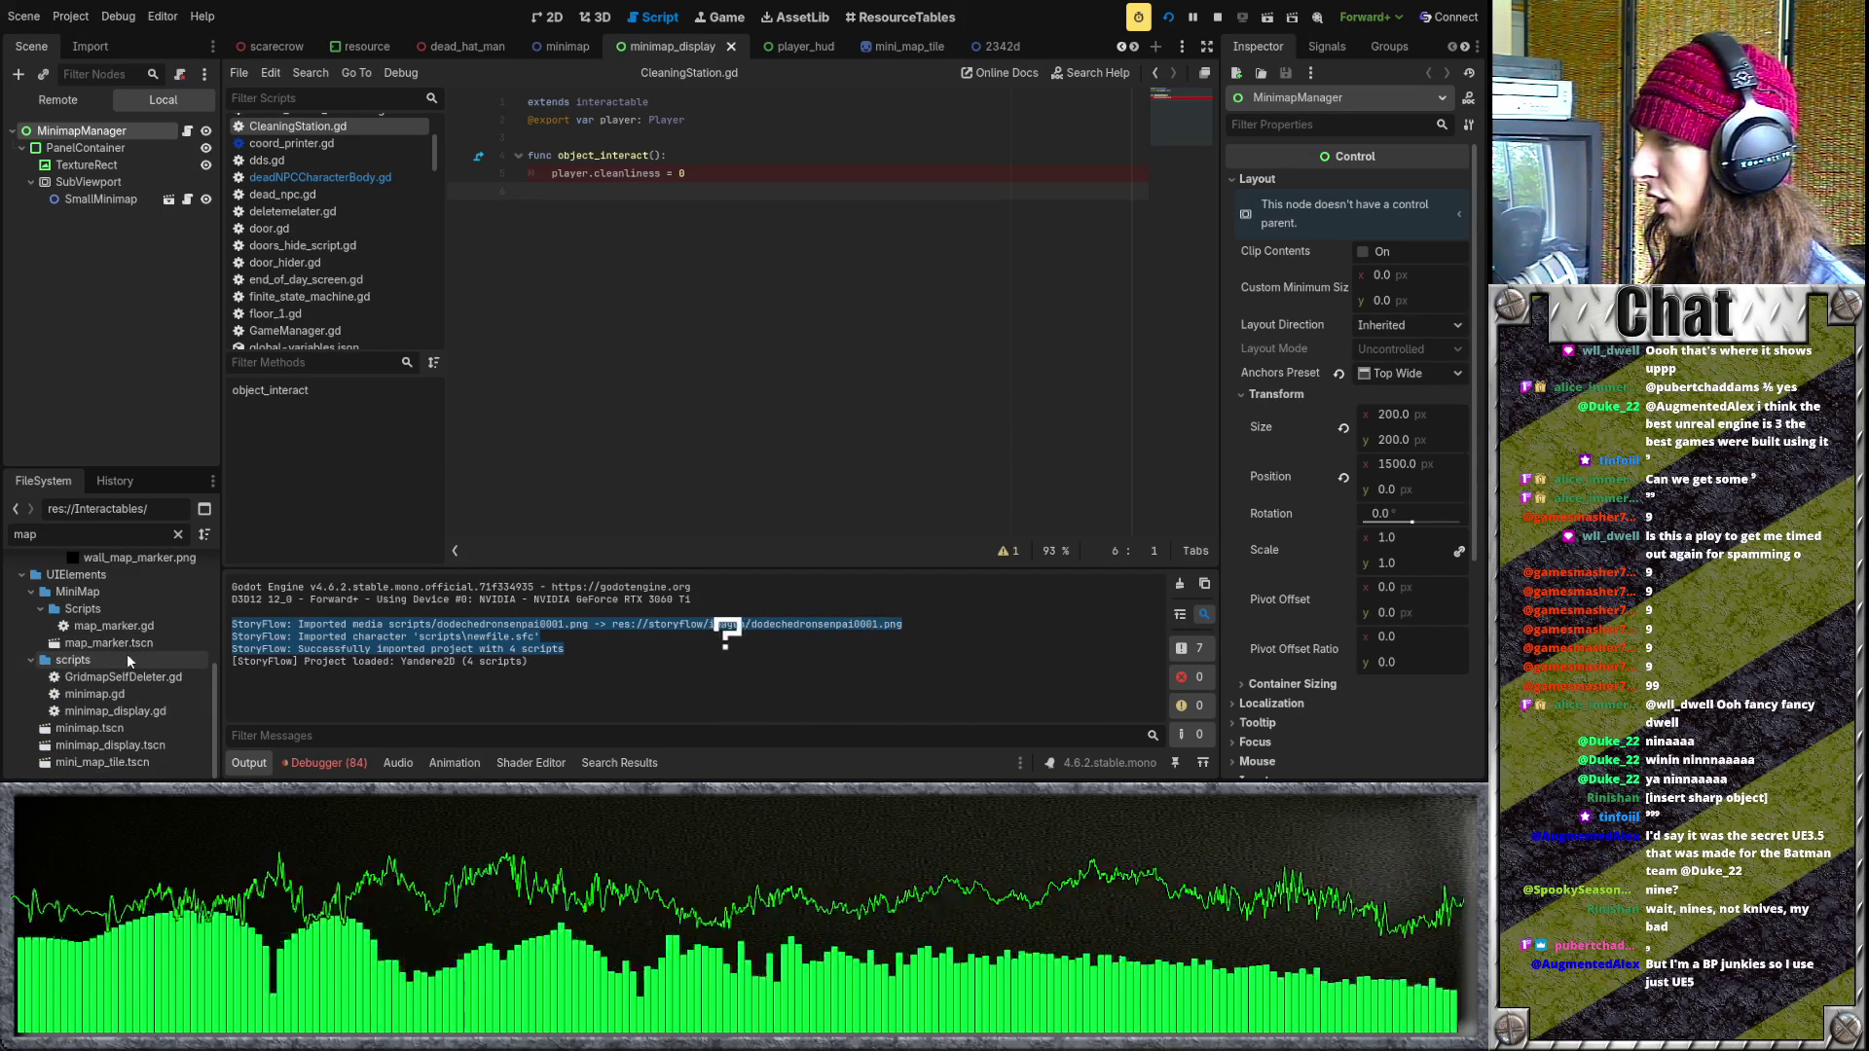
scroll(127, 661, "up", 1)
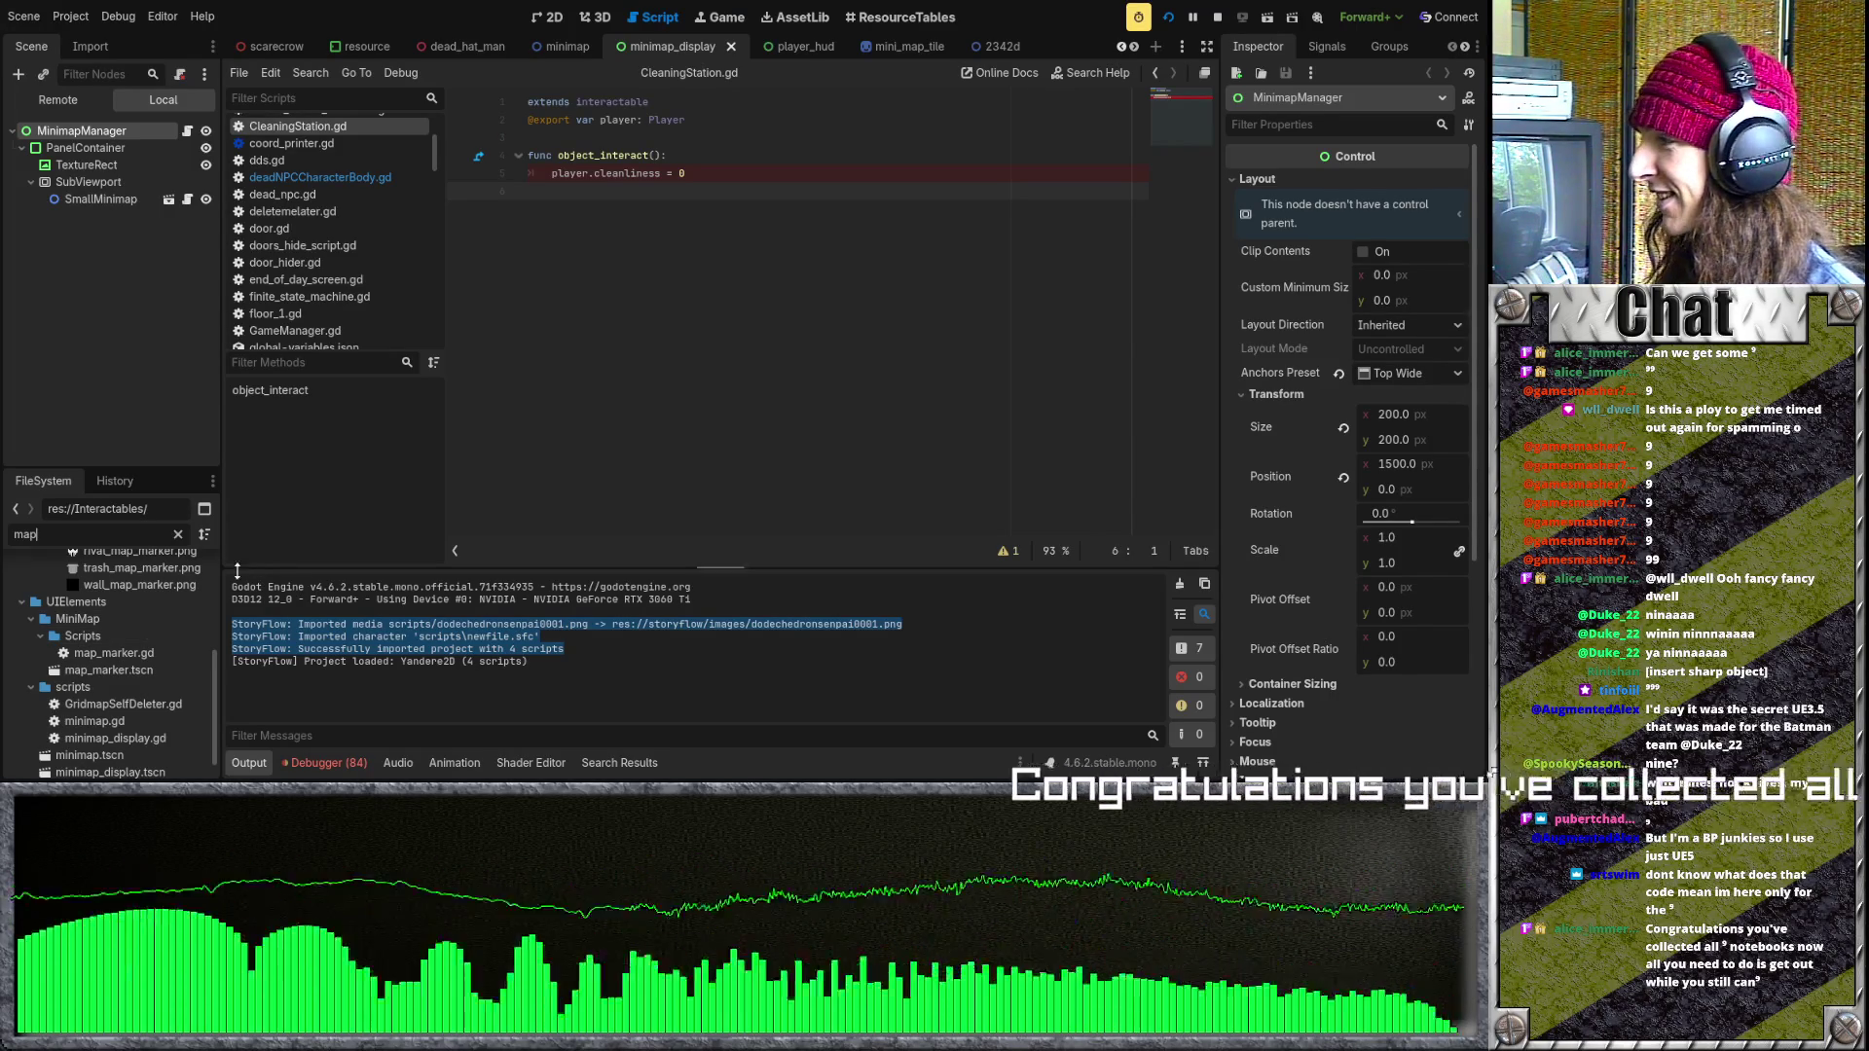
scroll(88, 672, "up", 2)
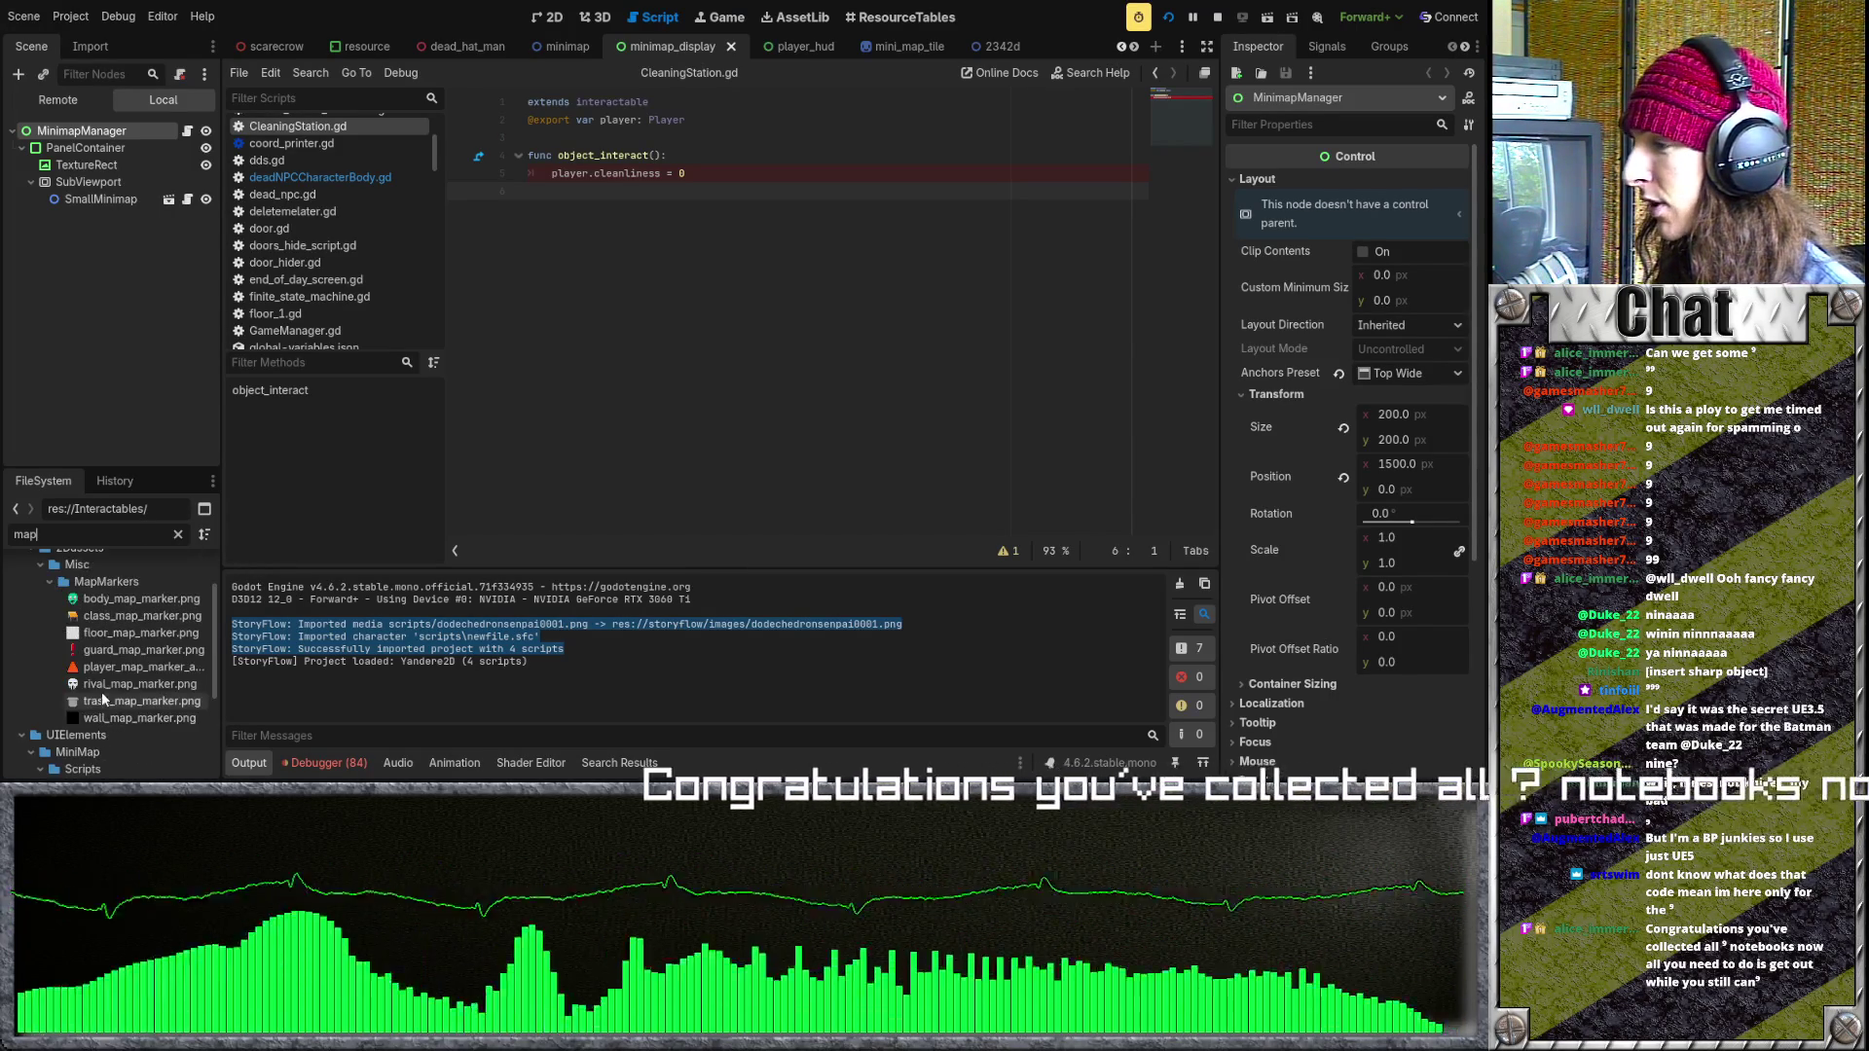
scroll(108, 687, "down", 1)
double_click(126, 681)
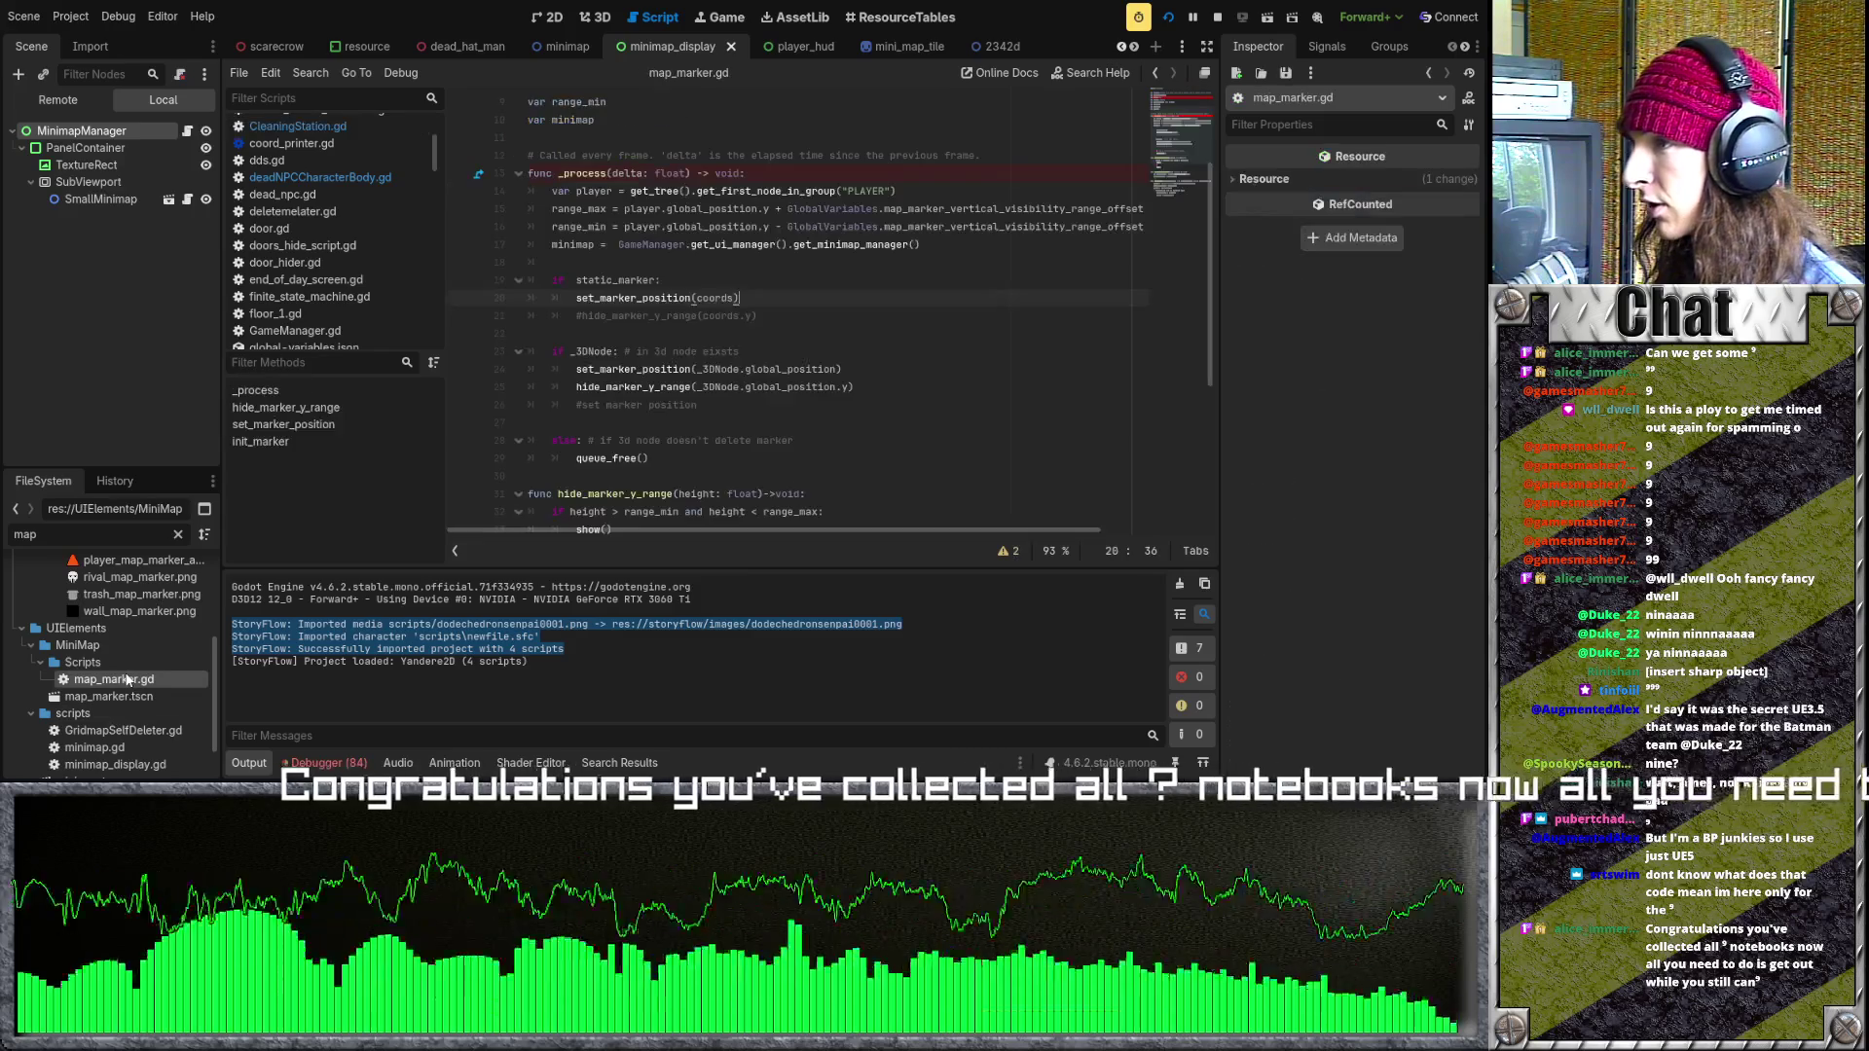
left_click(748, 298)
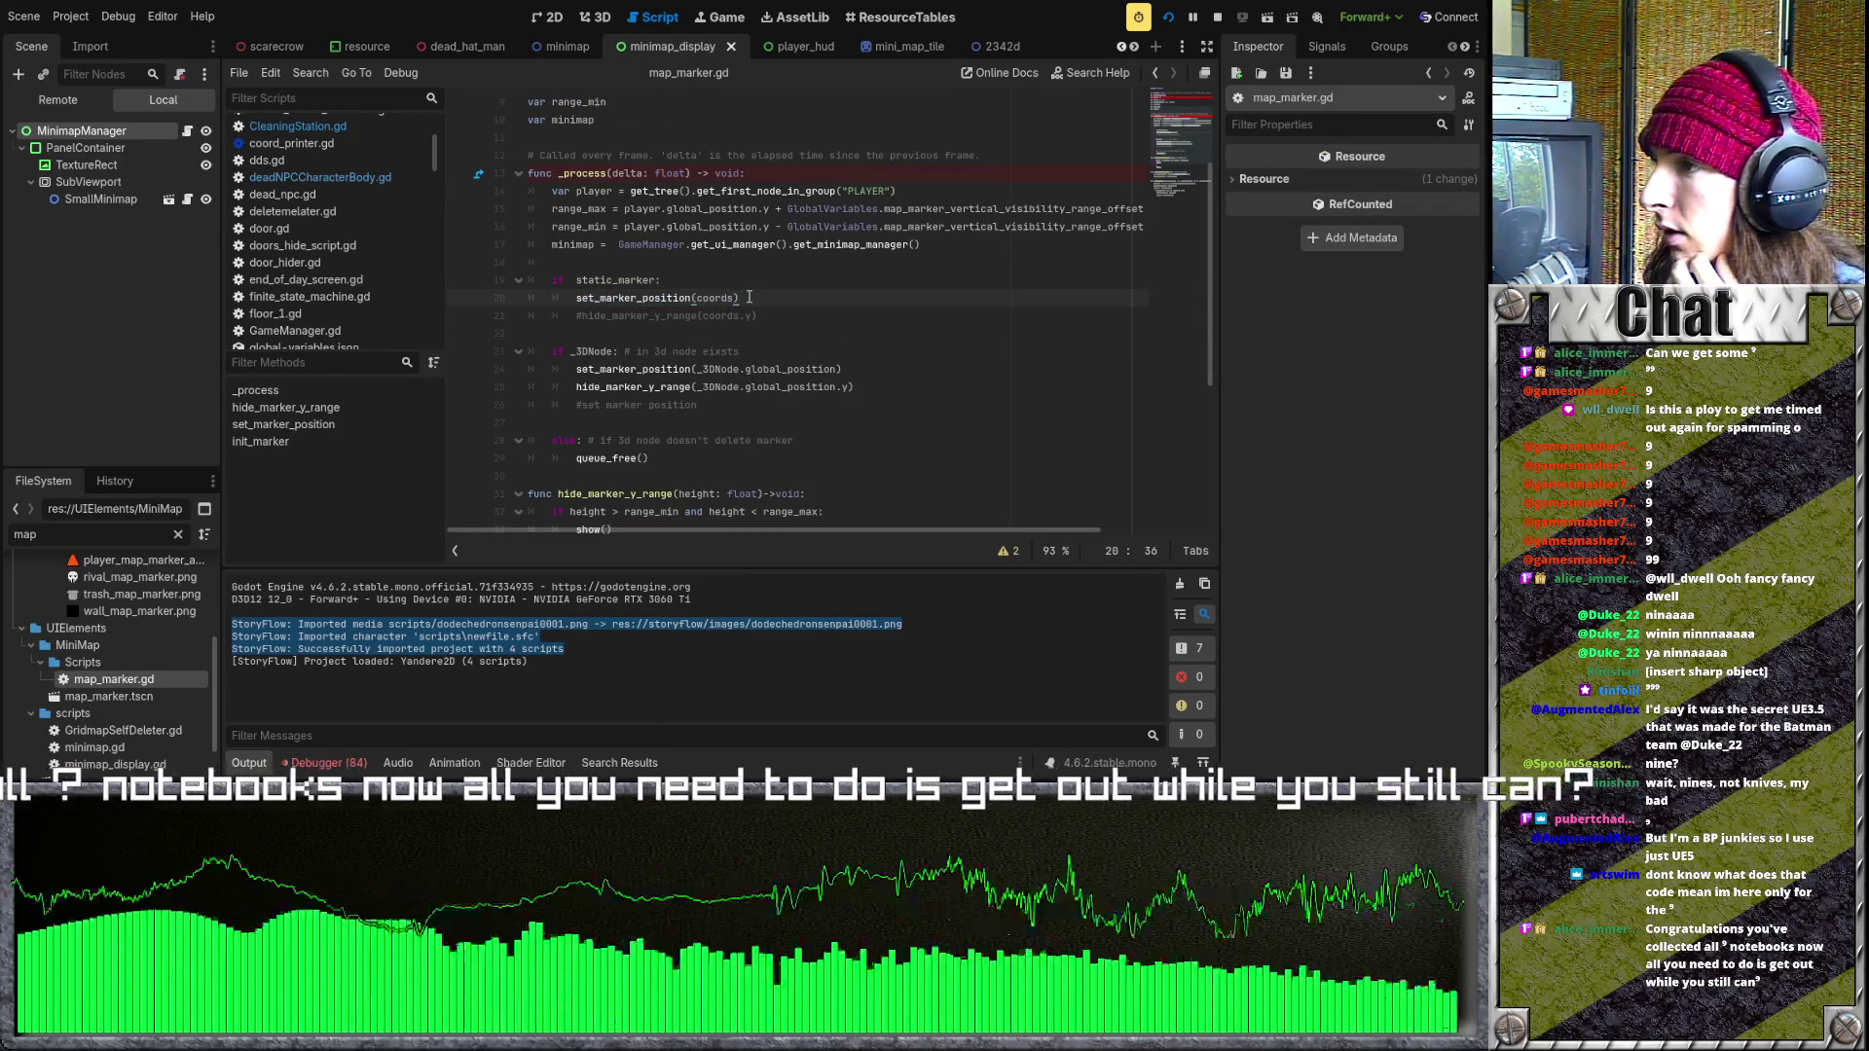
left_click(636, 348)
left_click(615, 352)
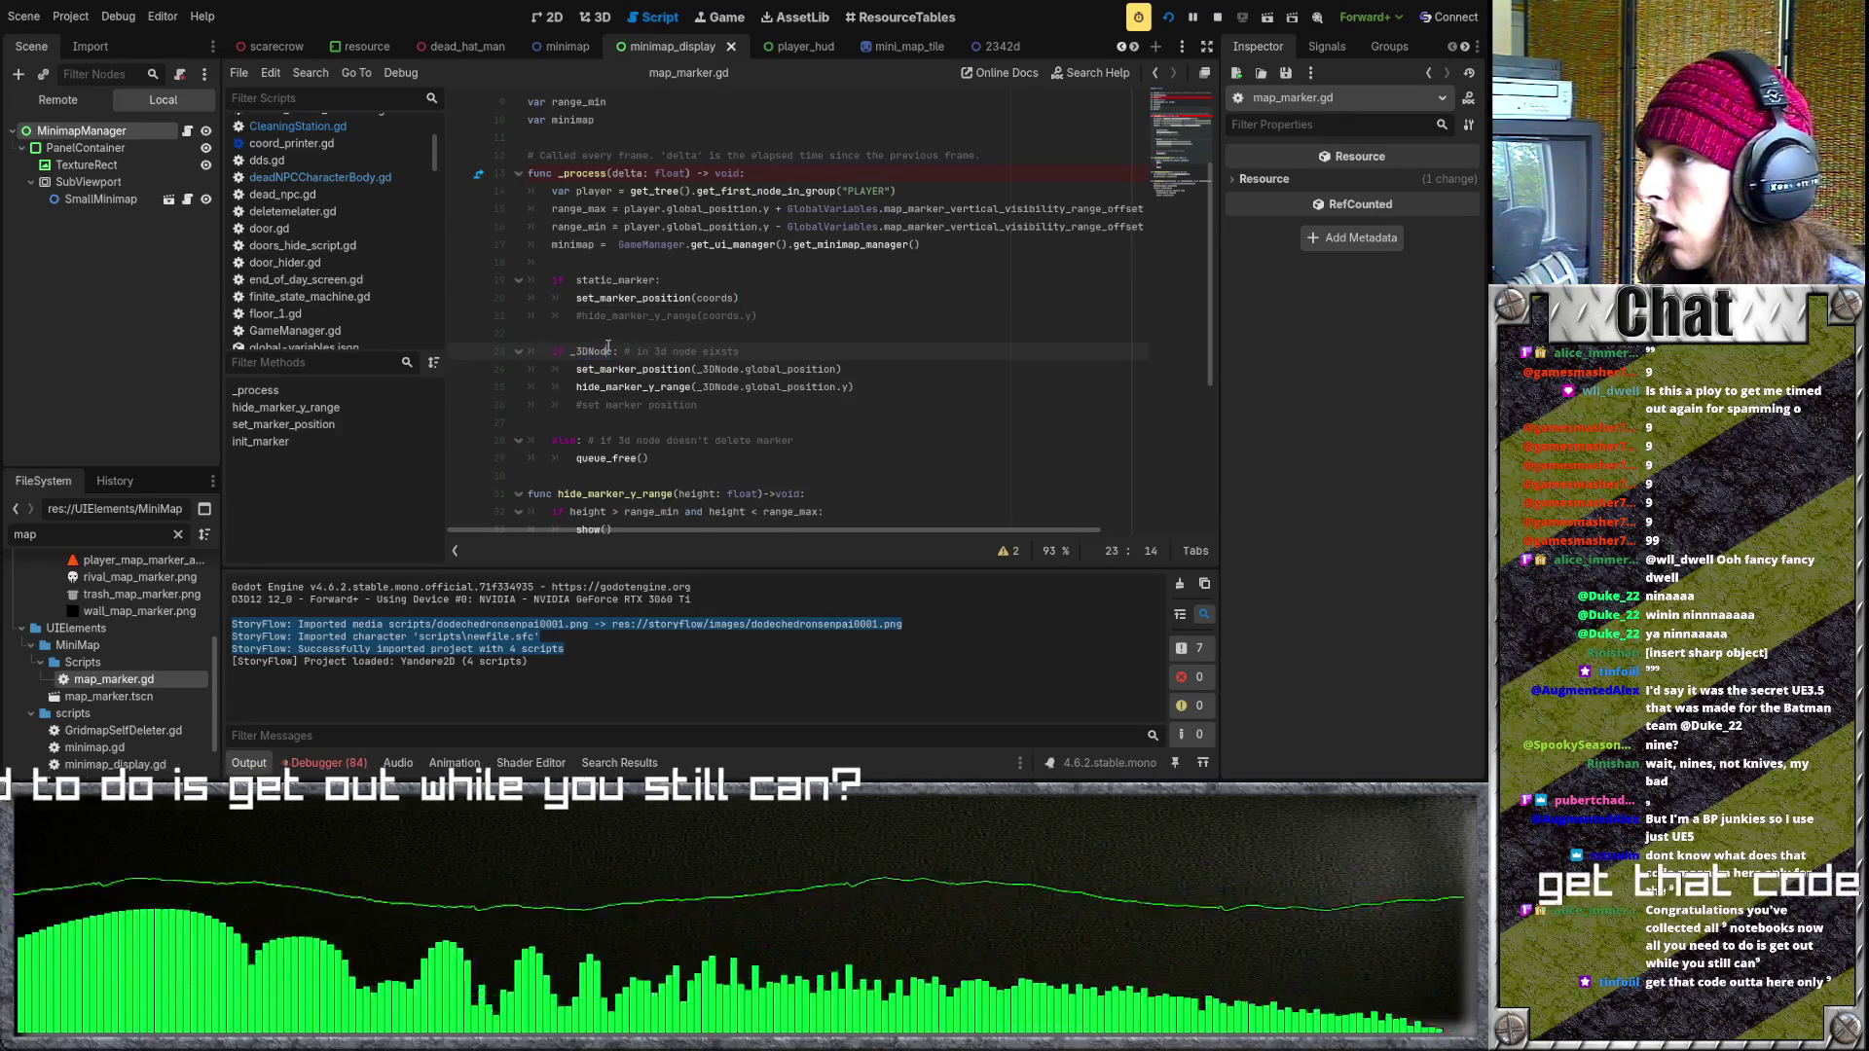
left_click(600, 298)
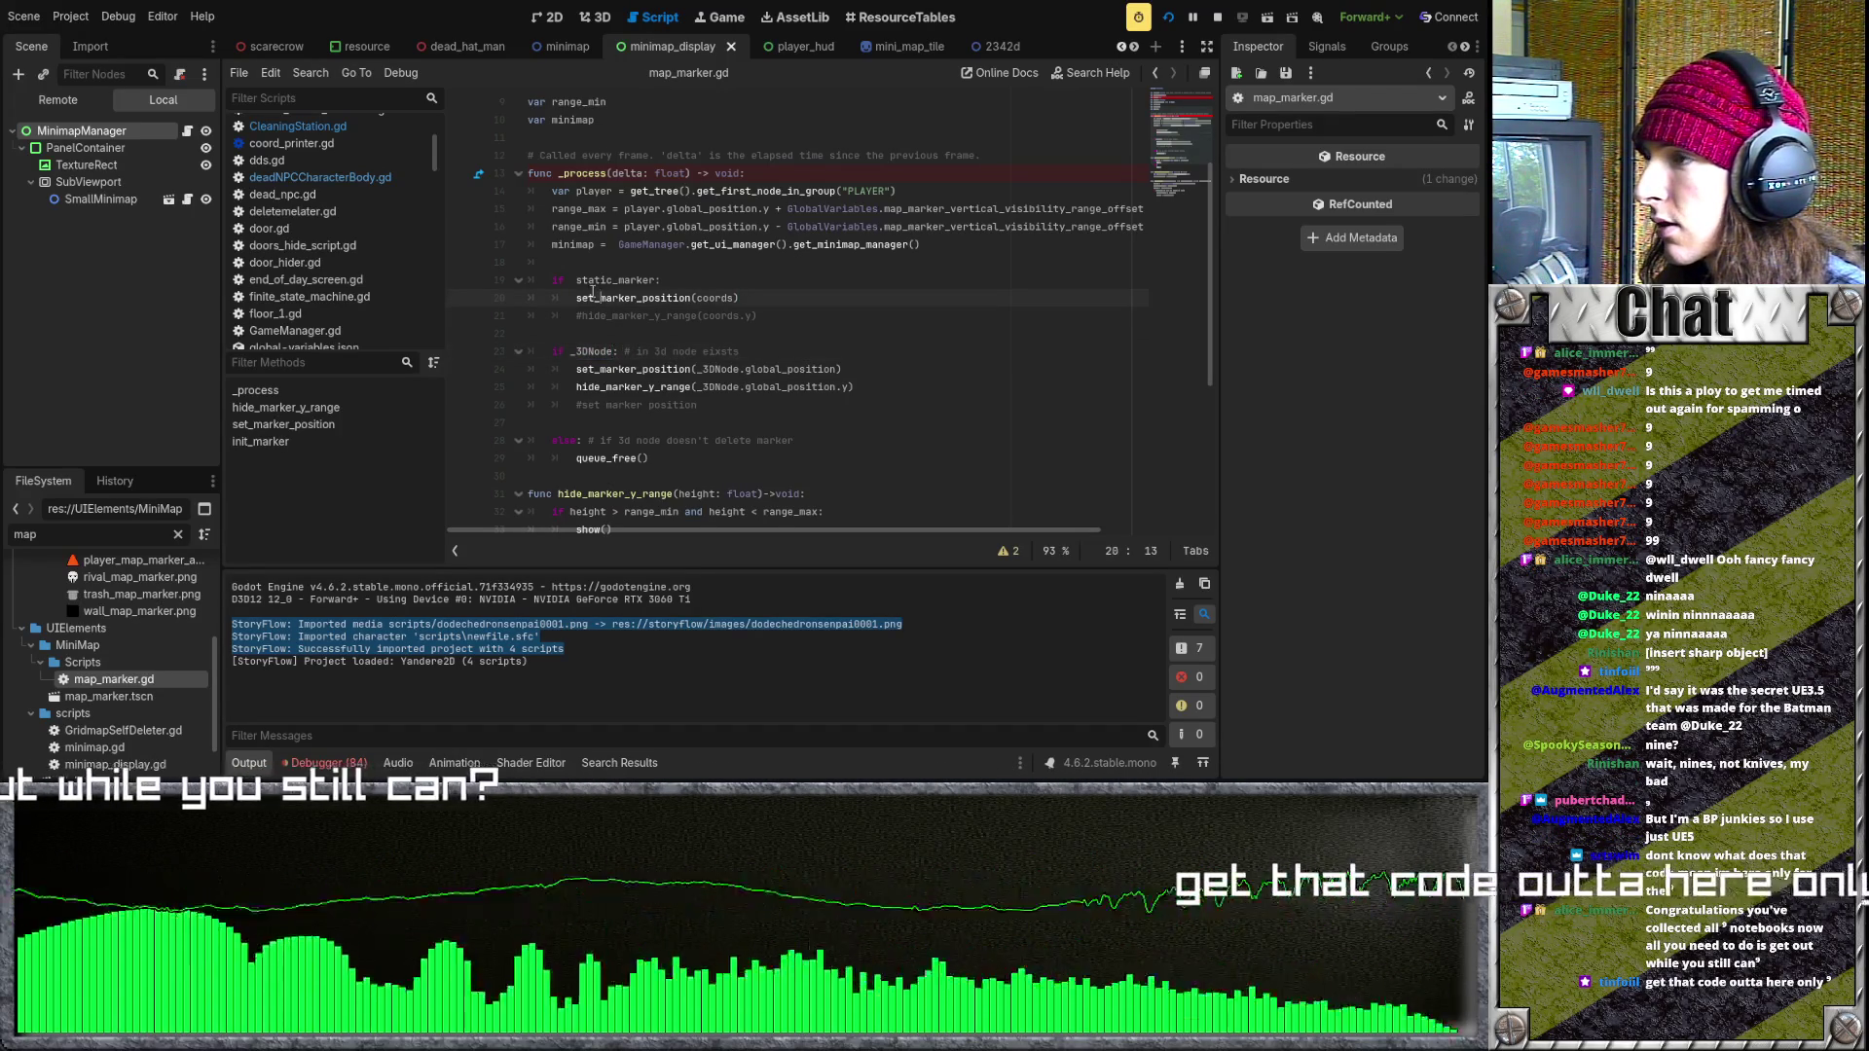
double_click(558, 352)
type("el")
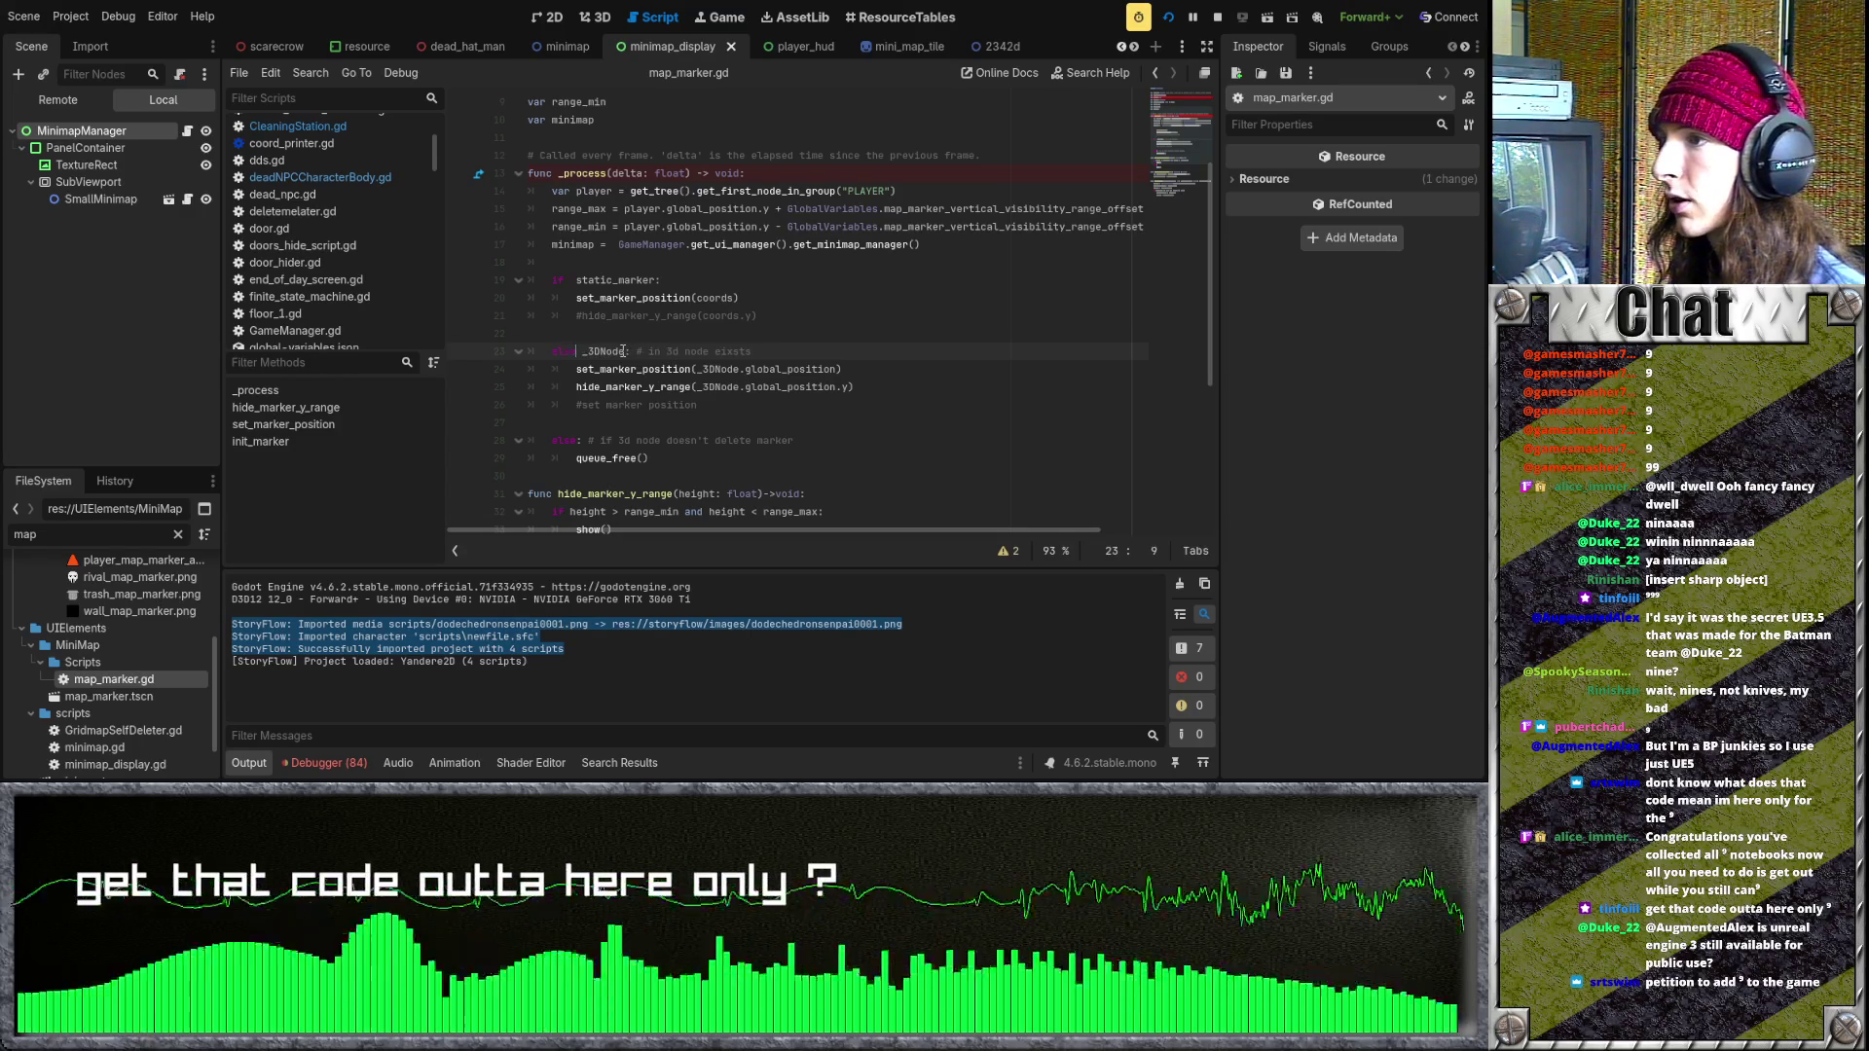
left_click(667, 280)
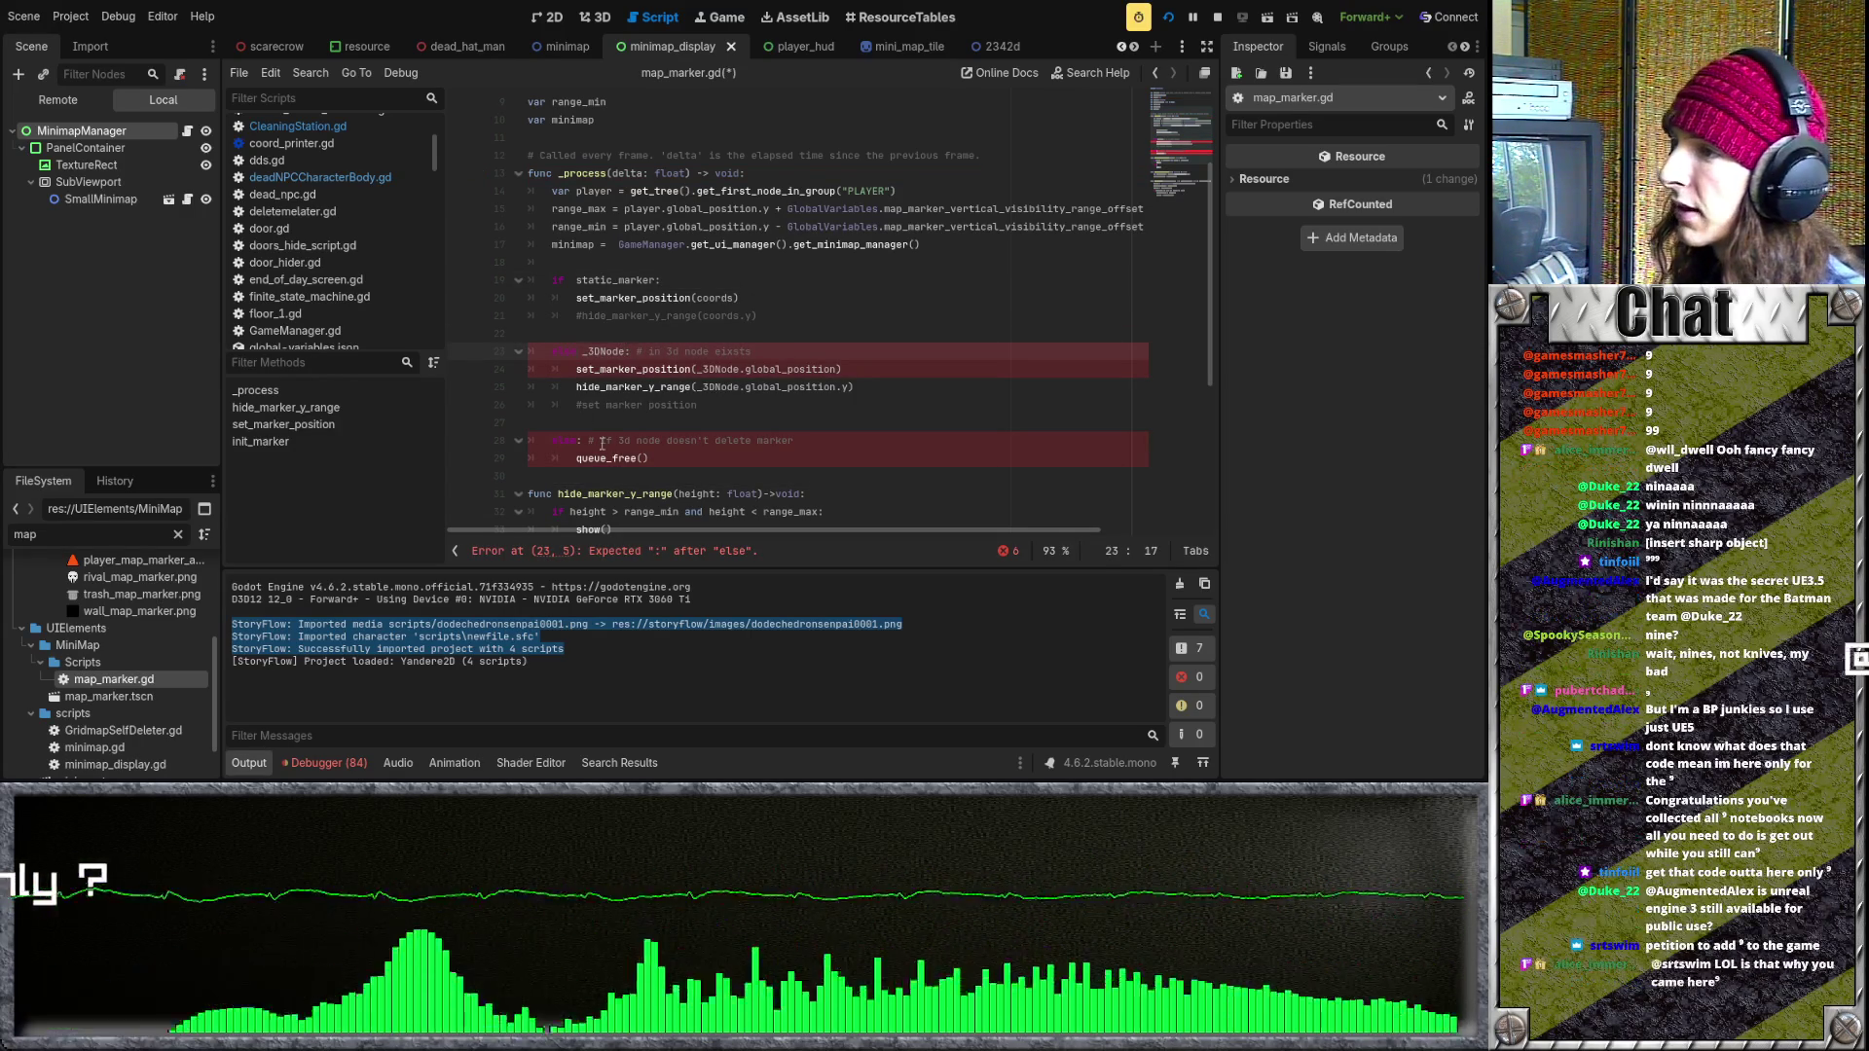
double_click(565, 440)
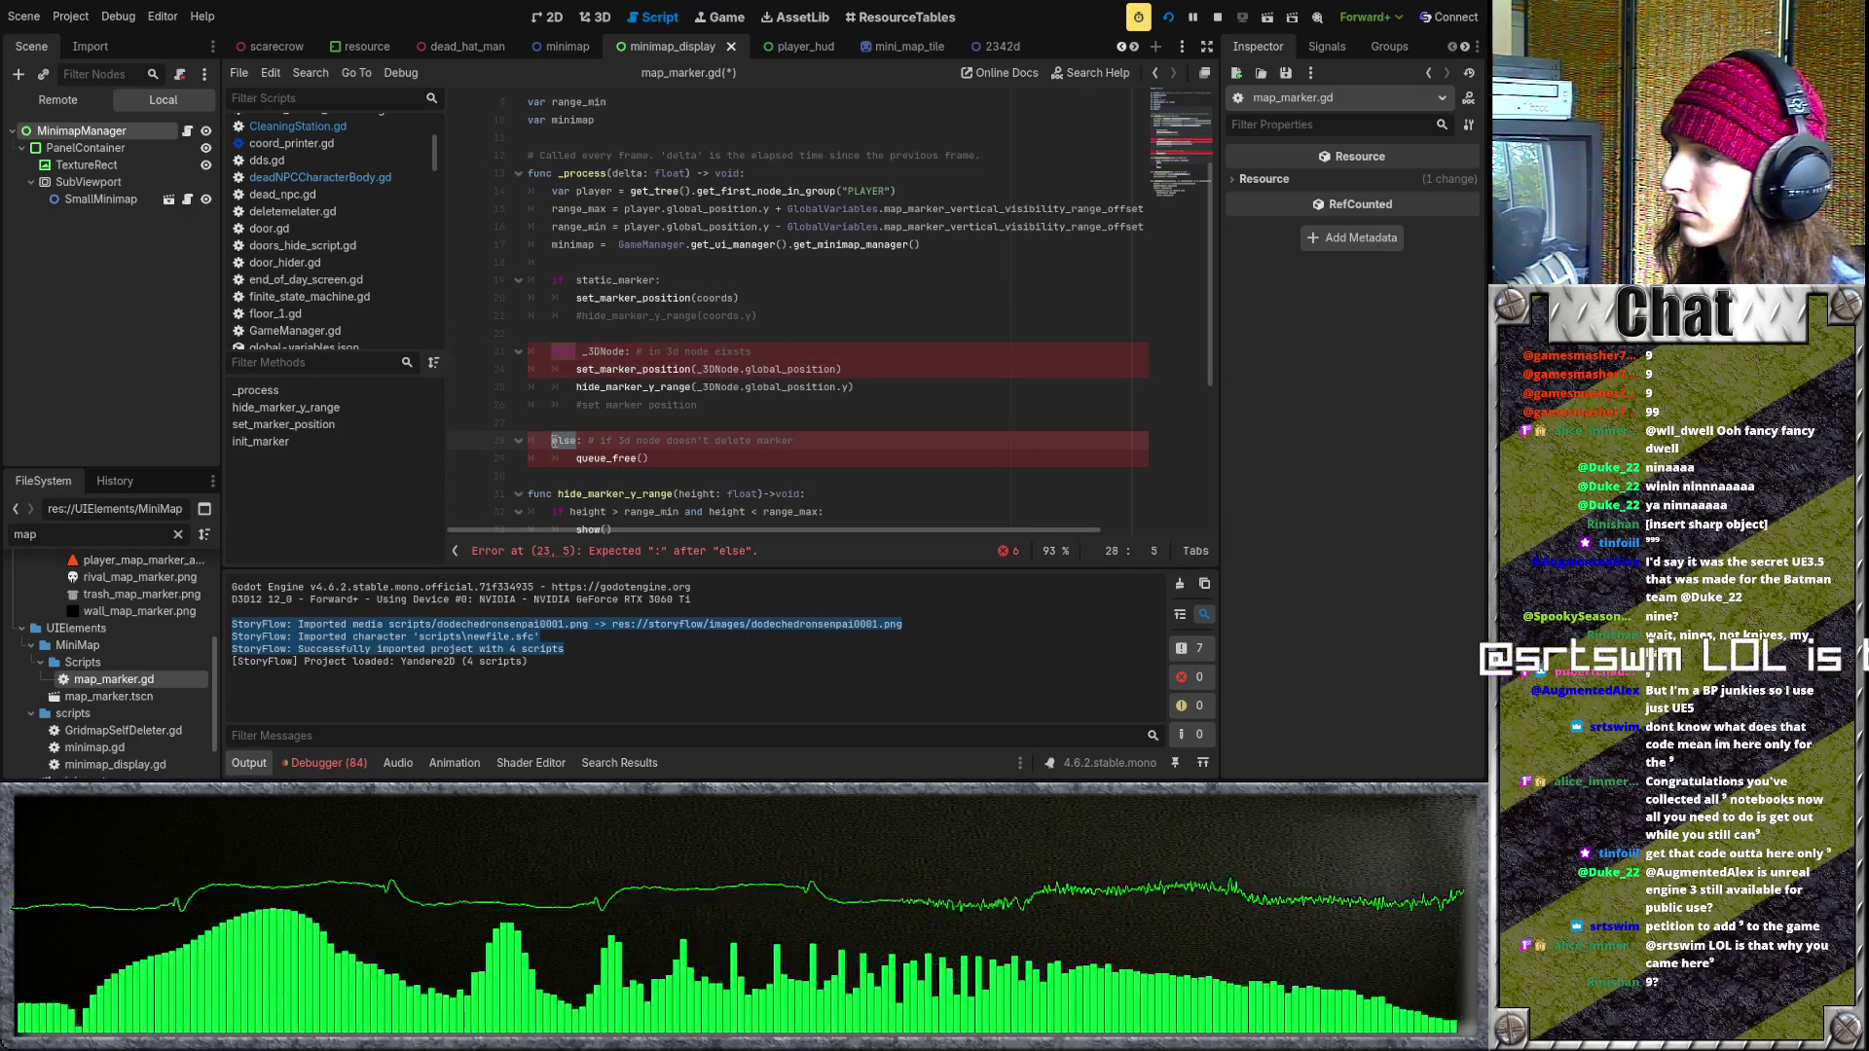
type("if !")
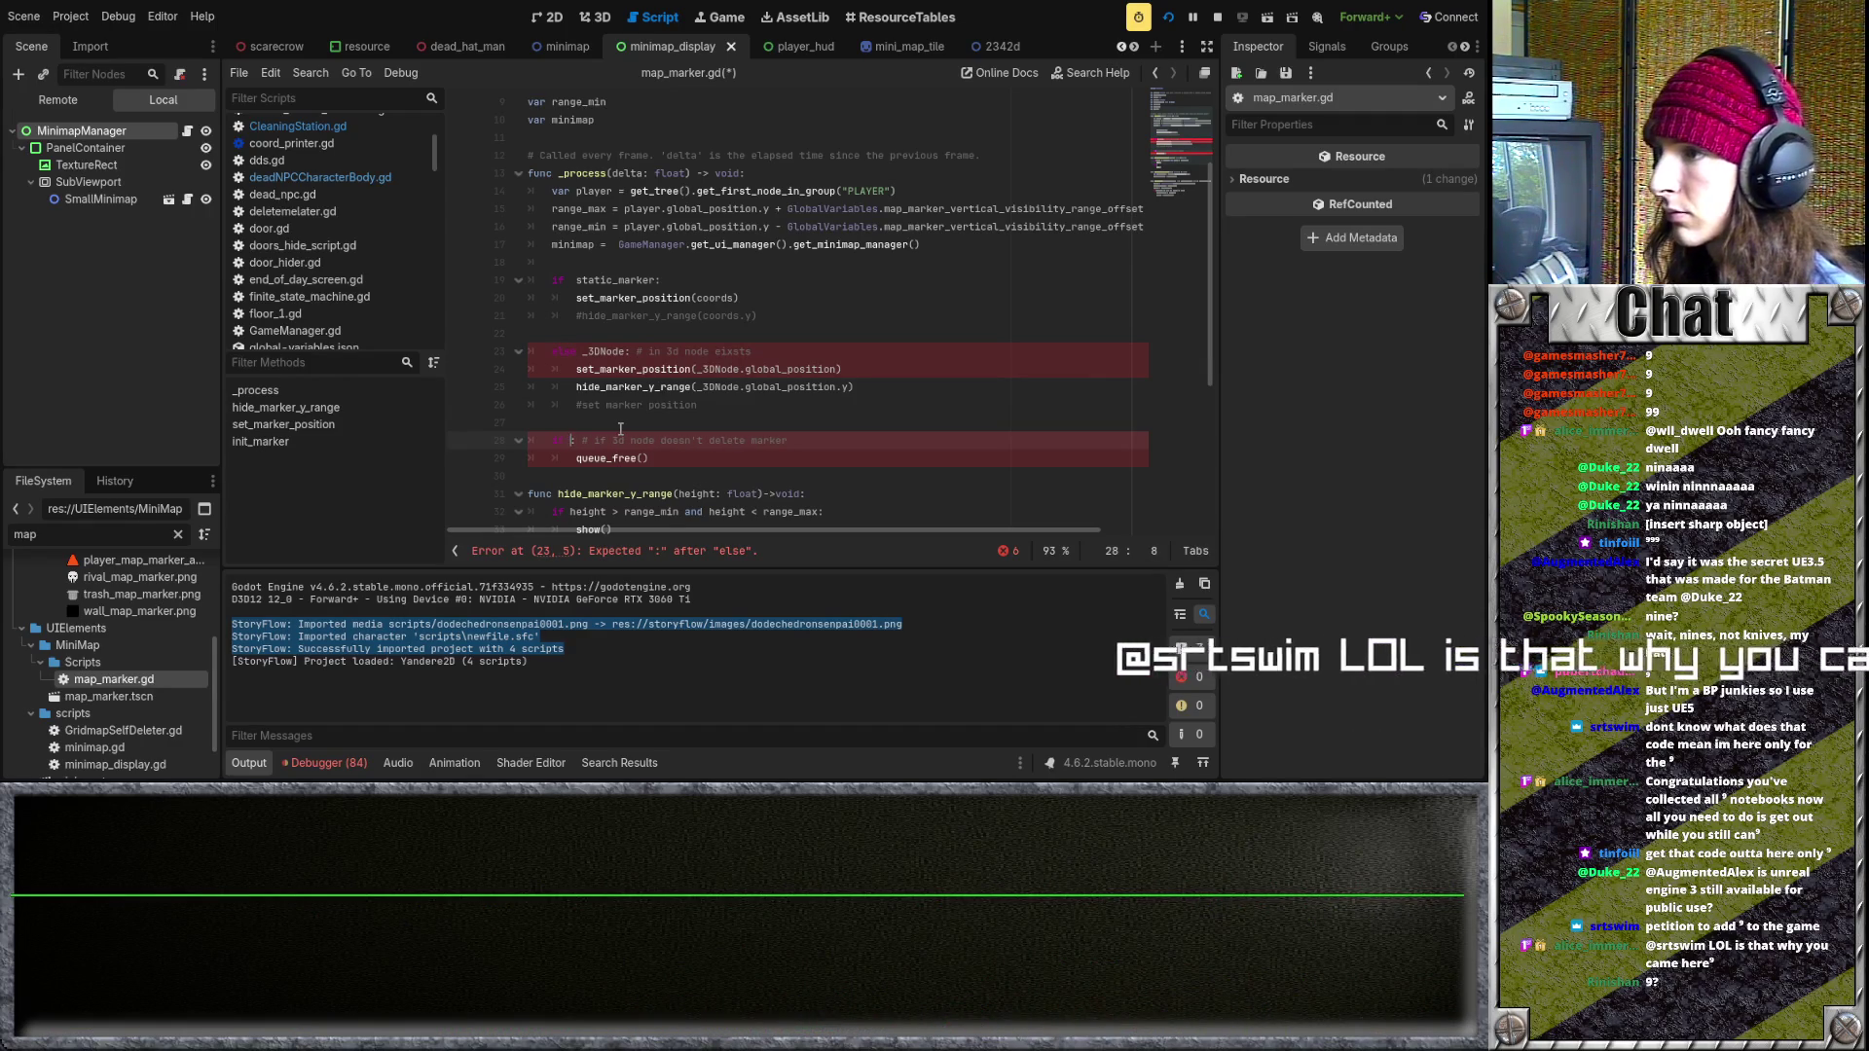
type("_")
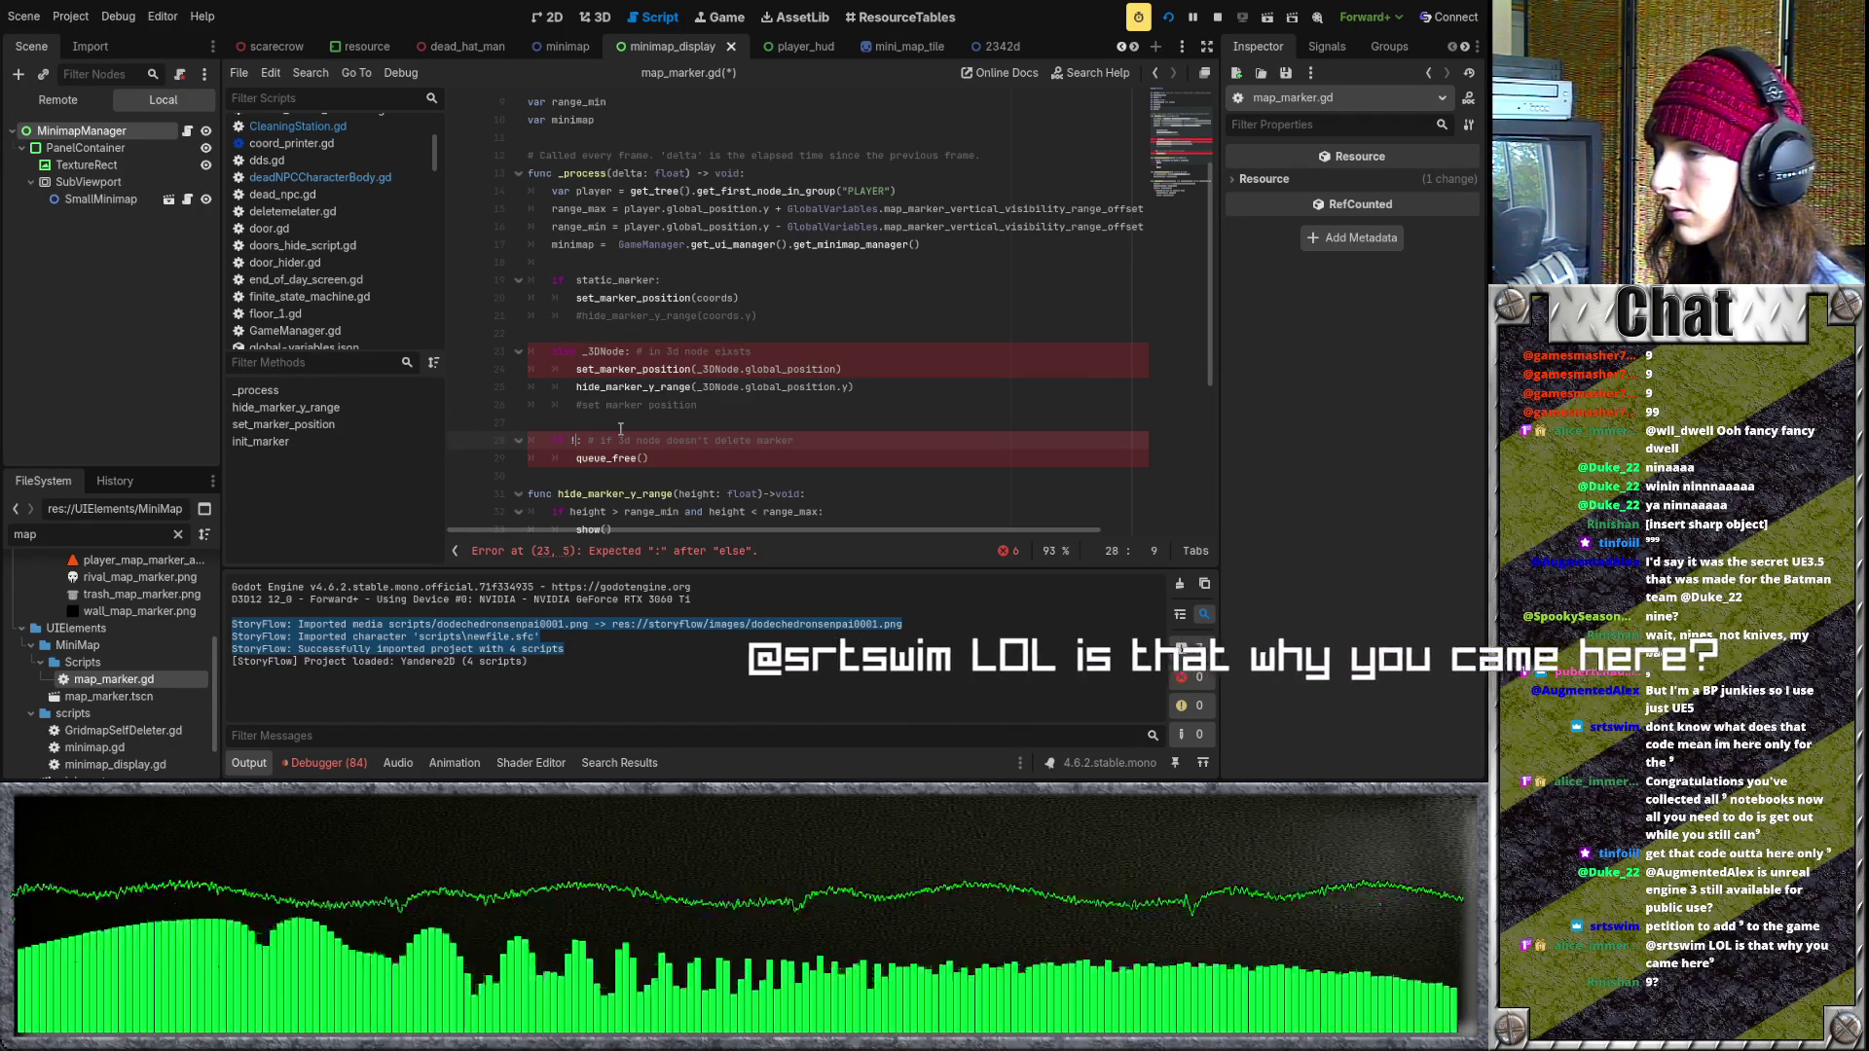
key("ctrl+z")
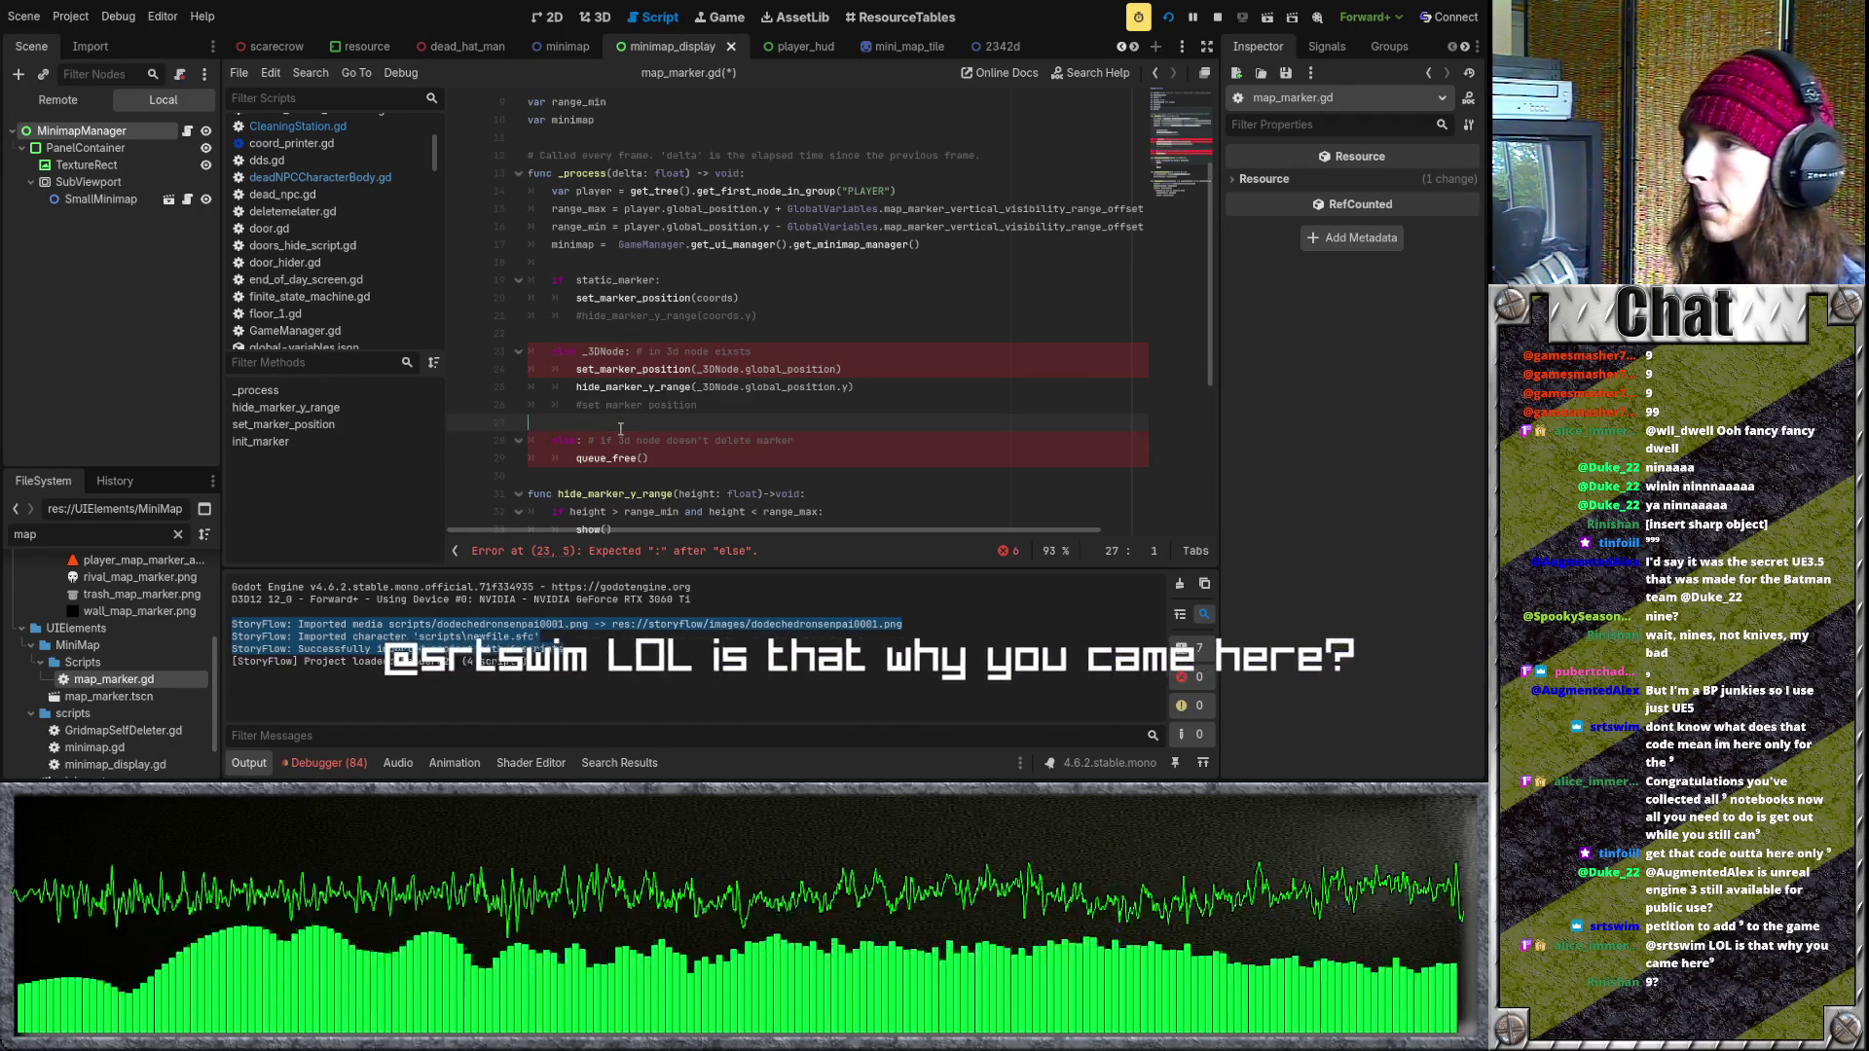
key("ctrl+z")
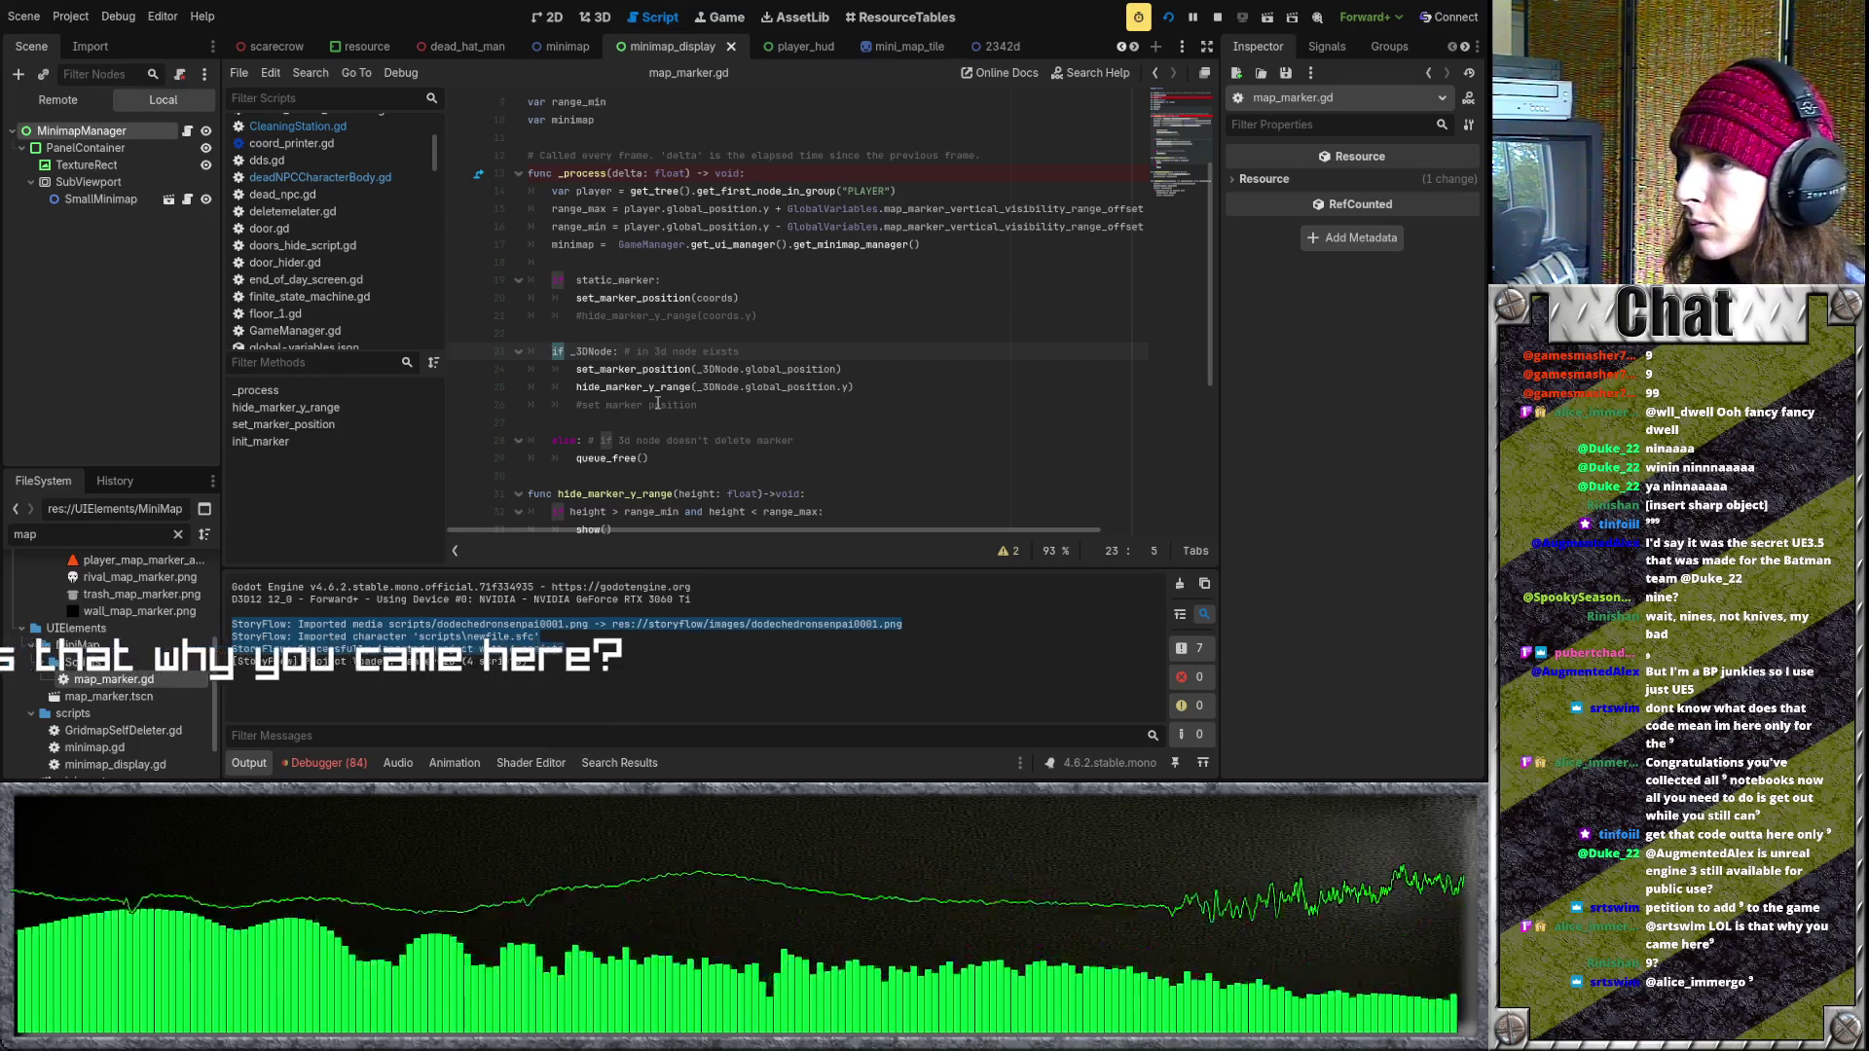
left_click(677, 338)
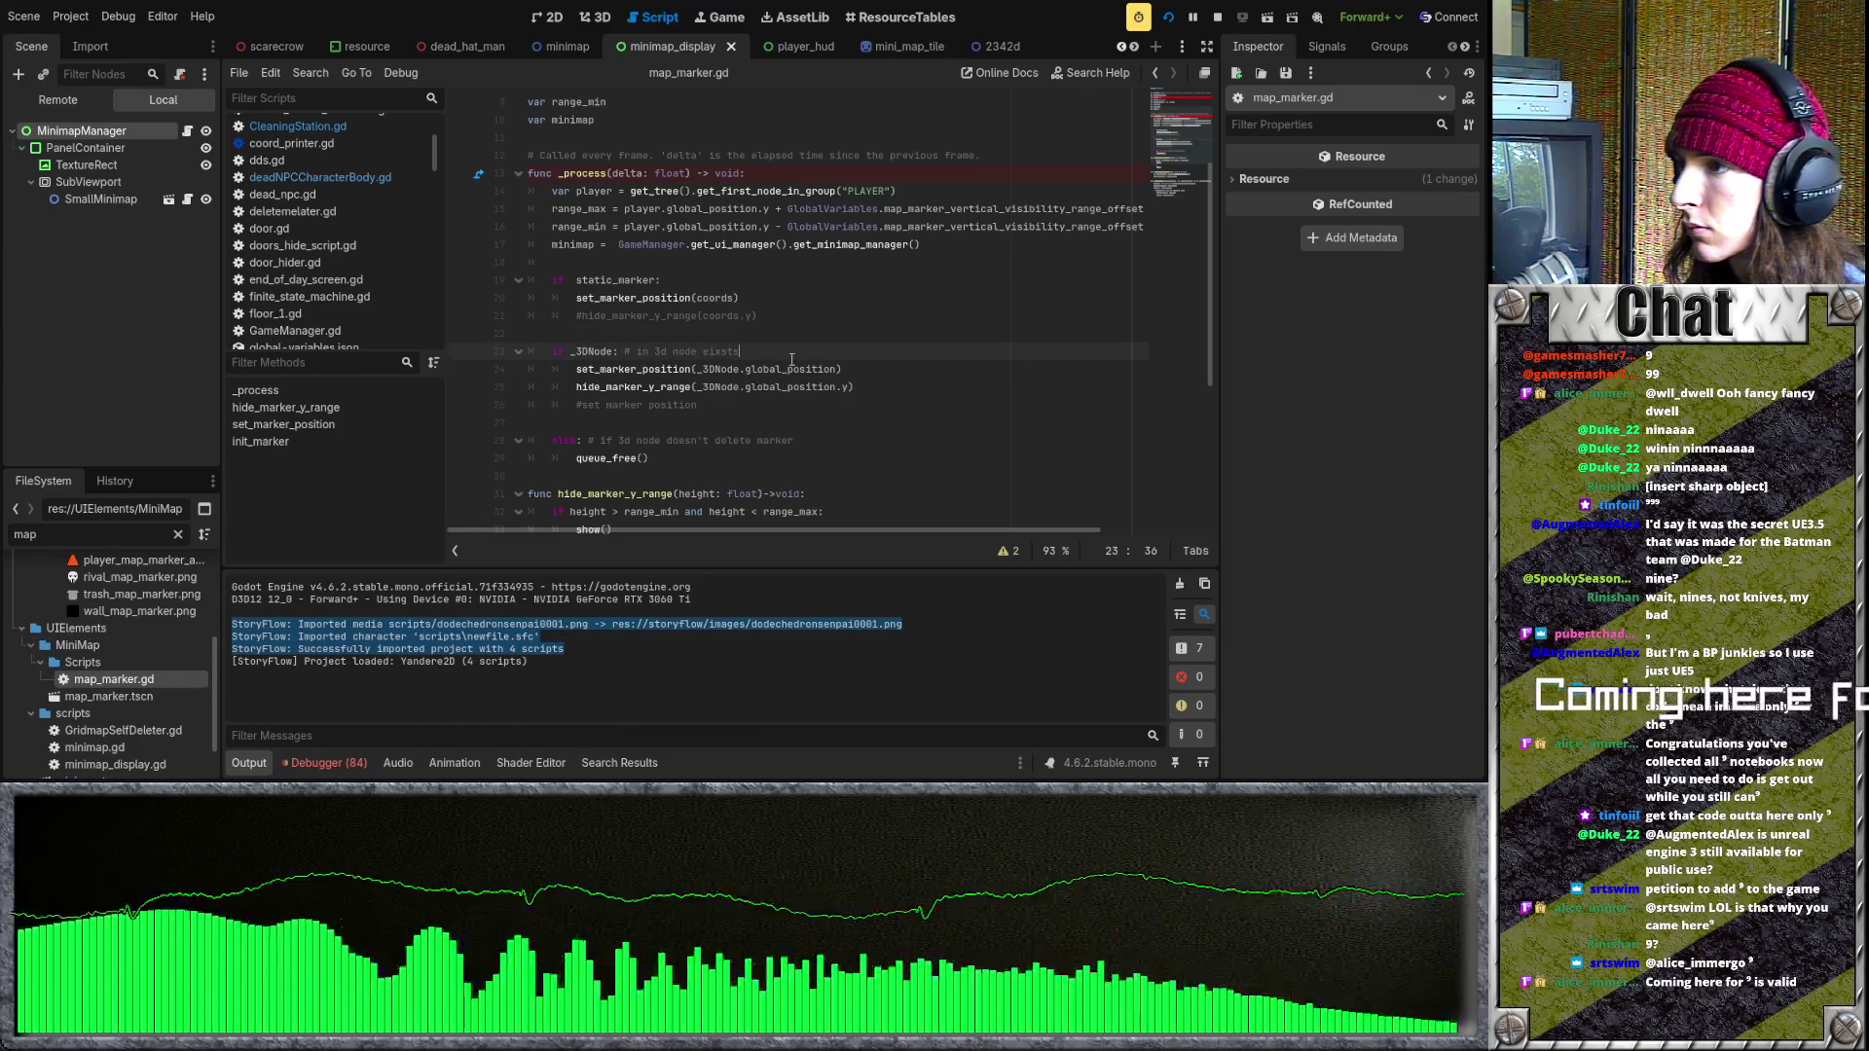
left_click_drag(576, 368, 853, 369)
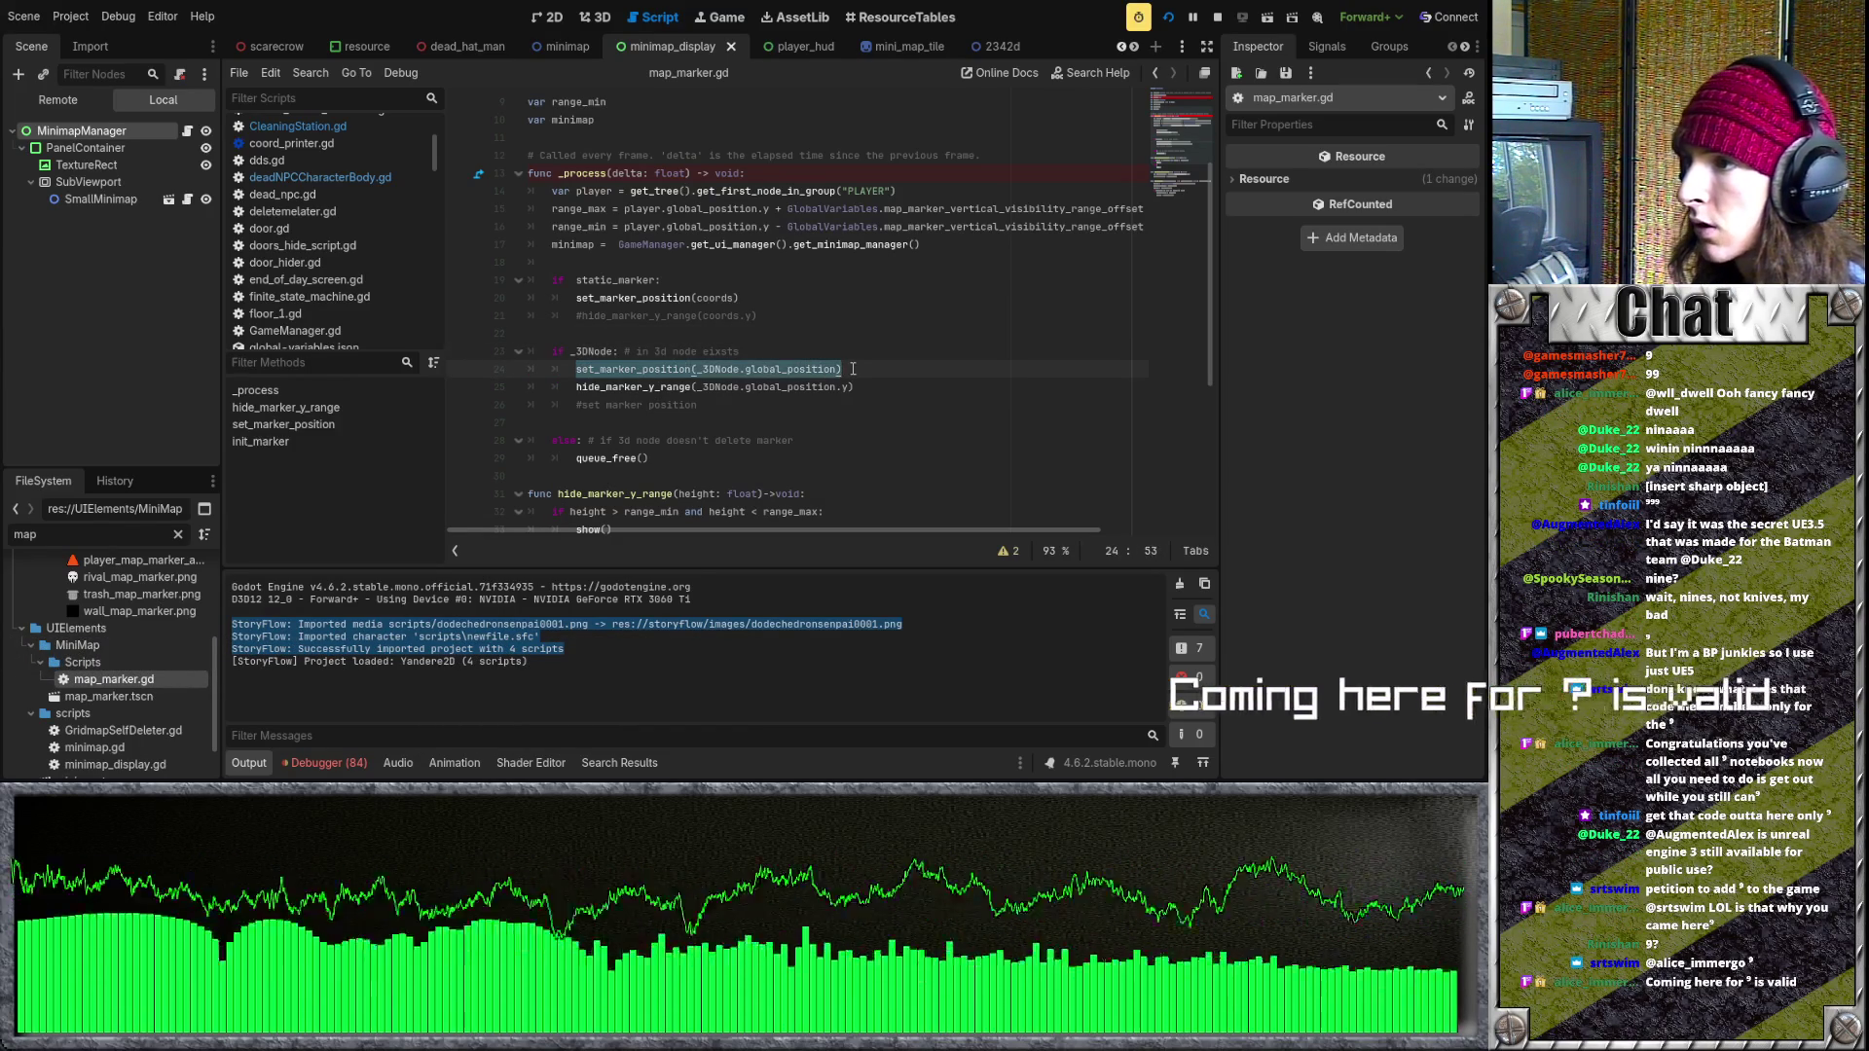
key("ctrl+x")
key("Up")
key("Up")
key("Tab")
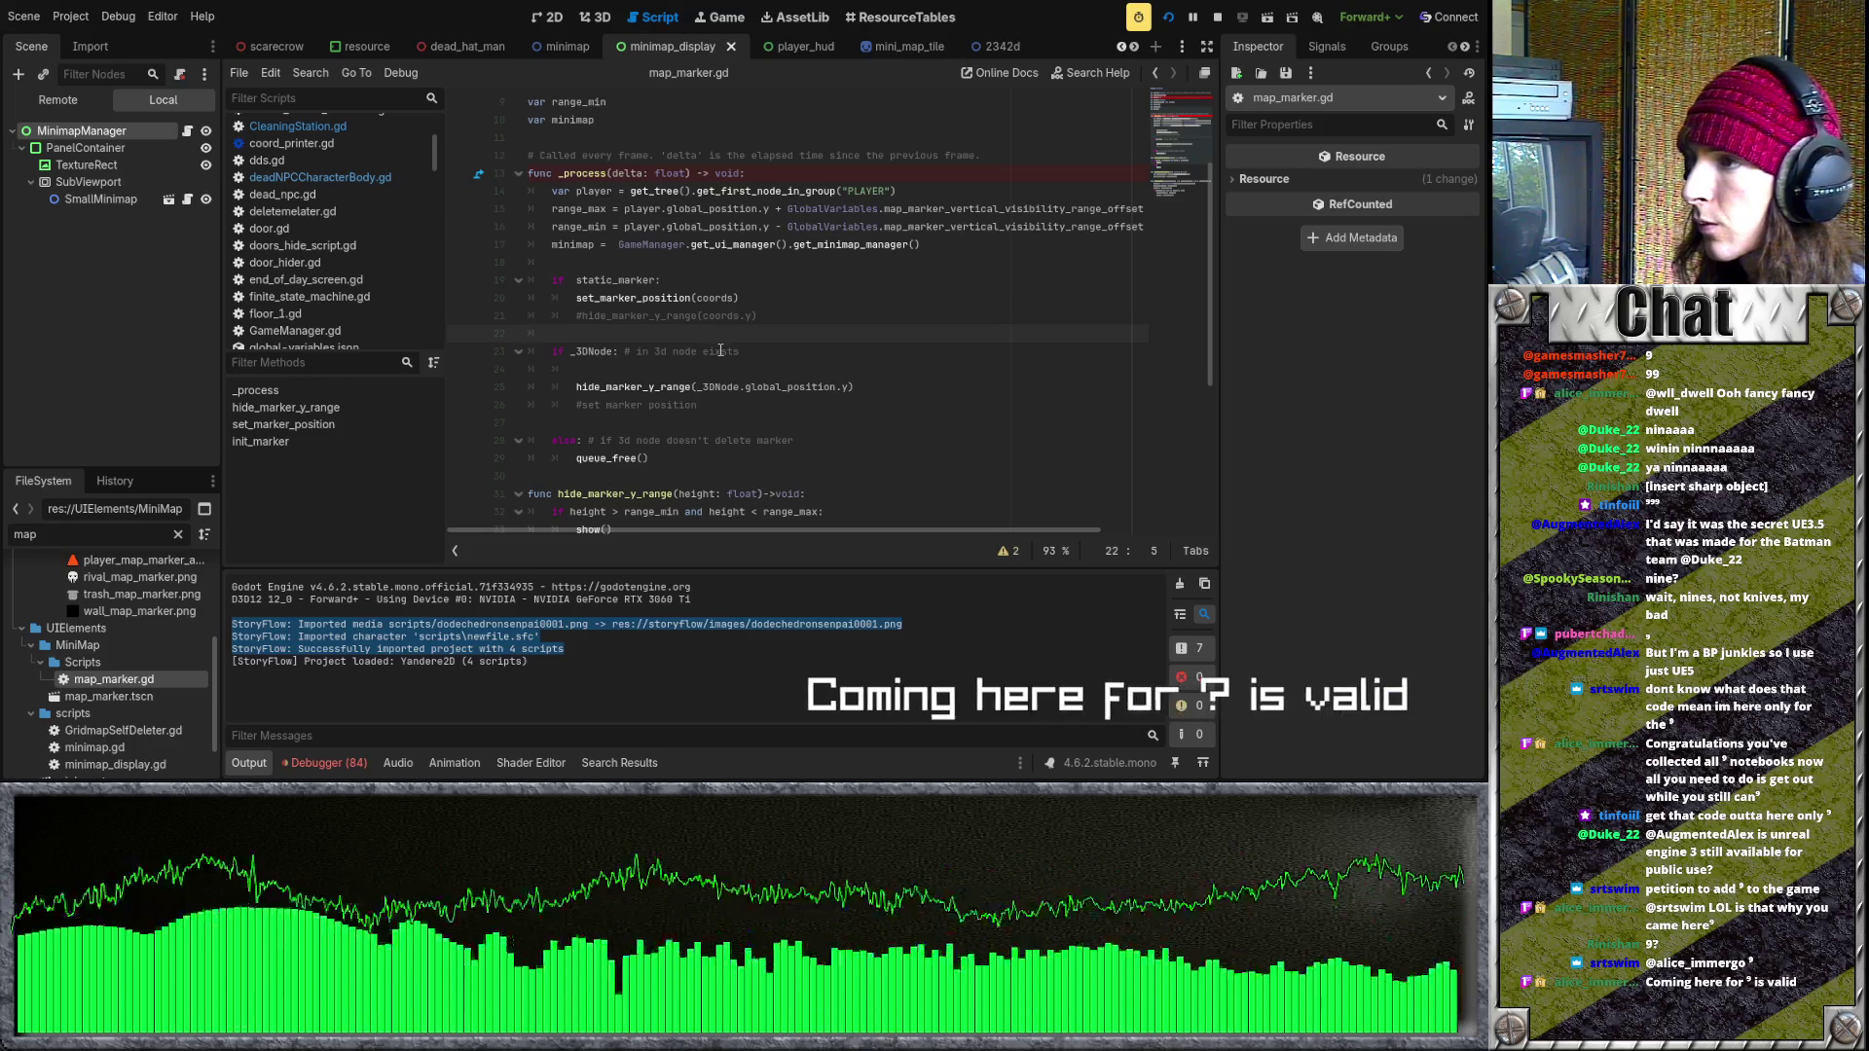
key("Down")
key("Down")
key("ctrl+v")
left_click(788, 351)
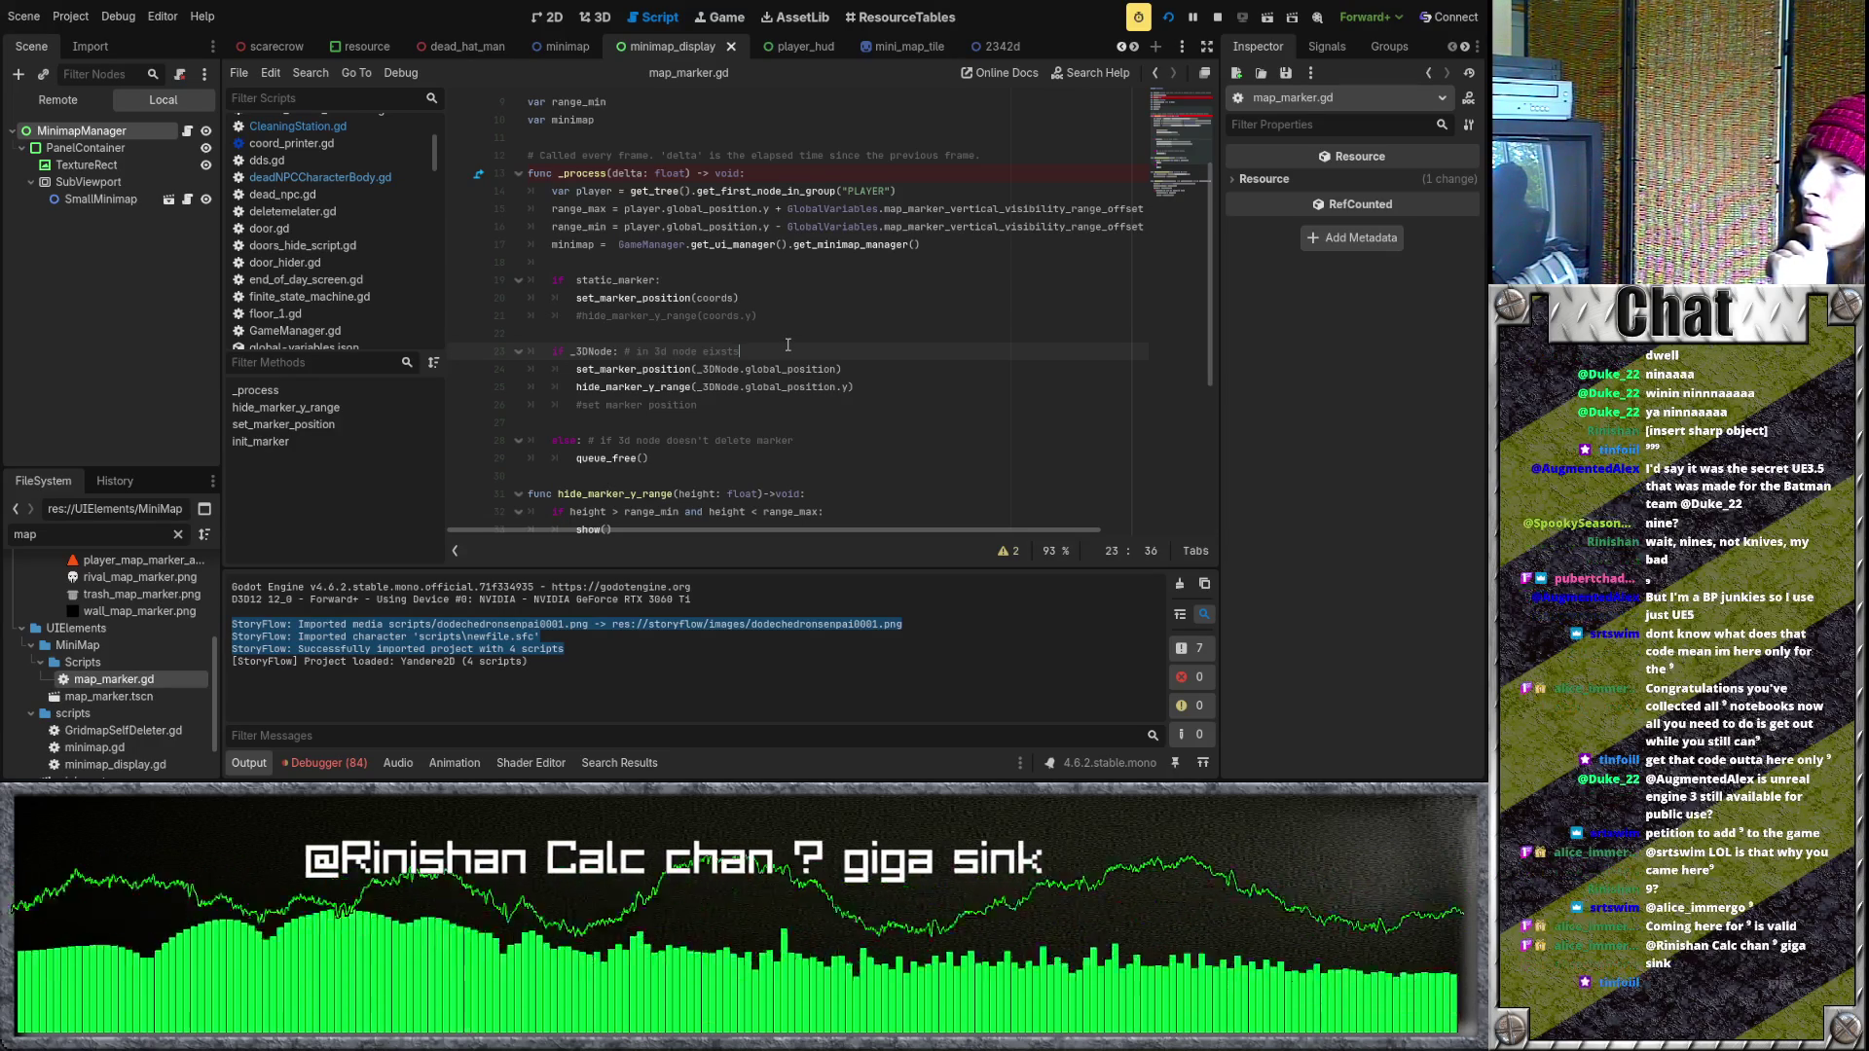
scroll(789, 344, "down", 5)
left_click(769, 371)
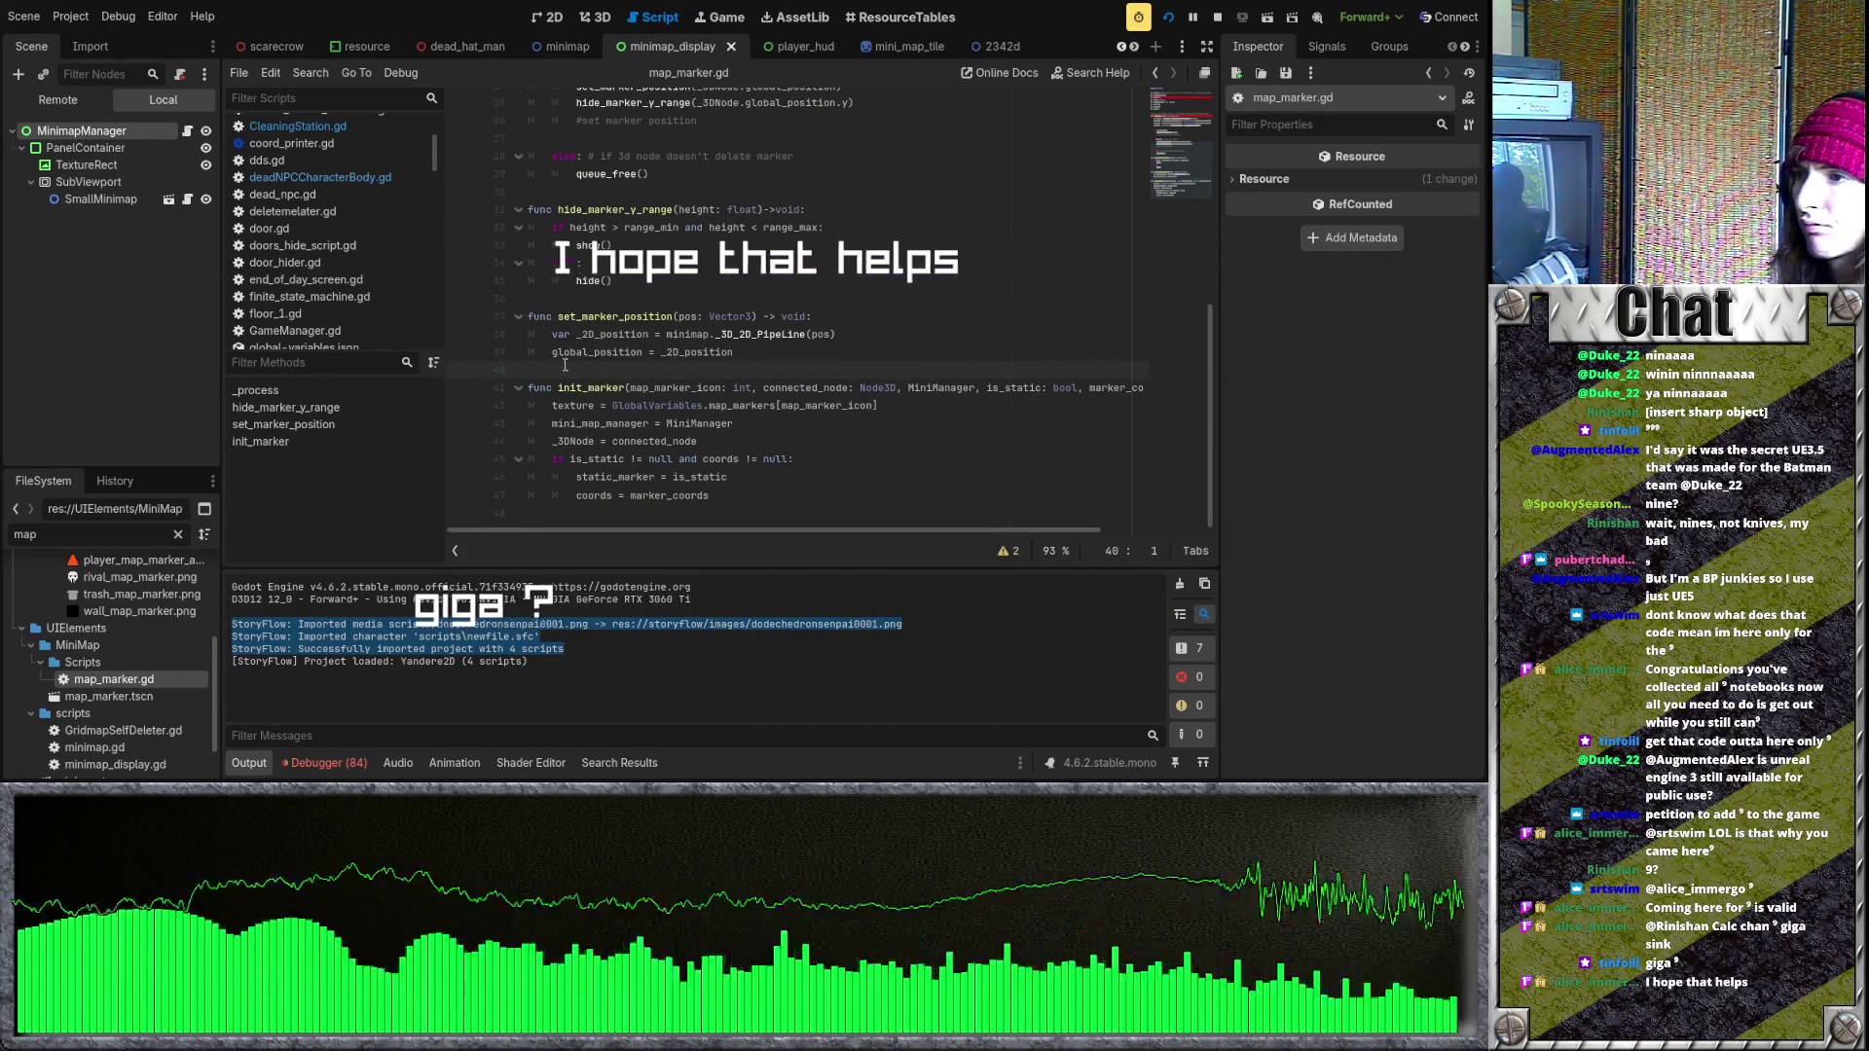
left_click(895, 401)
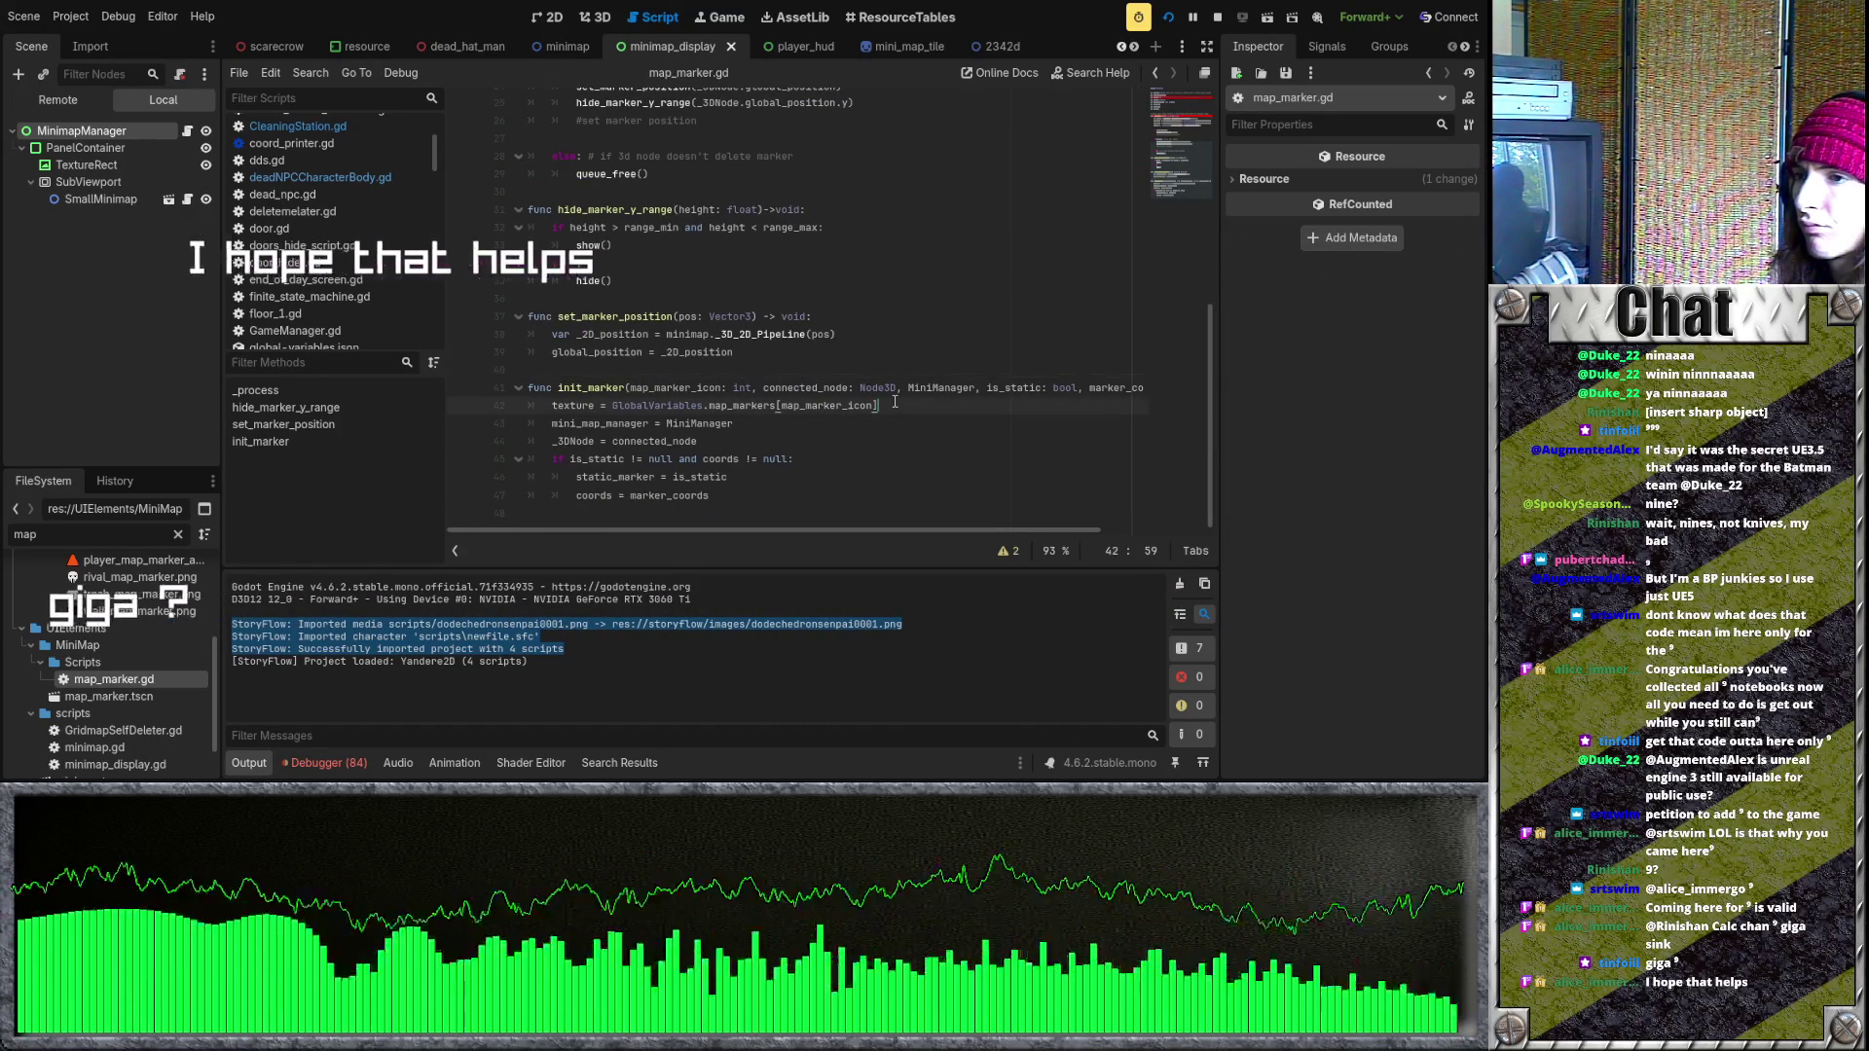
mouse_move(901, 535)
left_mouse_down()
mouse_move(1023, 536)
mouse_move(885, 522)
left_mouse_up()
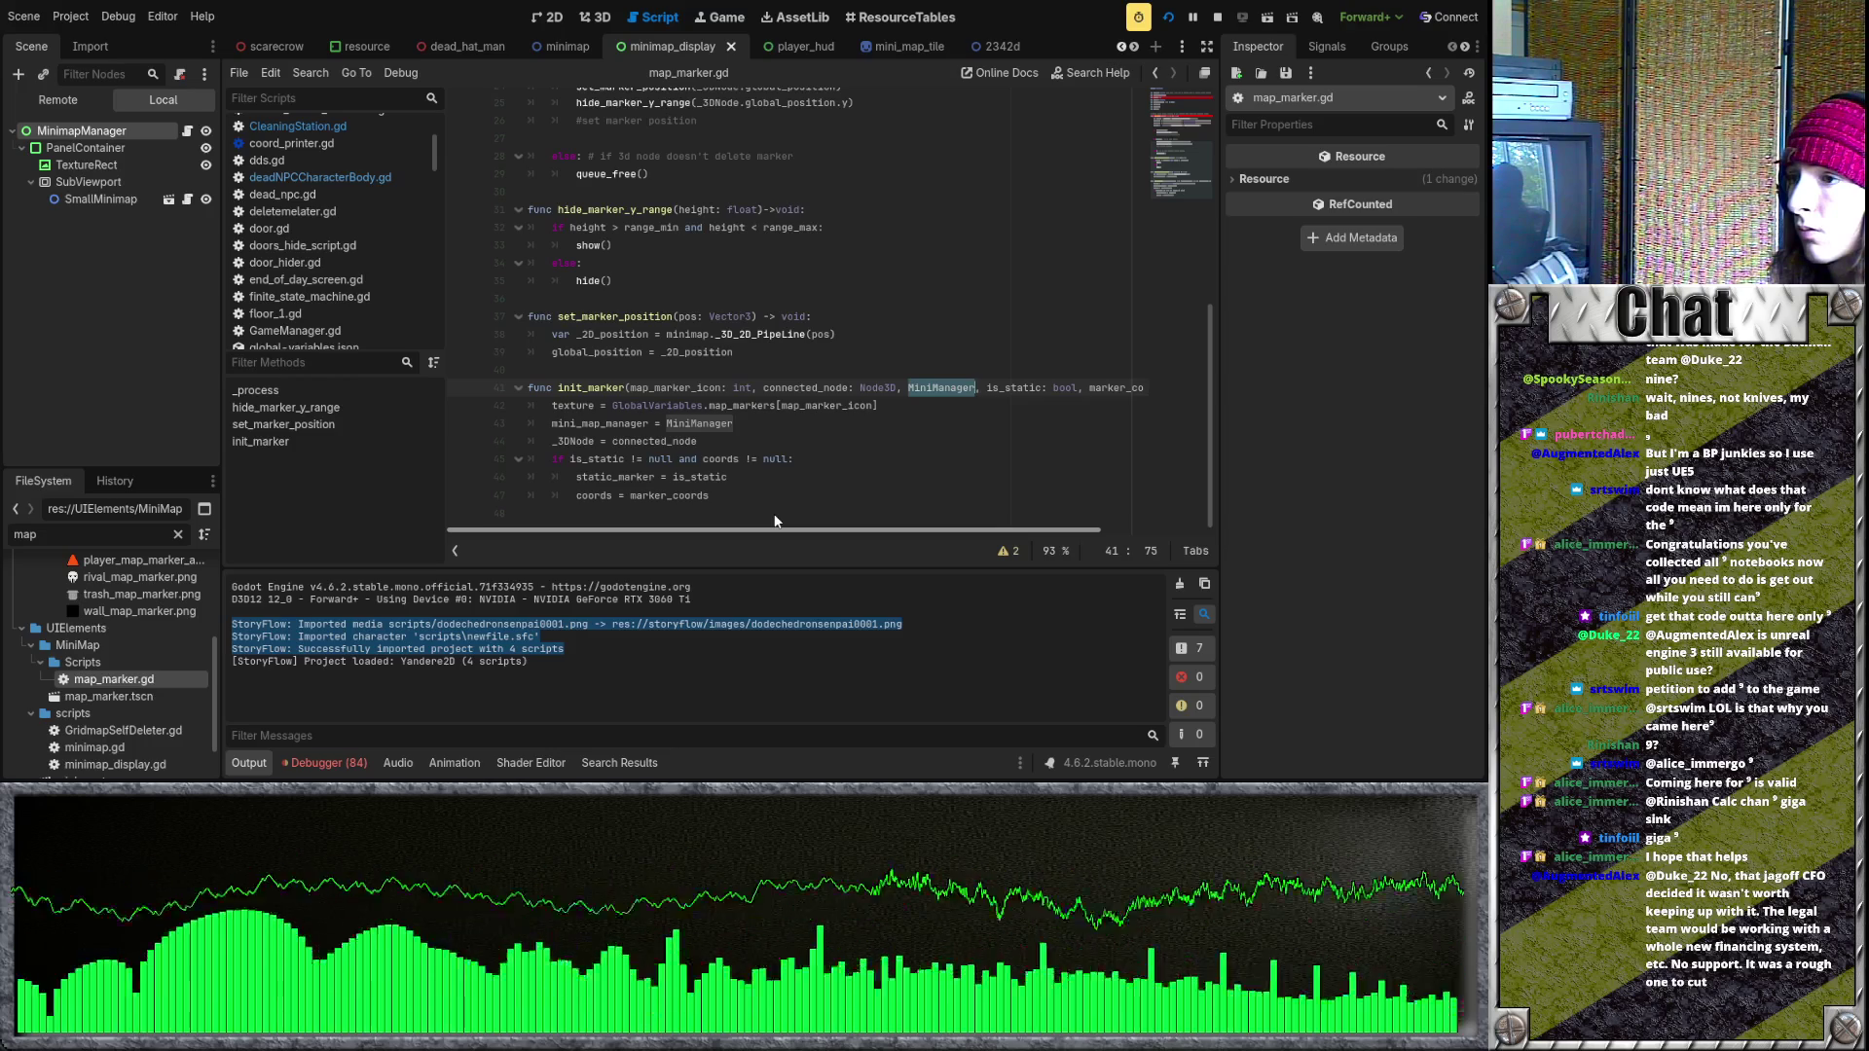
mouse_move(776, 526)
left_mouse_down()
mouse_move(1011, 536)
mouse_move(739, 493)
left_mouse_up()
scroll(739, 493, "up", 5)
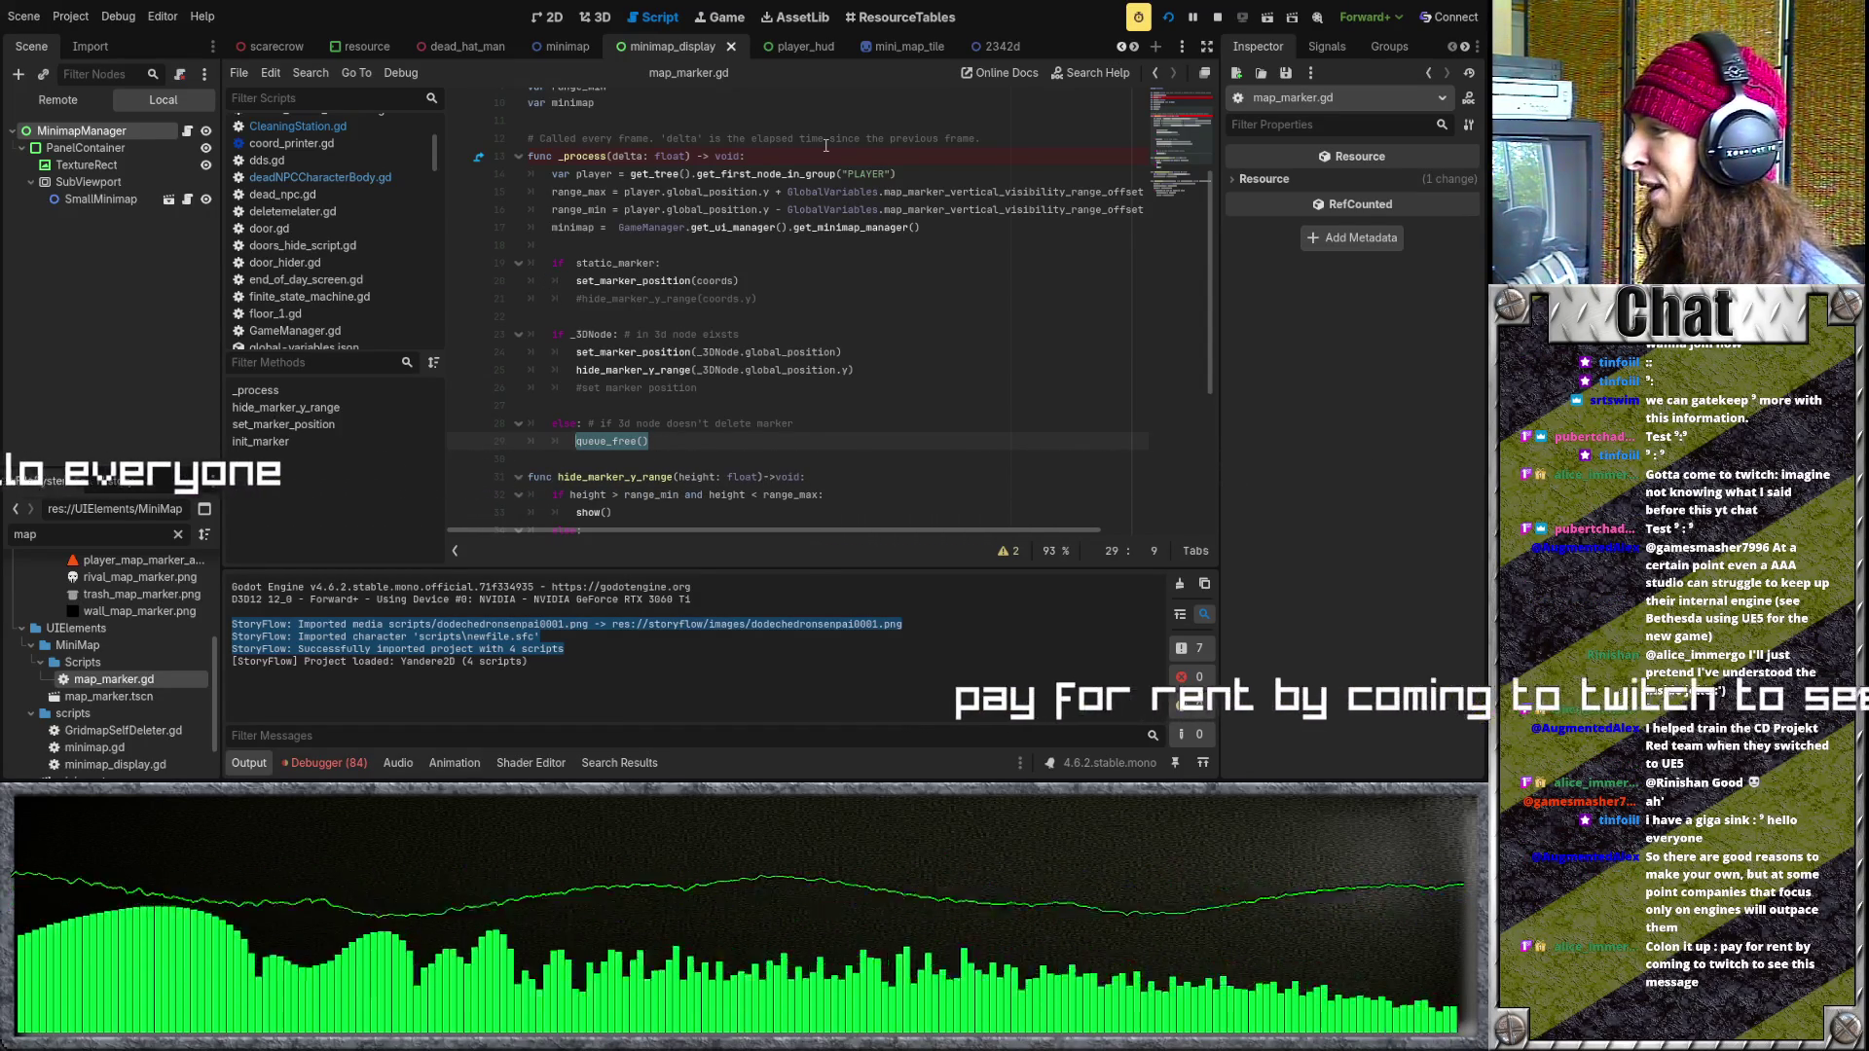
- Move the caret around the blank lines and get_minimap_manager call above _process
left_click(759, 300)
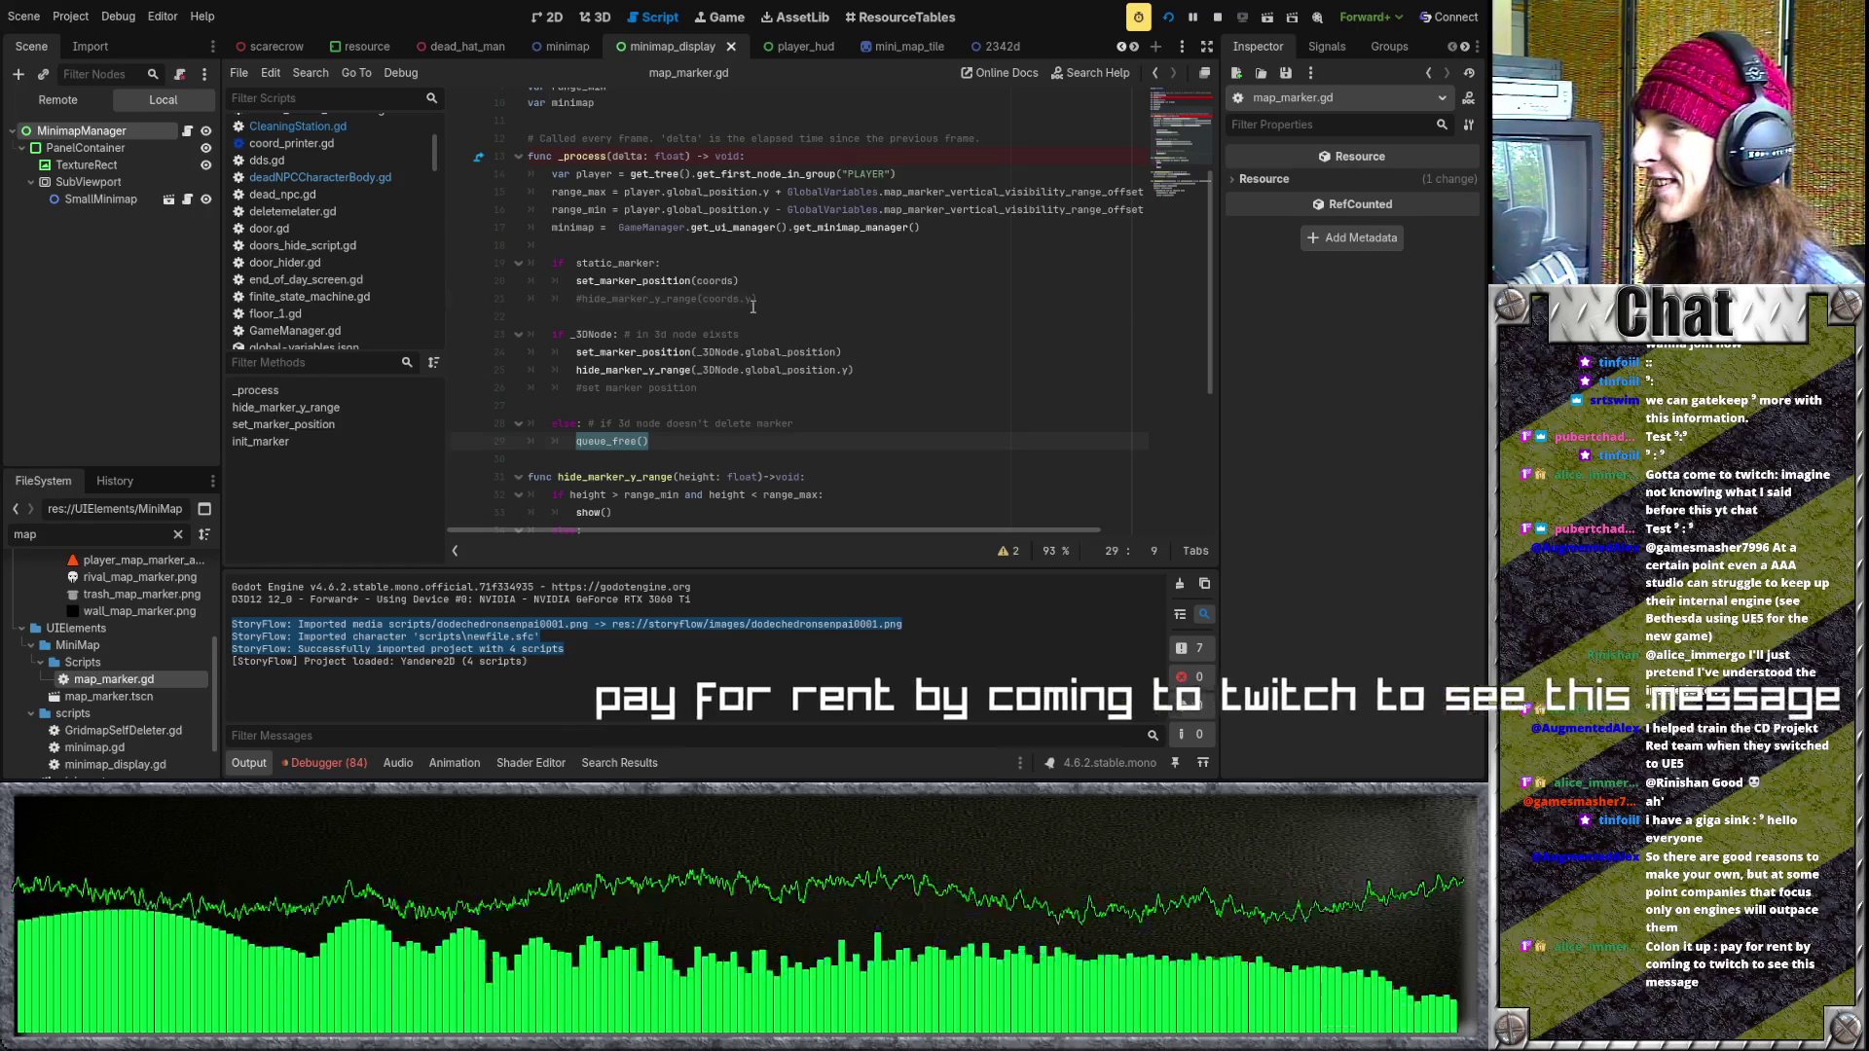
key("Up")
key("Up")
key("Up")
scroll(769, 354, "up", 3)
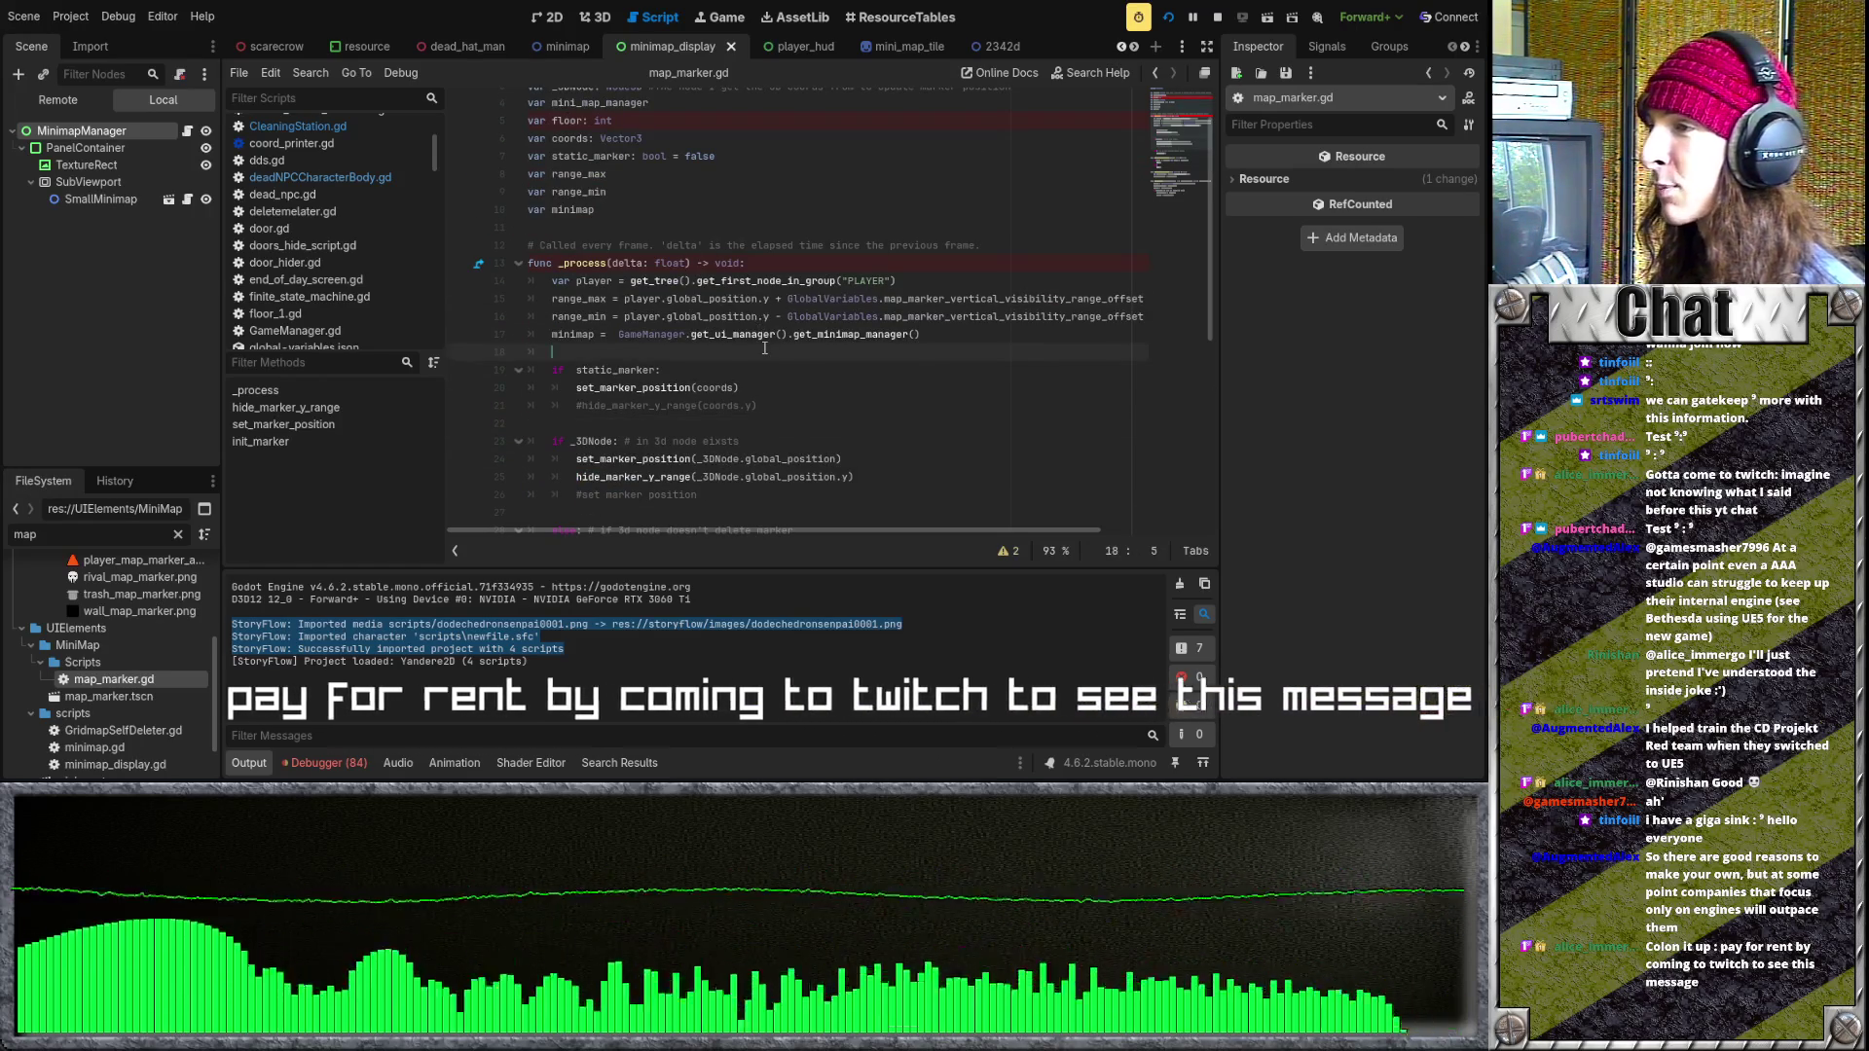
key("Up")
key("Up")
key("Up")
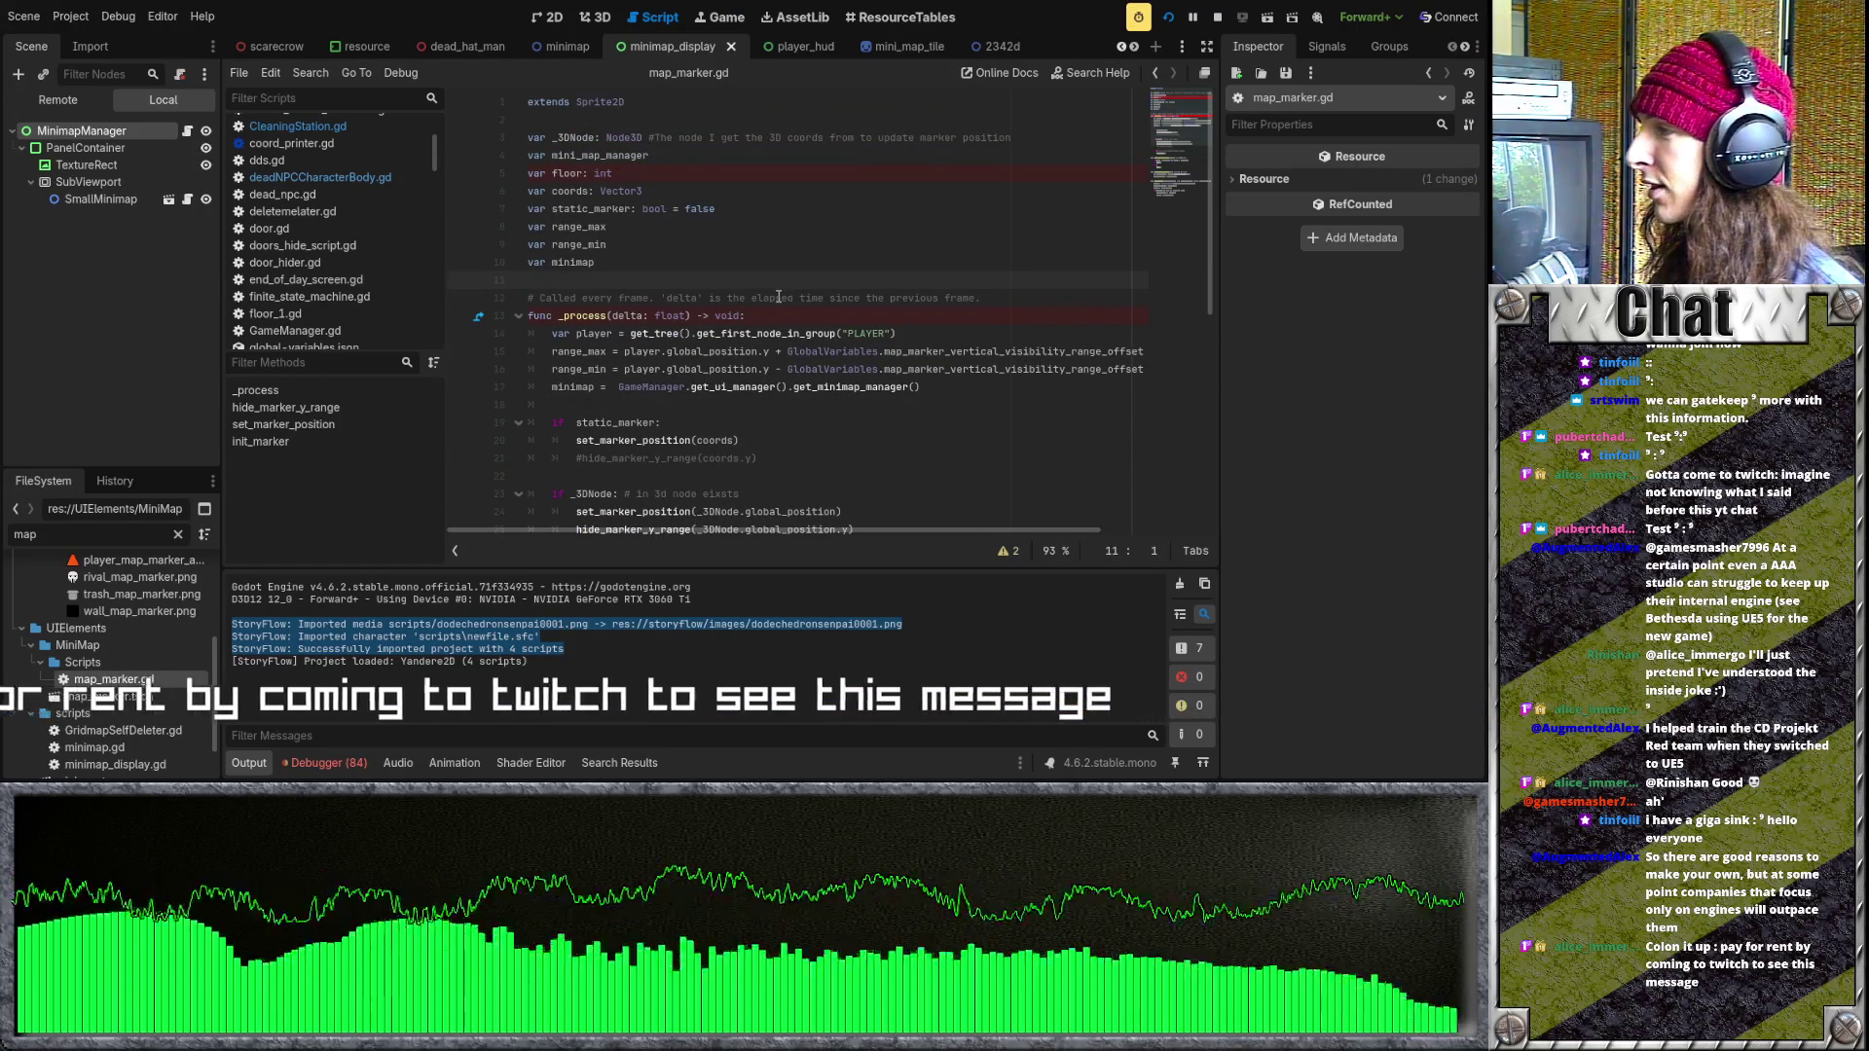
left_click(723, 402)
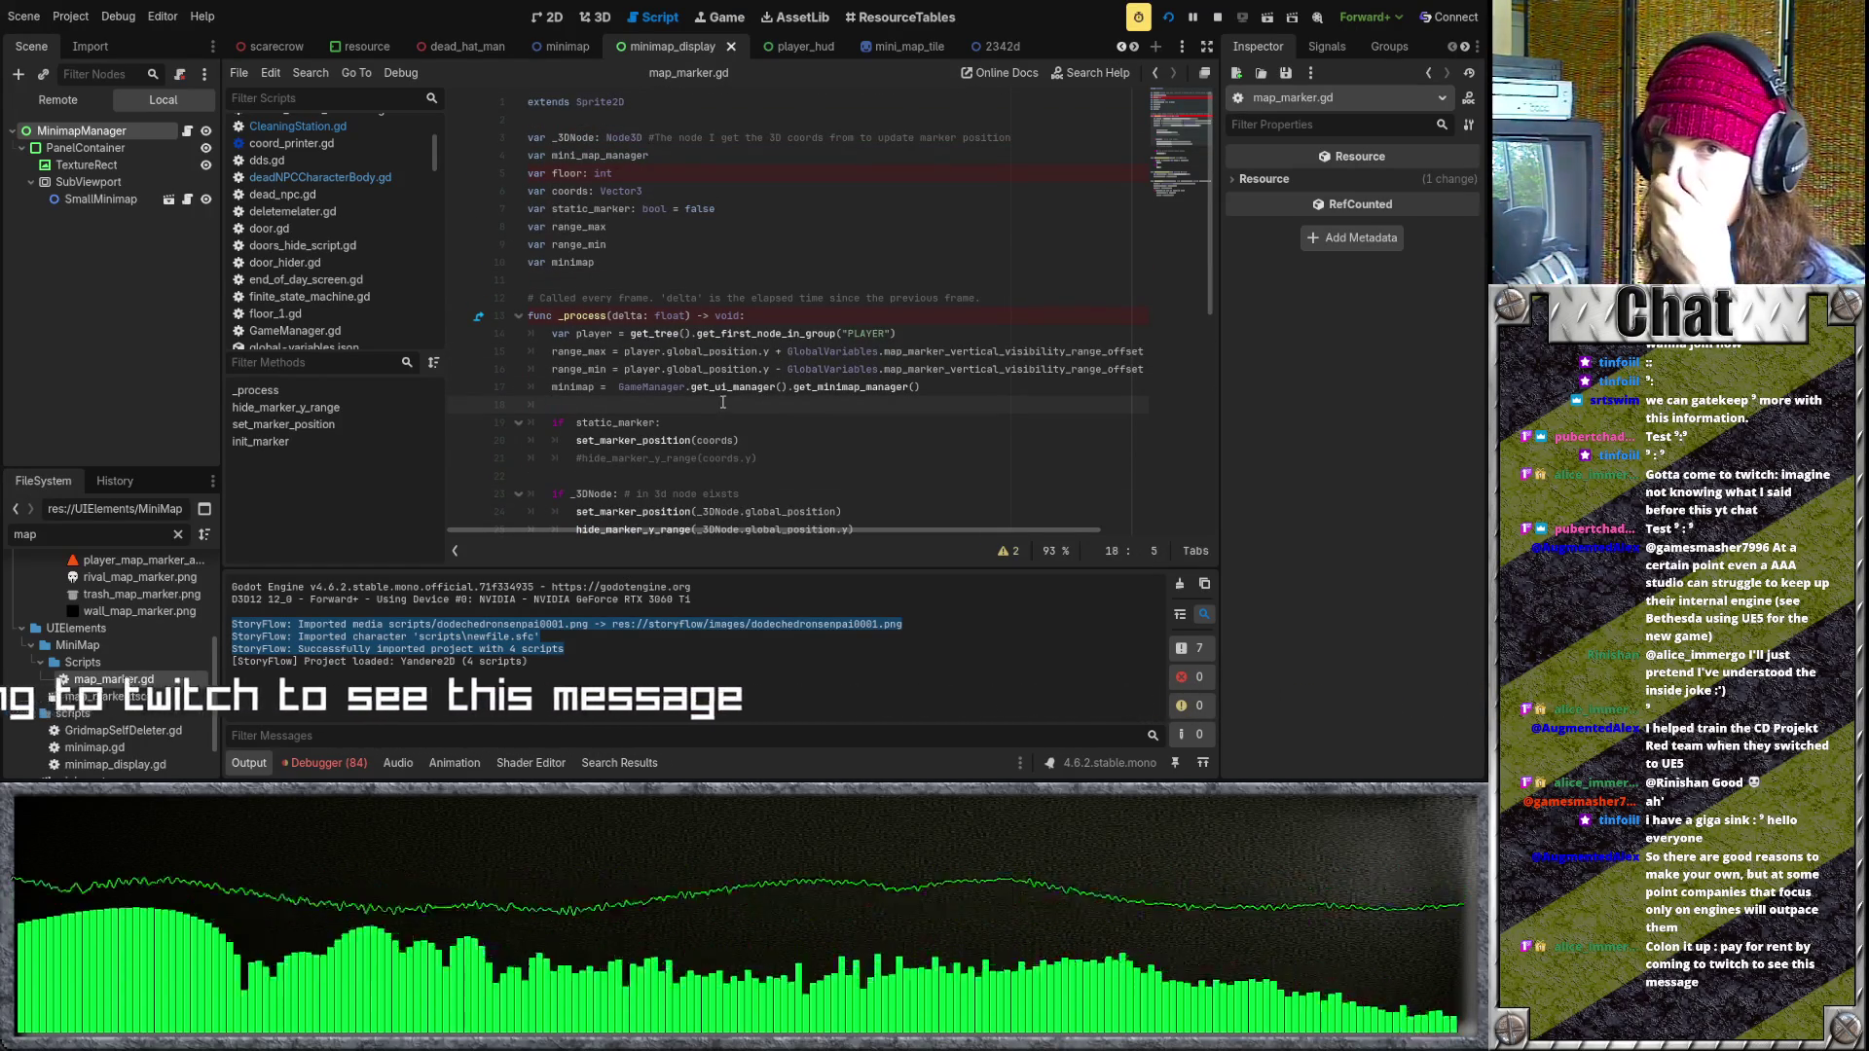
left_click(824, 386)
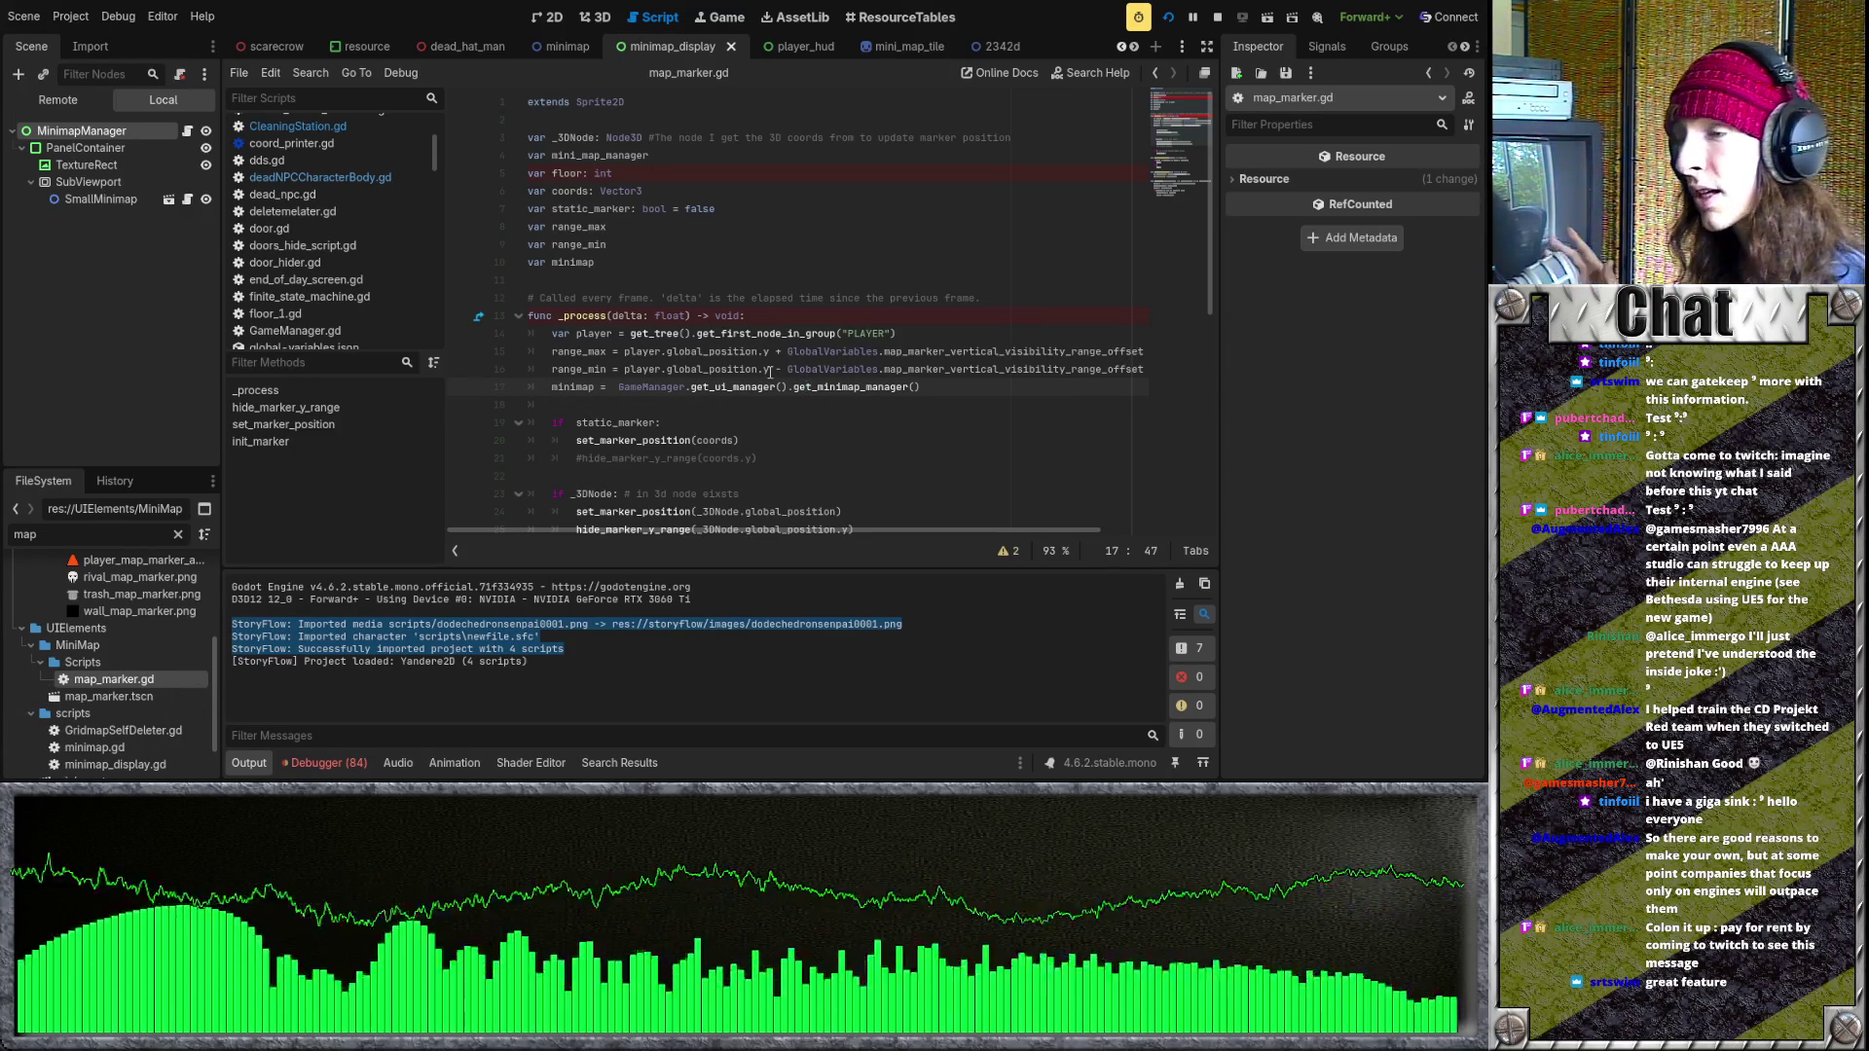
- Select the hide_marker_y_range line, then add and undo a new line after the _3DNode check
scroll(769, 372, "down", 2)
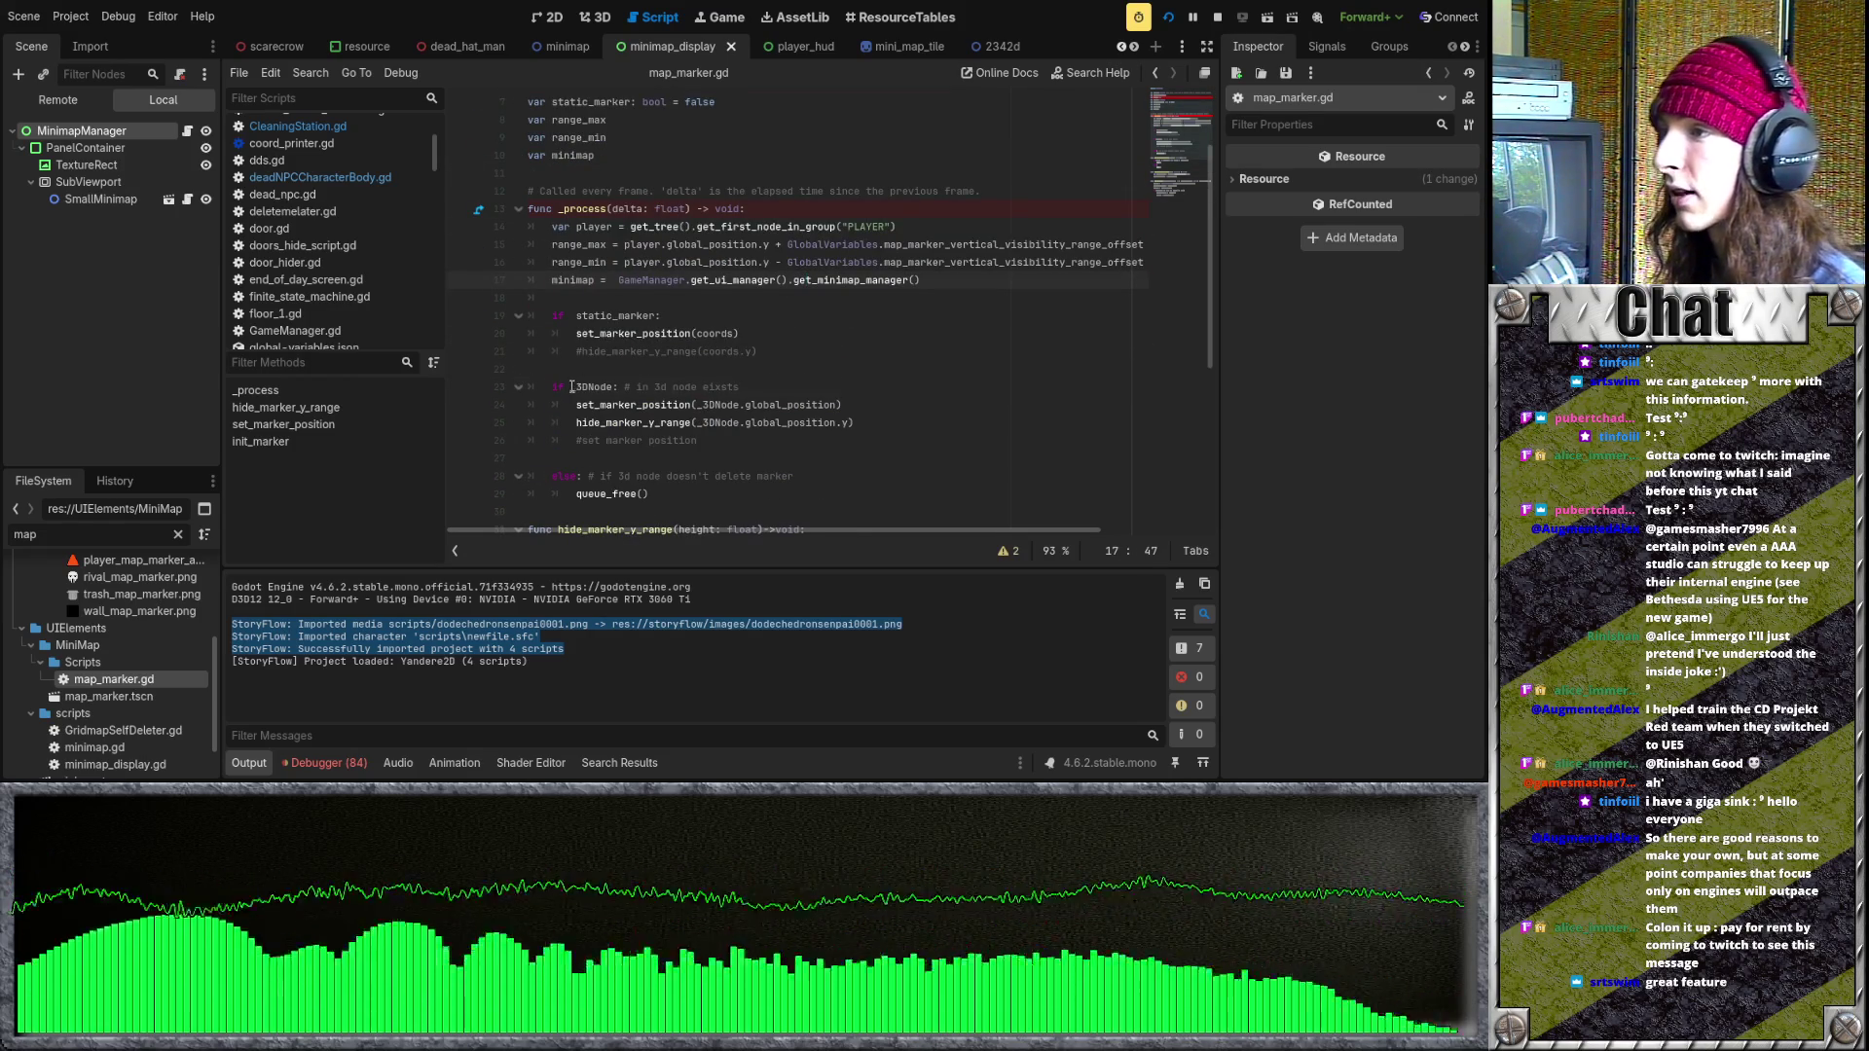
left_click_drag(862, 423, 553, 422)
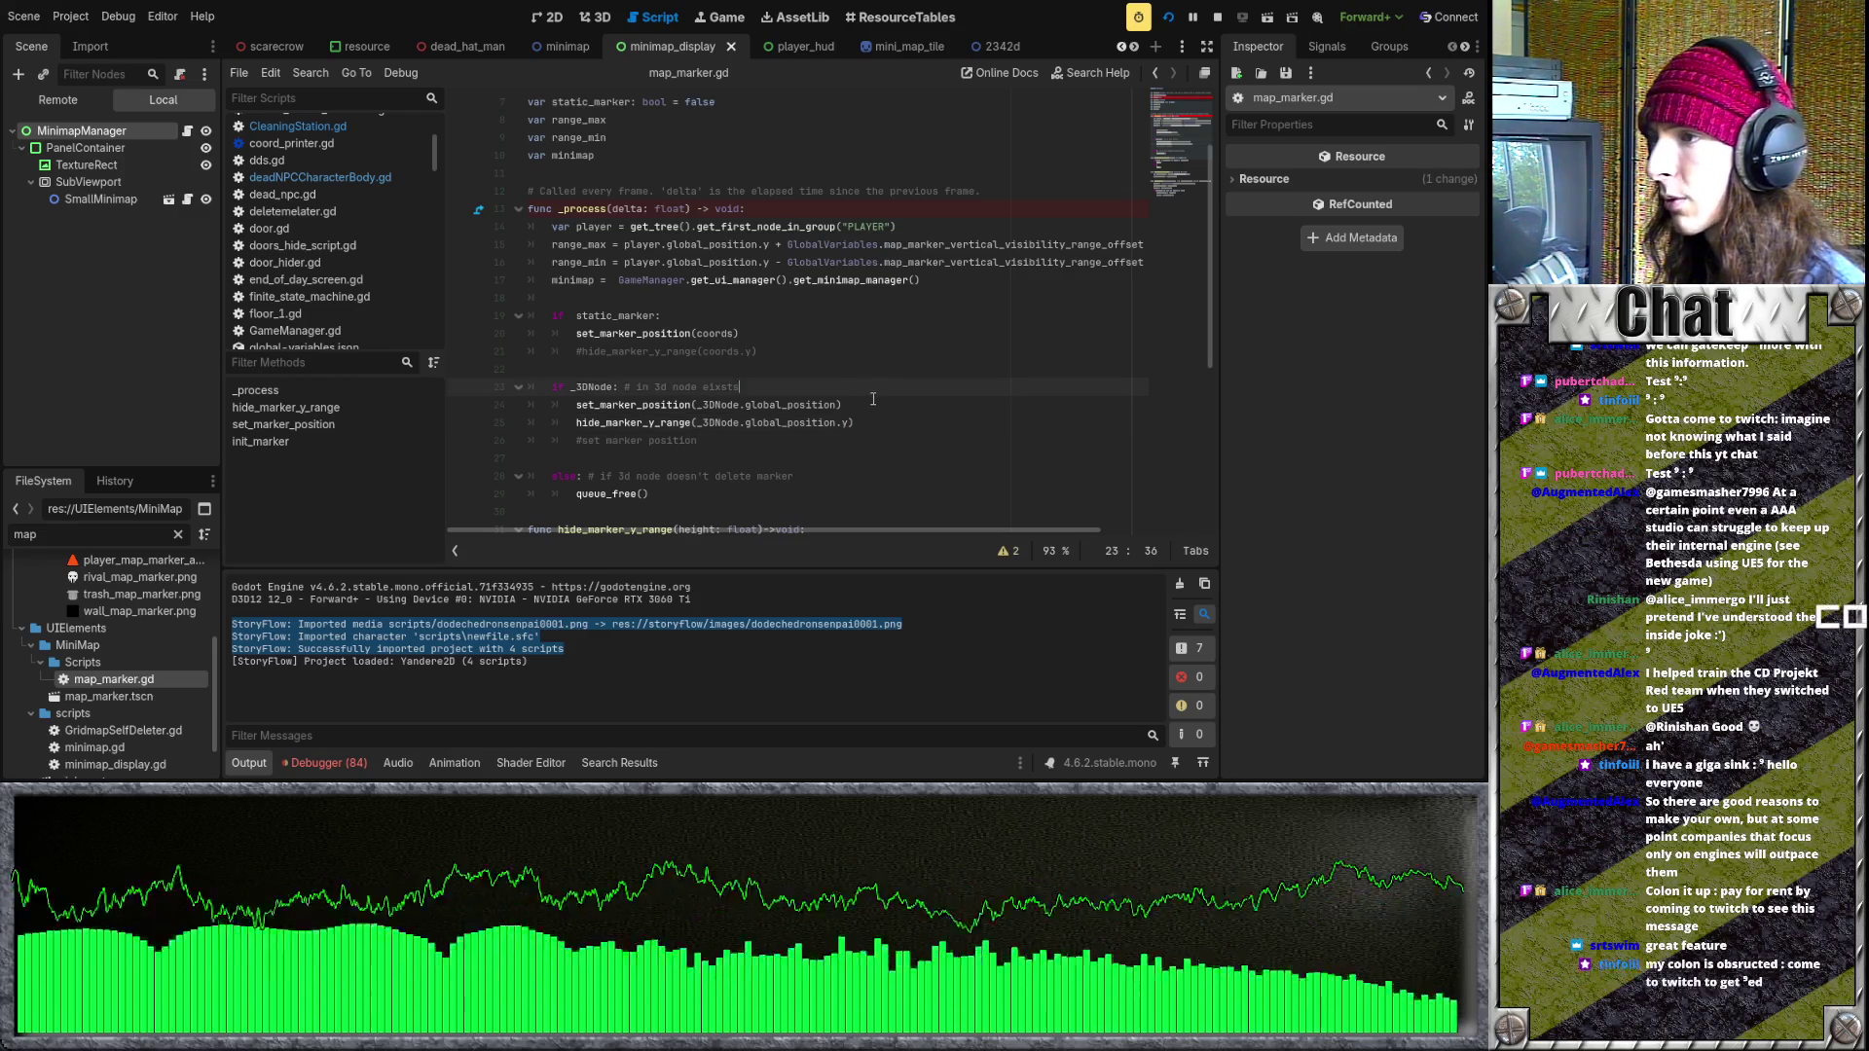
scroll(873, 400, "down", 1)
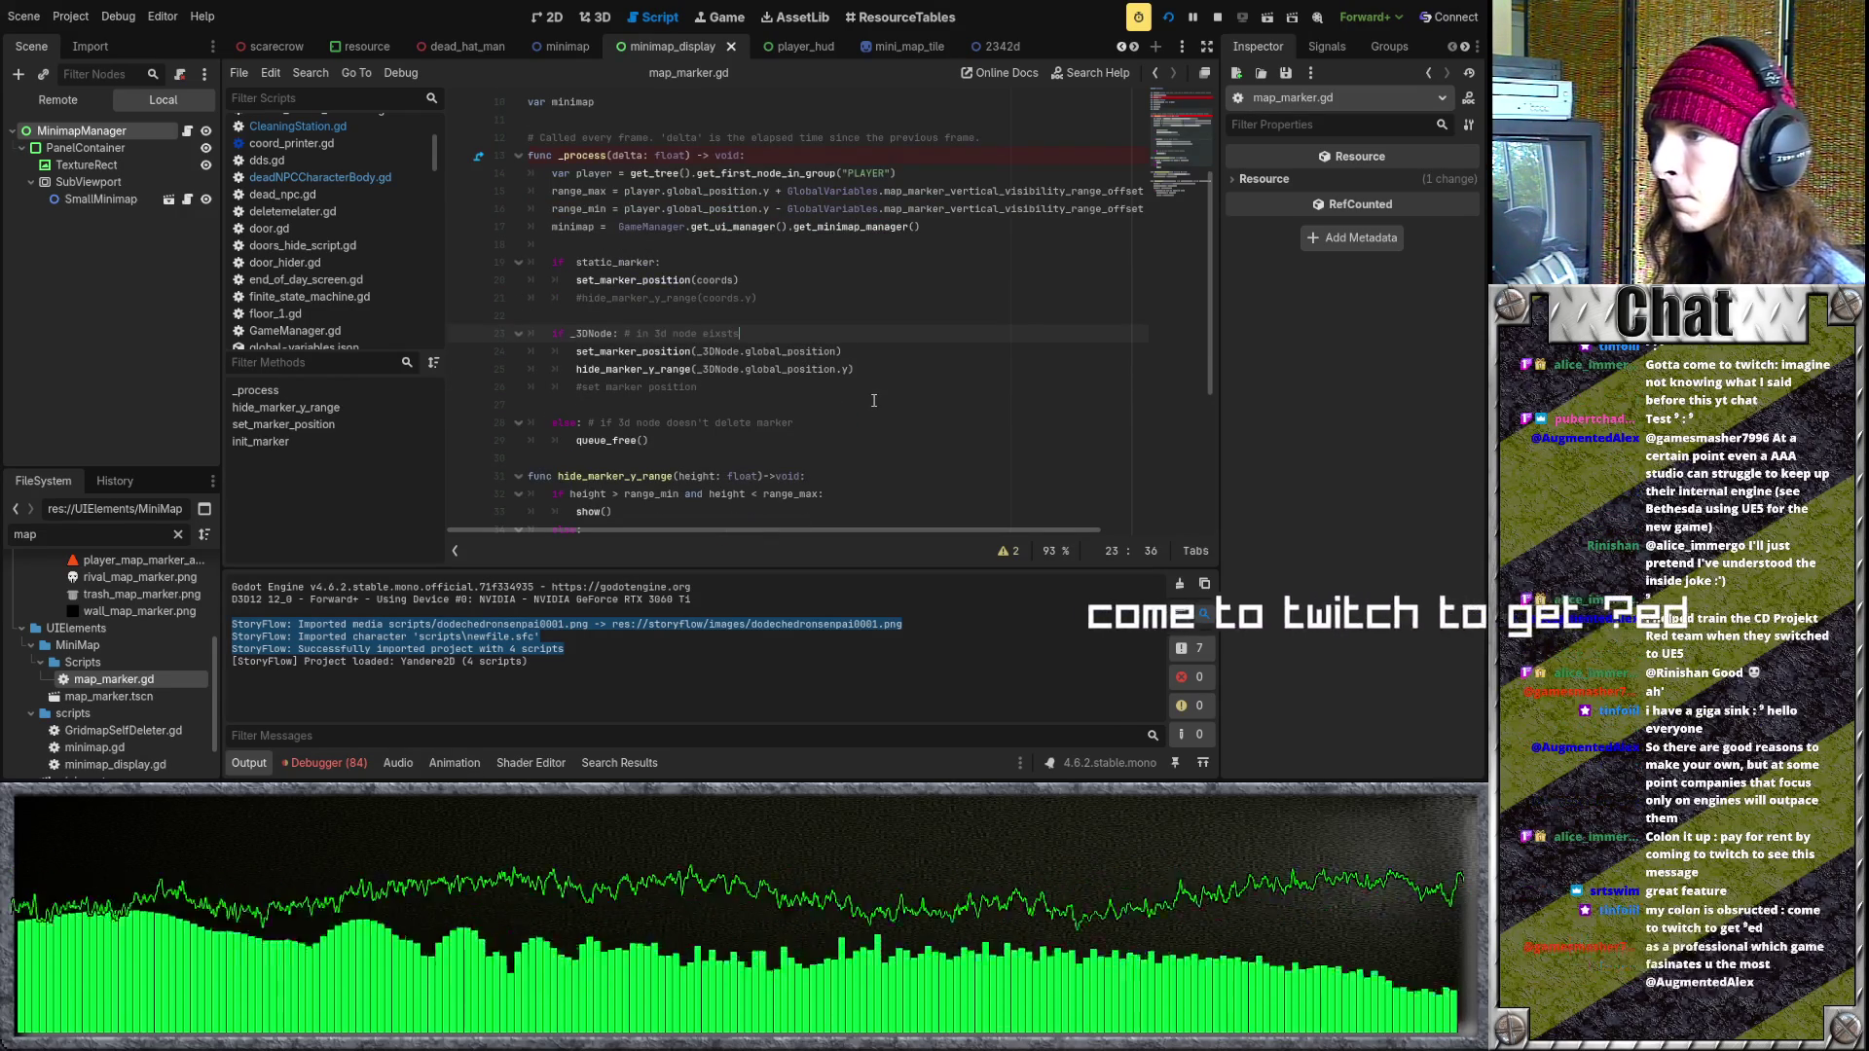
scroll(873, 400, "down", 2)
scroll(873, 400, "up", 4)
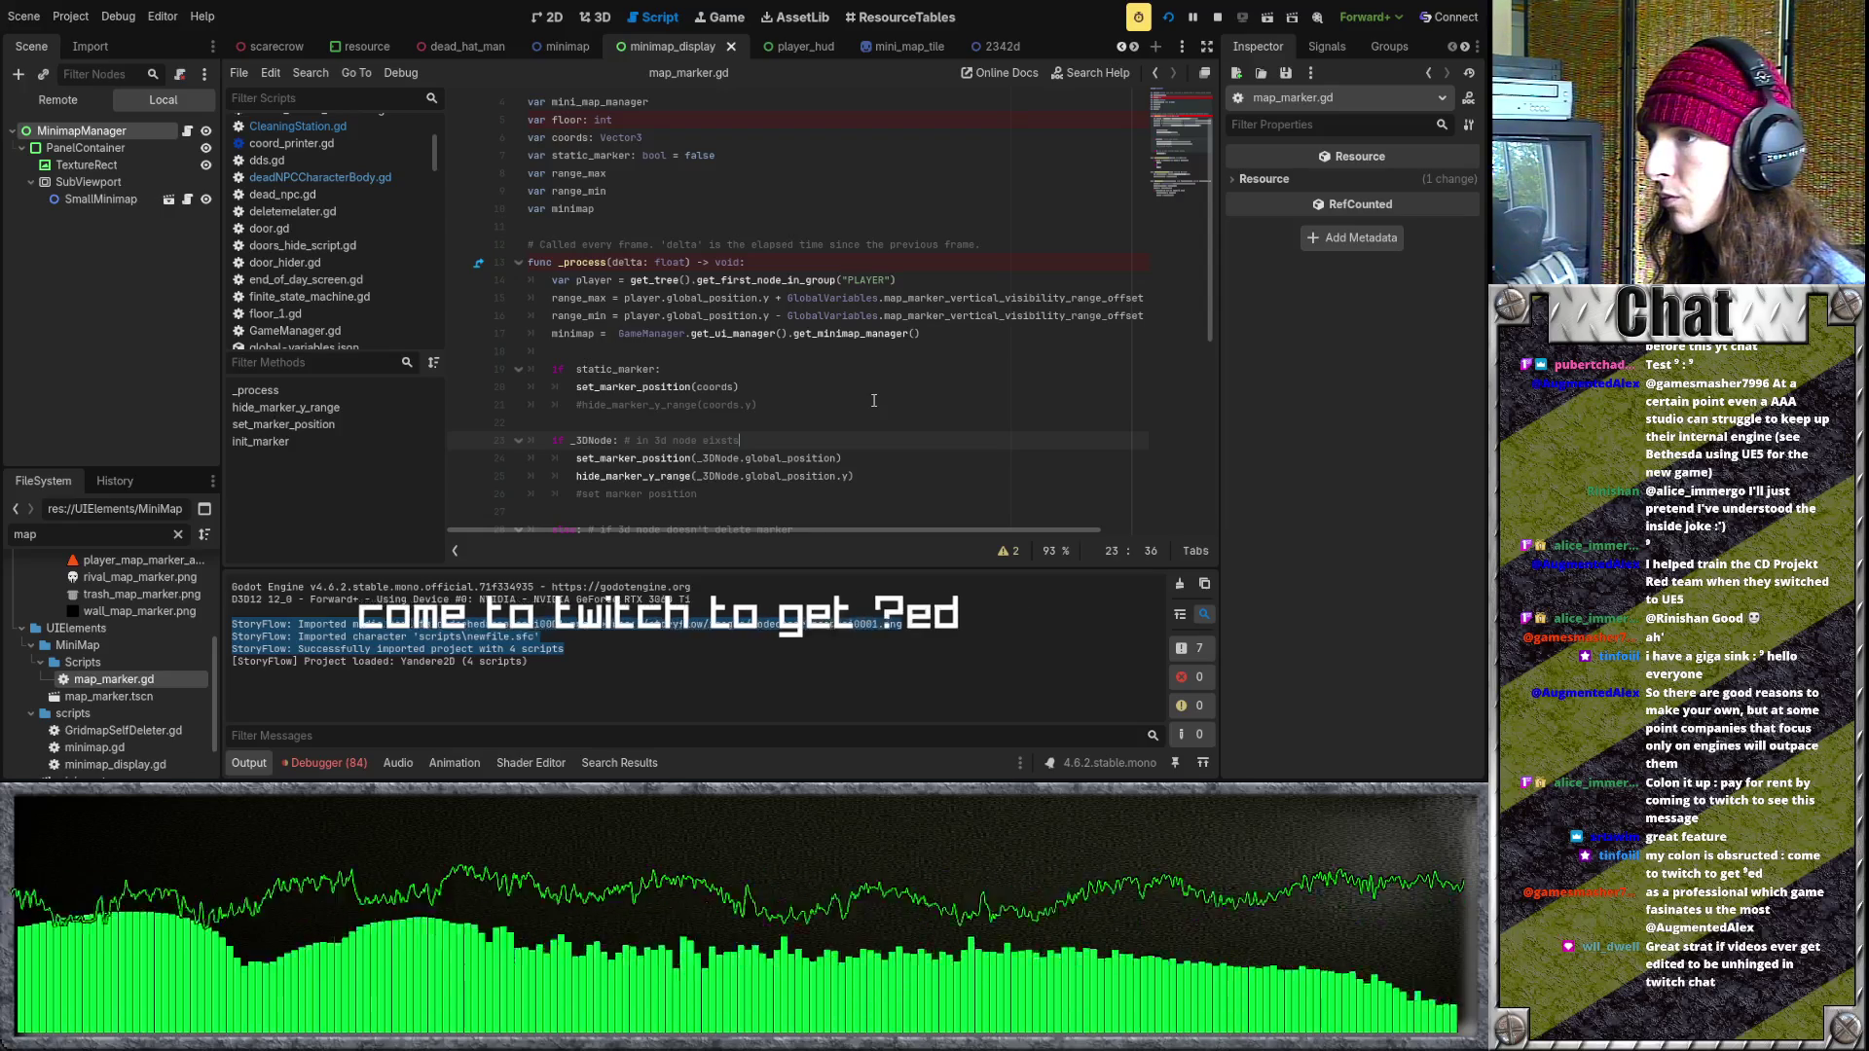
scroll(875, 402, "down", 1)
key("Return")
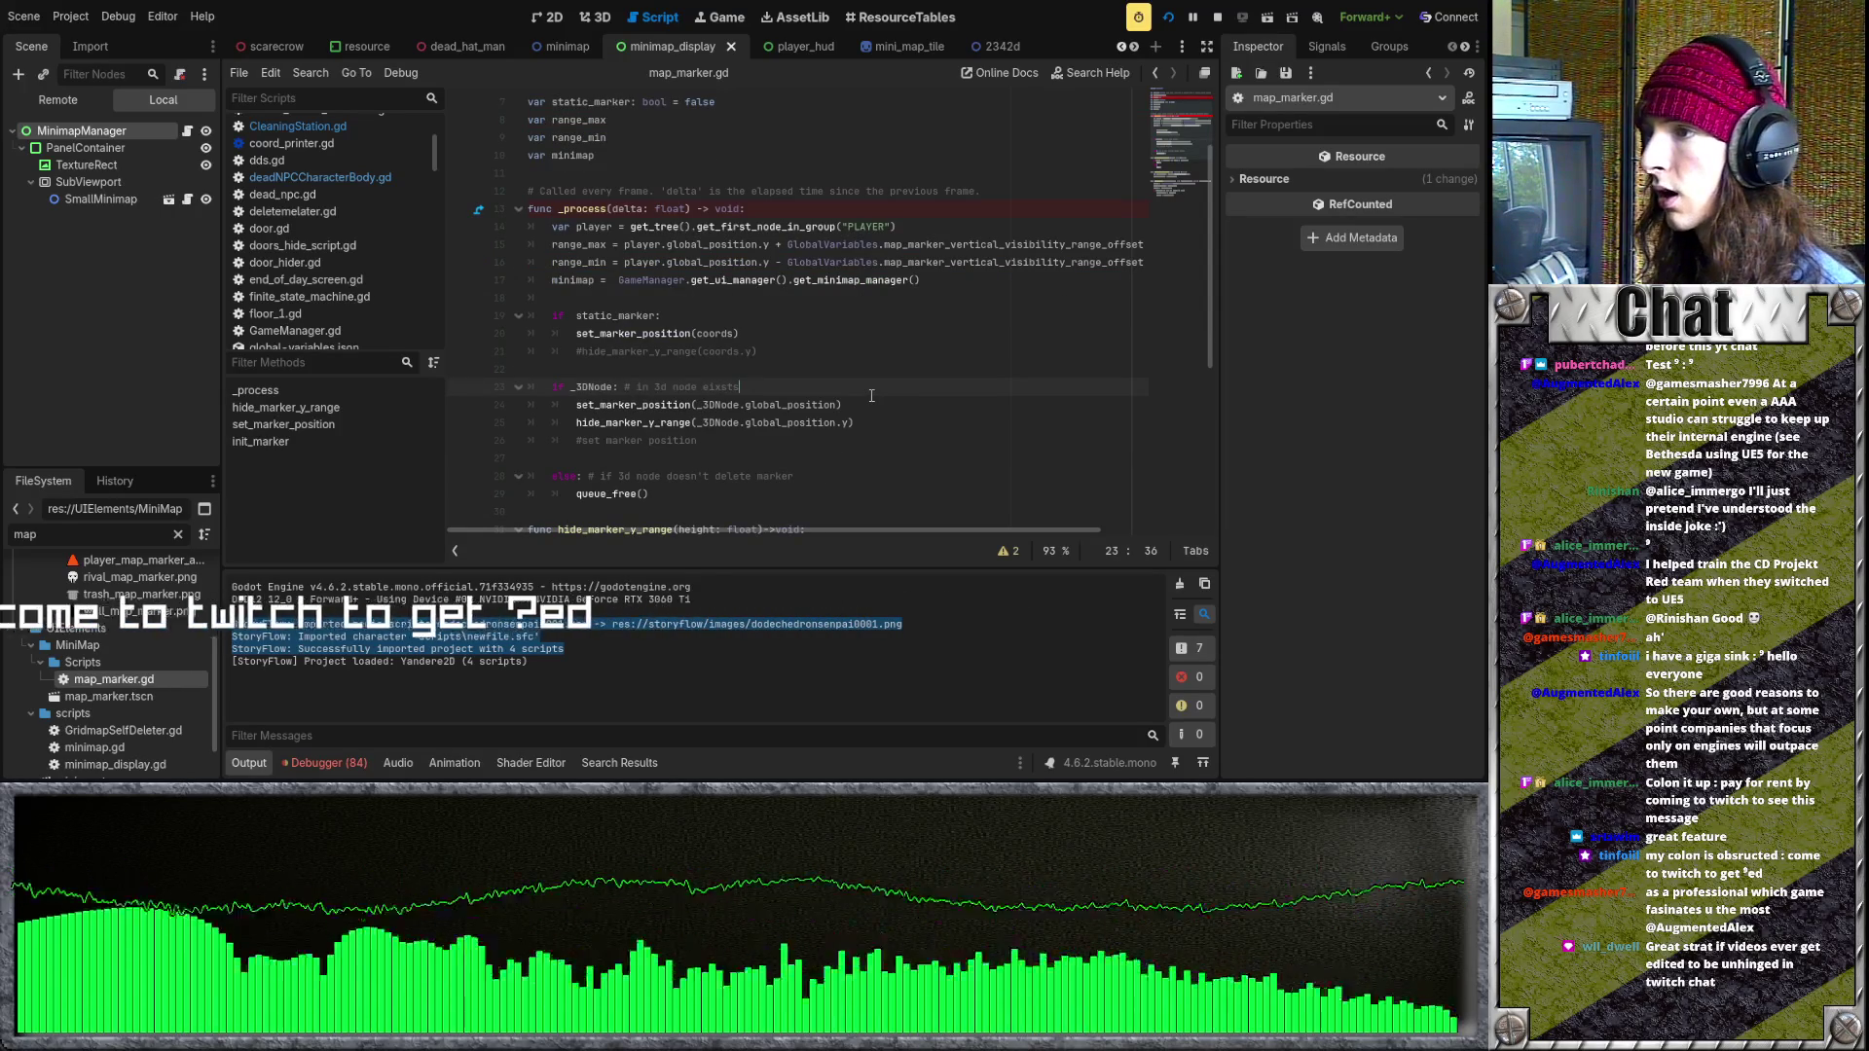
key("ctrl+z")
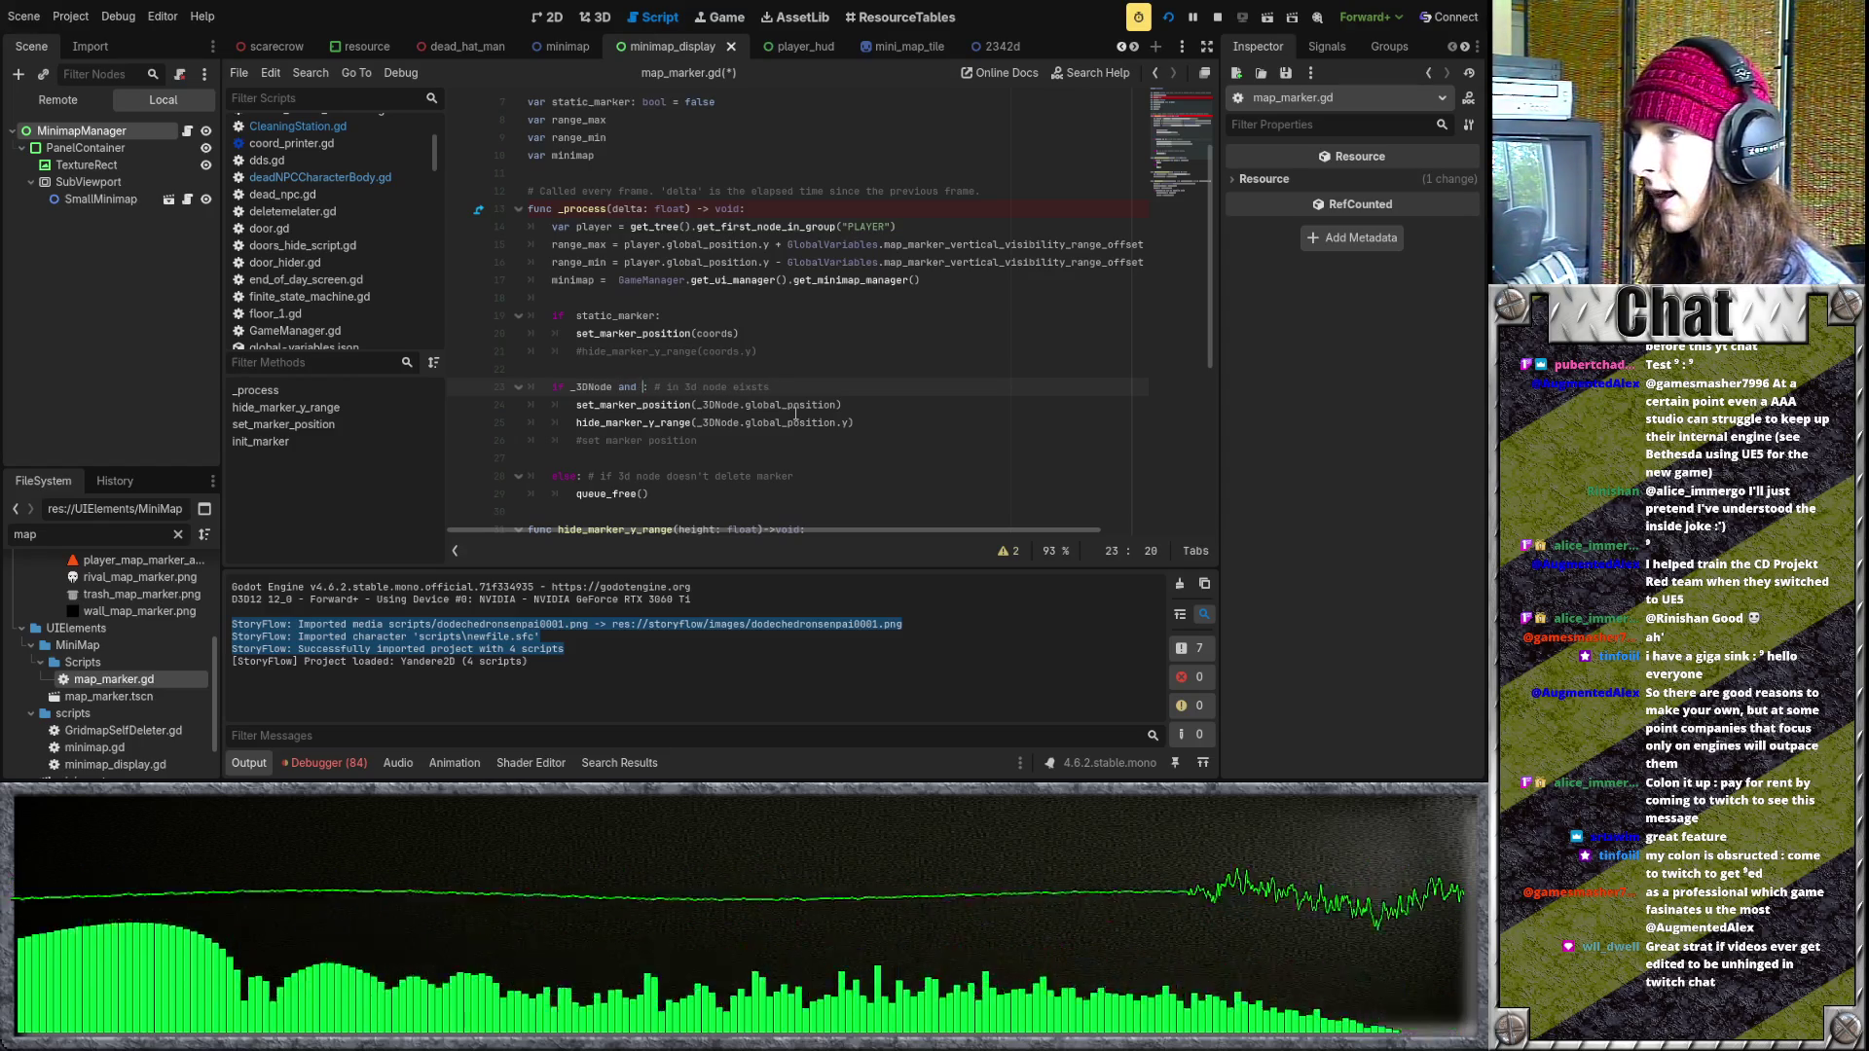
- Complete line 23 as 'if _3DNode and coords == null:'
type("coords =")
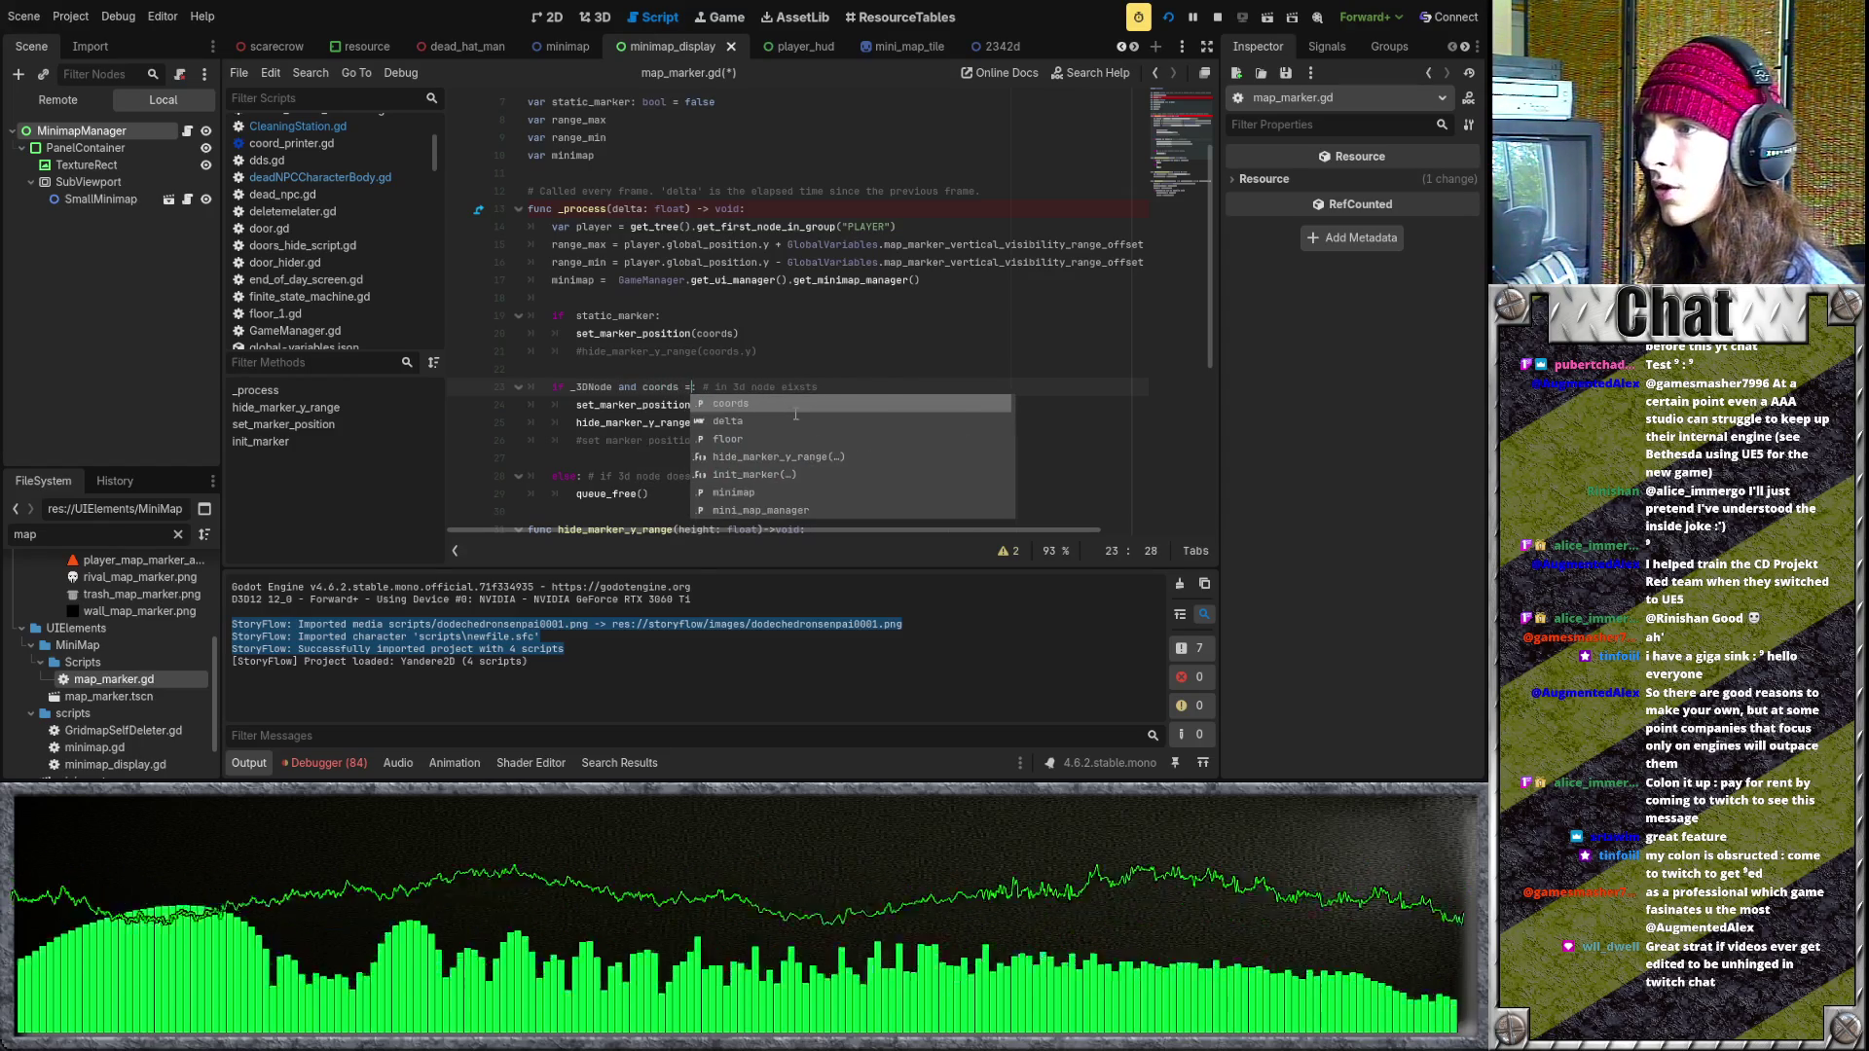
type("= null")
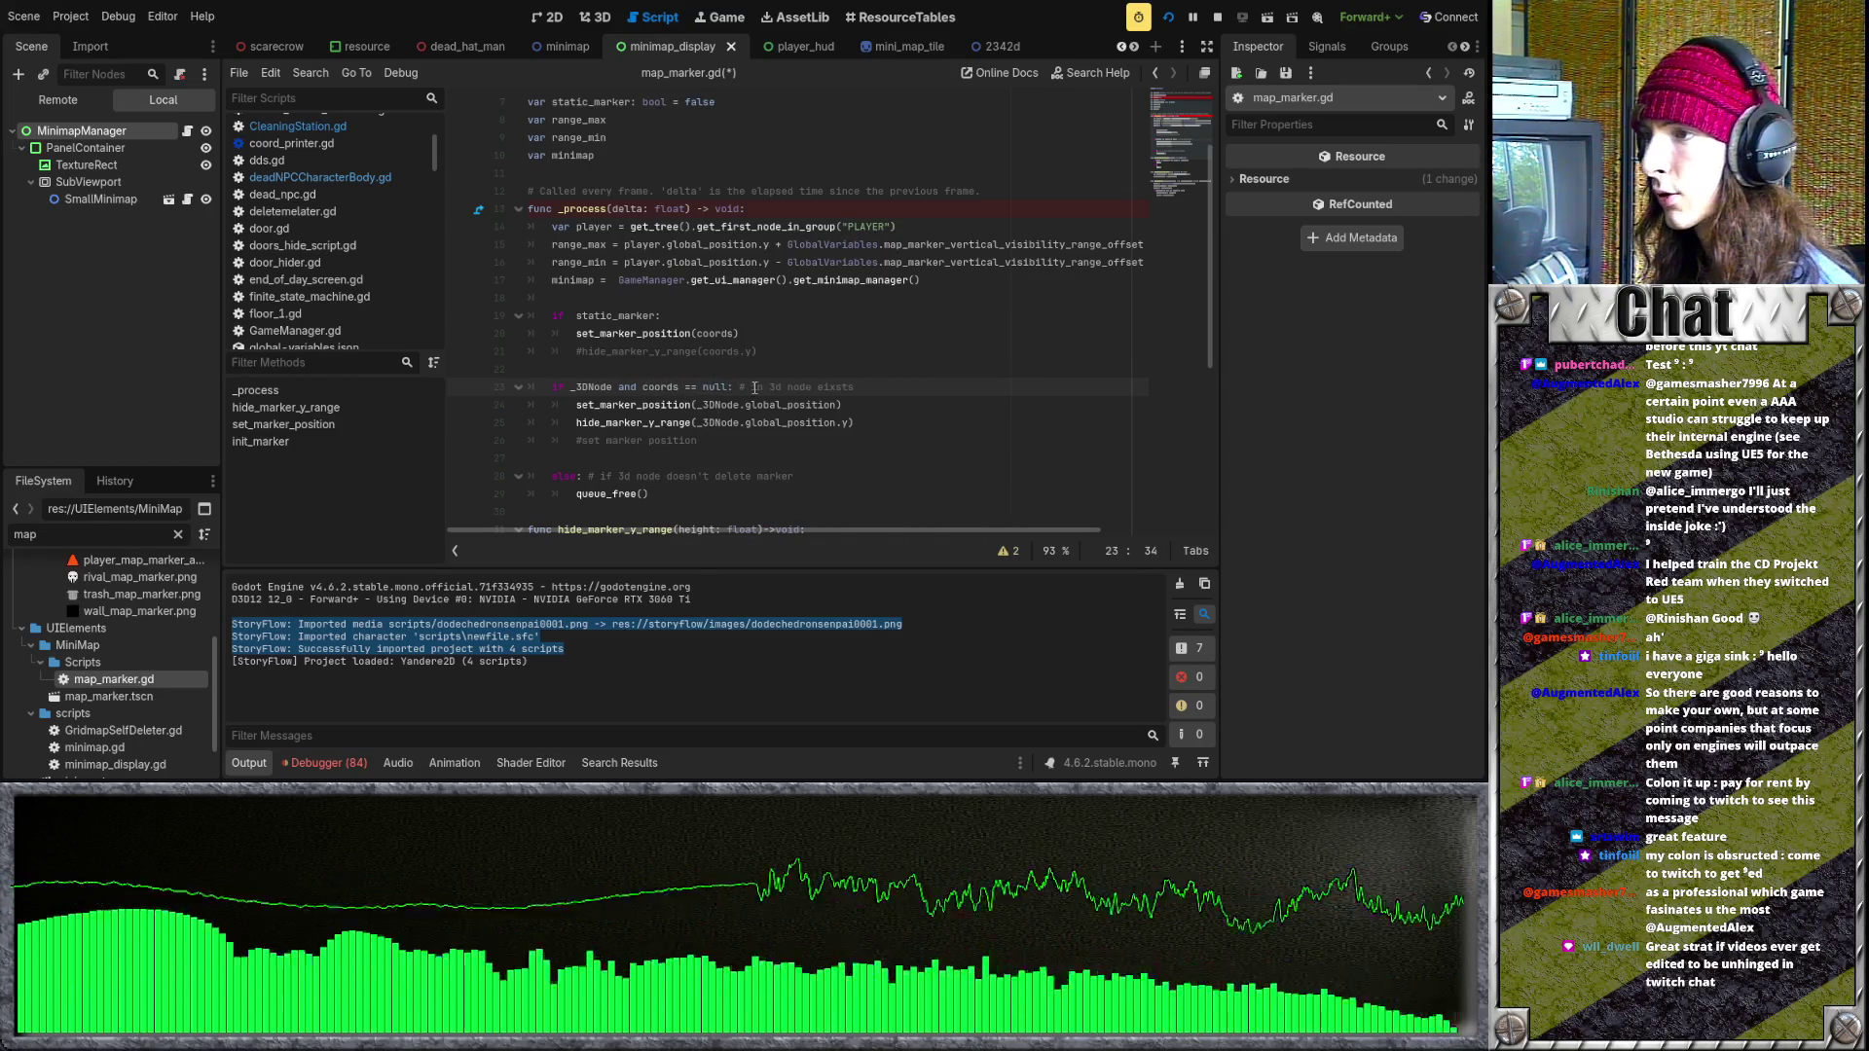
left_click_drag(580, 401, 888, 429)
left_click(887, 428)
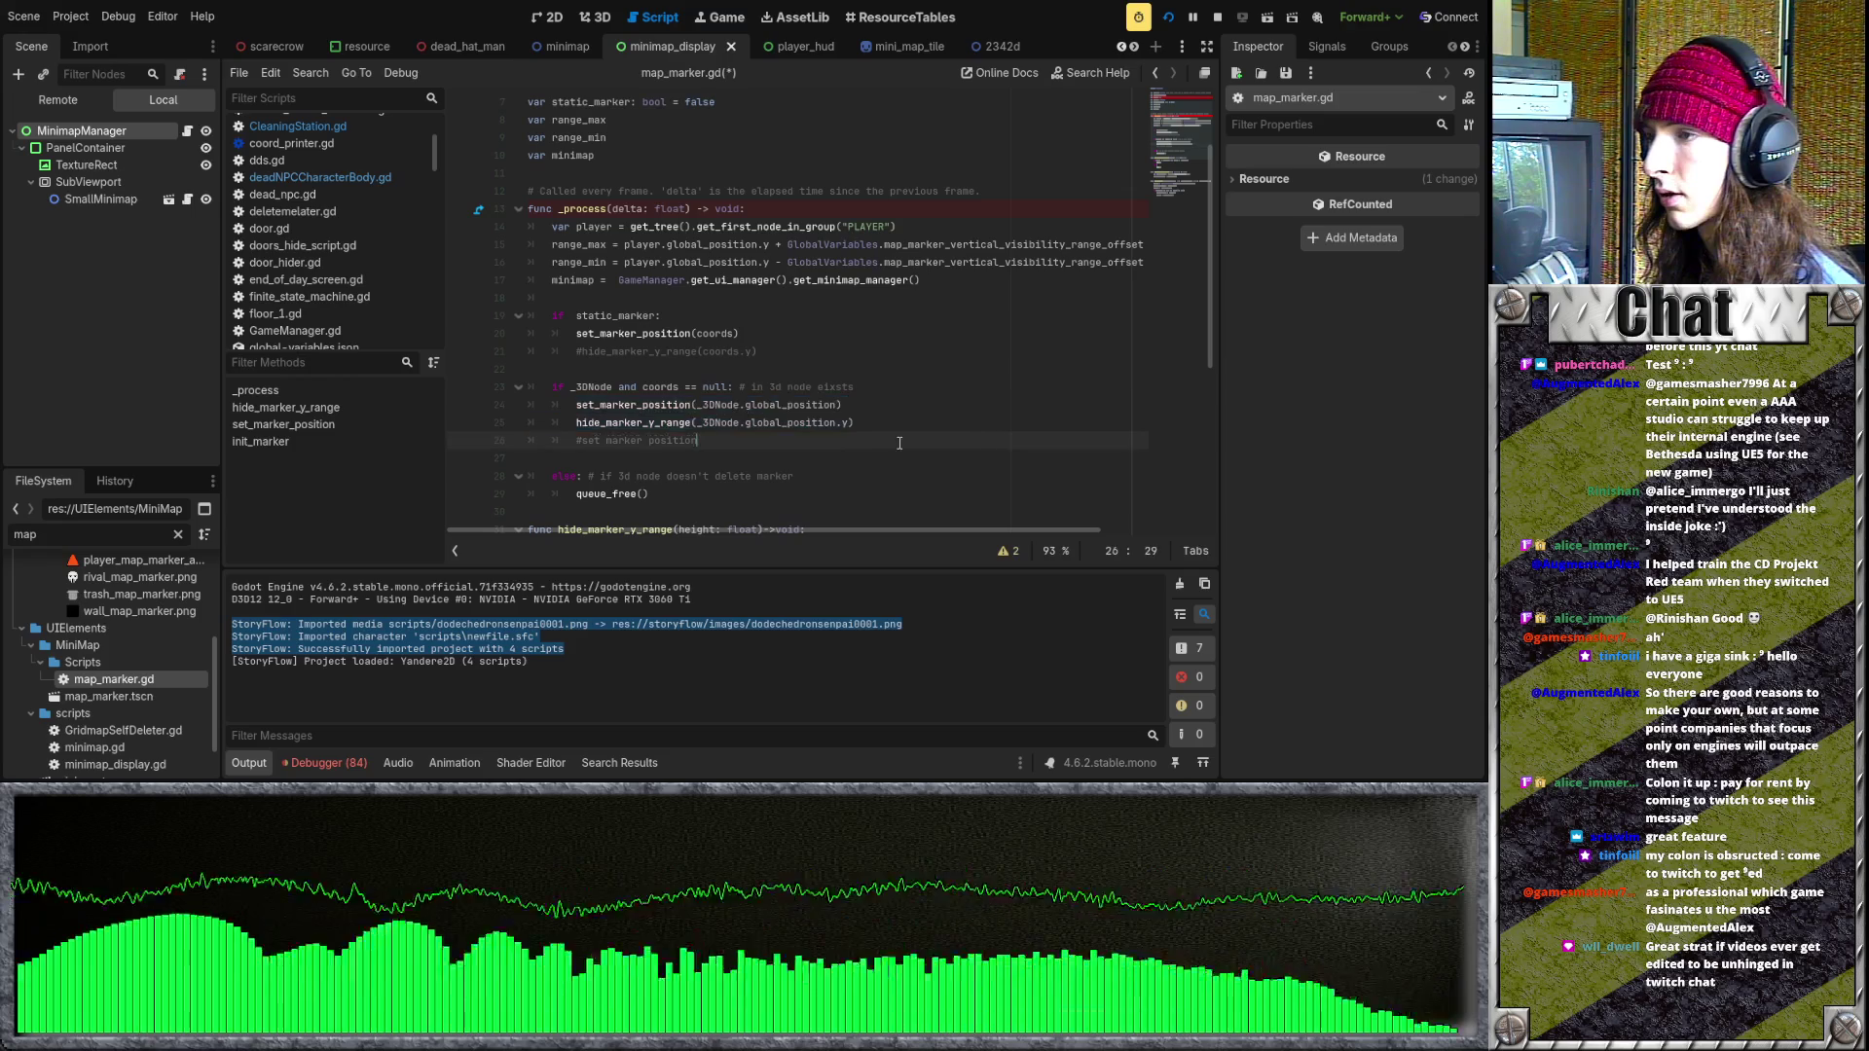
left_click_drag(650, 496, 556, 478)
left_click(773, 501)
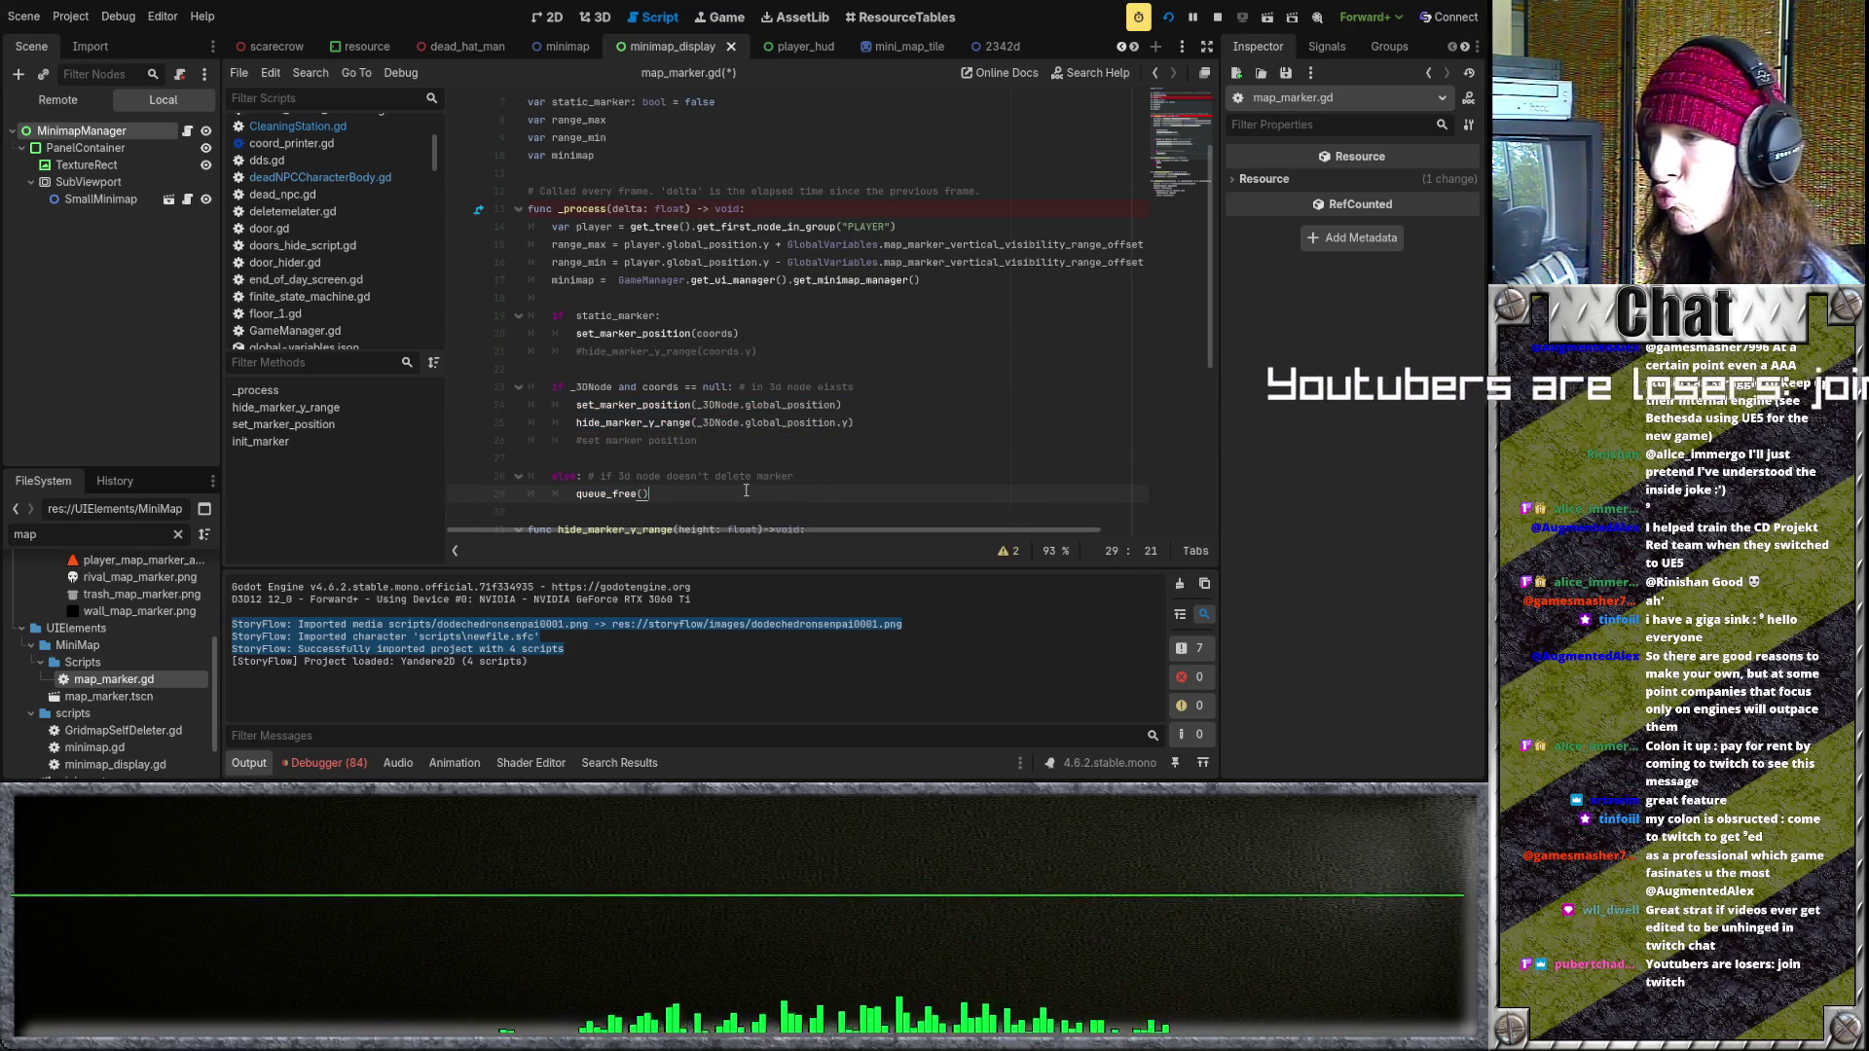
- Replace 'else' on line 28 with 'if _3DNode == null:' and save the script
left_click(550, 476)
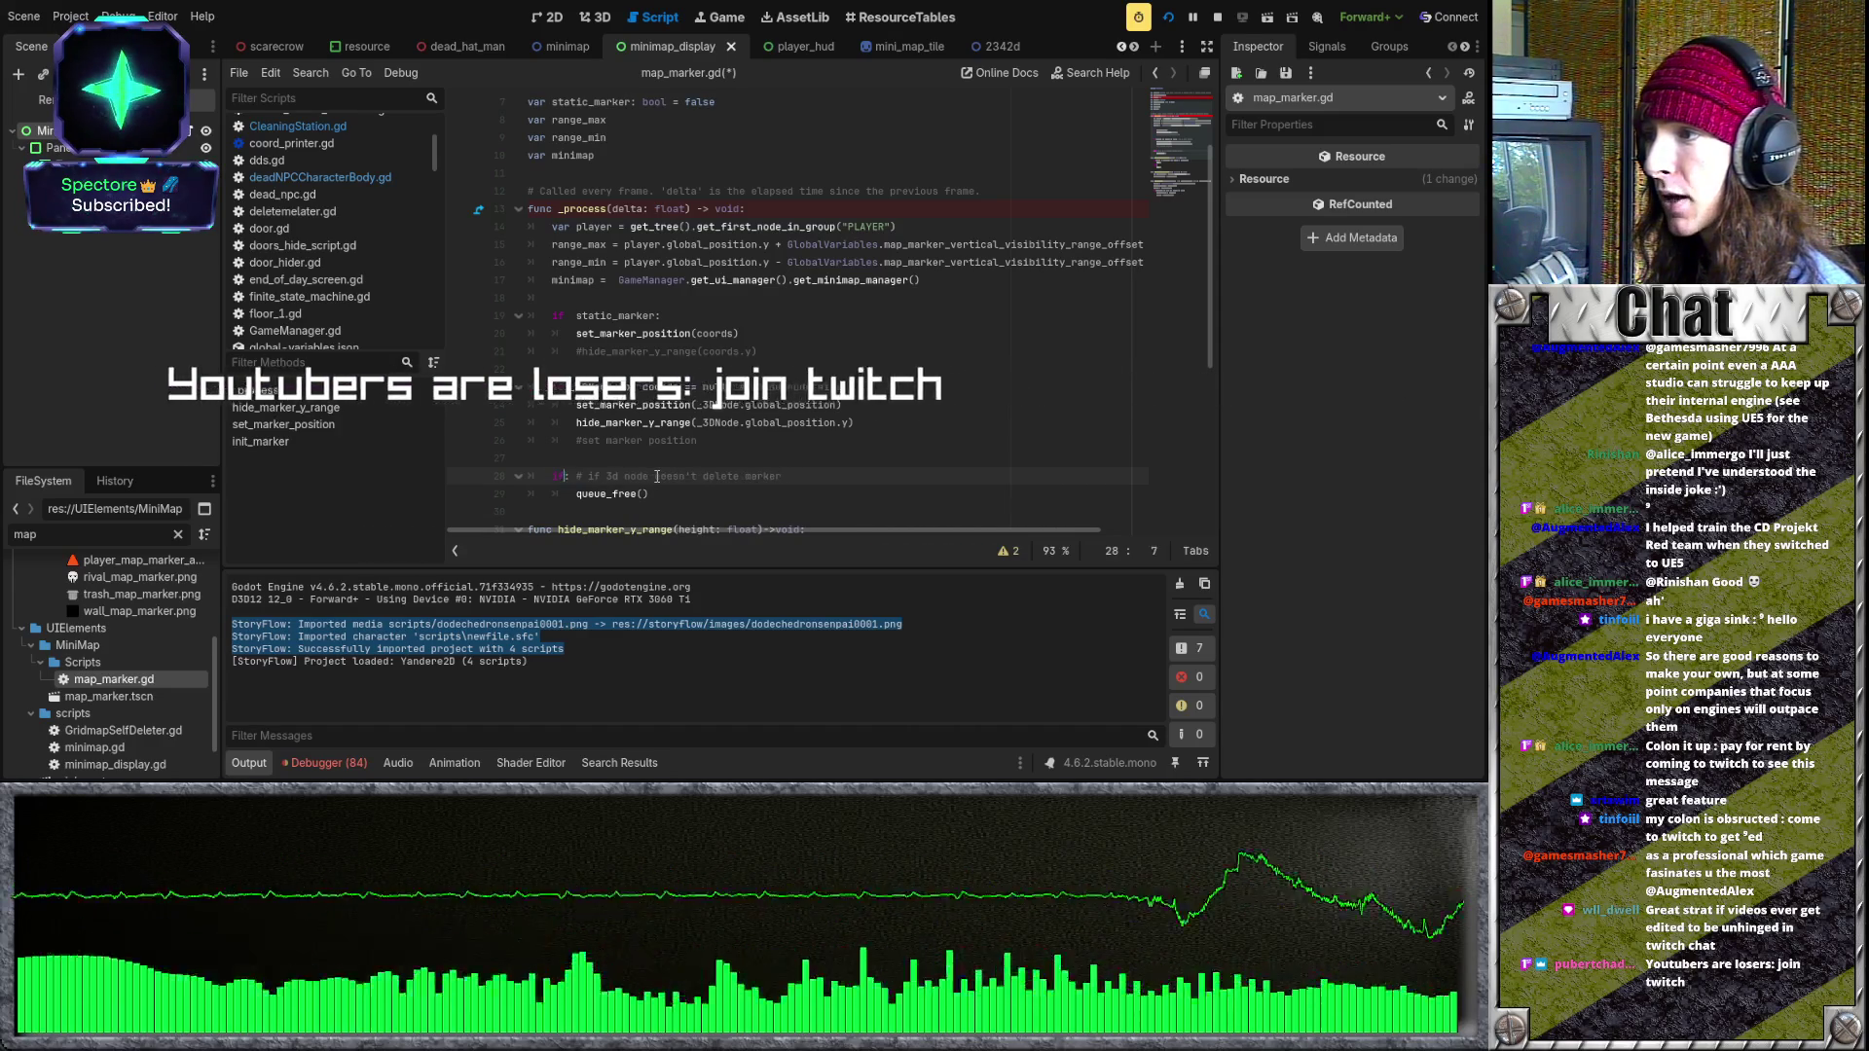
type("if _3")
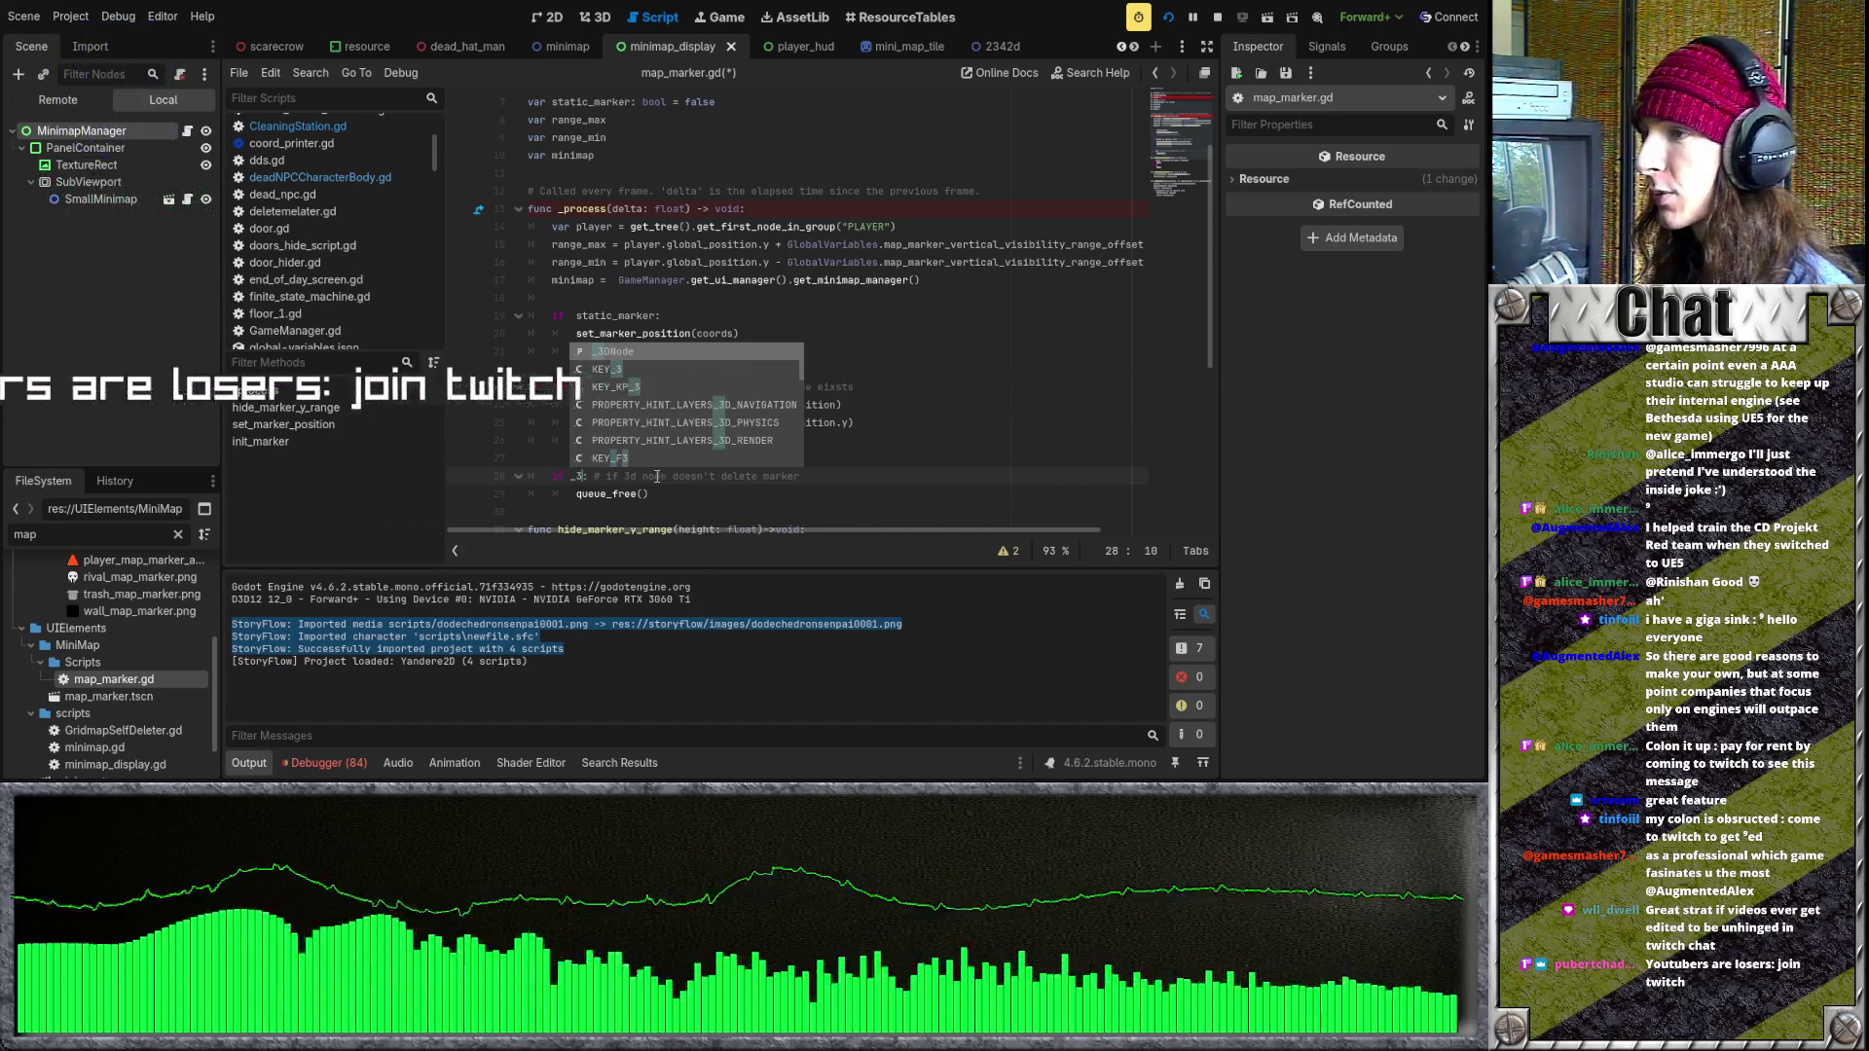
key("Return")
type("=")
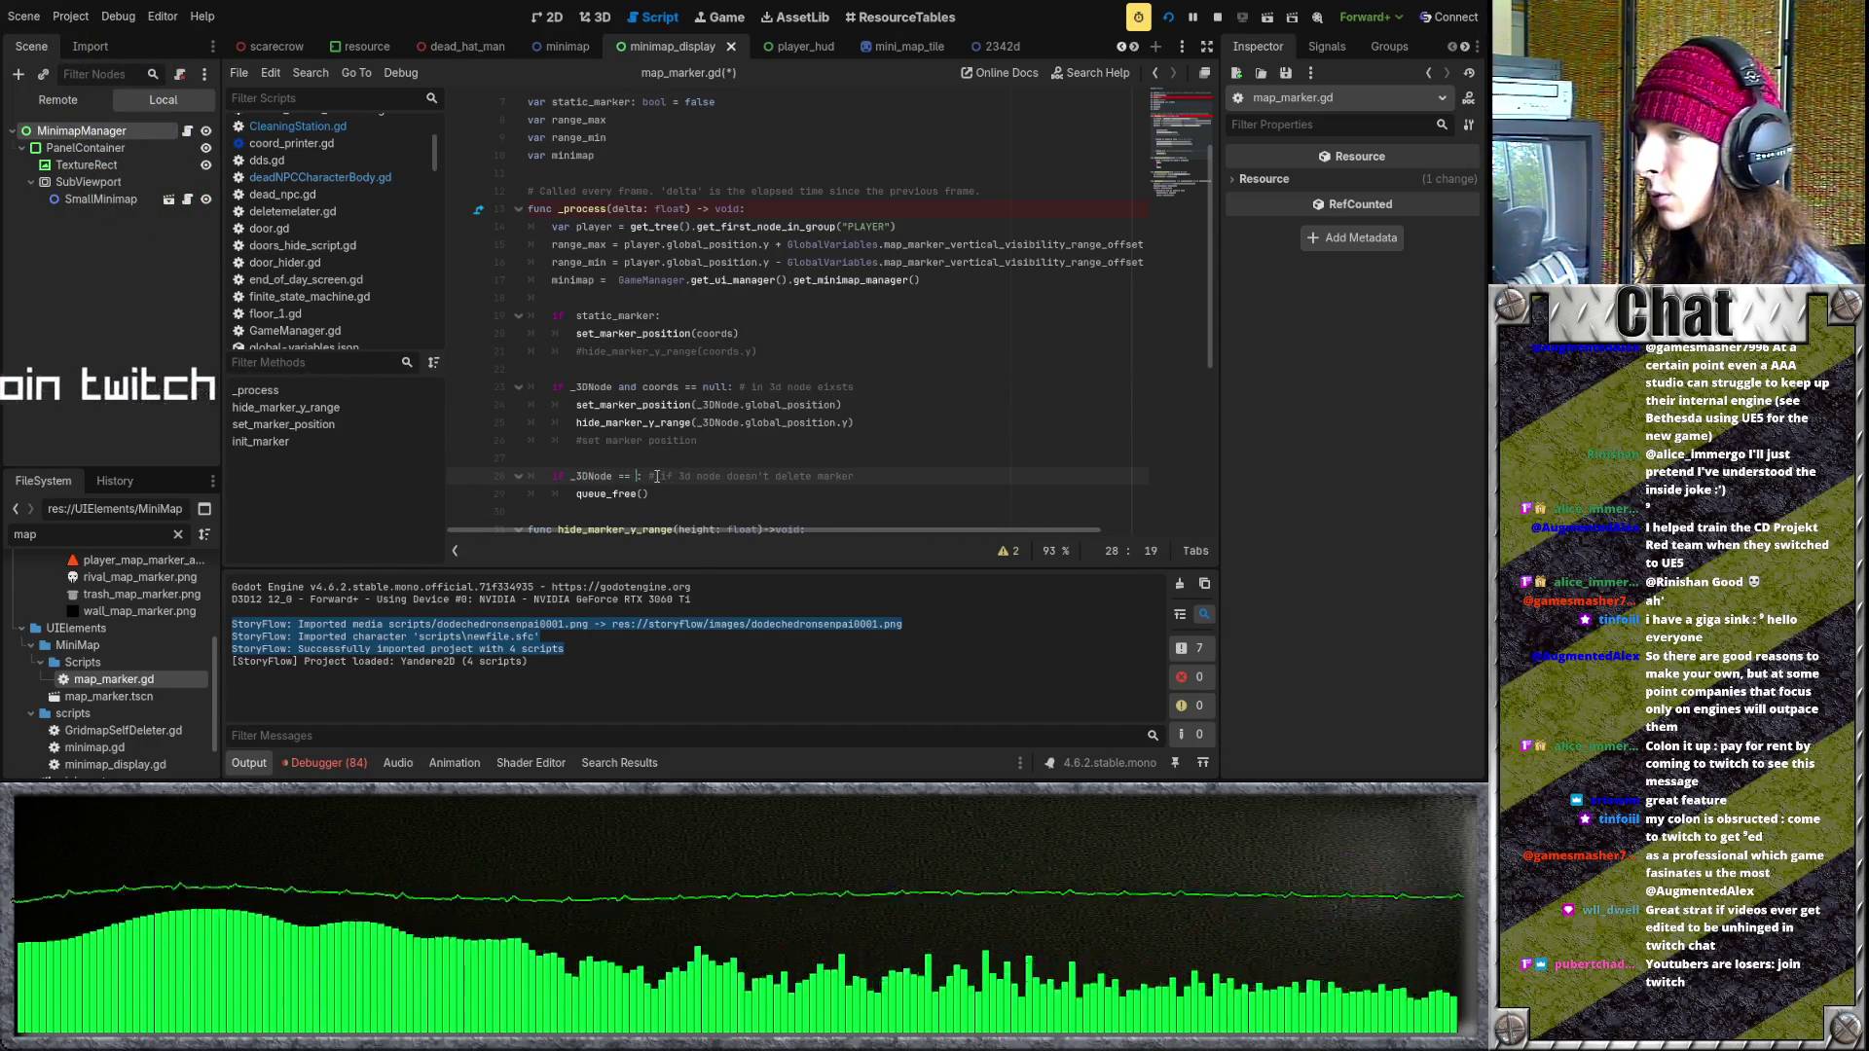
type("= null")
key("ctrl+s")
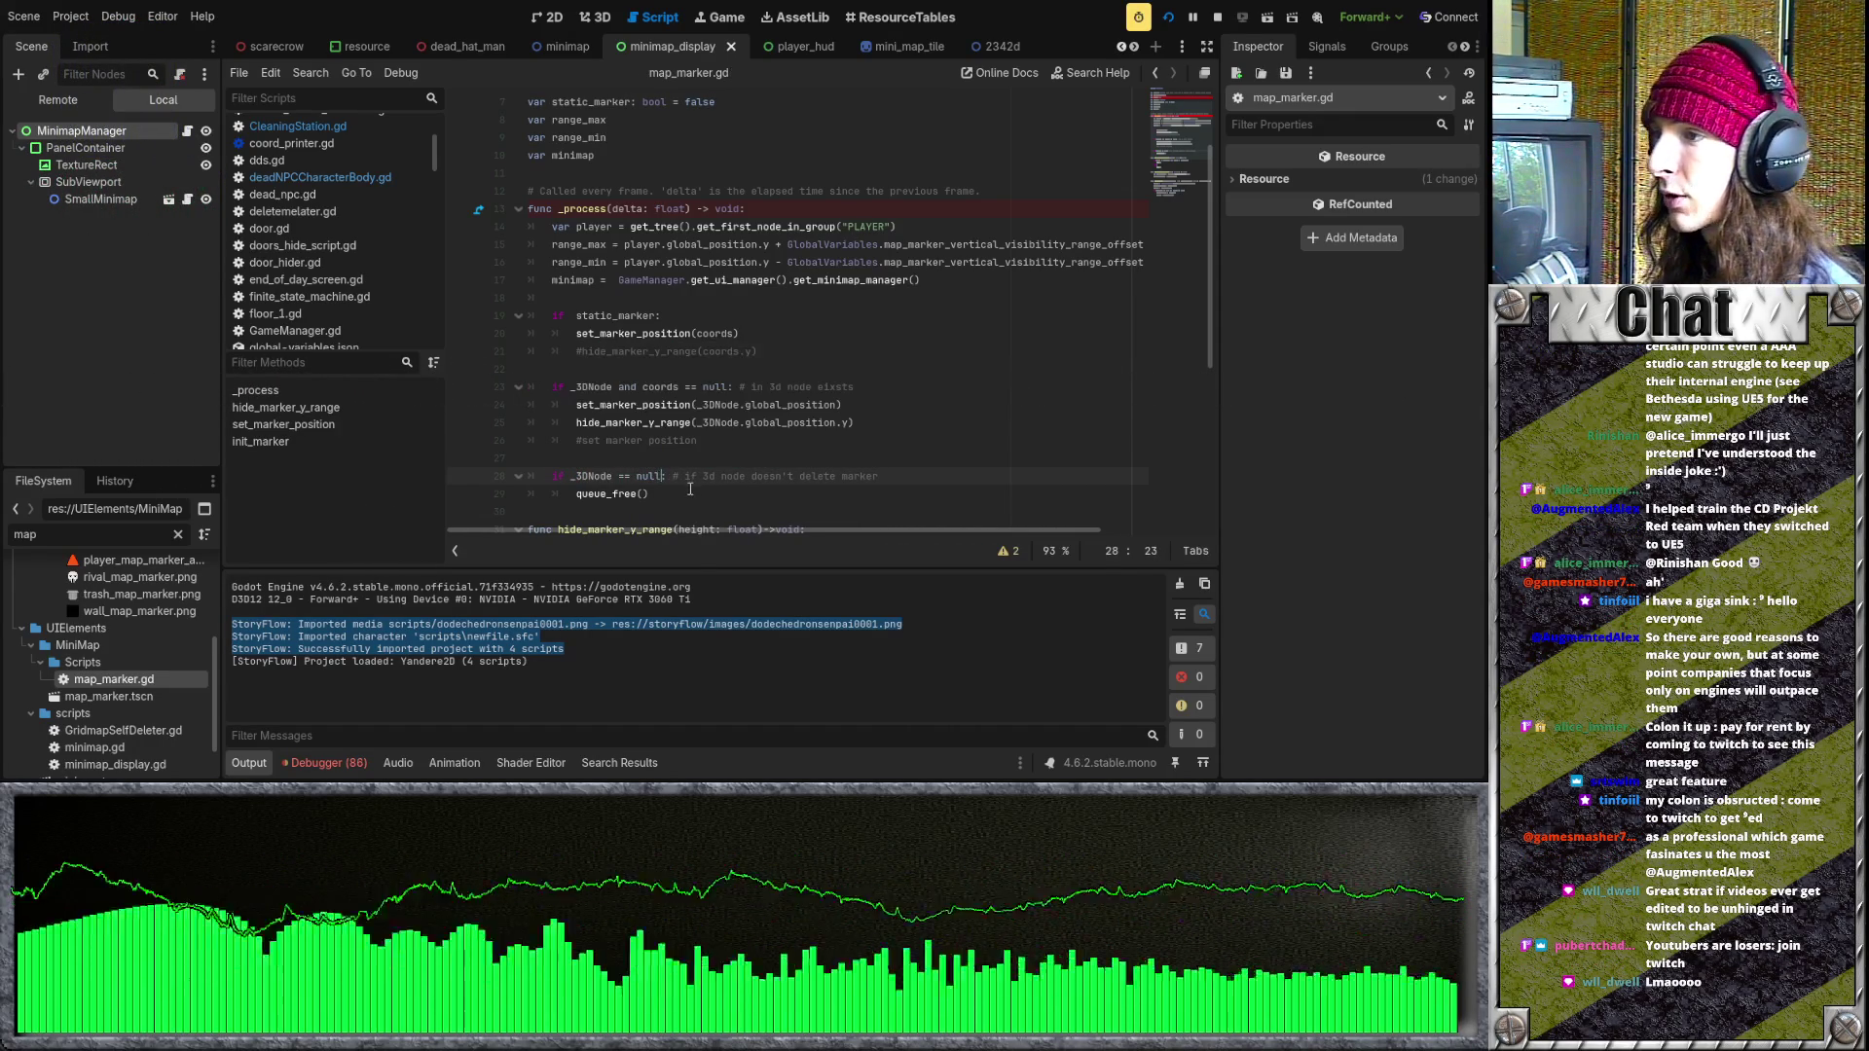
- Unfold line 28 to show queue_free() and reload the running project with the saved changes
left_click(518, 476)
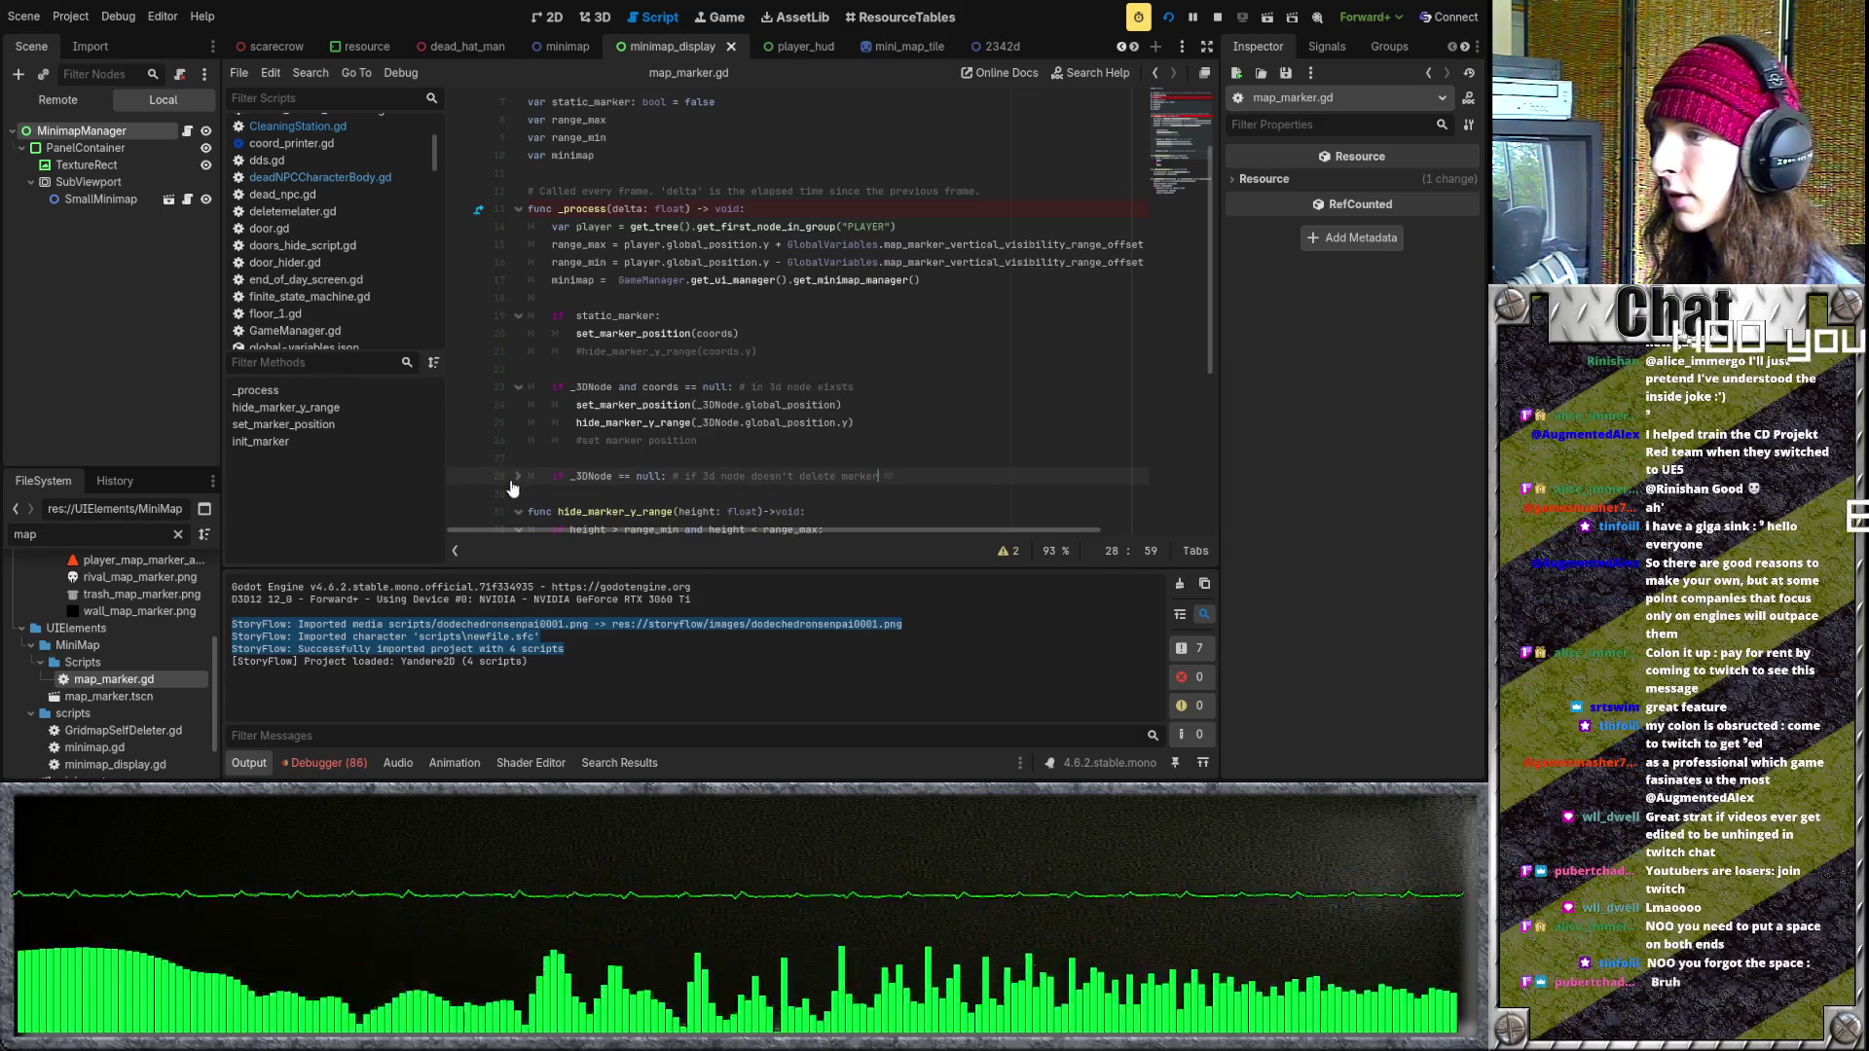
left_click(506, 476)
left_click(518, 476)
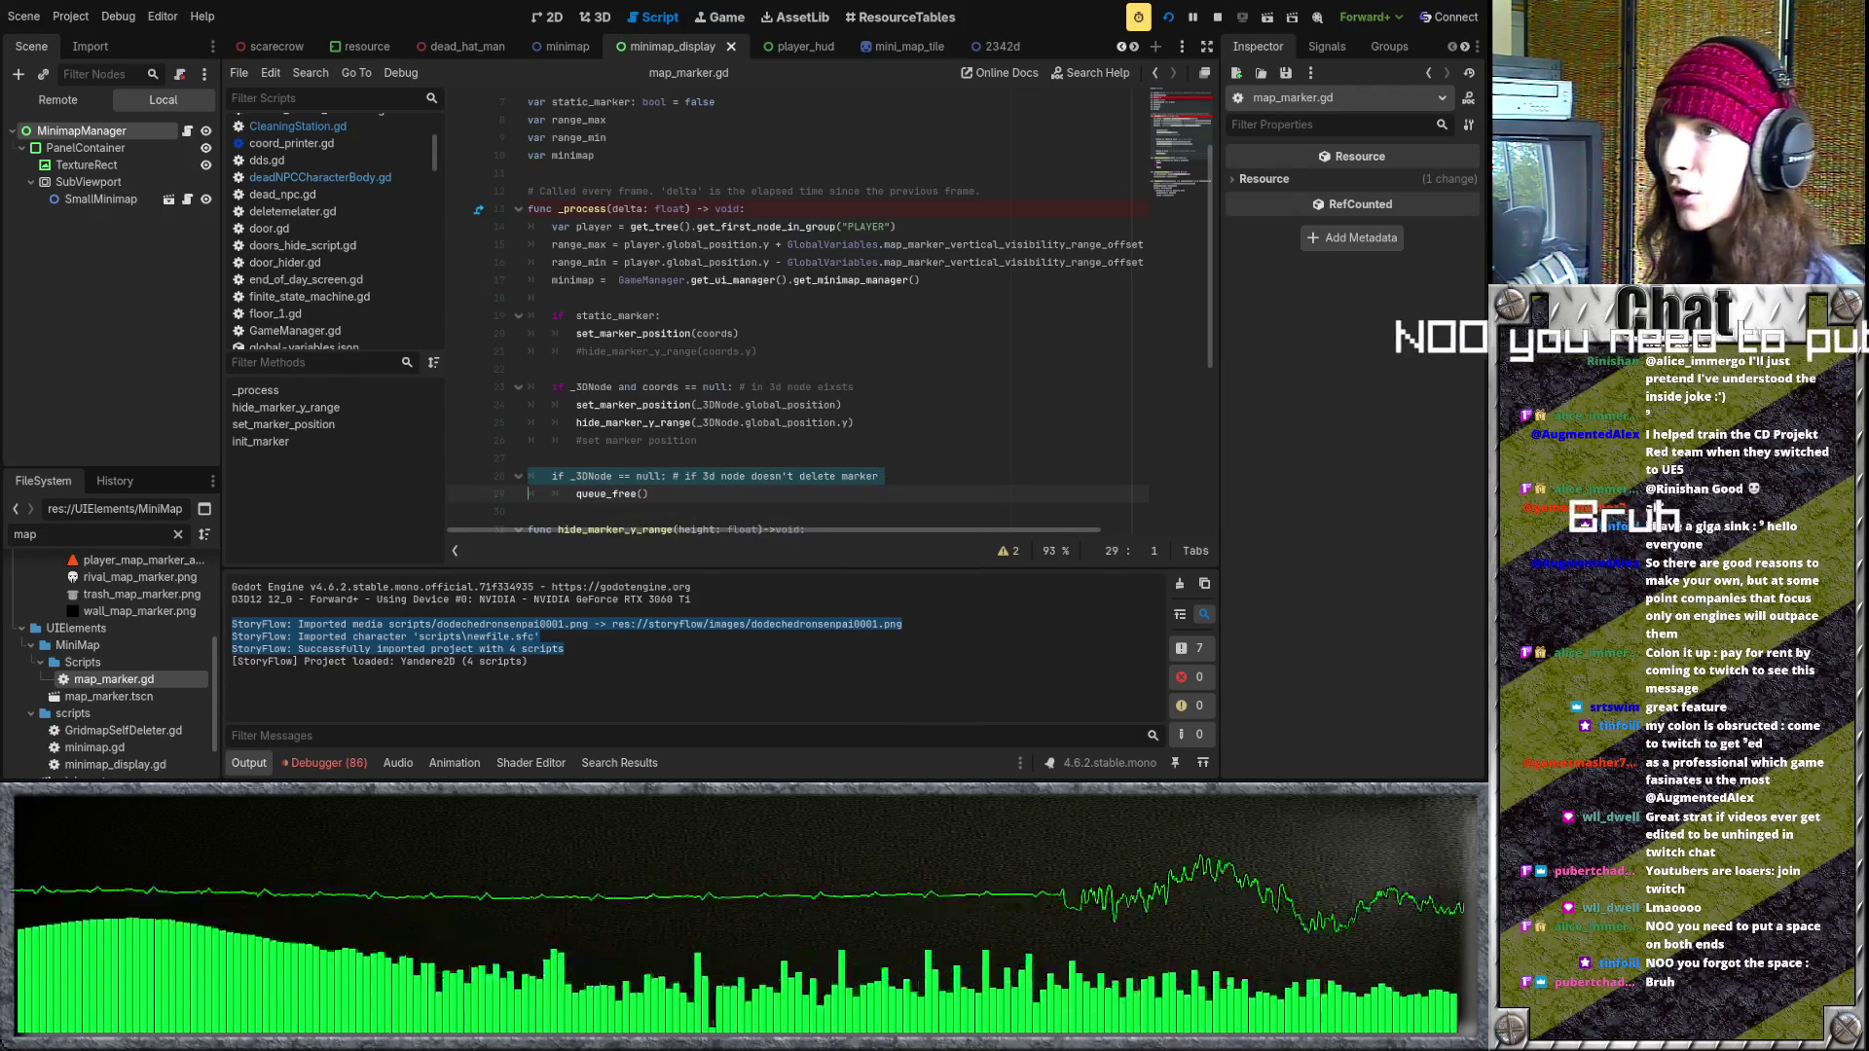
left_click(1171, 17)
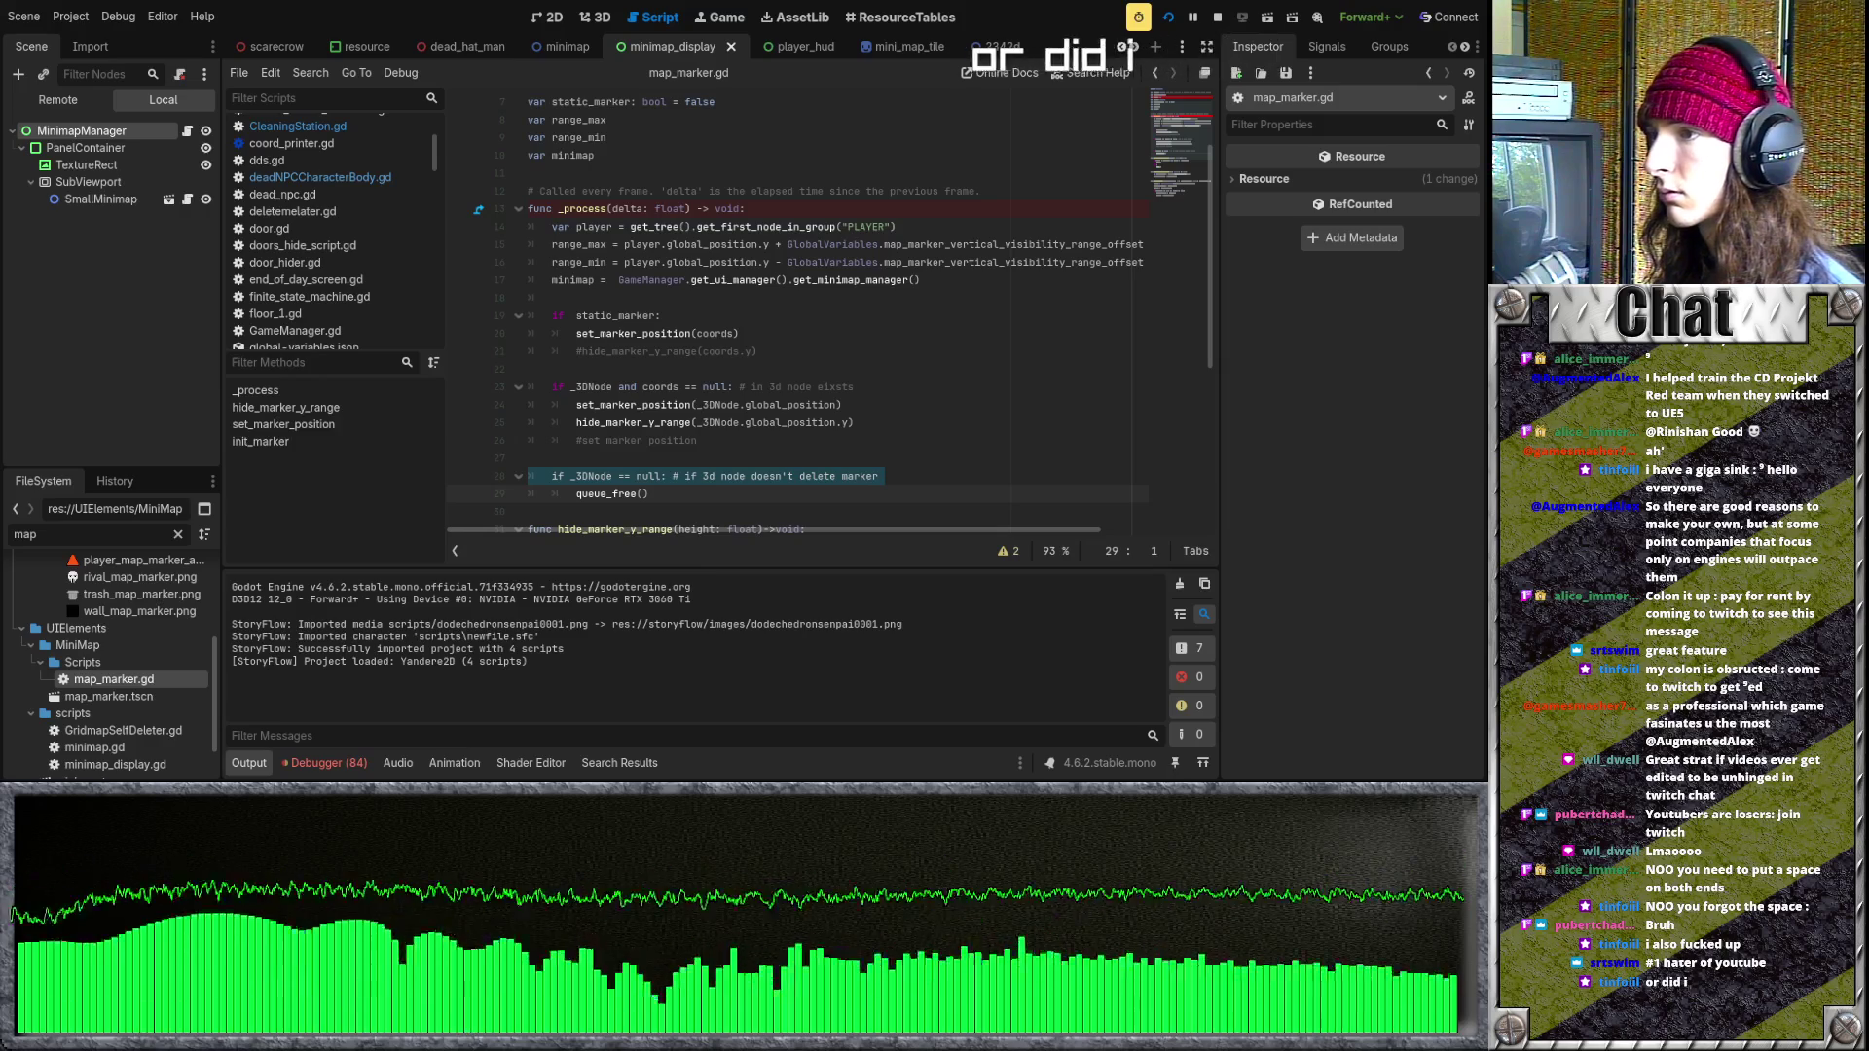
left_click(749, 352)
- Run the project to check the minimap markers, then stop it with F8
scroll(746, 374, "down", 1)
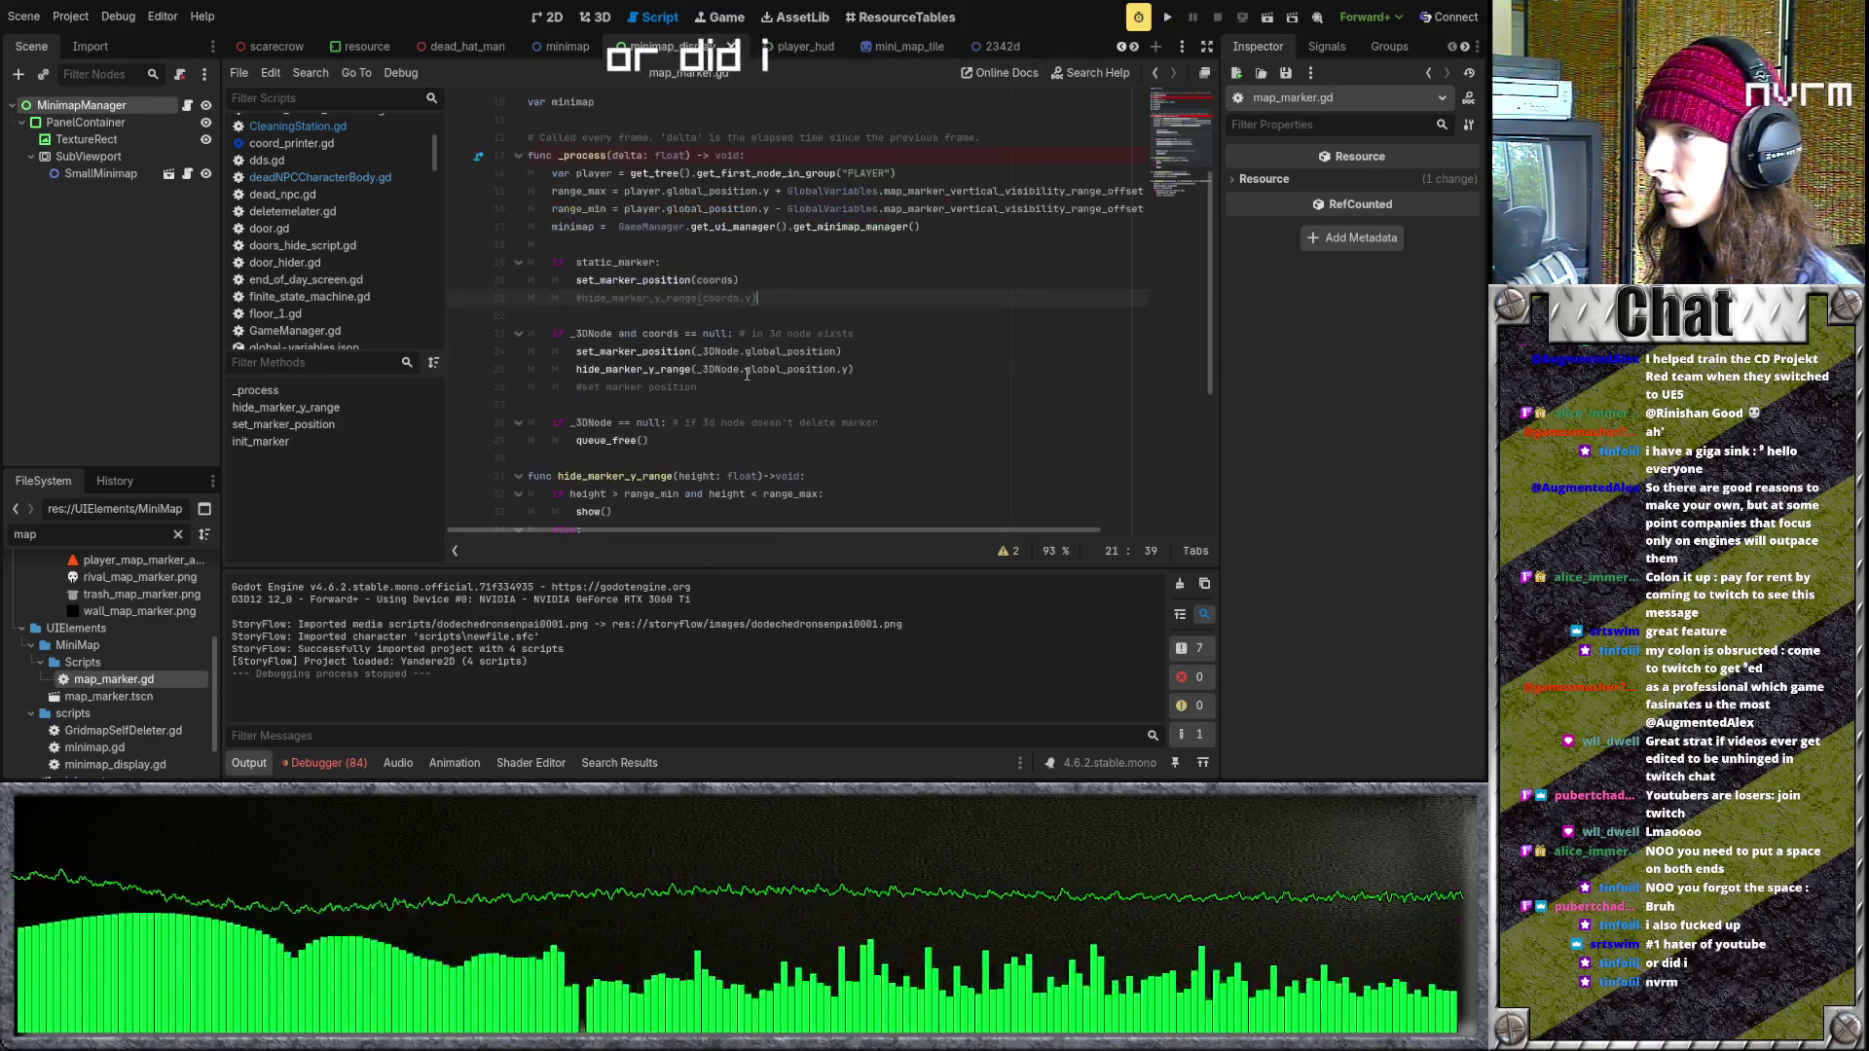
scroll(741, 375, "up", 1)
scroll(740, 376, "up", 2)
scroll(645, 472, "down", 8)
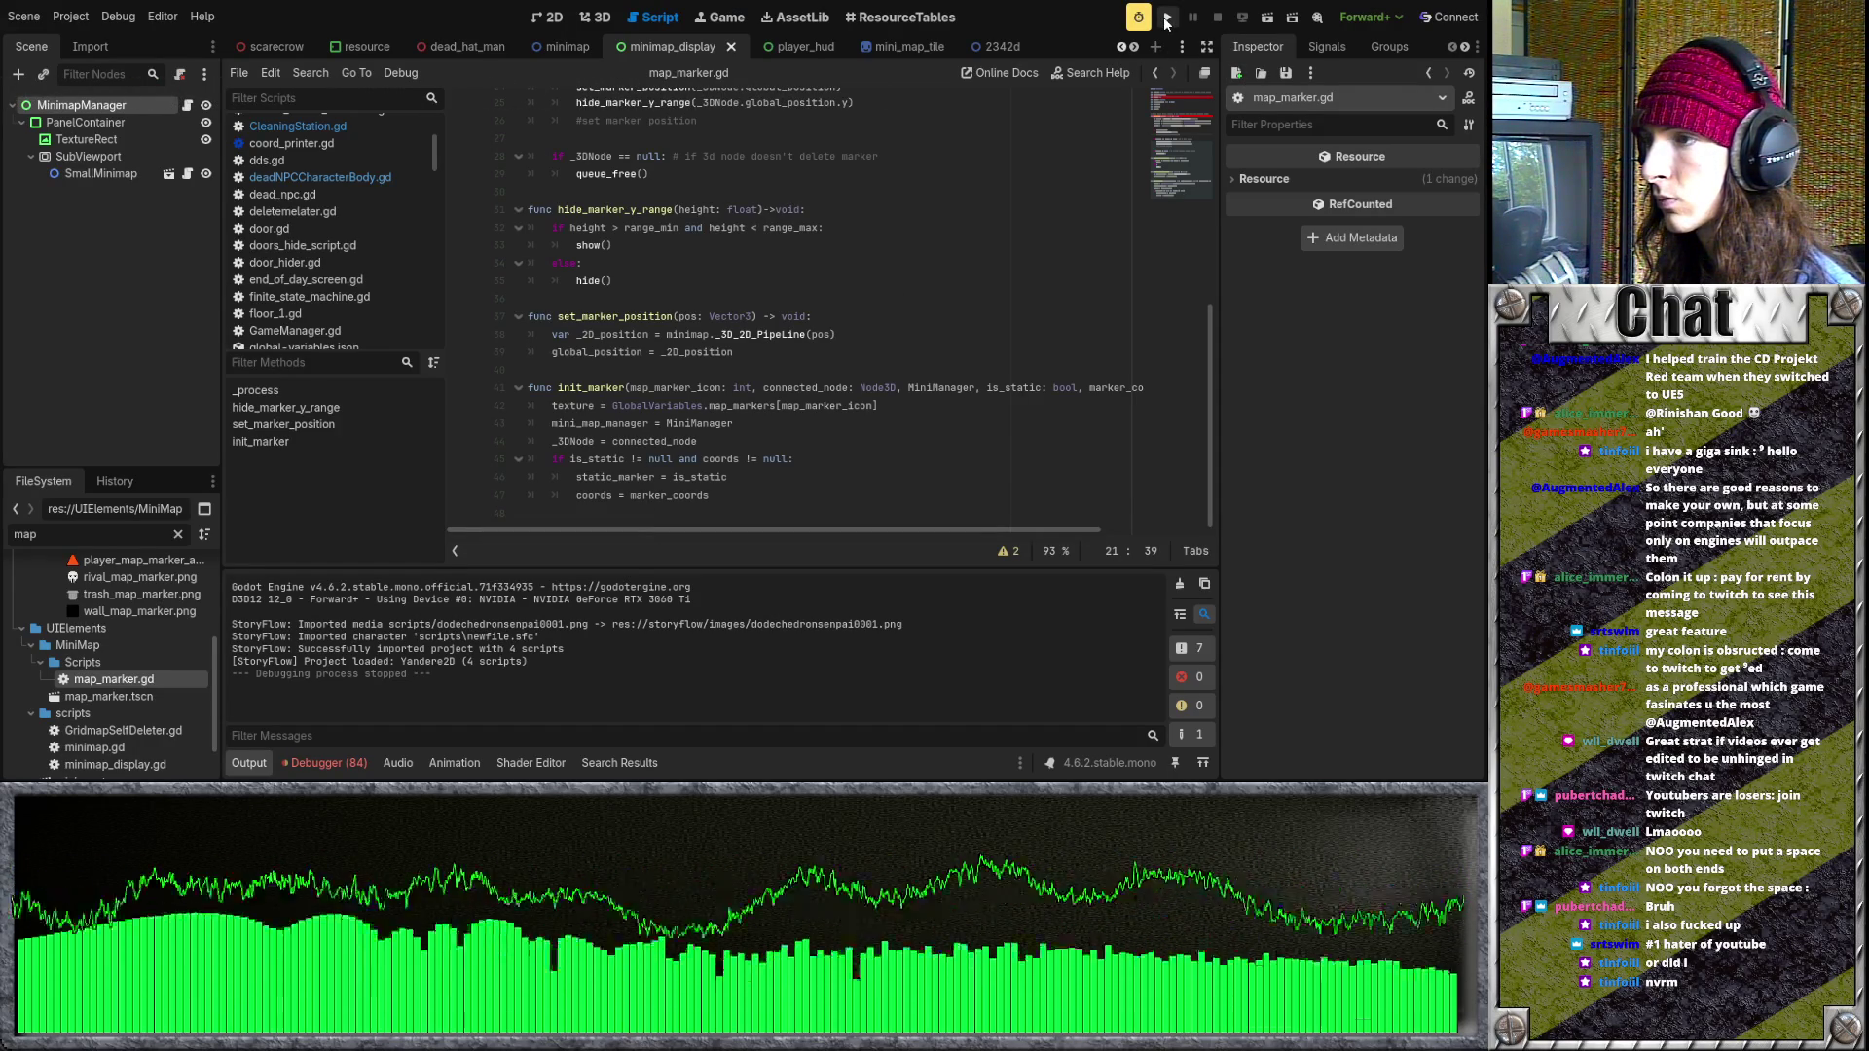
left_click(1167, 20)
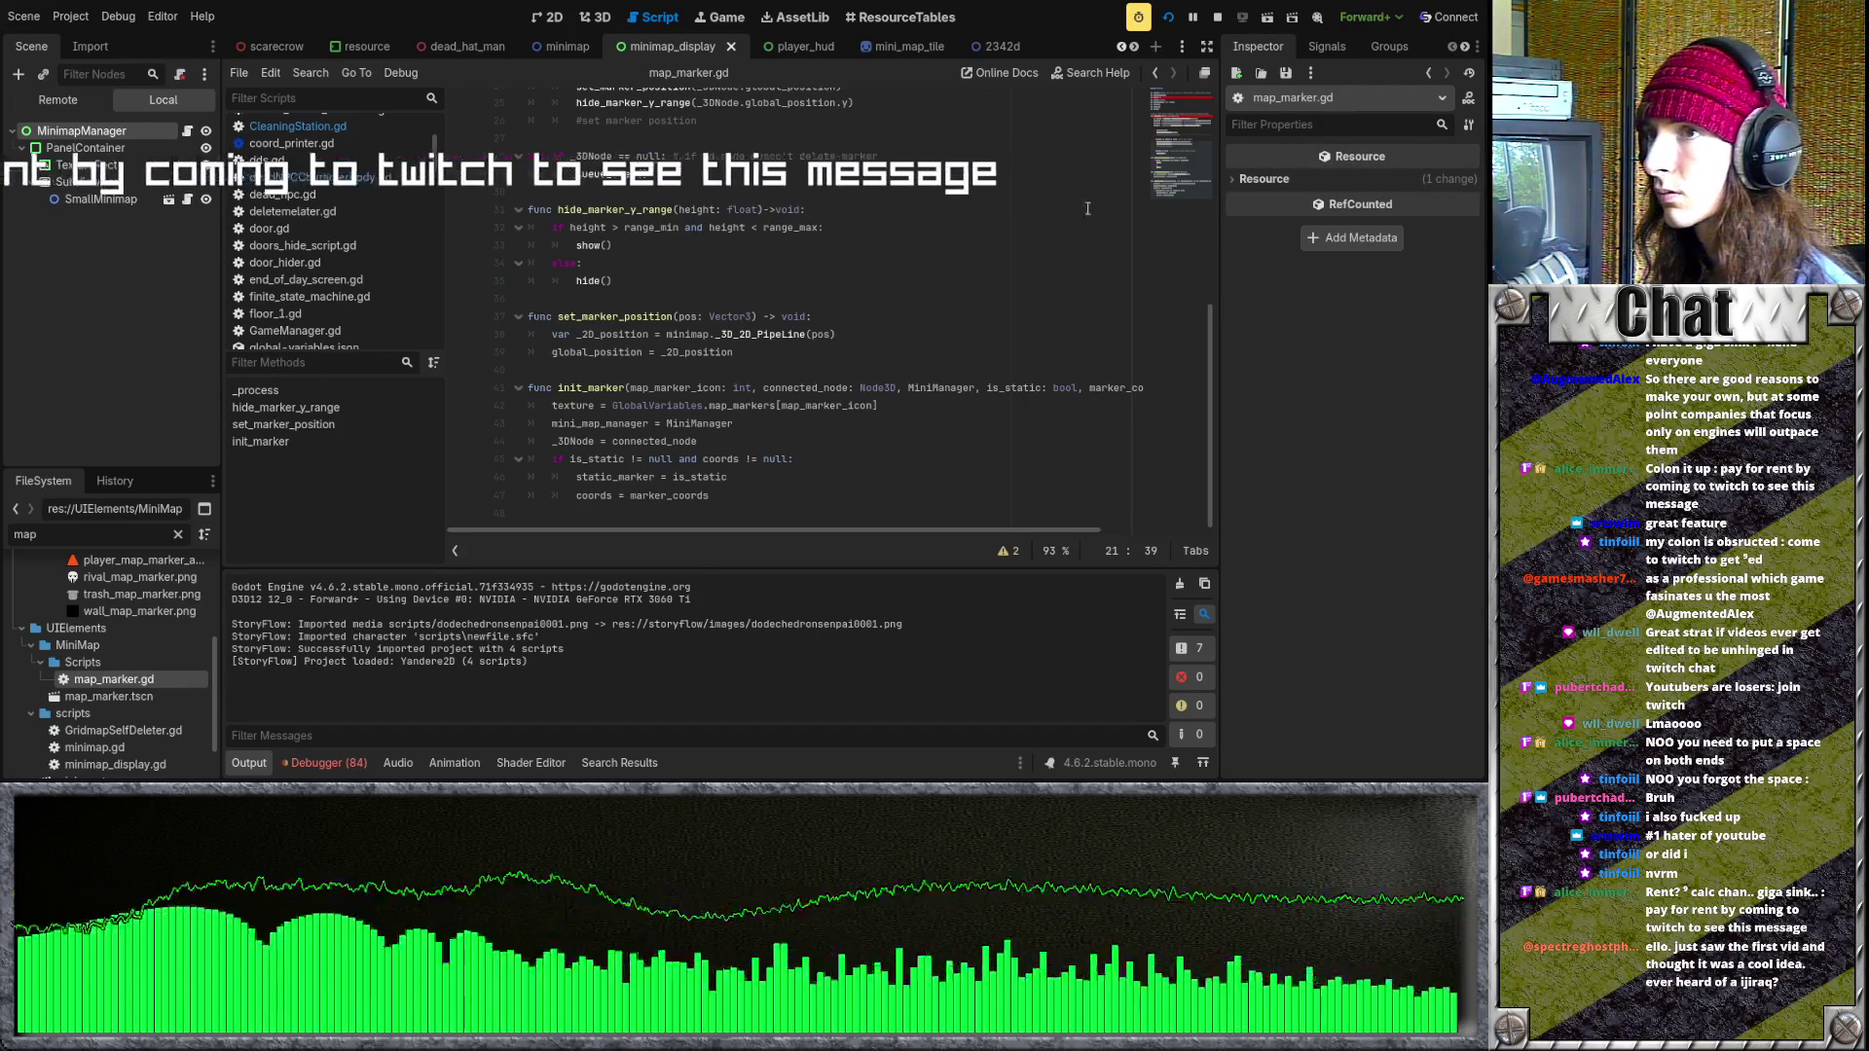
key("F8")
scroll(834, 368, "up", 6)
scroll(835, 368, "up", 3)
scroll(1012, 44, "down", 7)
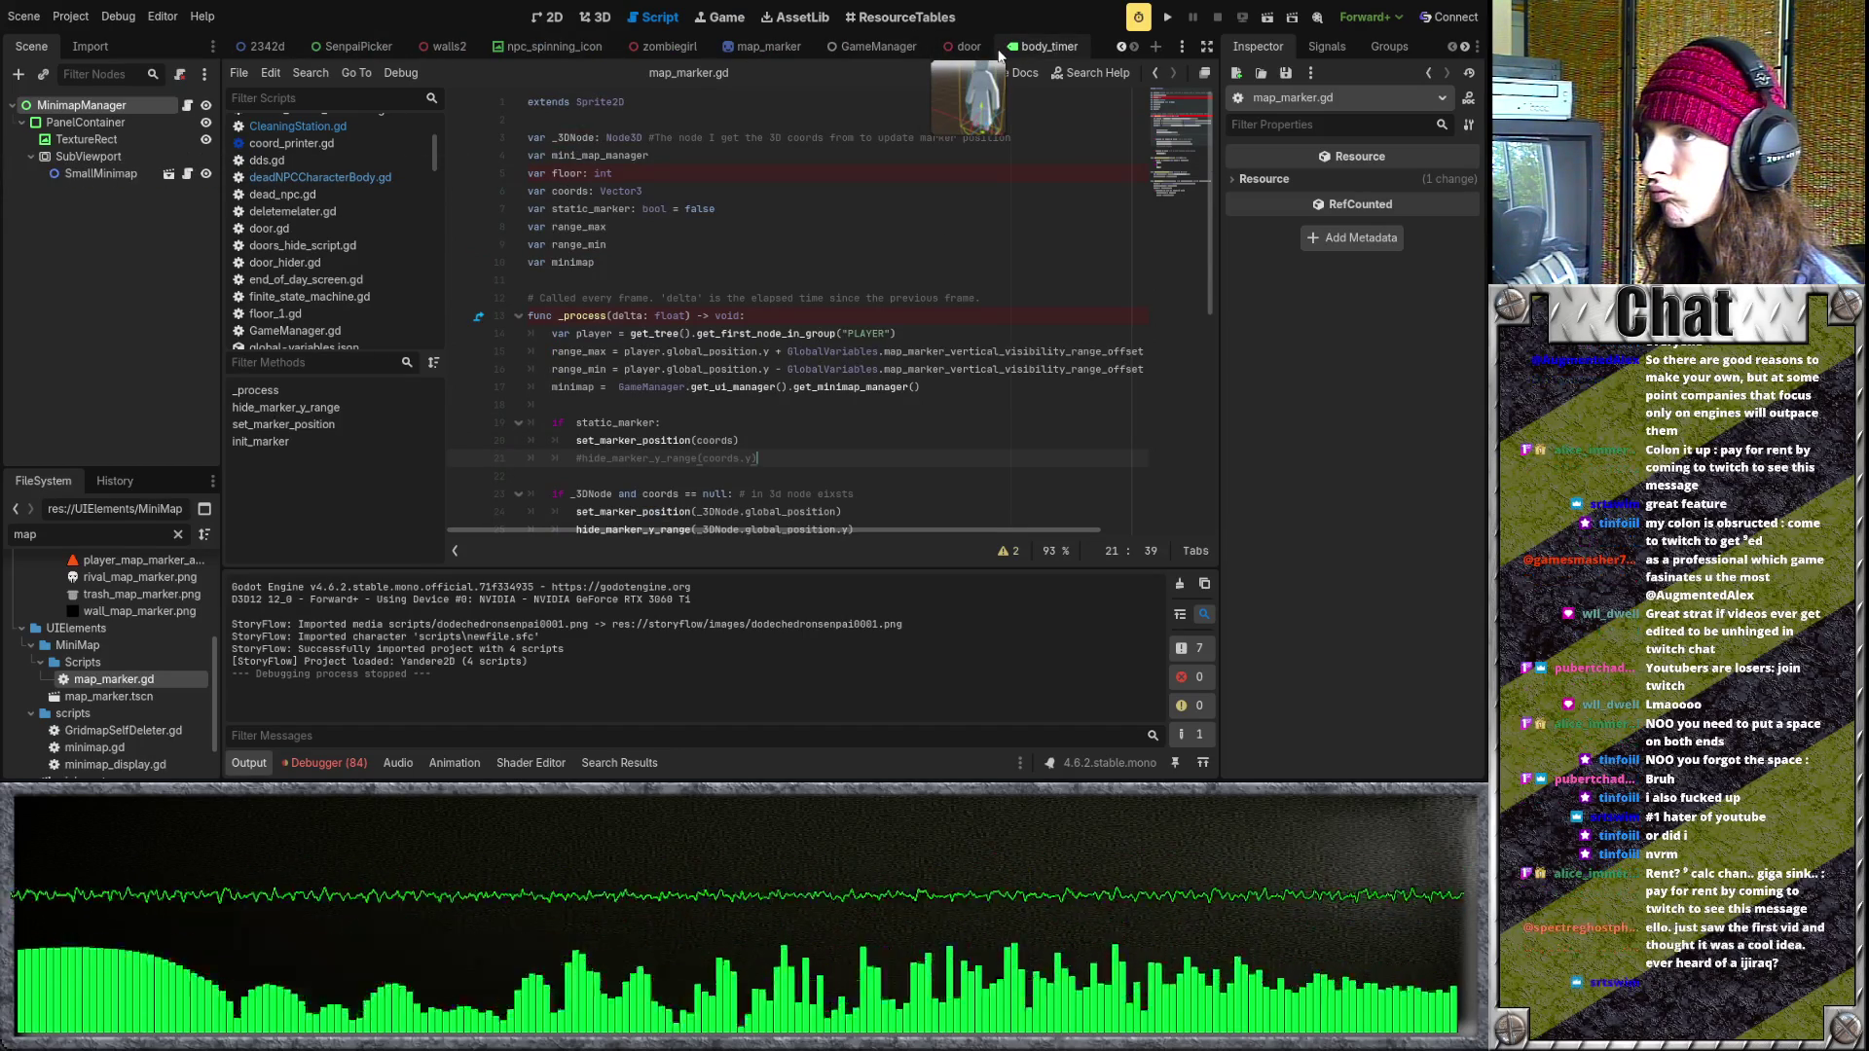
scroll(771, 300, "down", 3)
scroll(784, 300, "down", 1)
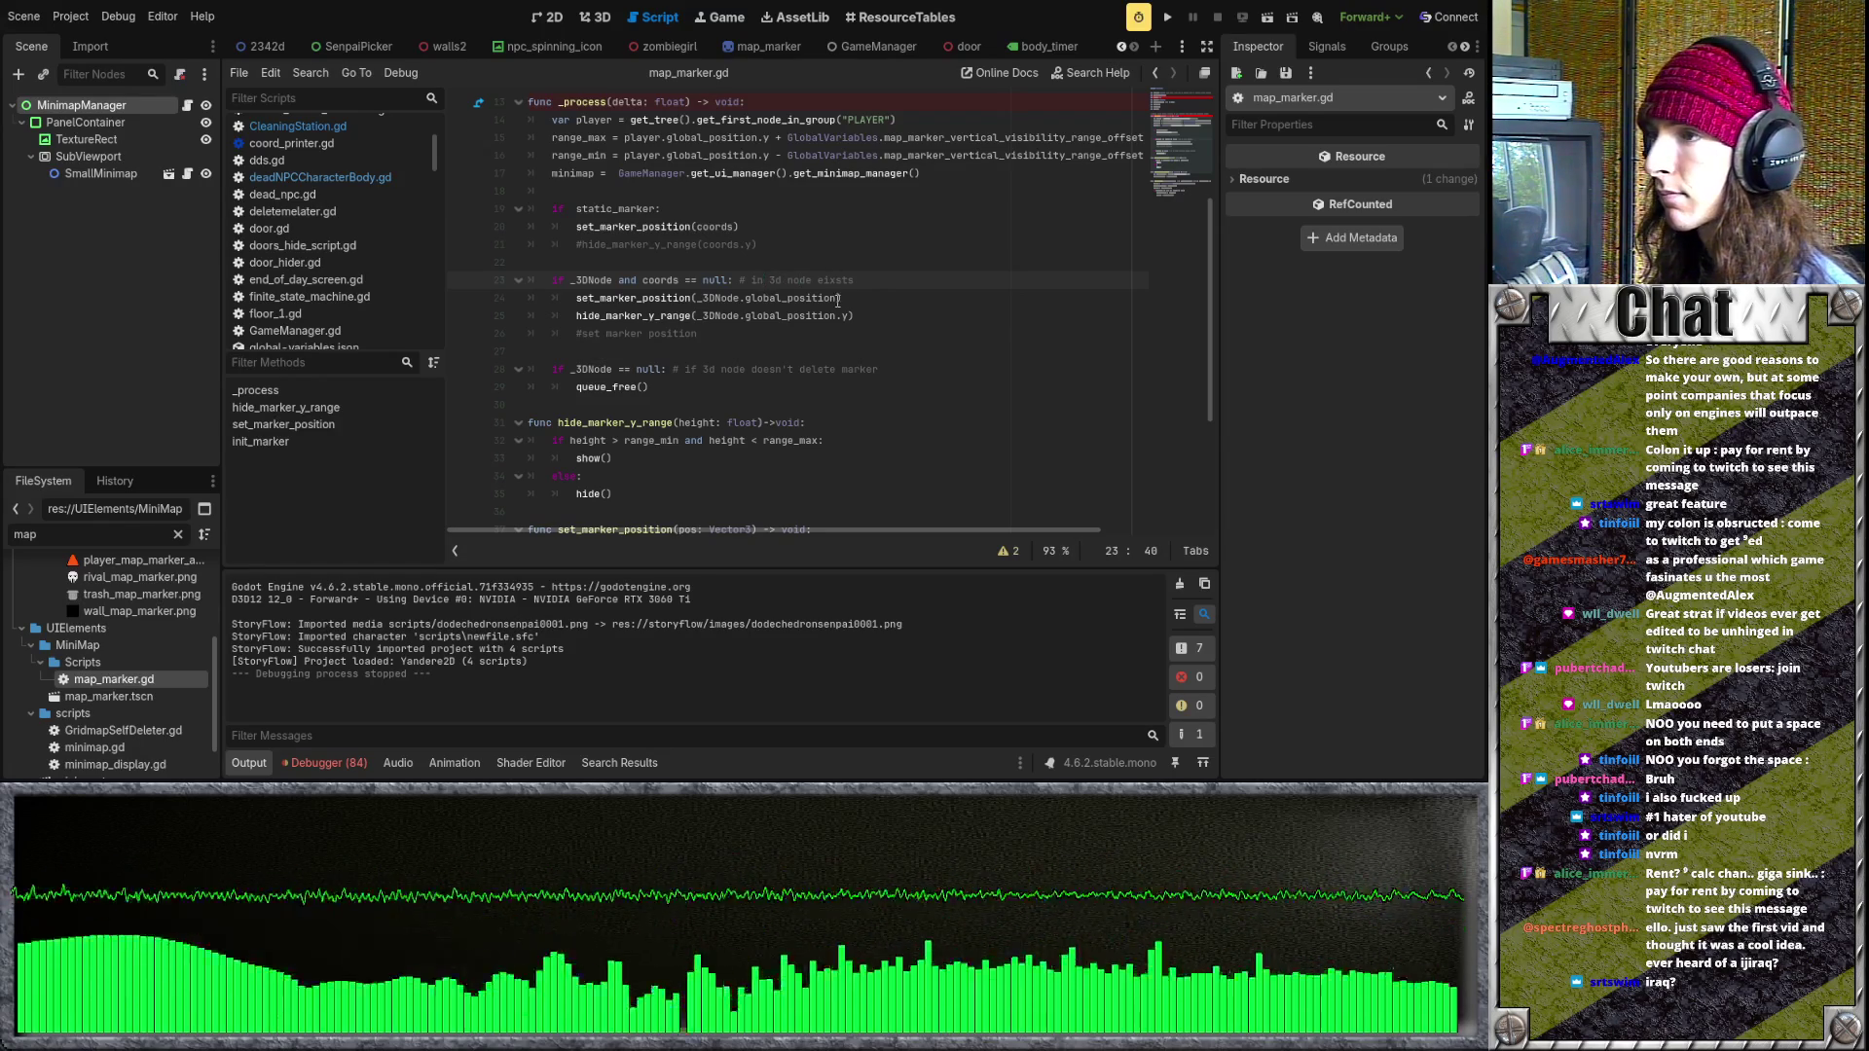
left_click_drag(871, 314, 614, 300)
- Undo the line 28 null check and delete ' and coords == null' from line 23
left_click(900, 283)
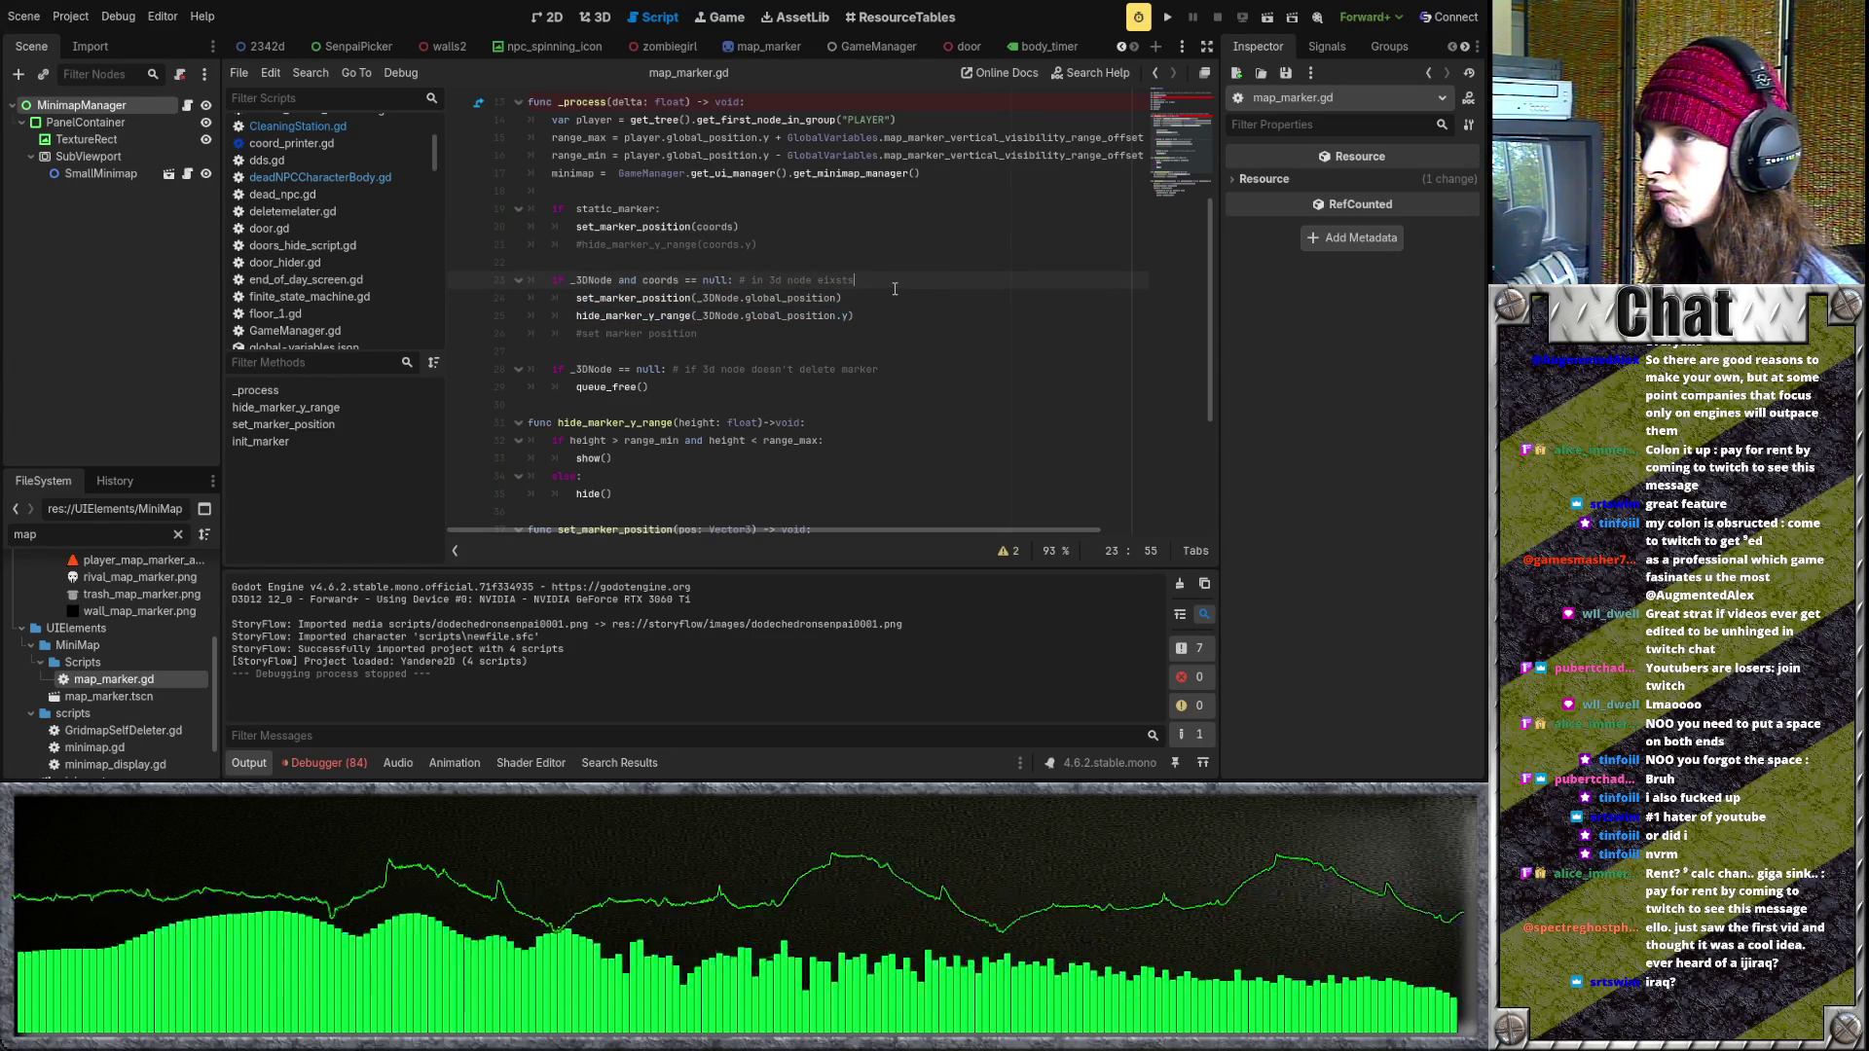
key("Down")
key("Down")
key("Down")
key("BackSpace")
key("BackSpace")
key("BackSpace")
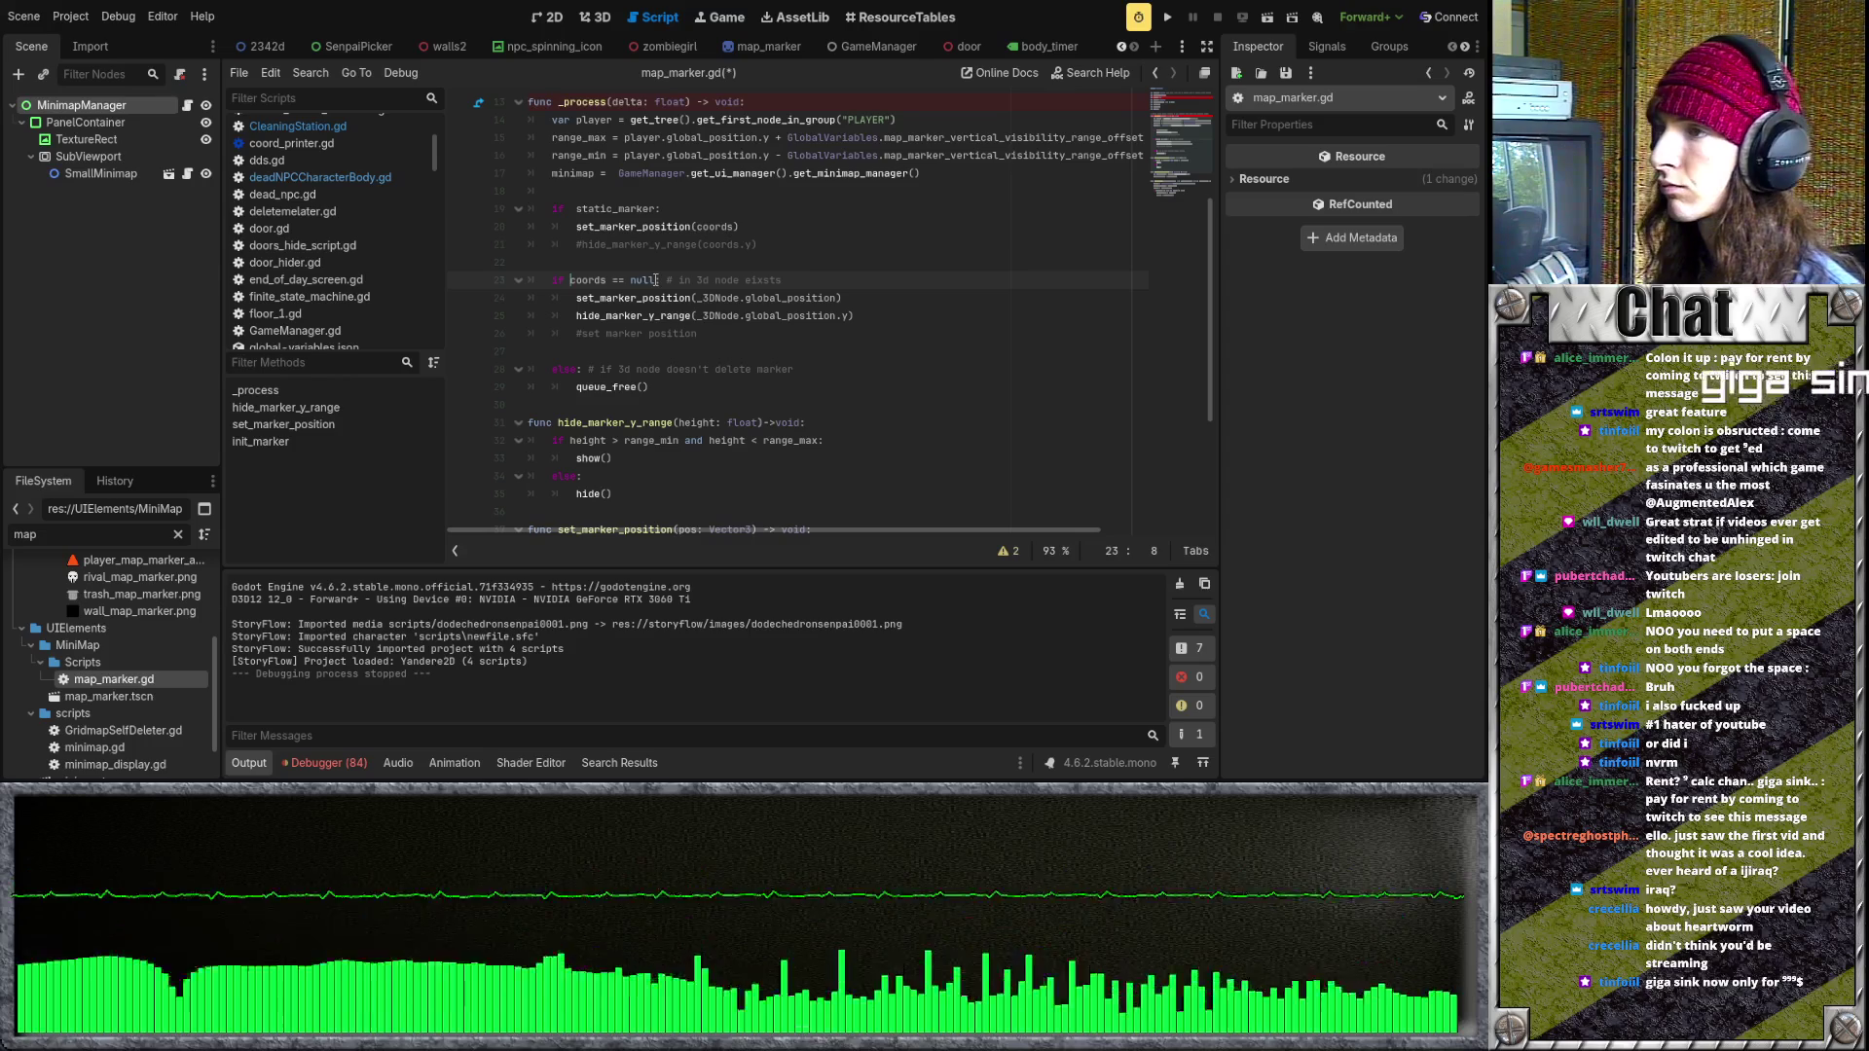
left_click_drag(642, 280, 731, 280)
key("BackSpace")
type("_3DNode")
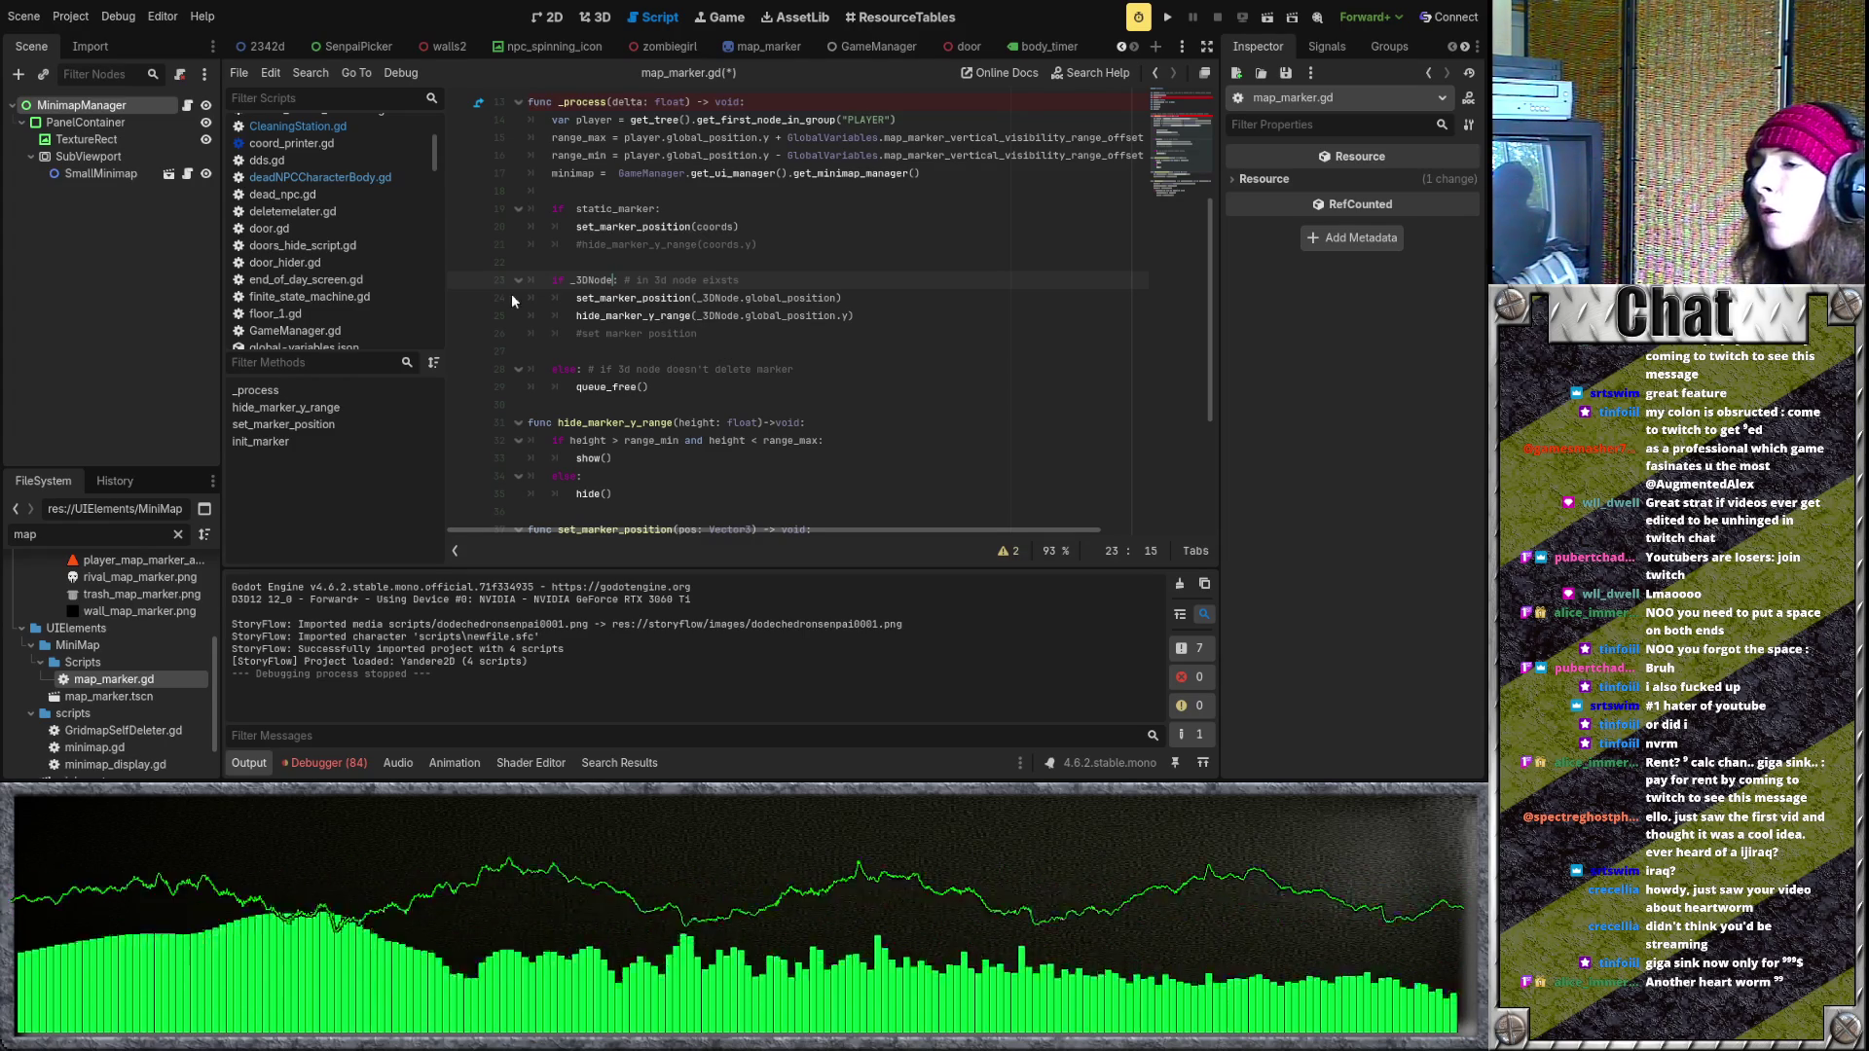
scroll(796, 519, "down", 4)
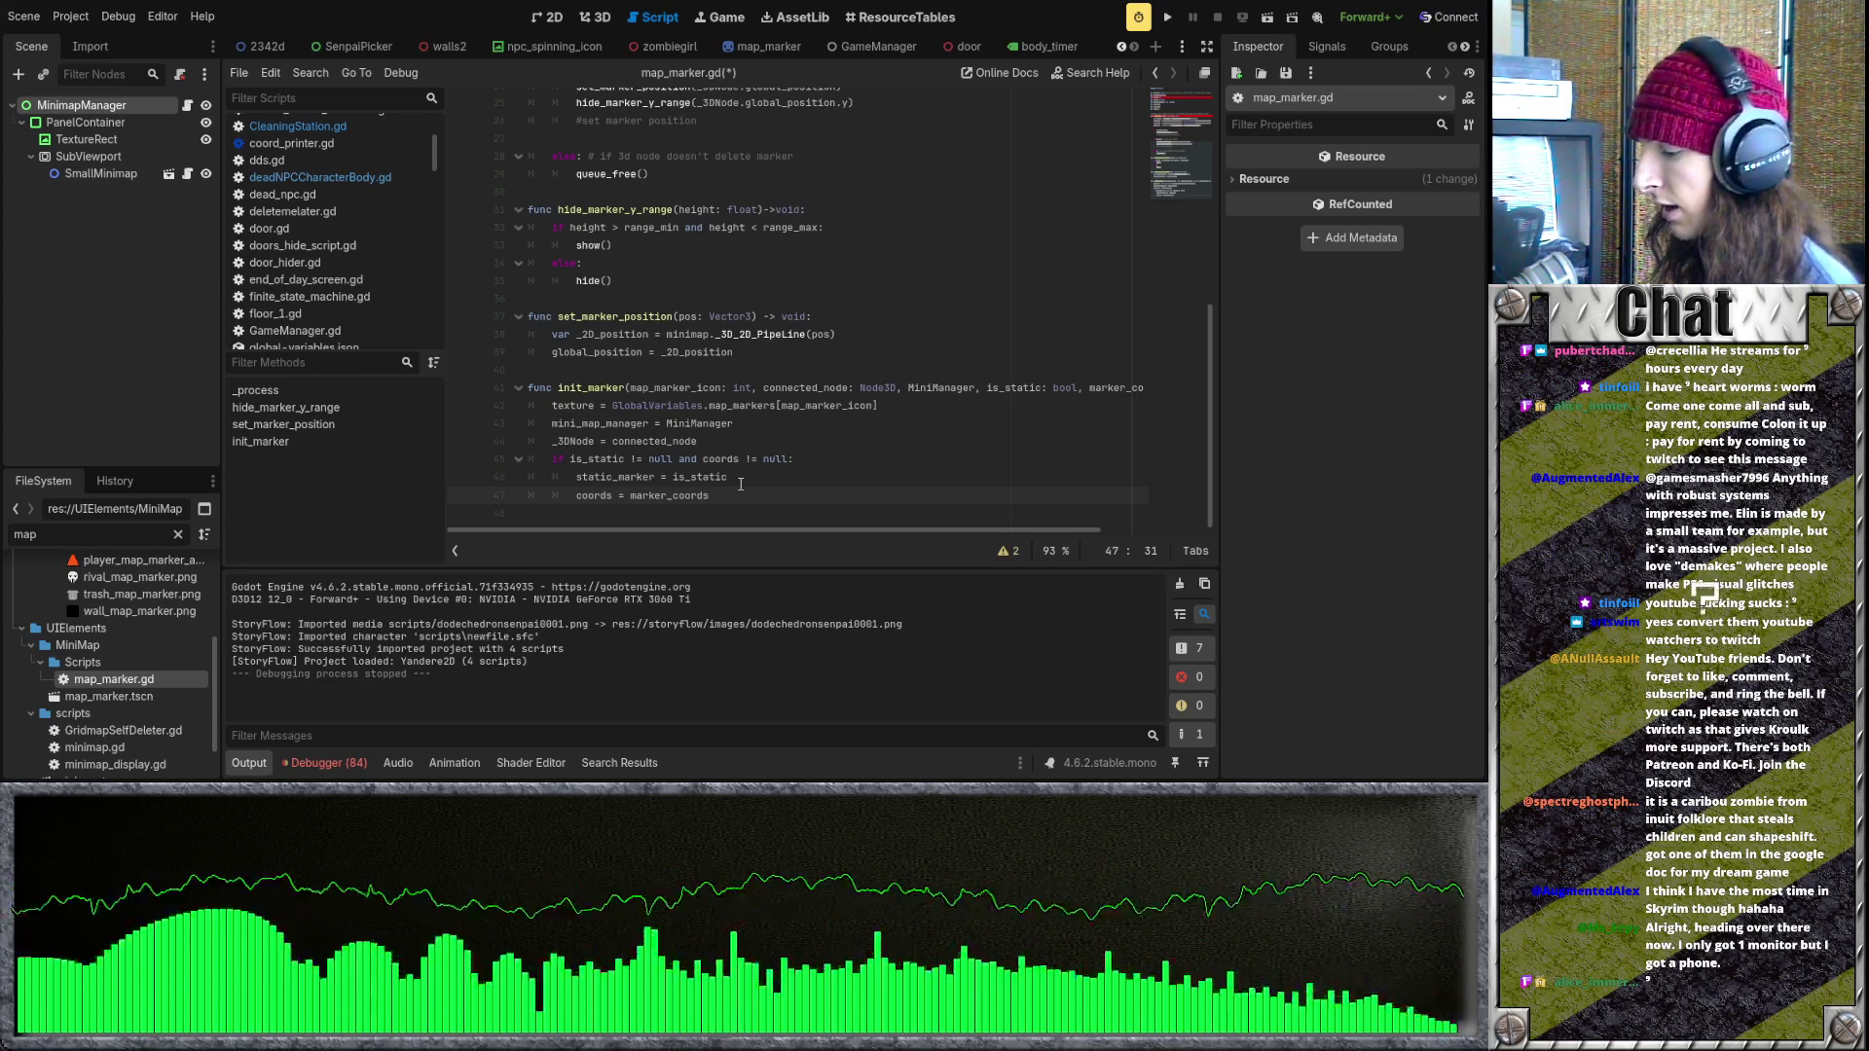
- Save map_marker.gd and run the project again to test the markers
scroll(626, 404, "up", 7)
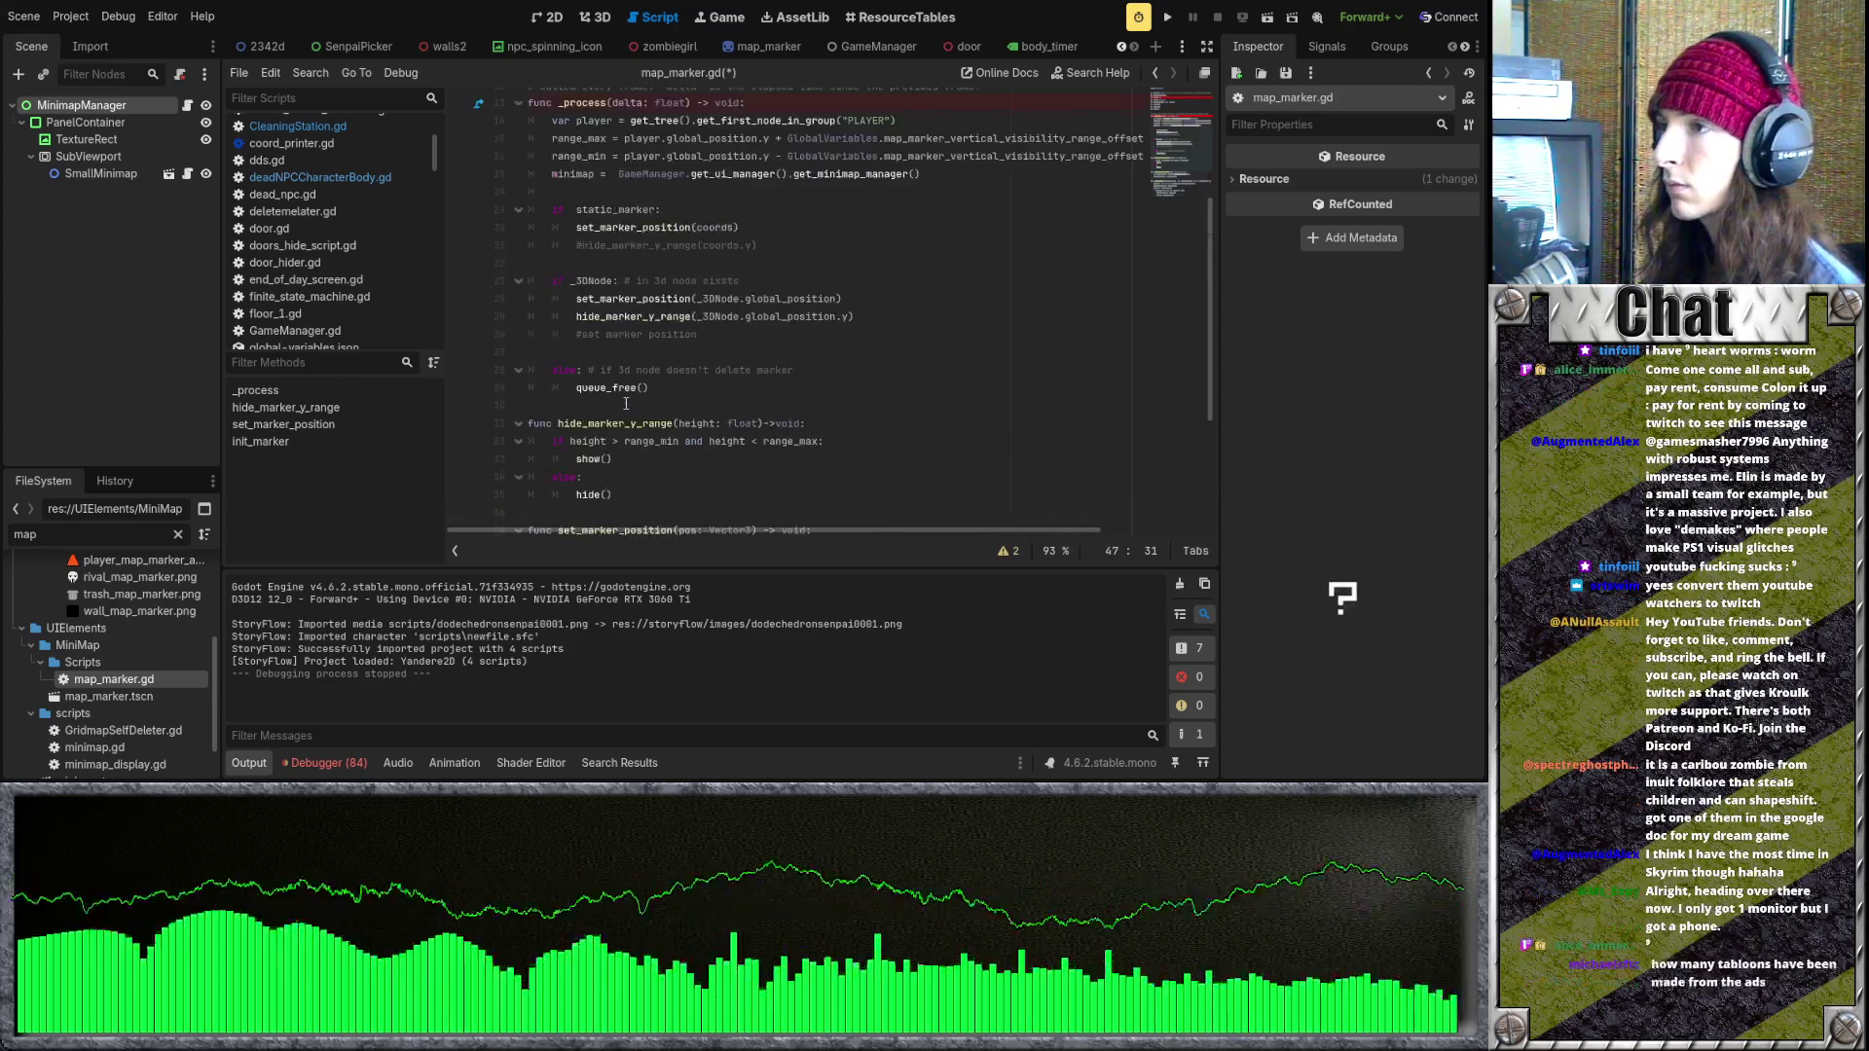
scroll(793, 368, "down", 3)
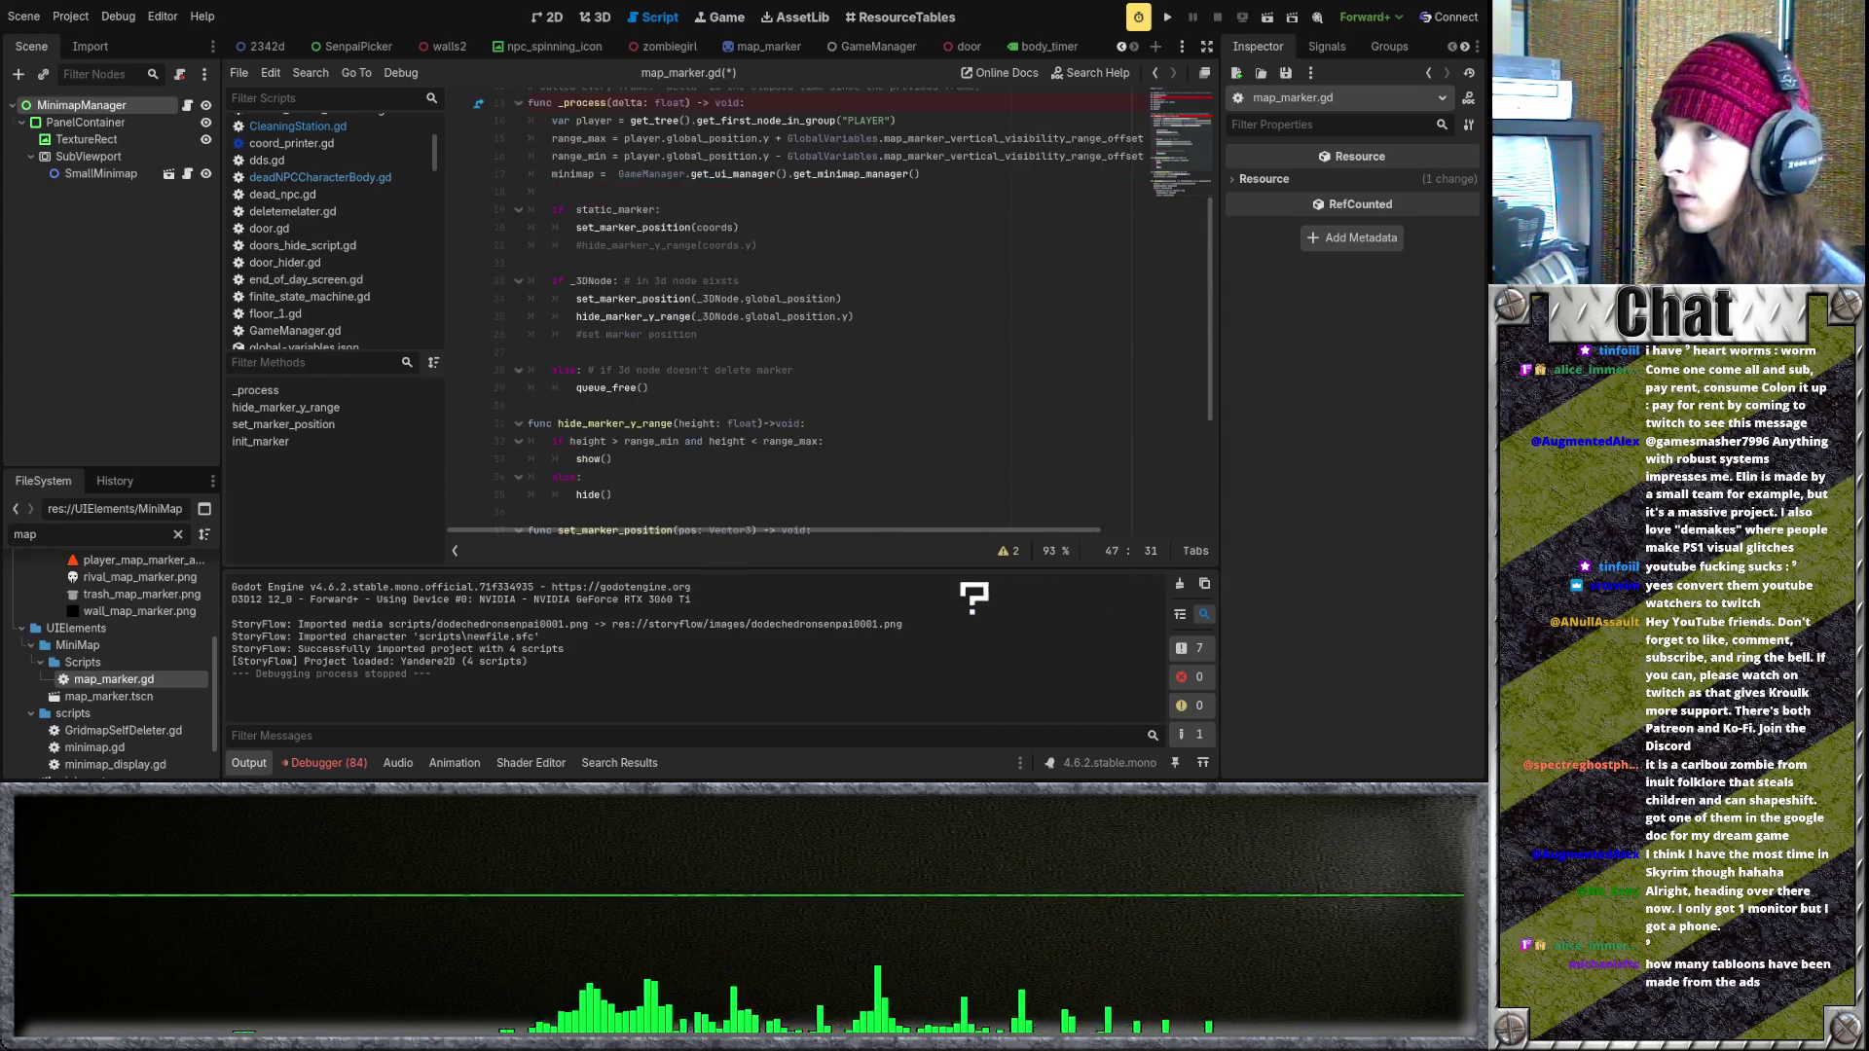
left_click(1171, 16)
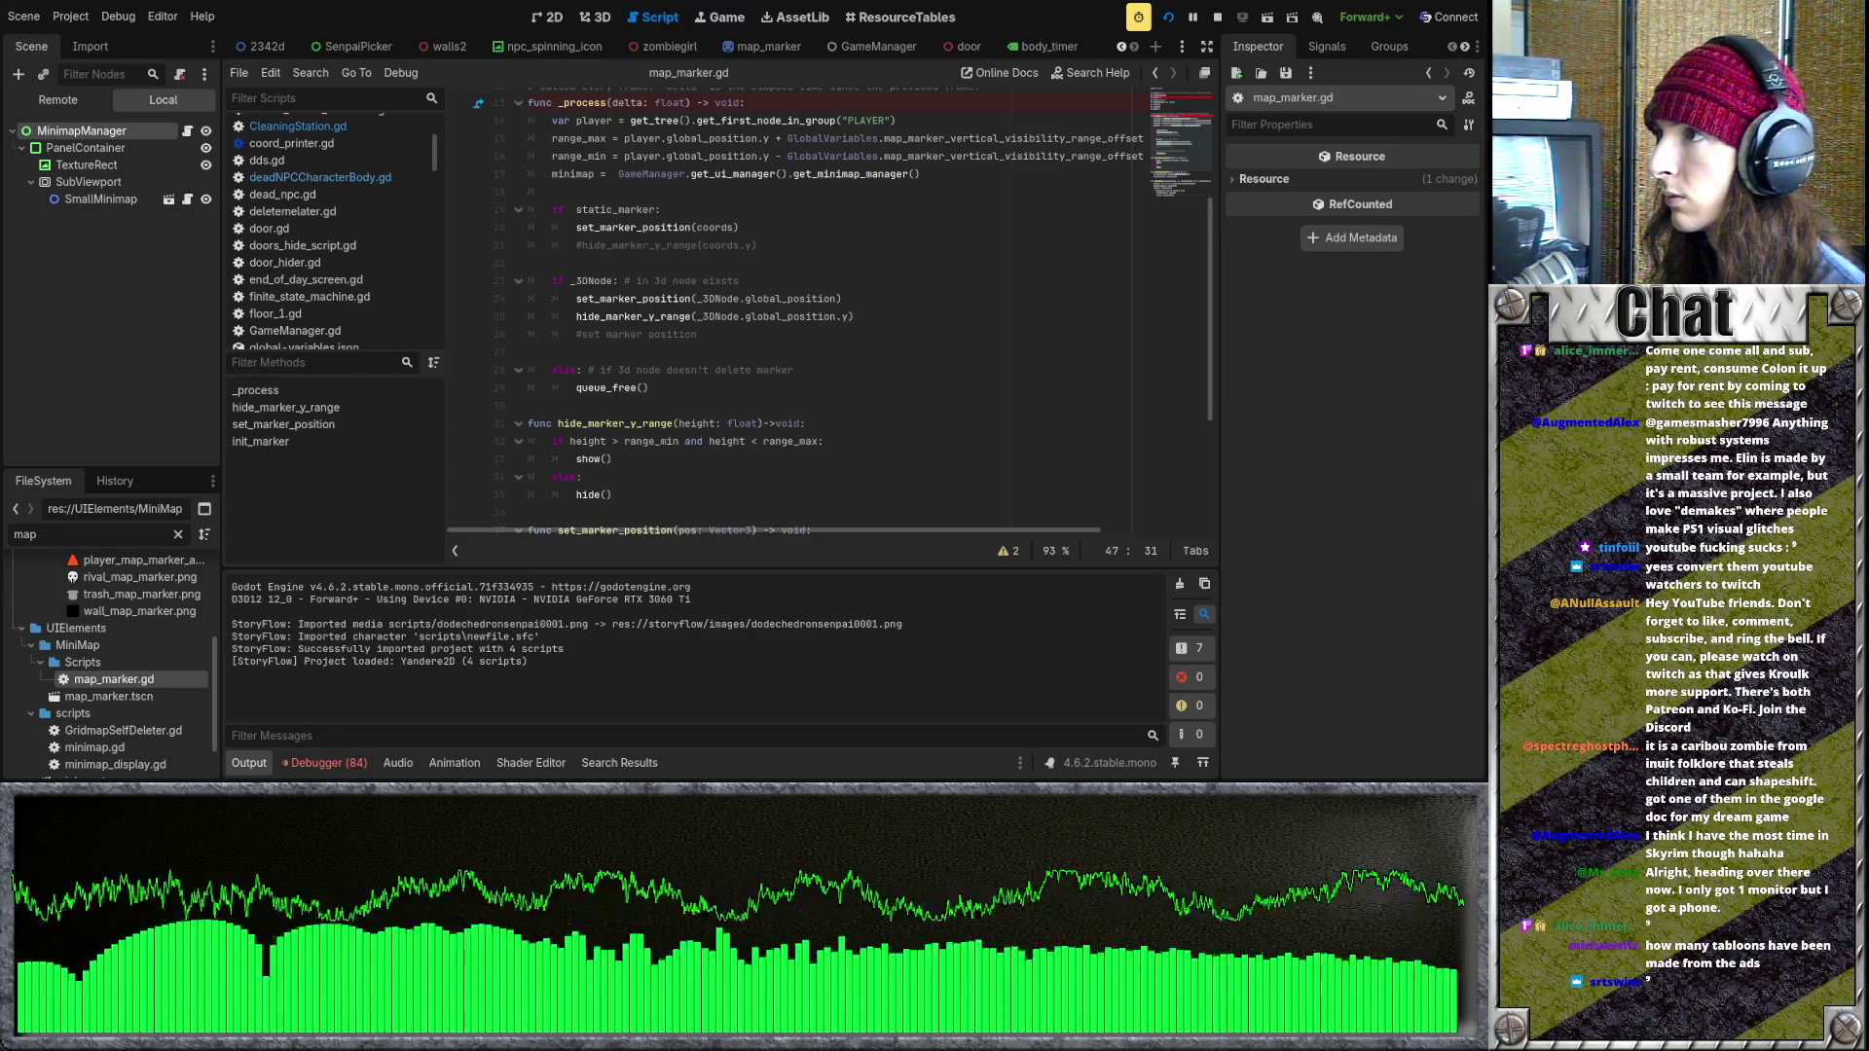
key("F8")
scroll(771, 412, "up", 4)
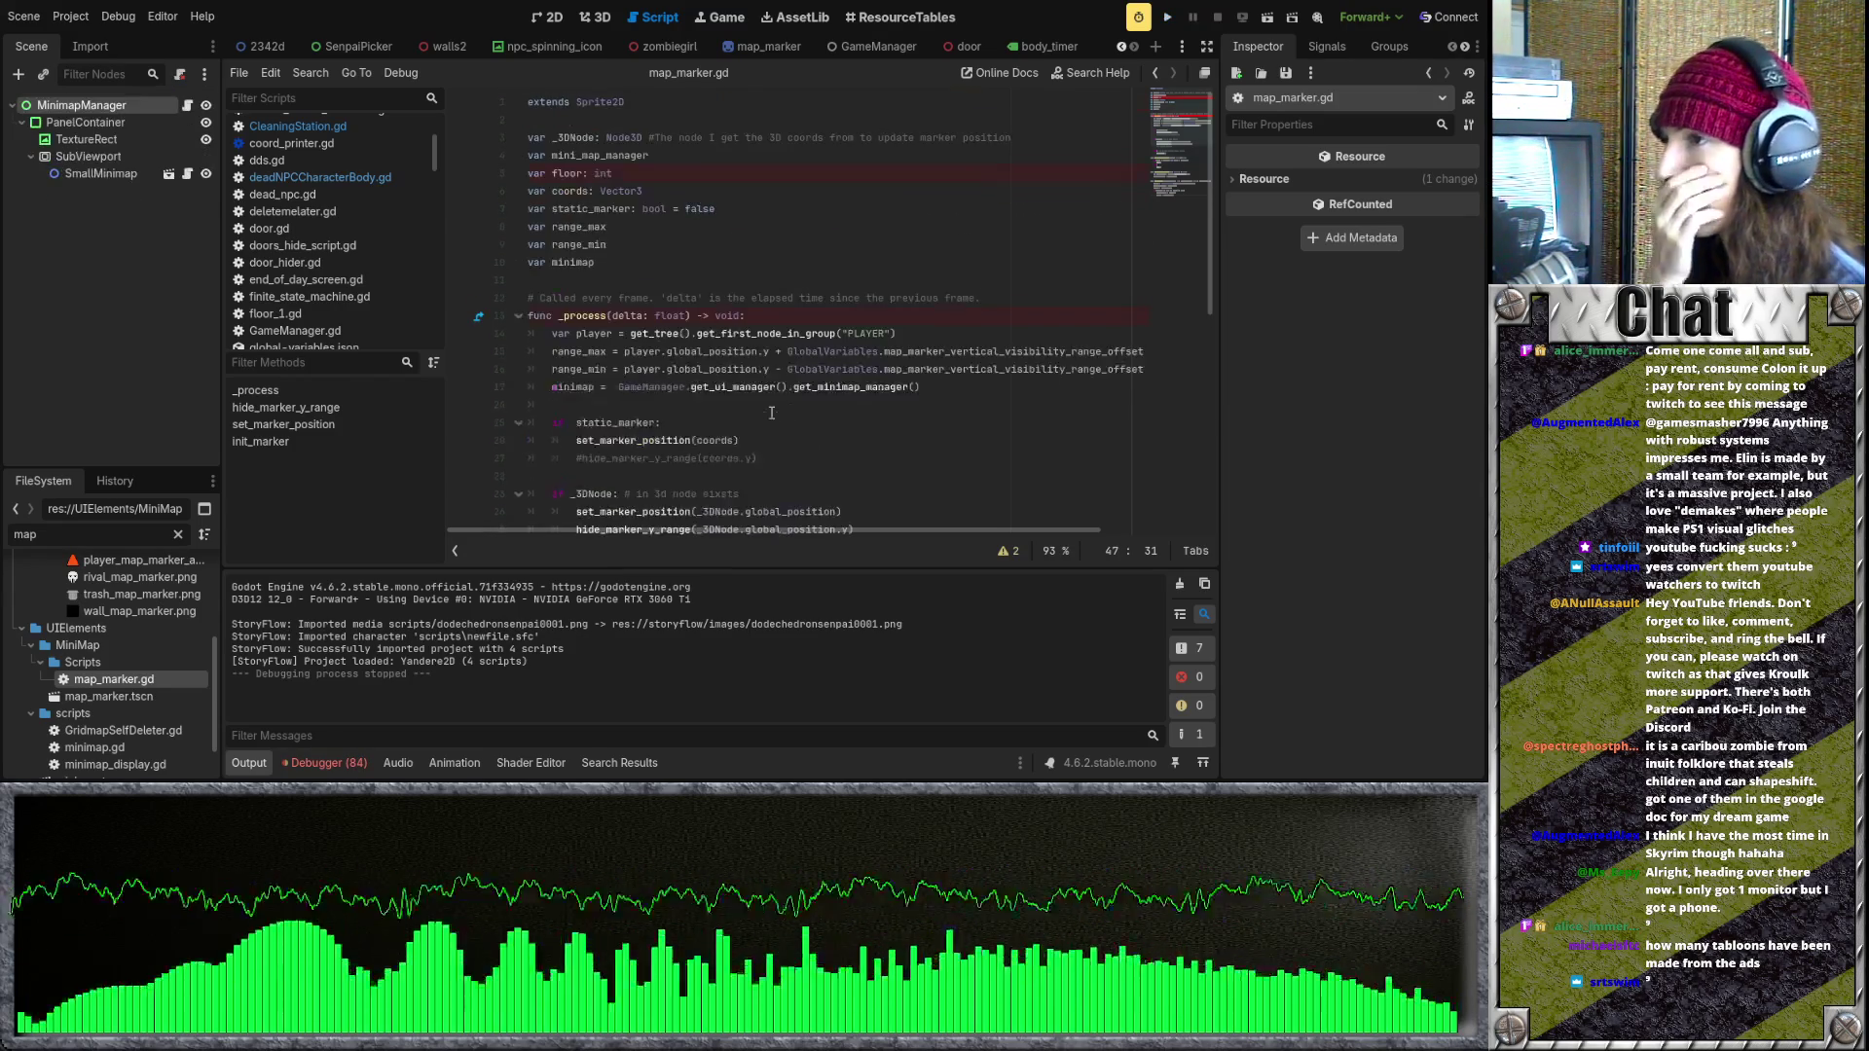
scroll(771, 412, "down", 3)
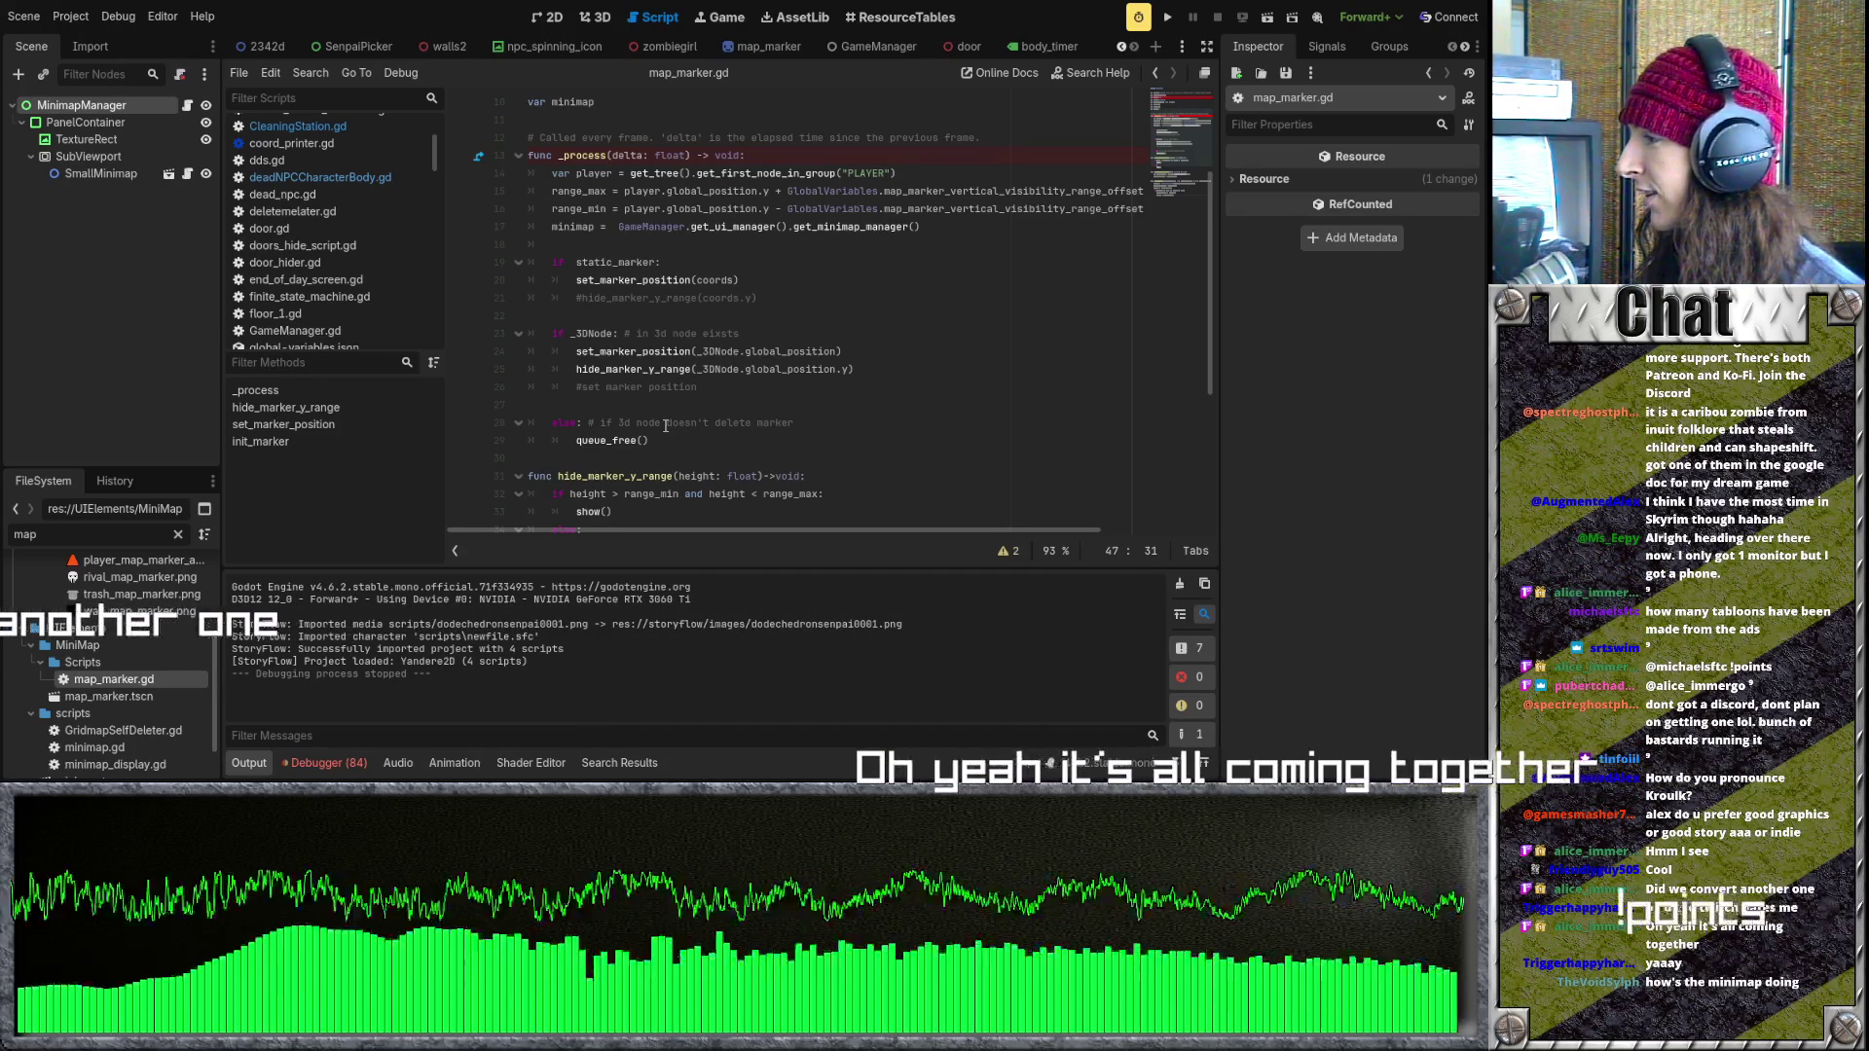
left_click(687, 404)
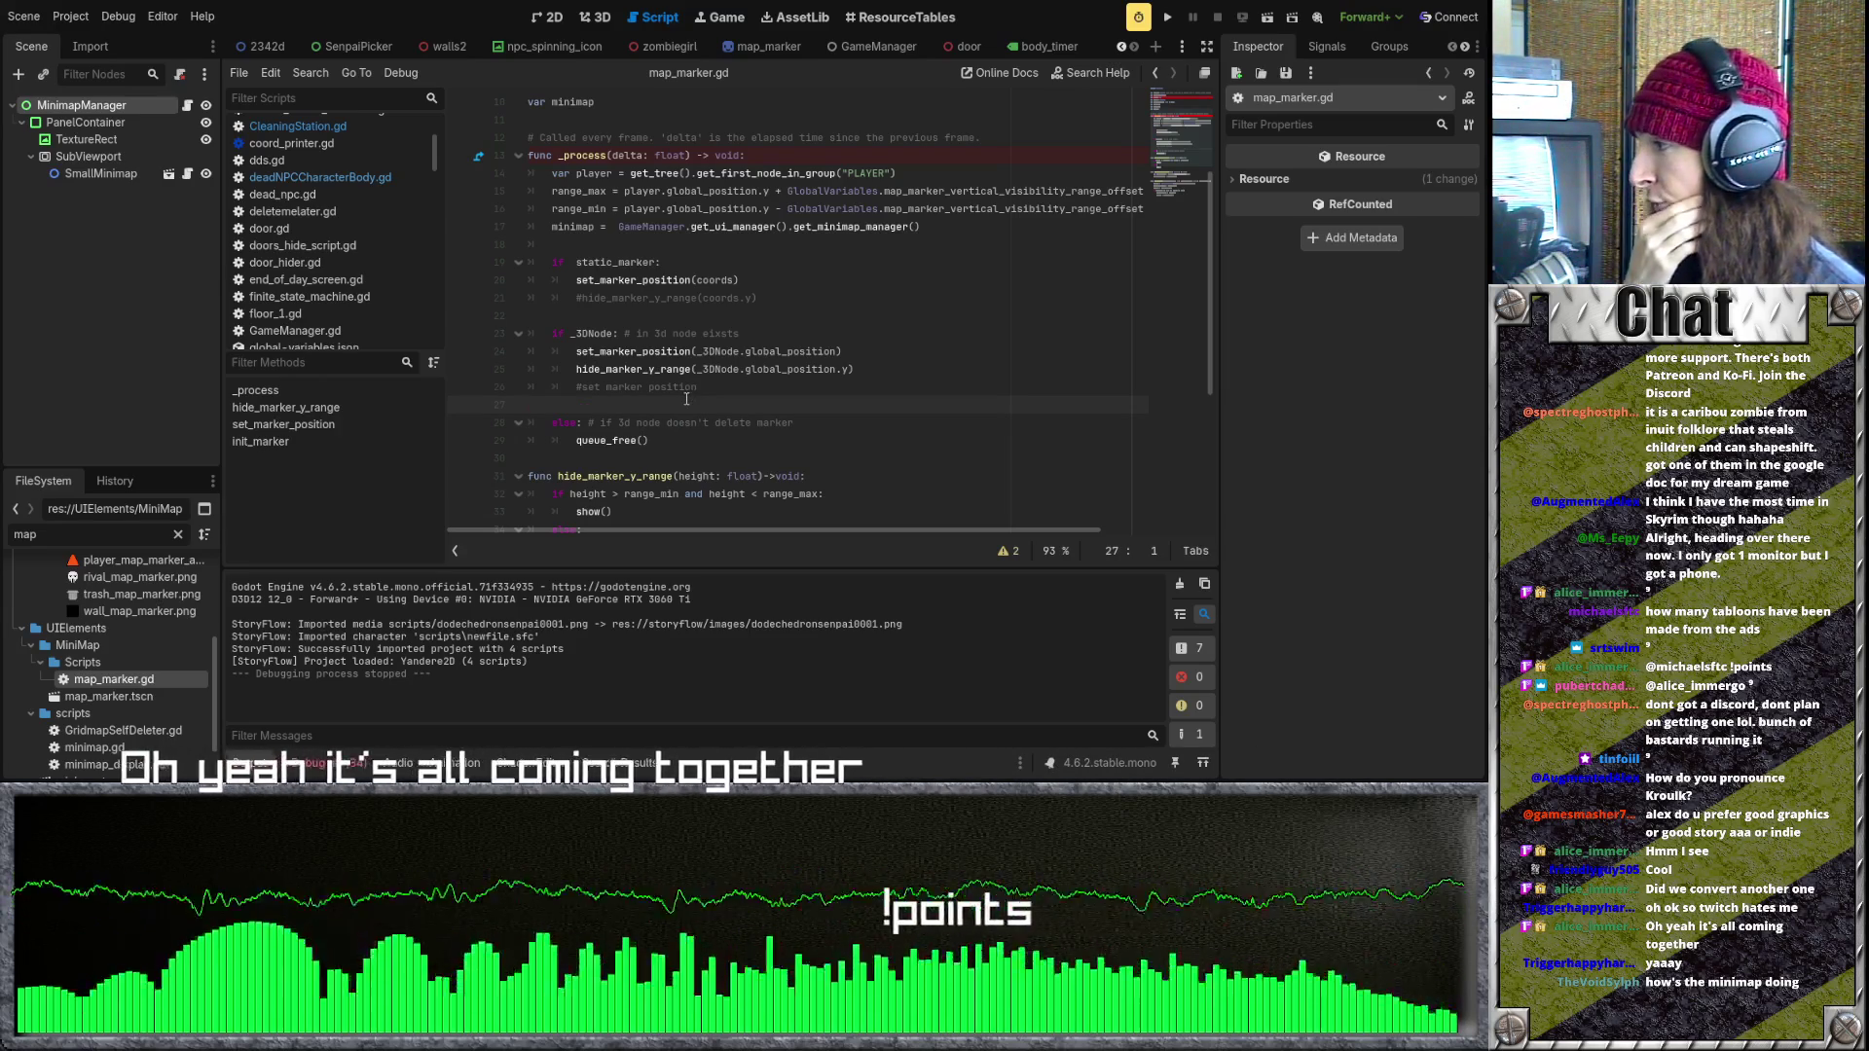
scroll(686, 399, "up", 2)
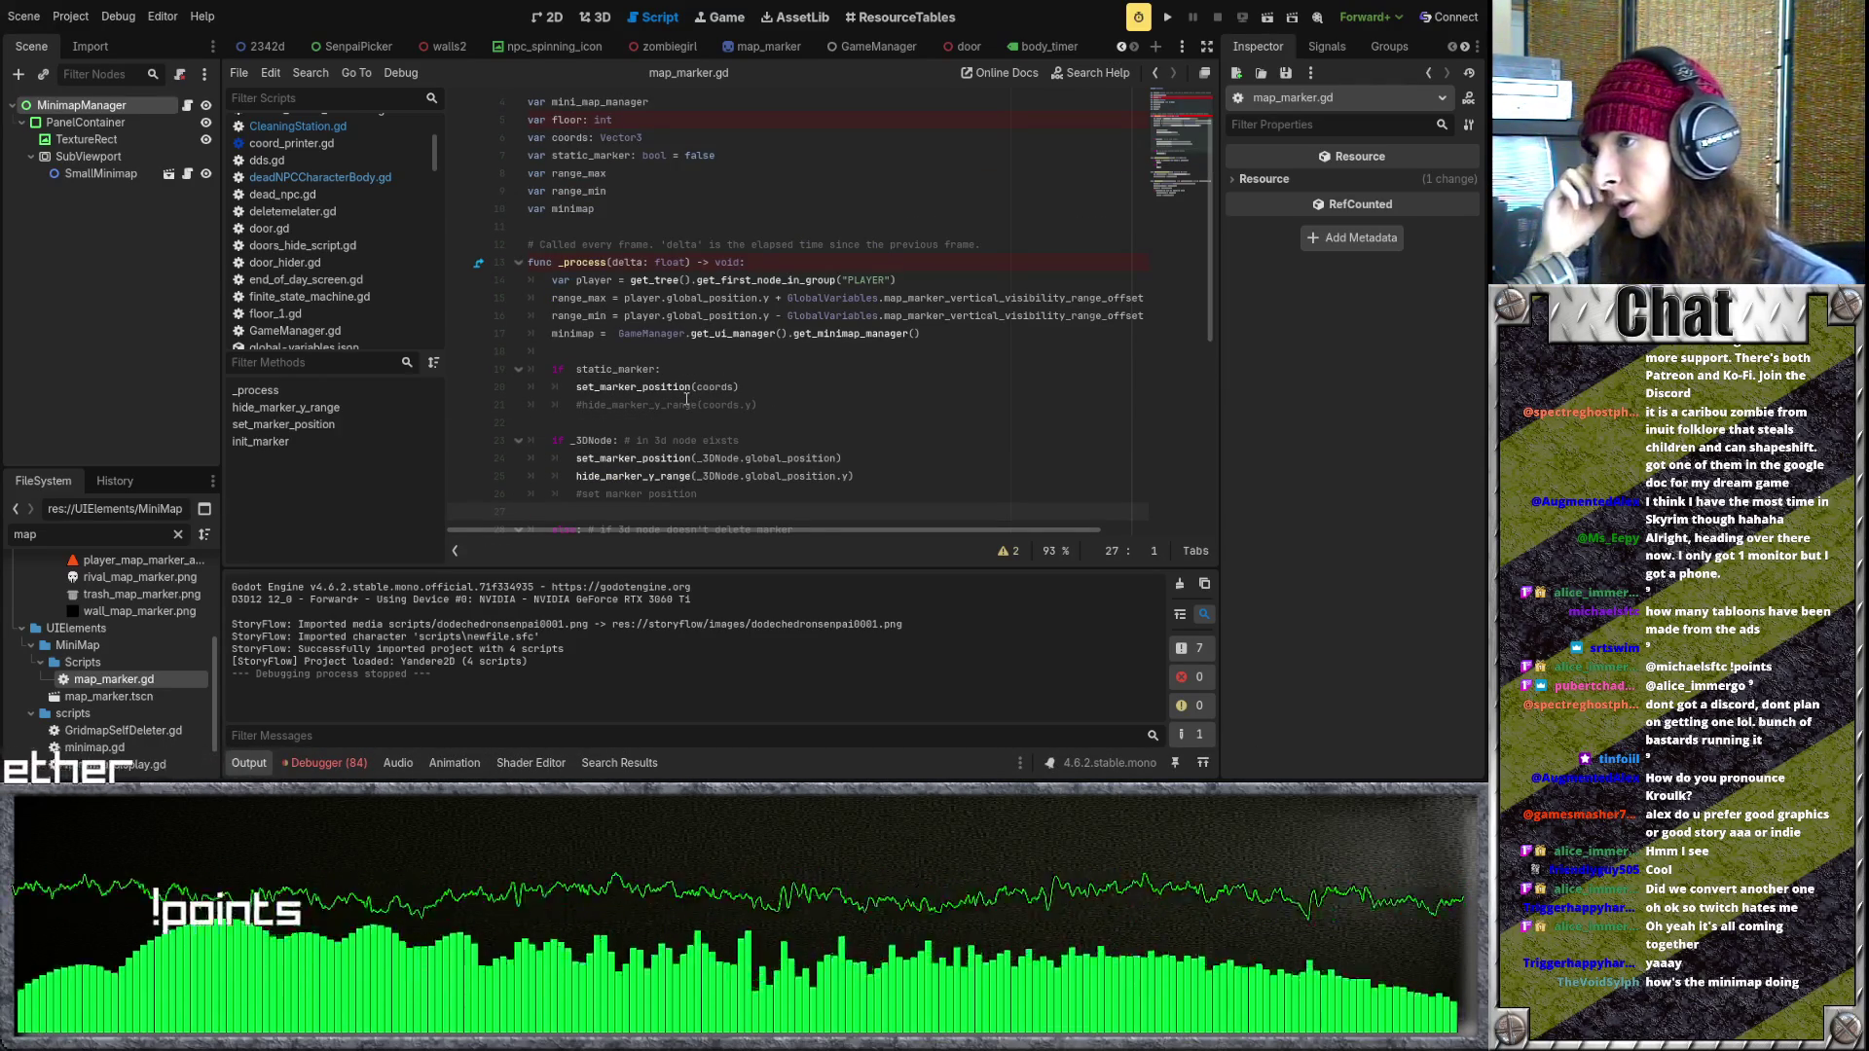
scroll(687, 399, "down", 6)
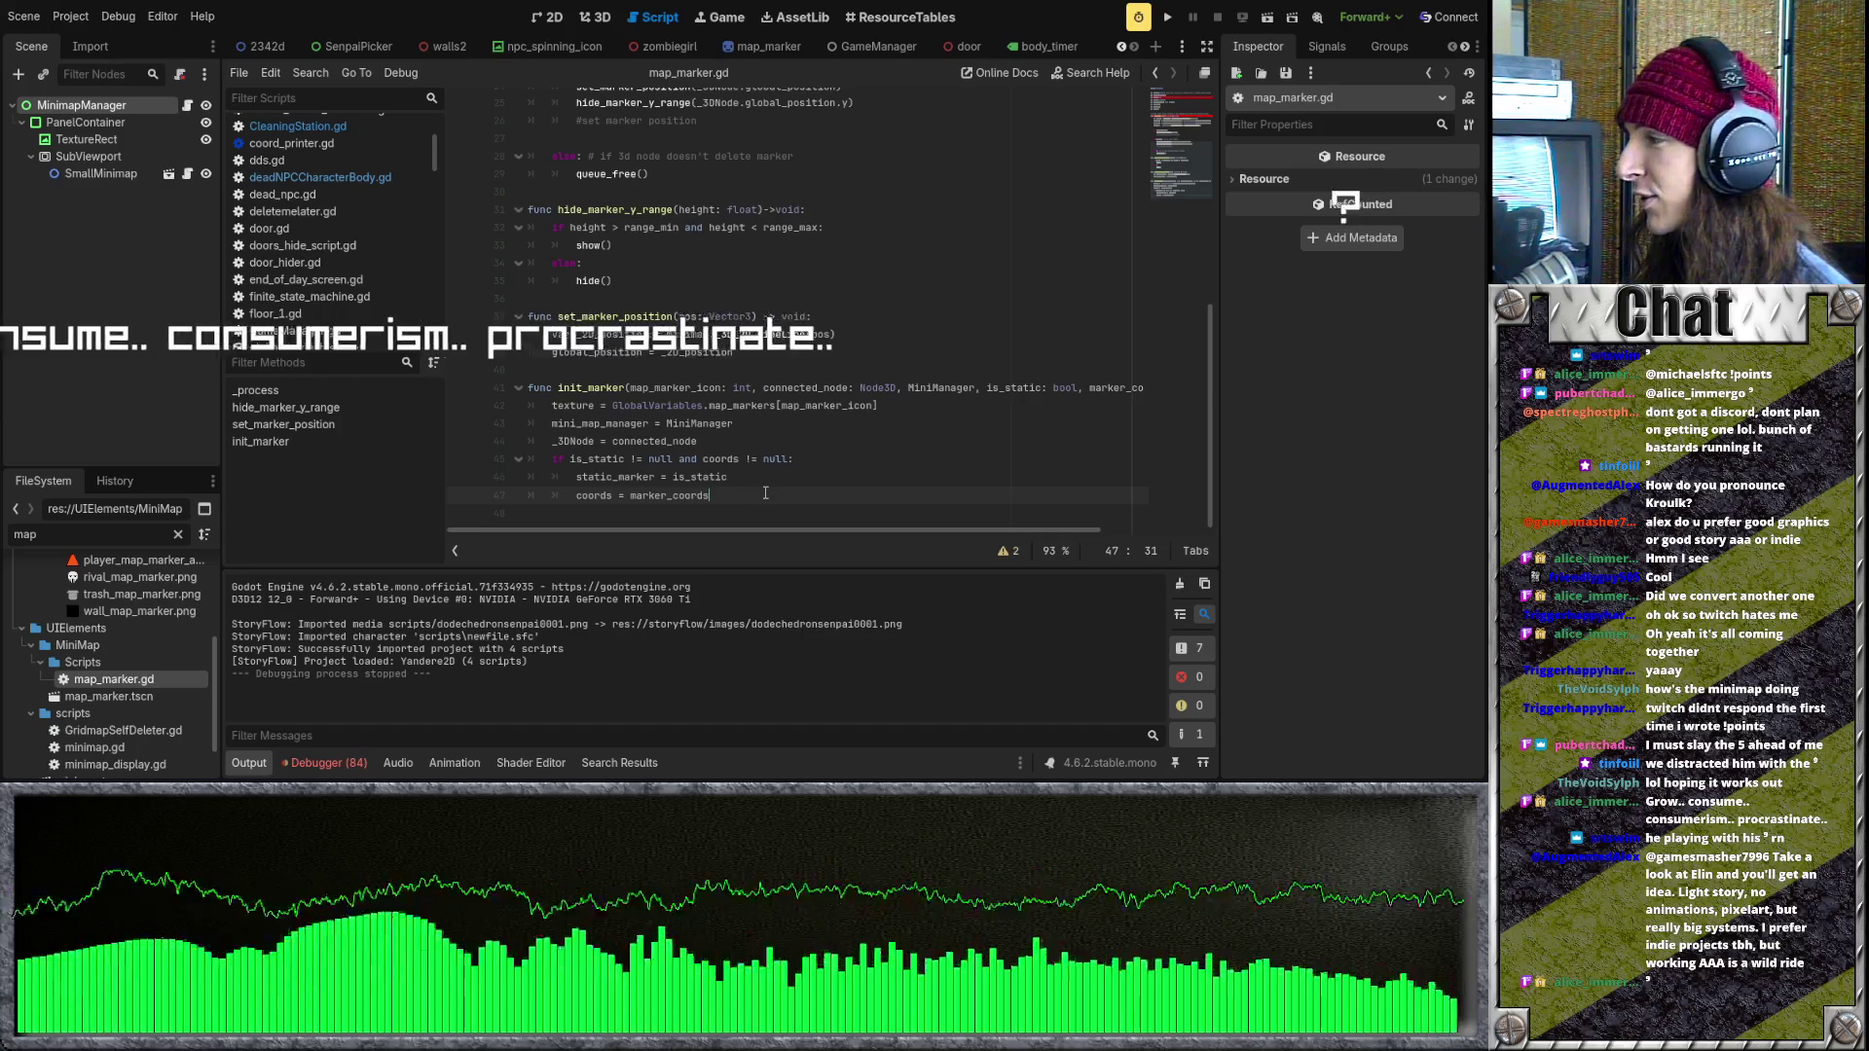
scroll(765, 493, "up", 2)
scroll(763, 490, "up", 5)
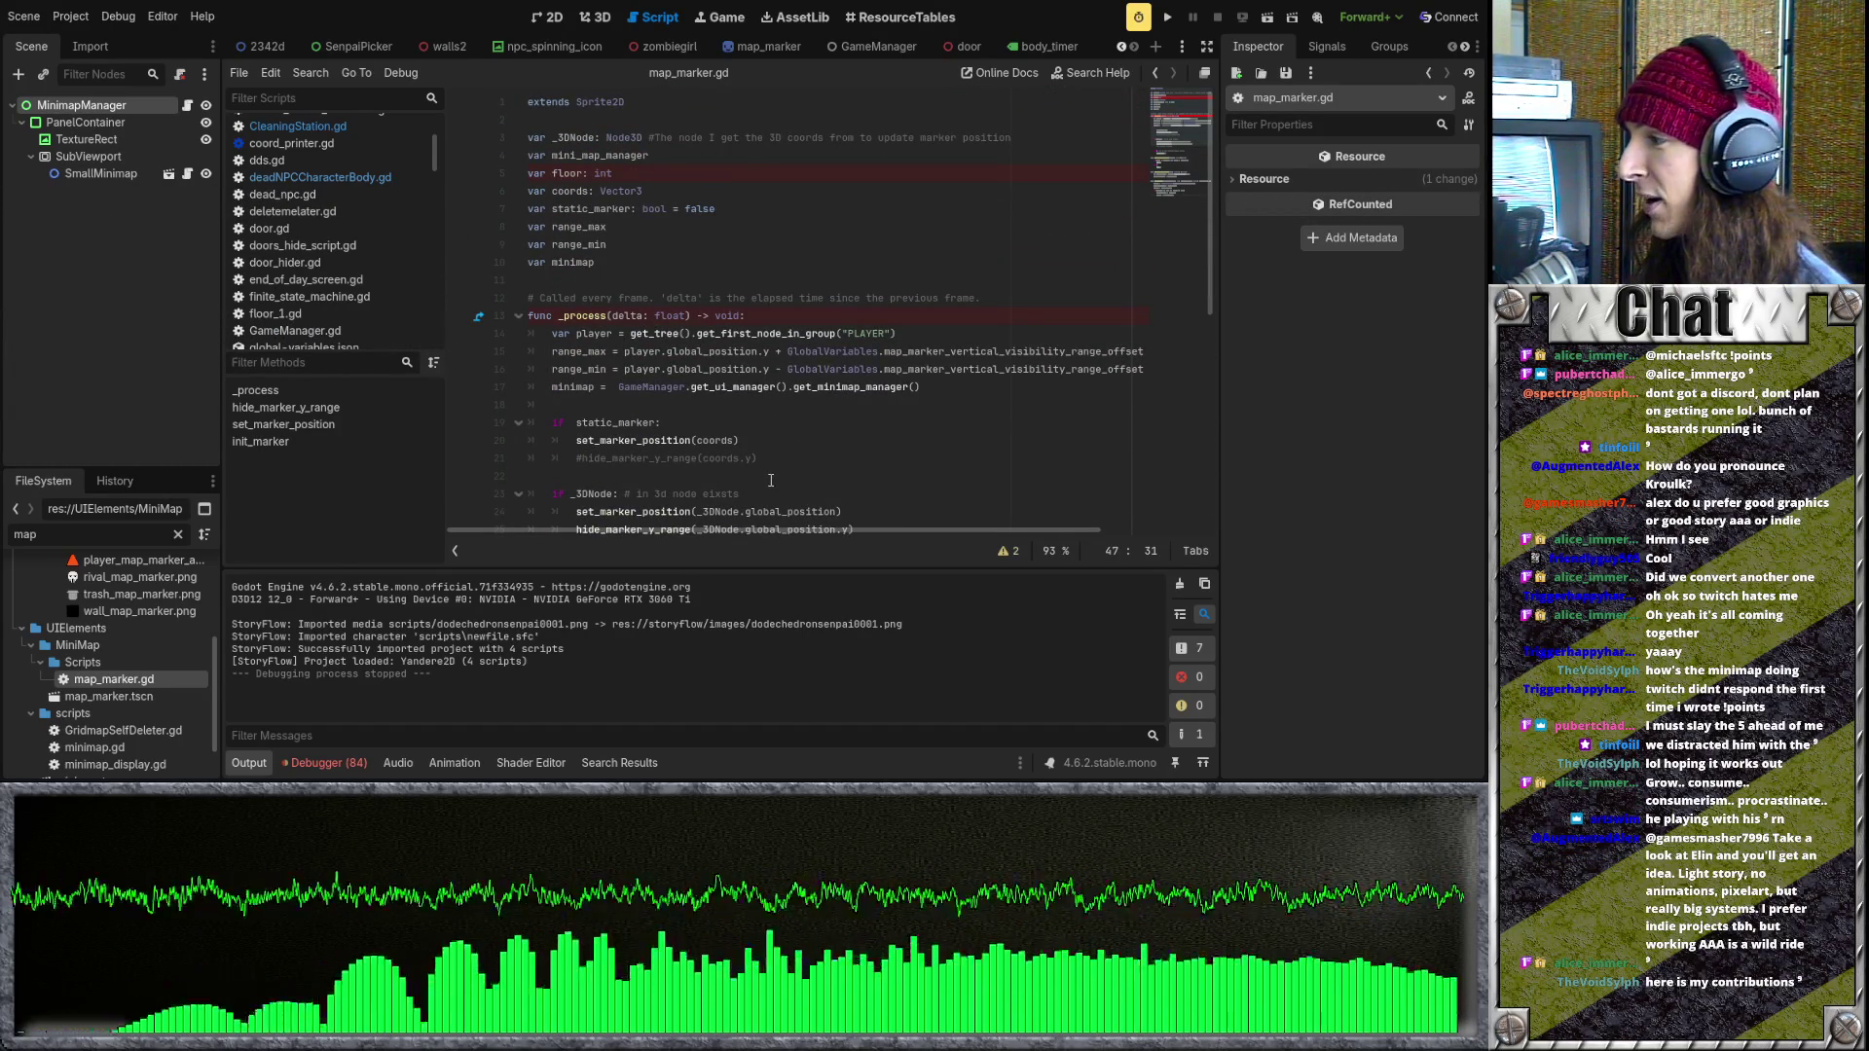
scroll(771, 486, "down", 8)
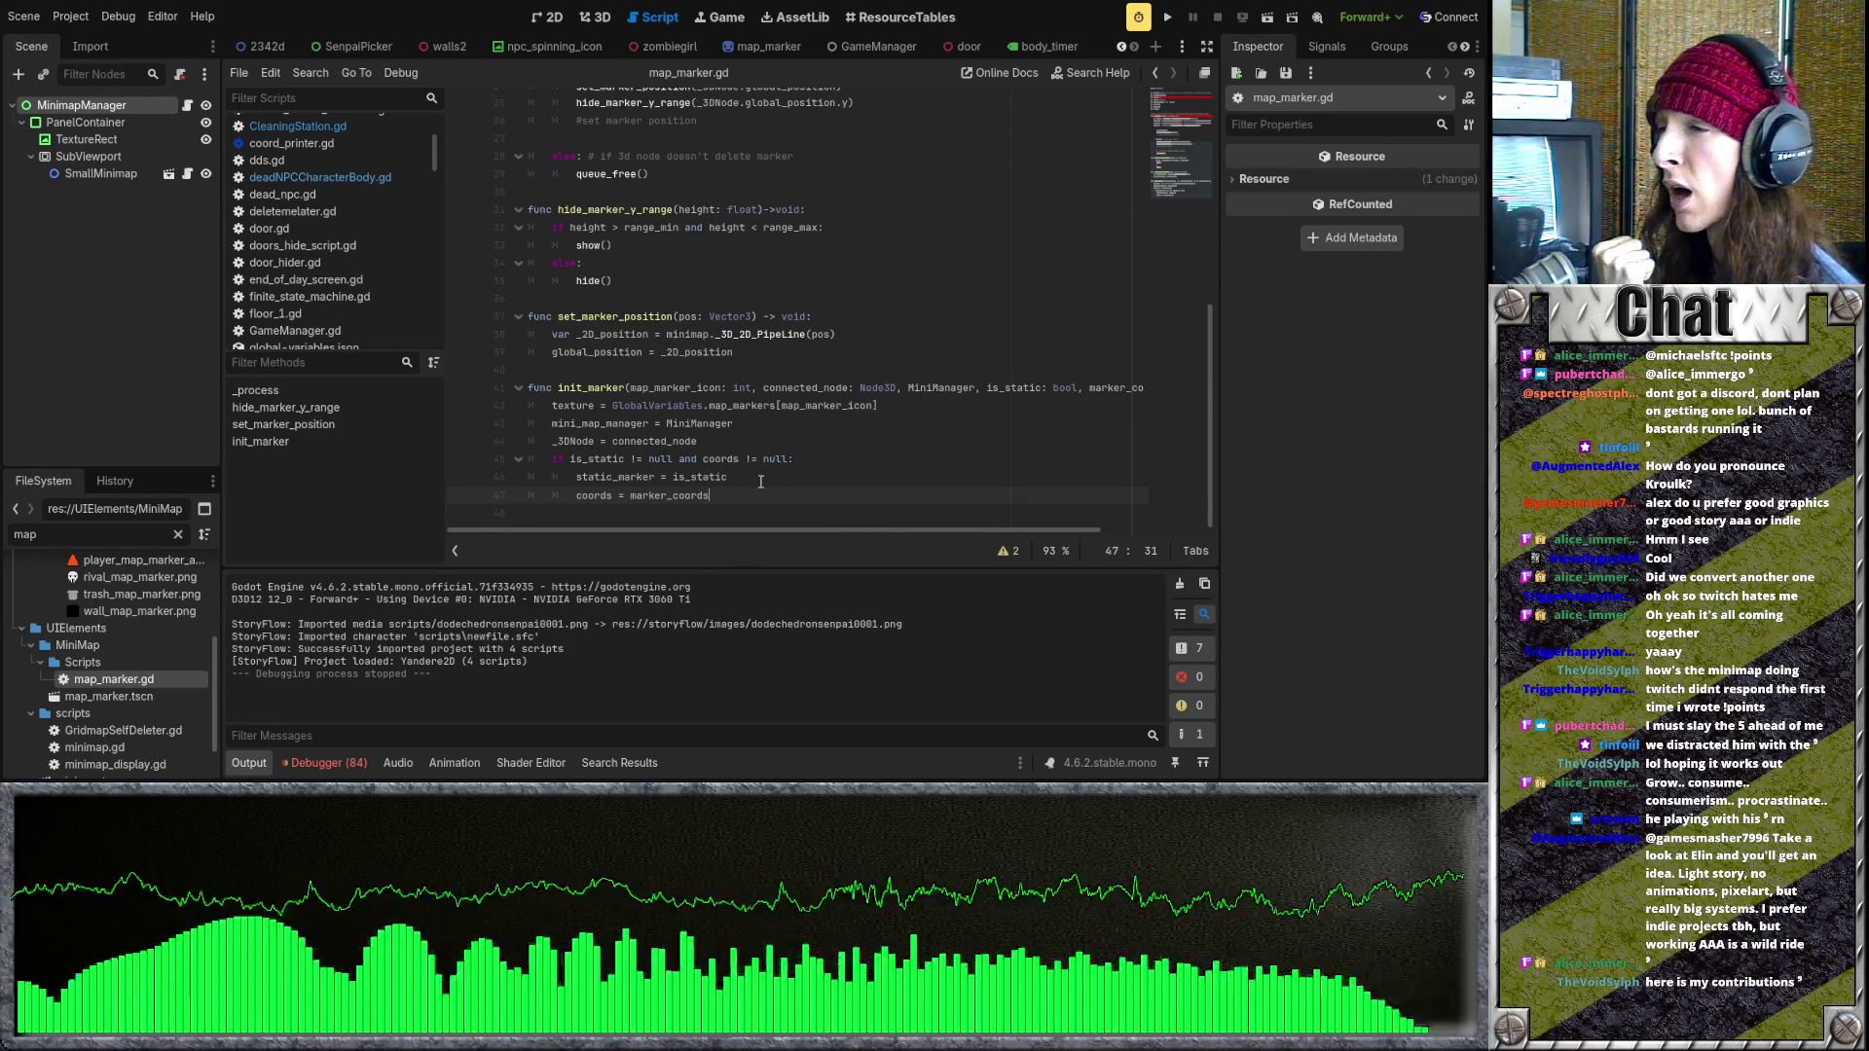
left_click(780, 508)
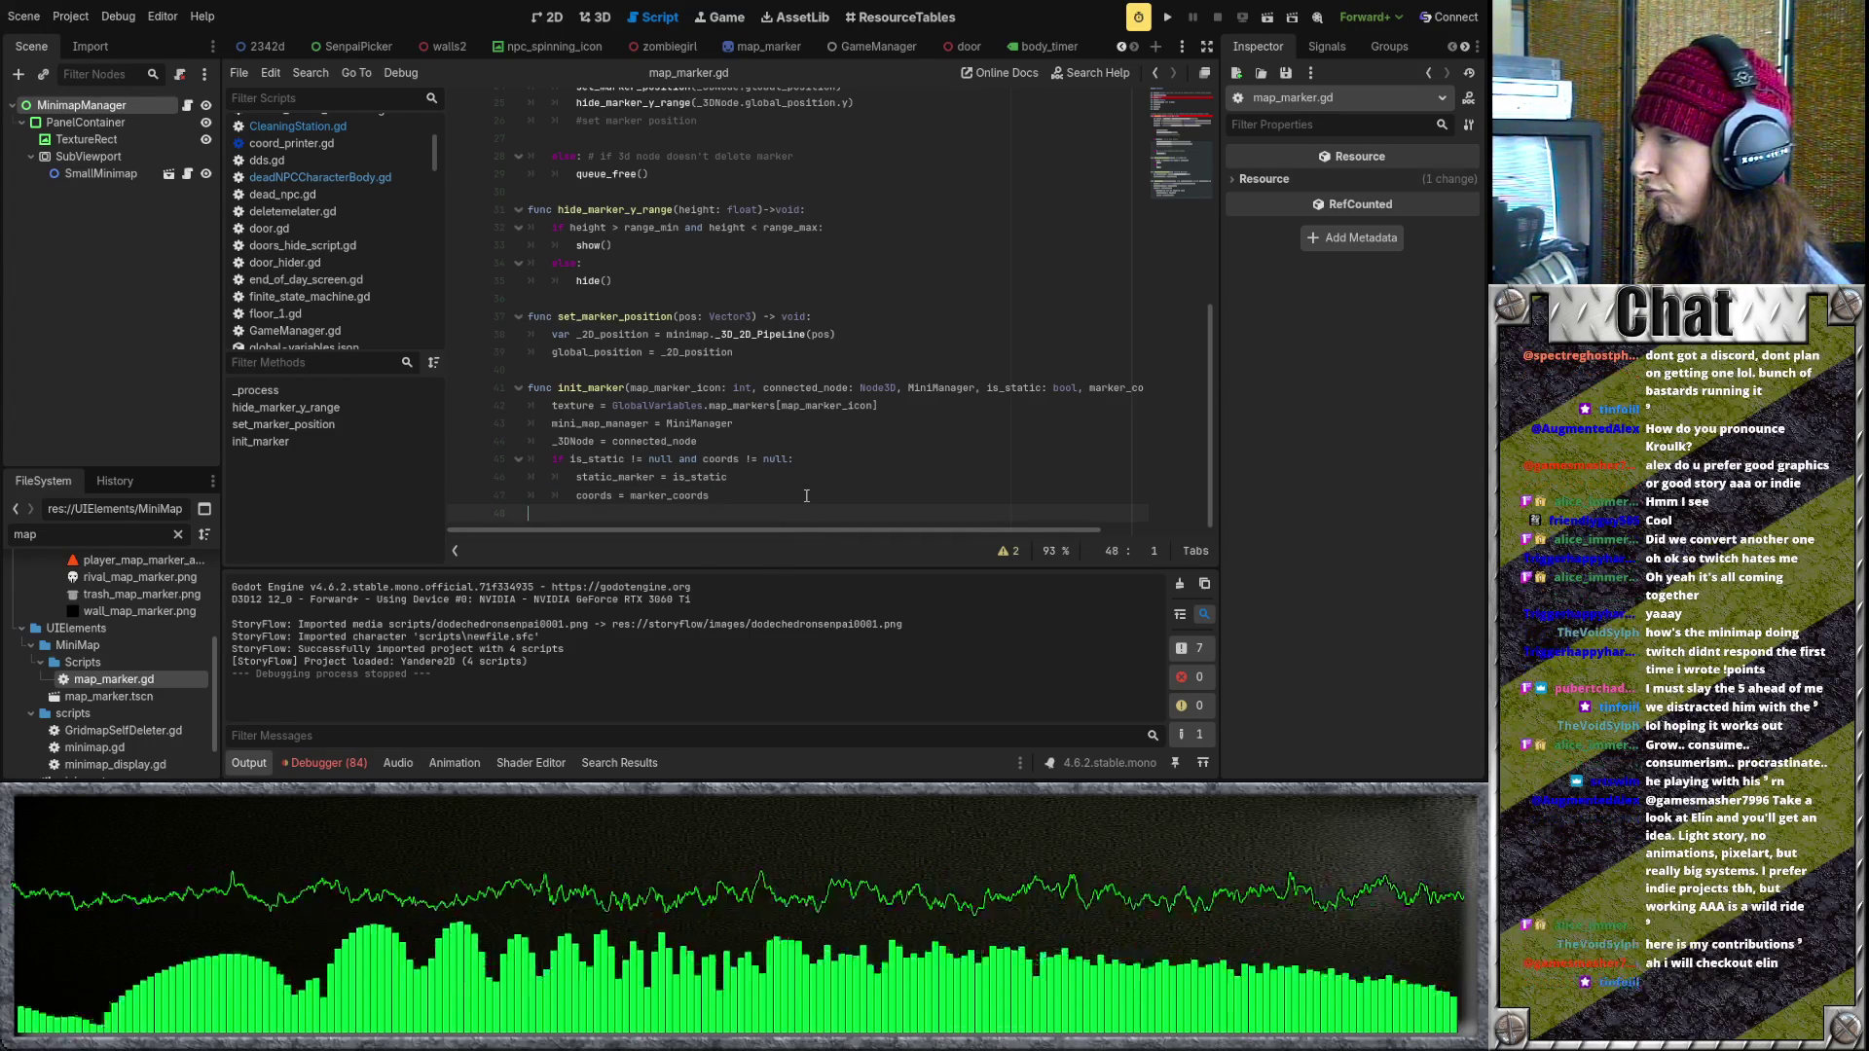
scroll(806, 497, "up", 3)
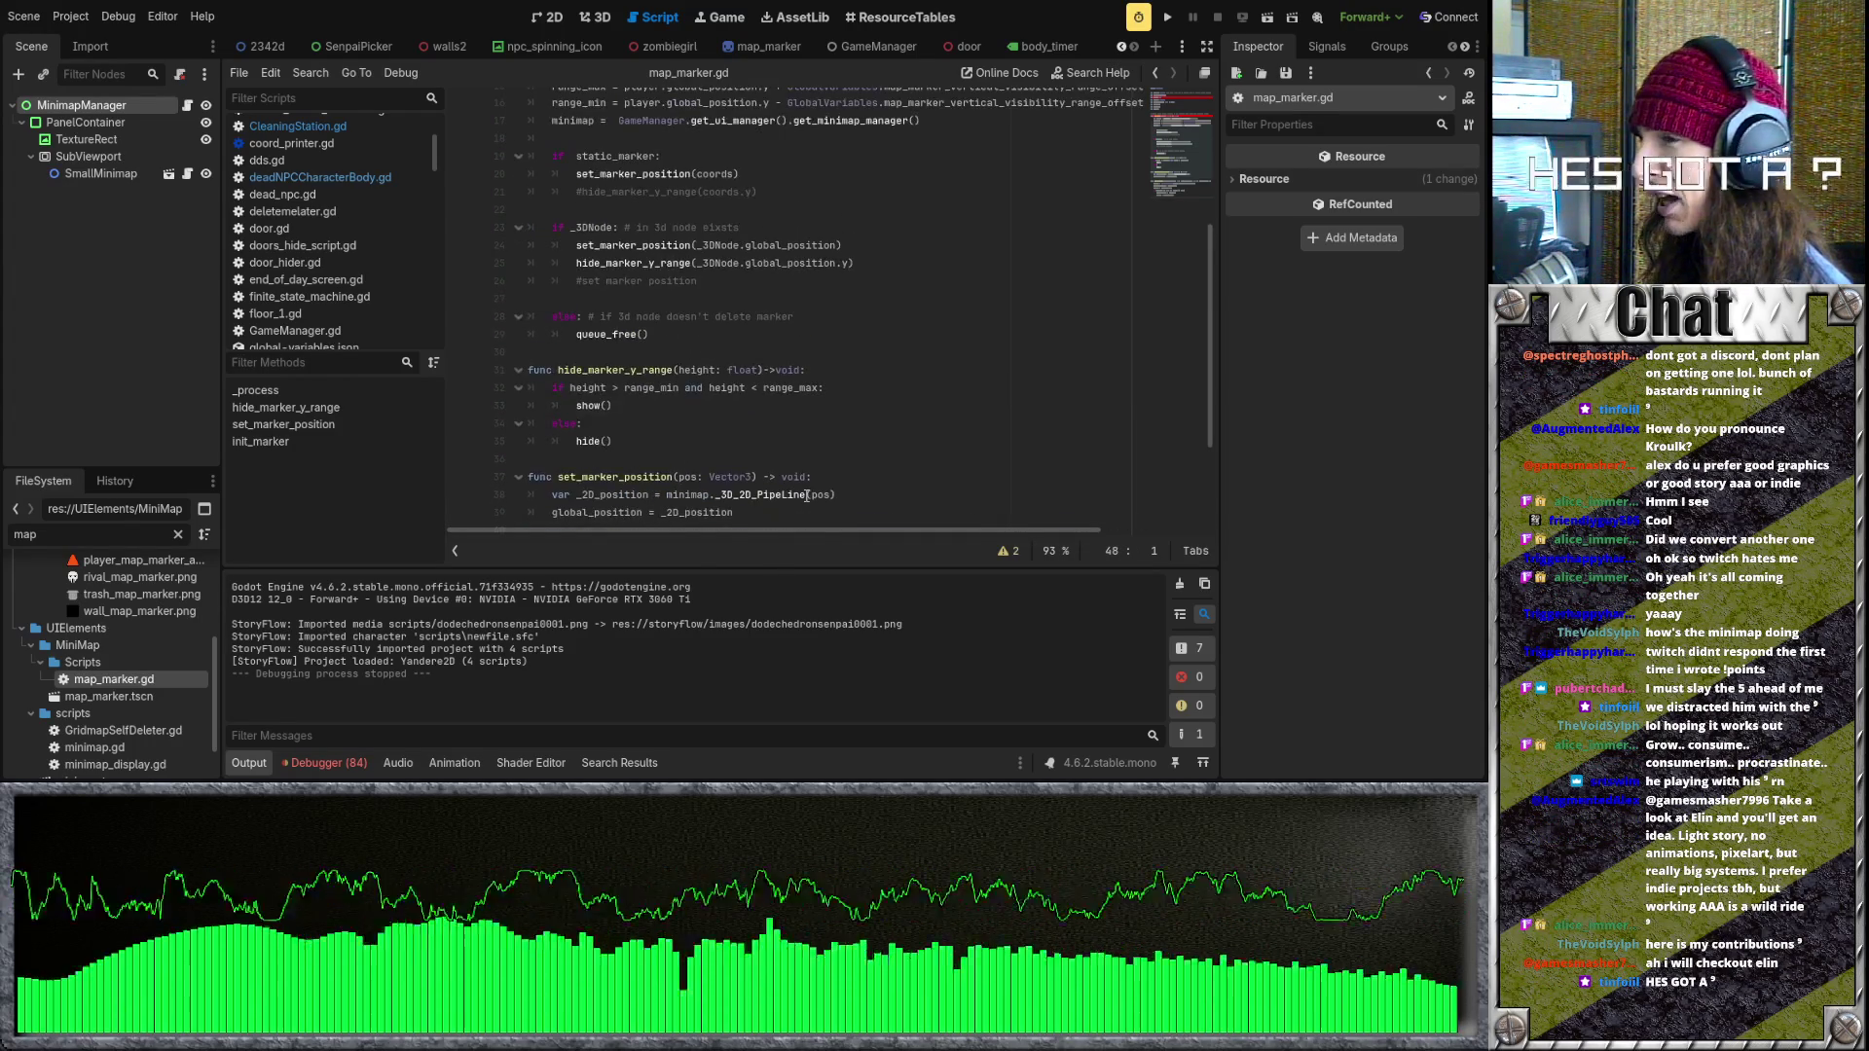
scroll(805, 496, "up", 3)
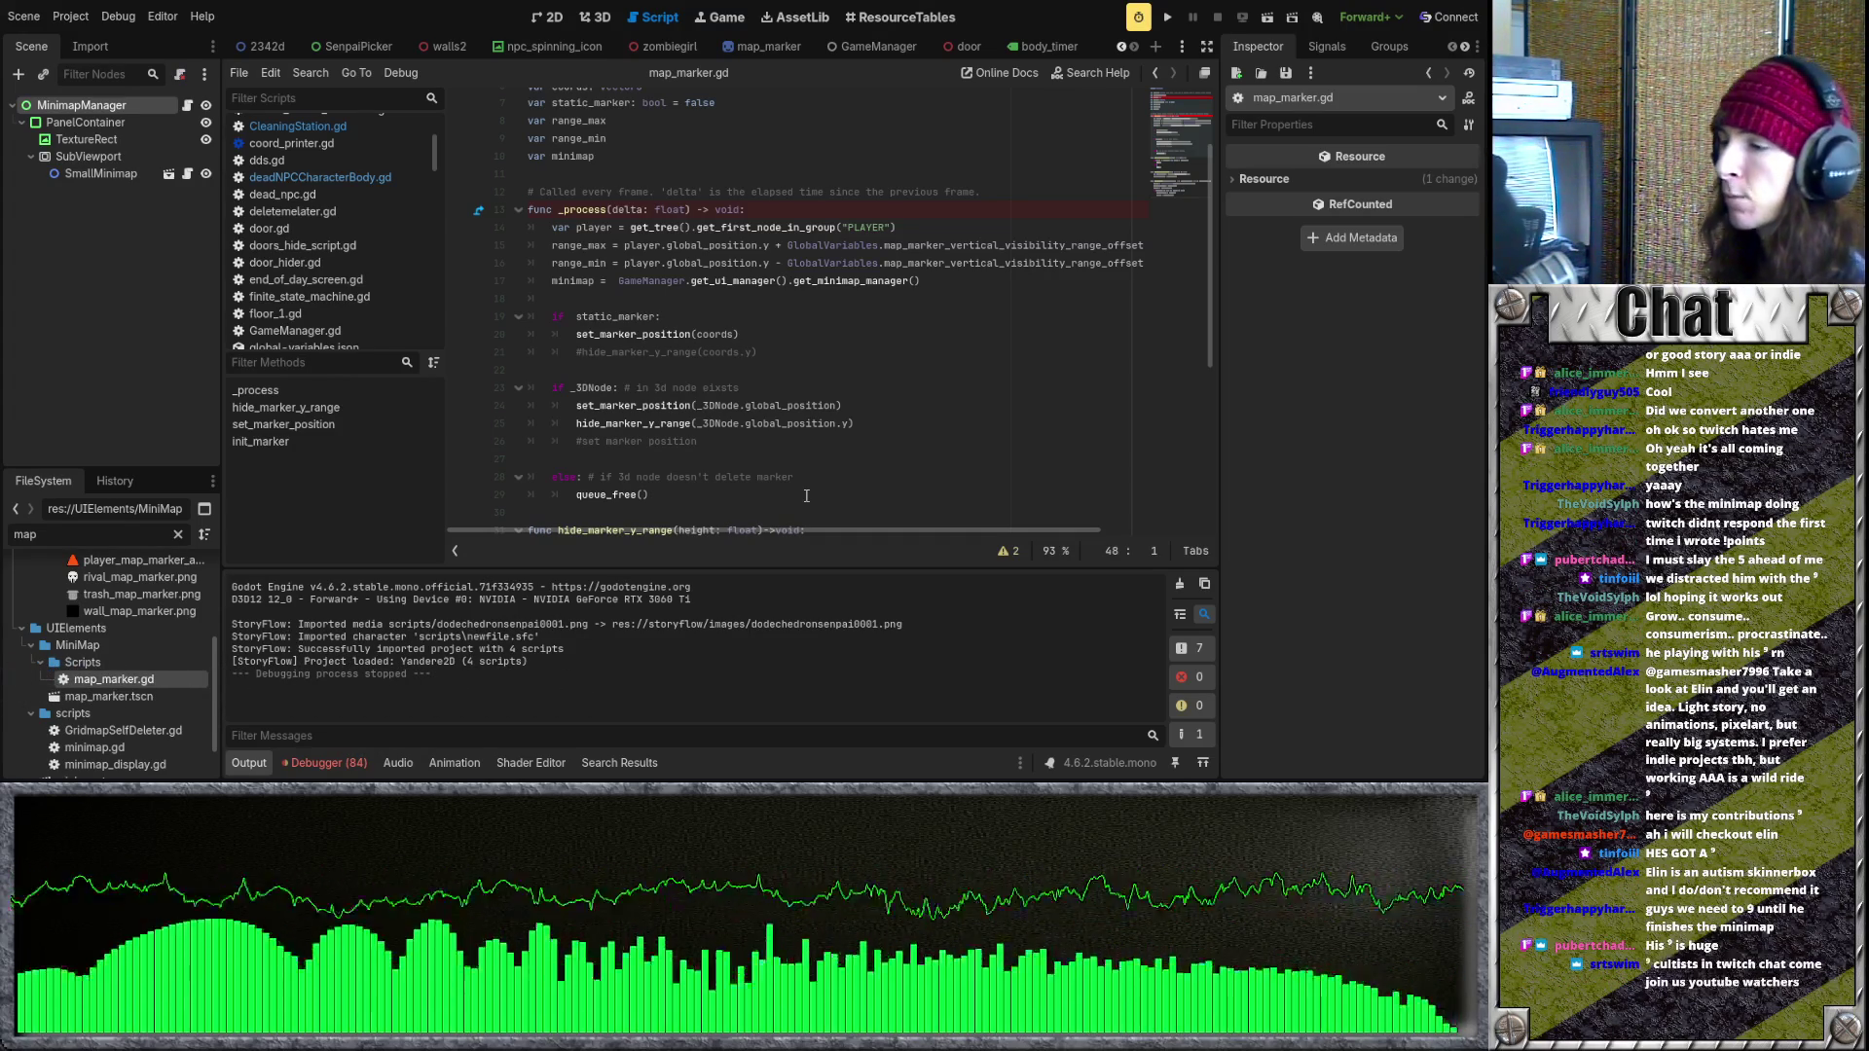
scroll(688, 459, "down", 6)
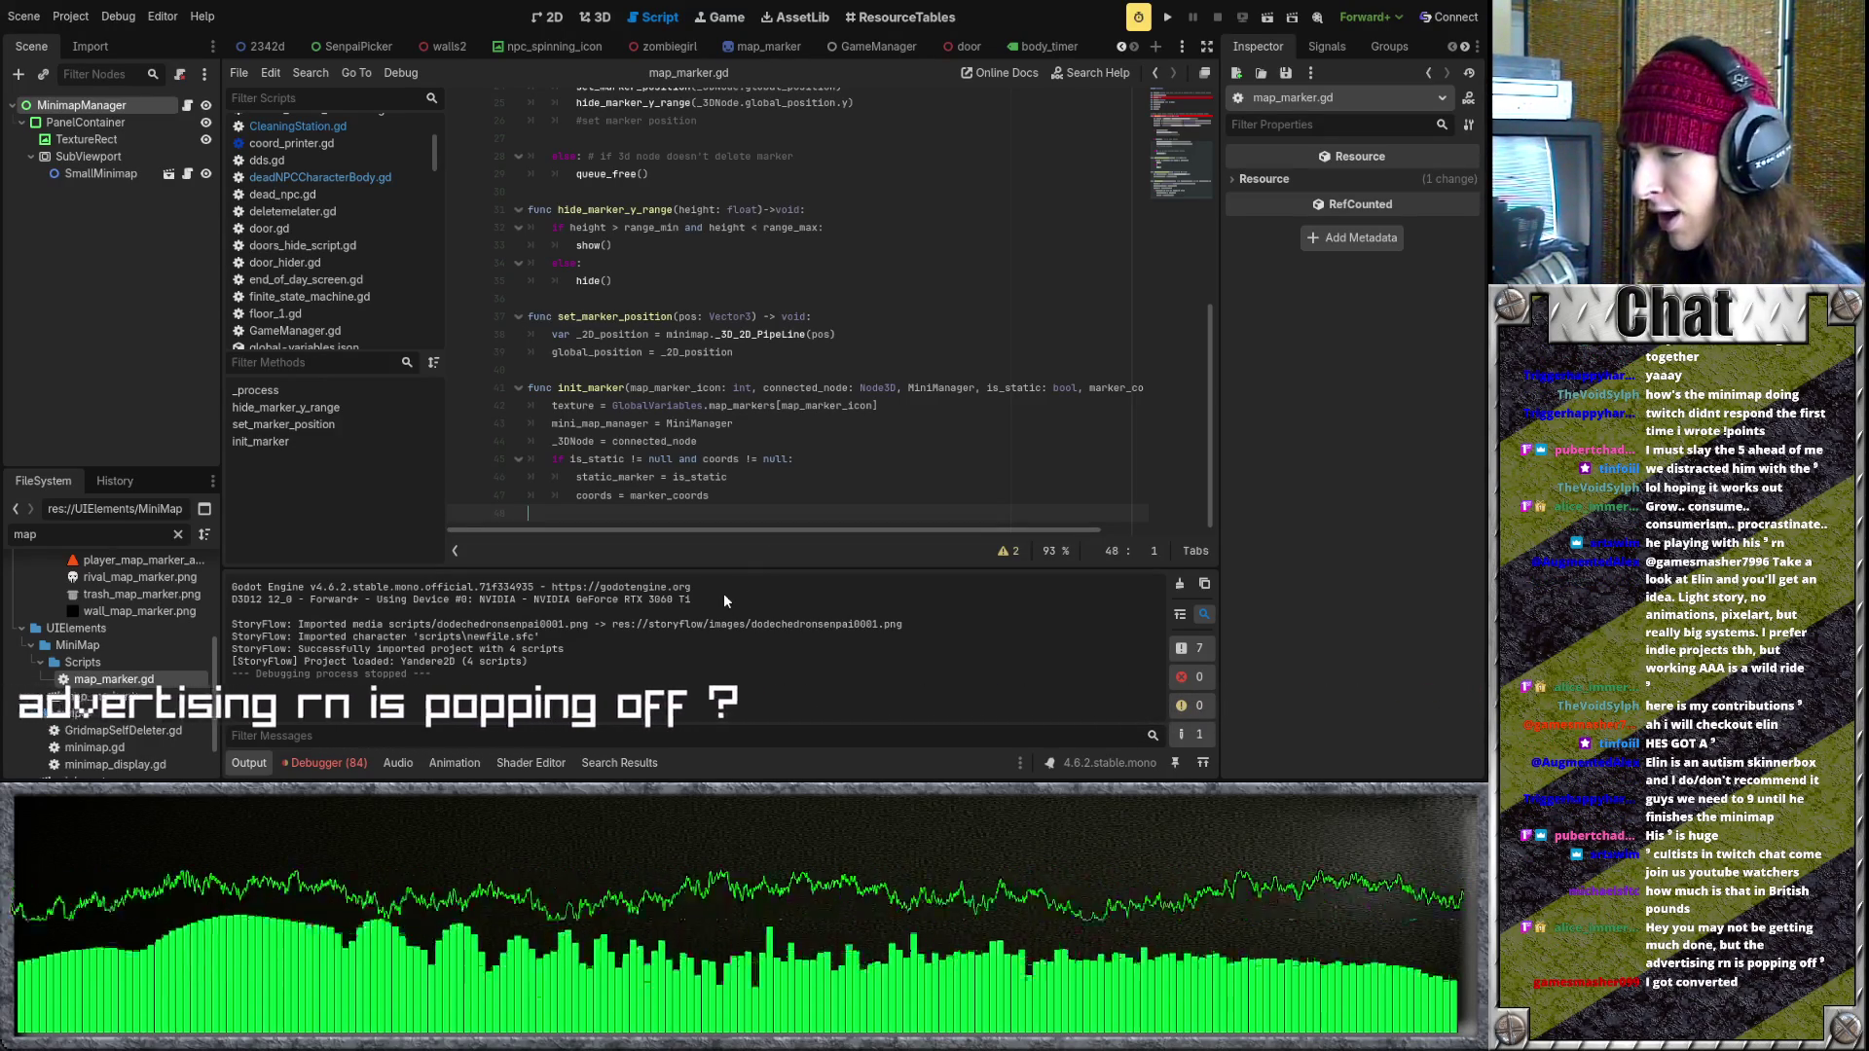
left_click(749, 423)
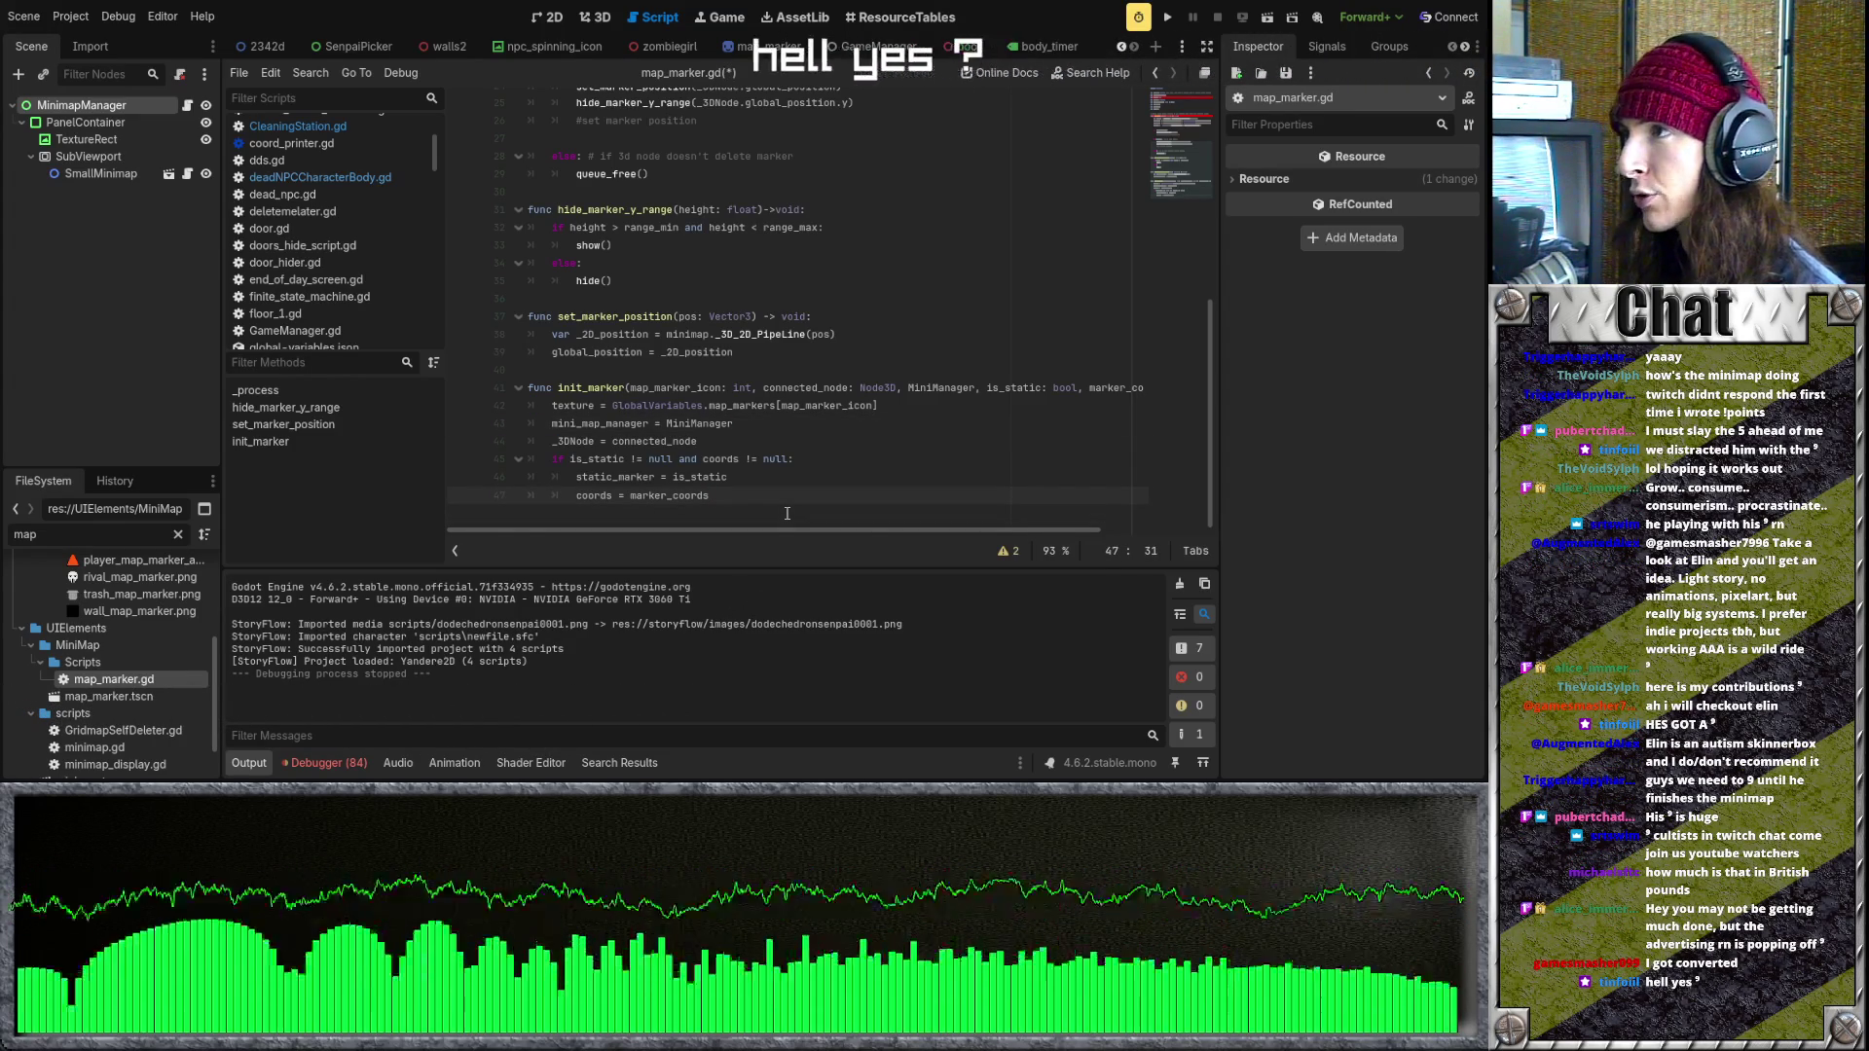
scroll(826, 516, "up", 1)
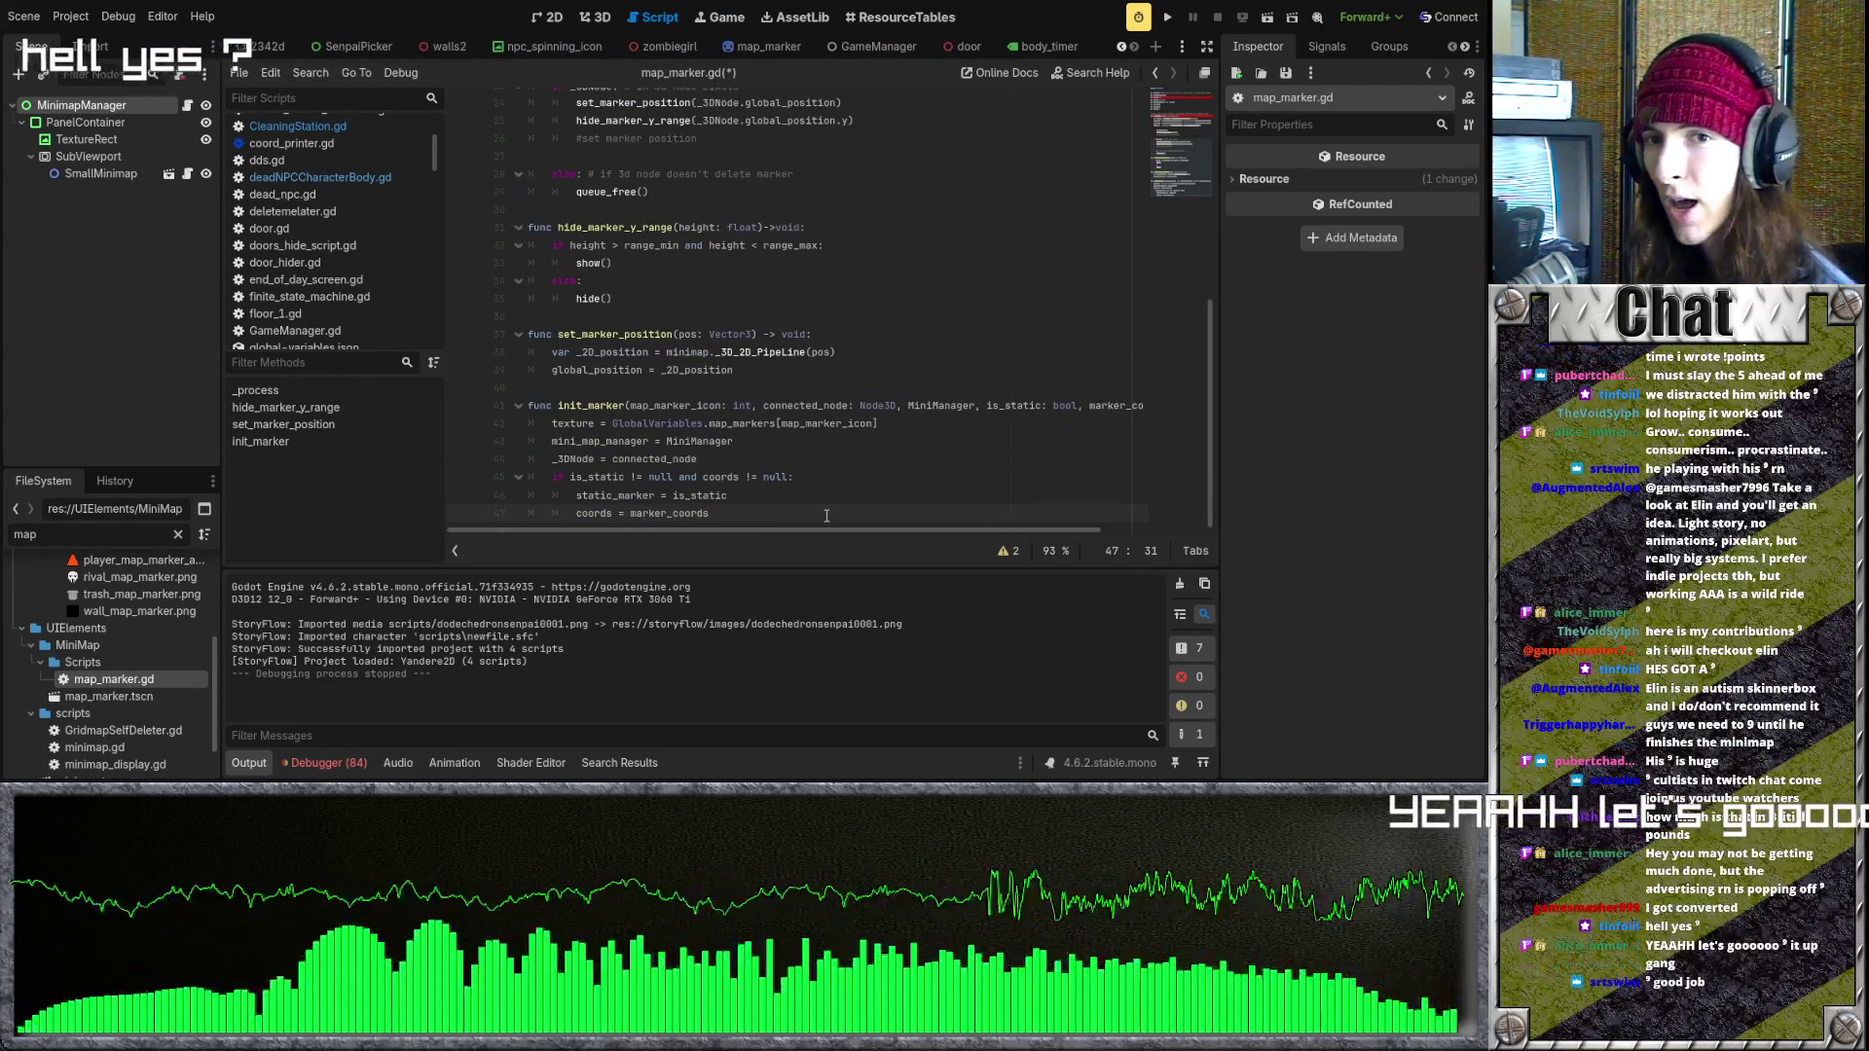
scroll(826, 516, "up", 3)
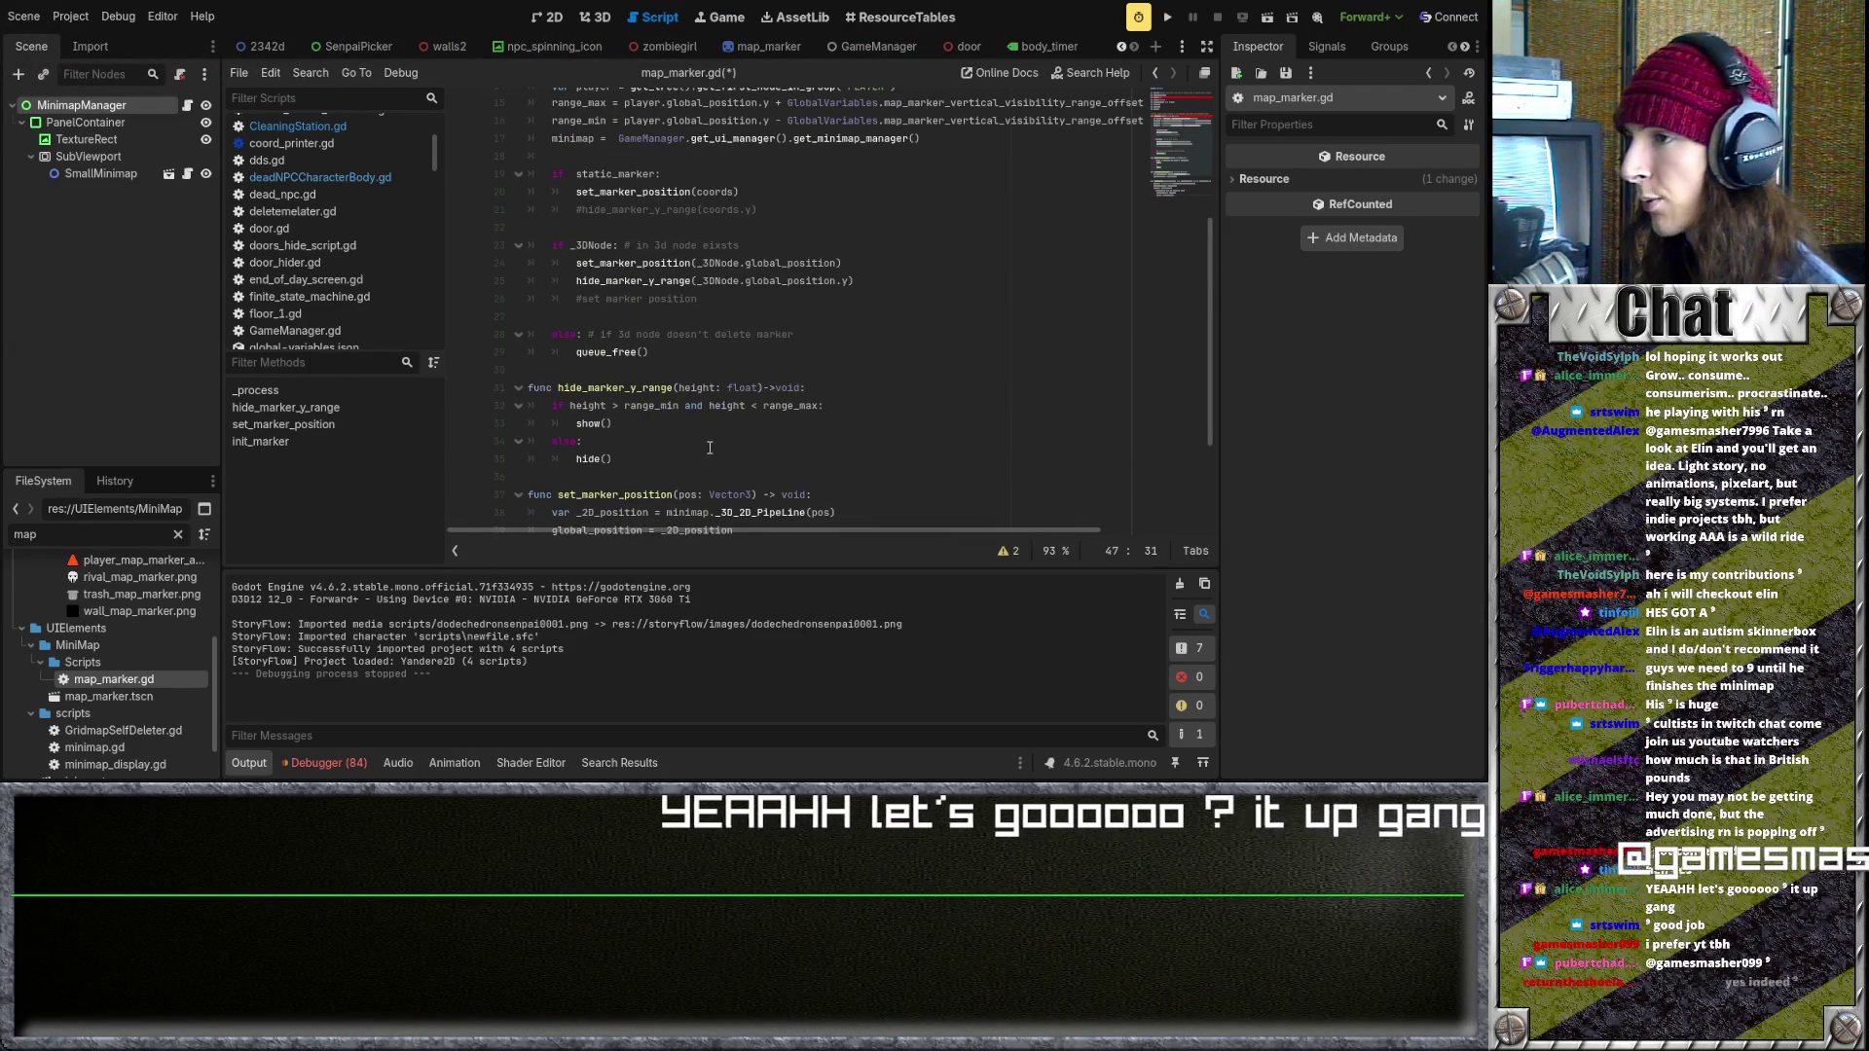
scroll(710, 474, "up", 4)
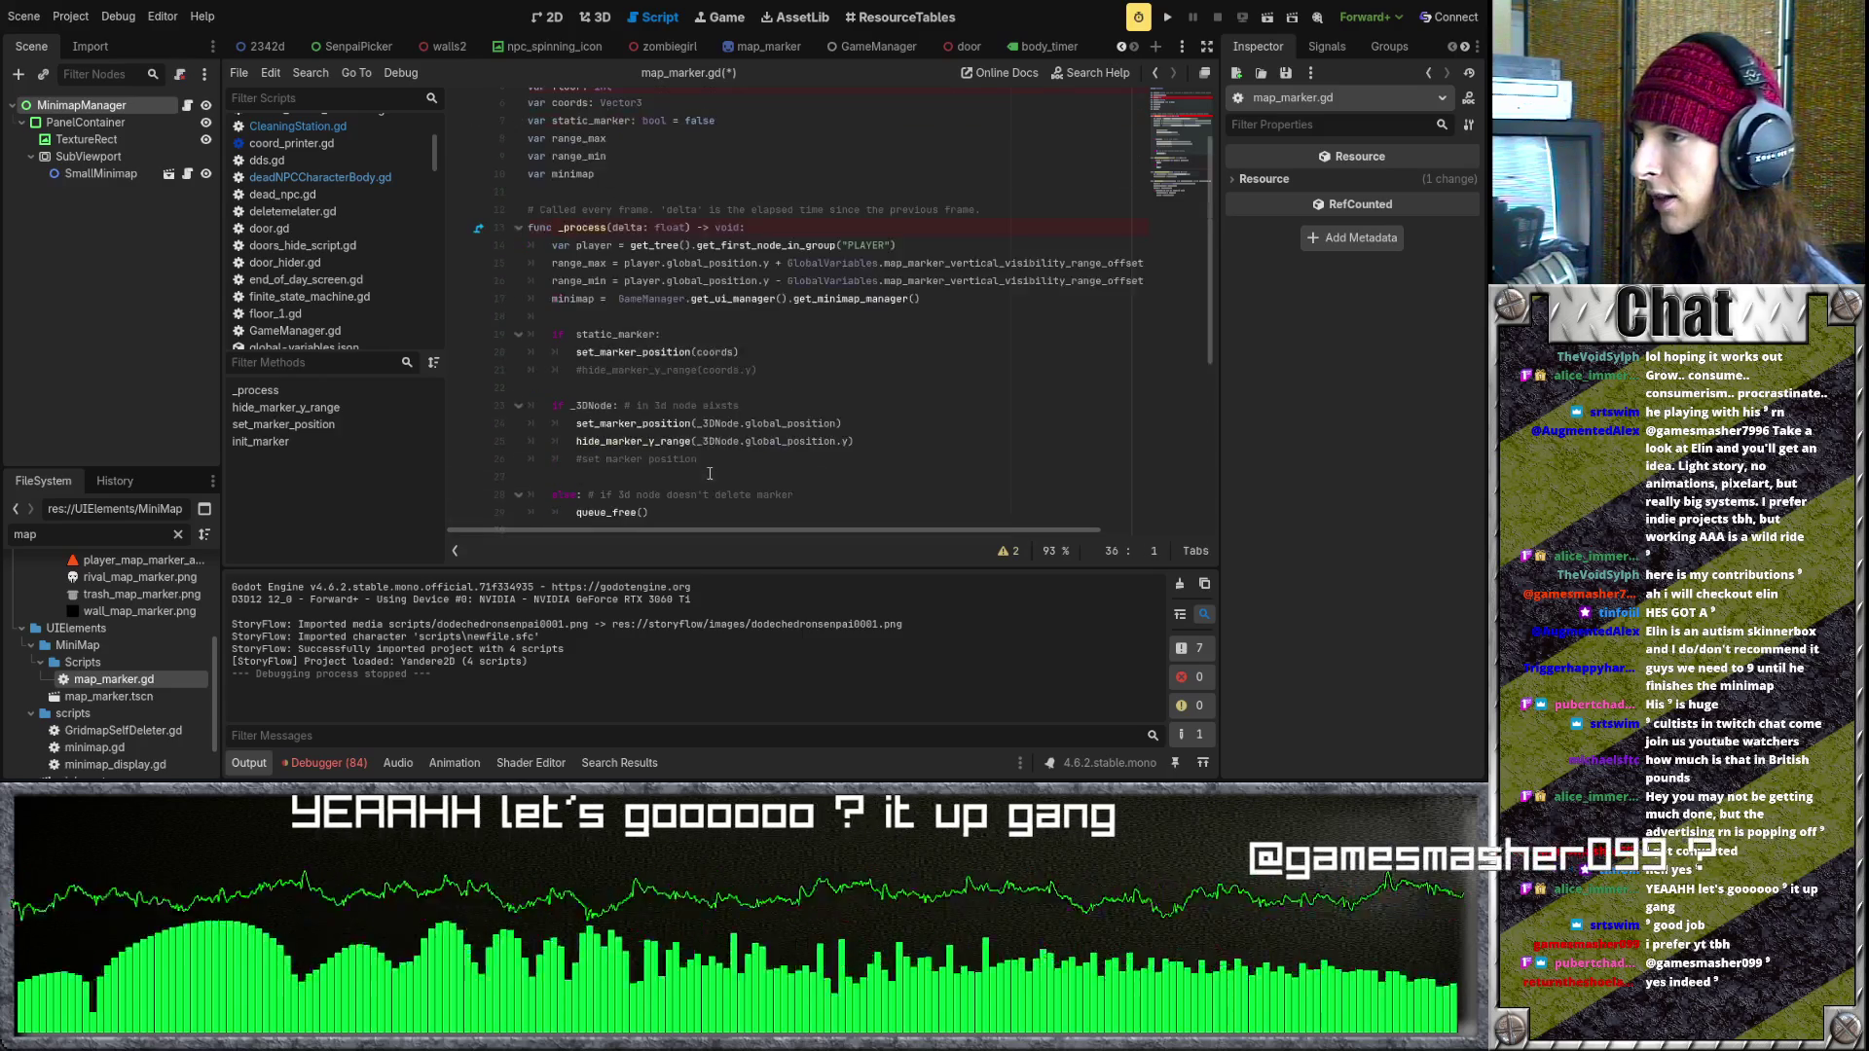
scroll(833, 447, "down", 7)
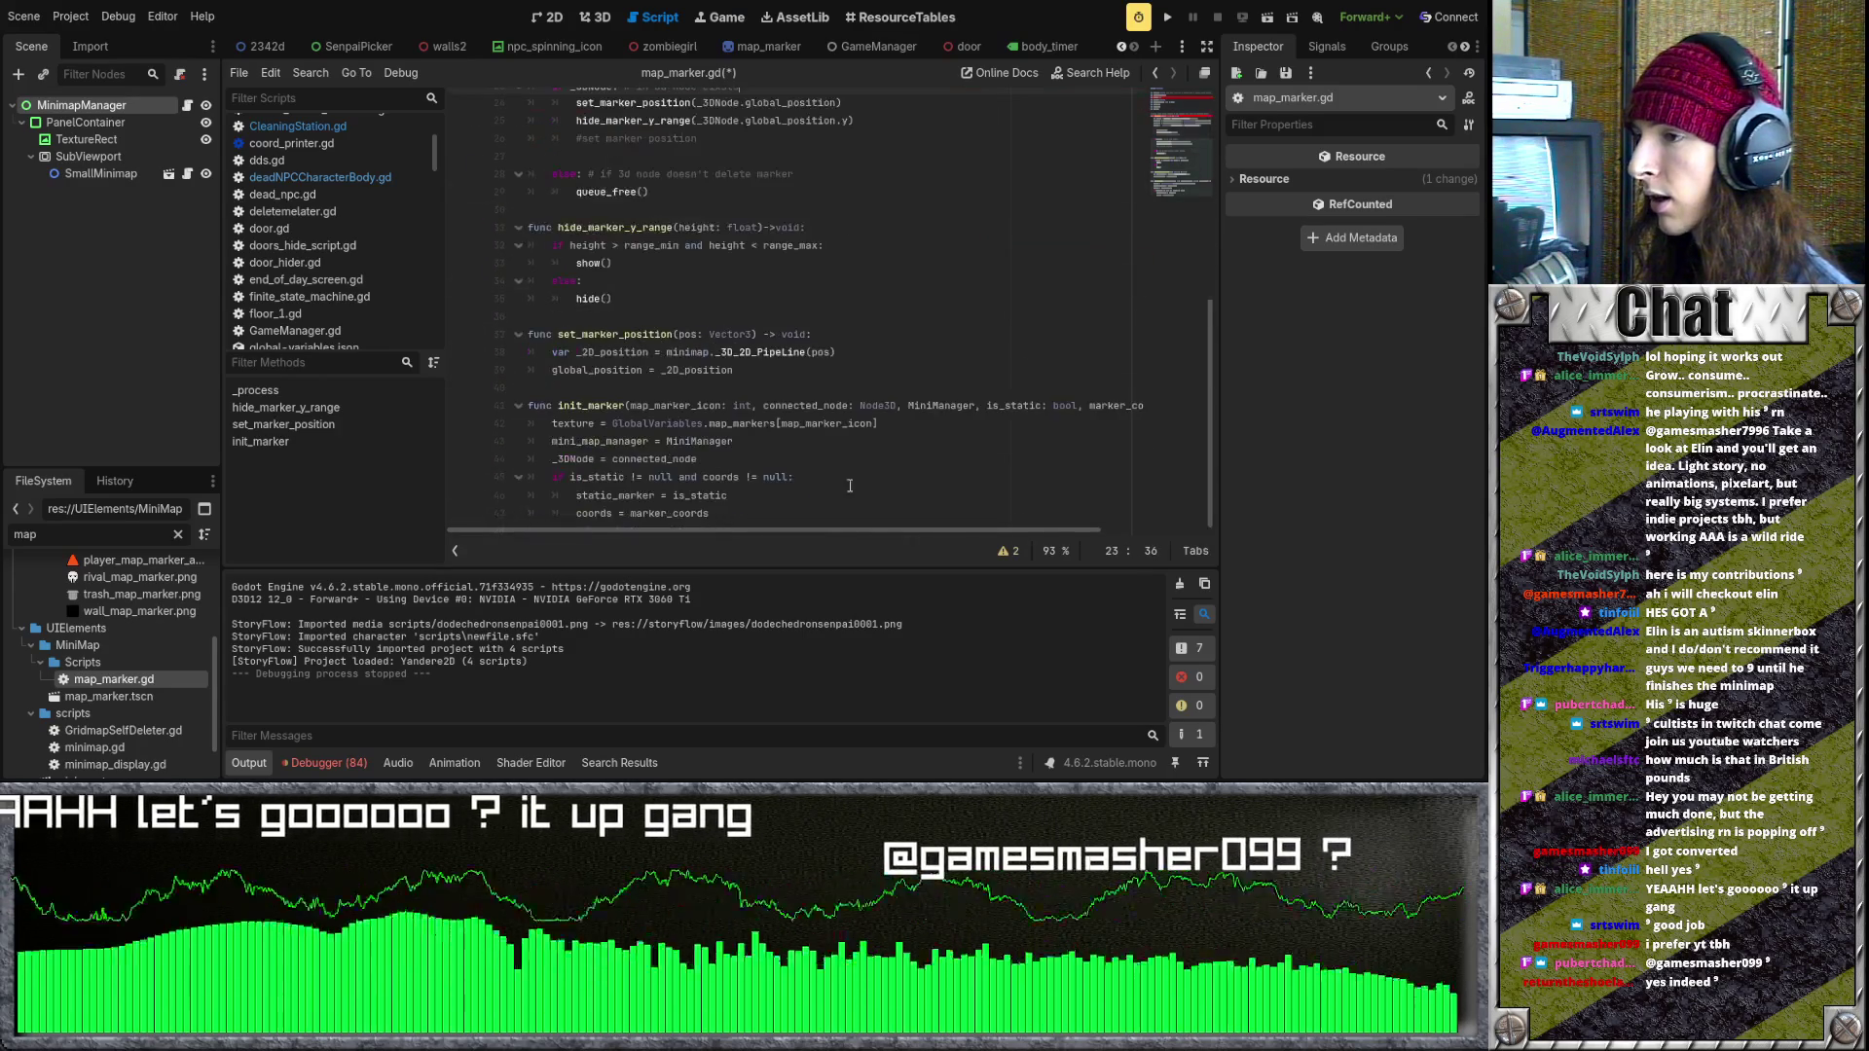
left_click(876, 512)
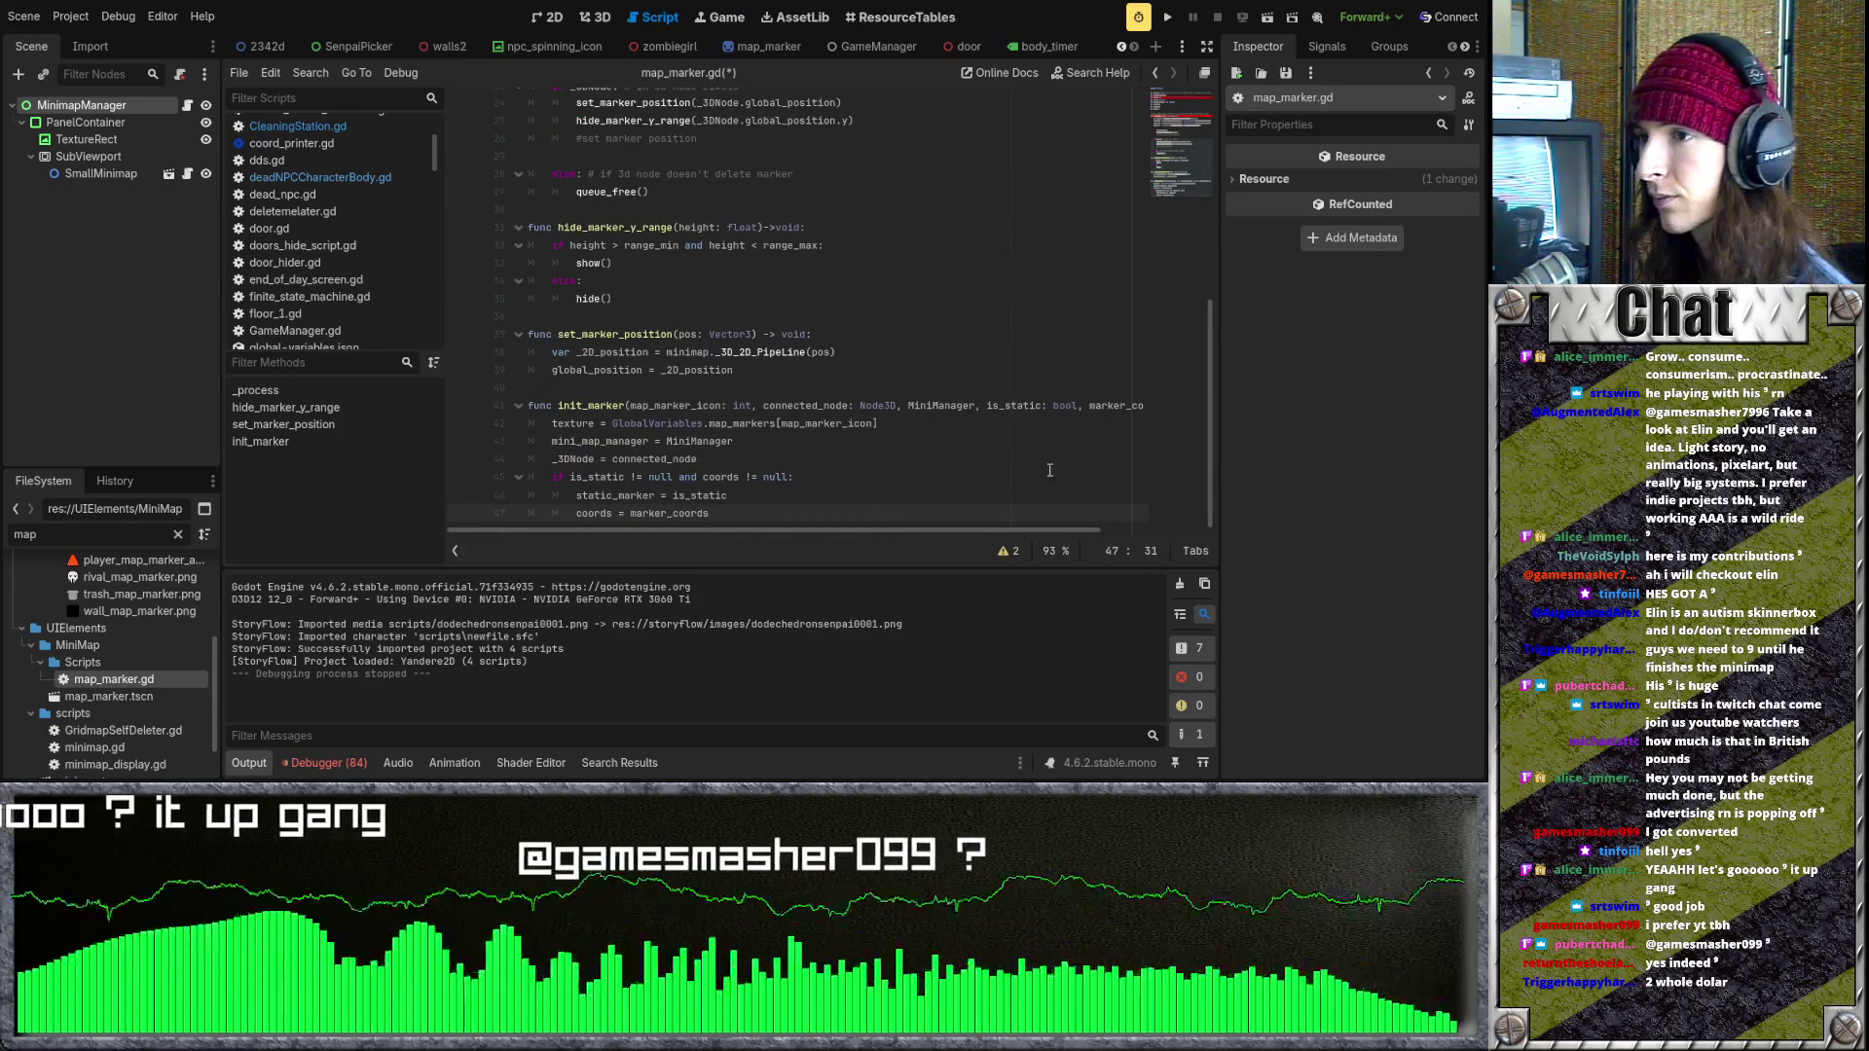
mouse_move(970, 533)
left_mouse_down()
mouse_move(1136, 519)
mouse_move(957, 524)
left_mouse_up()
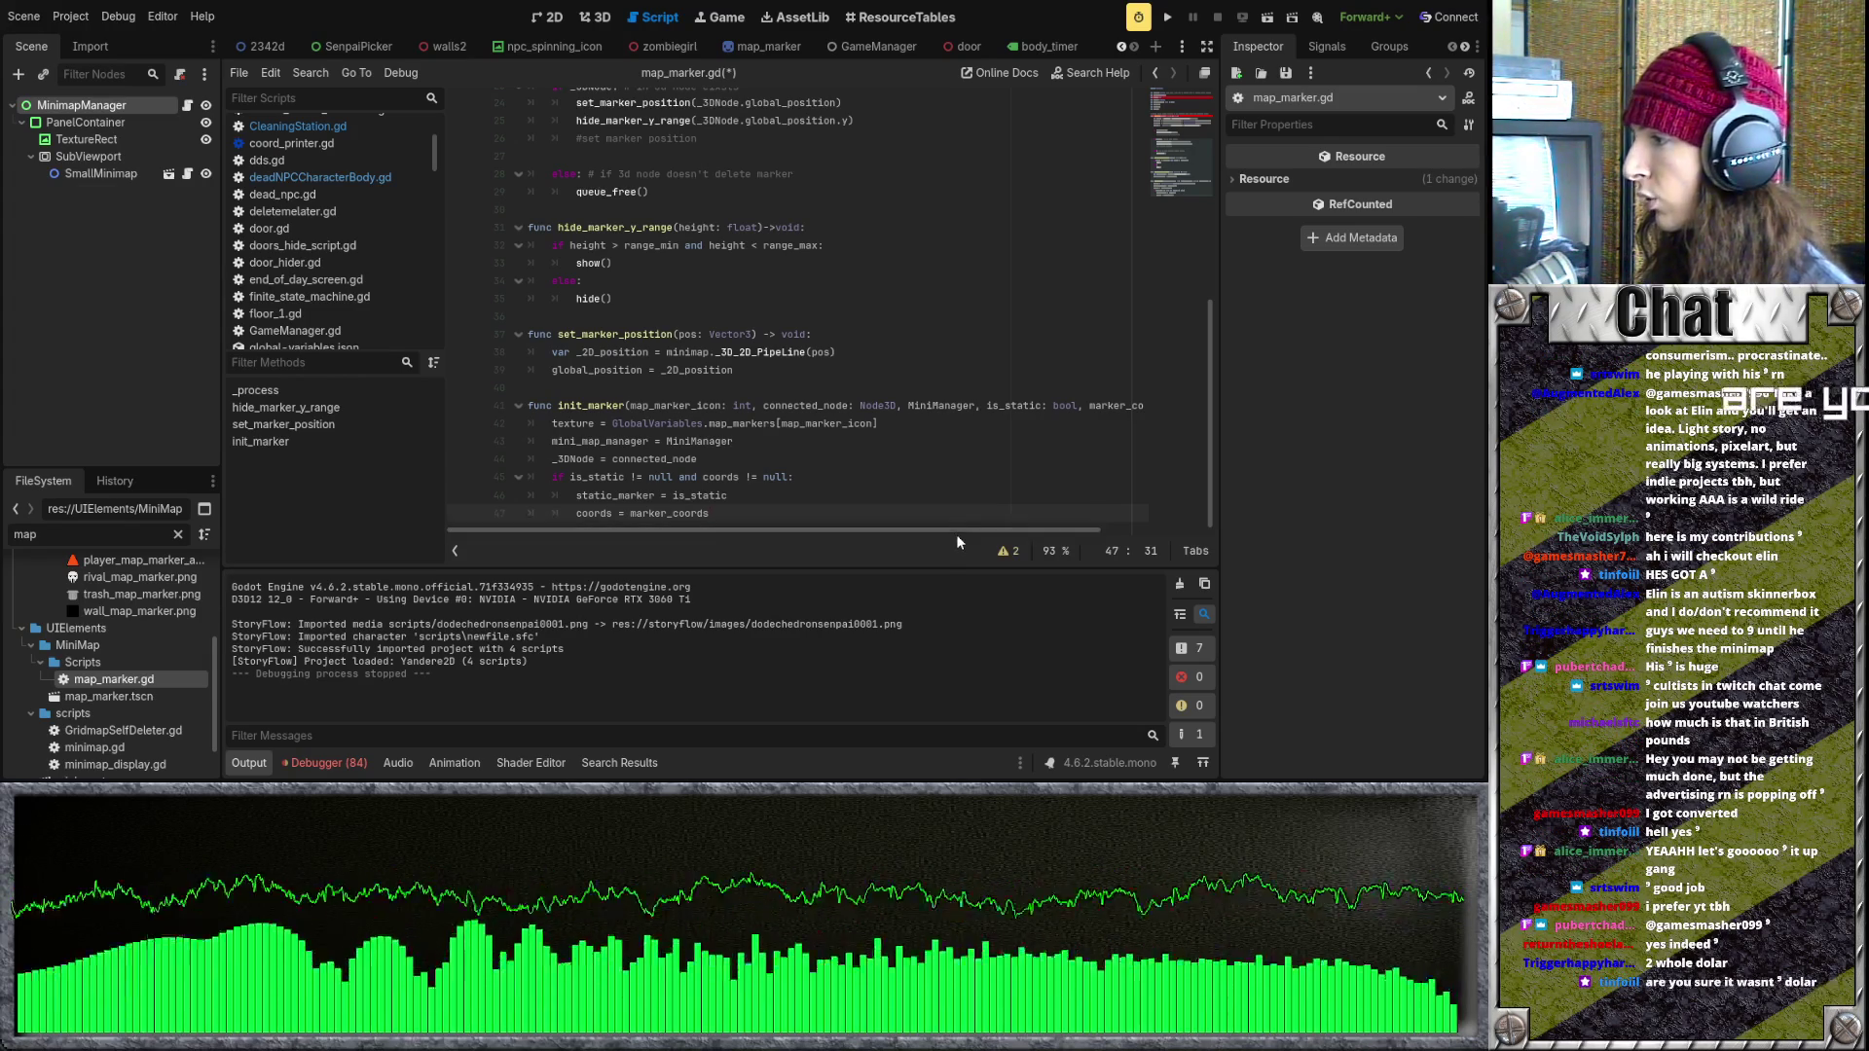
mouse_move(959, 530)
left_mouse_down()
mouse_move(977, 532)
mouse_move(901, 526)
mouse_move(1121, 529)
left_mouse_up()
left_click_drag(1124, 531, 867, 542)
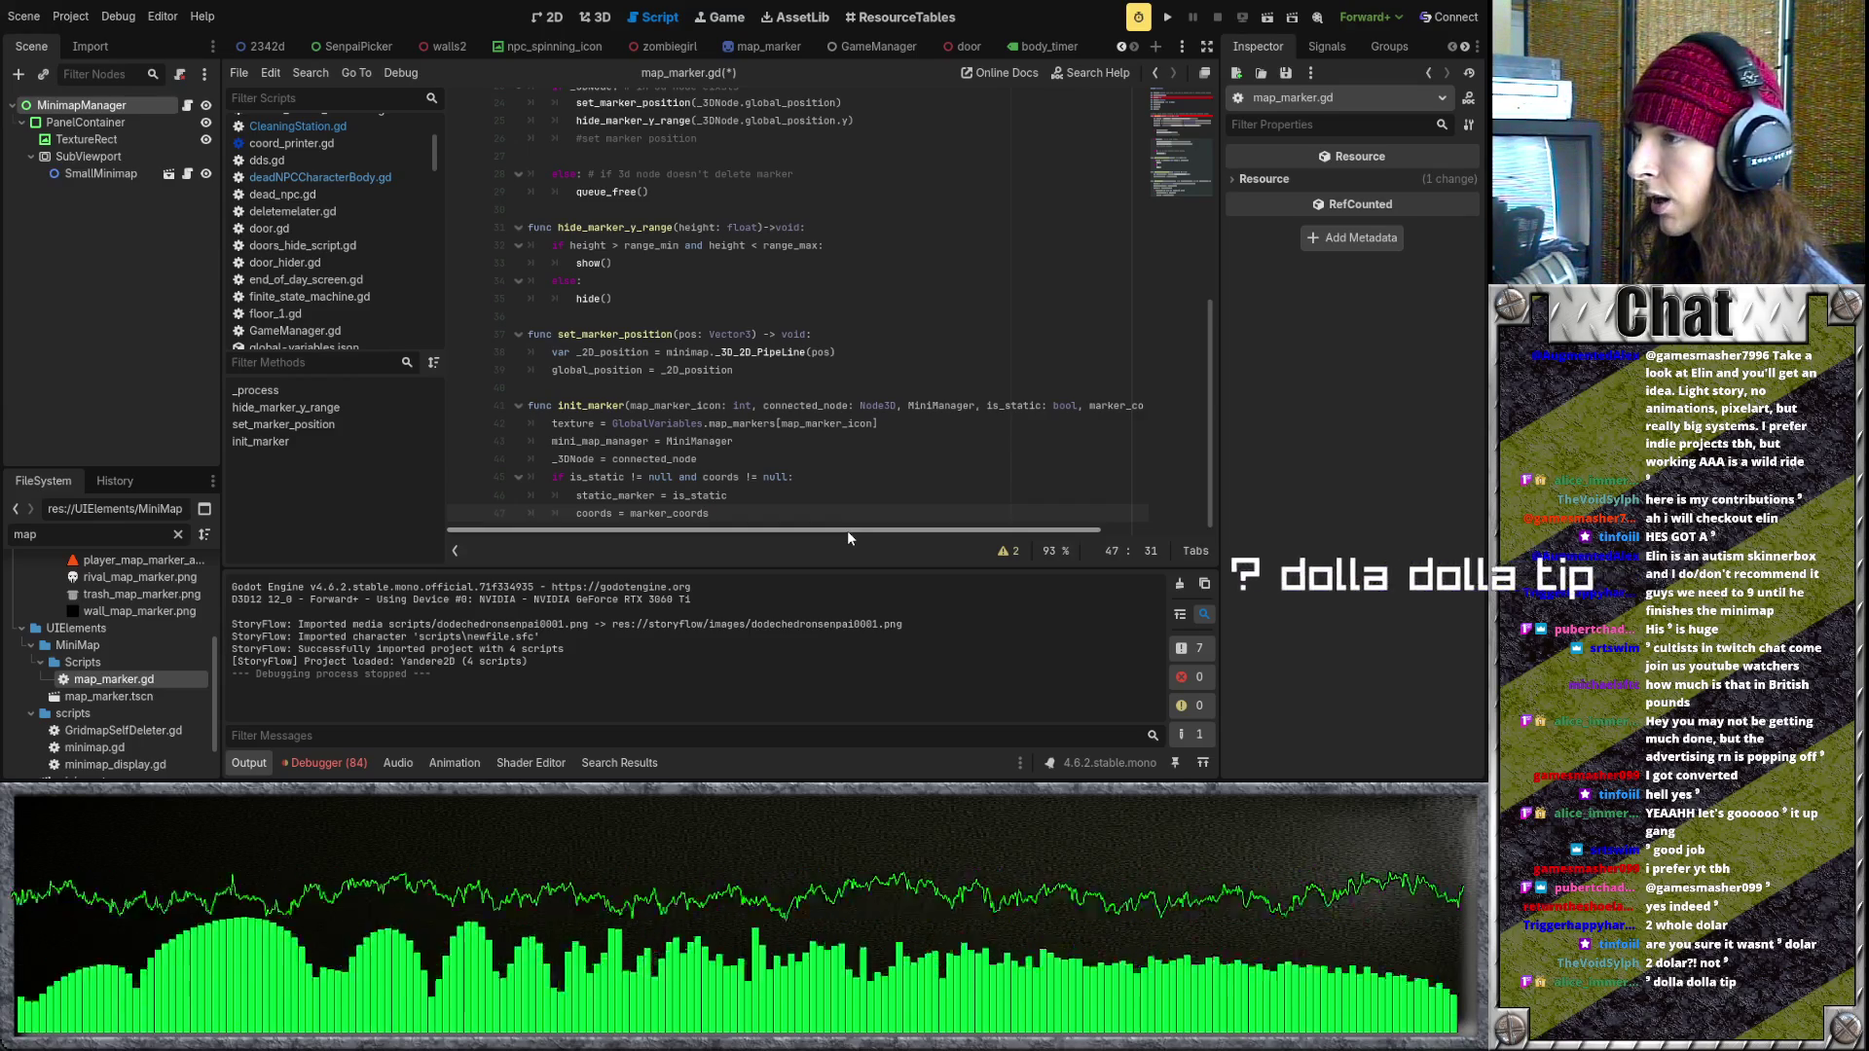
mouse_move(849, 529)
left_mouse_down()
mouse_move(1010, 540)
mouse_move(778, 530)
mouse_move(1053, 535)
mouse_move(818, 530)
mouse_move(997, 538)
mouse_move(1048, 518)
mouse_move(859, 526)
left_mouse_up()
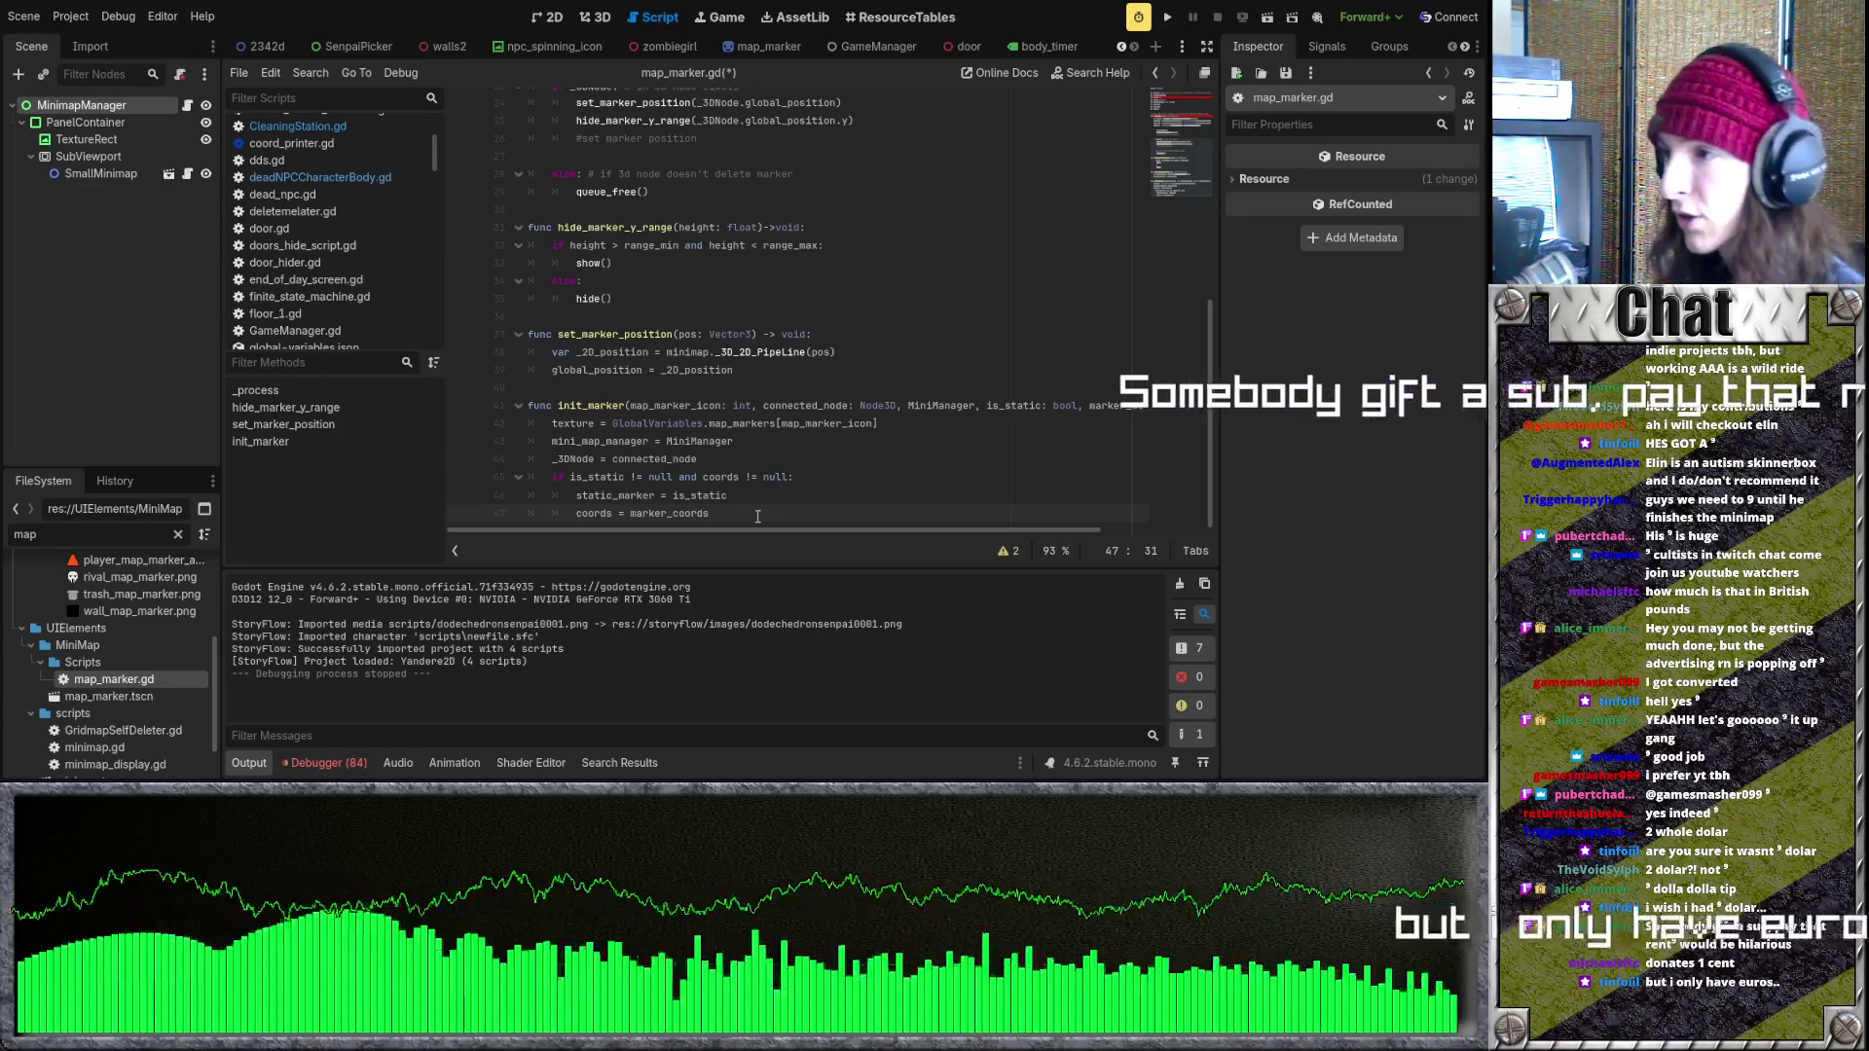
left_click(628, 405)
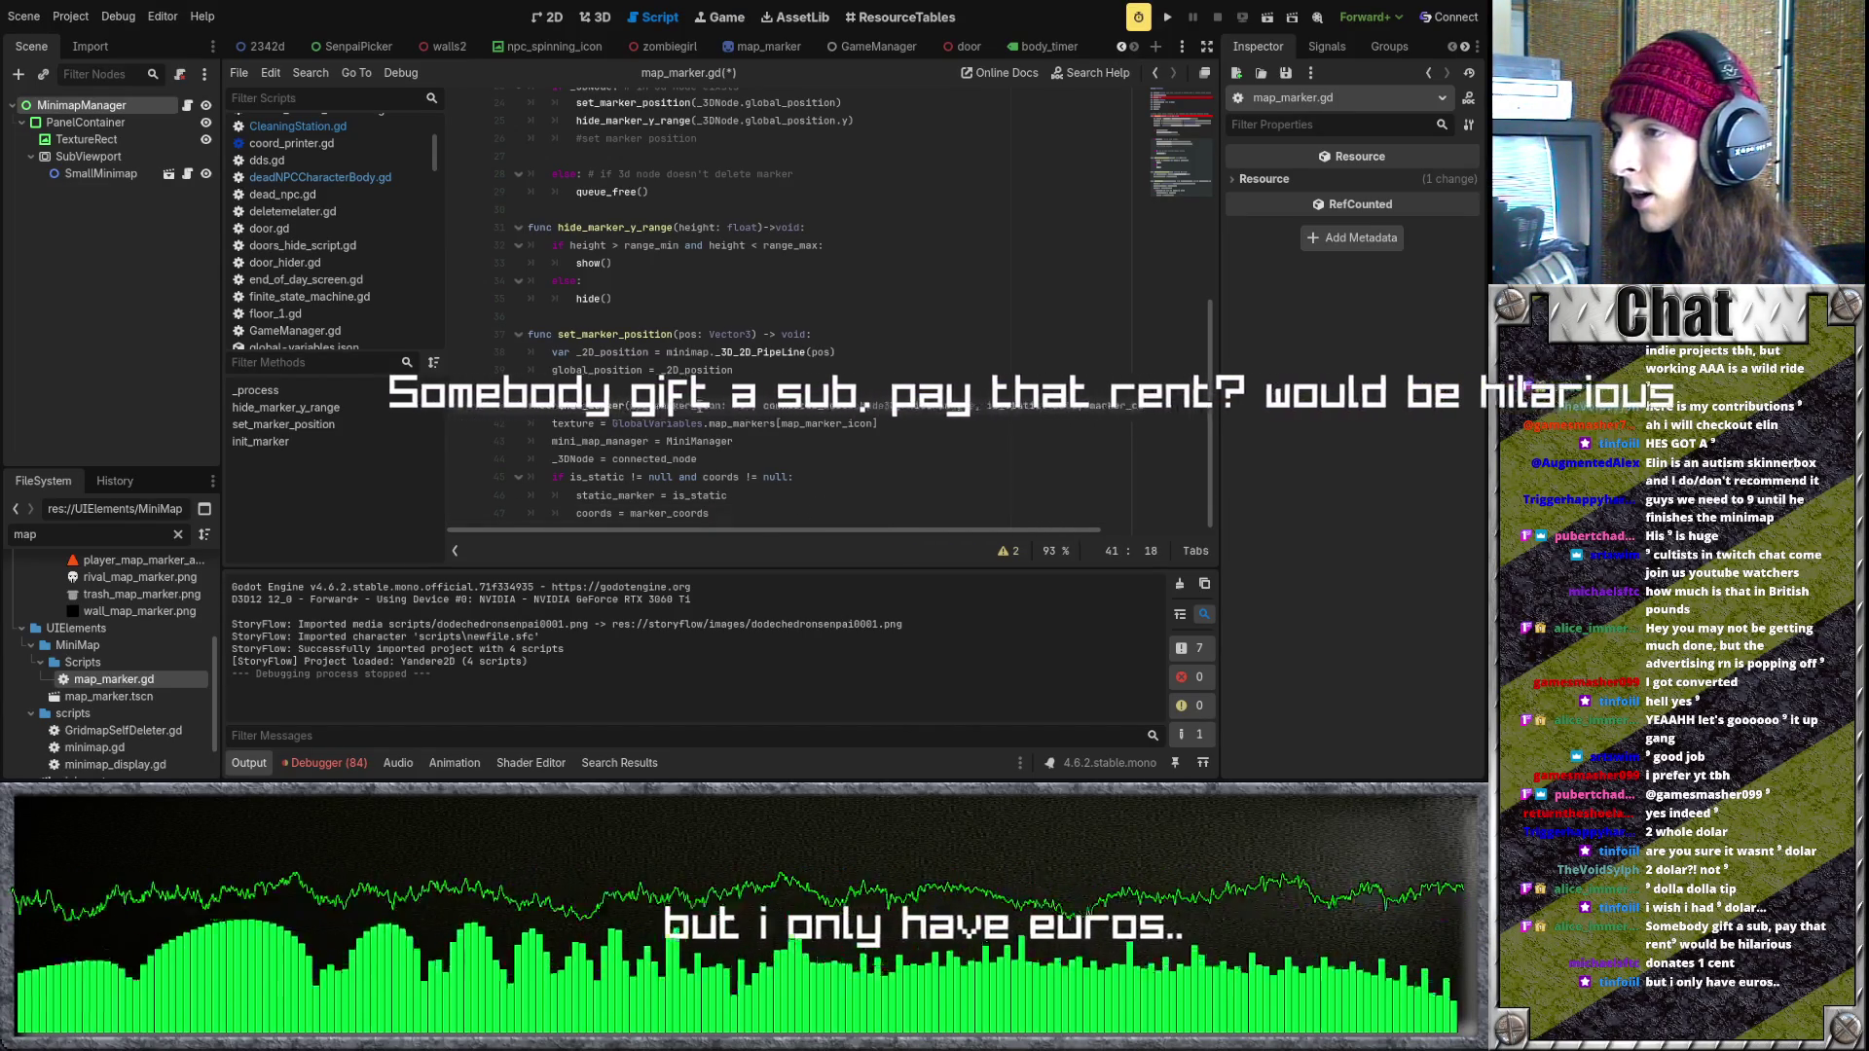
left_click(754, 511)
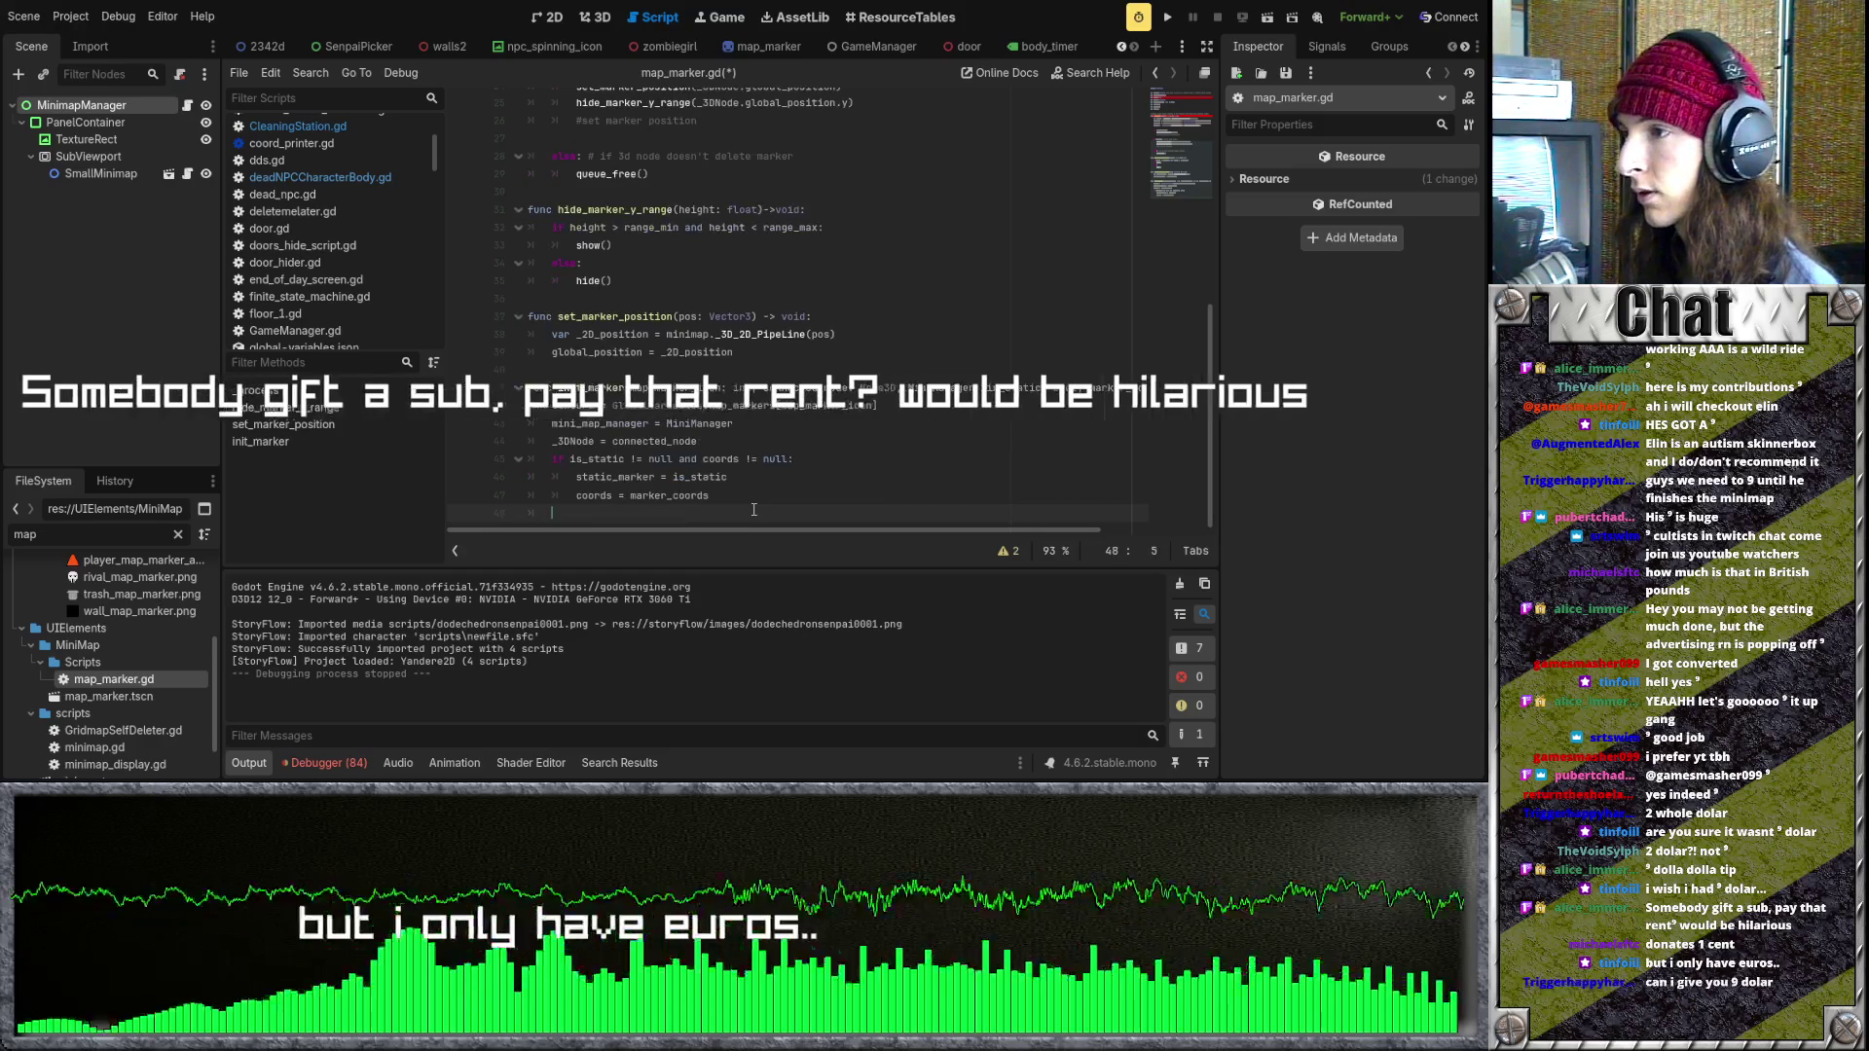
- On line 48, type func init_marker(is_static: bool, map_marker_icon: int, connected_node: Node3D), accepting Node3D
key("BackSpace")
type("func init_marker")
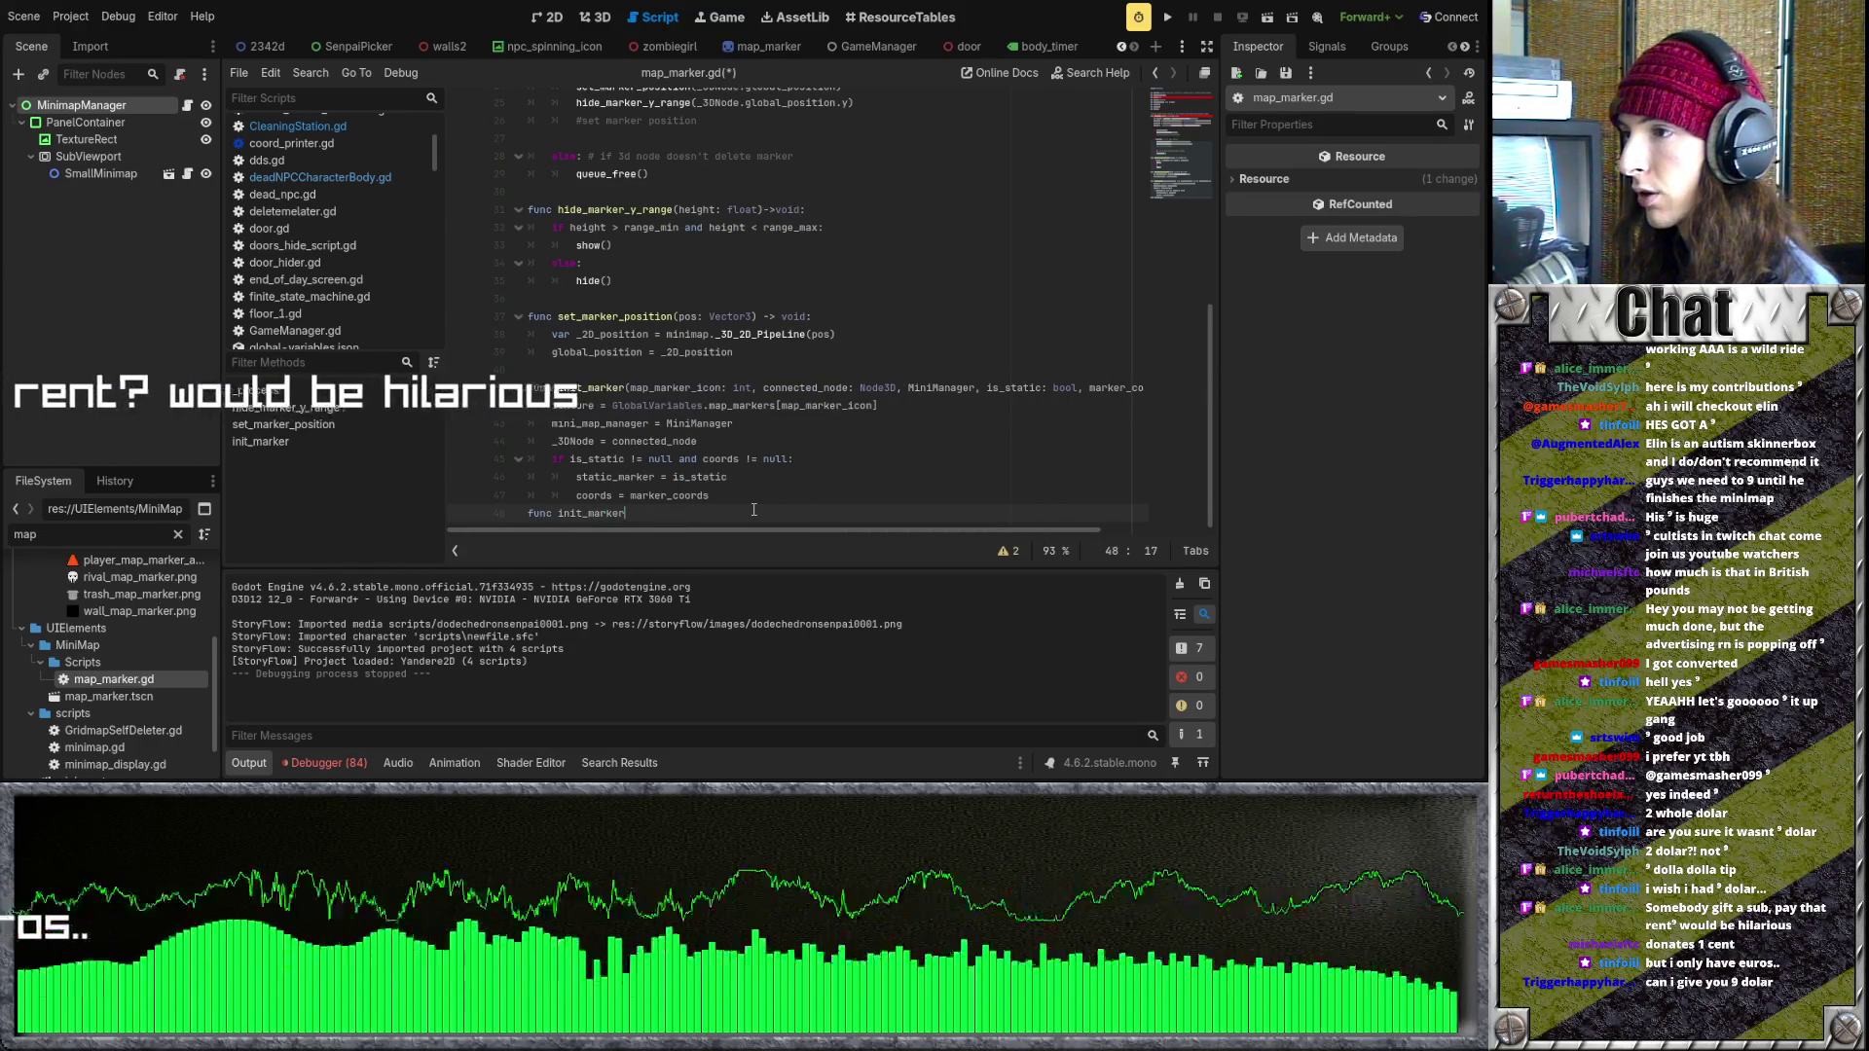
type("(")
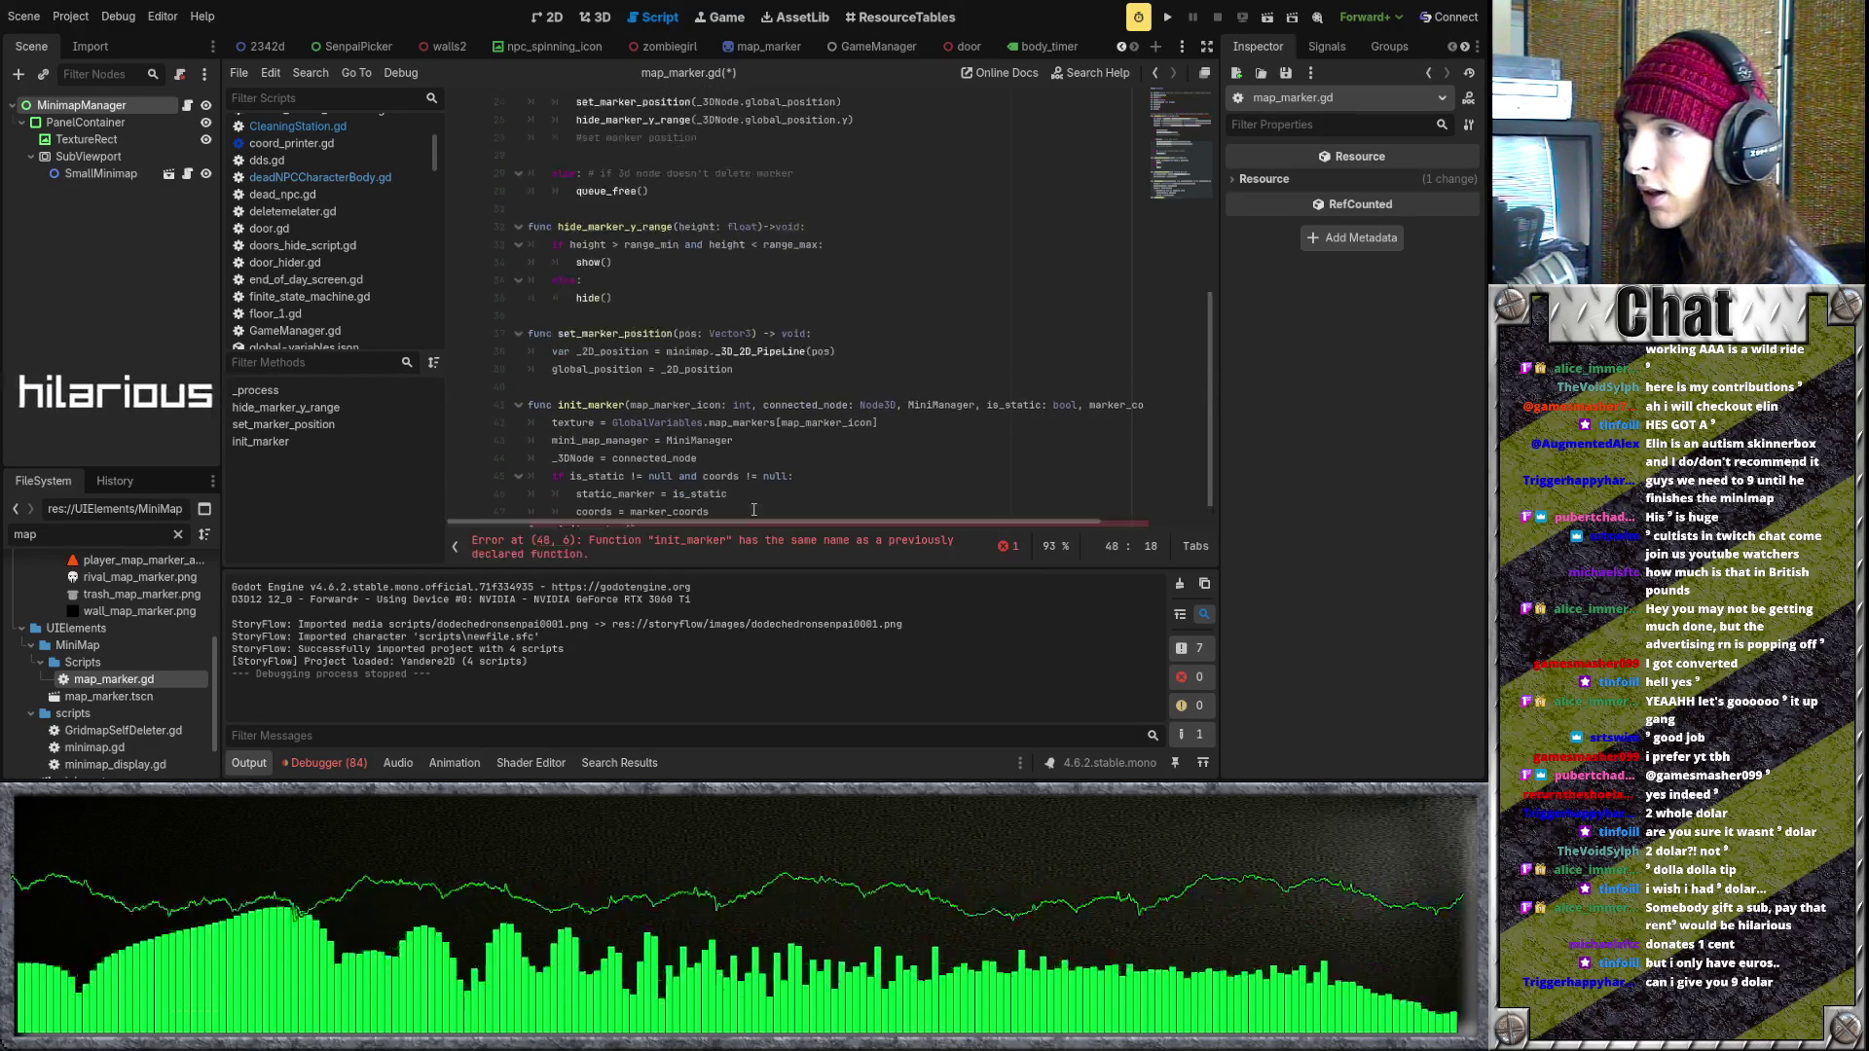
type("is_static: bool")
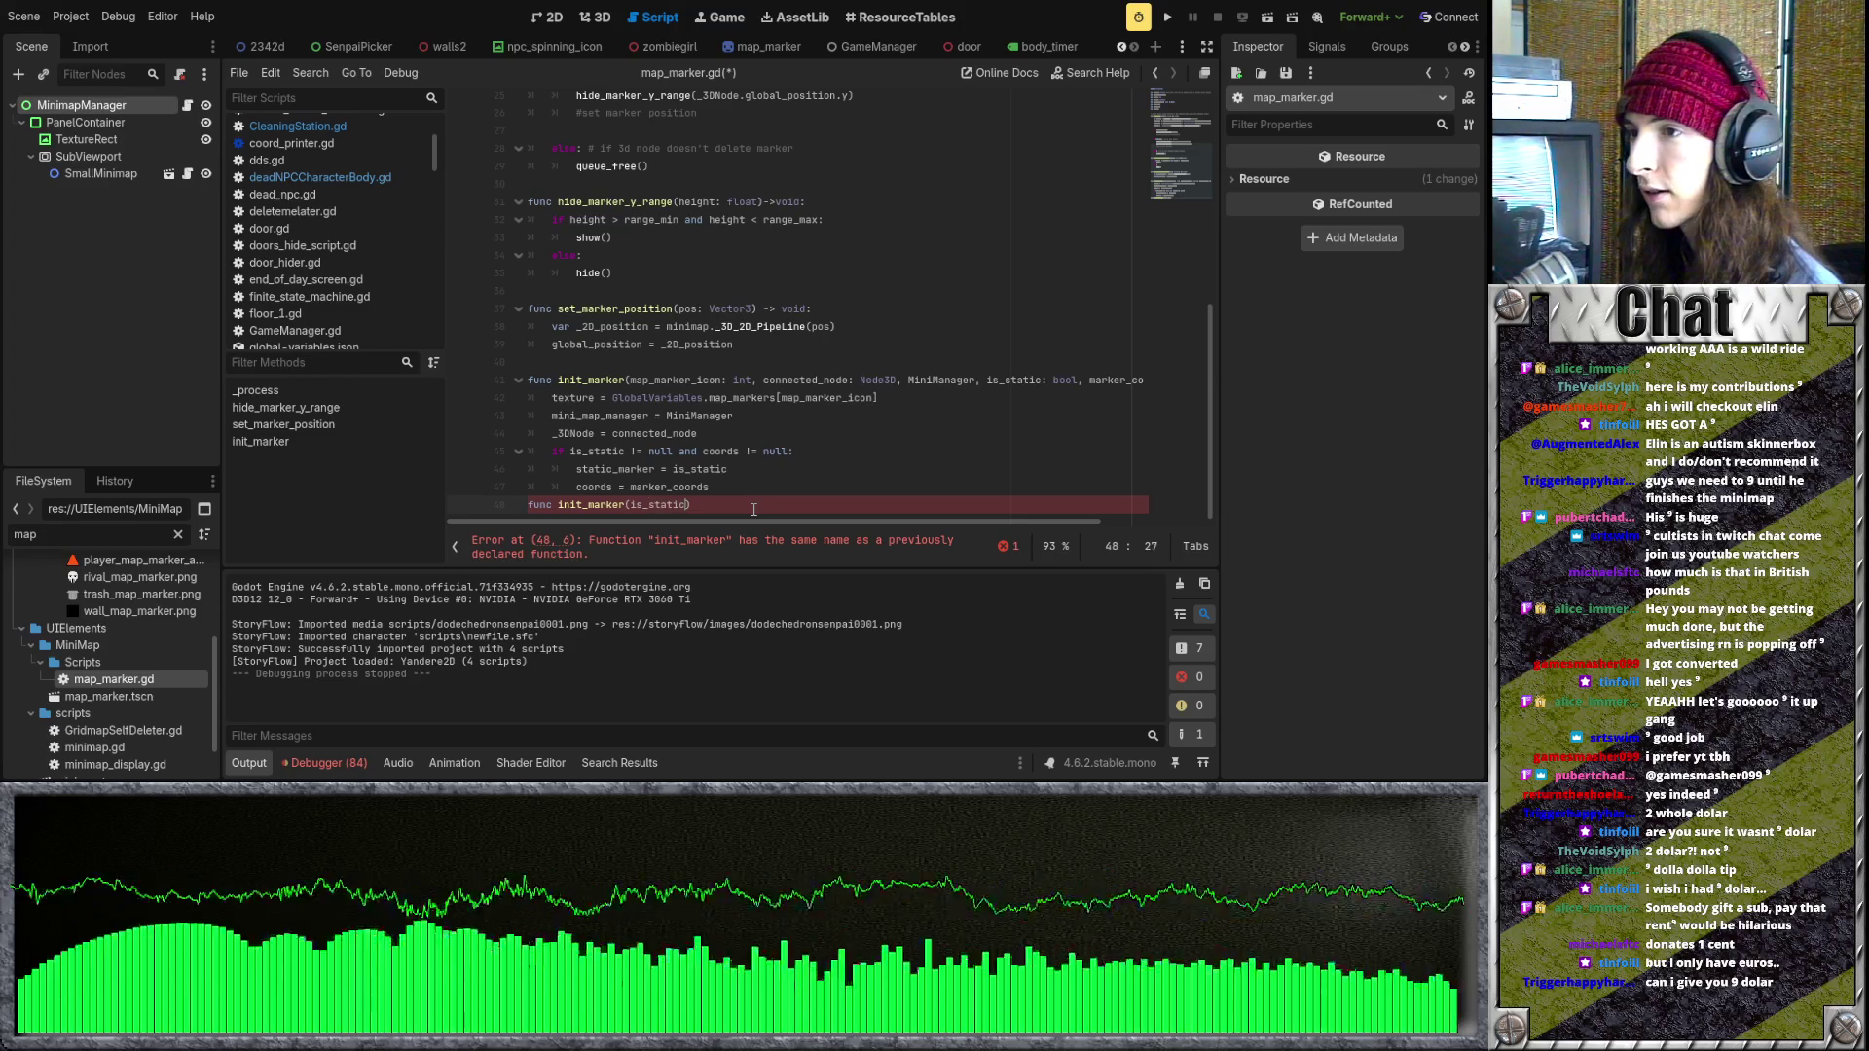
type(", map_")
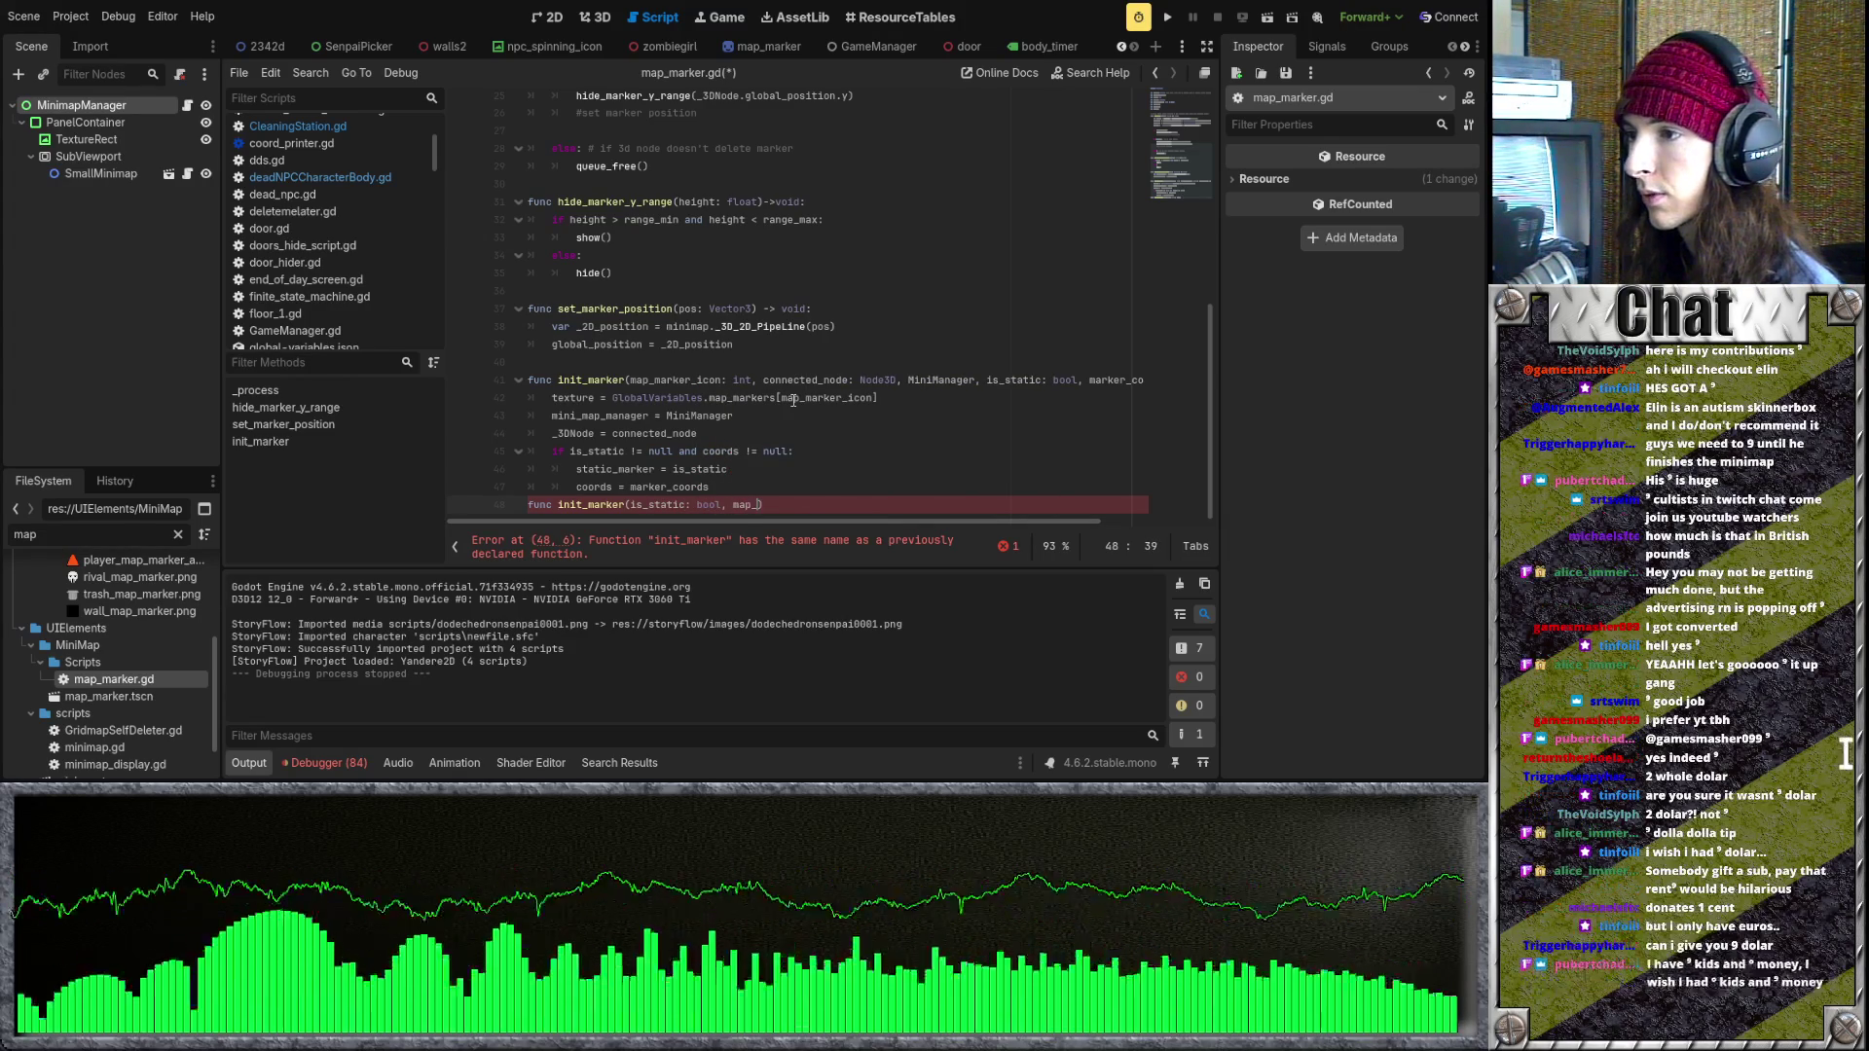
type("con")
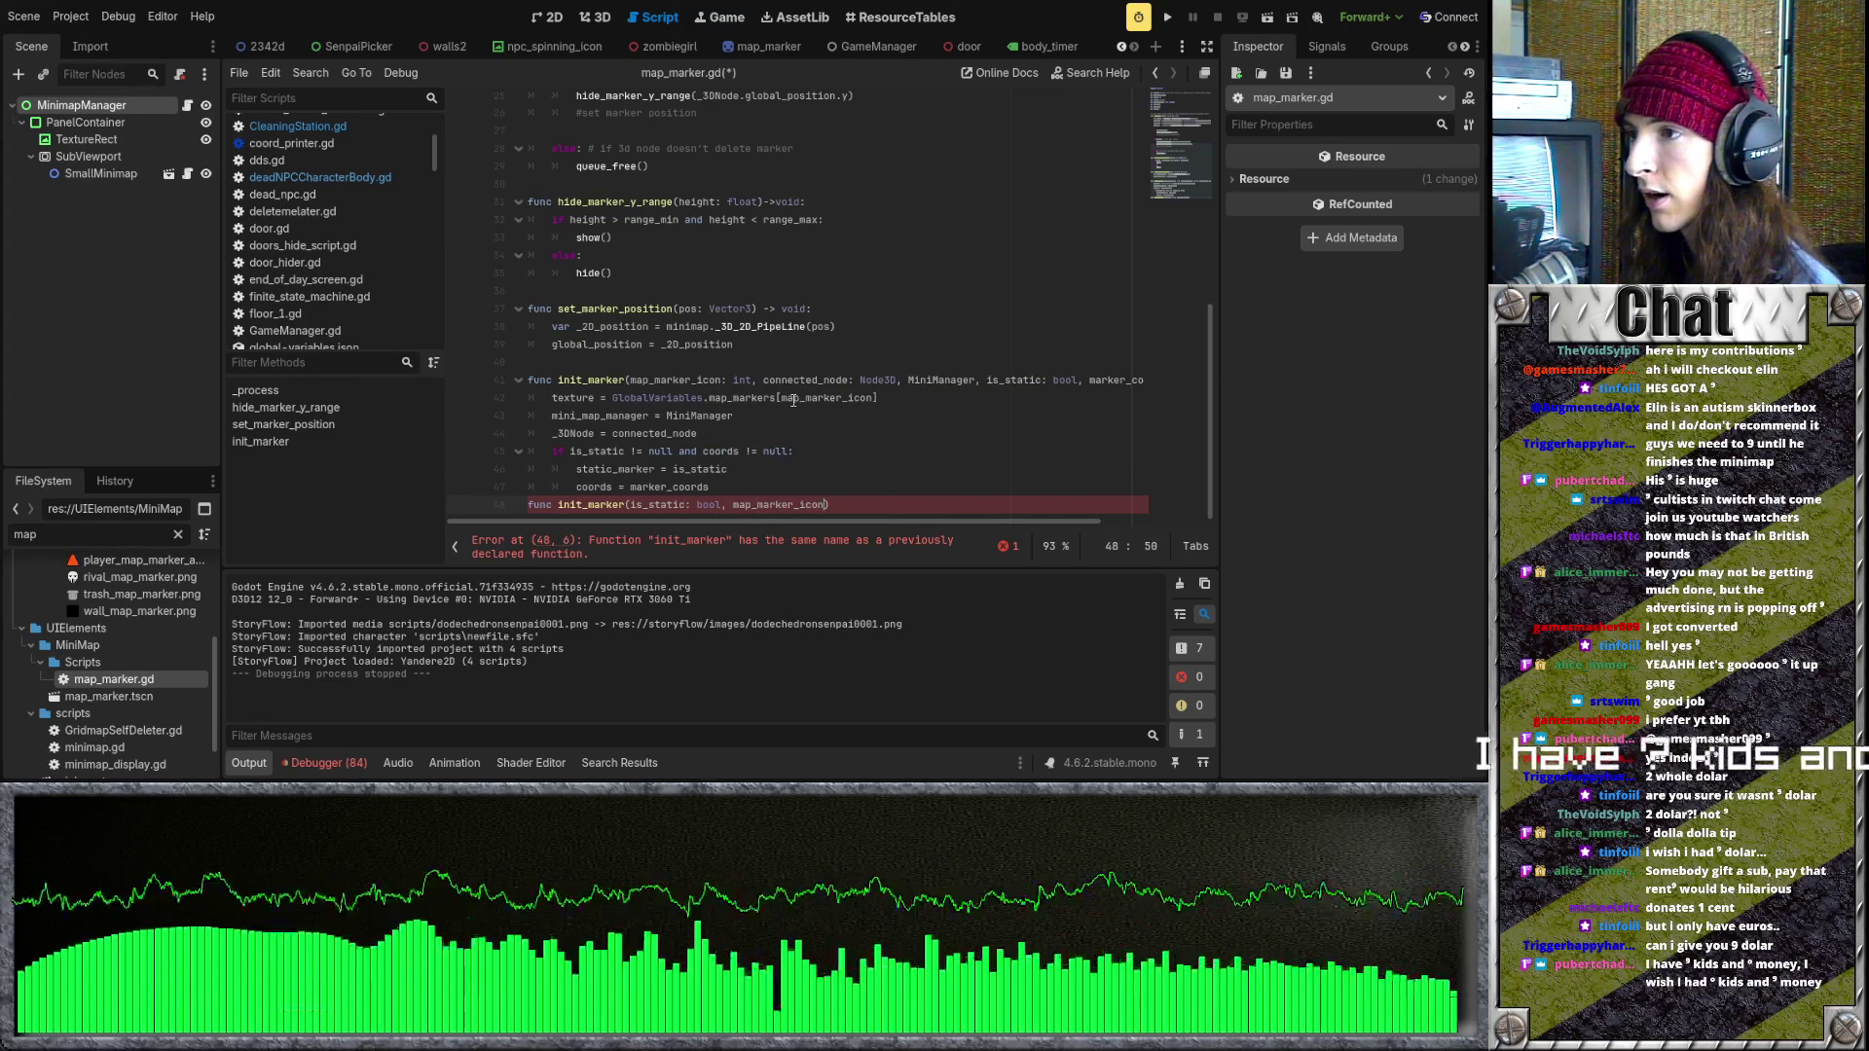
type(": int")
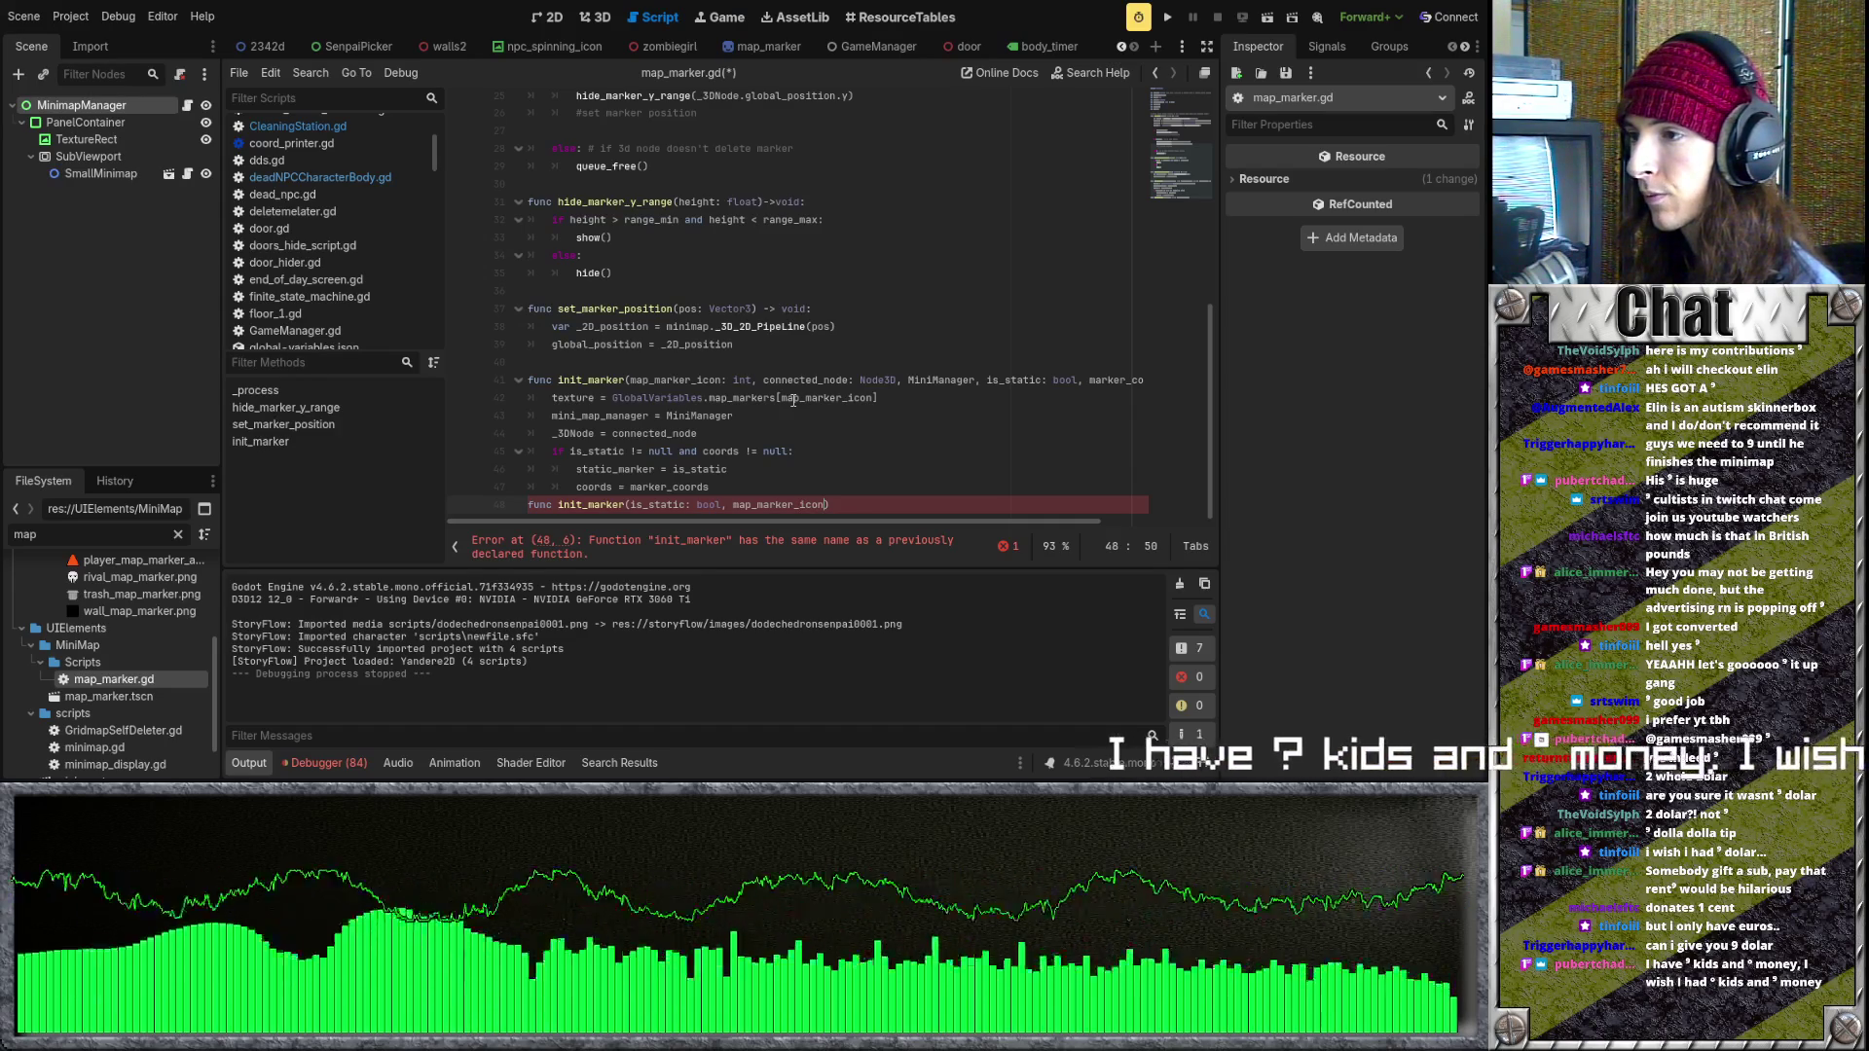
type(", ")
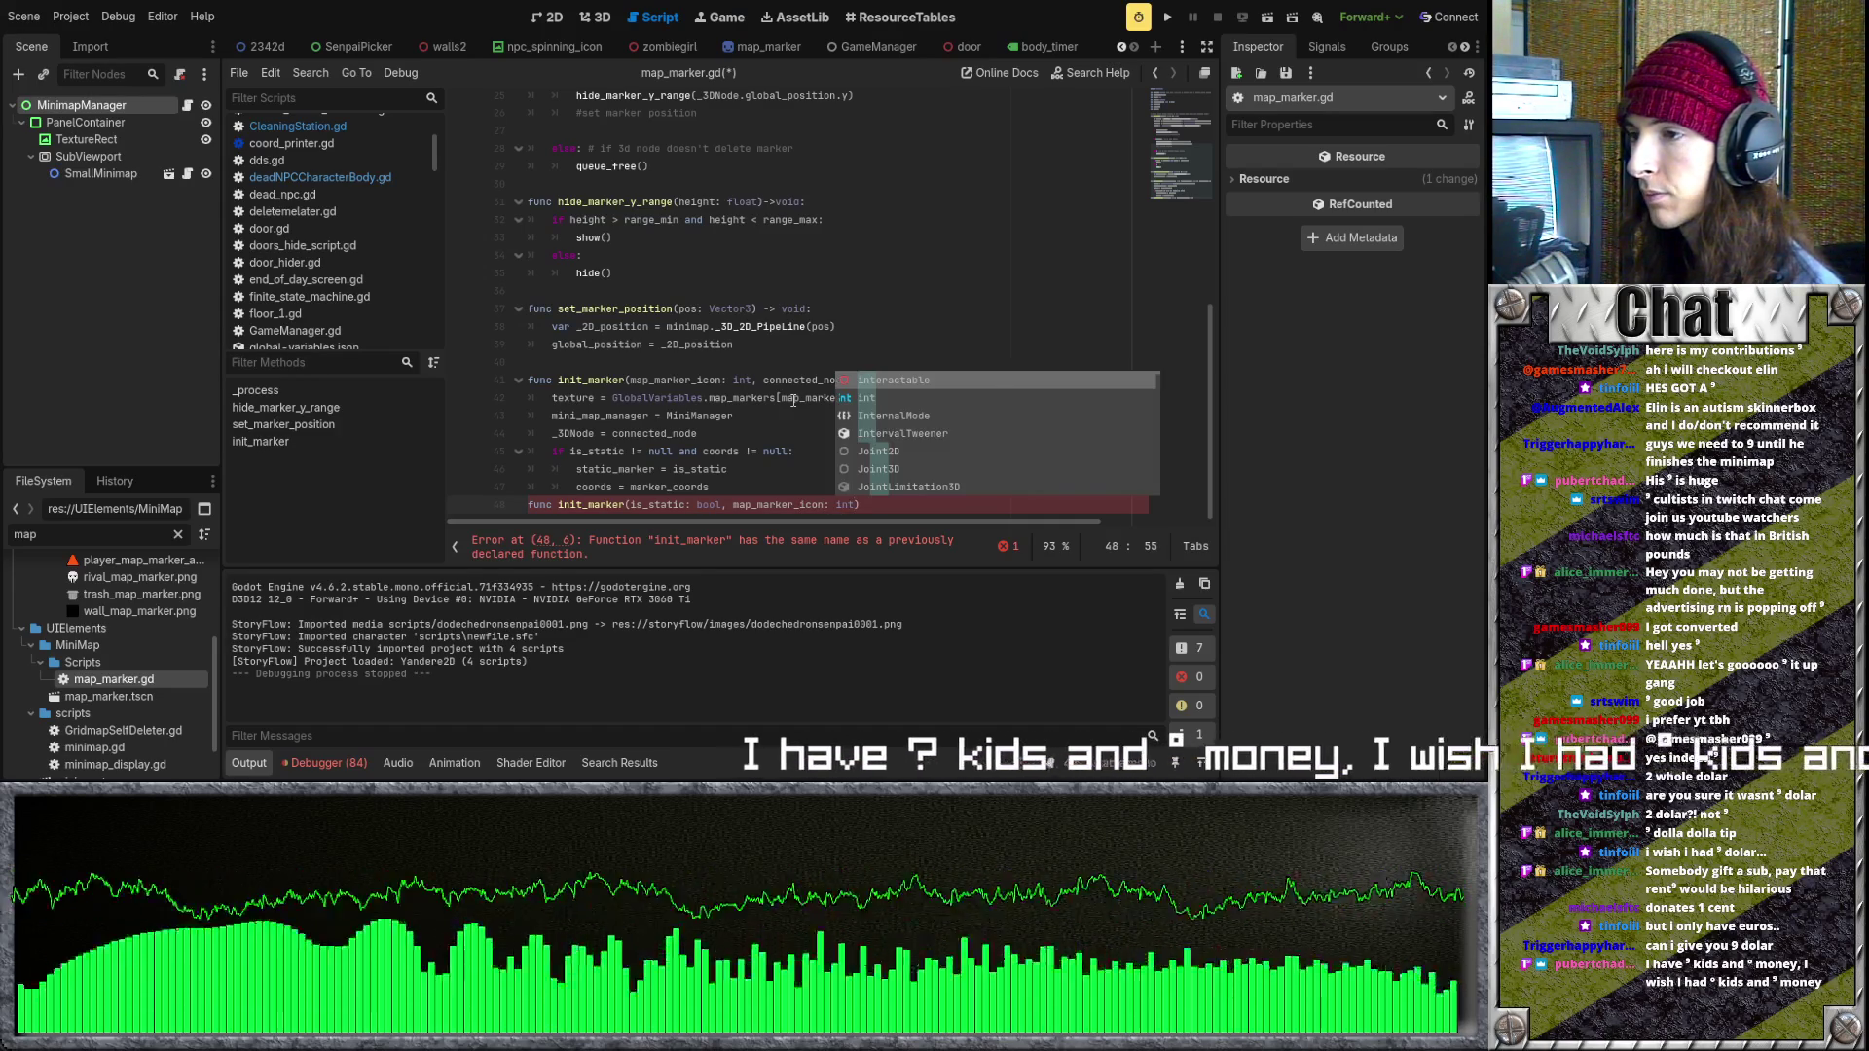
type("connecte")
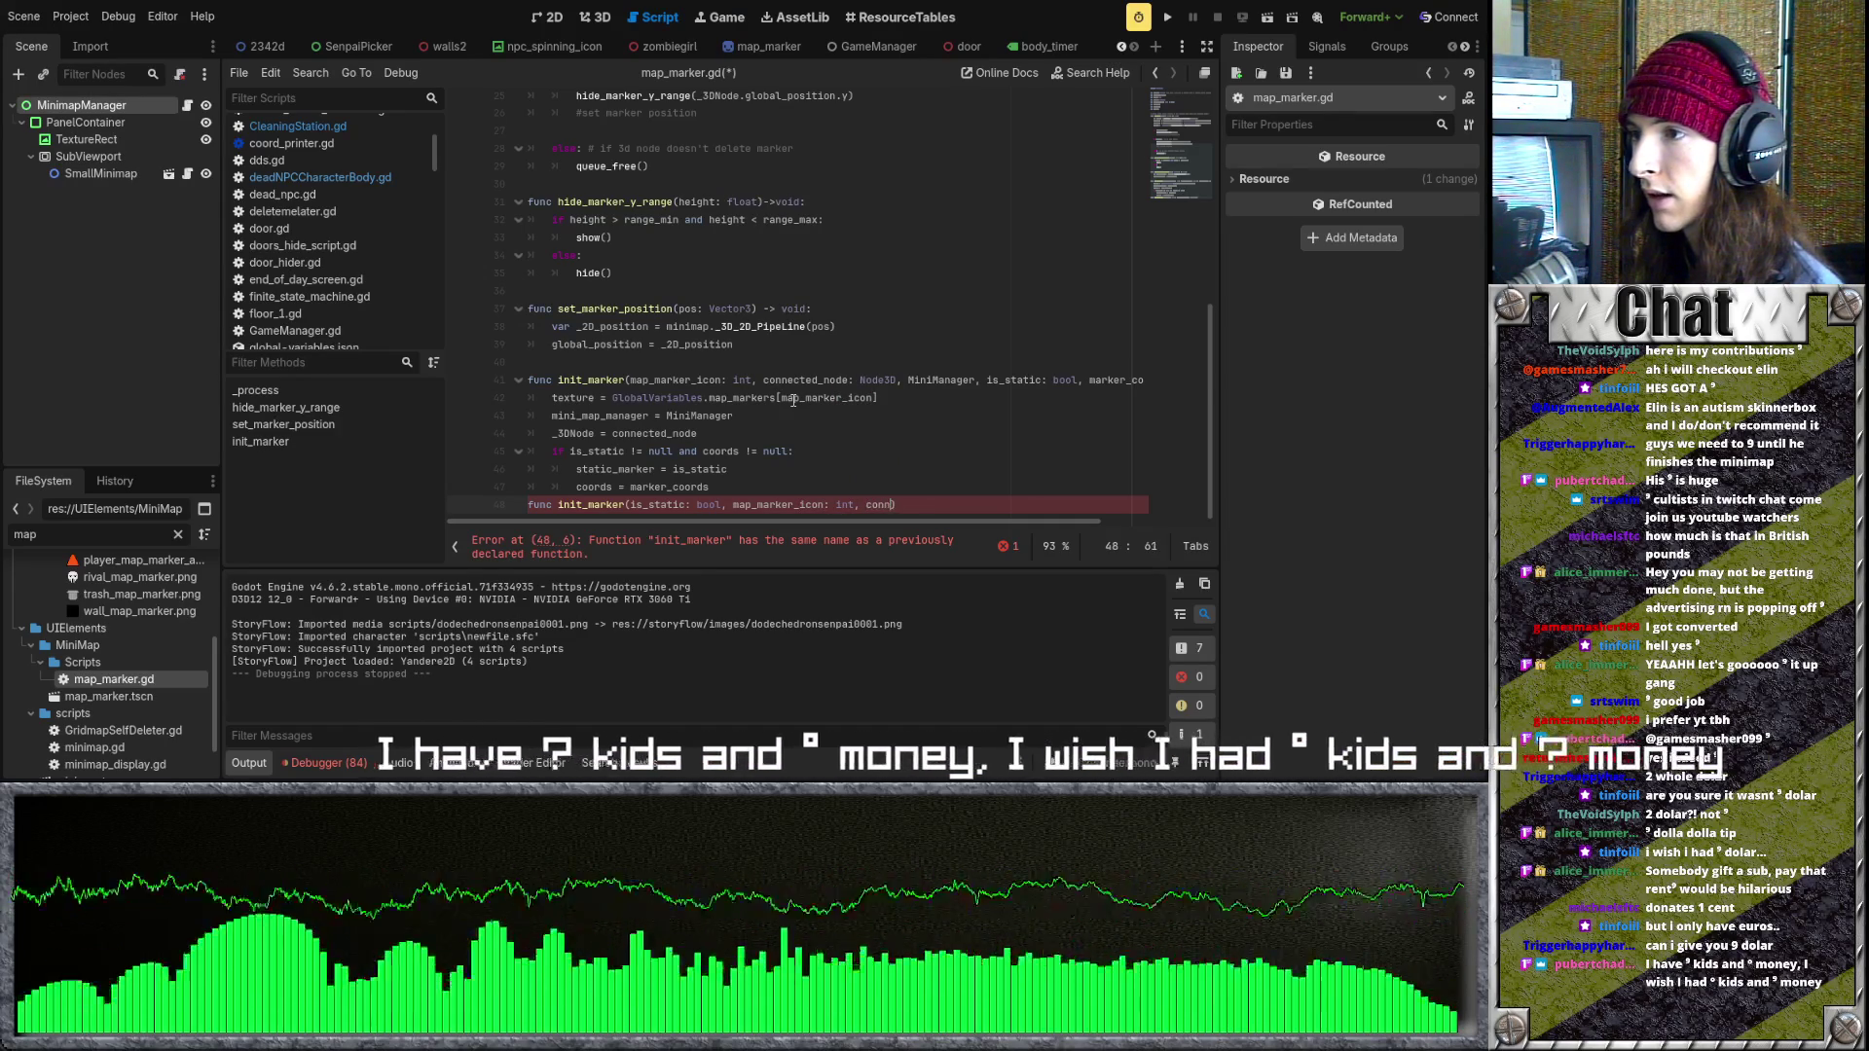
type("d_node:")
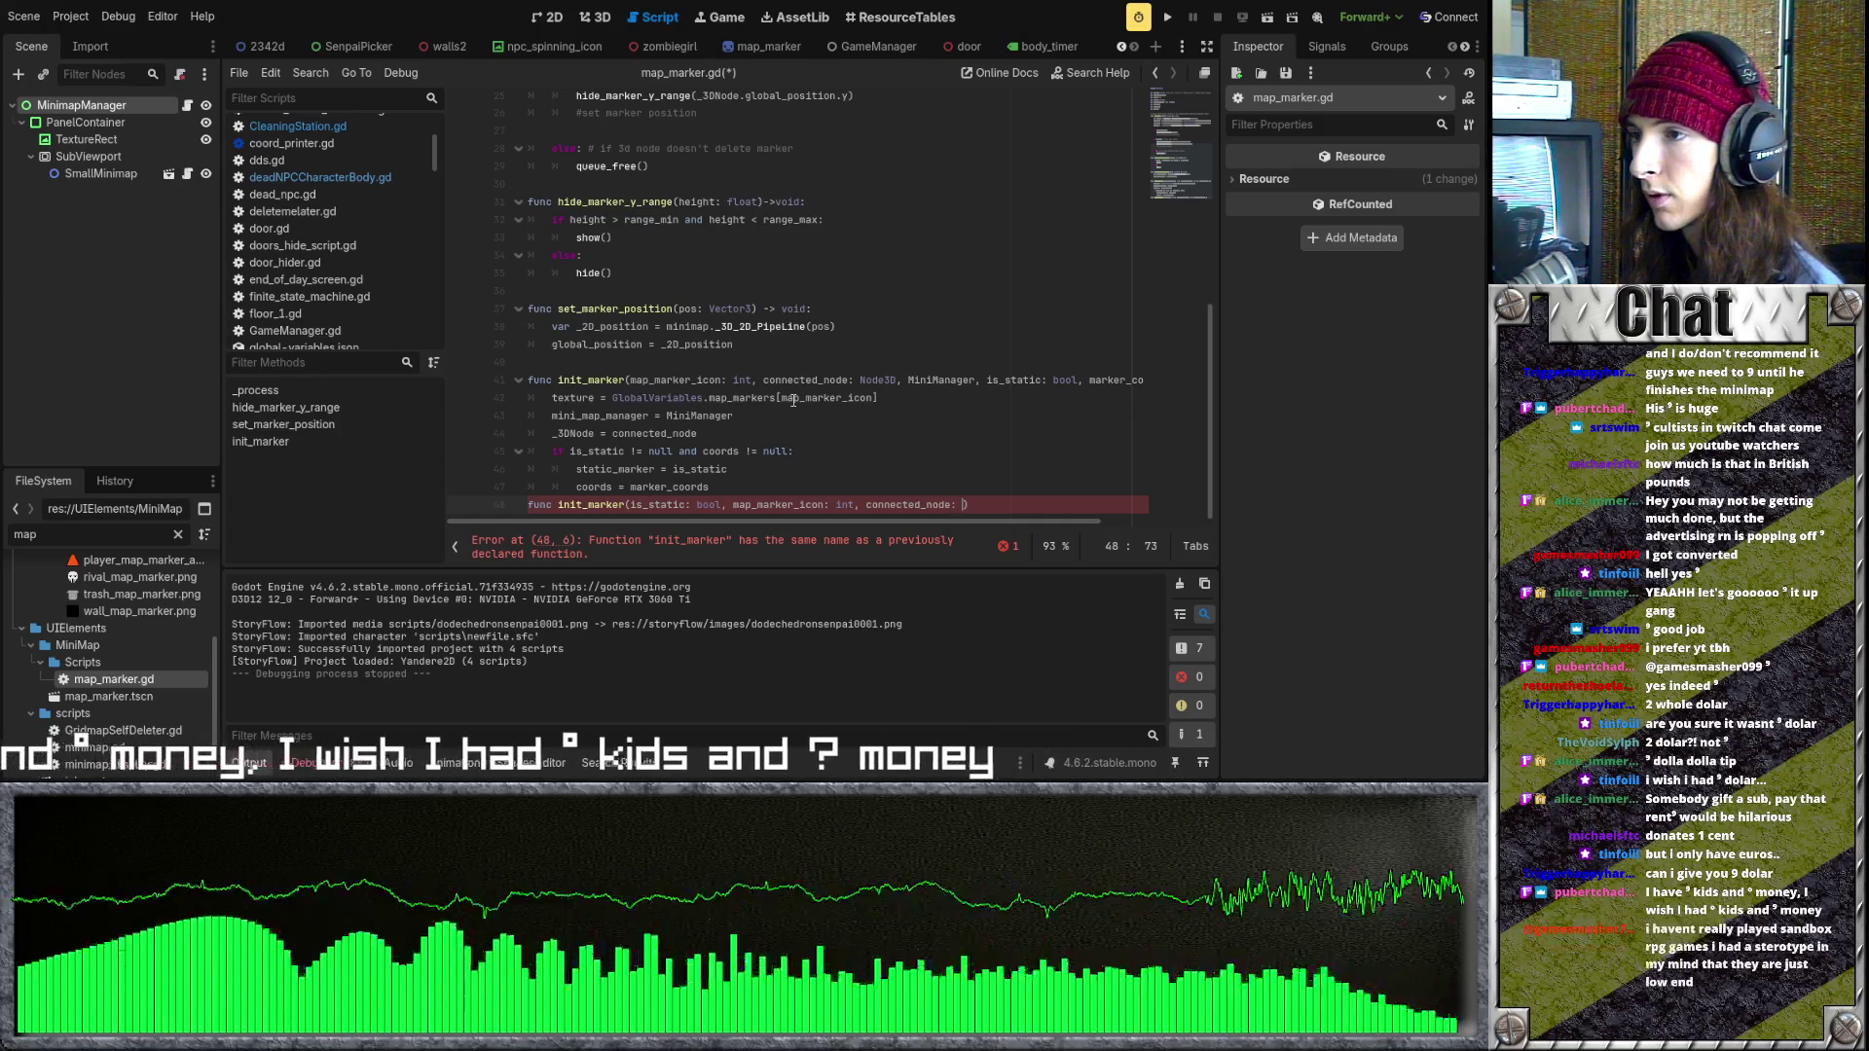
type(" Node3D")
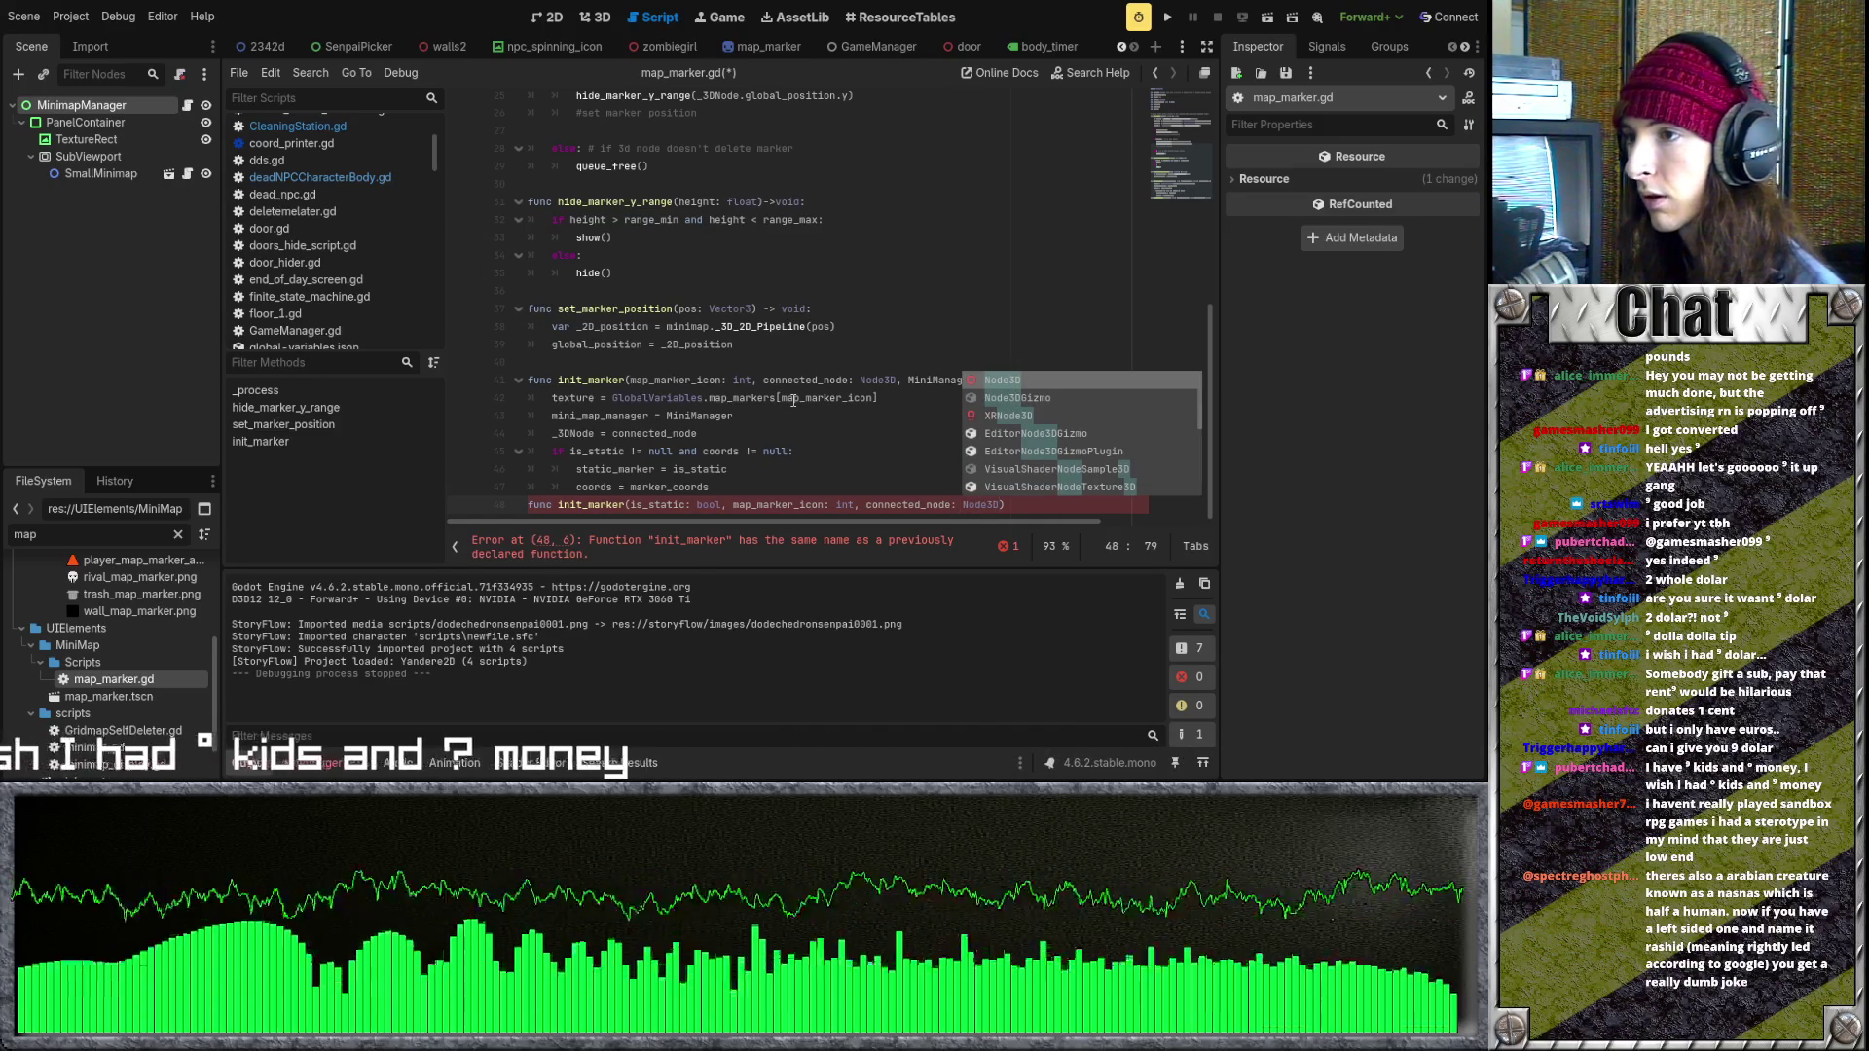
left_click(769, 415)
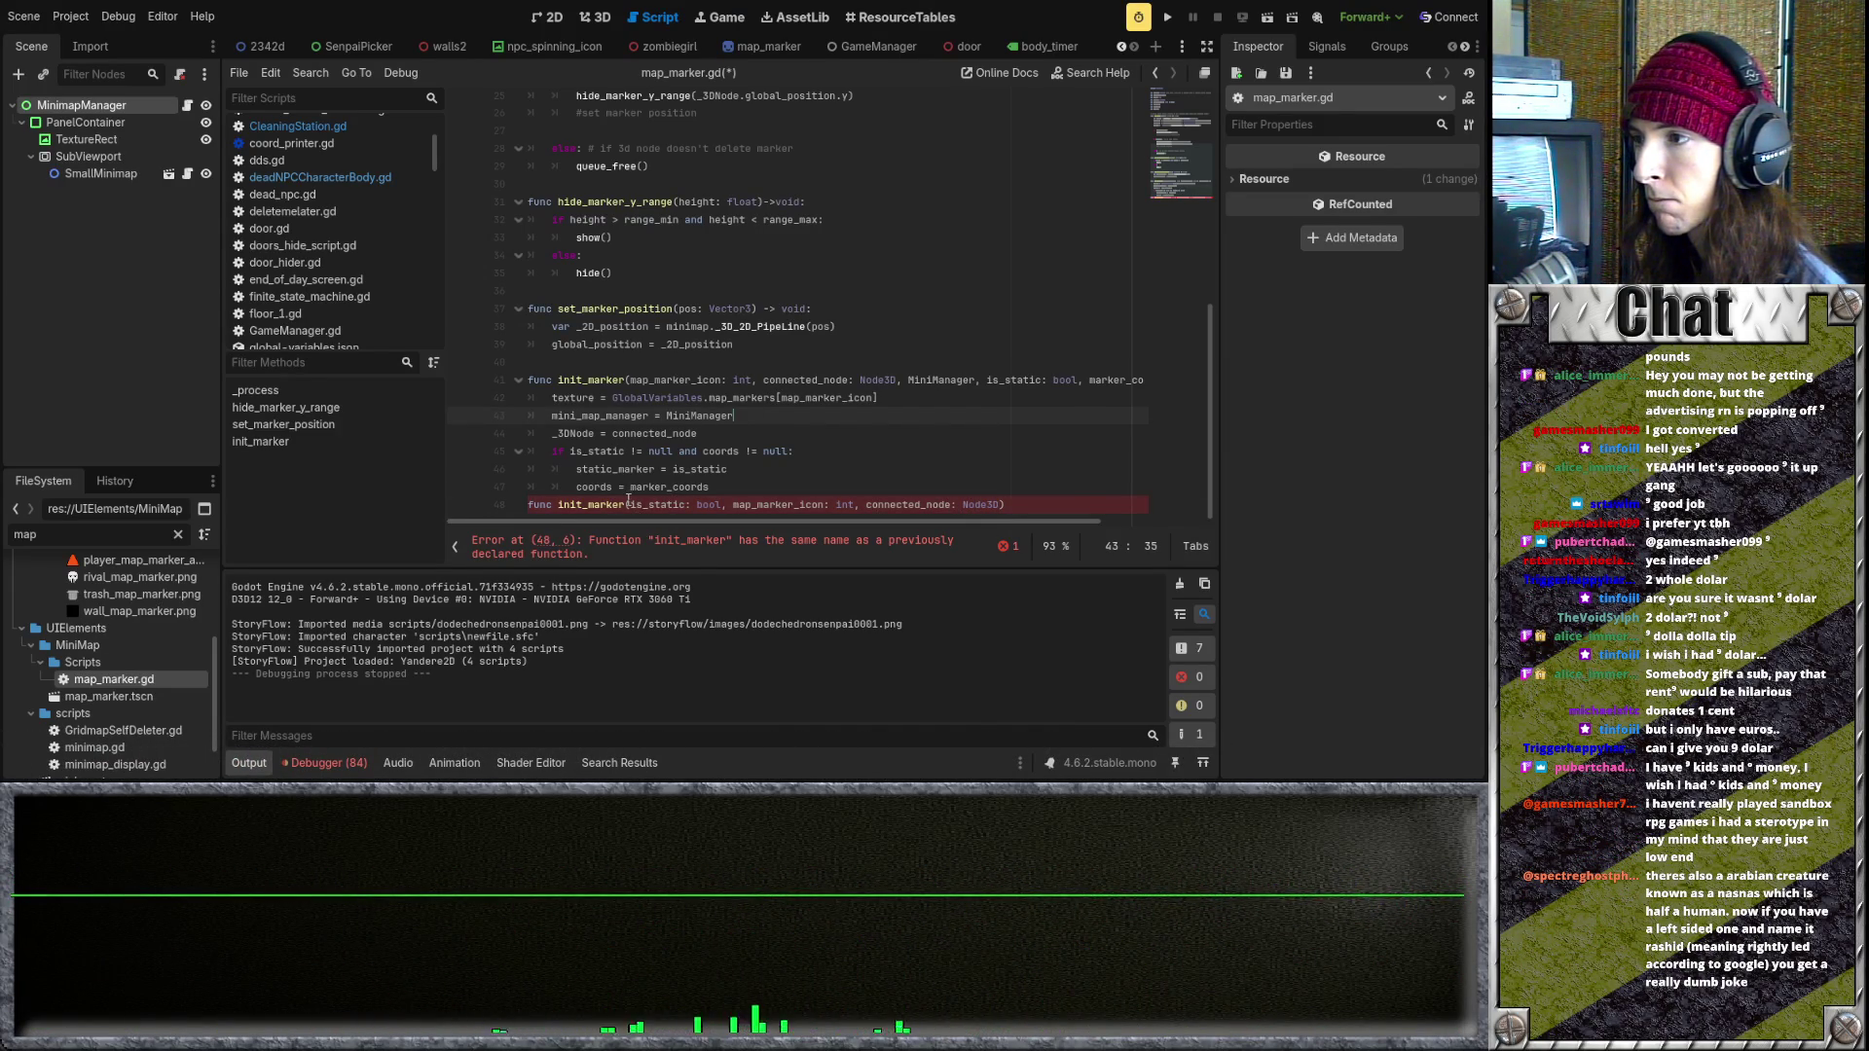
left_click(633, 503)
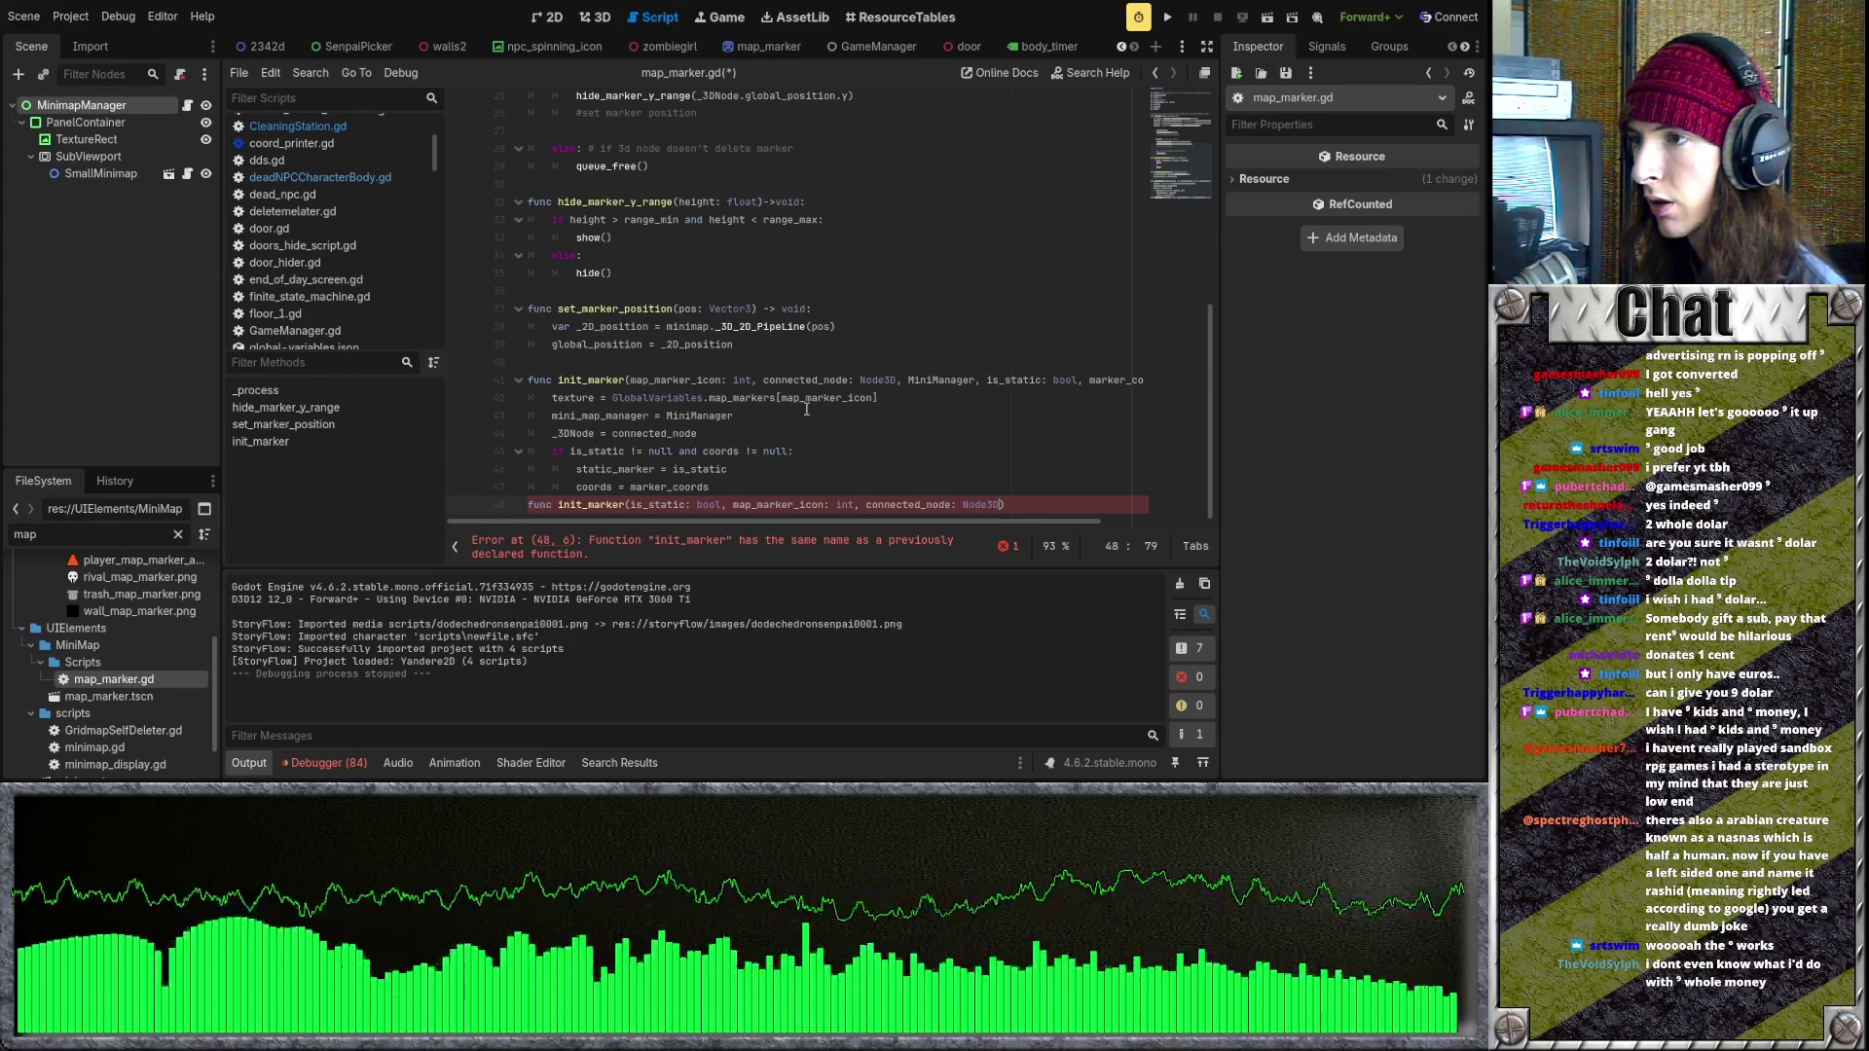
double_click(911, 381)
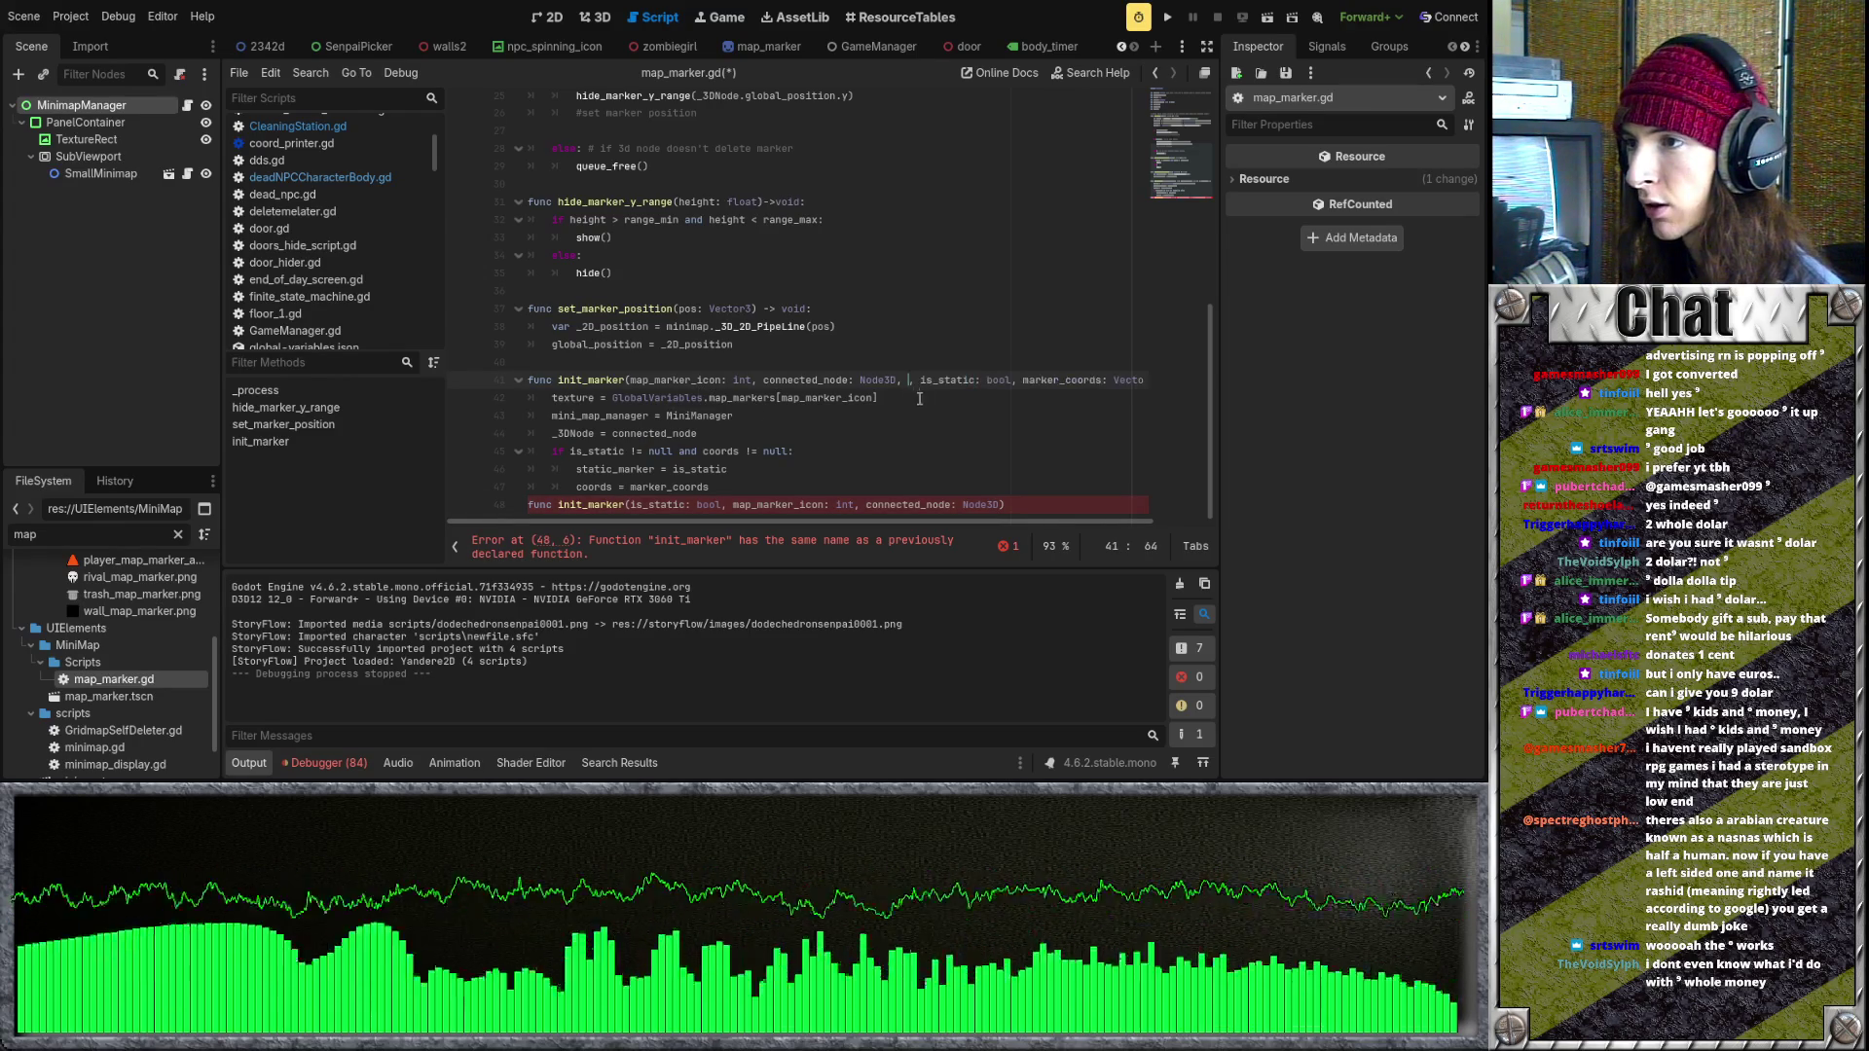
- Add MiniManager to the parameters of the second init_marker declaration
left_click(737, 416)
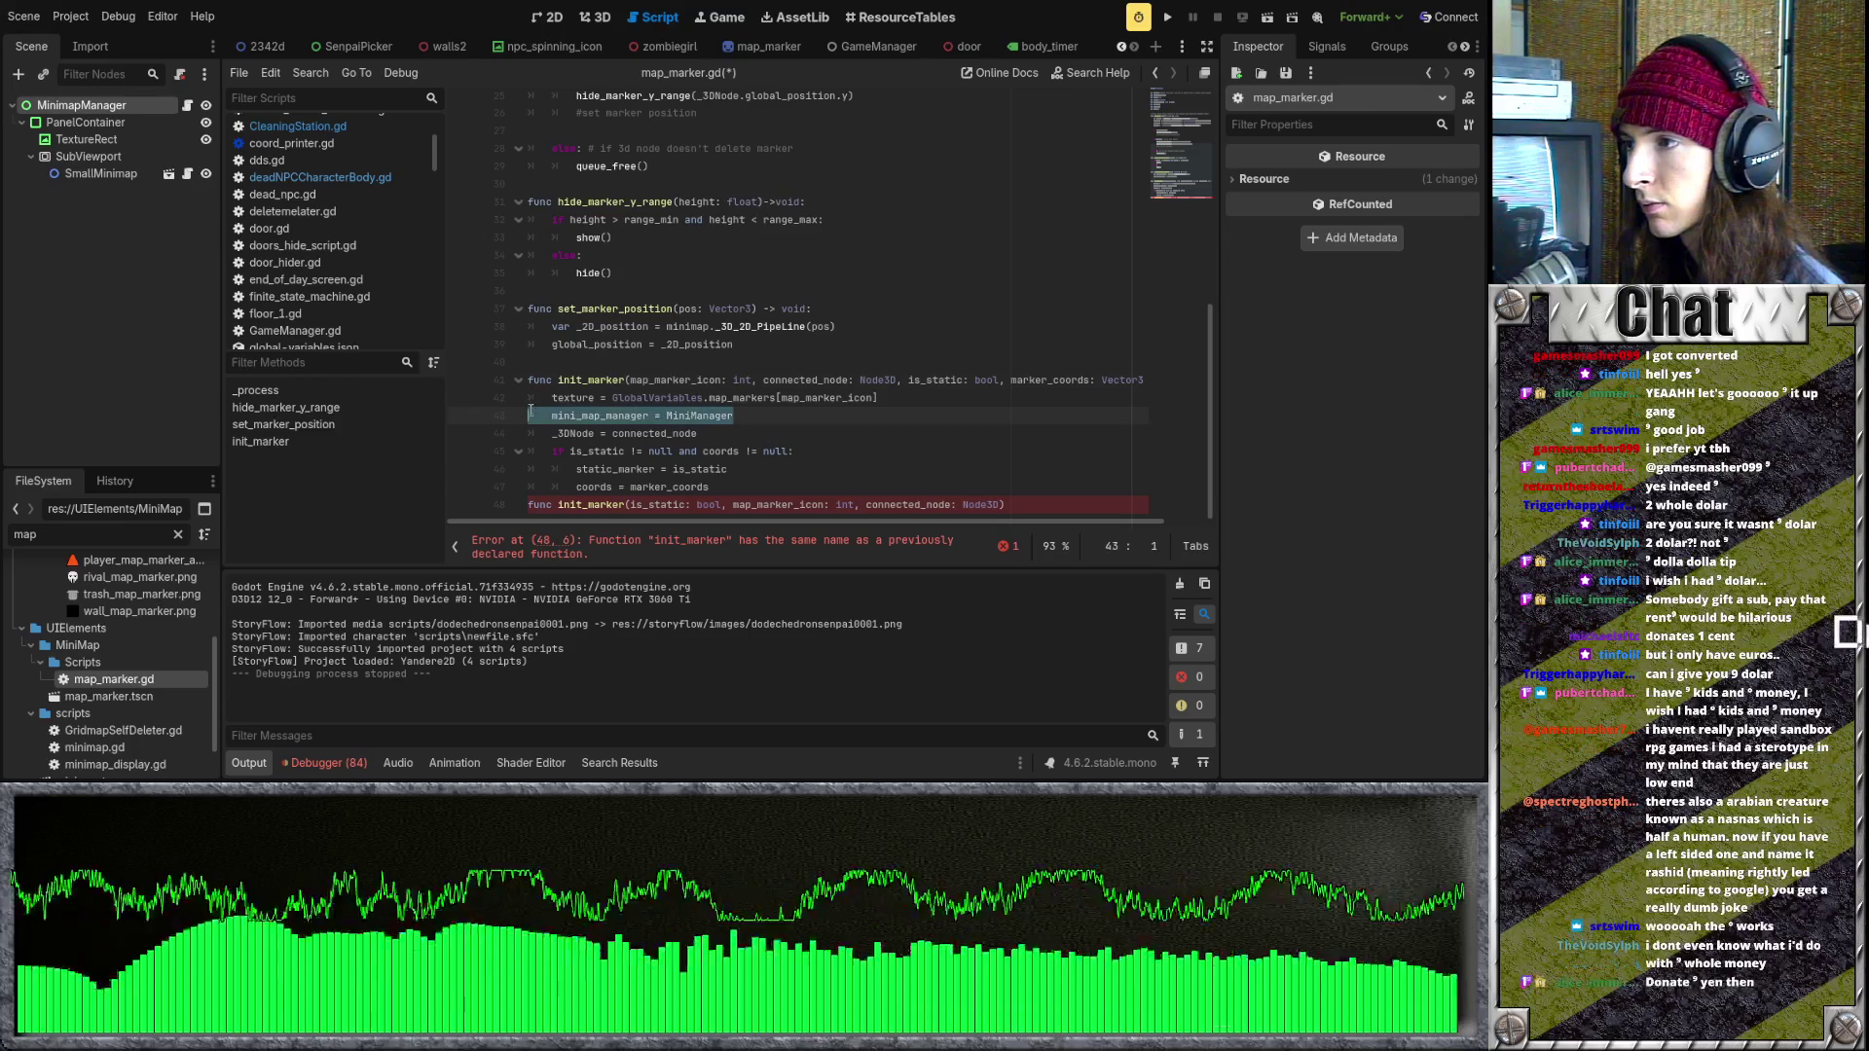
left_click(711, 423)
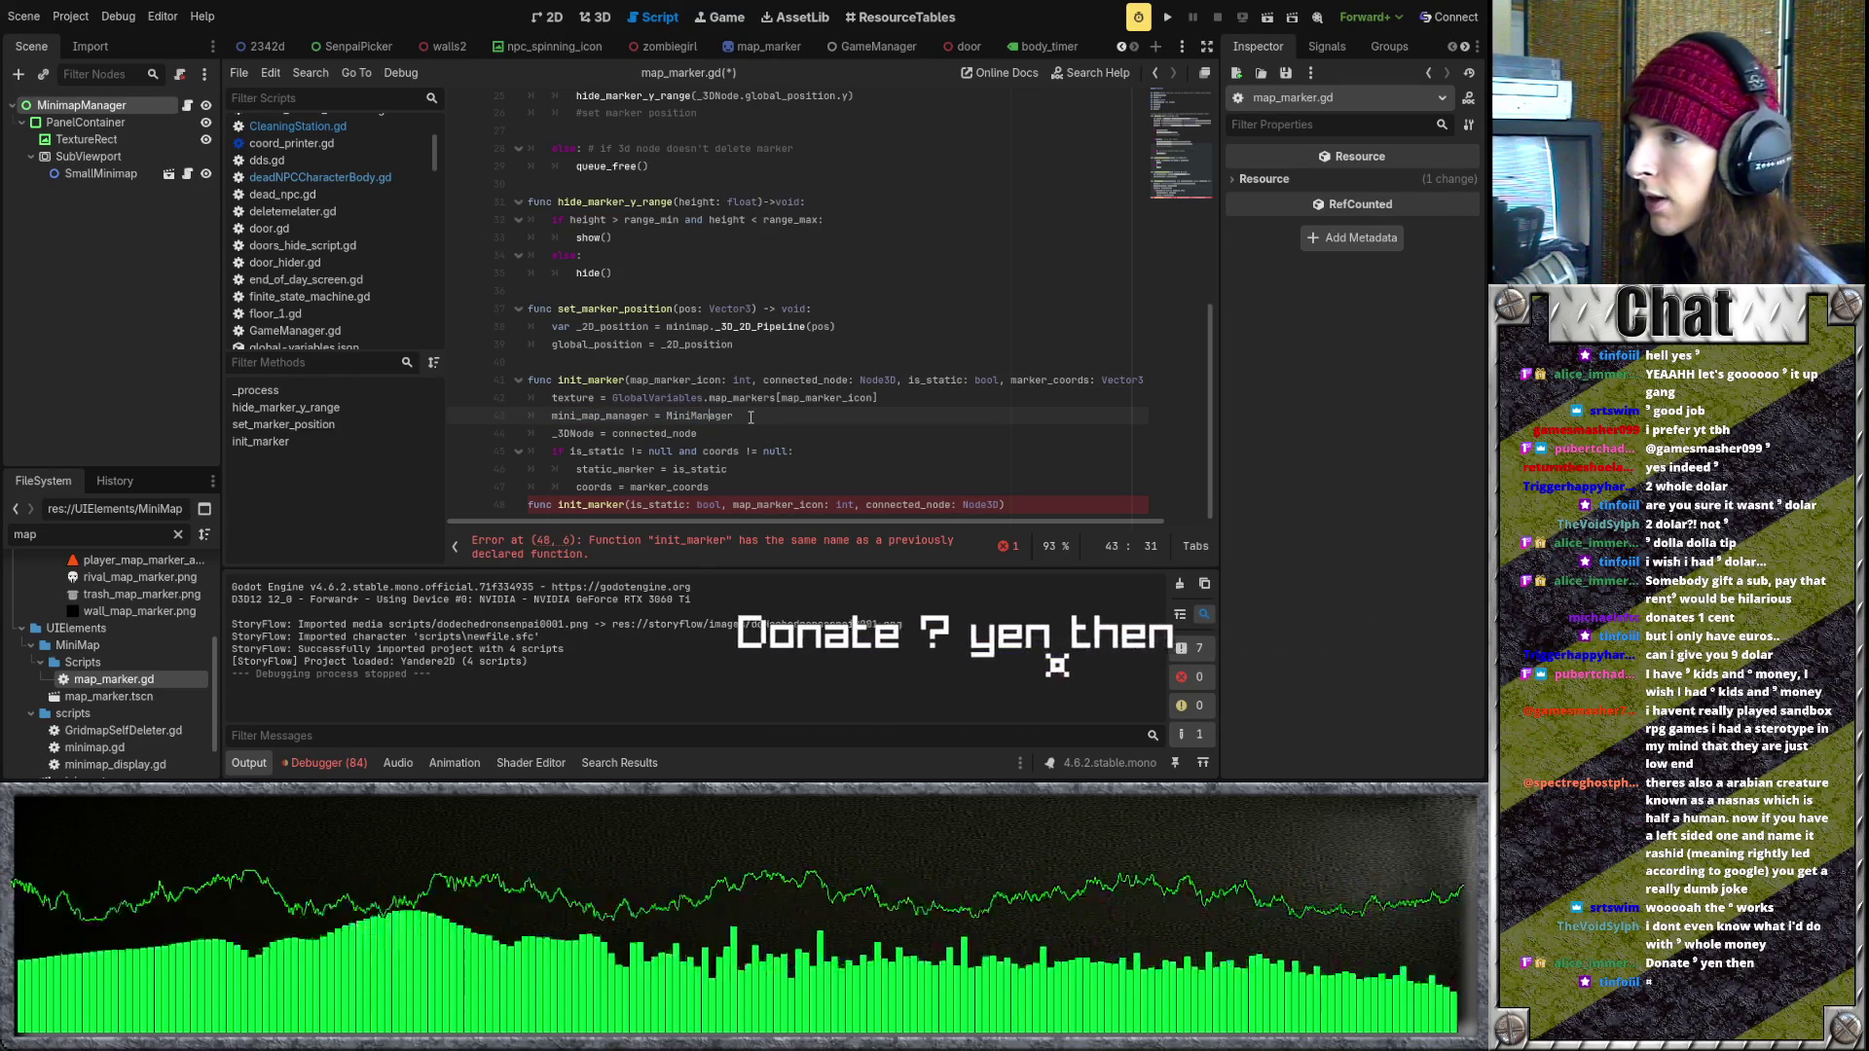
type("MiniManager,")
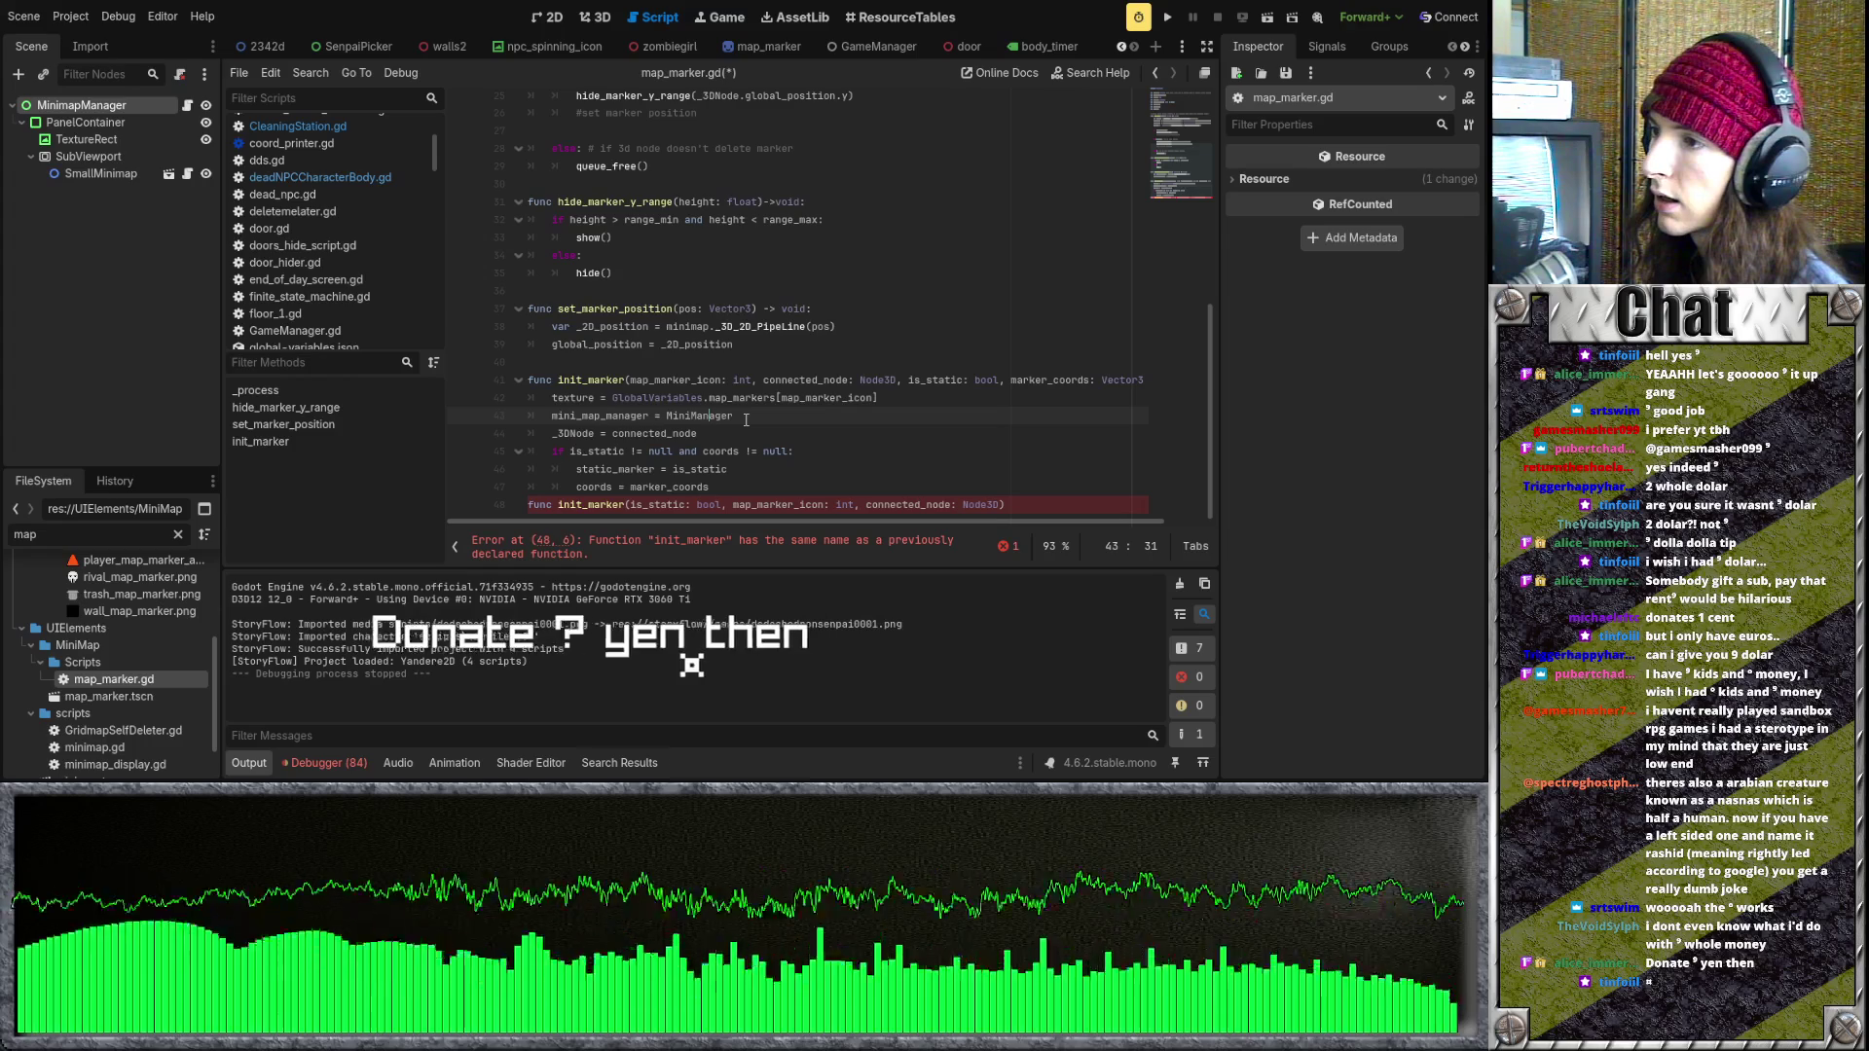
left_click(746, 419)
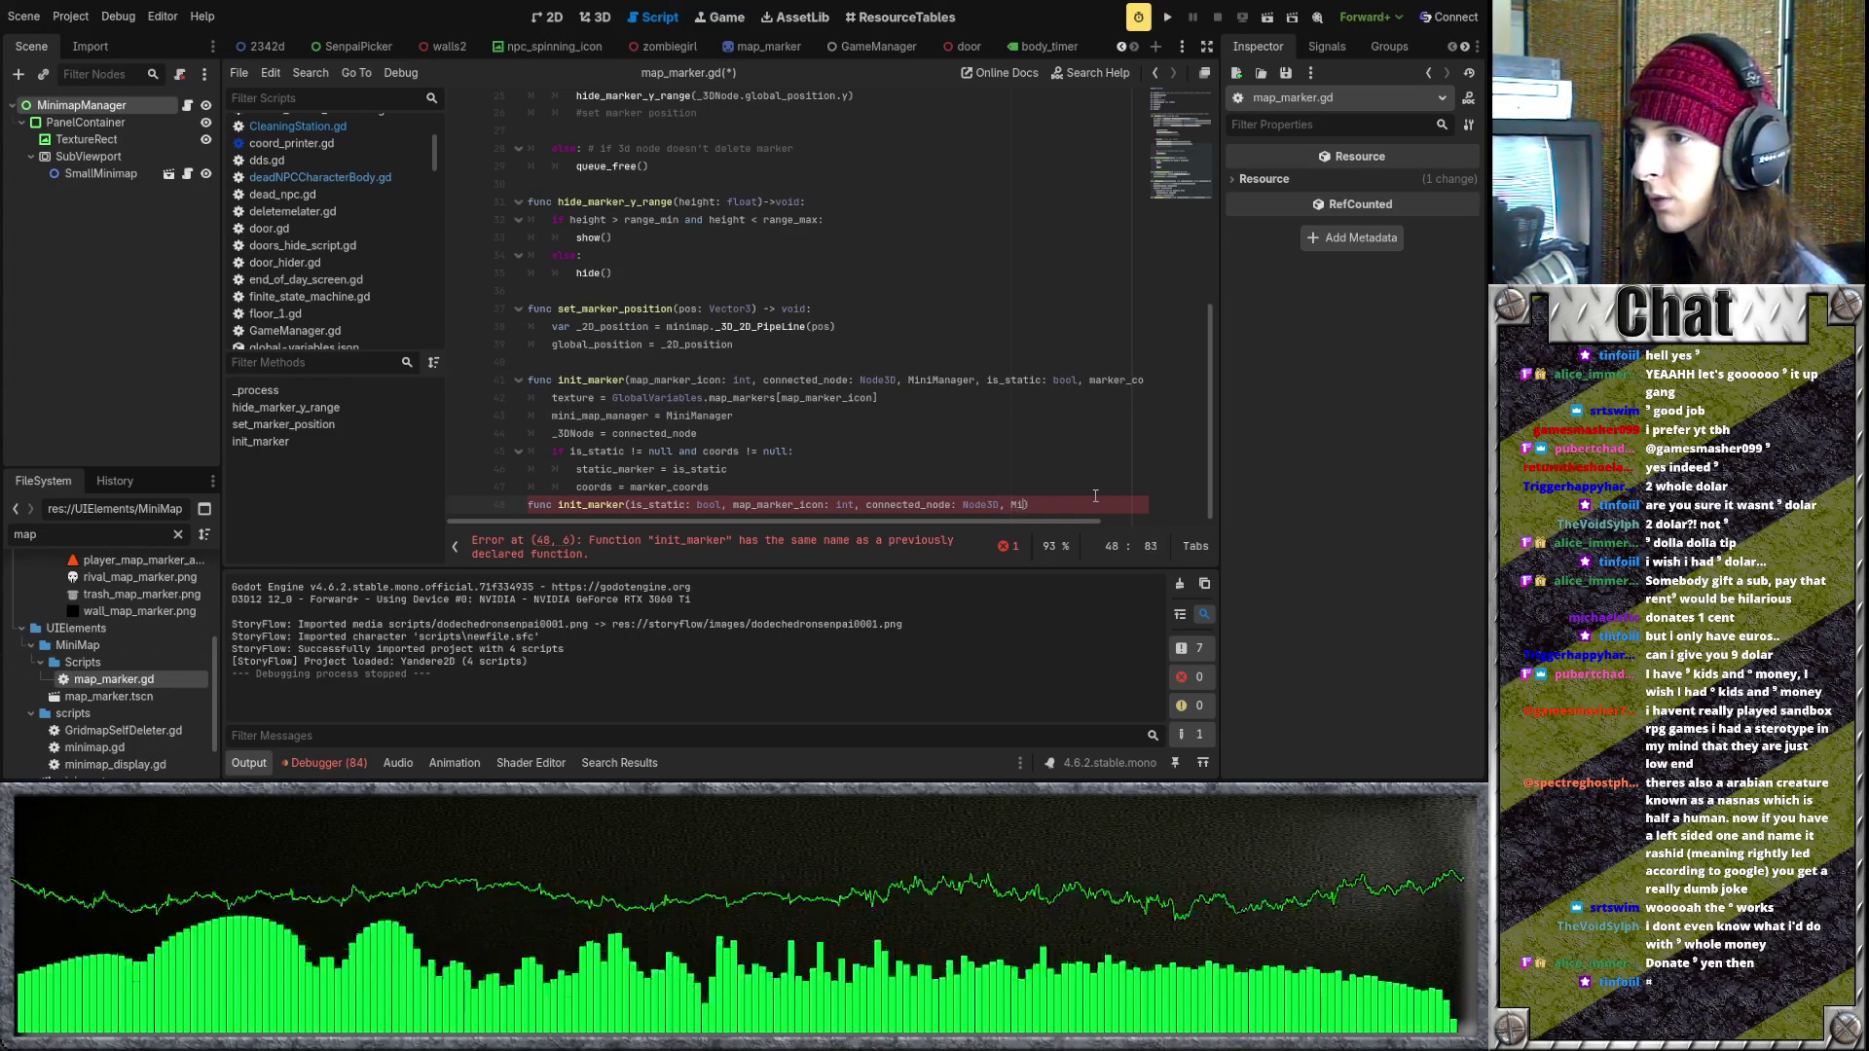
mouse_move(1098, 523)
left_mouse_down()
mouse_move(1183, 523)
mouse_move(1064, 524)
left_mouse_up()
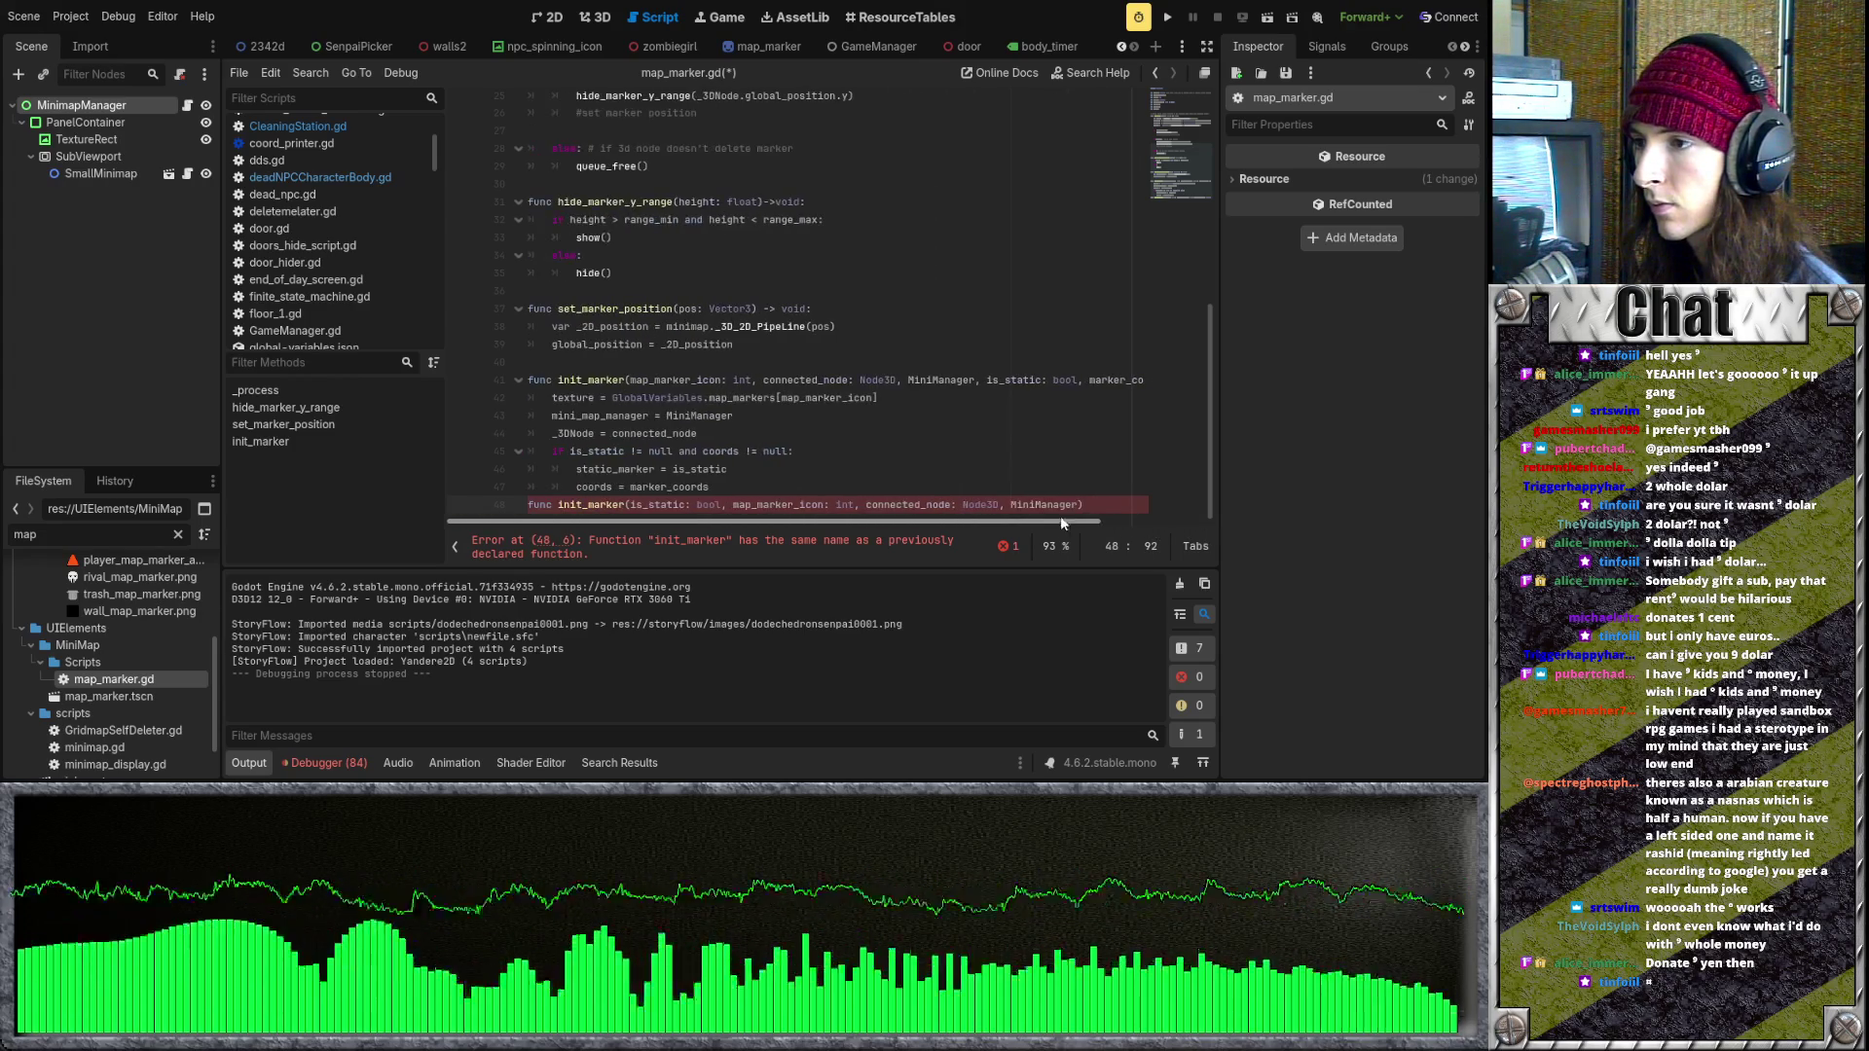
- Insert marker_coords: Vector3 after is_static: bool in the line-48 declaration
left_click(728, 503)
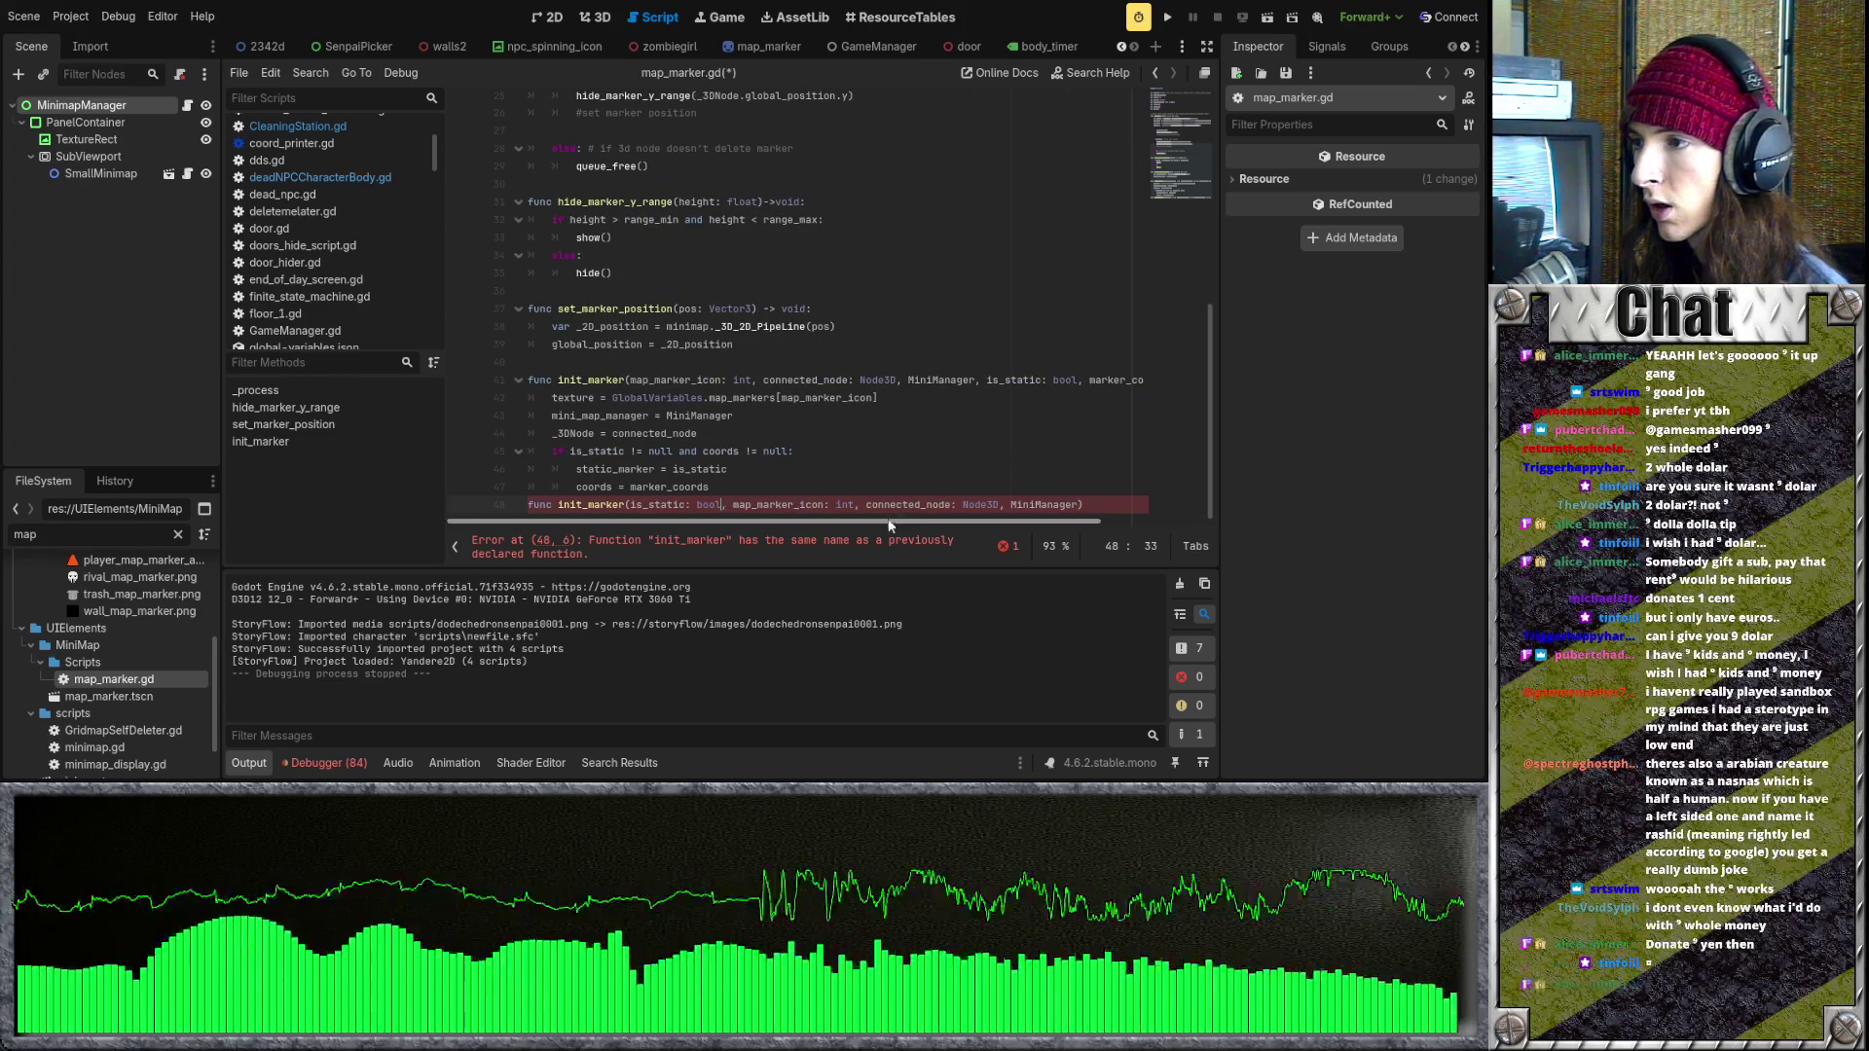
type("bool,")
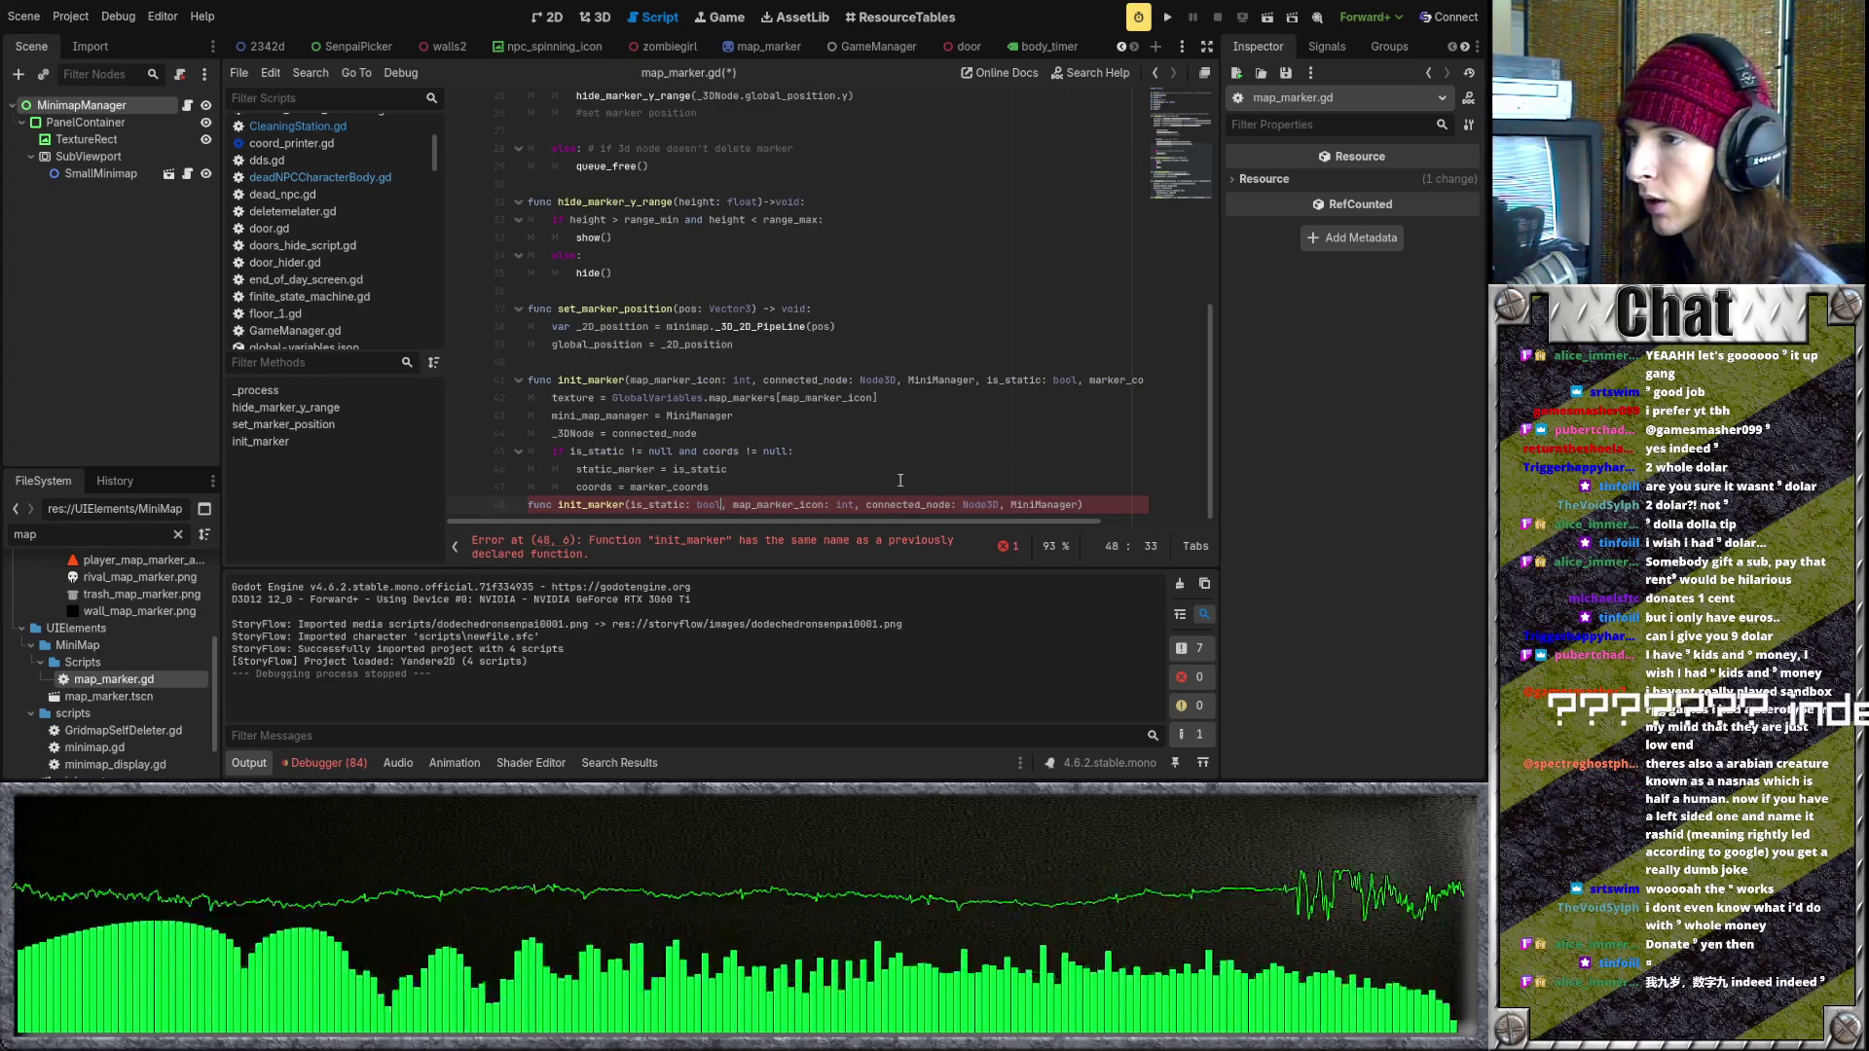
type(" marke")
type("r_coords")
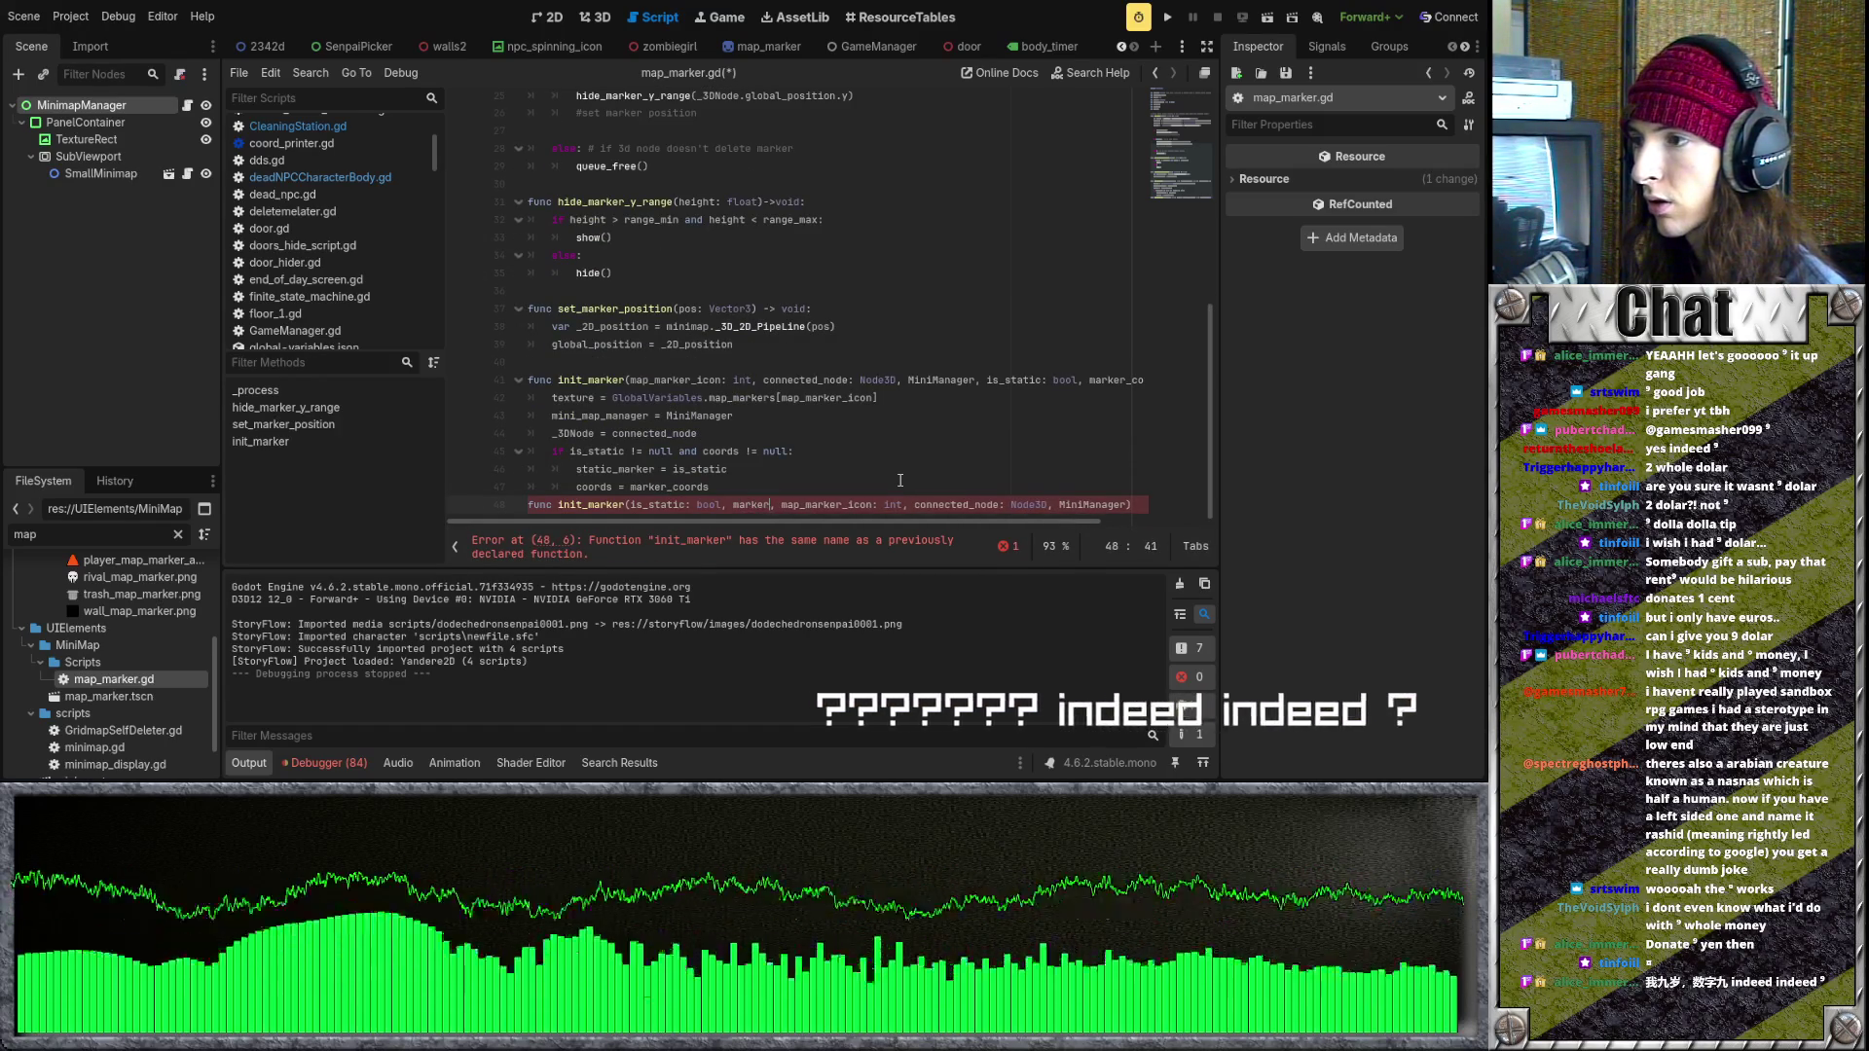
type(": Ve")
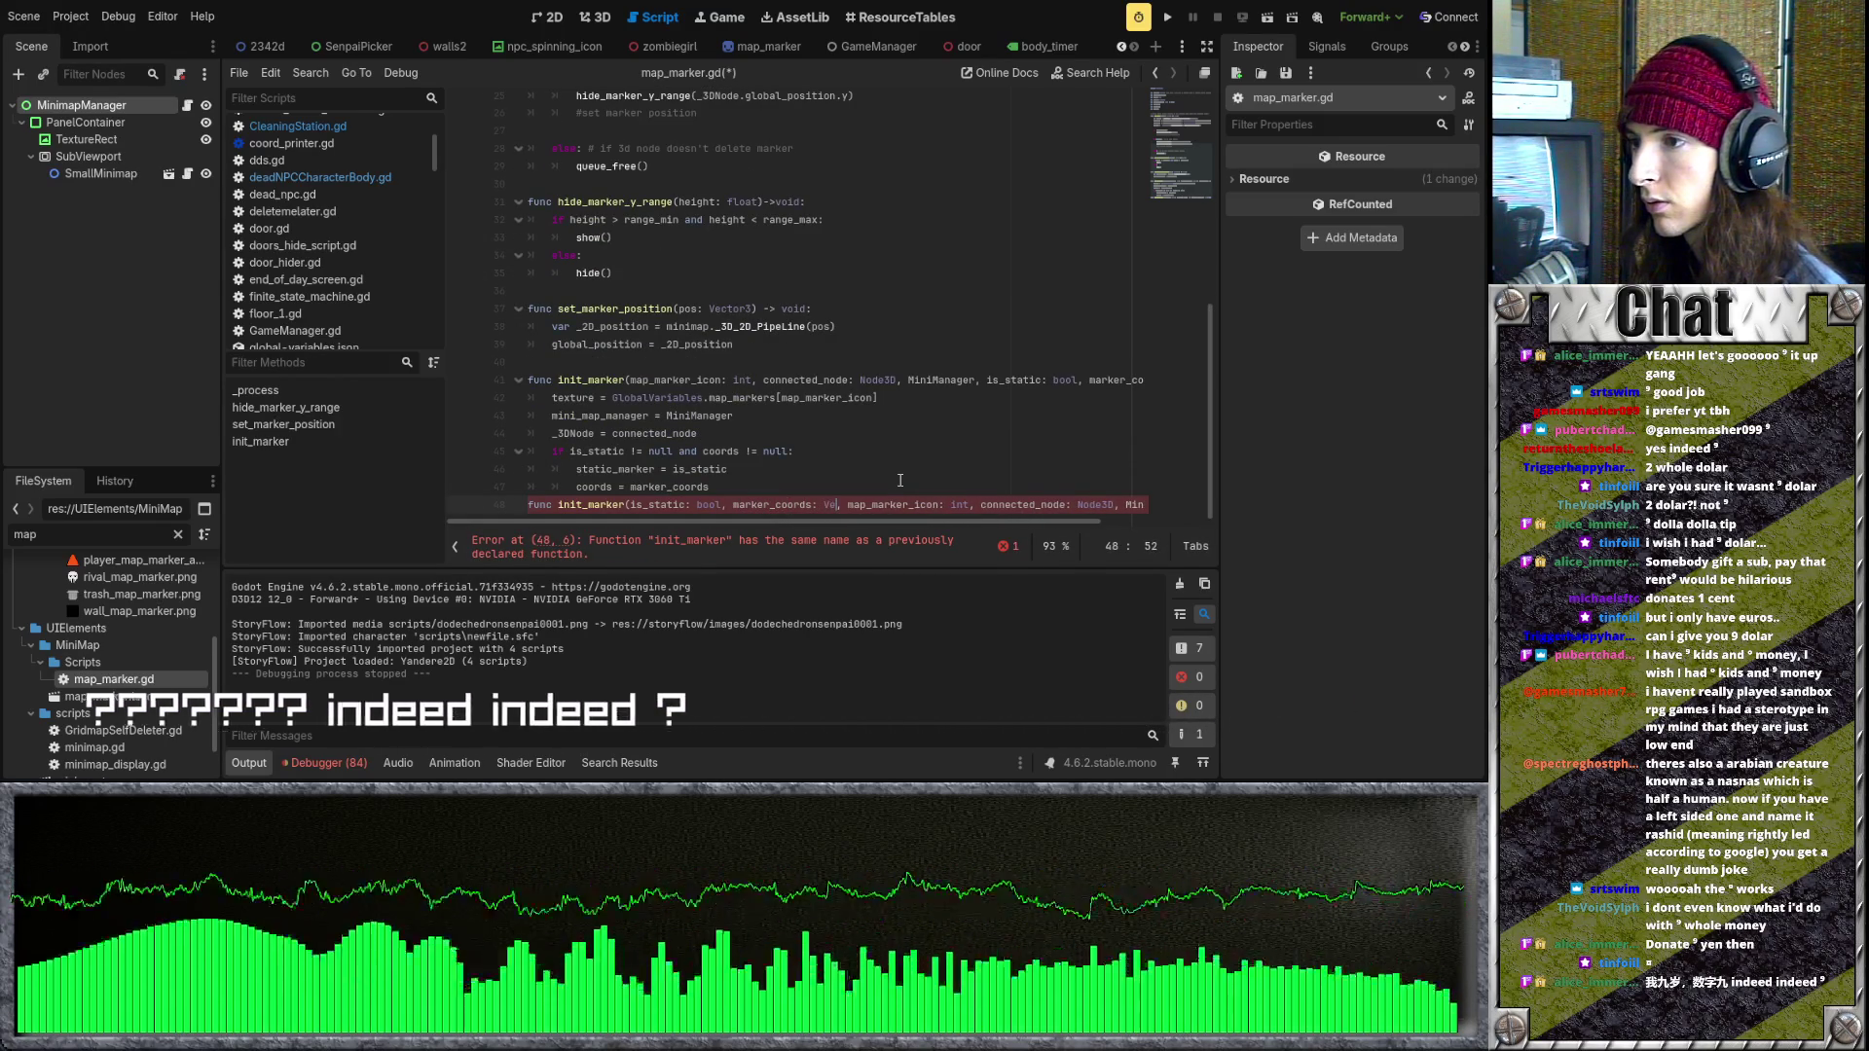
type("ctor2")
key("BackSpace")
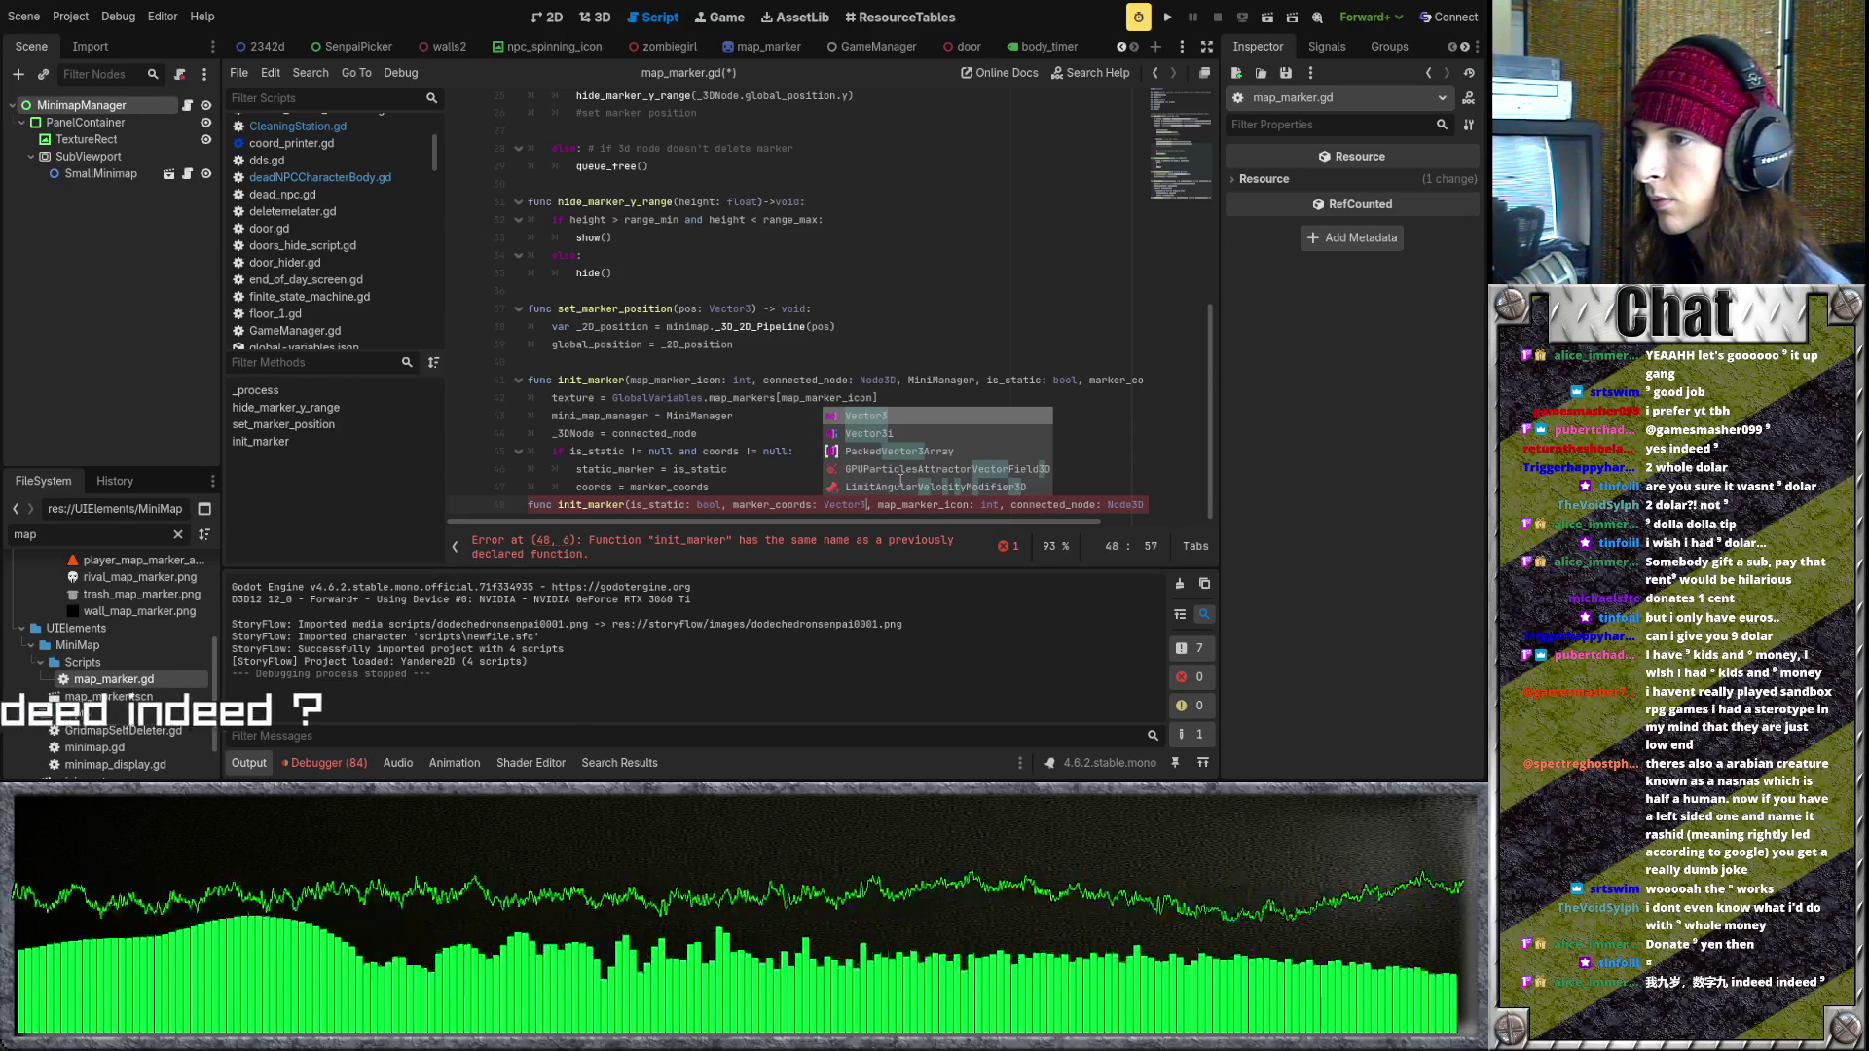
type("3")
left_click(798, 333)
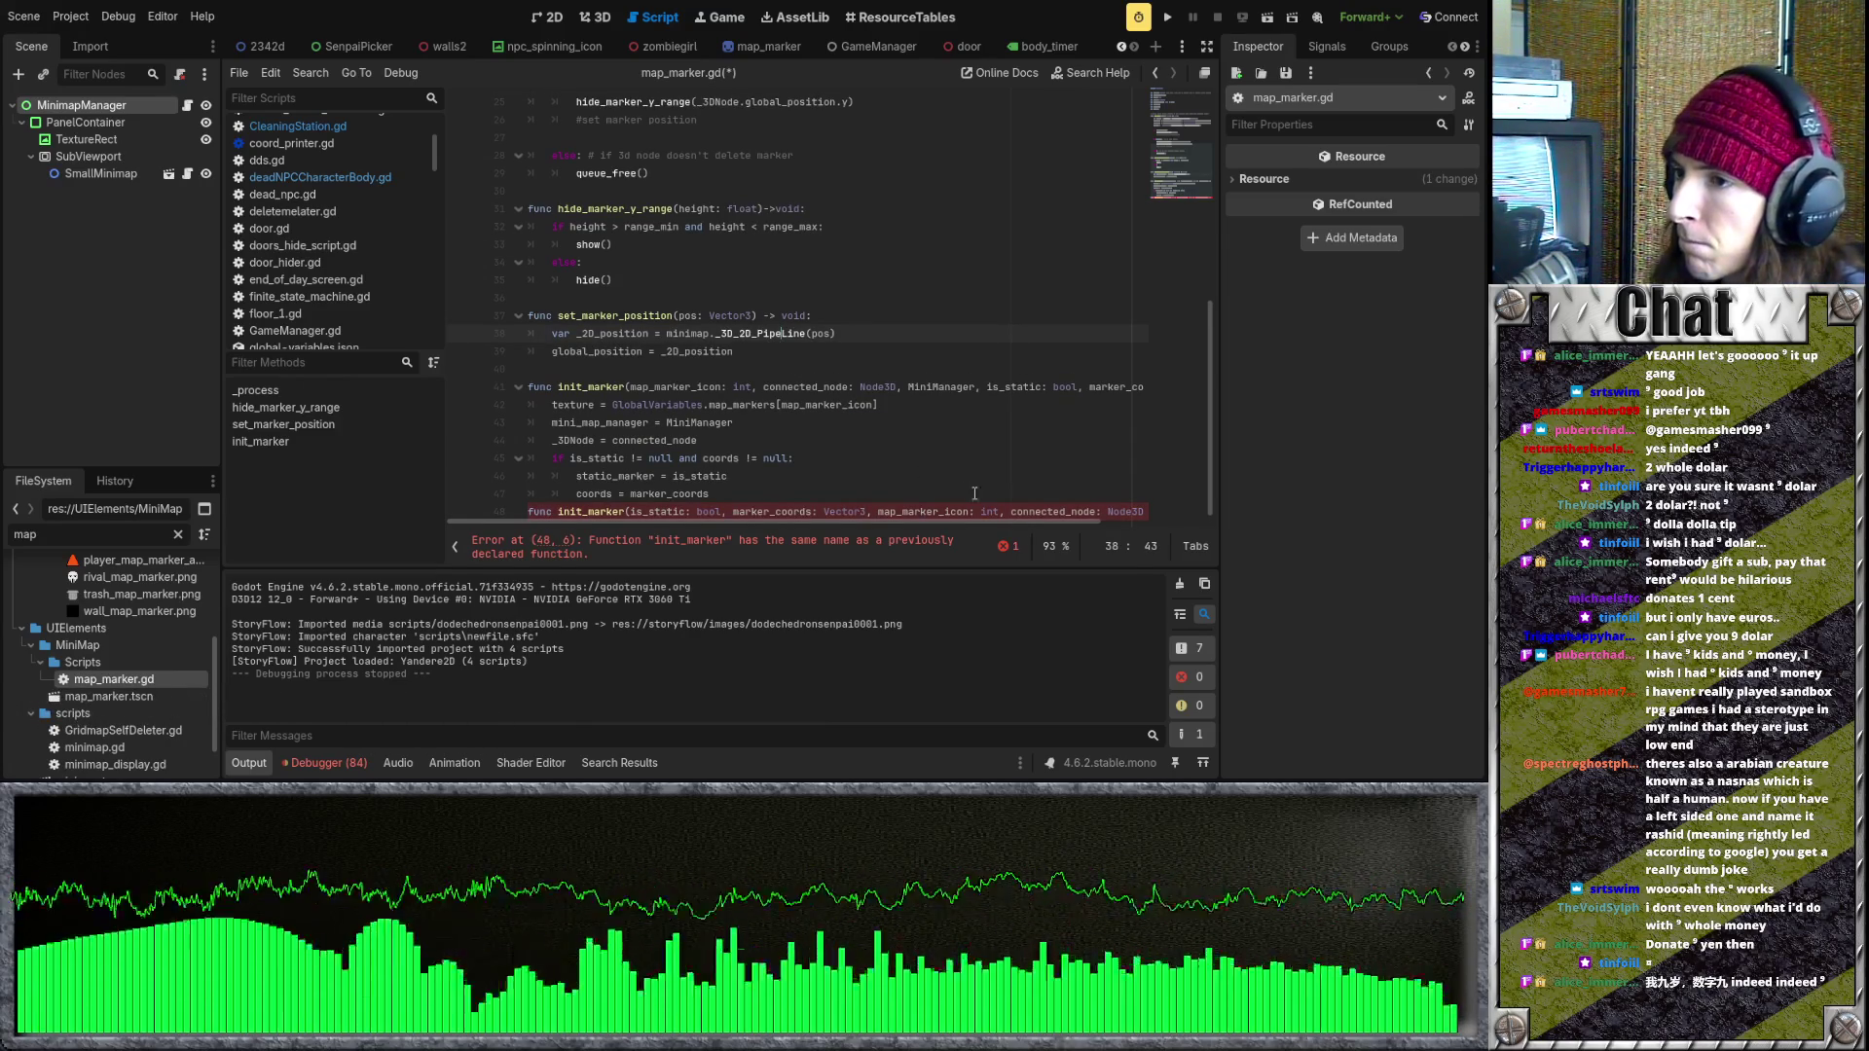
- Delete connected_node: Node3D from line 48, keeping the trailing MiniManager parameter
mouse_move(1020, 524)
left_mouse_down()
mouse_move(1144, 524)
mouse_move(943, 502)
left_mouse_up()
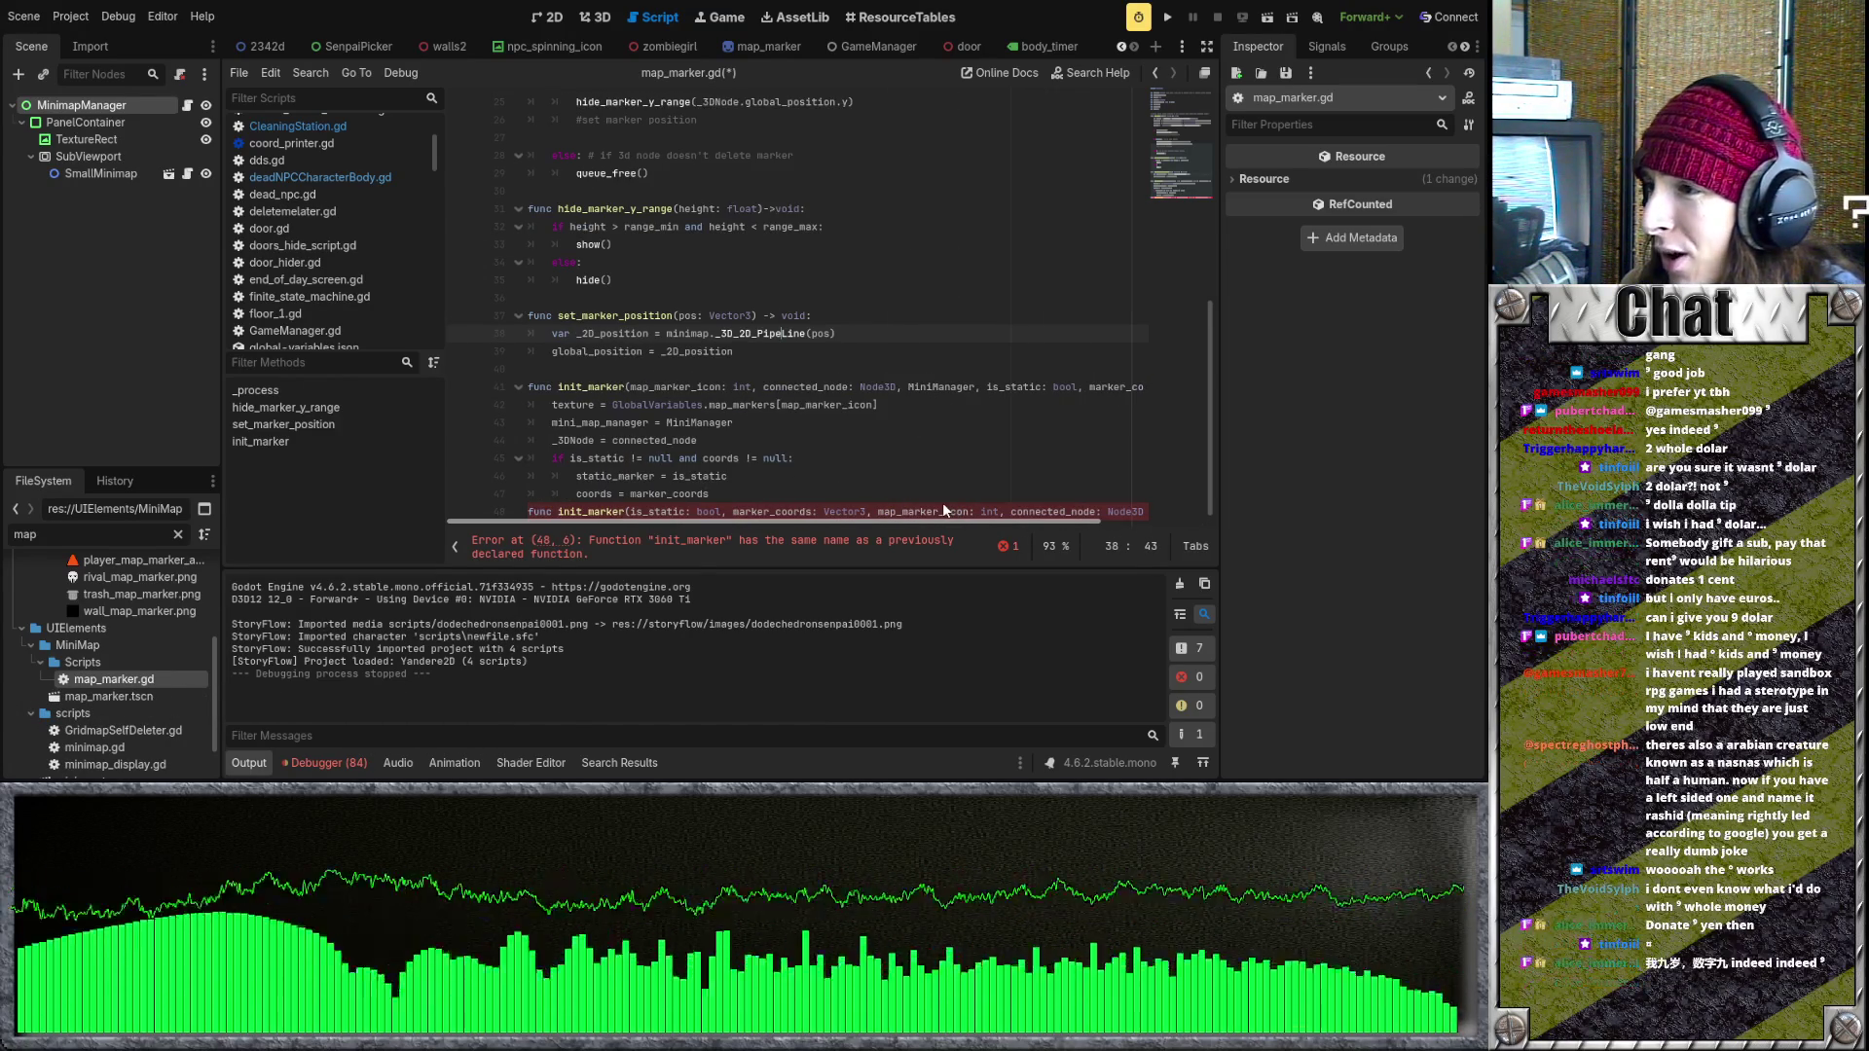
left_click(971, 503)
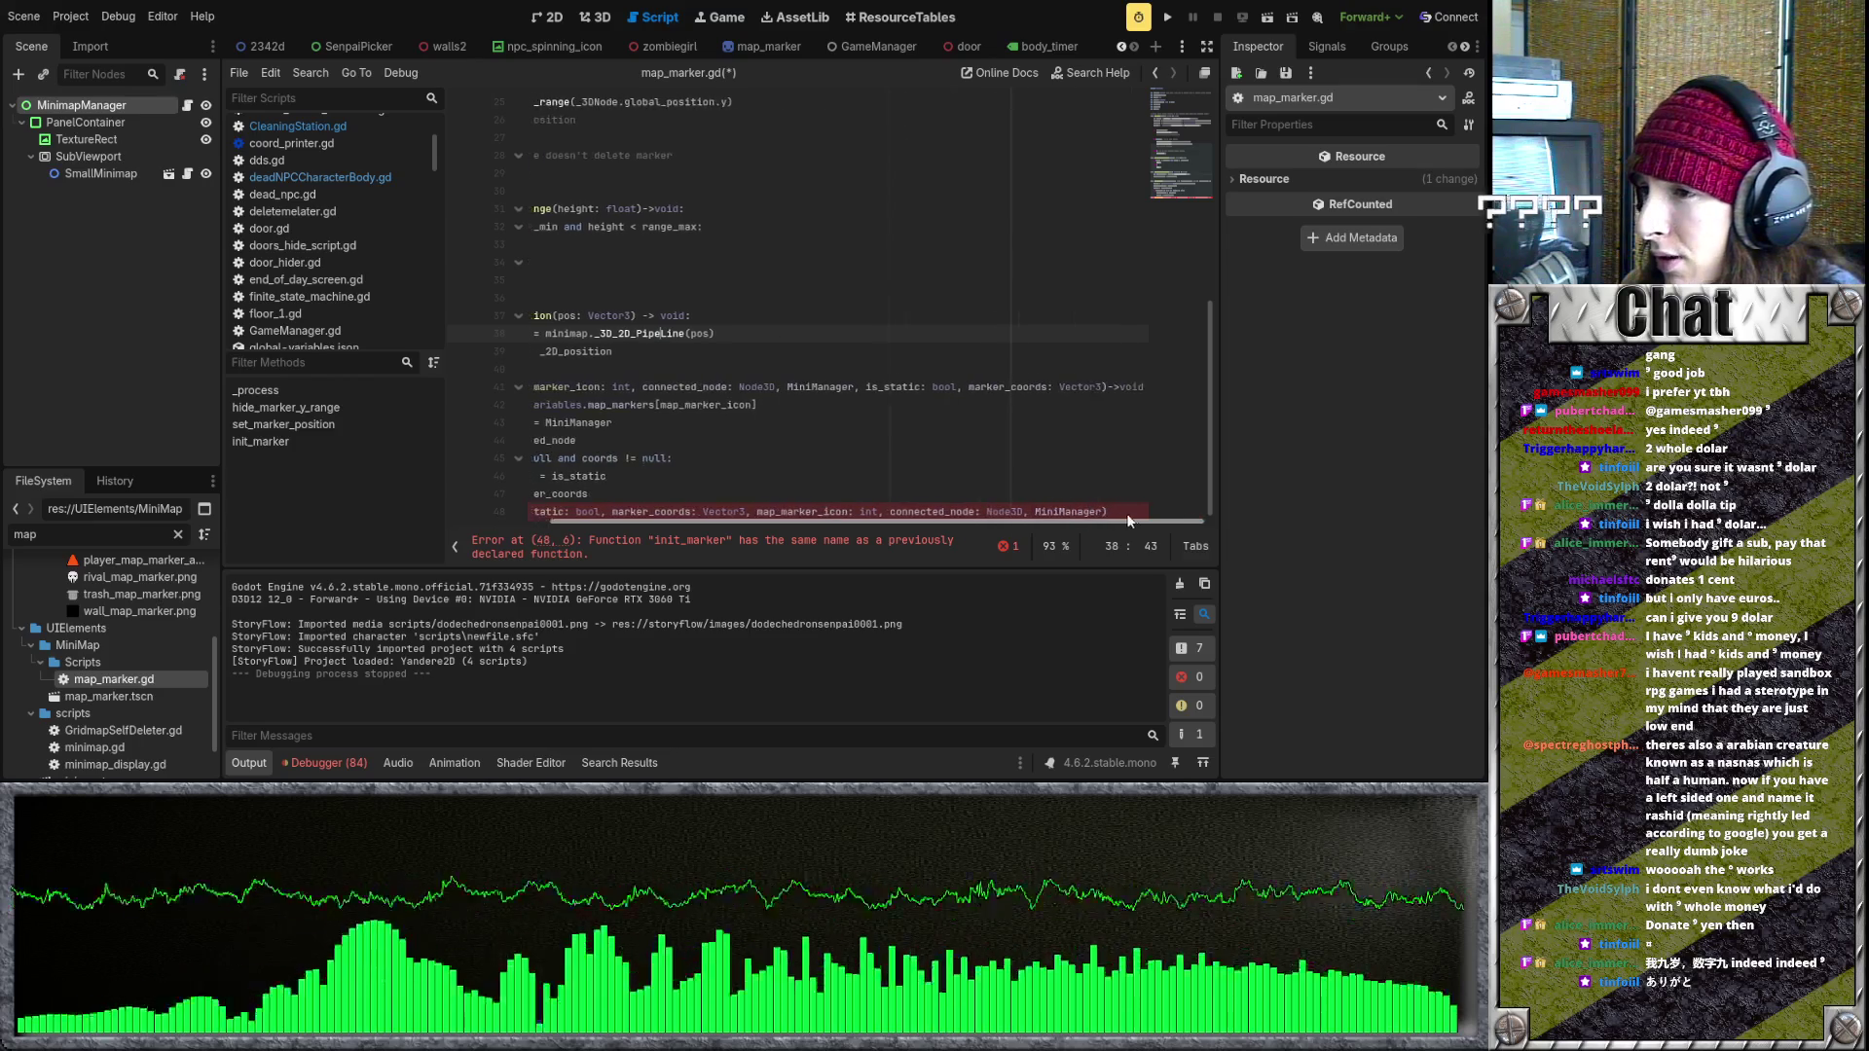
key("End")
mouse_move(1006, 501)
left_mouse_down()
mouse_move(982, 504)
mouse_move(1033, 505)
left_mouse_up()
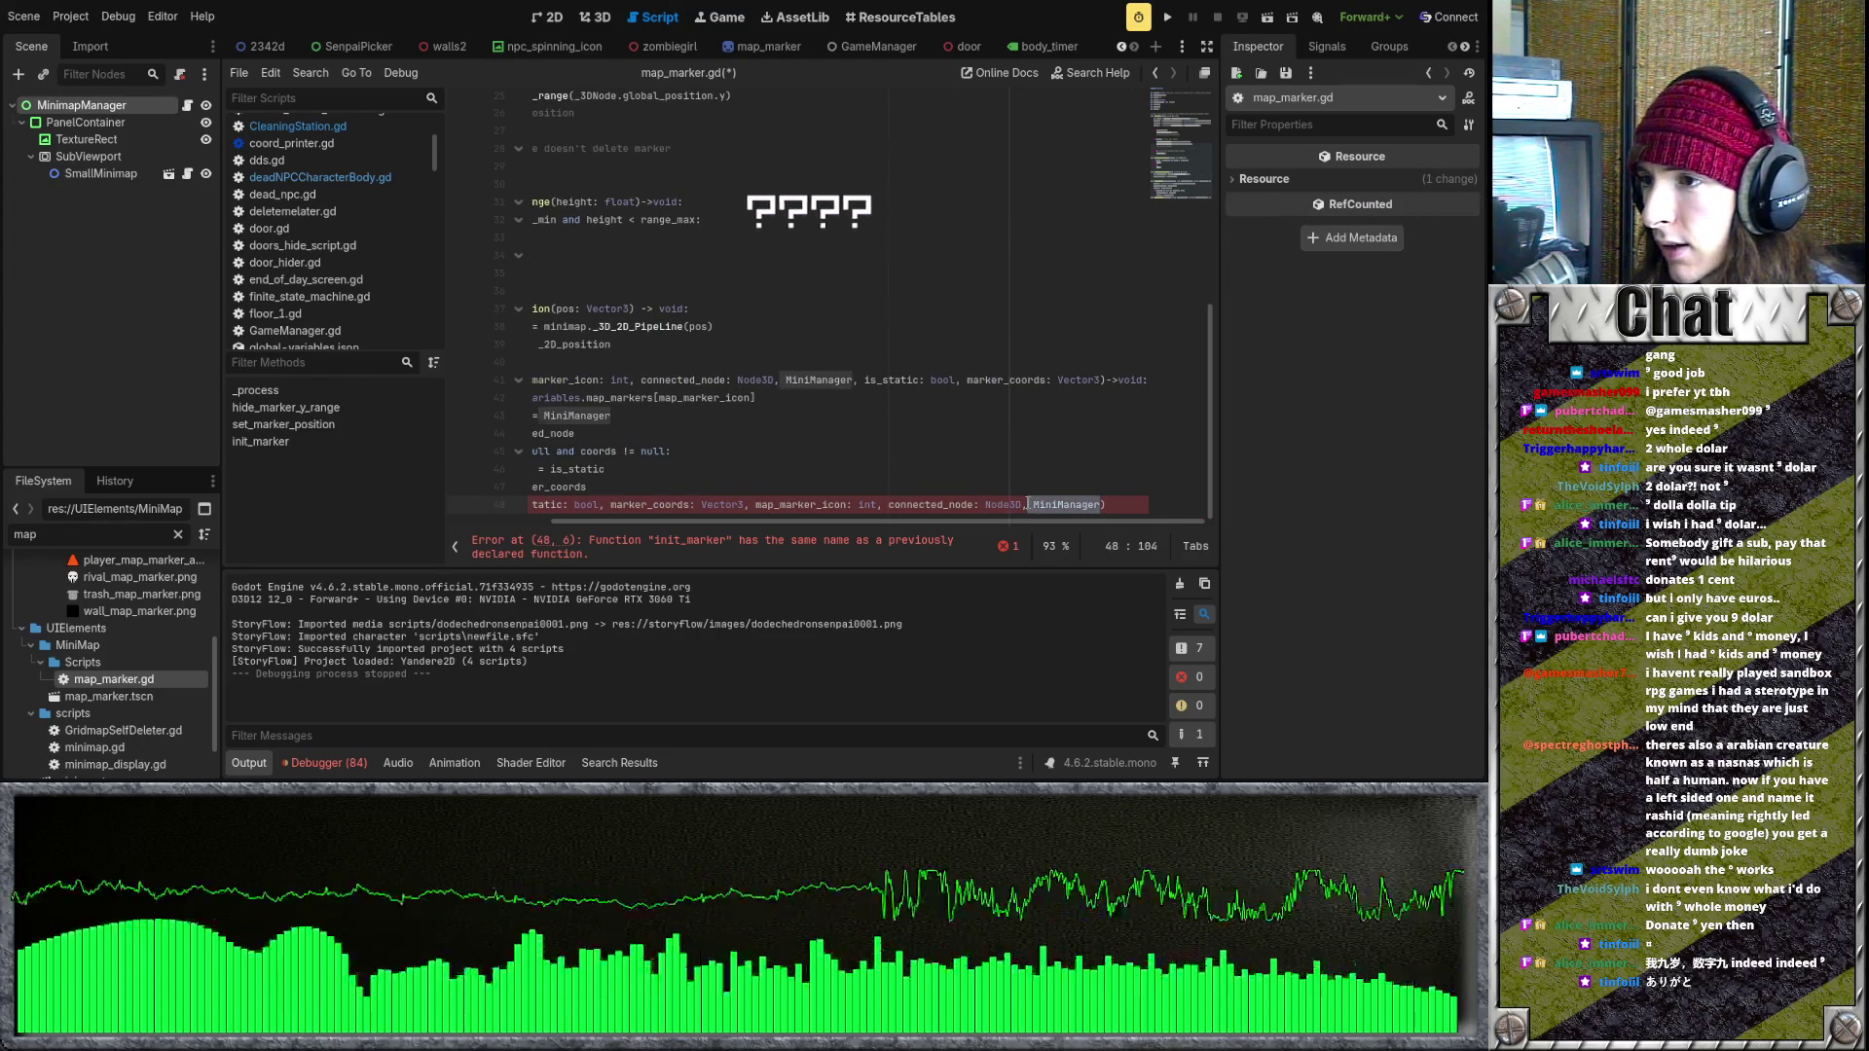
key("Delete")
key("Delete")
key("ctrl+z")
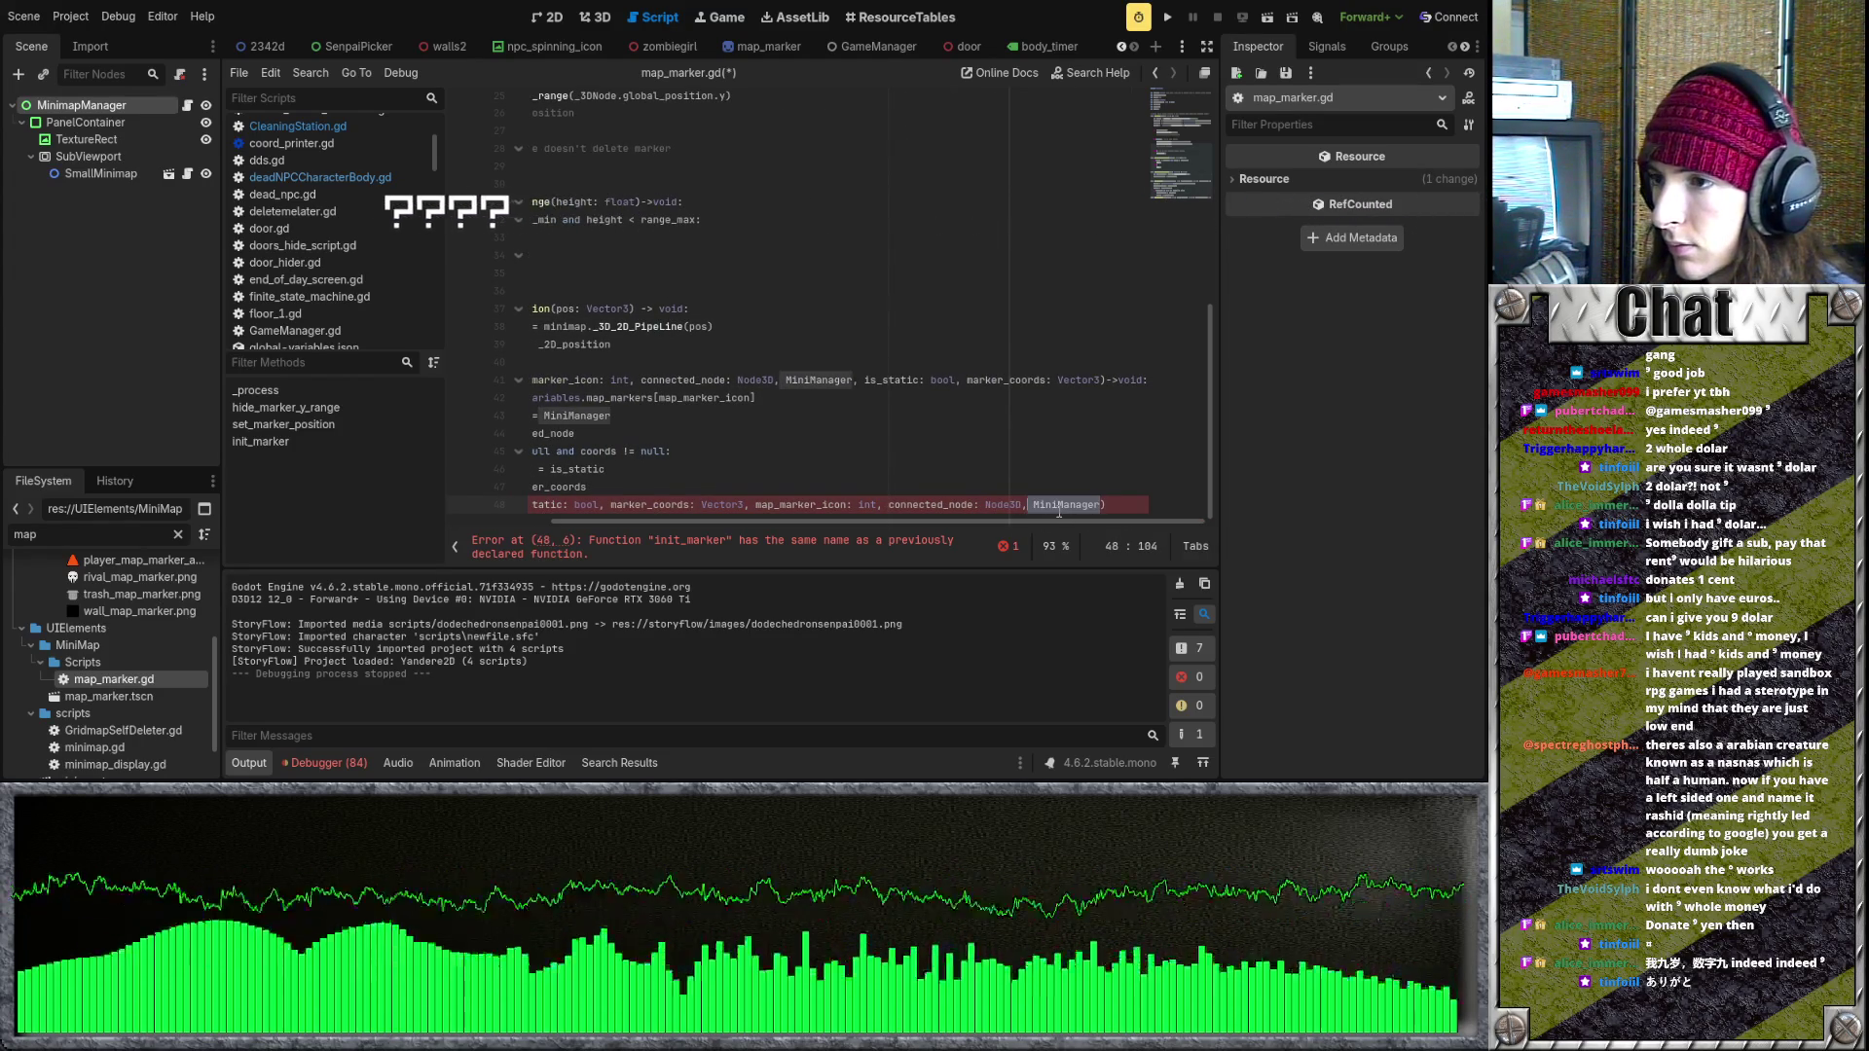
left_click_drag(945, 504, 852, 520)
key("BackSpace")
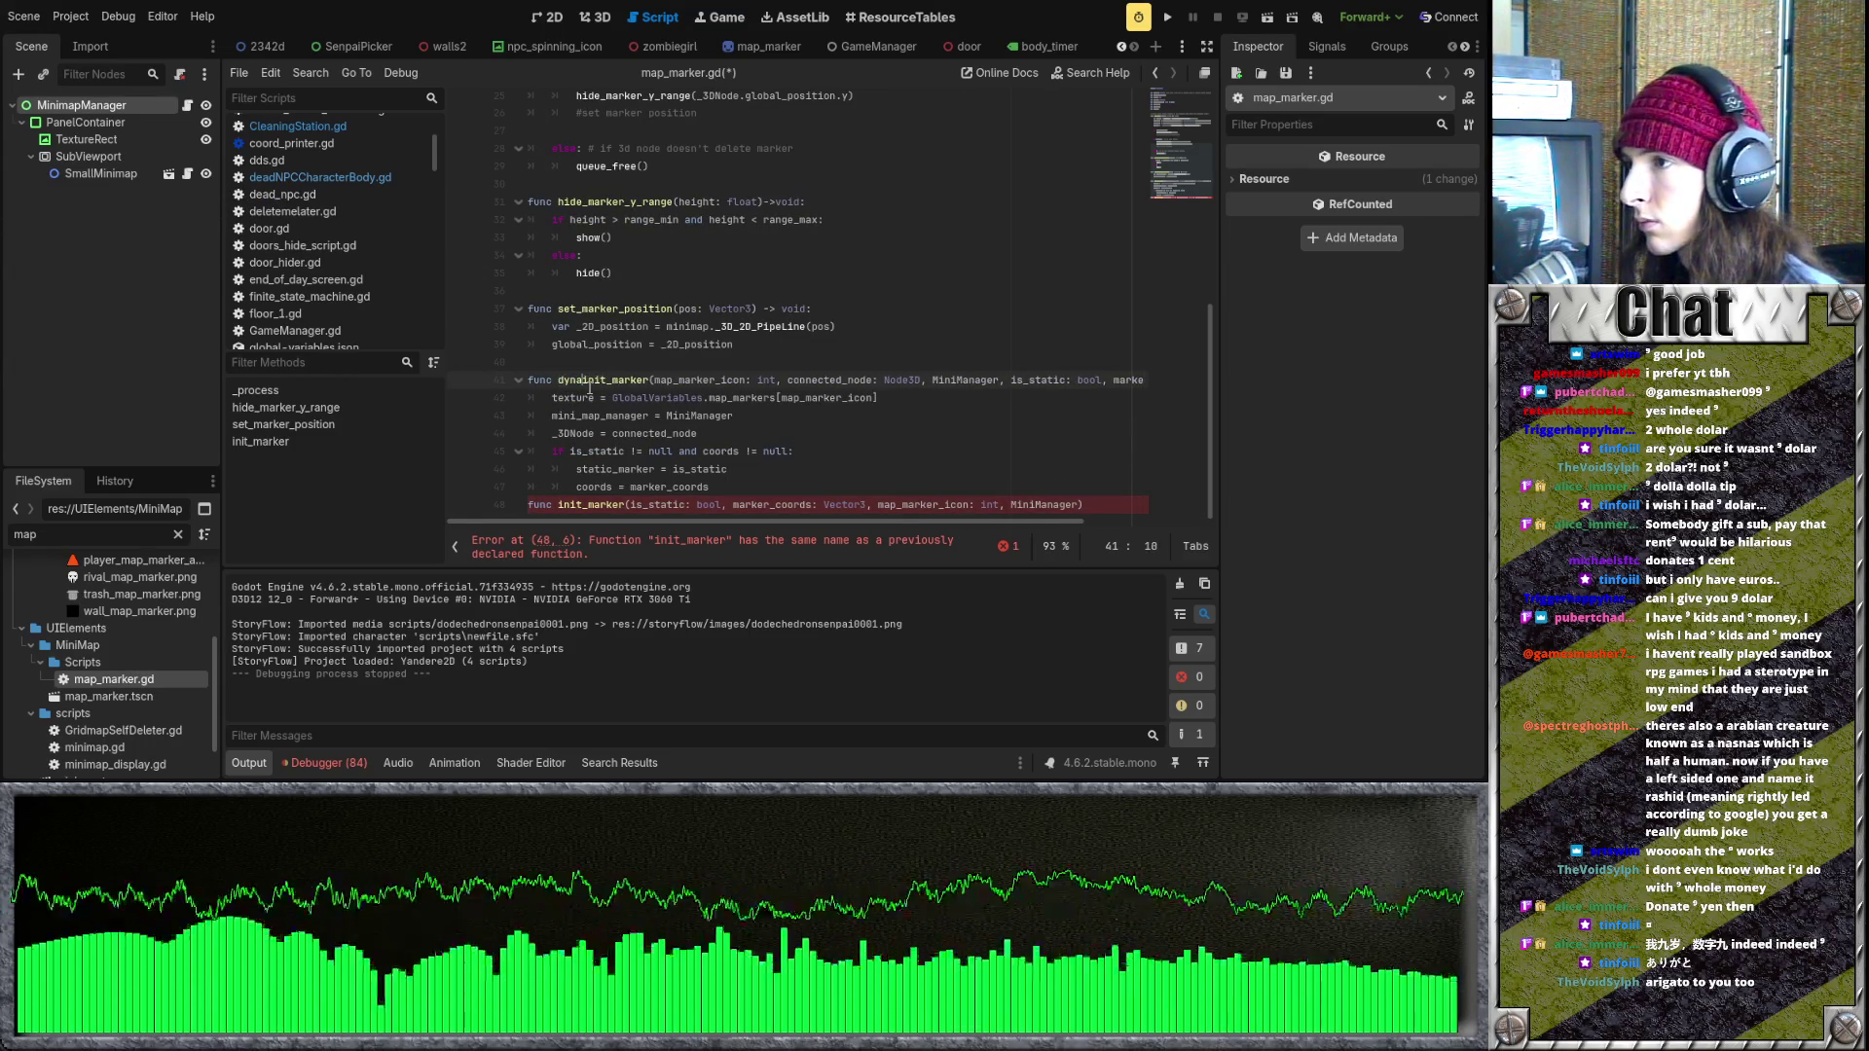
- Remove marker_coords: Vector3 and is_static: bool from the first init_marker declaration
left_click_drag(843, 523, 1051, 525)
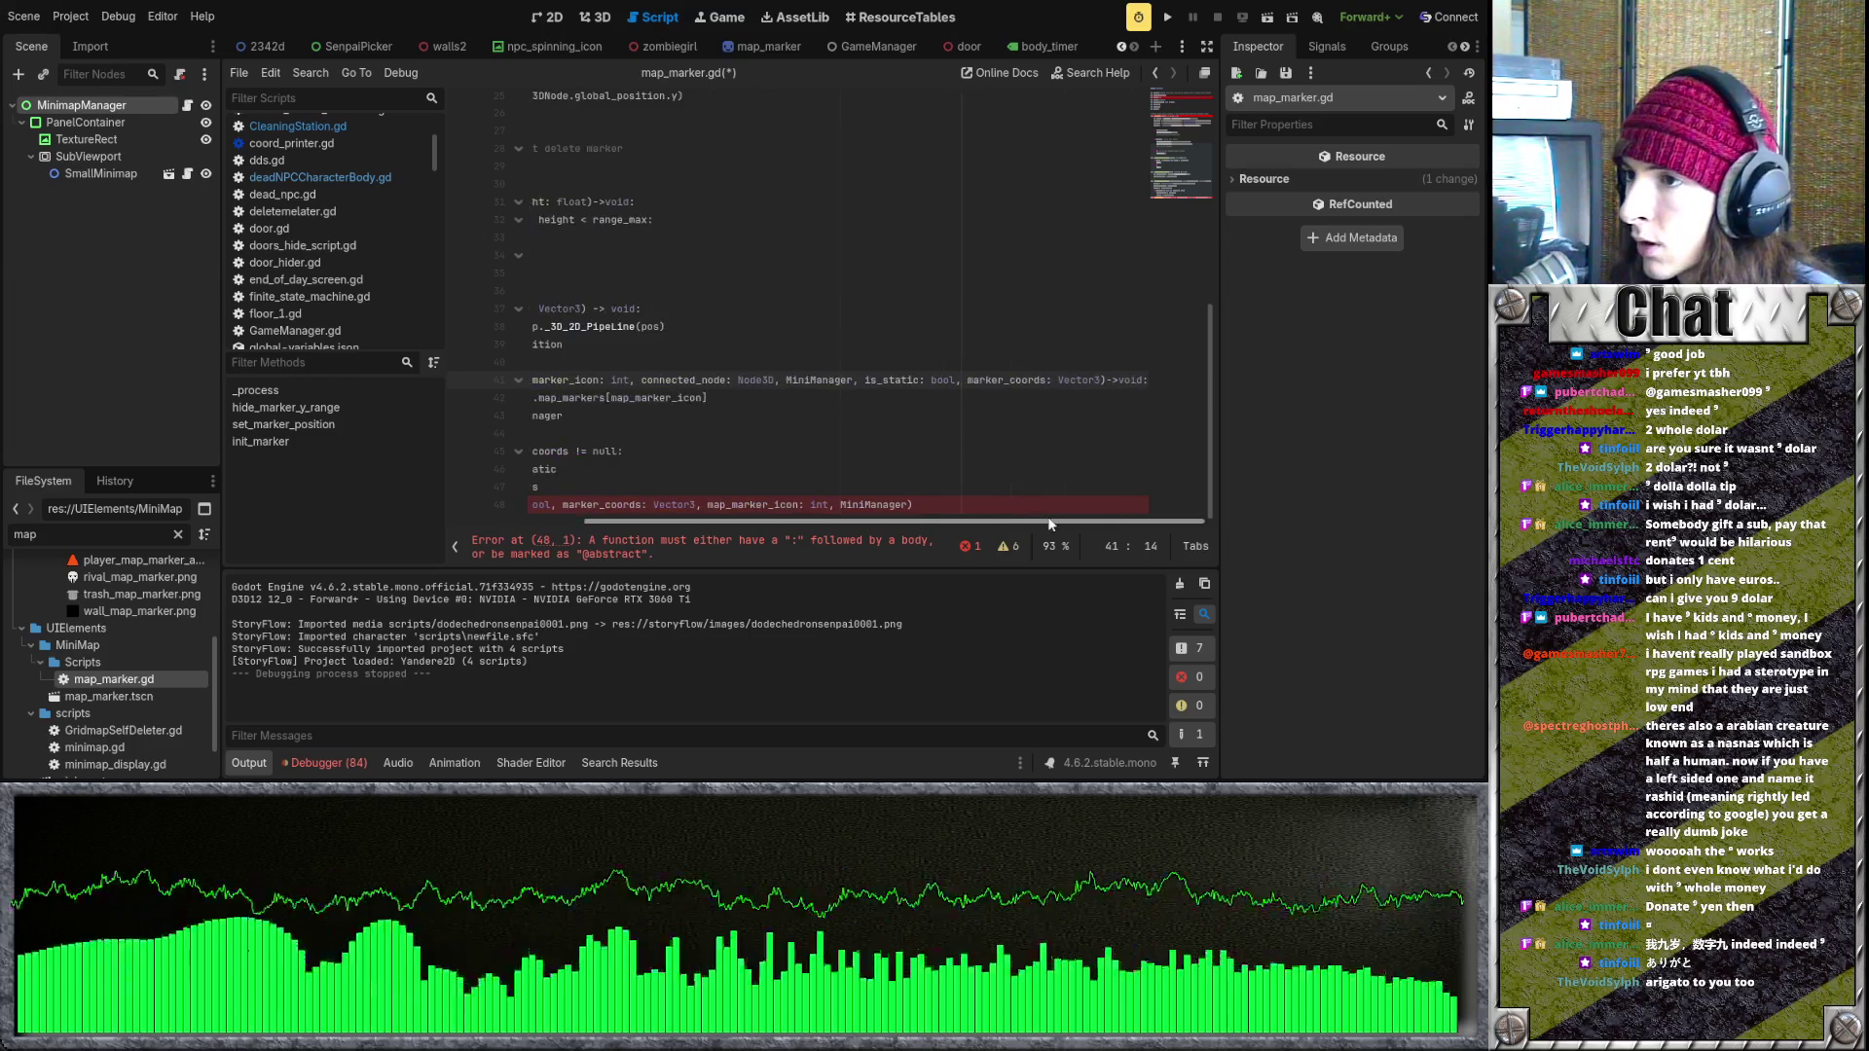
key("BackSpace")
left_click_drag(1017, 385, 997, 382)
key("BackSpace")
left_click(839, 451)
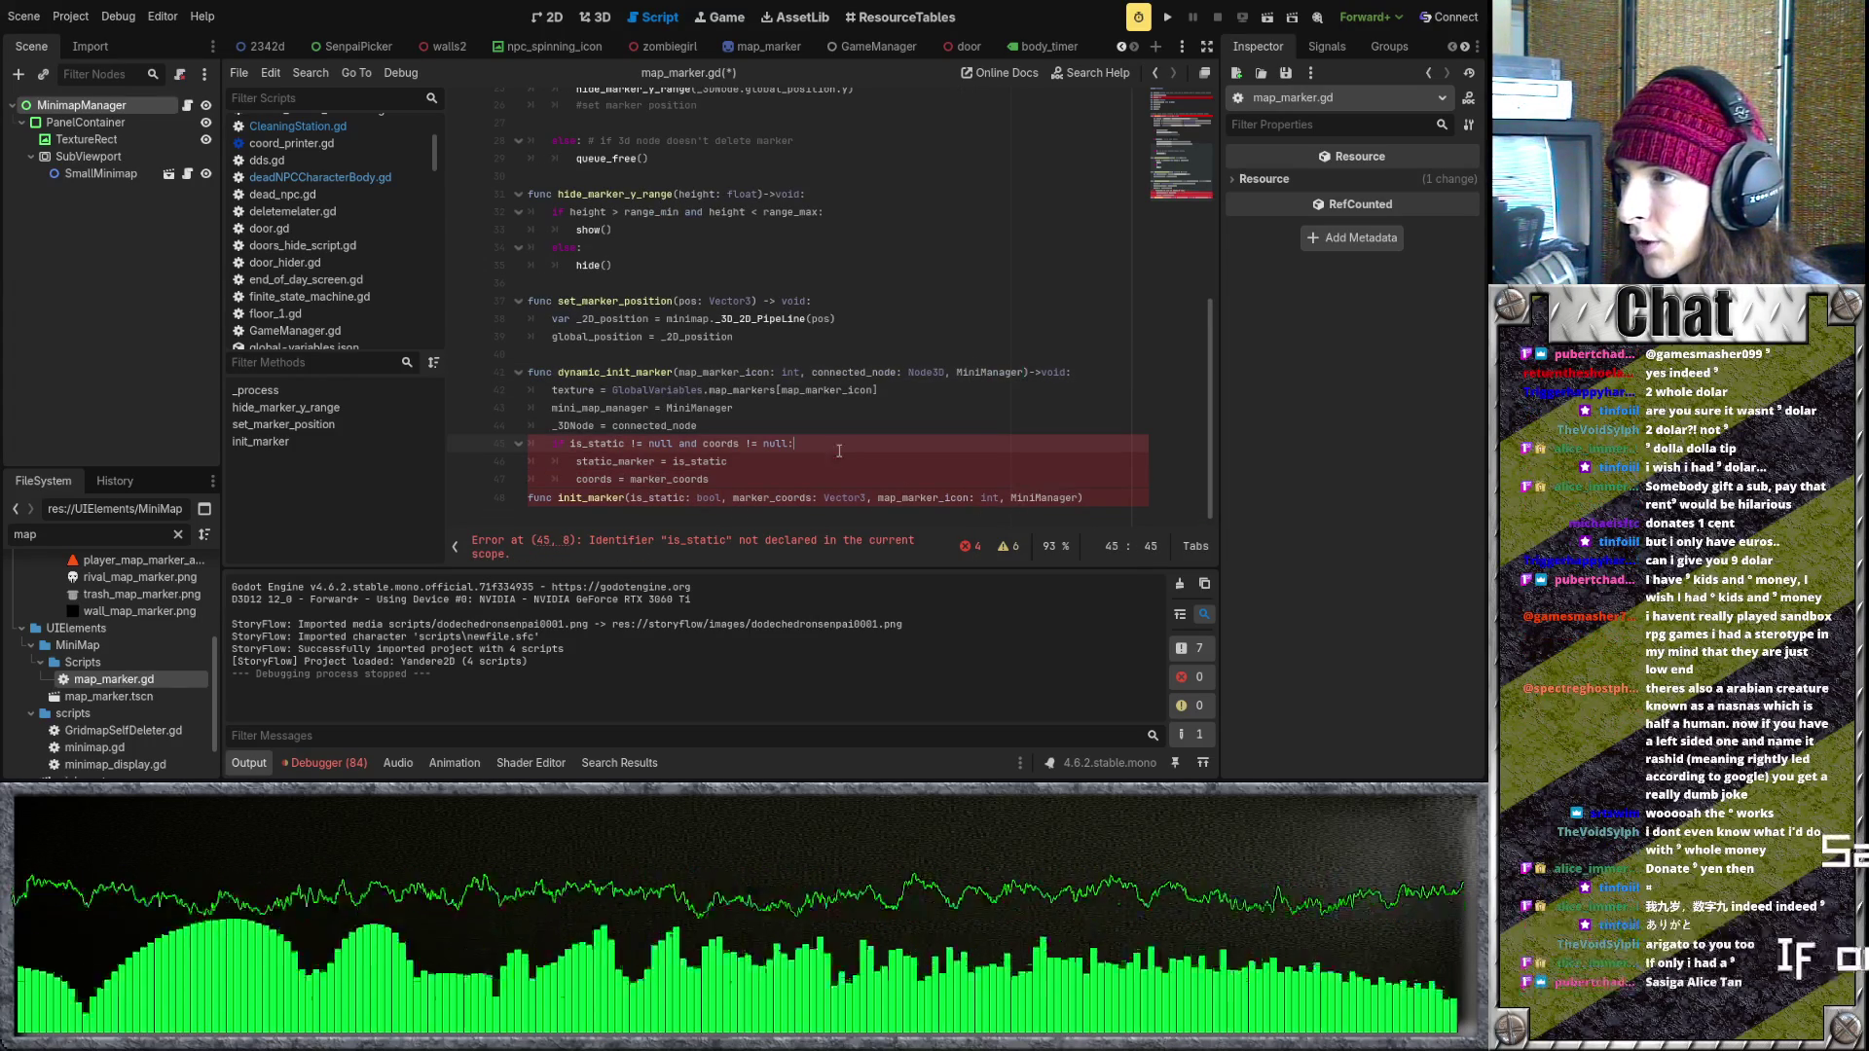
- Rename the second function static_init_marker and drop the static_marker and coords lines from the first
left_click(558, 497)
type("static_")
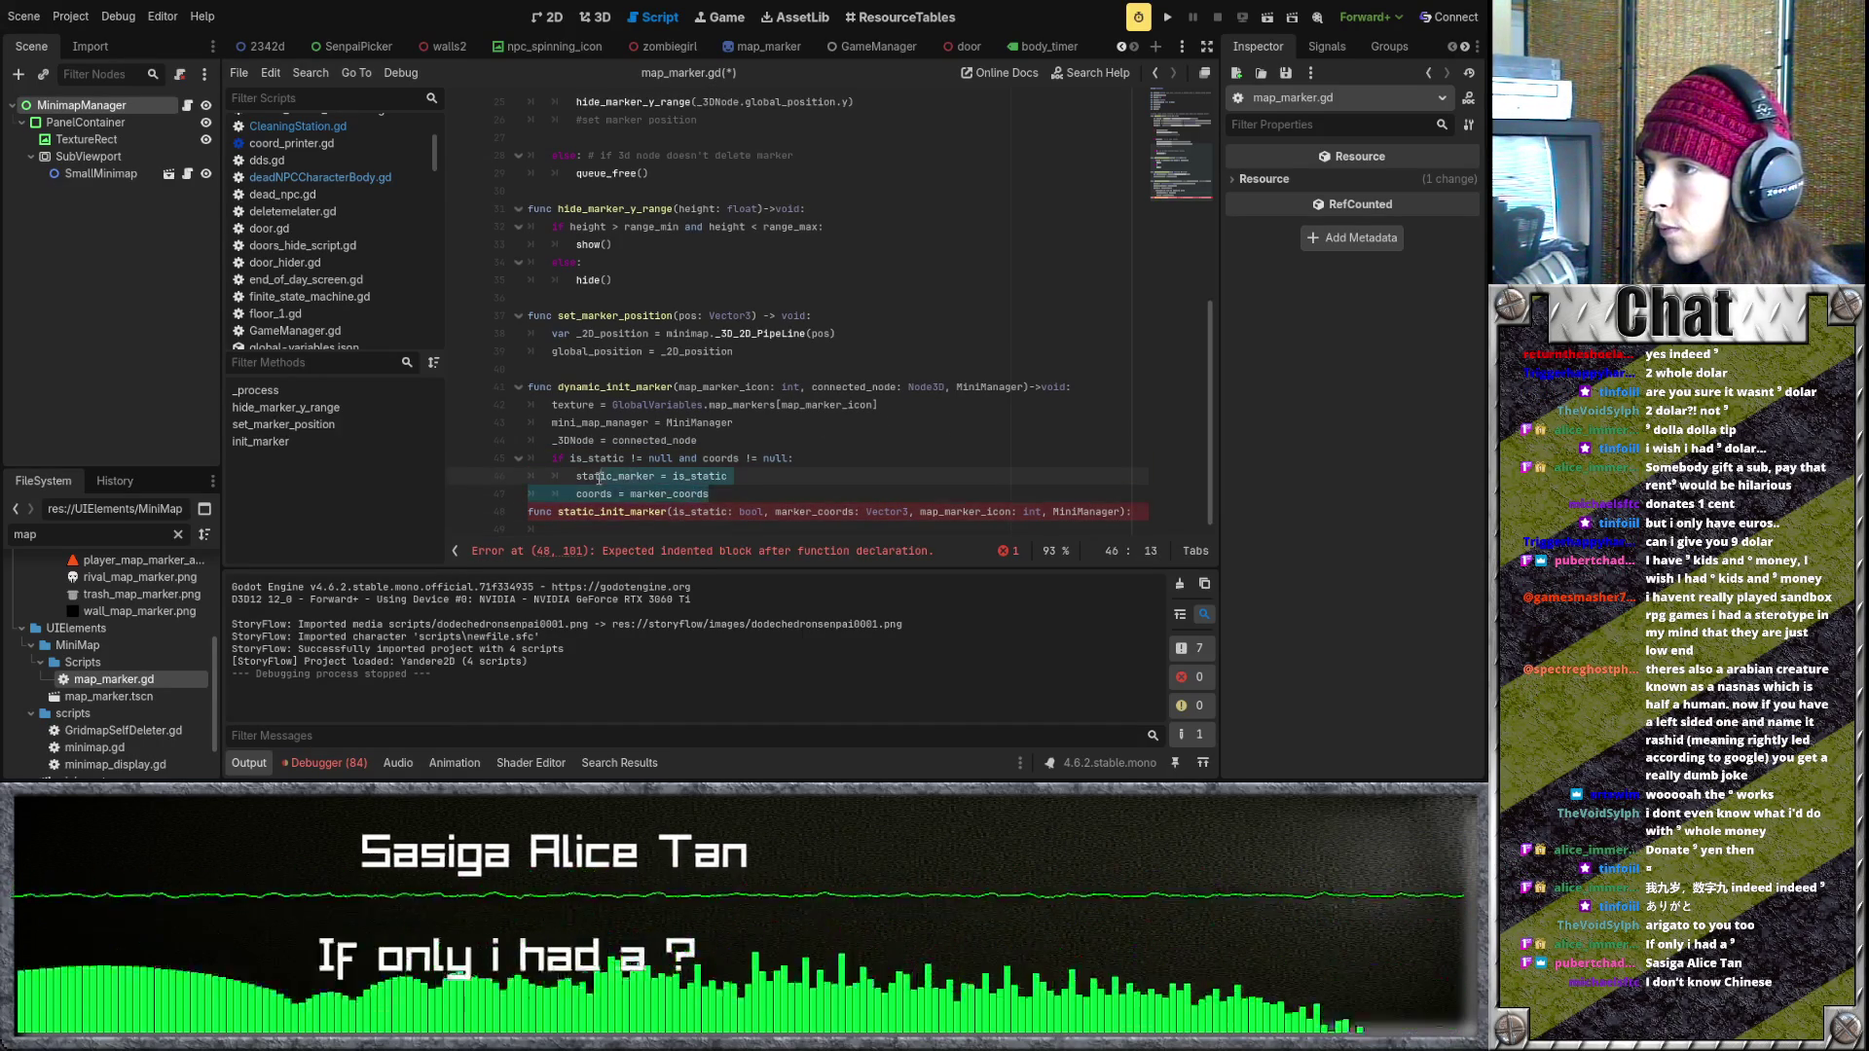
key("BackSpace")
left_click(813, 453)
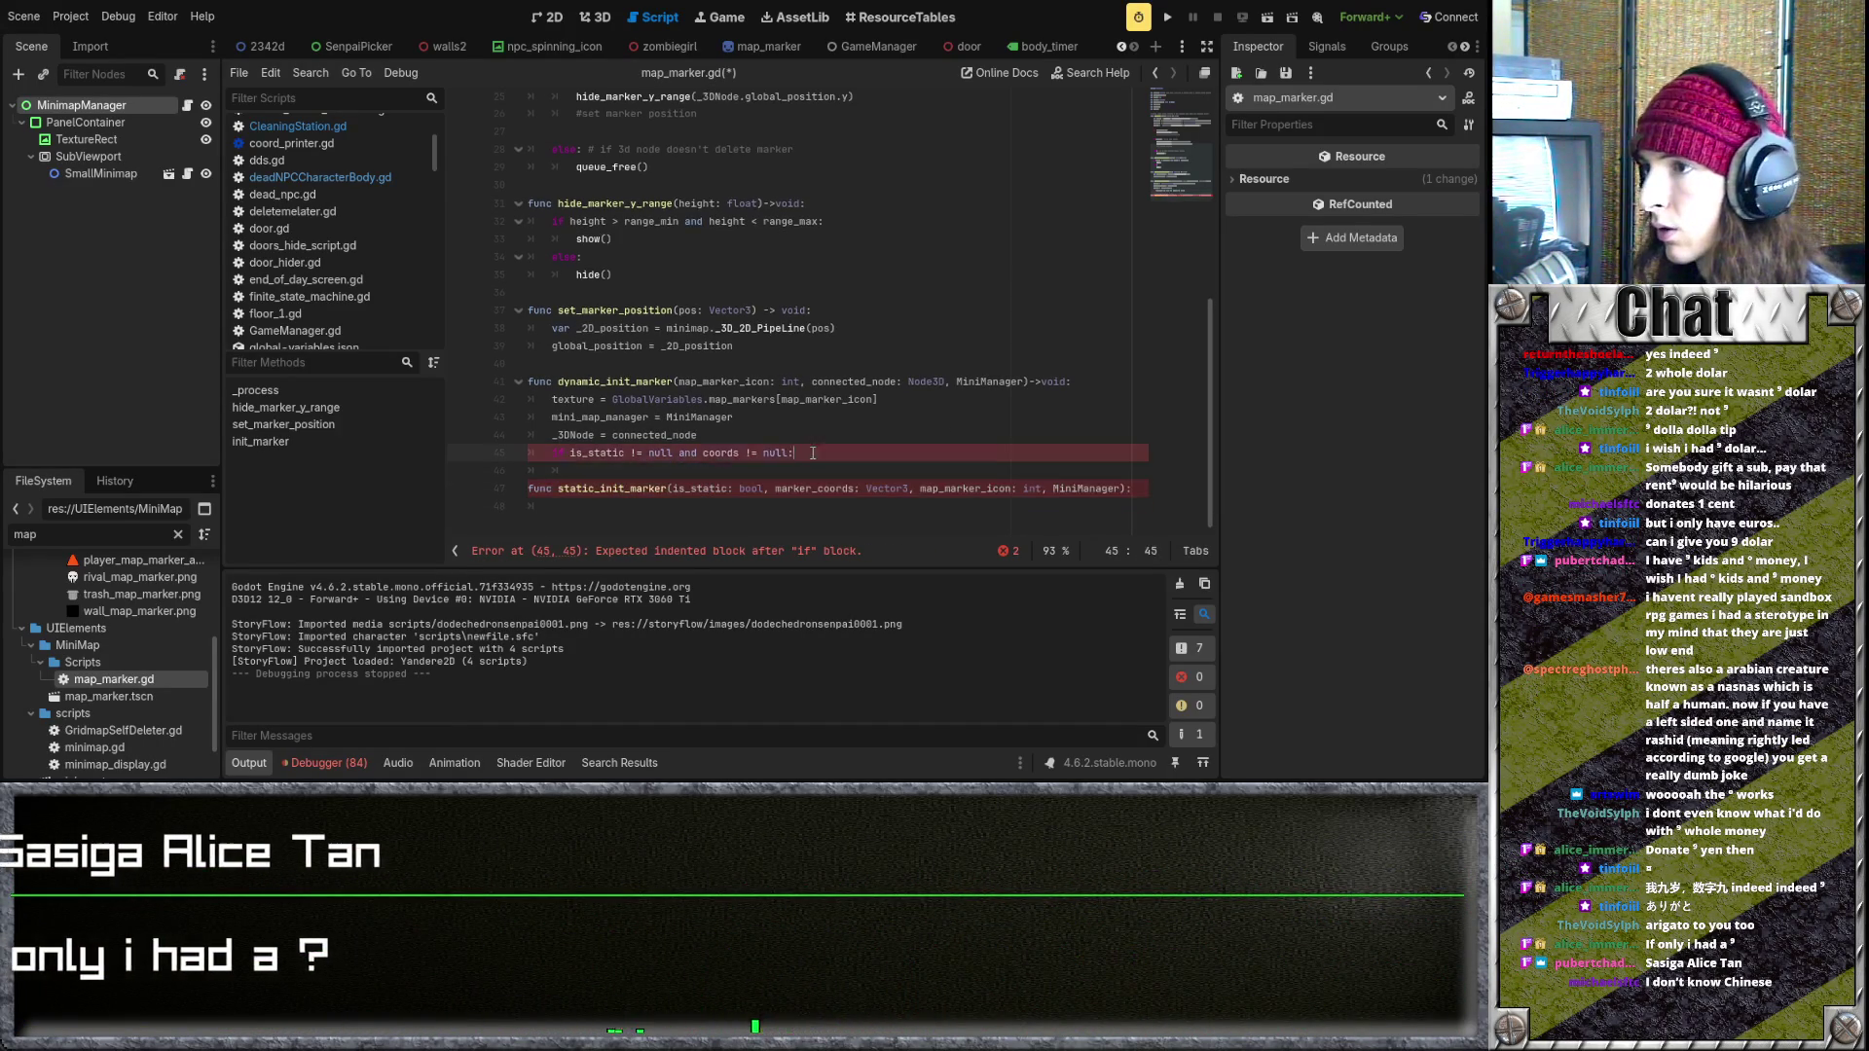
key("BackSpace")
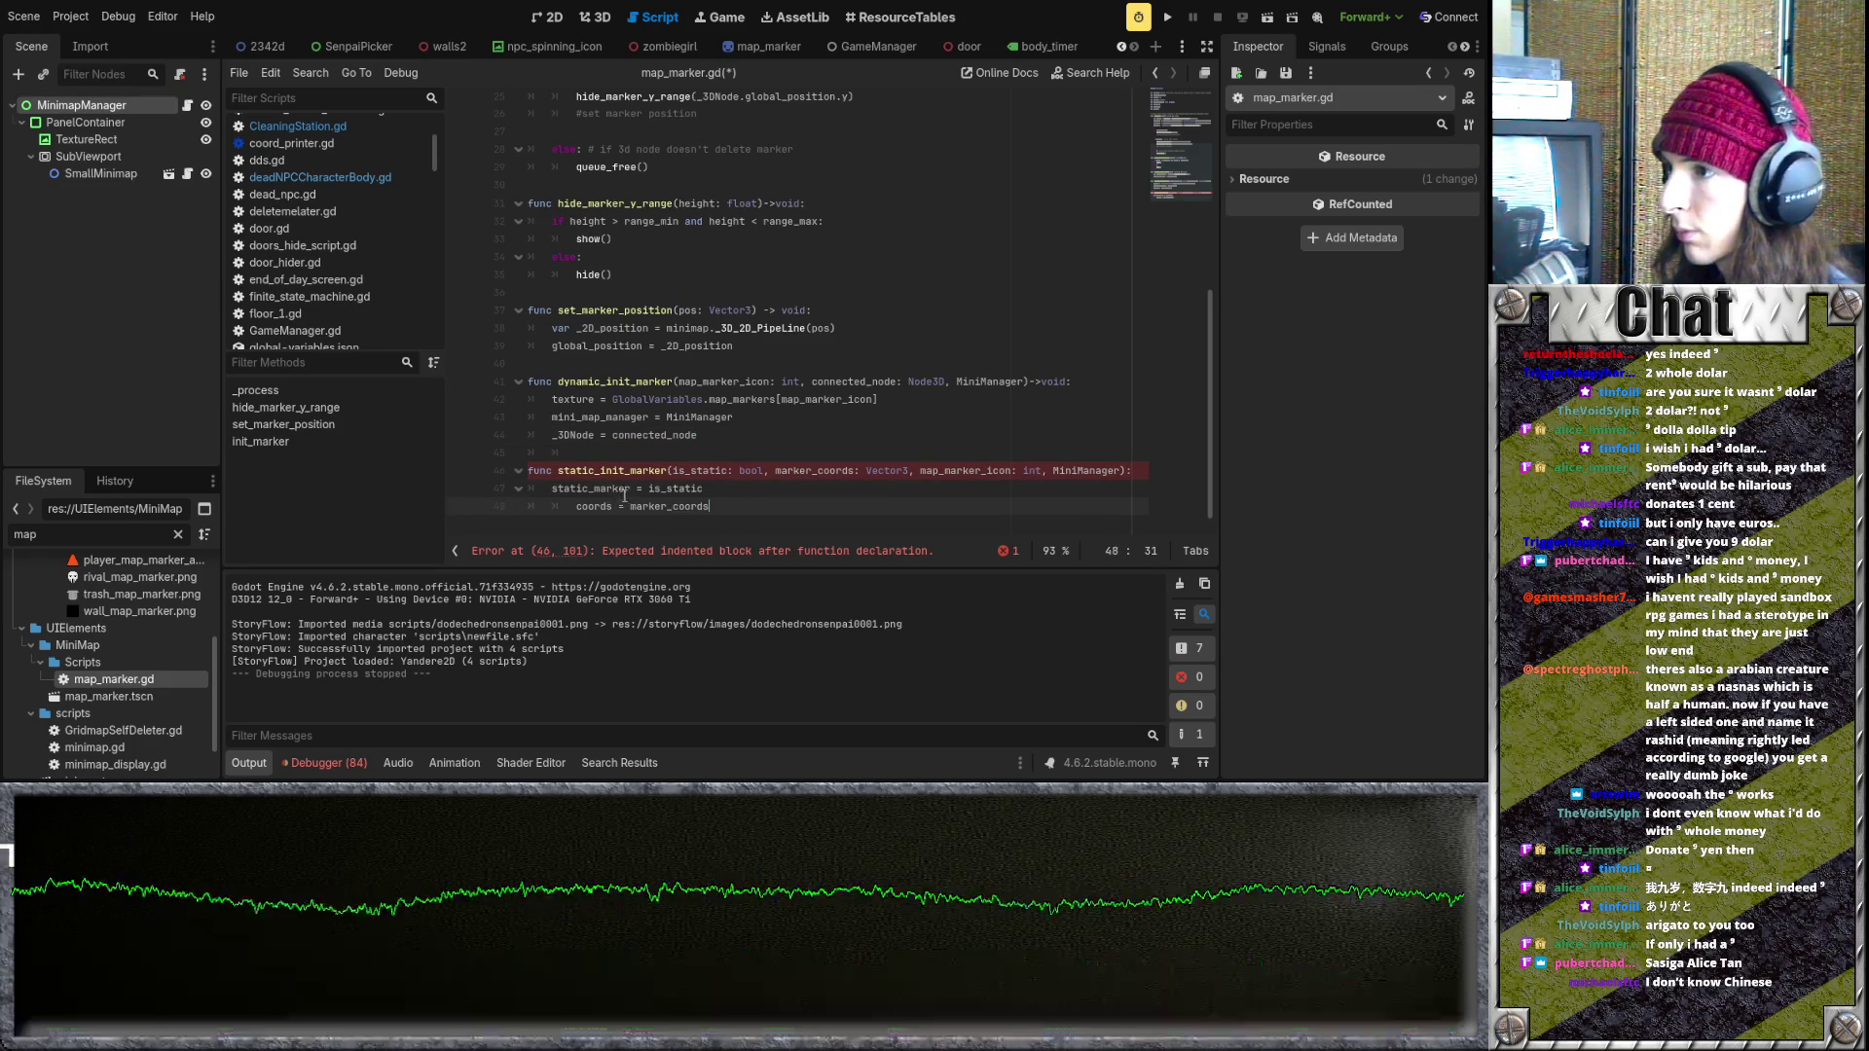
- Carry the texture assignment from dynamic_init_marker into static_init_marker's body
key("Up")
key("Home")
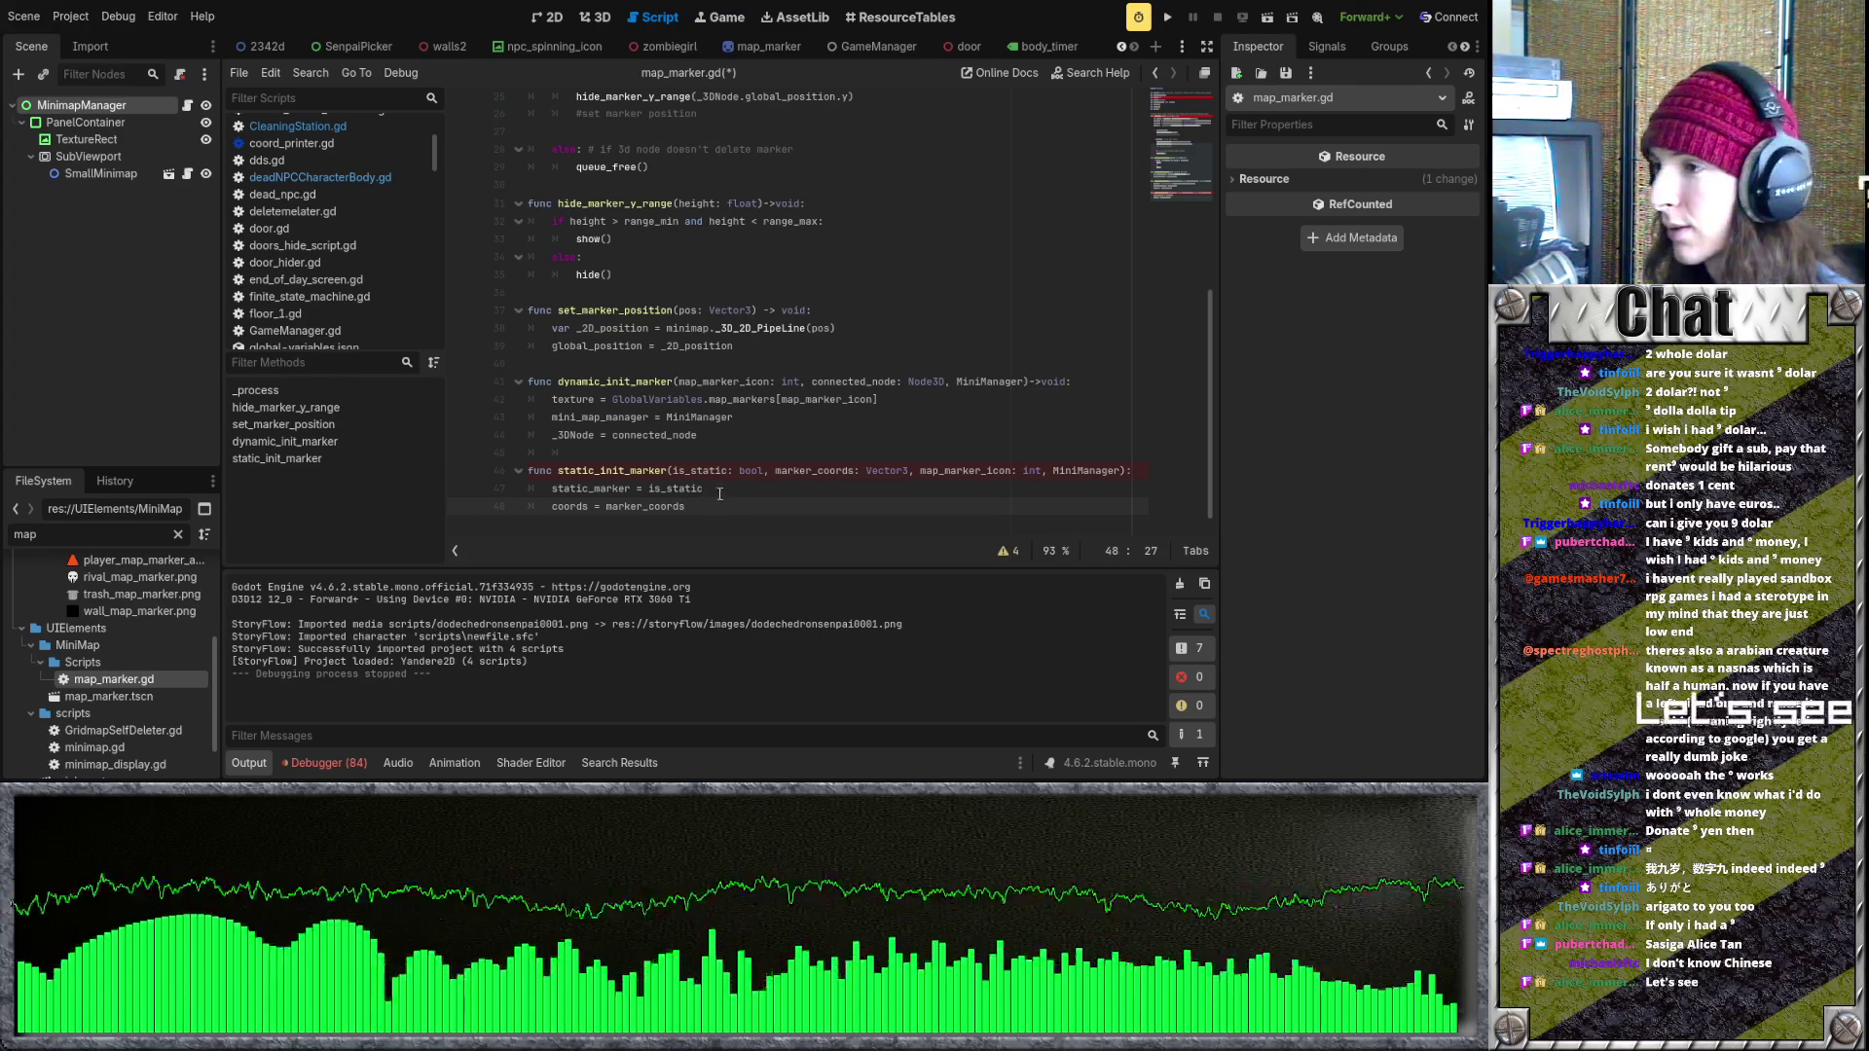
left_click(735, 492)
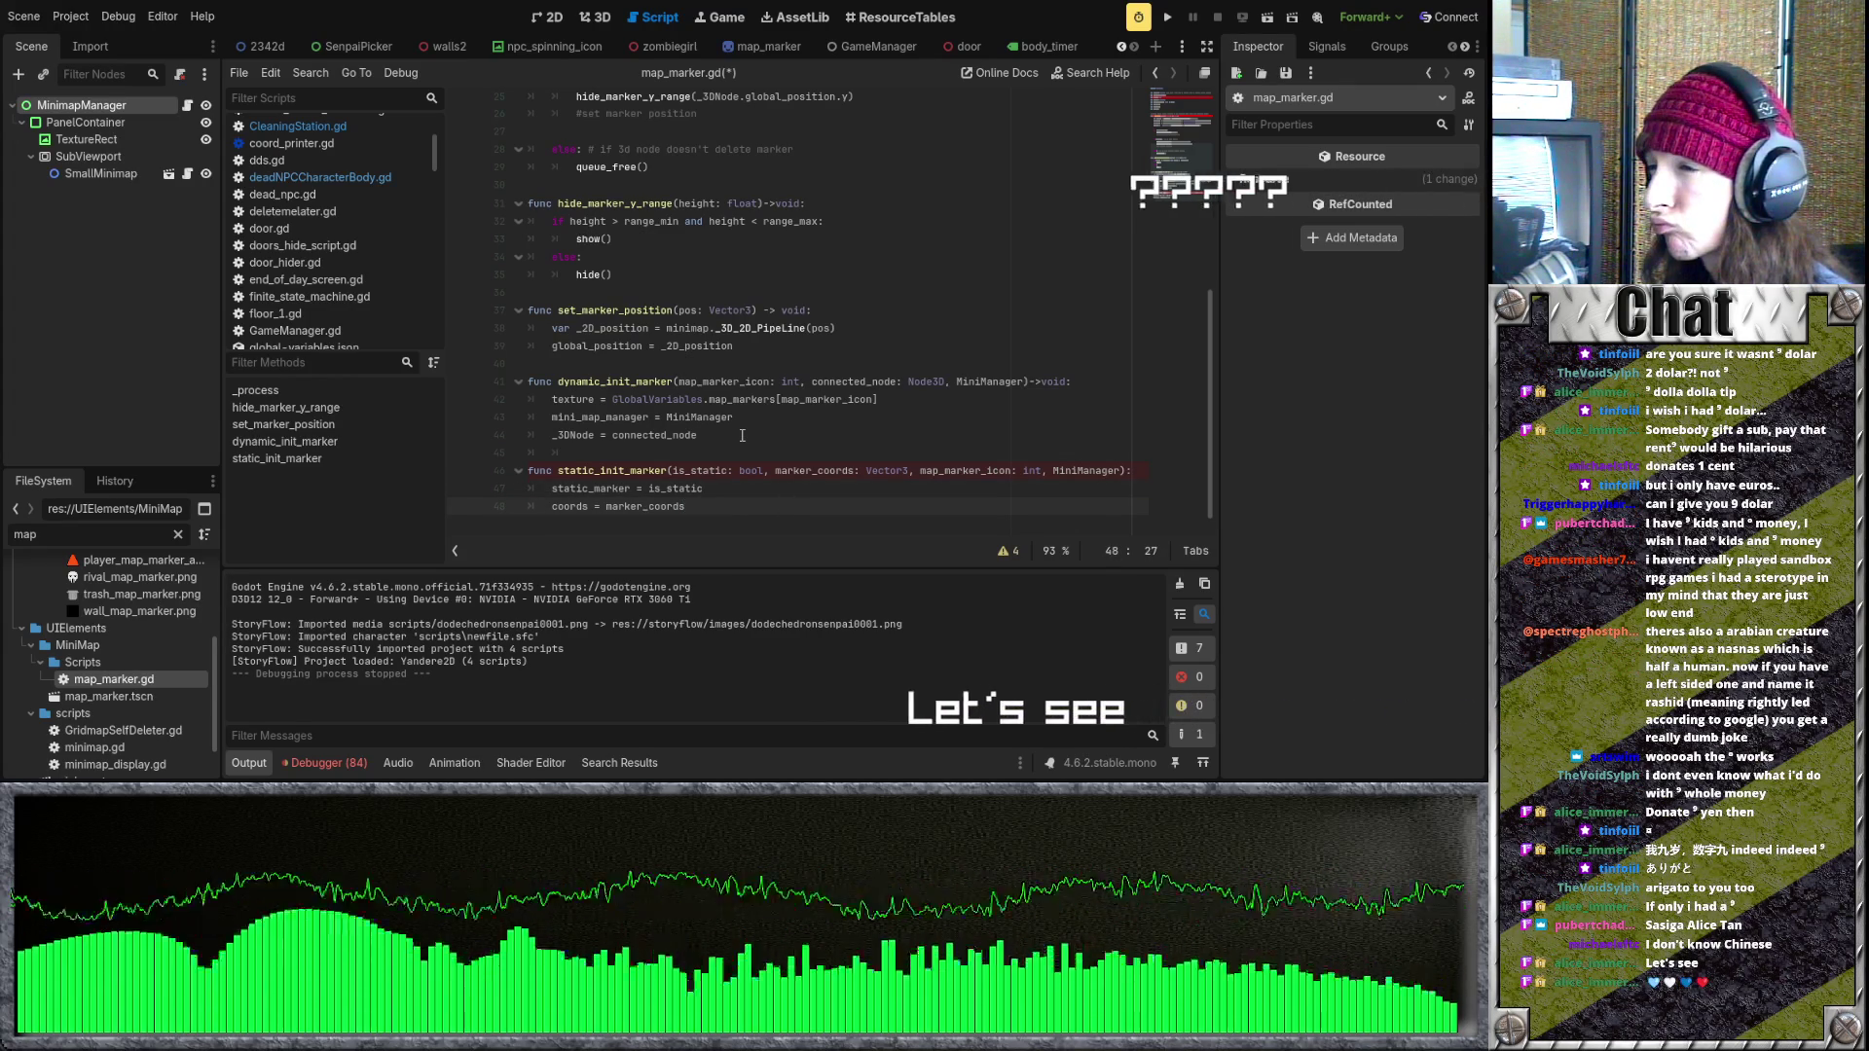
left_click_drag(878, 399, 551, 399)
key("ctrl+c")
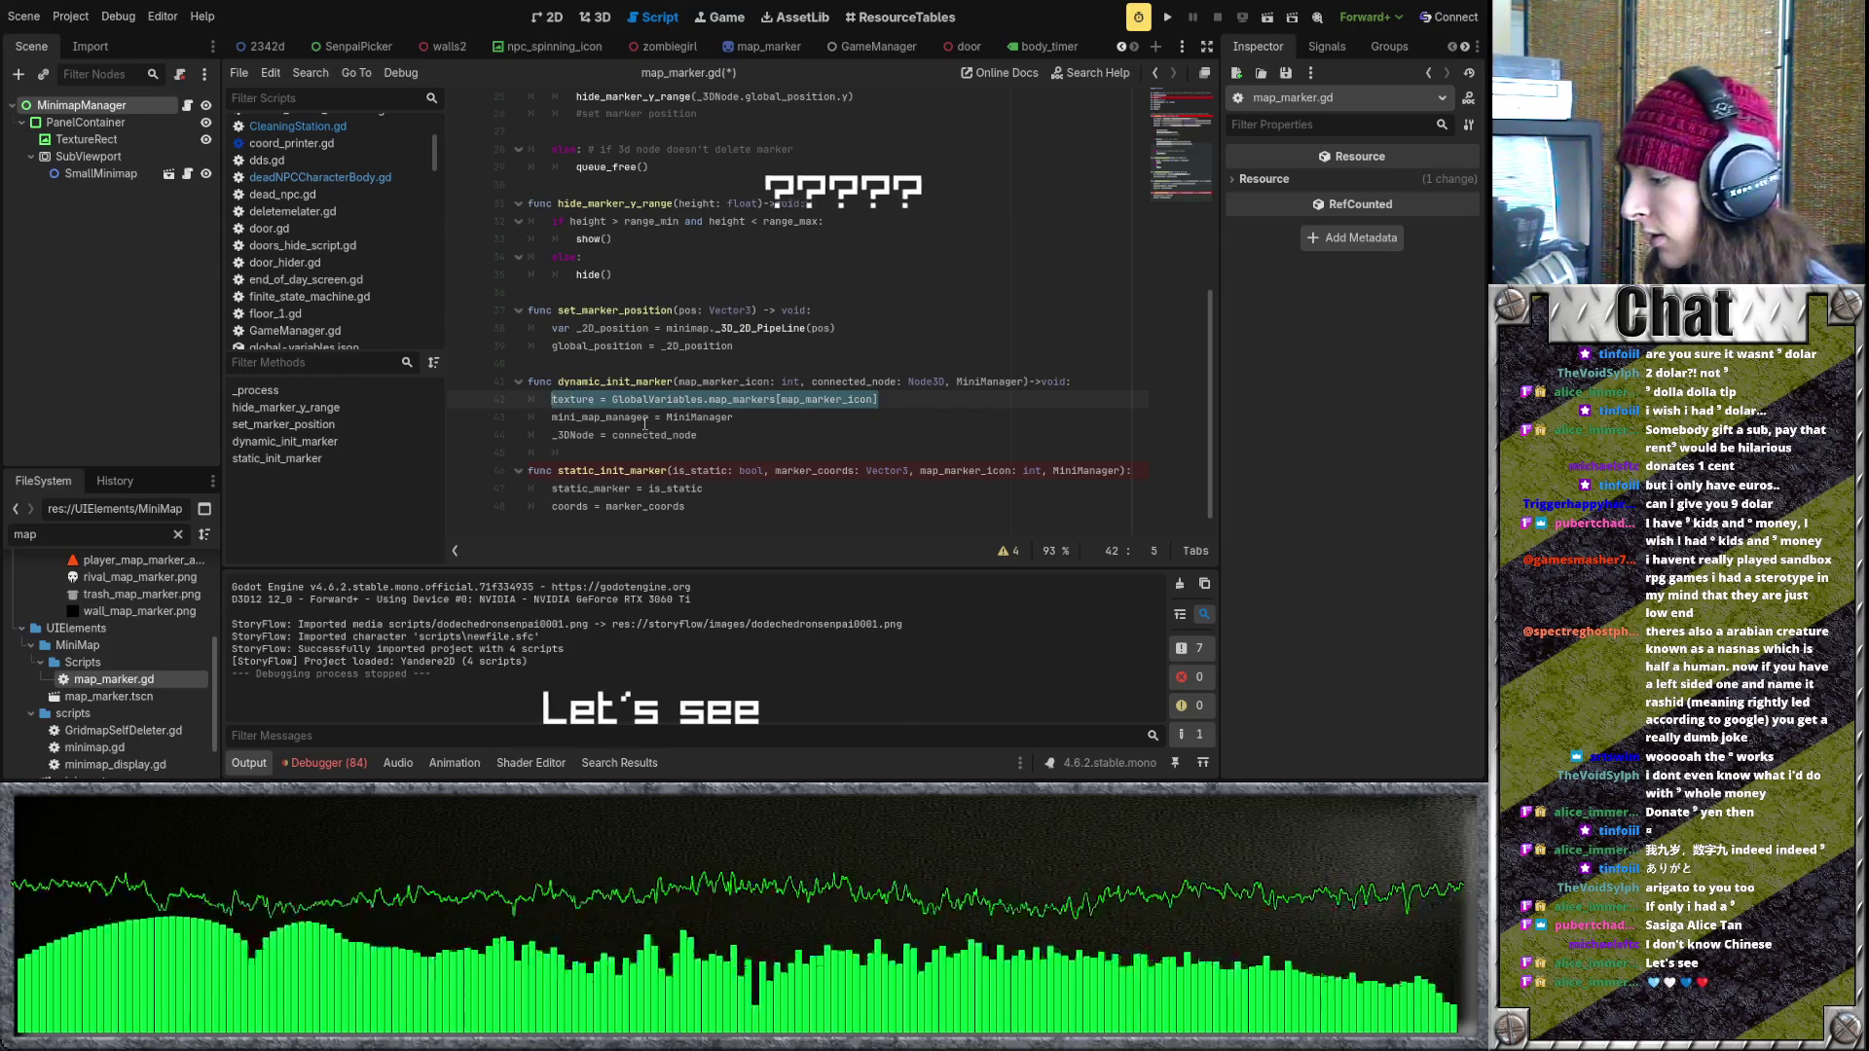
left_click(551, 489)
key("Return")
key("Up")
key("ctrl+v")
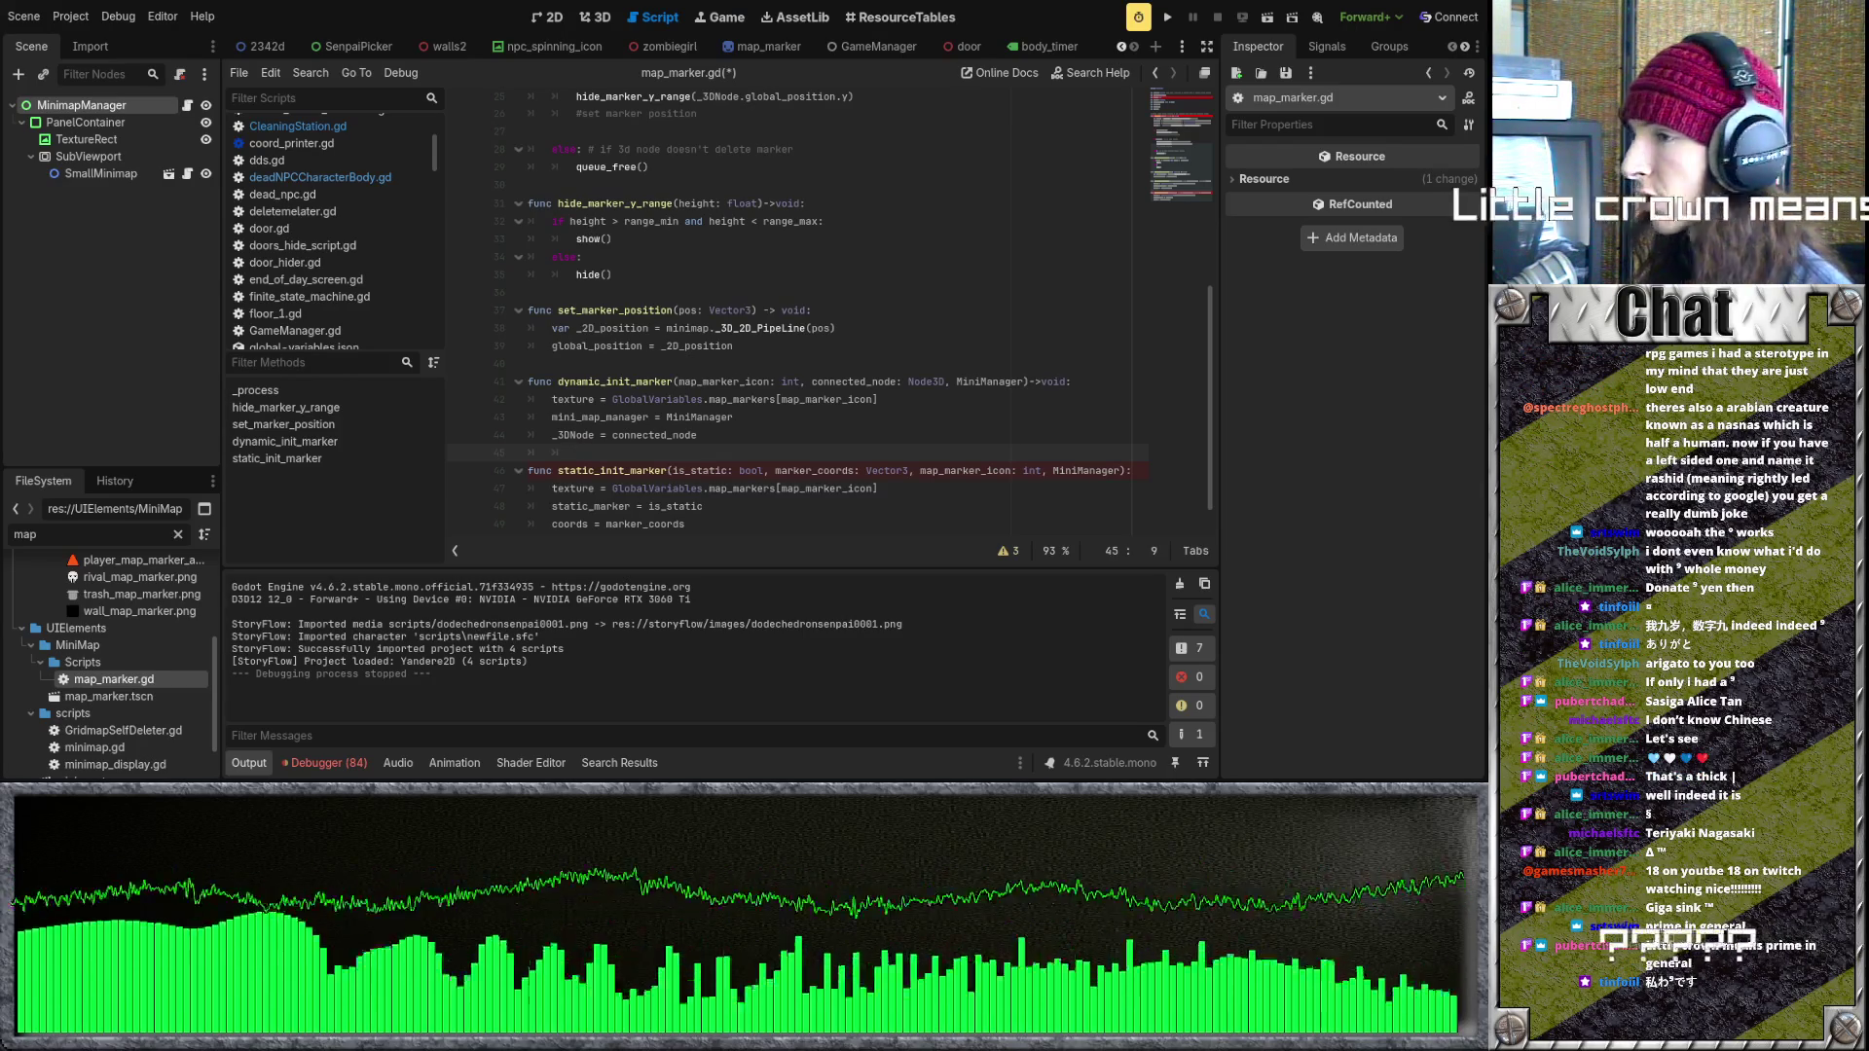
left_click(812, 435)
key("Down")
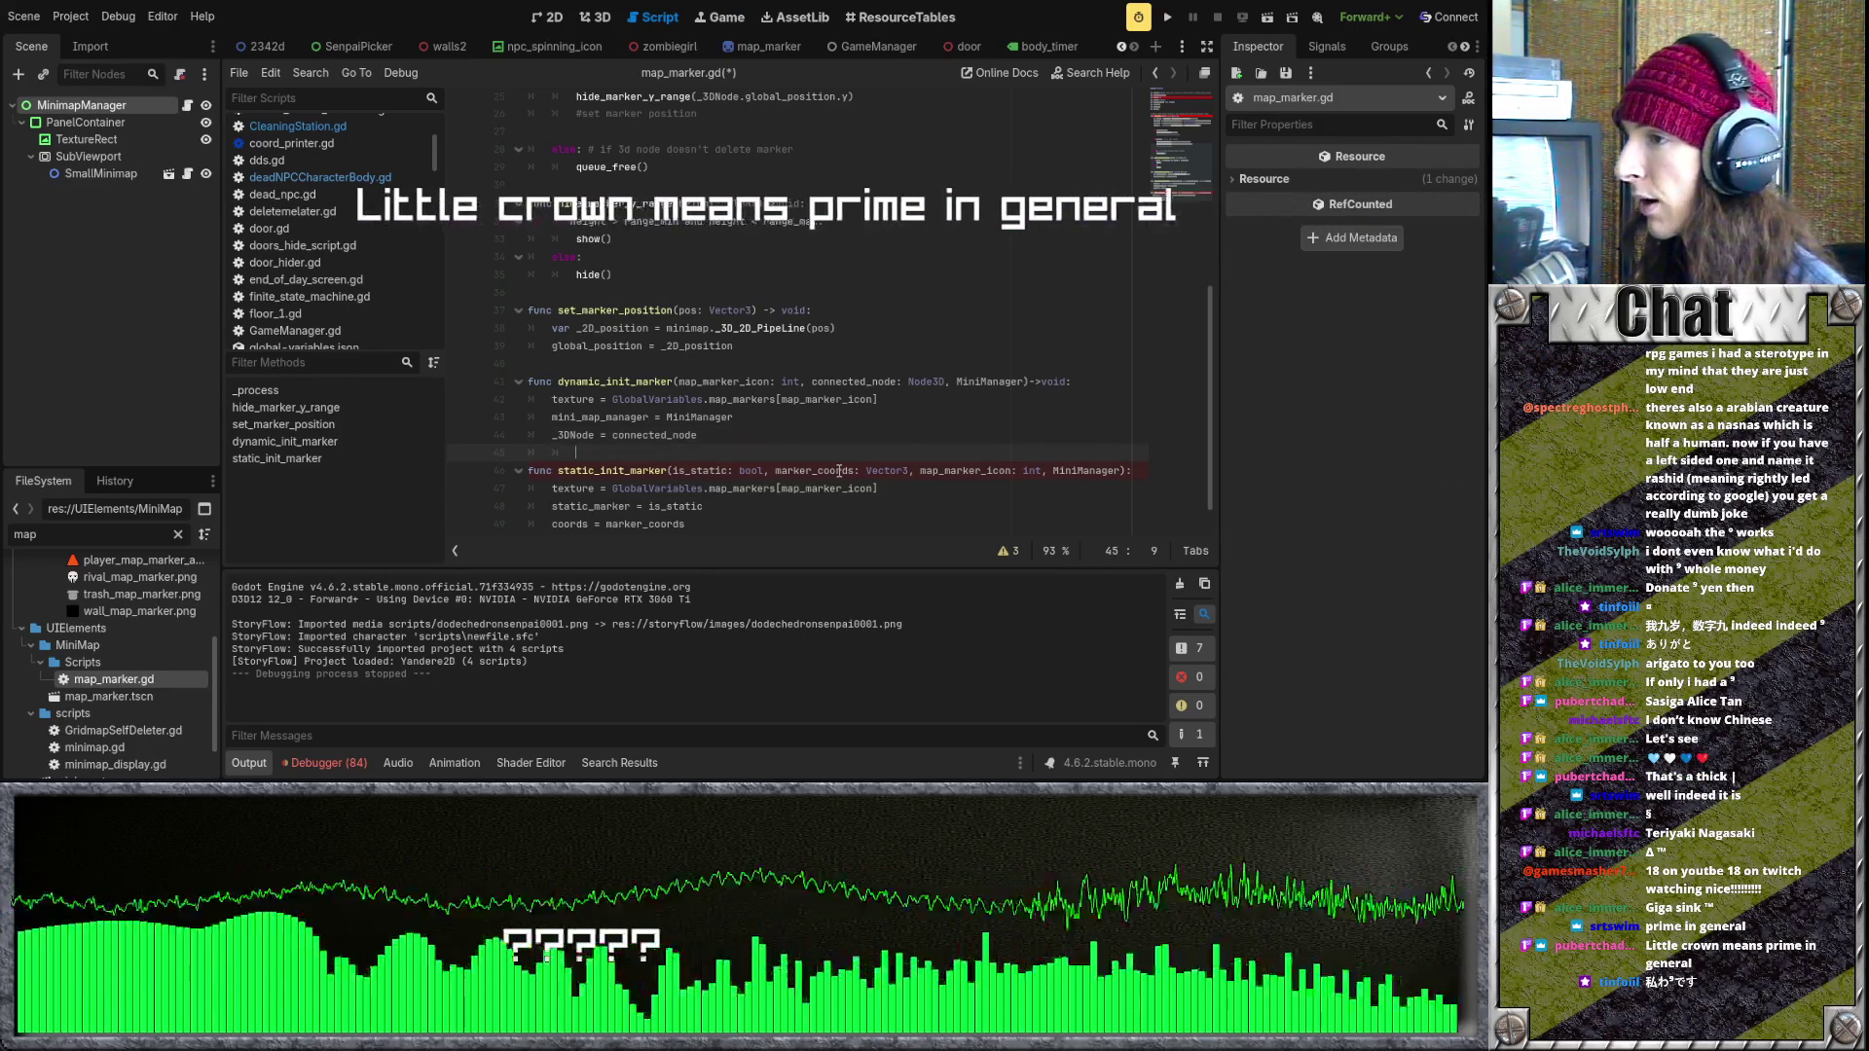
scroll(836, 467, "up", 3)
- Delete the leftover tabs on blank line 45 between the two init functions, reviewing the script
scroll(836, 467, "down", 3)
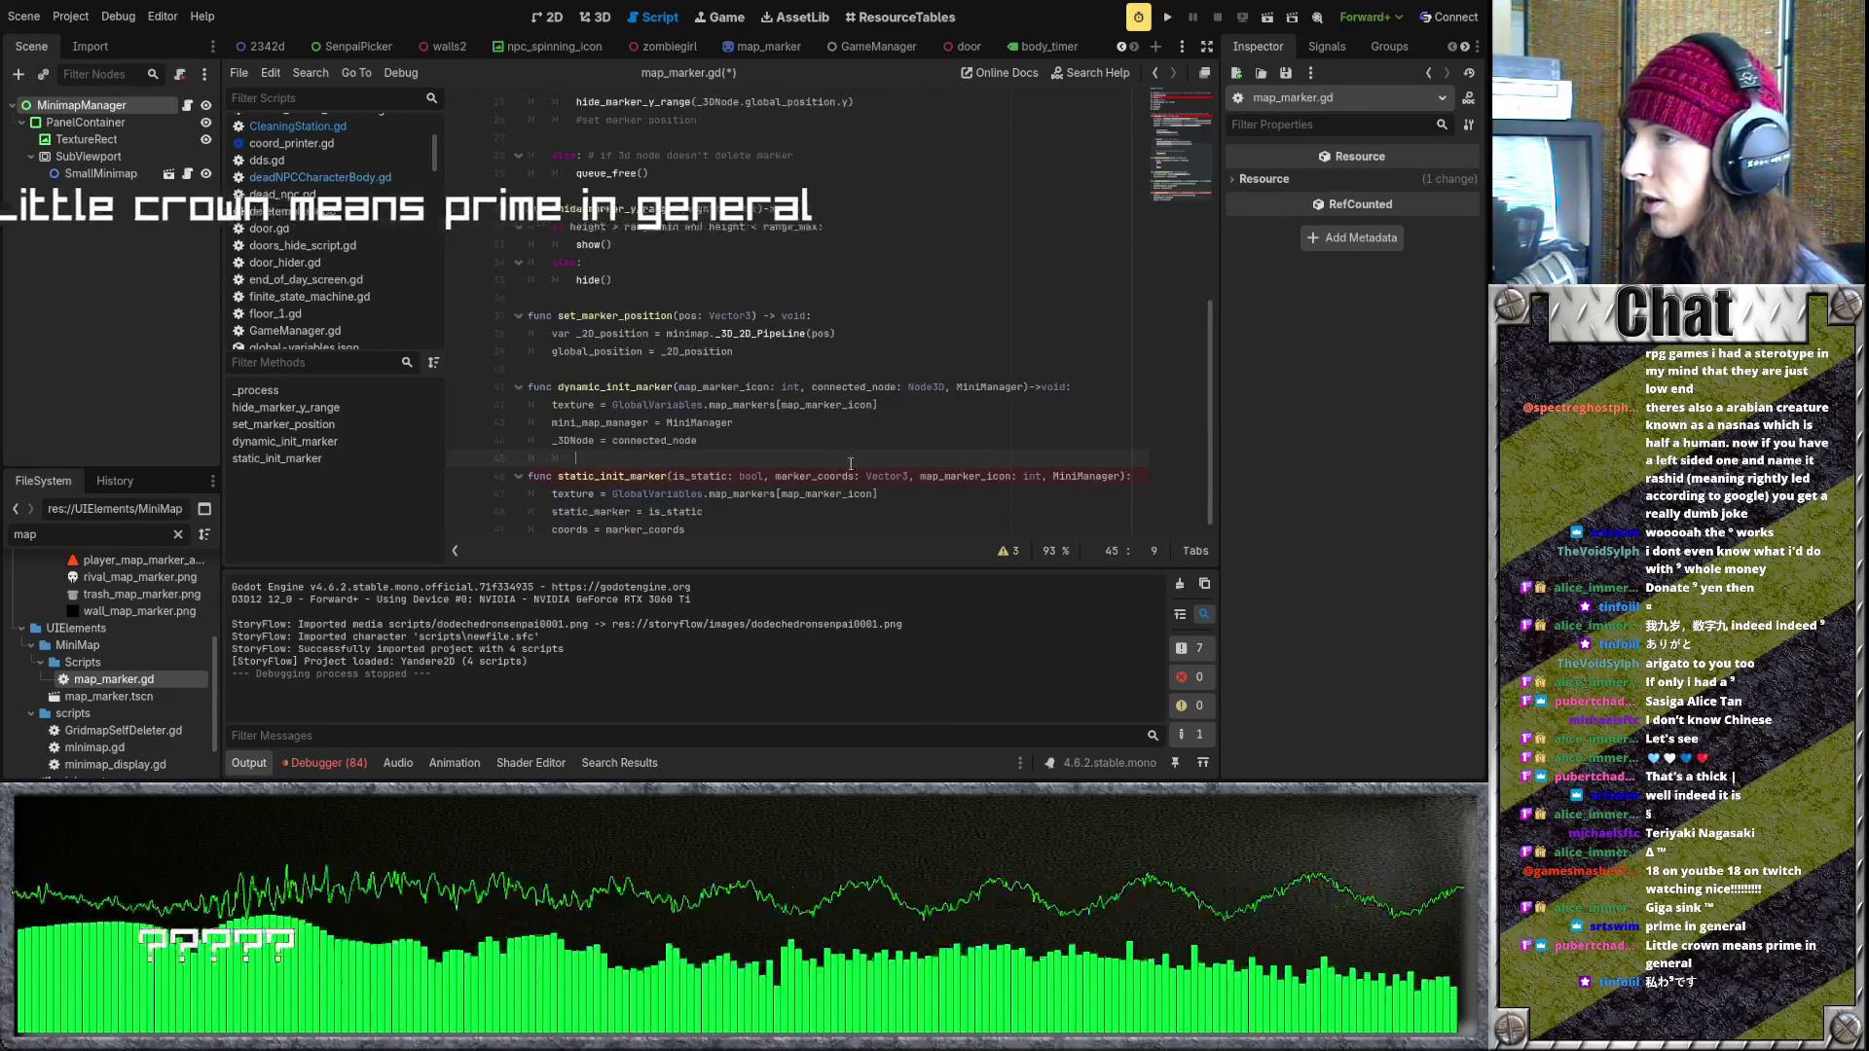
scroll(846, 458, "up", 3)
scroll(846, 458, "down", 3)
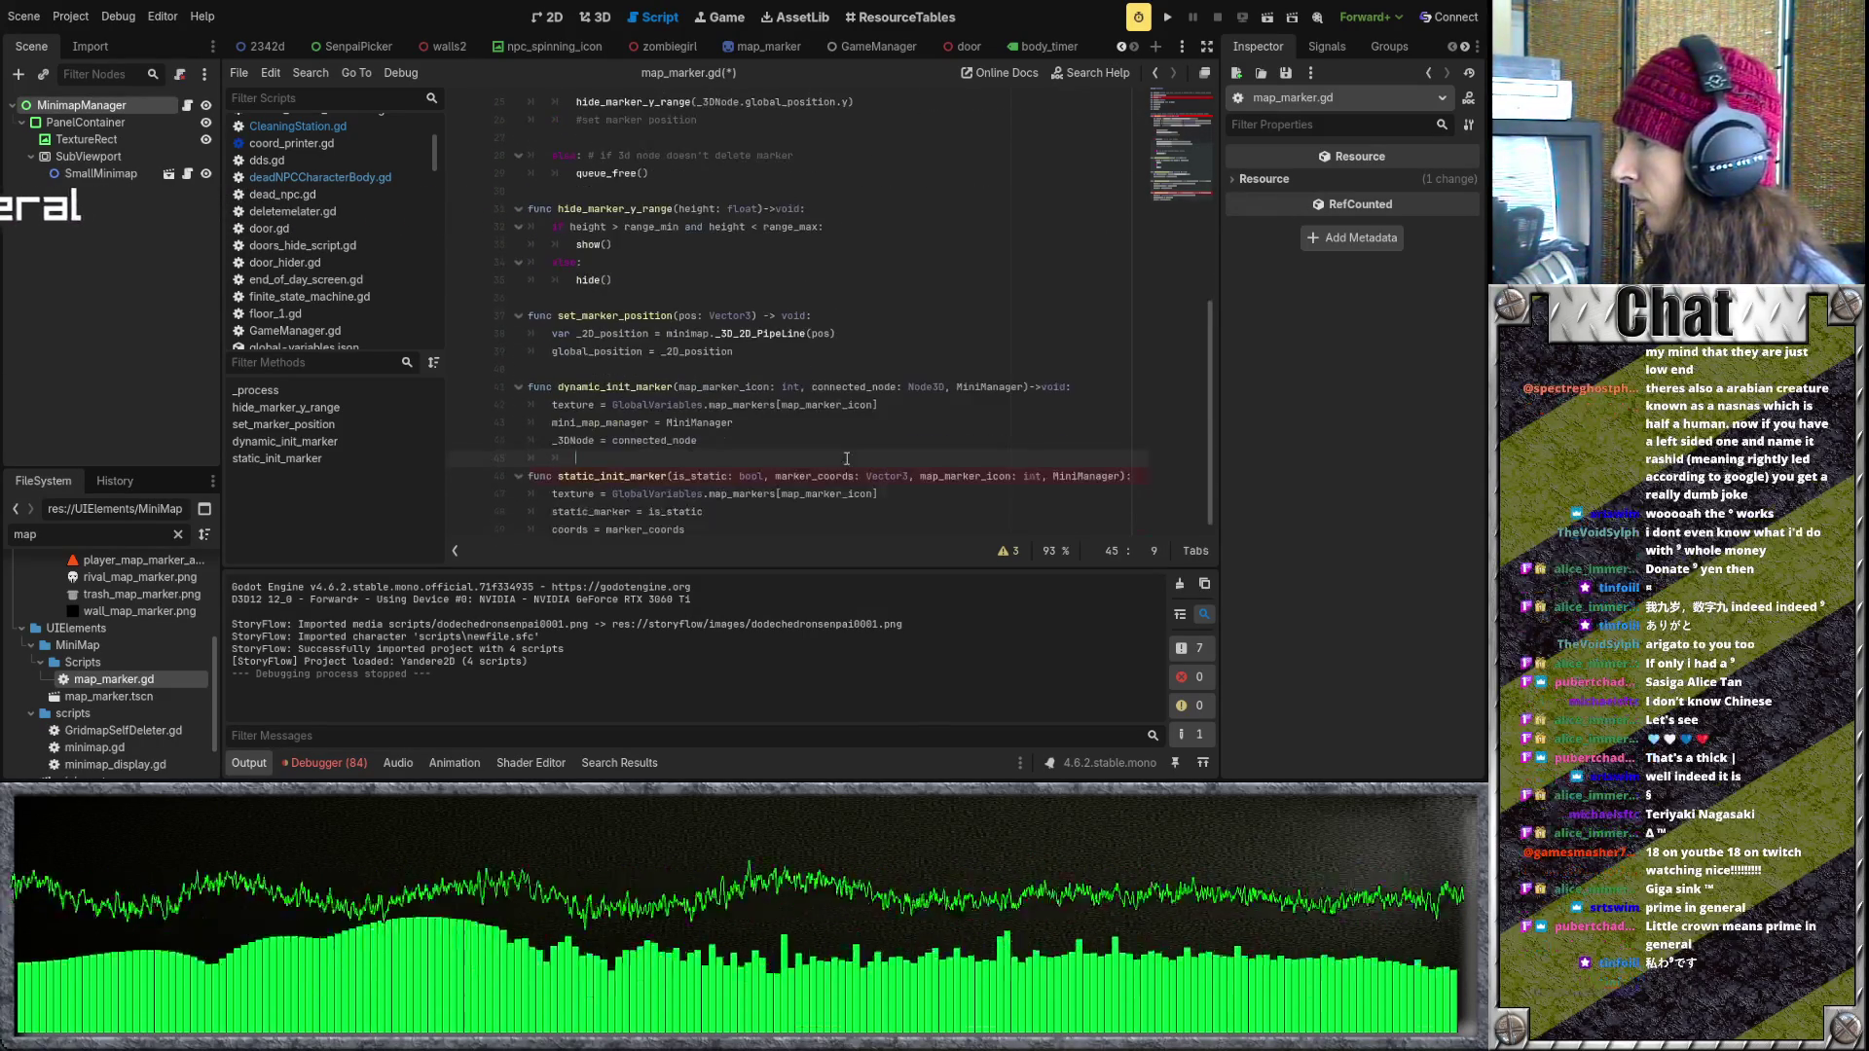
scroll(846, 459, "up", 3)
scroll(846, 458, "up", 2)
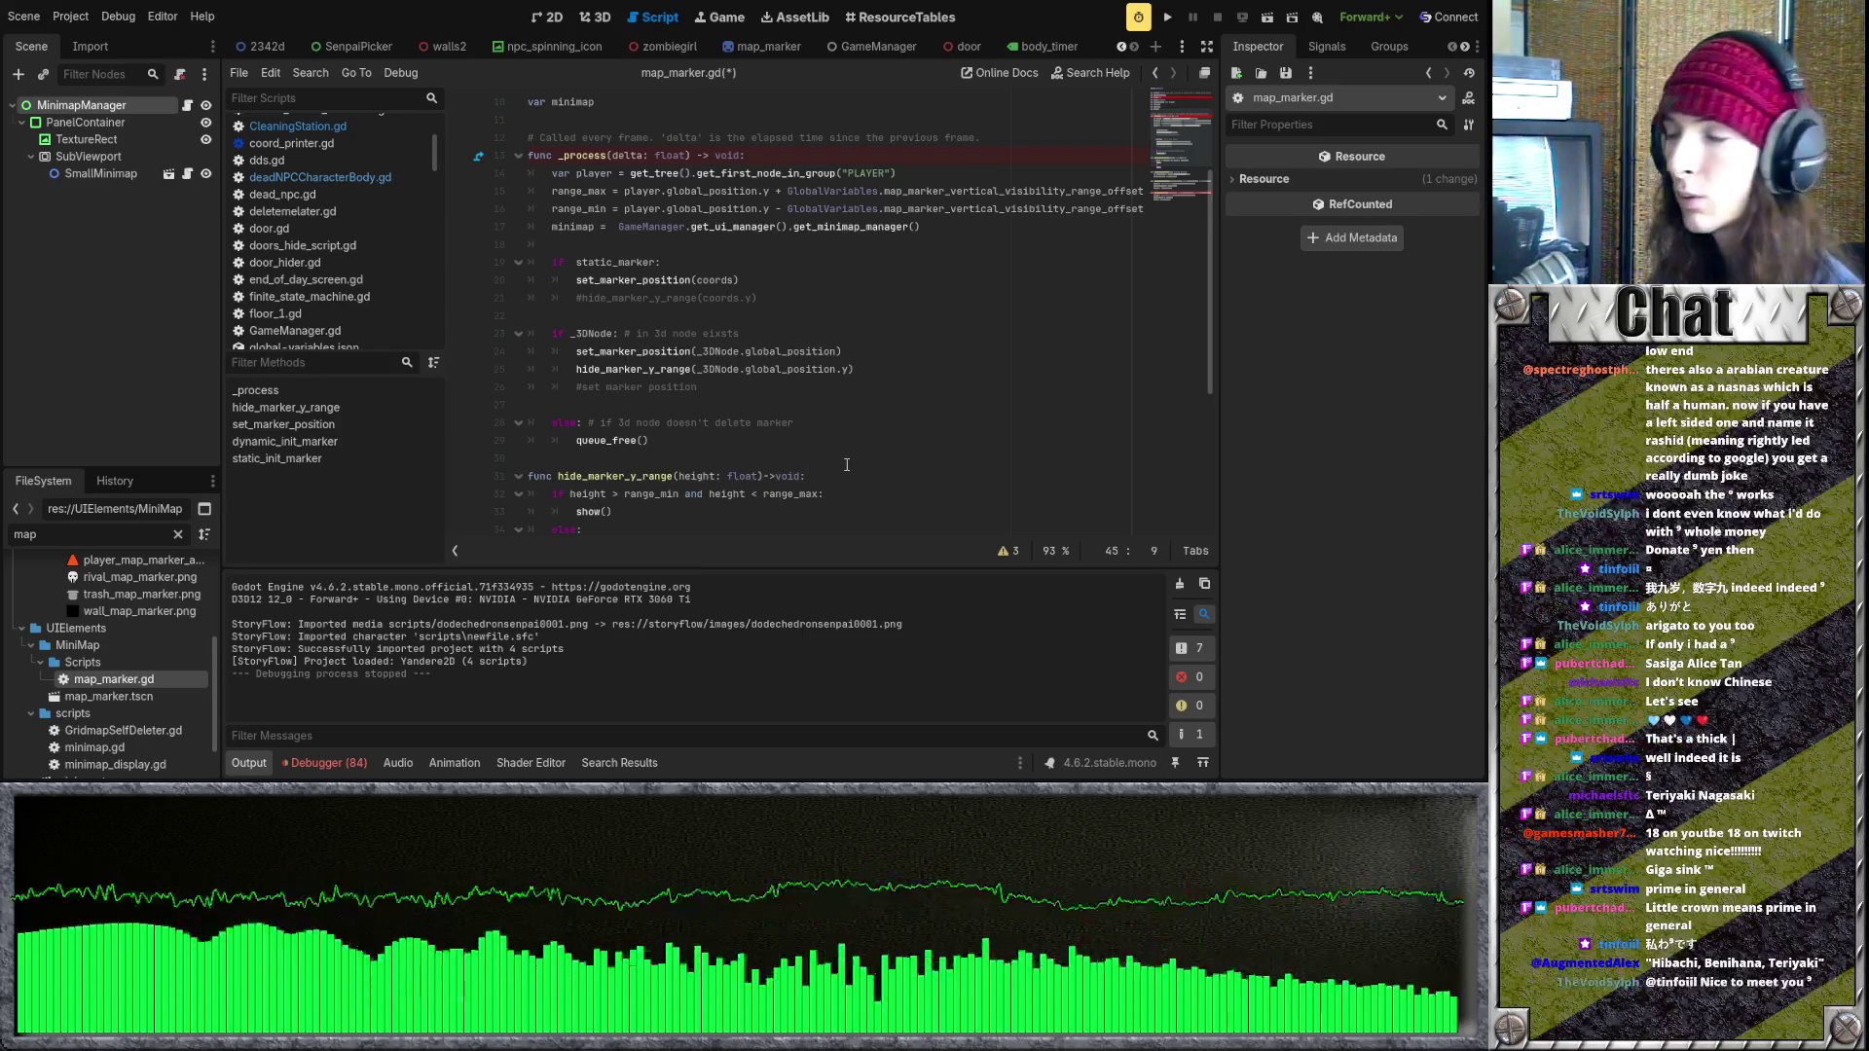
scroll(846, 464, "down", 5)
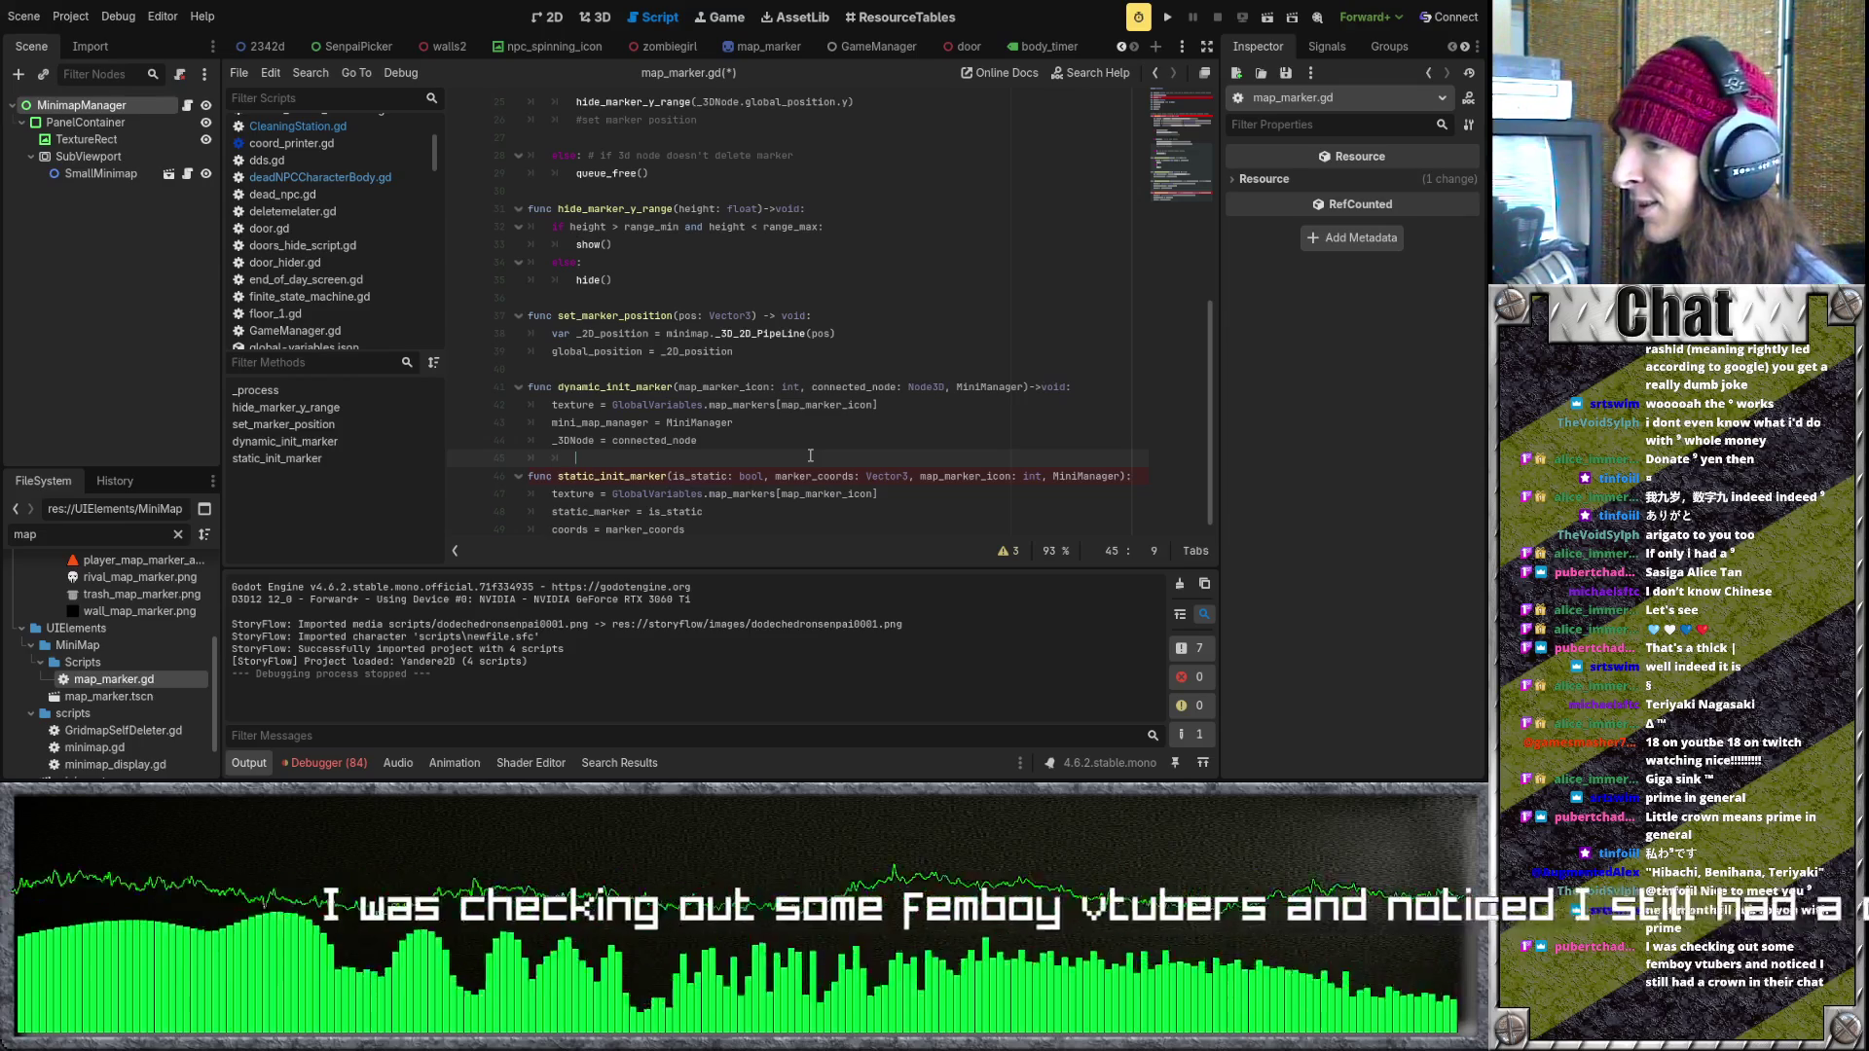
key("BackSpace")
key("BackSpace")
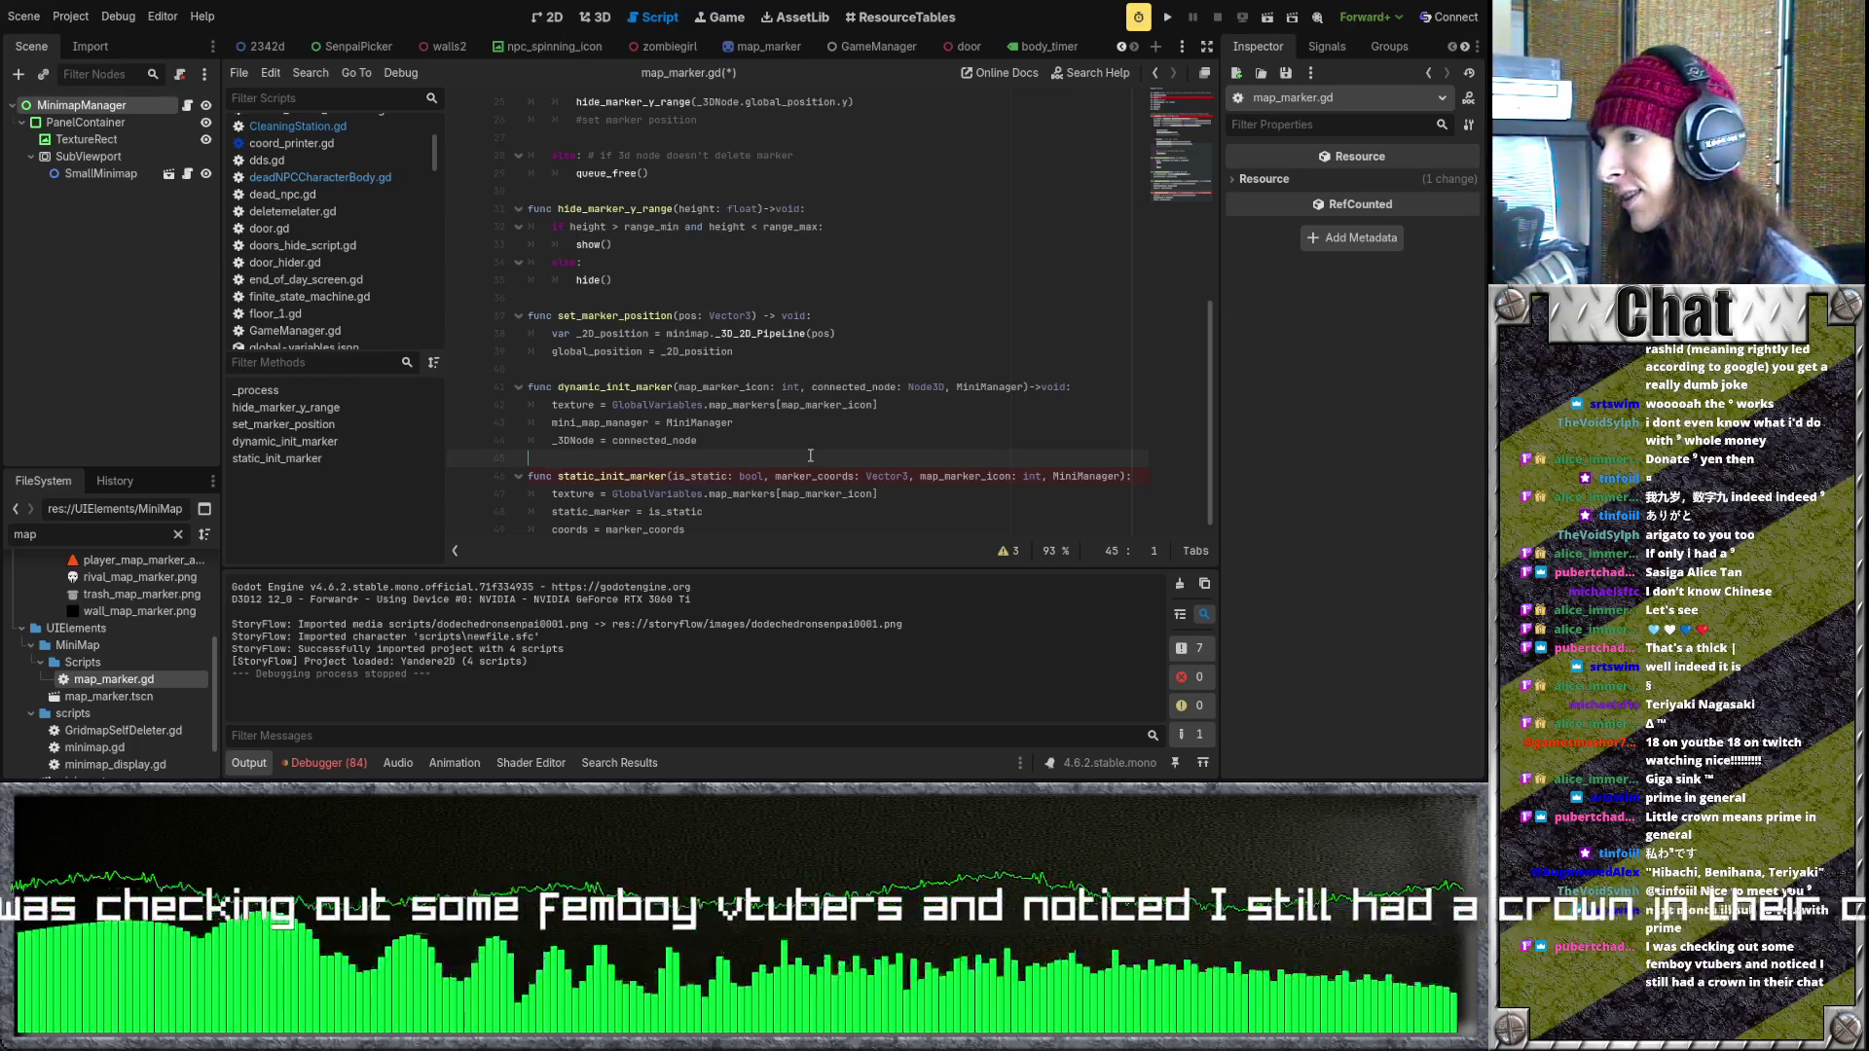
scroll(810, 456, "up", 6)
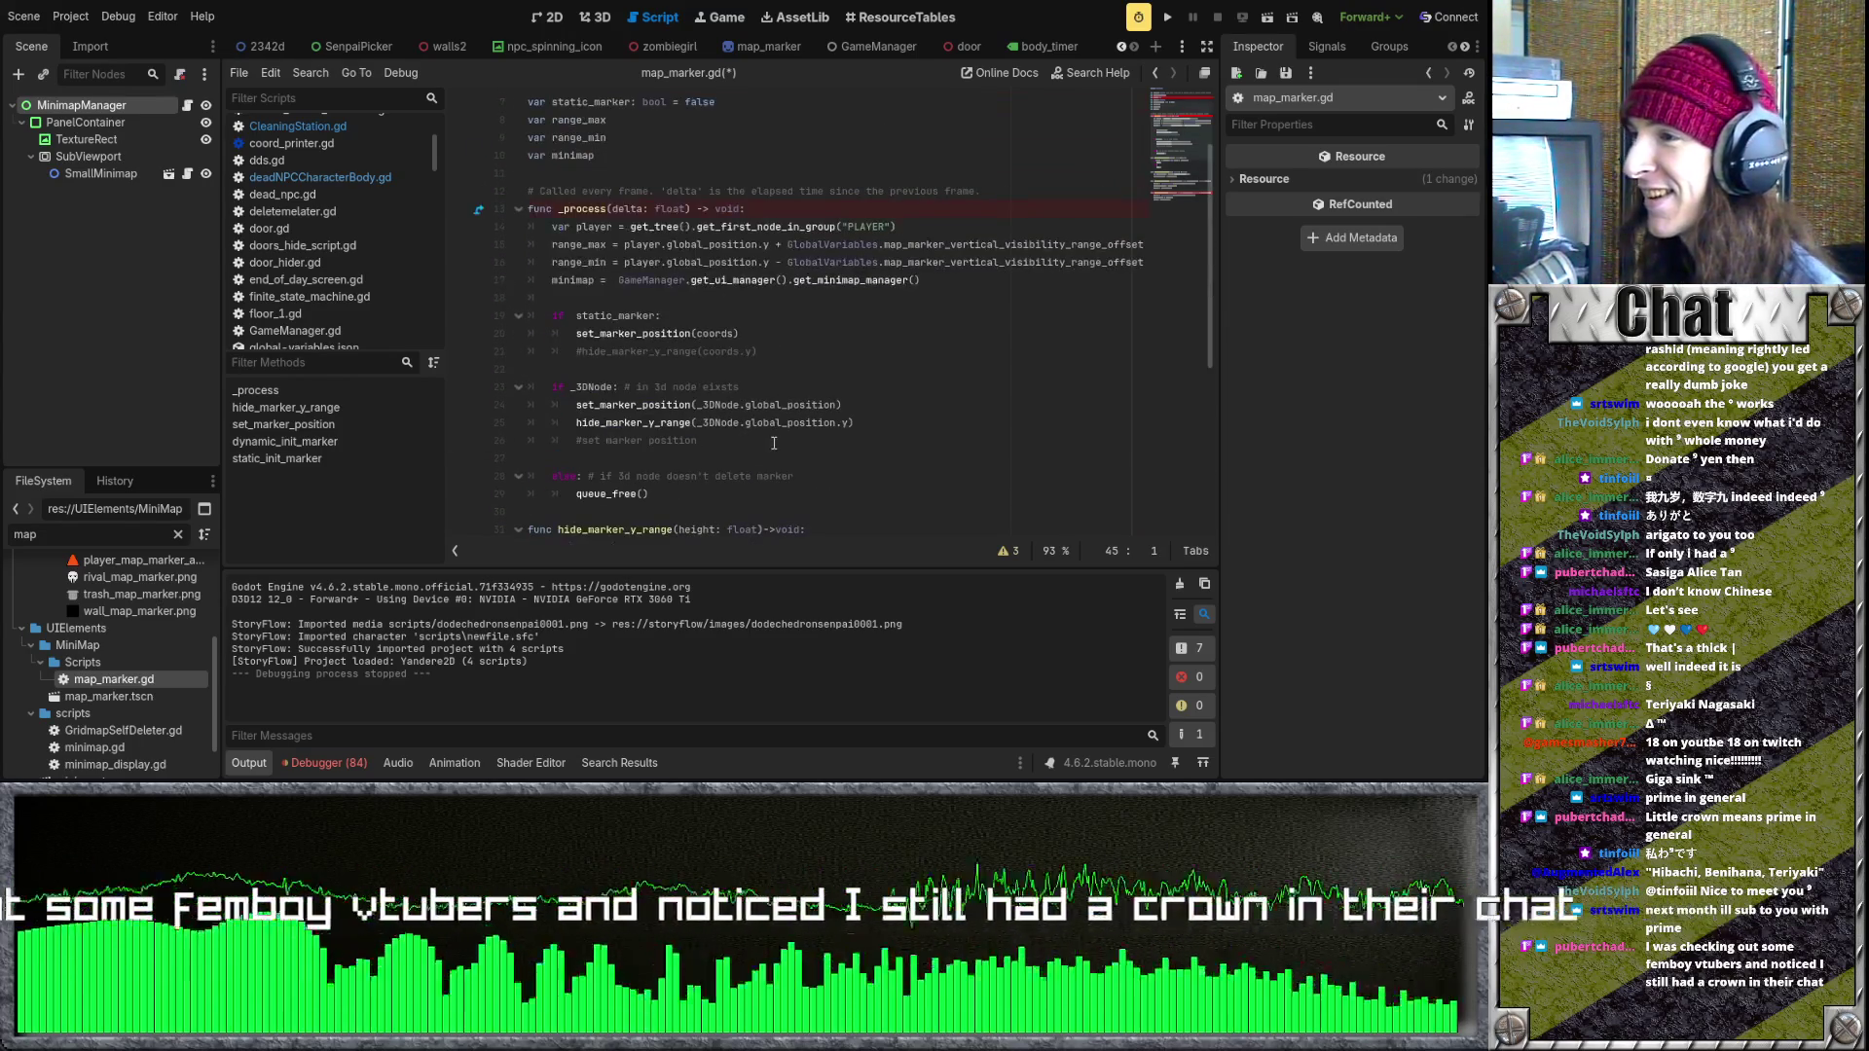
left_click(793, 376)
scroll(784, 389, "down", 1)
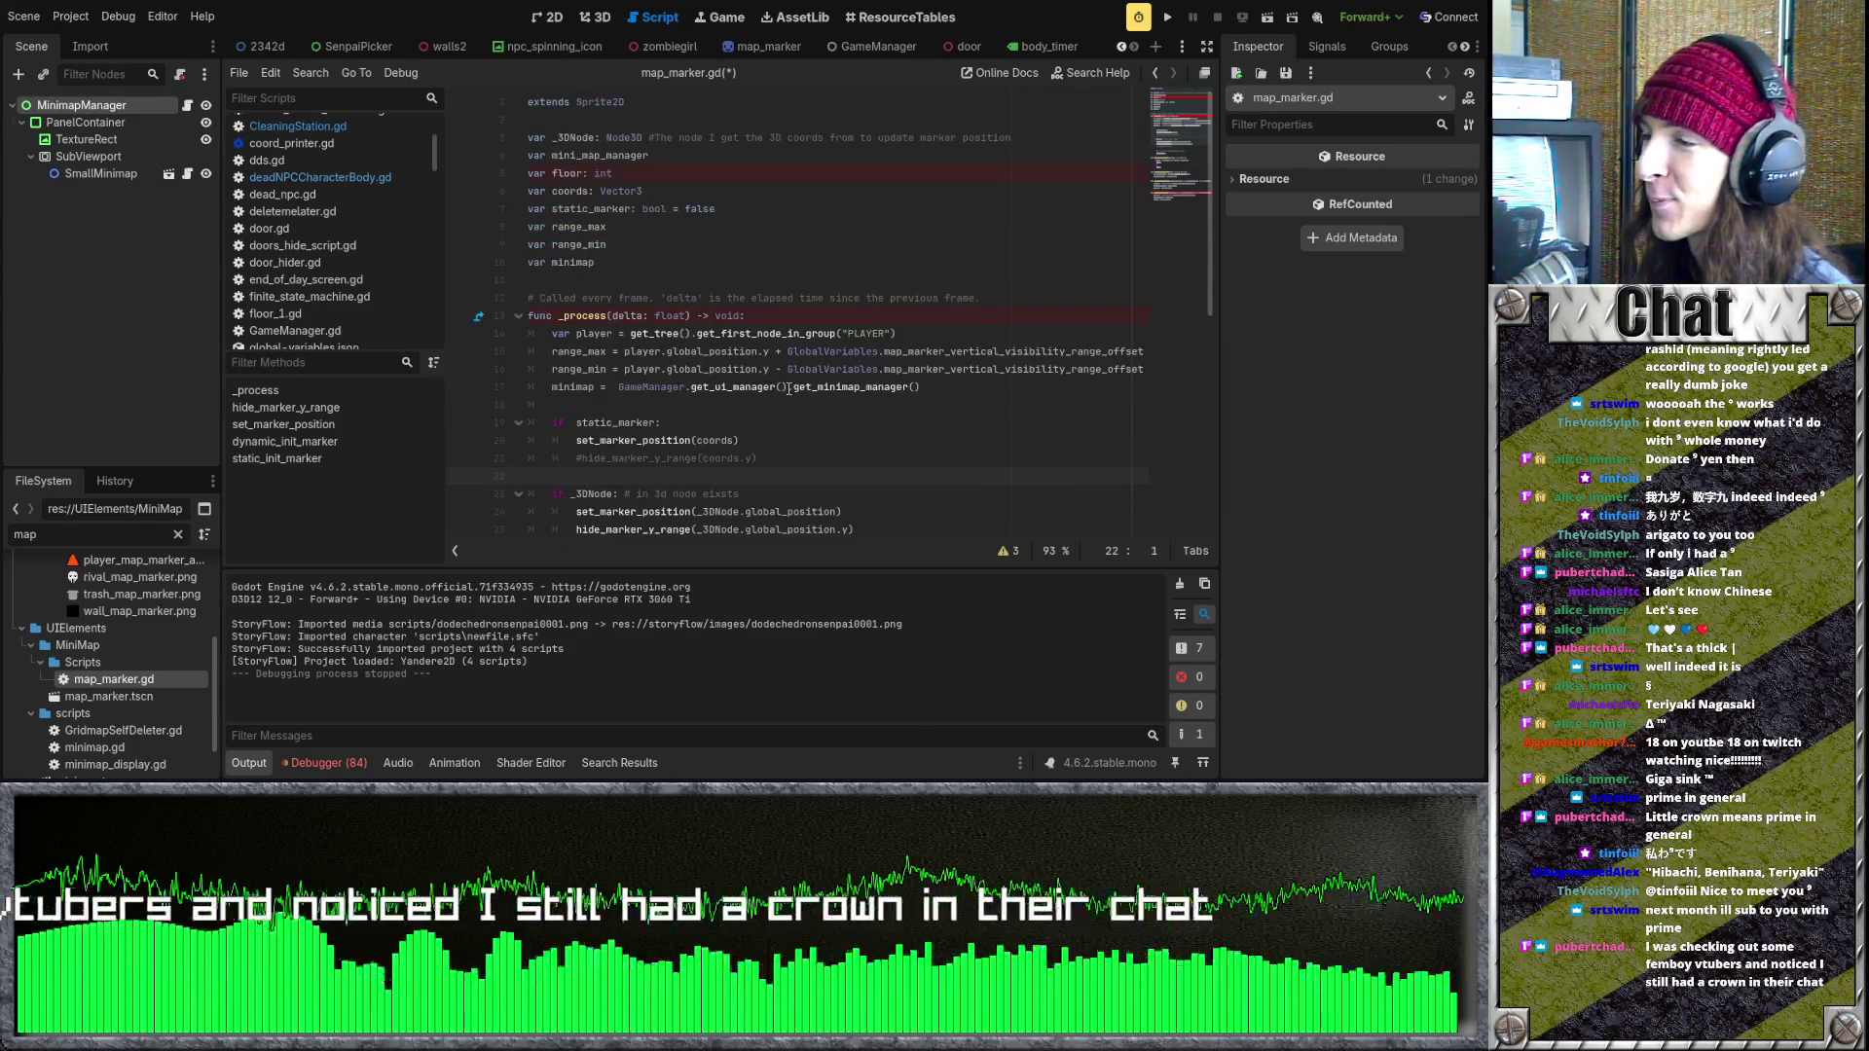
scroll(765, 414, "down", 5)
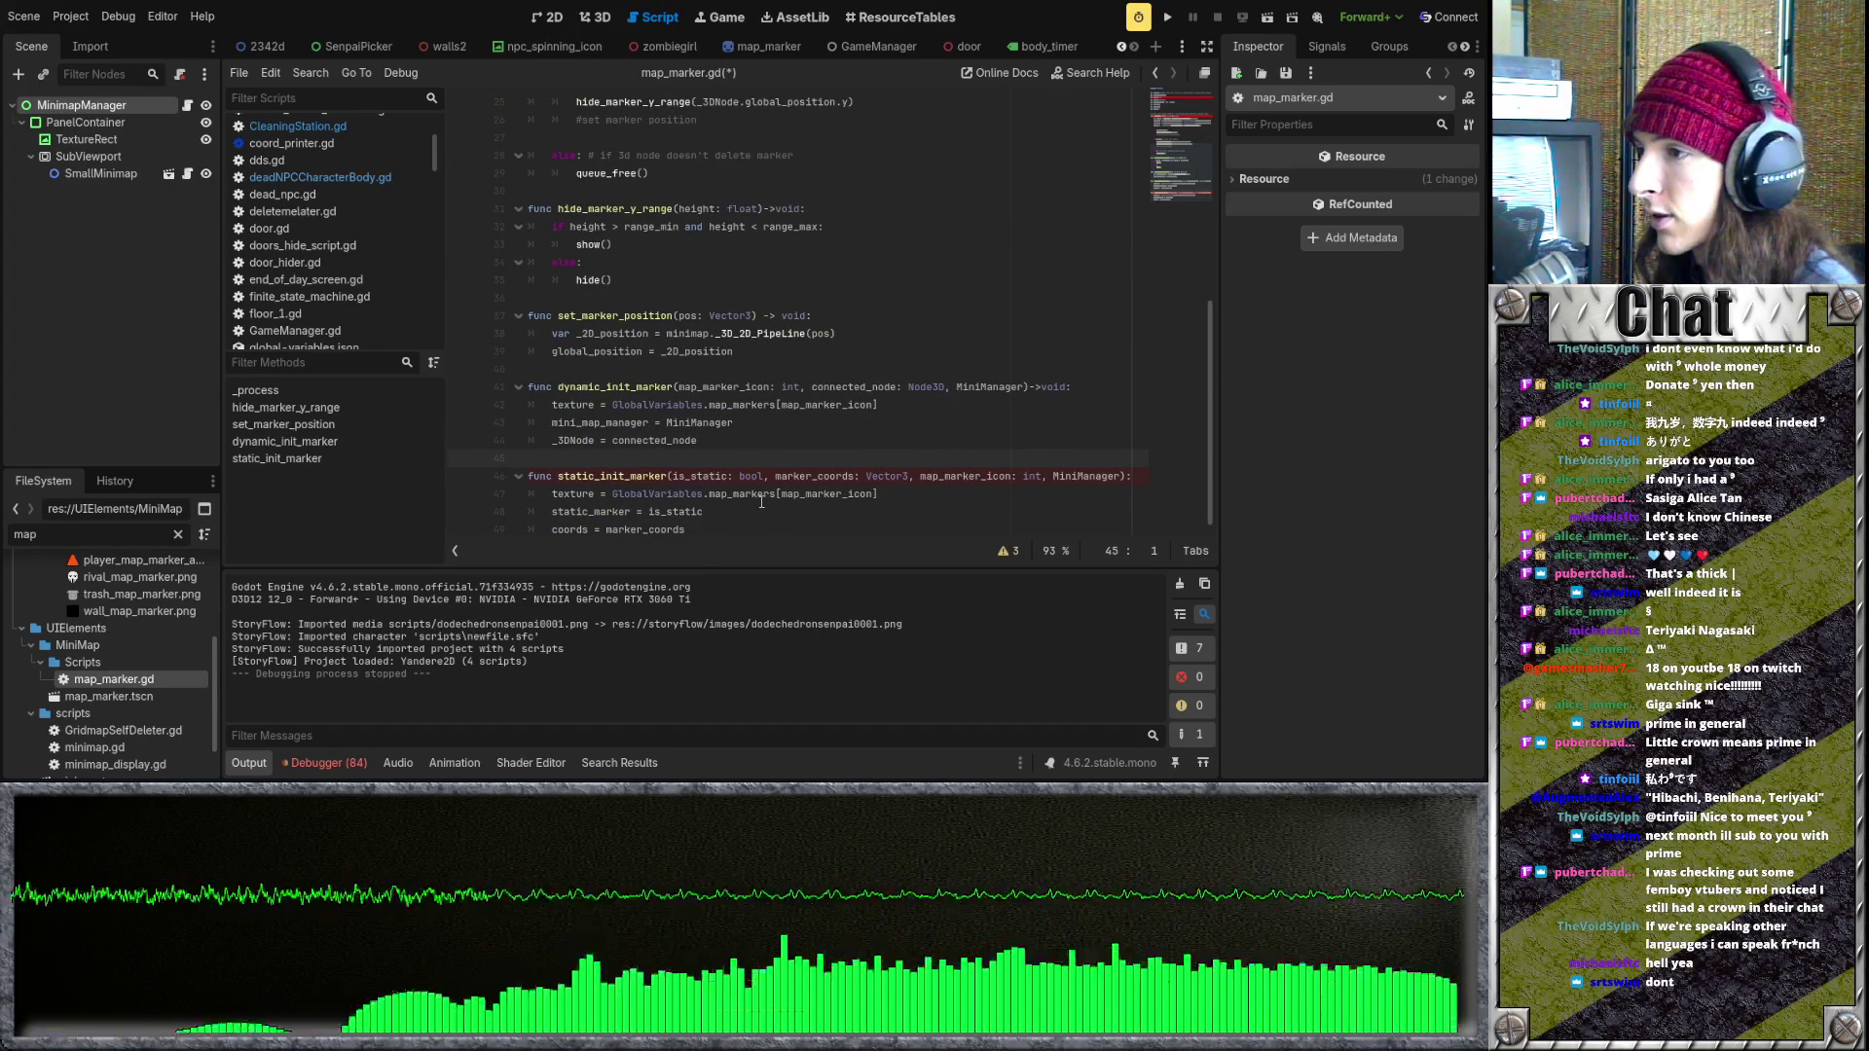
- Delete the is_static: bool parameter from static_init_marker's signature
left_click_drag(774, 476, 666, 476)
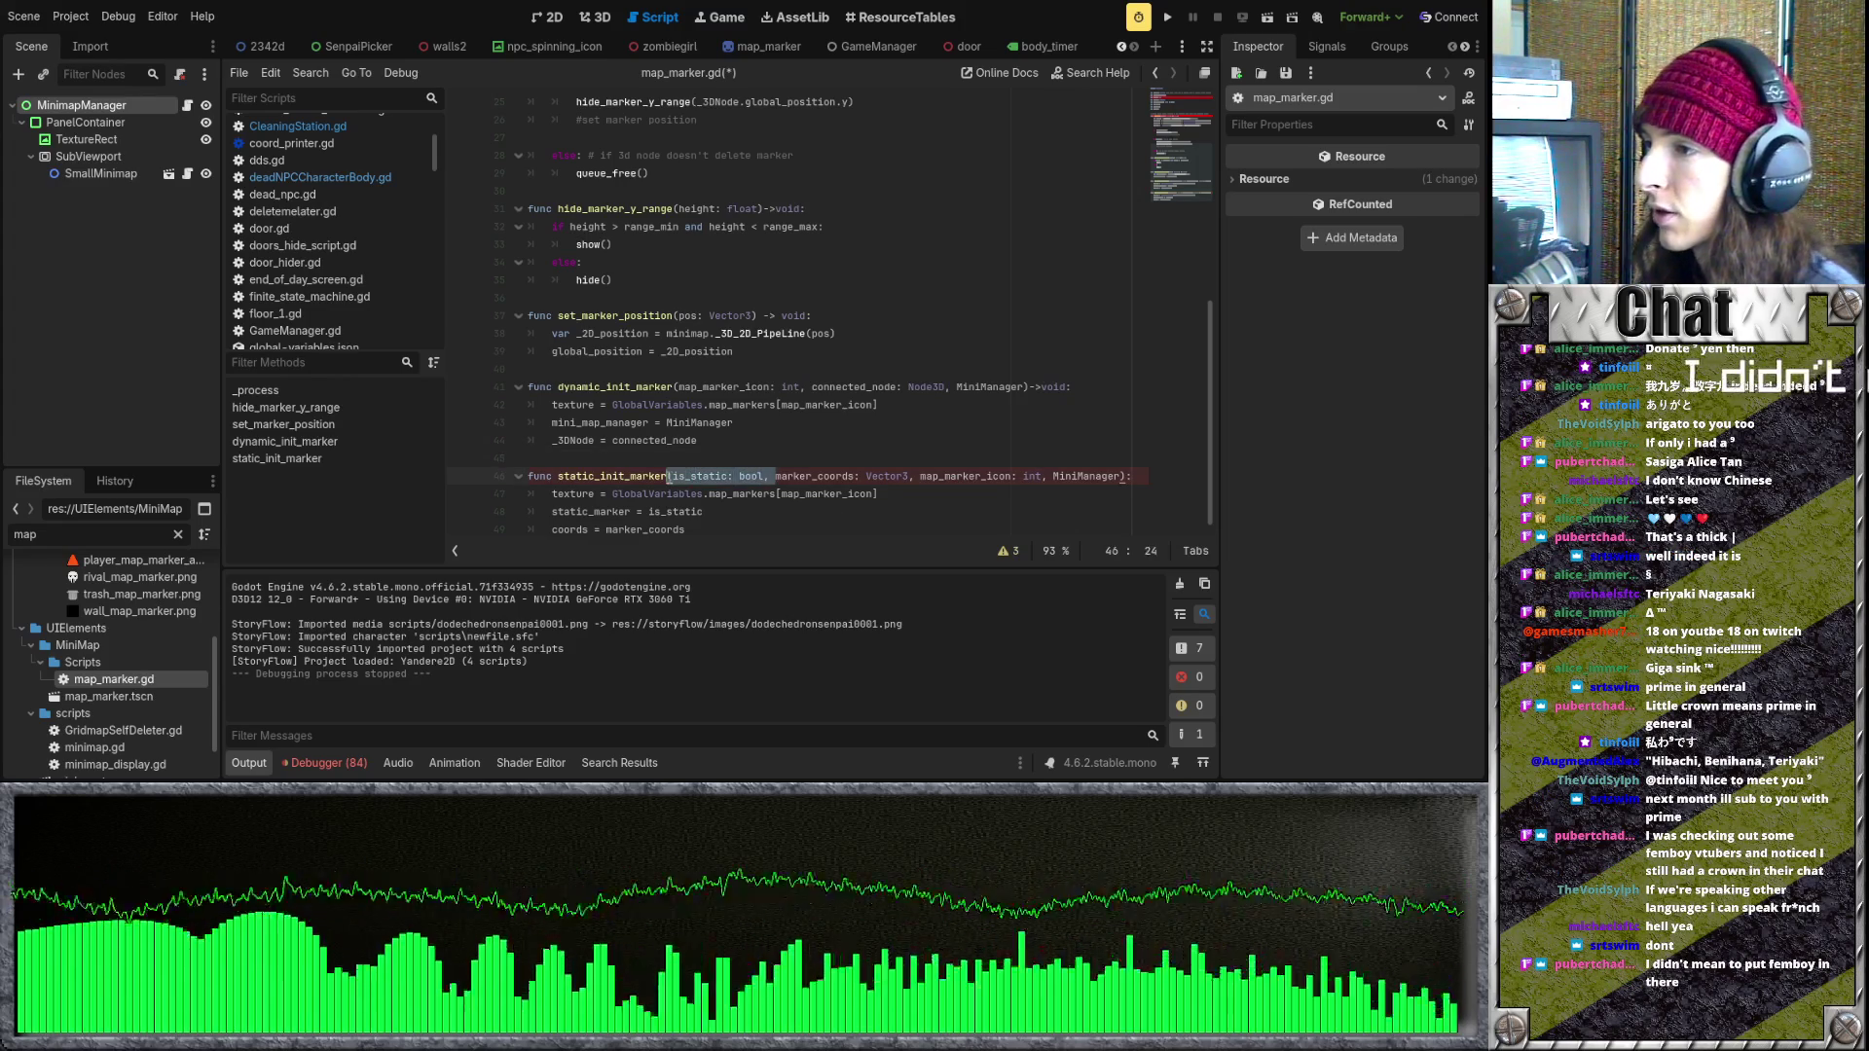
key("BackSpace")
left_click(815, 510)
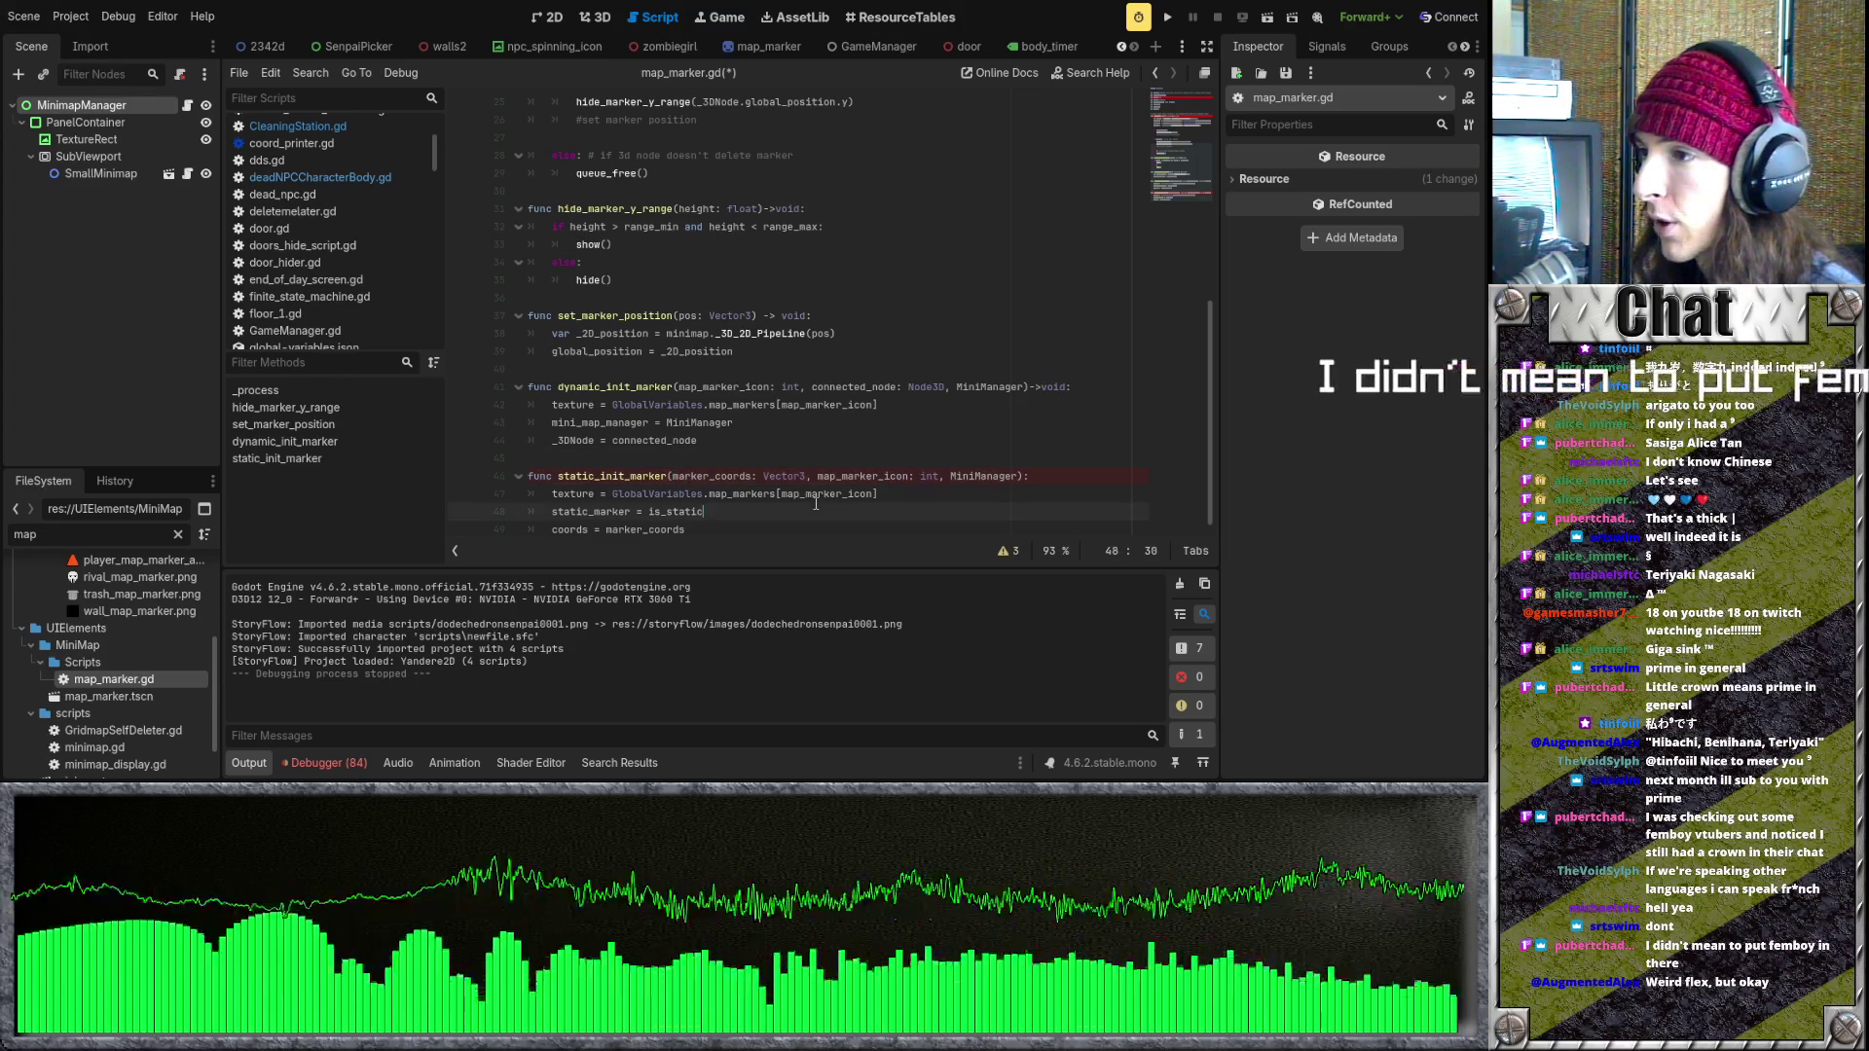
left_click_drag(763, 476, 910, 476)
left_click(965, 489)
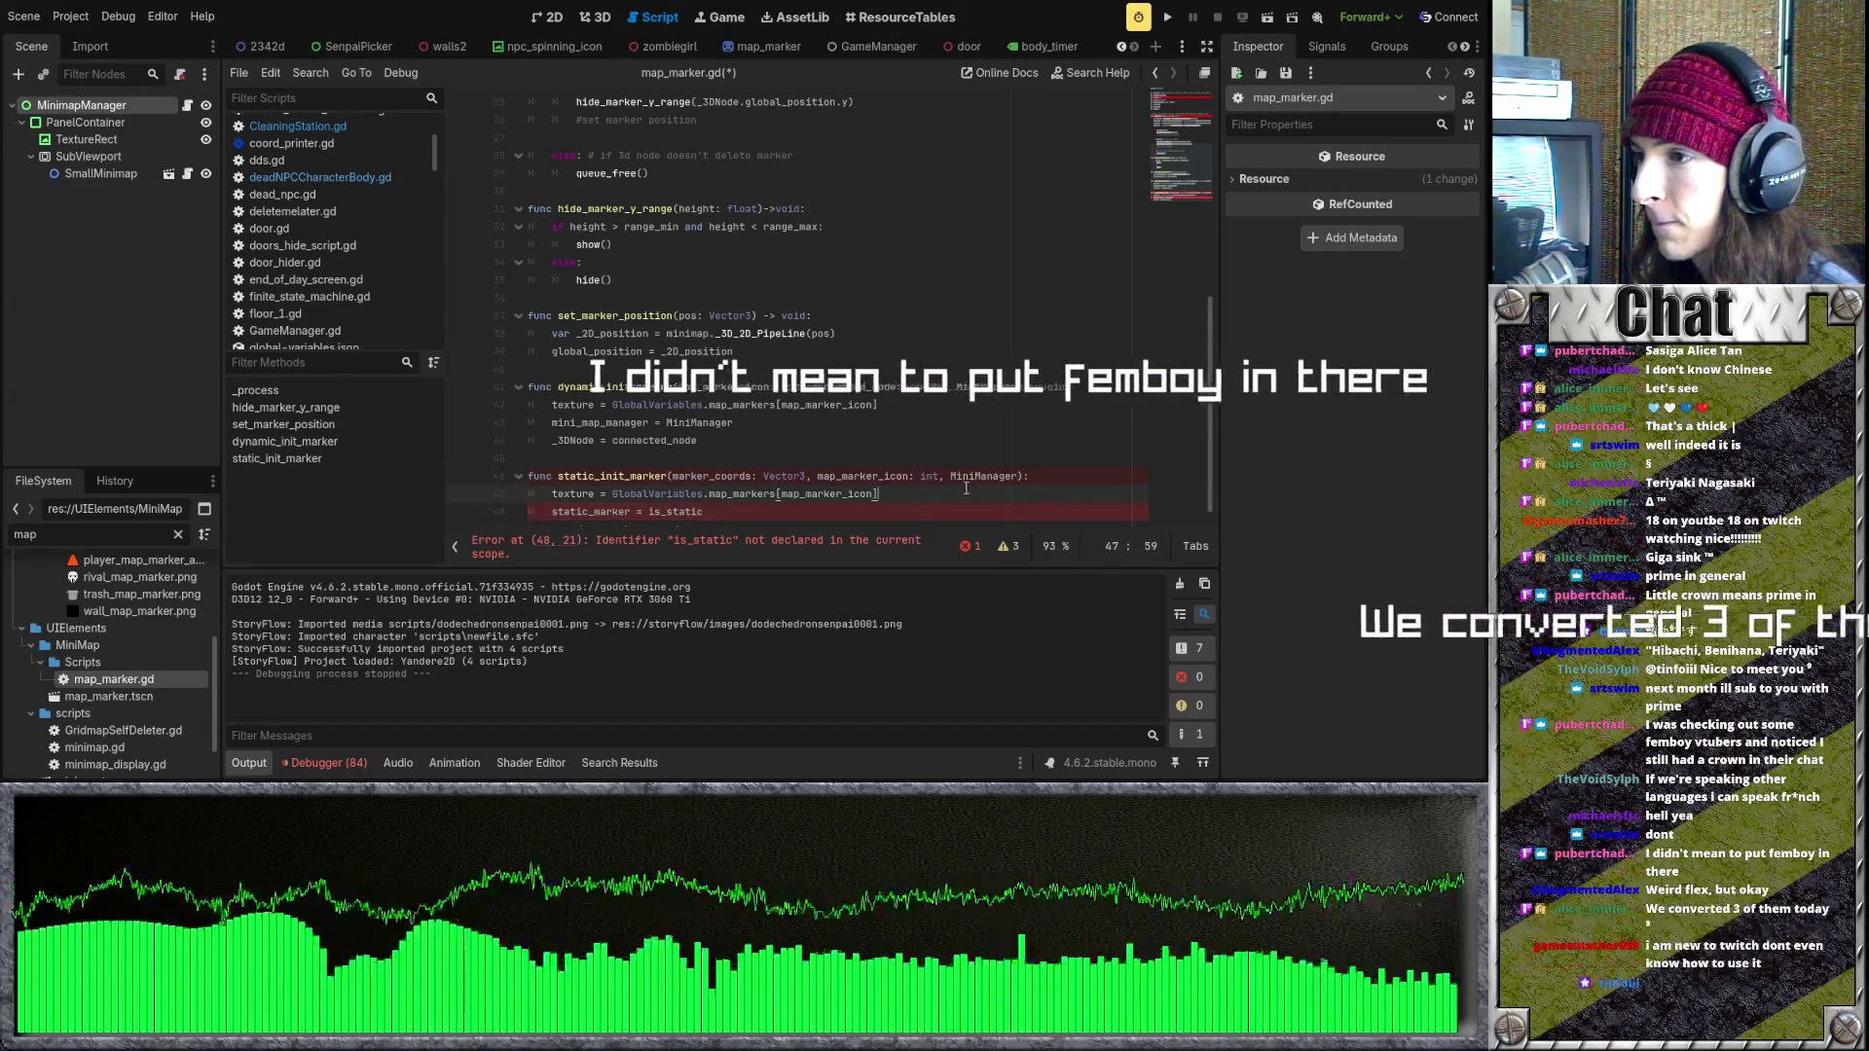
key("Up")
key("End")
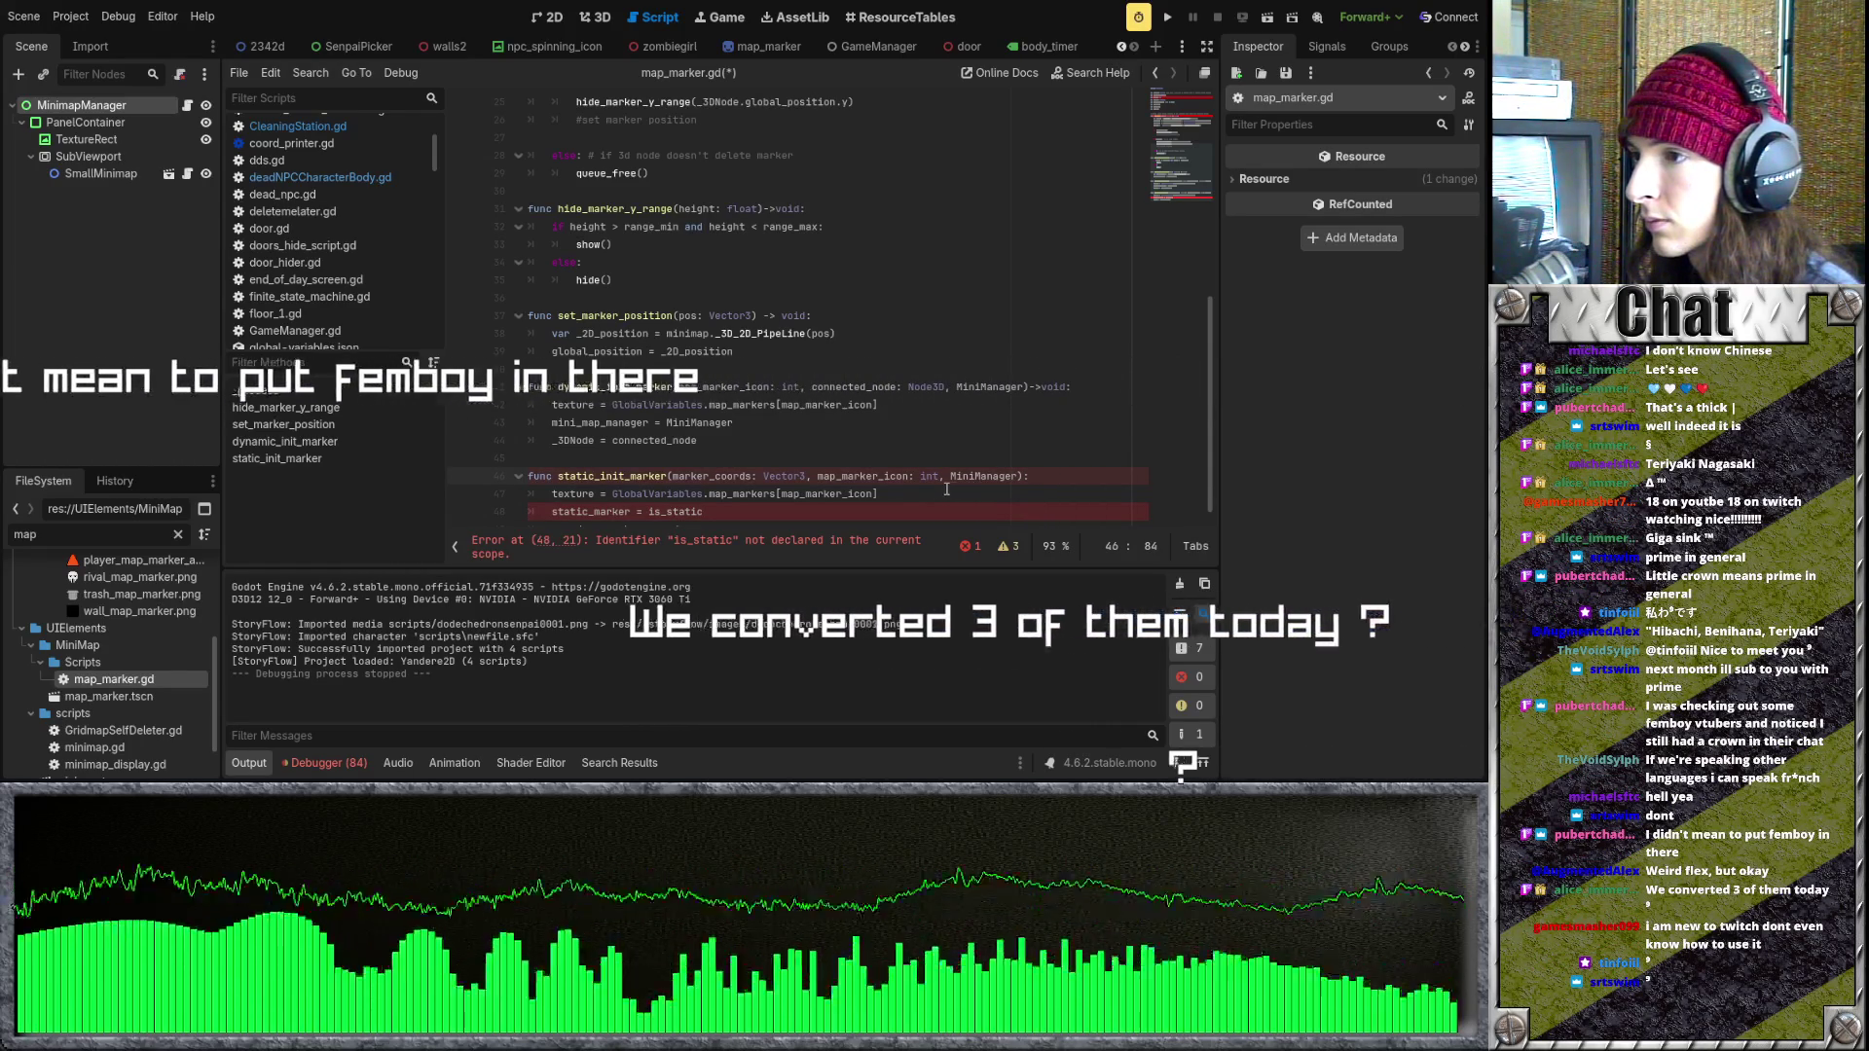
- Cut map_marker_icon: int from after Vector3 and paste it right after the static_init_marker name
left_click_drag(940, 476, 801, 476)
left_click(873, 475)
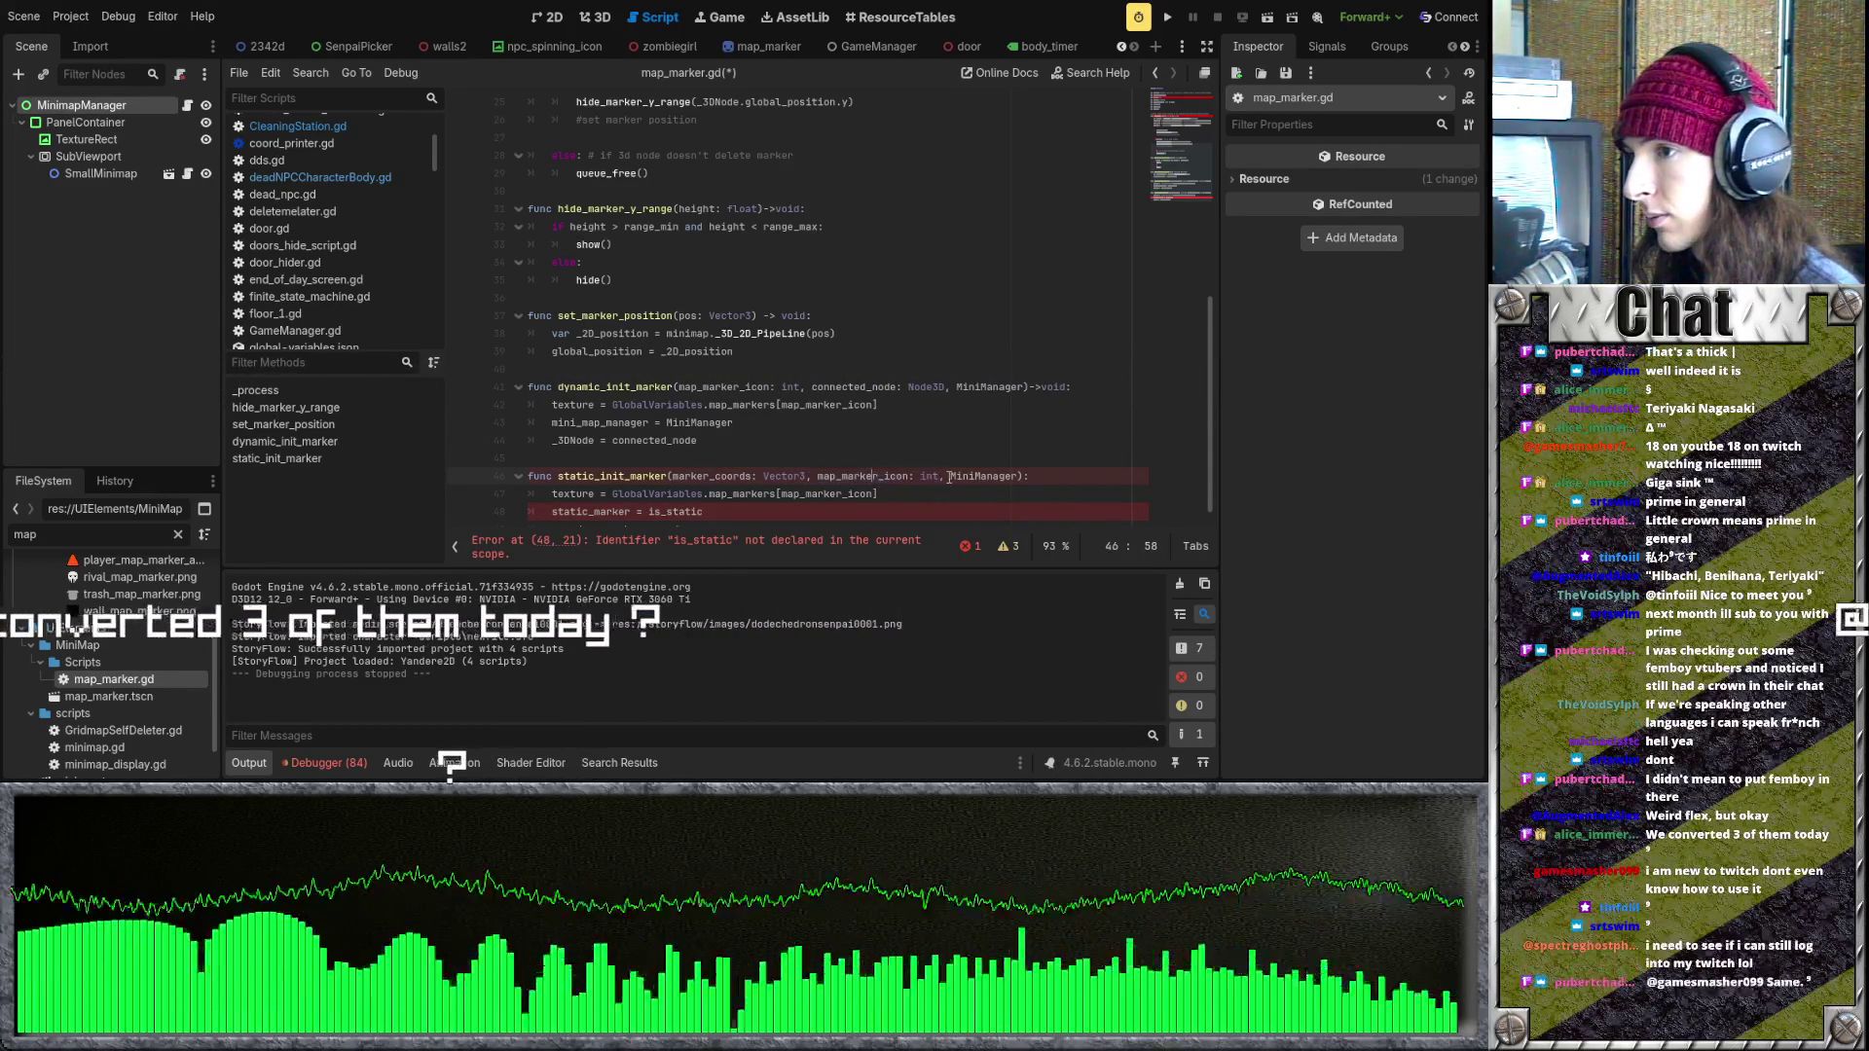
left_click_drag(942, 476, 807, 476)
key("ctrl+c")
key("BackSpace")
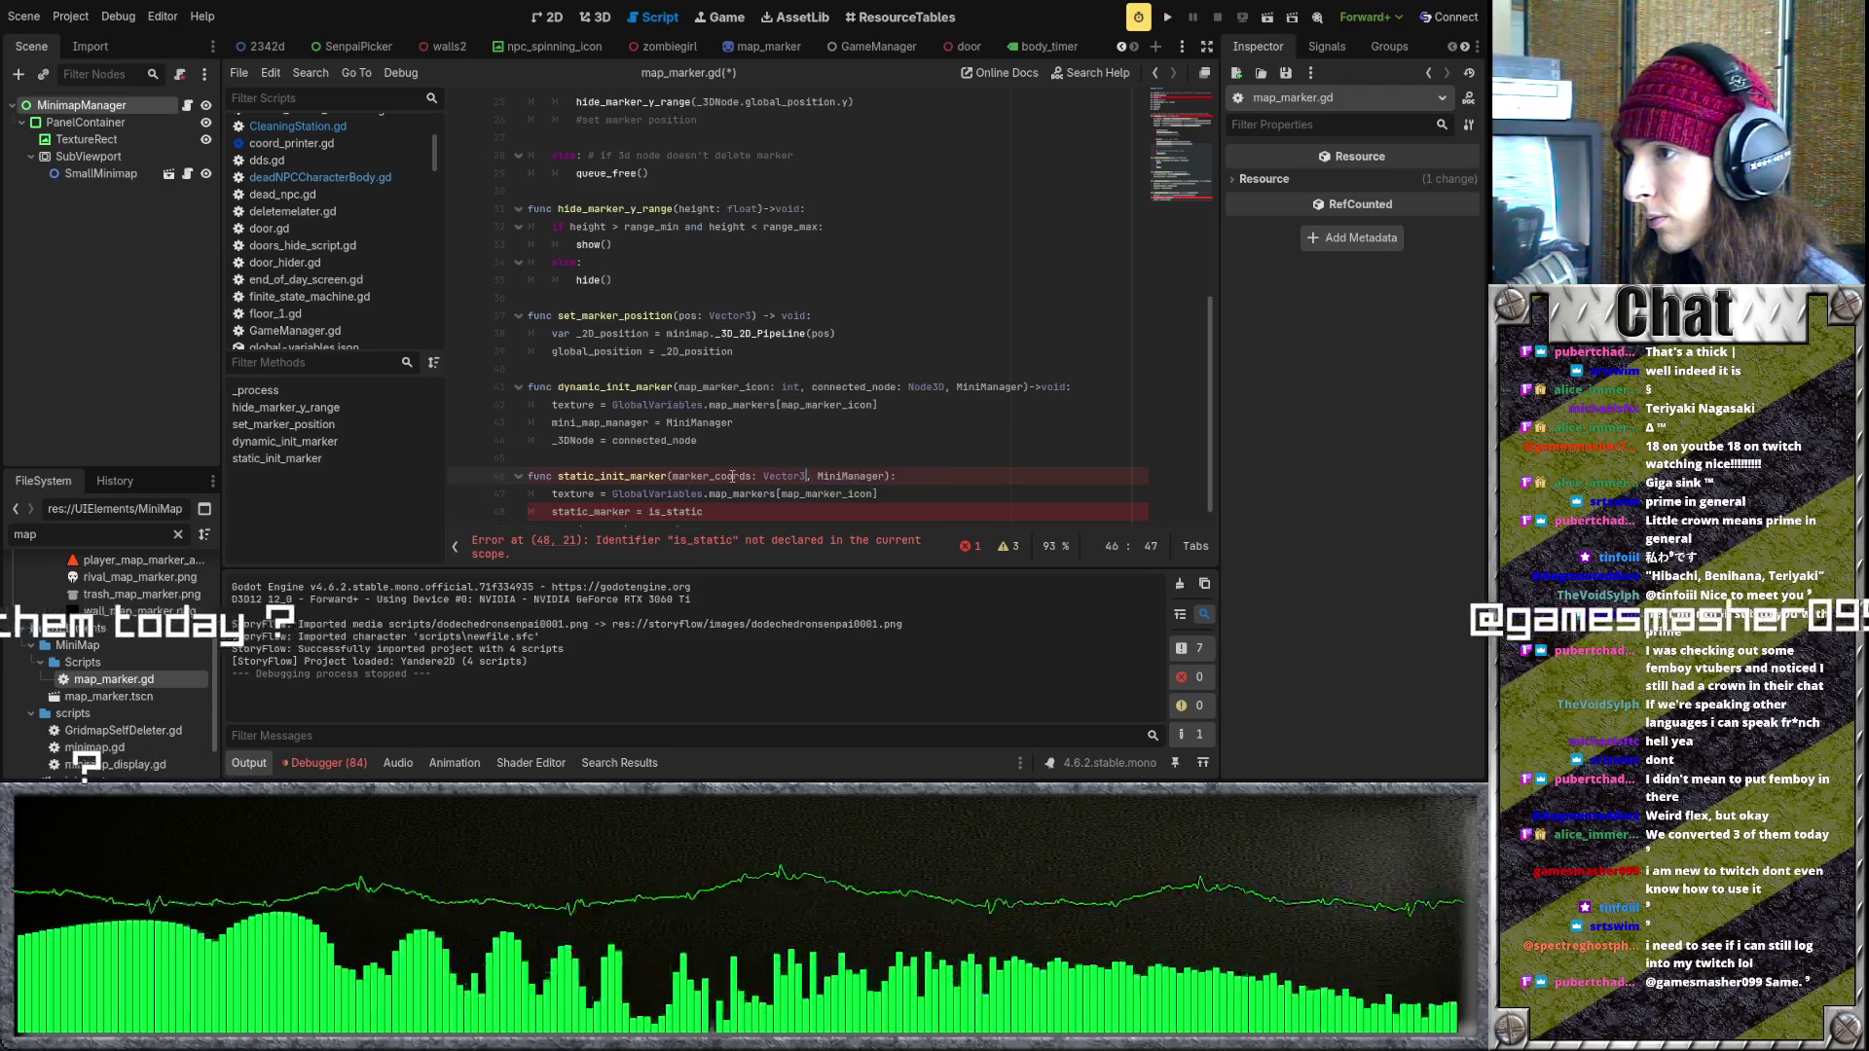
left_click(666, 476)
key("ctrl+v")
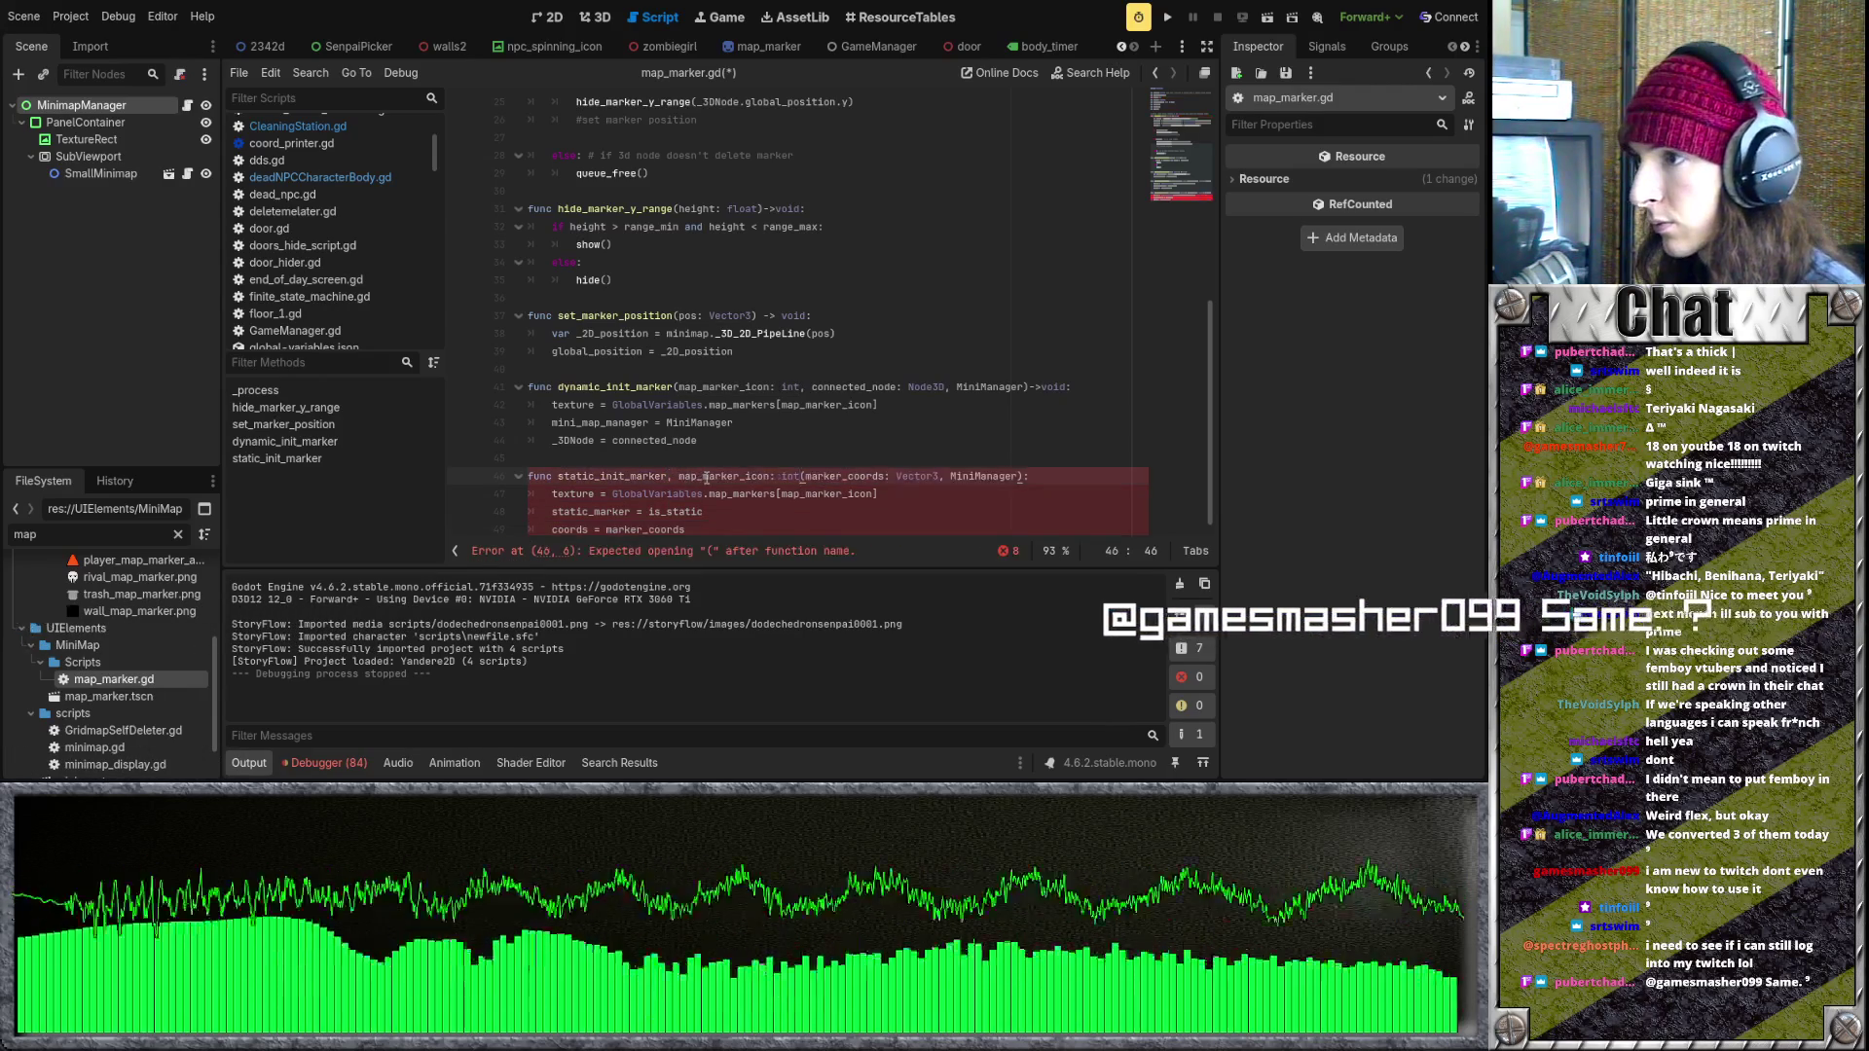
- Fix the parentheses and commas so static_init_marker reads (map_marker_icon: int, marker_coords: Vector3, ...)
left_click(667, 476)
type("(")
left_click(809, 475)
key("BackSpace")
type(",")
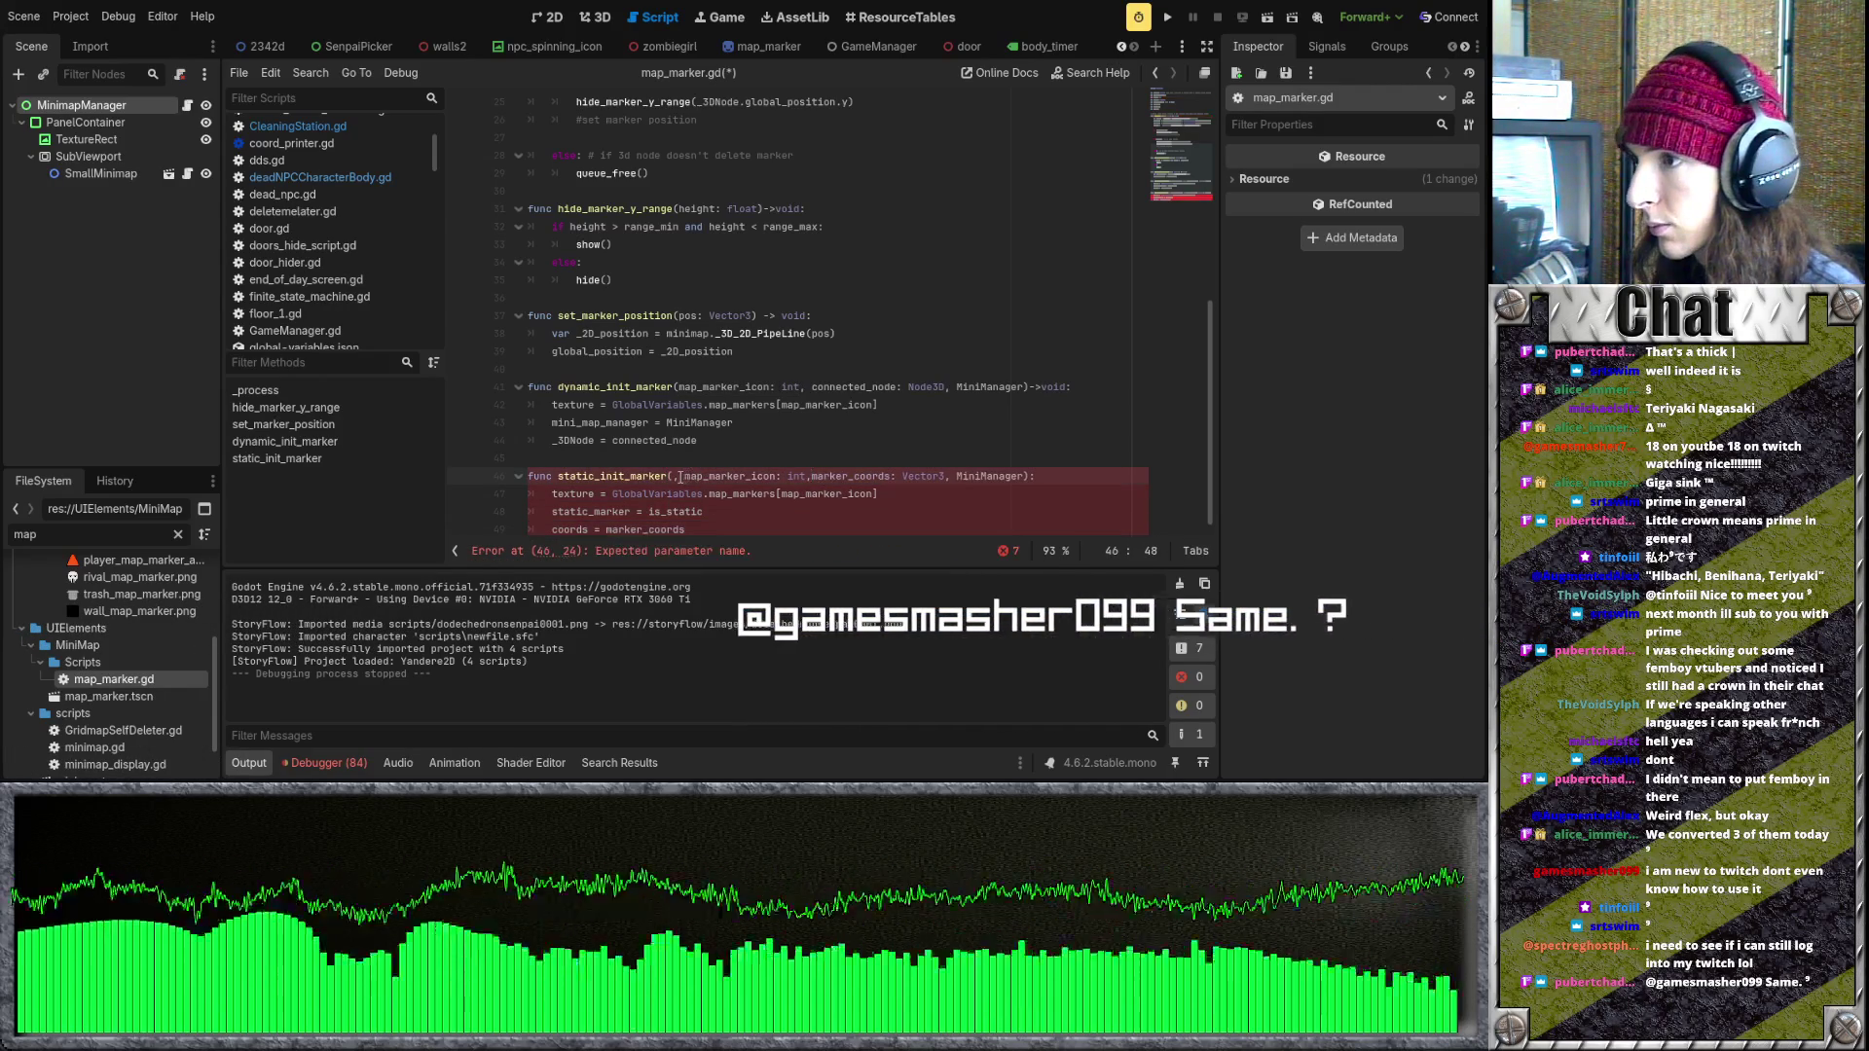
left_click(679, 476)
key("BackSpace")
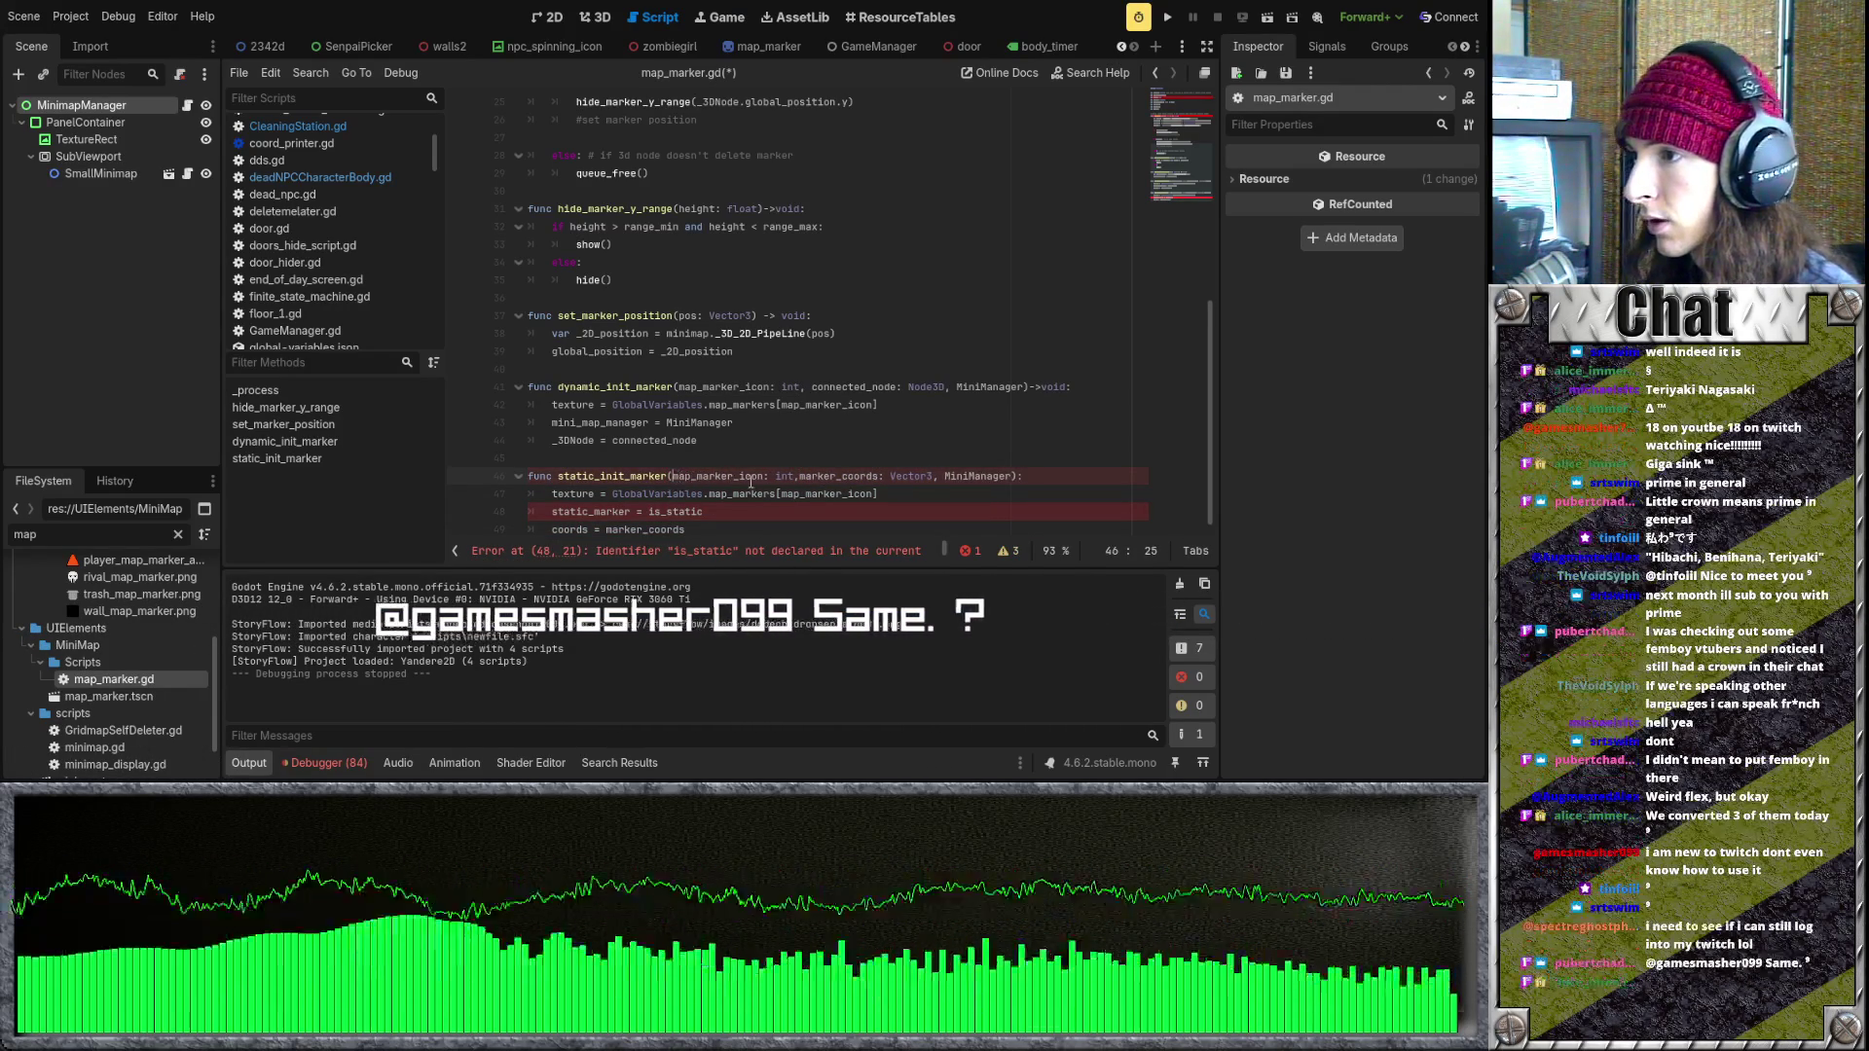
left_click(802, 476)
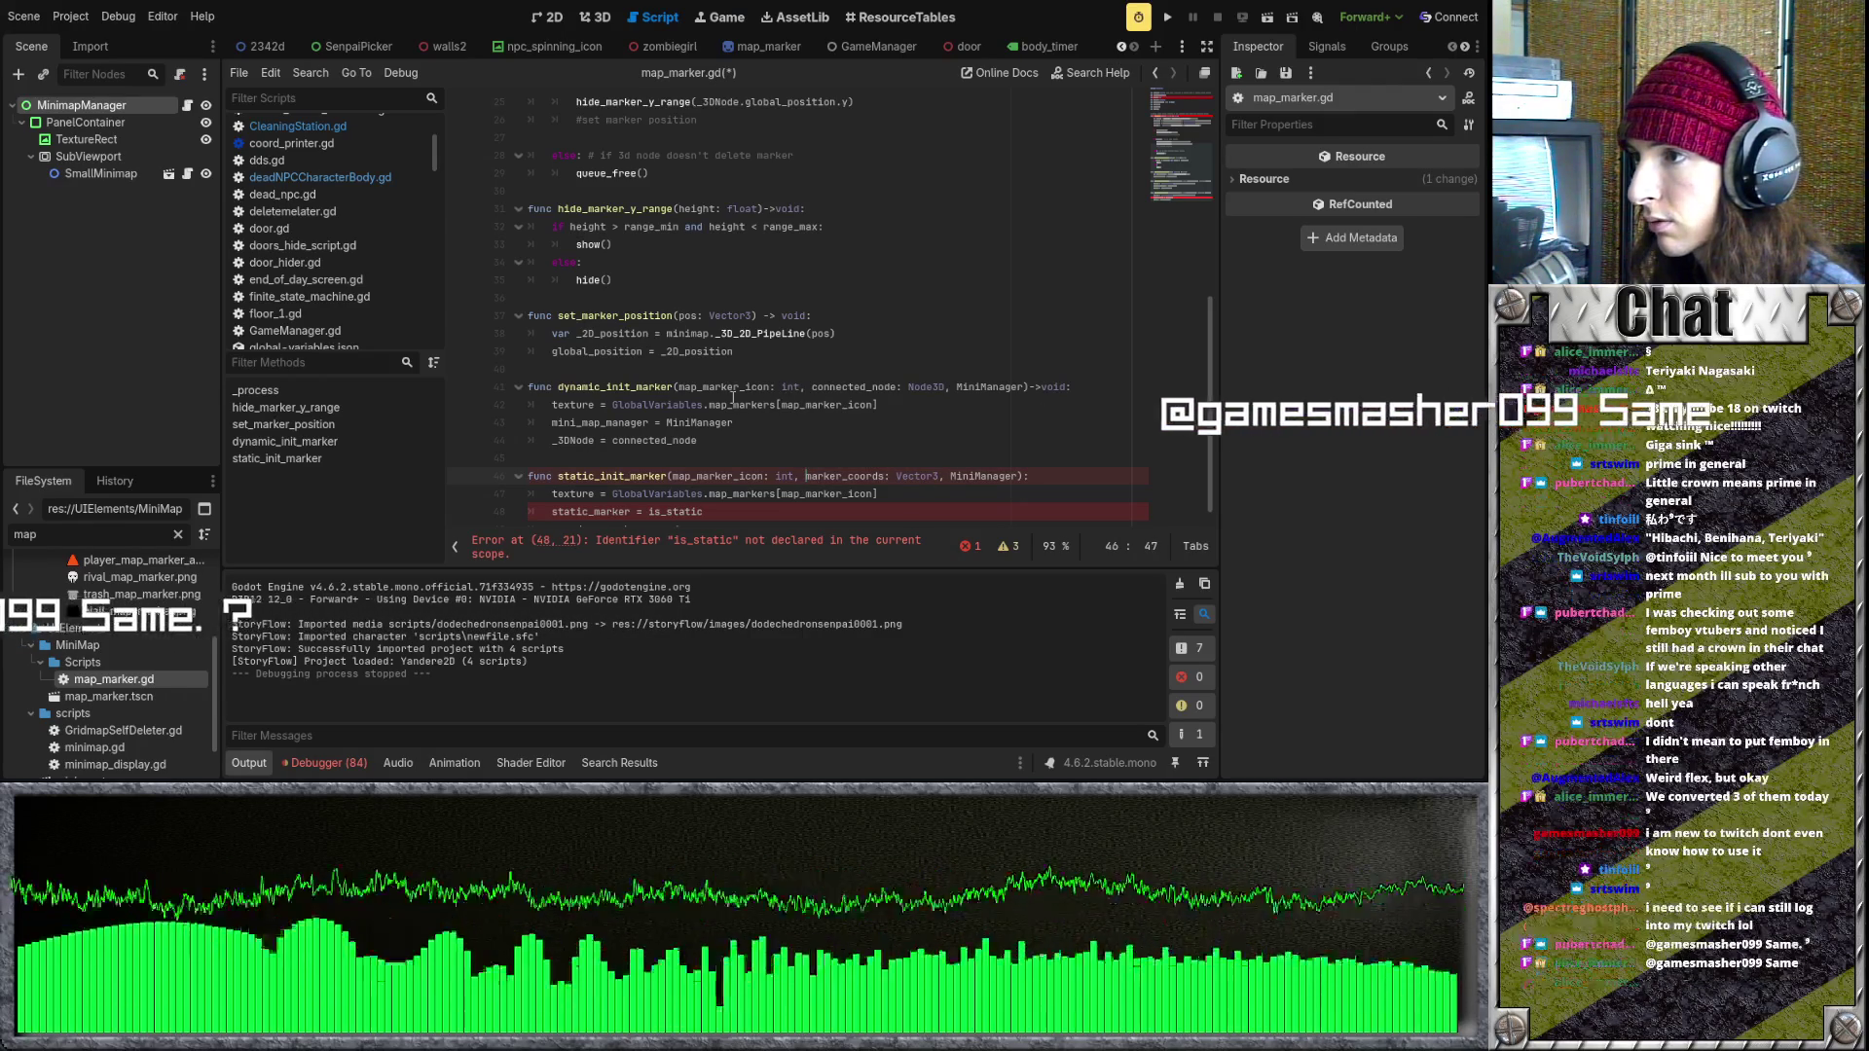
left_click_drag(805, 476, 941, 476)
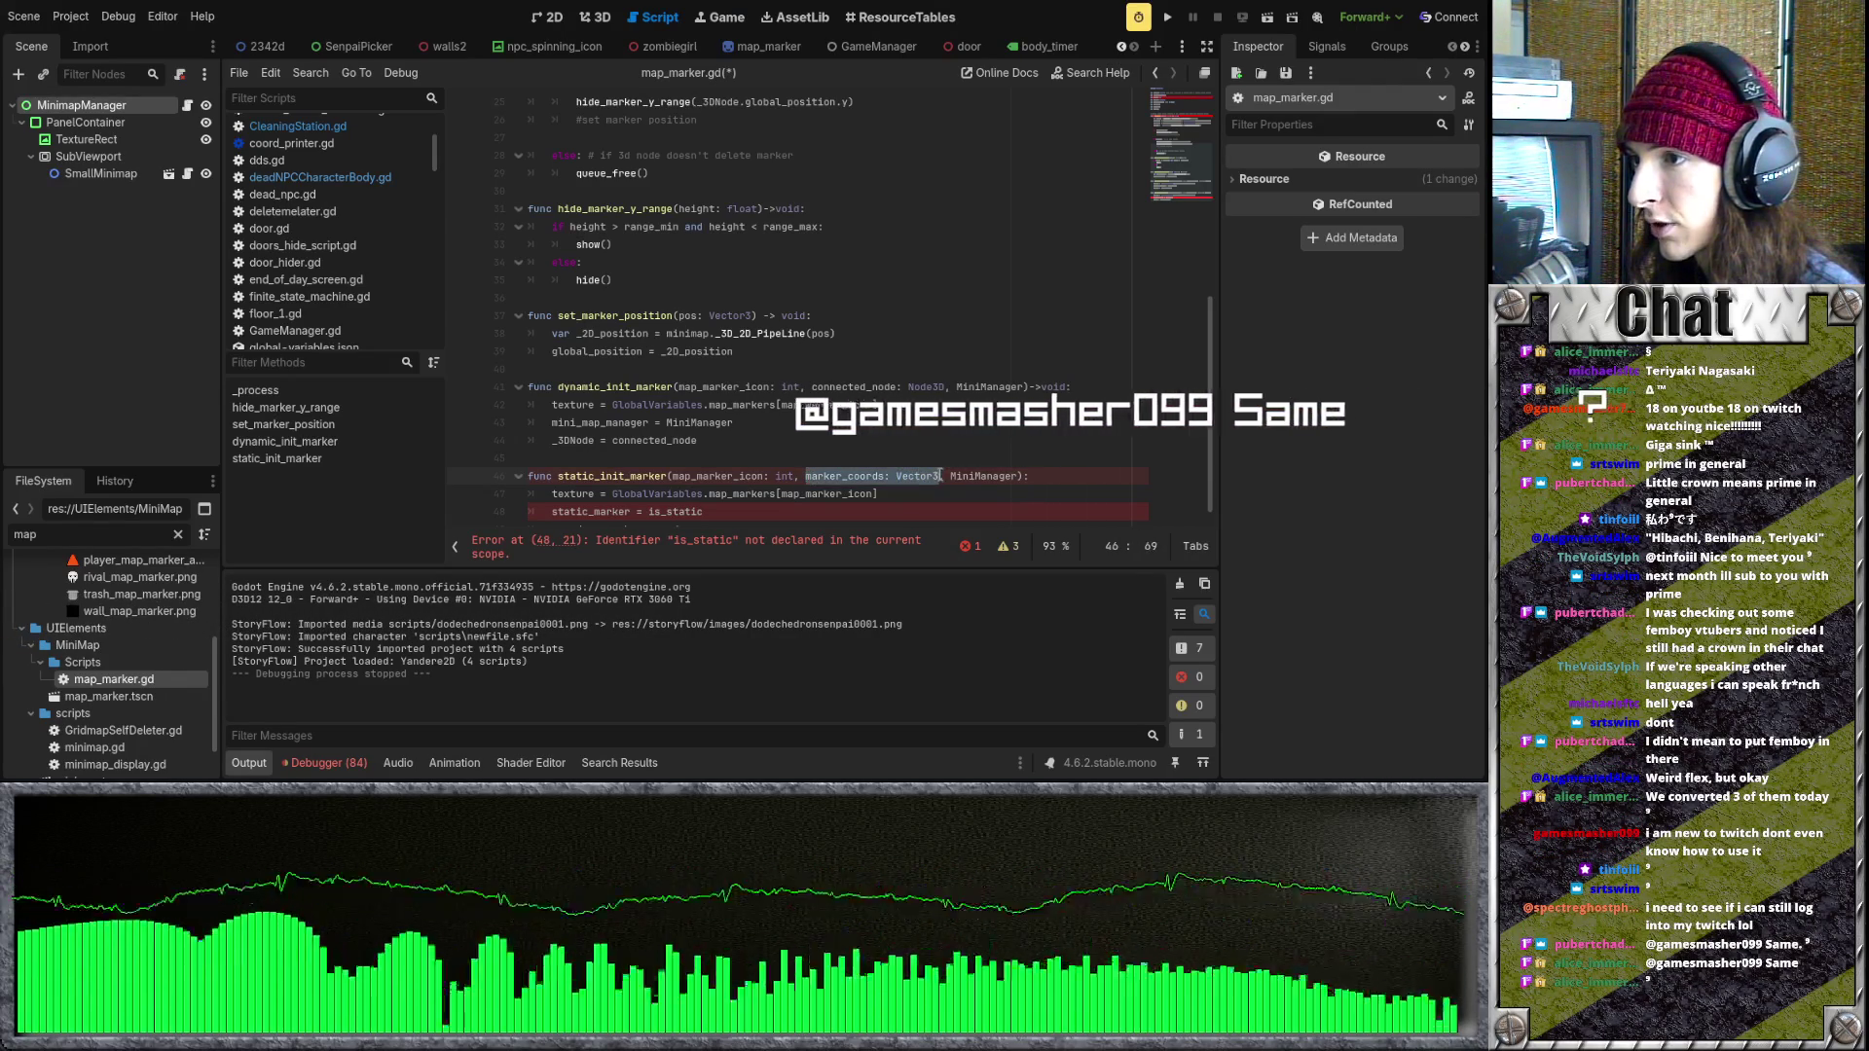
- Move MiniManager ahead of connected_node: Node3D in dynamic_init_marker, then select it in static_init_marker
left_click_drag(944, 386, 806, 386)
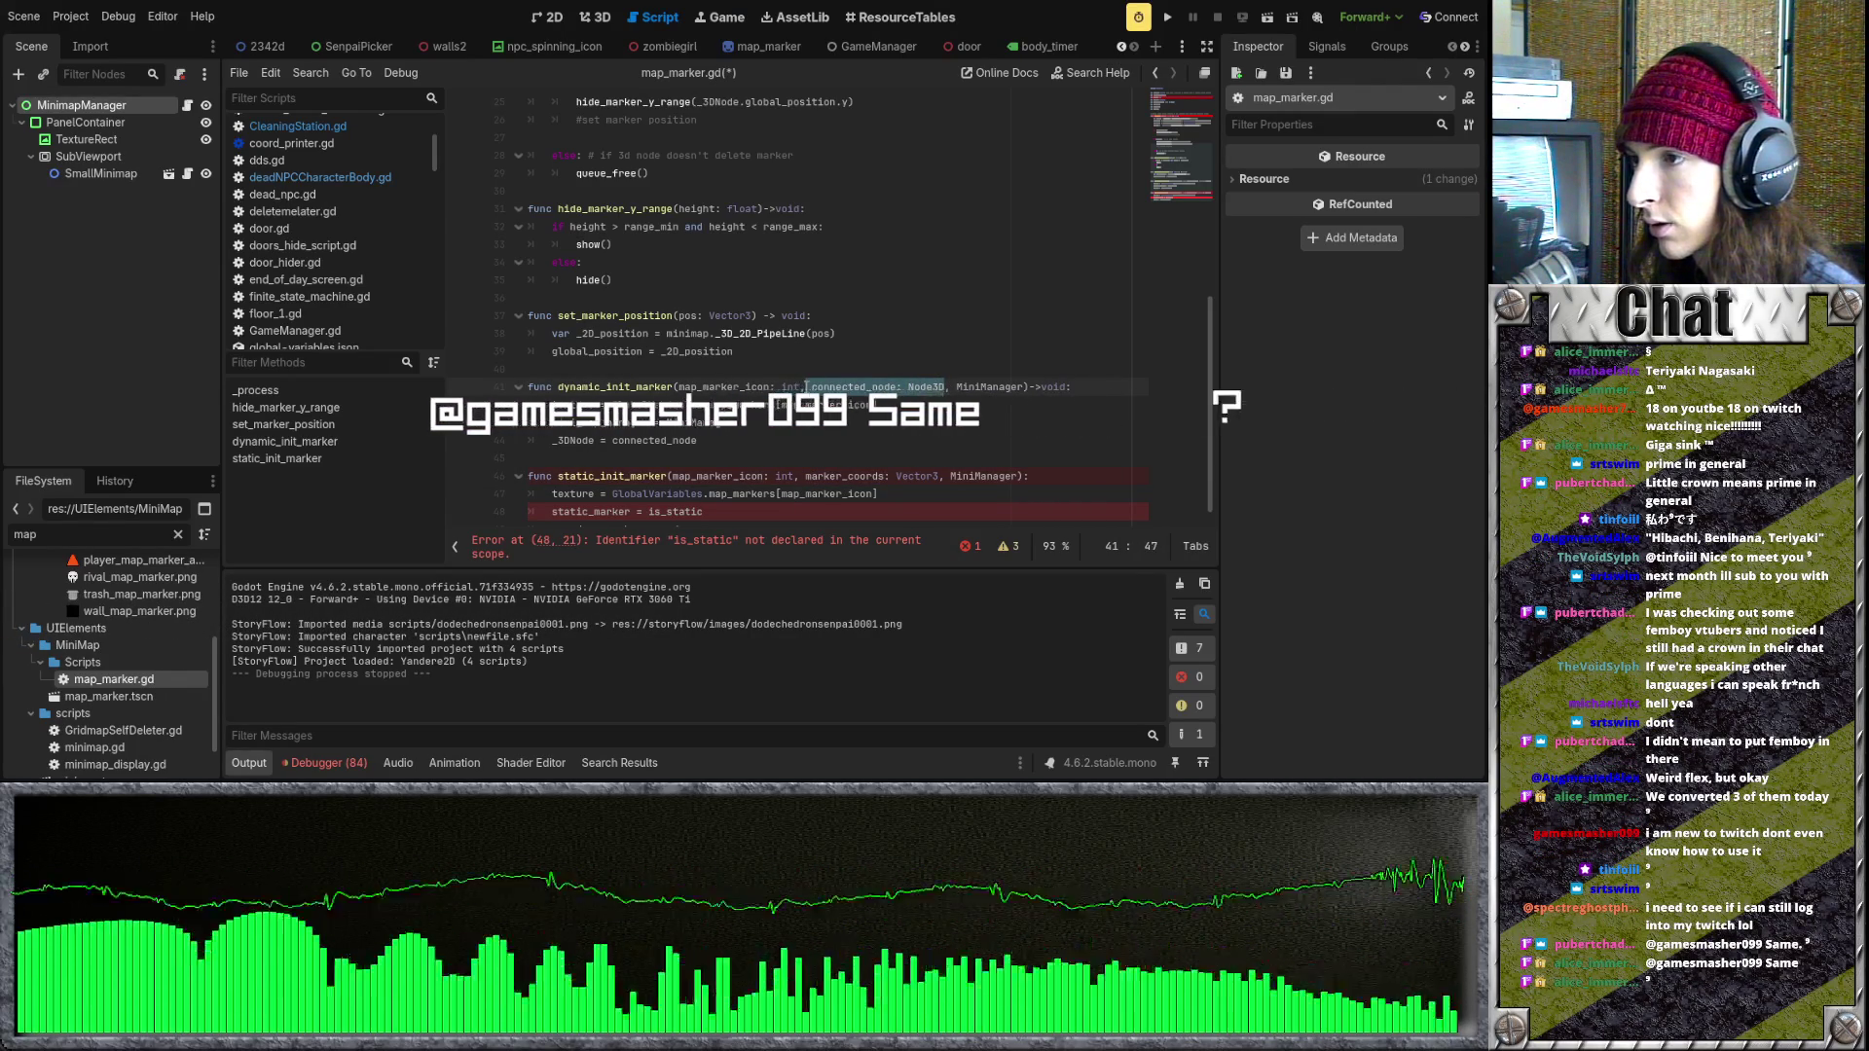
left_click(947, 447)
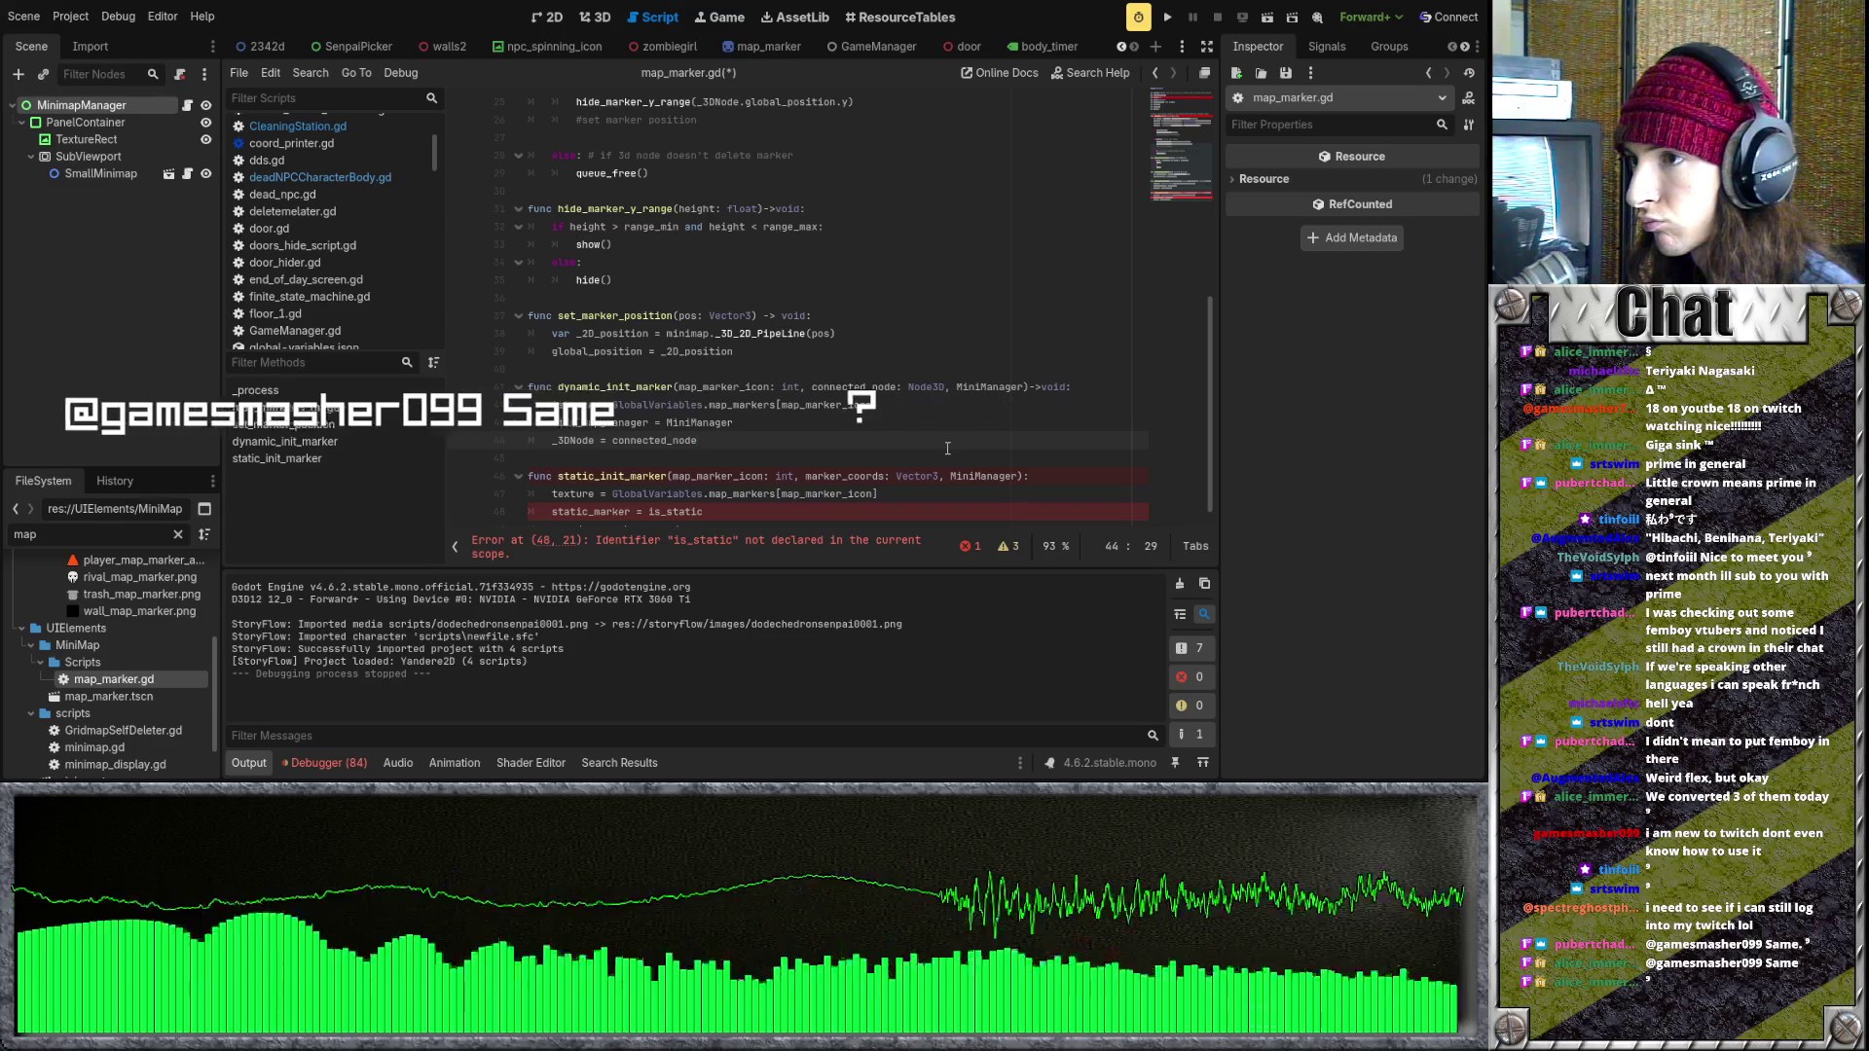
left_click_drag(1022, 386, 947, 389)
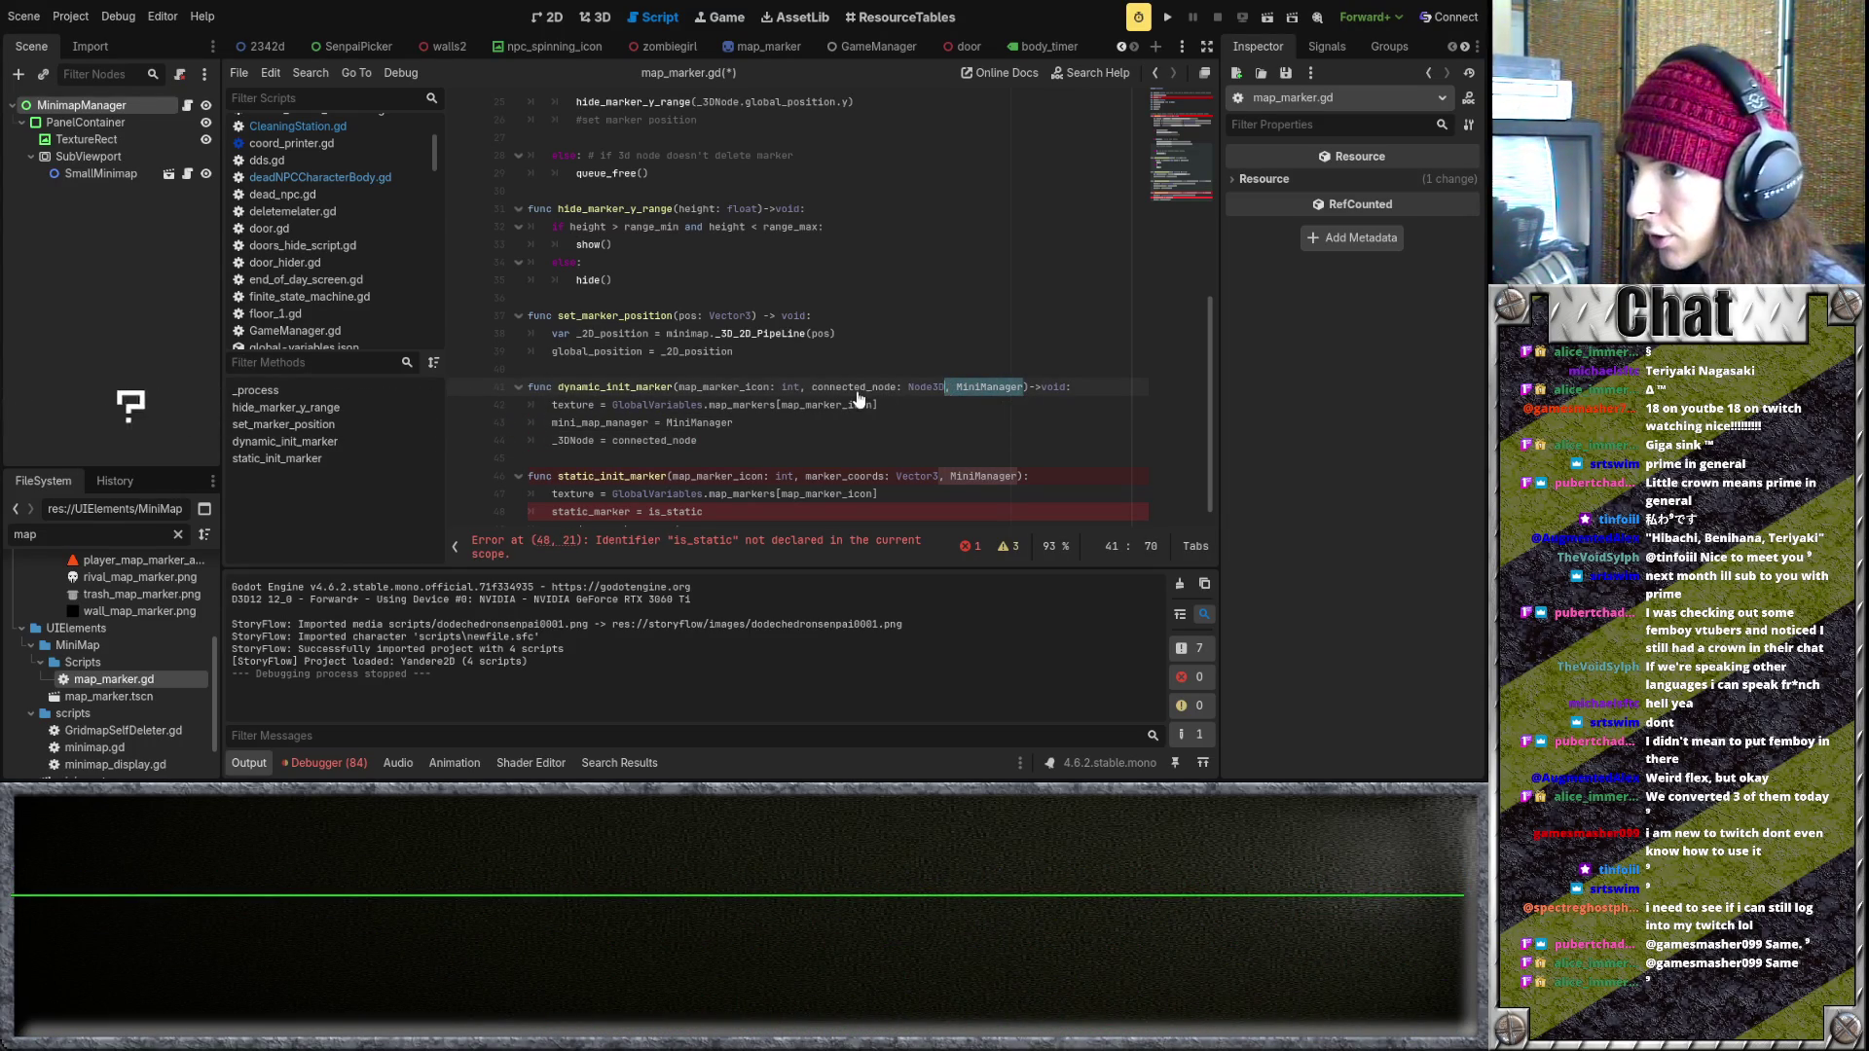
key("BackSpace")
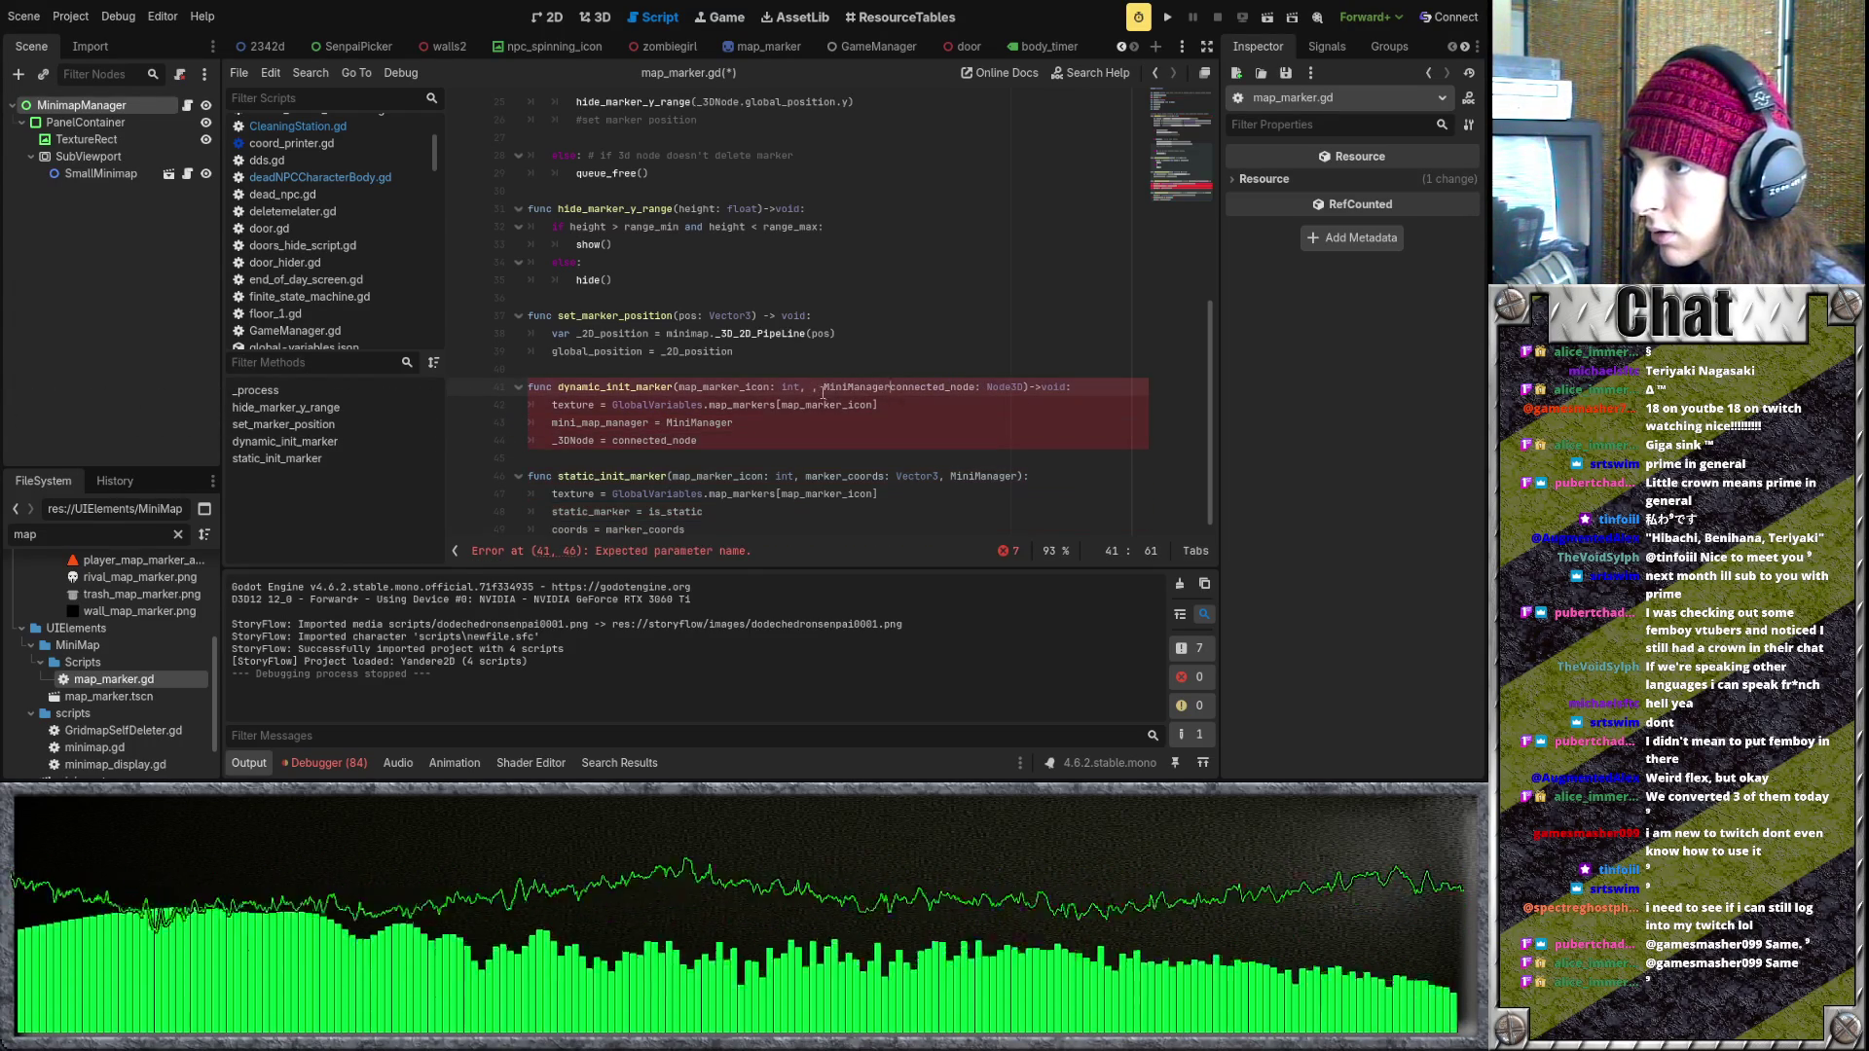
key("BackSpace")
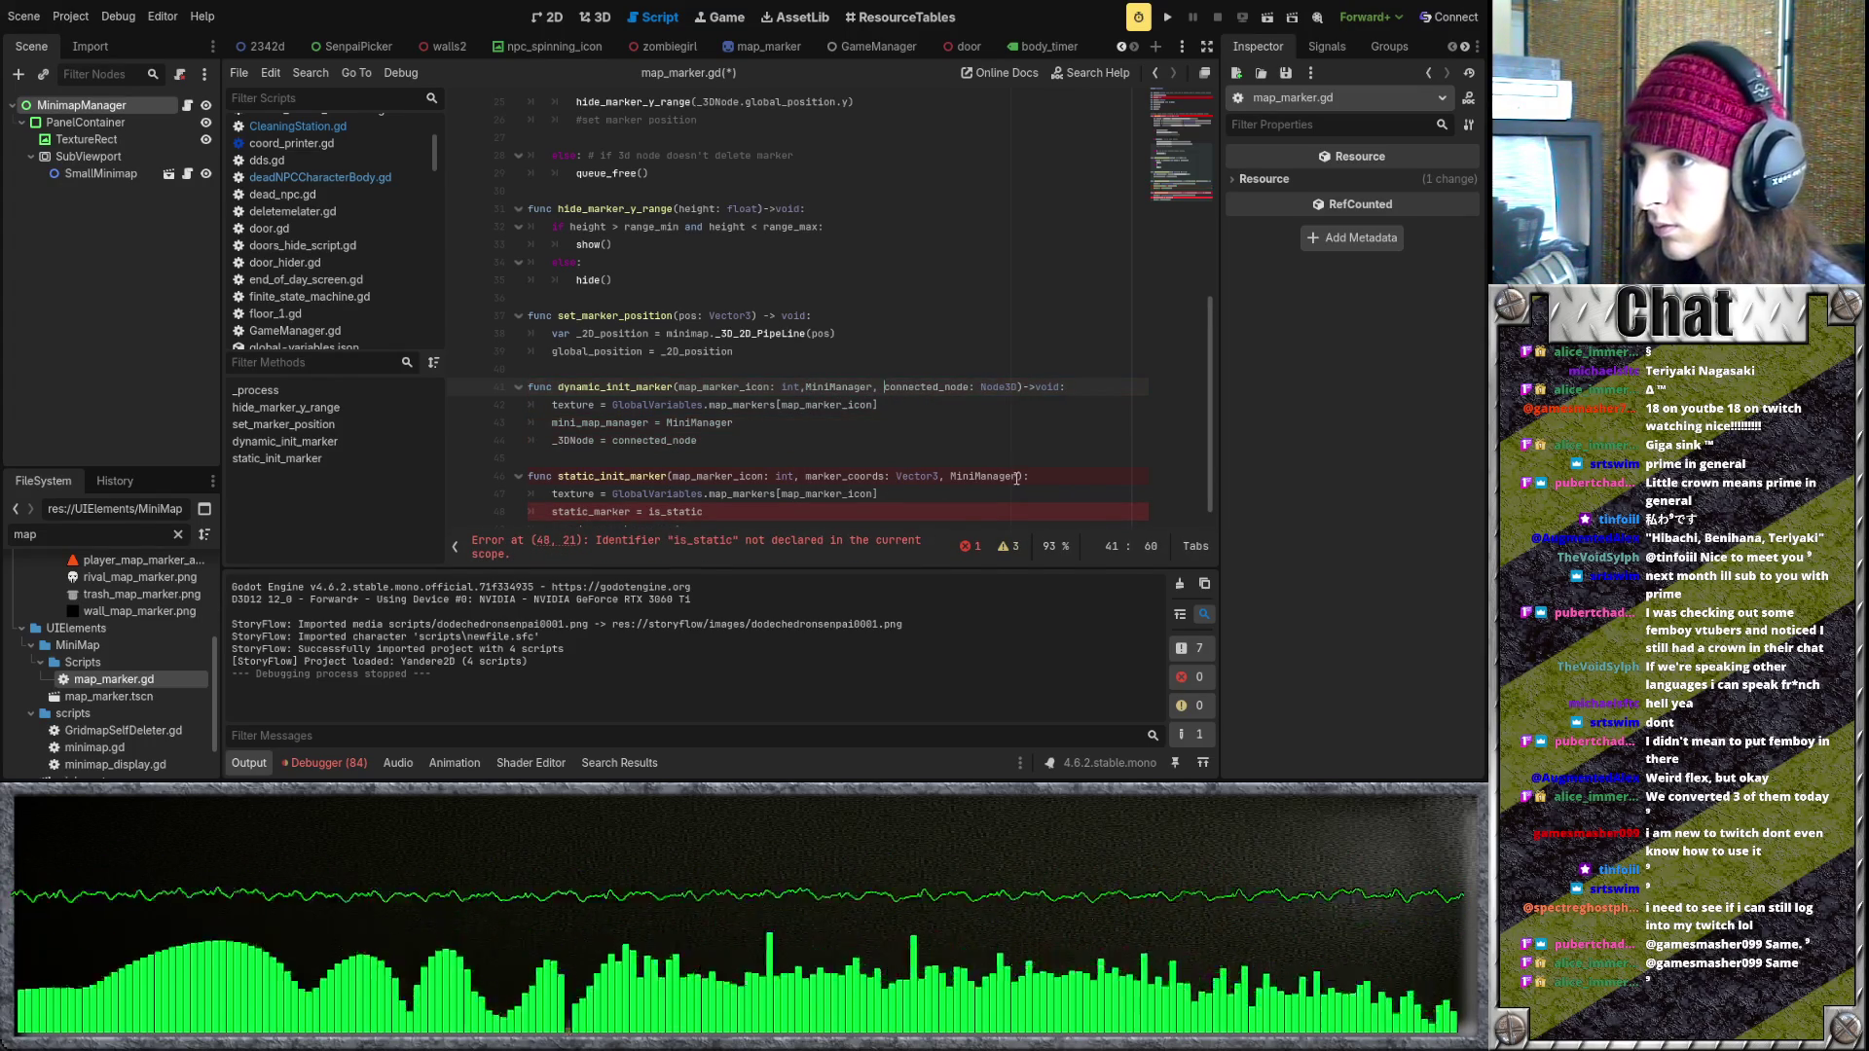
left_click_drag(1016, 478, 995, 476)
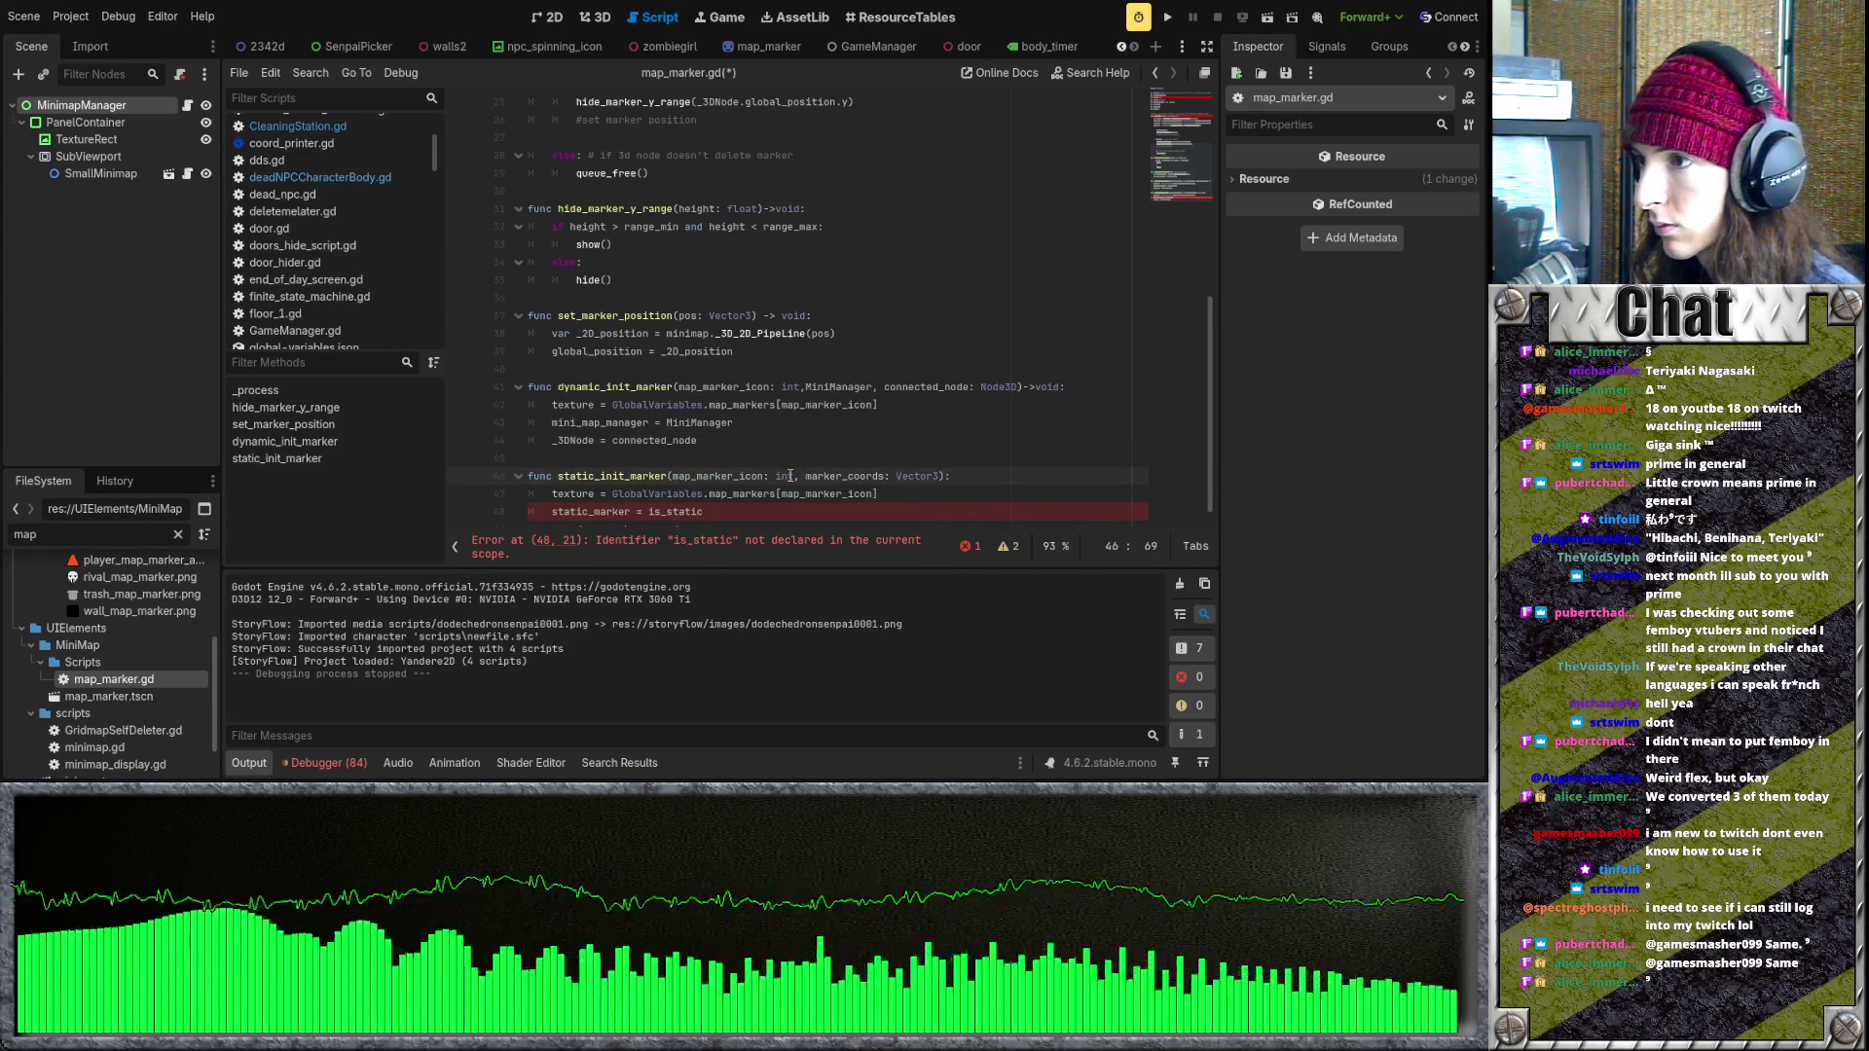
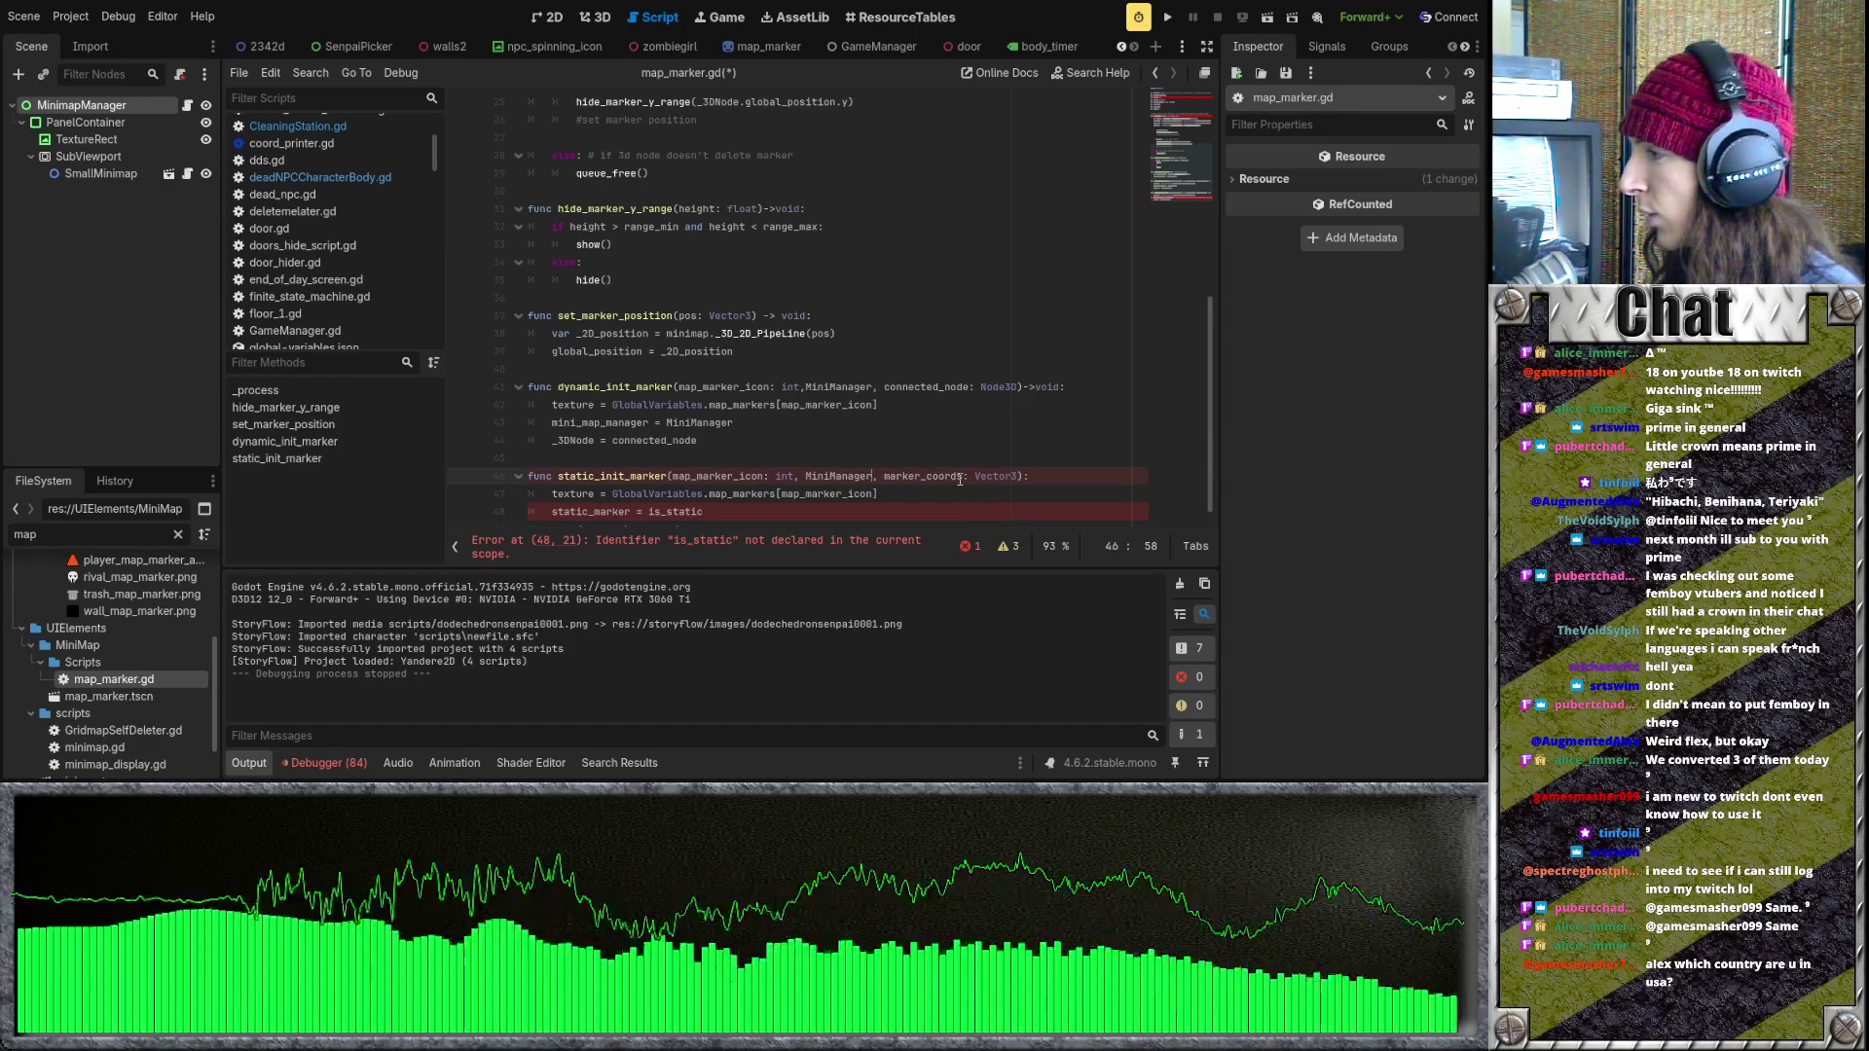
- Copy the 'mini_map_manager = MiniManager' assignment into static_init_marker below the texture line
key("Up")
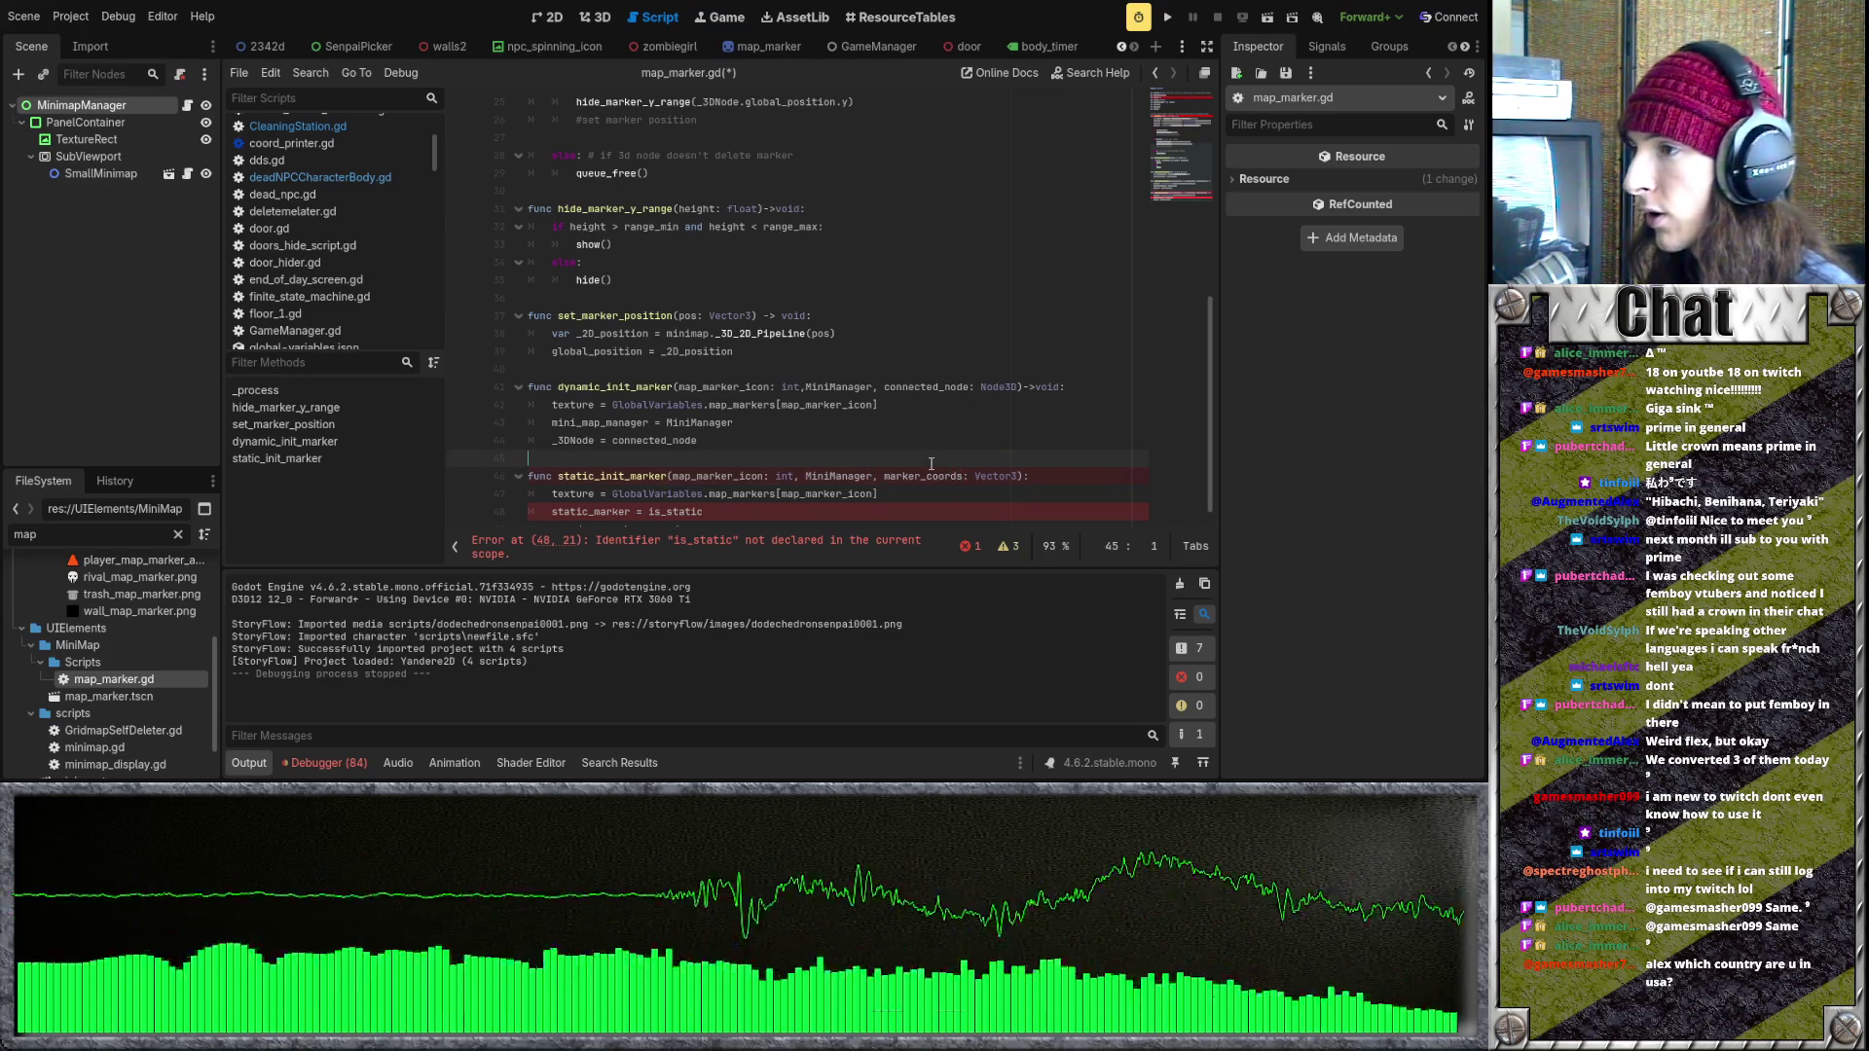
scroll(940, 466, "down", 1)
left_click(903, 491)
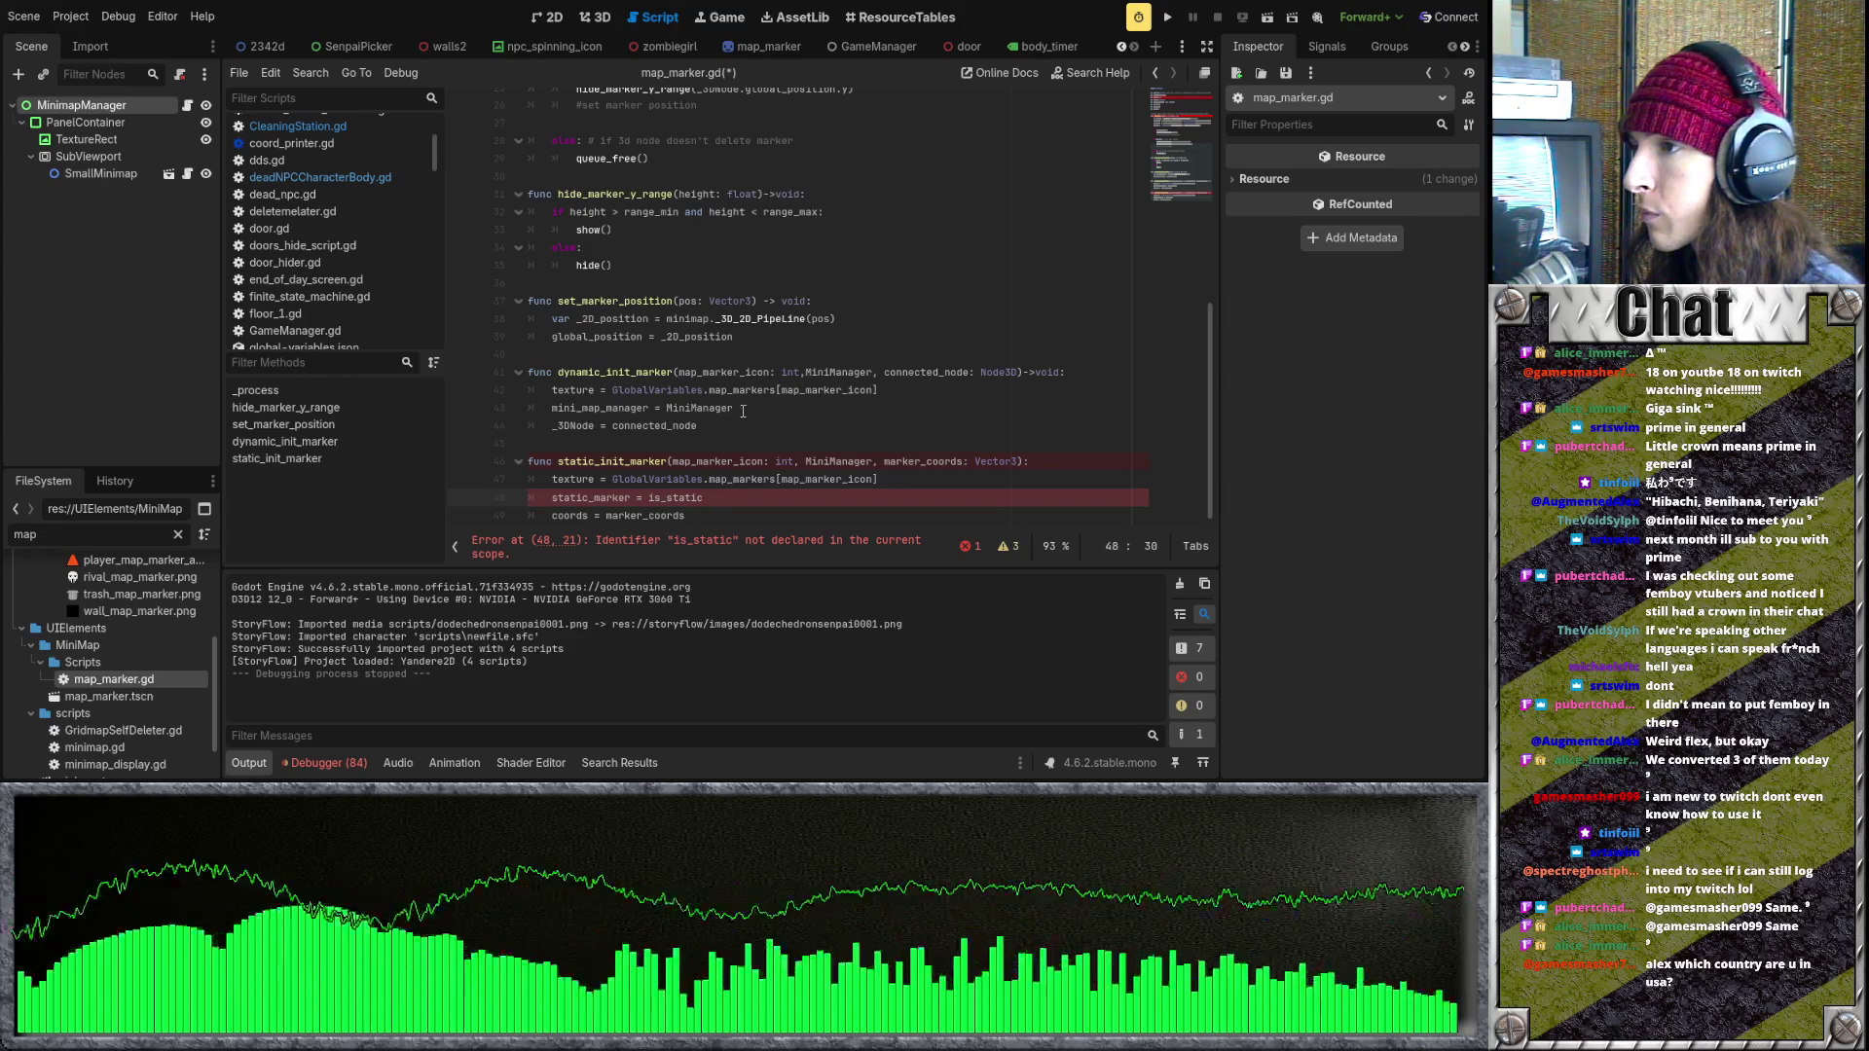
left_click_drag(735, 409, 553, 410)
key("ctrl+c")
left_click(873, 479)
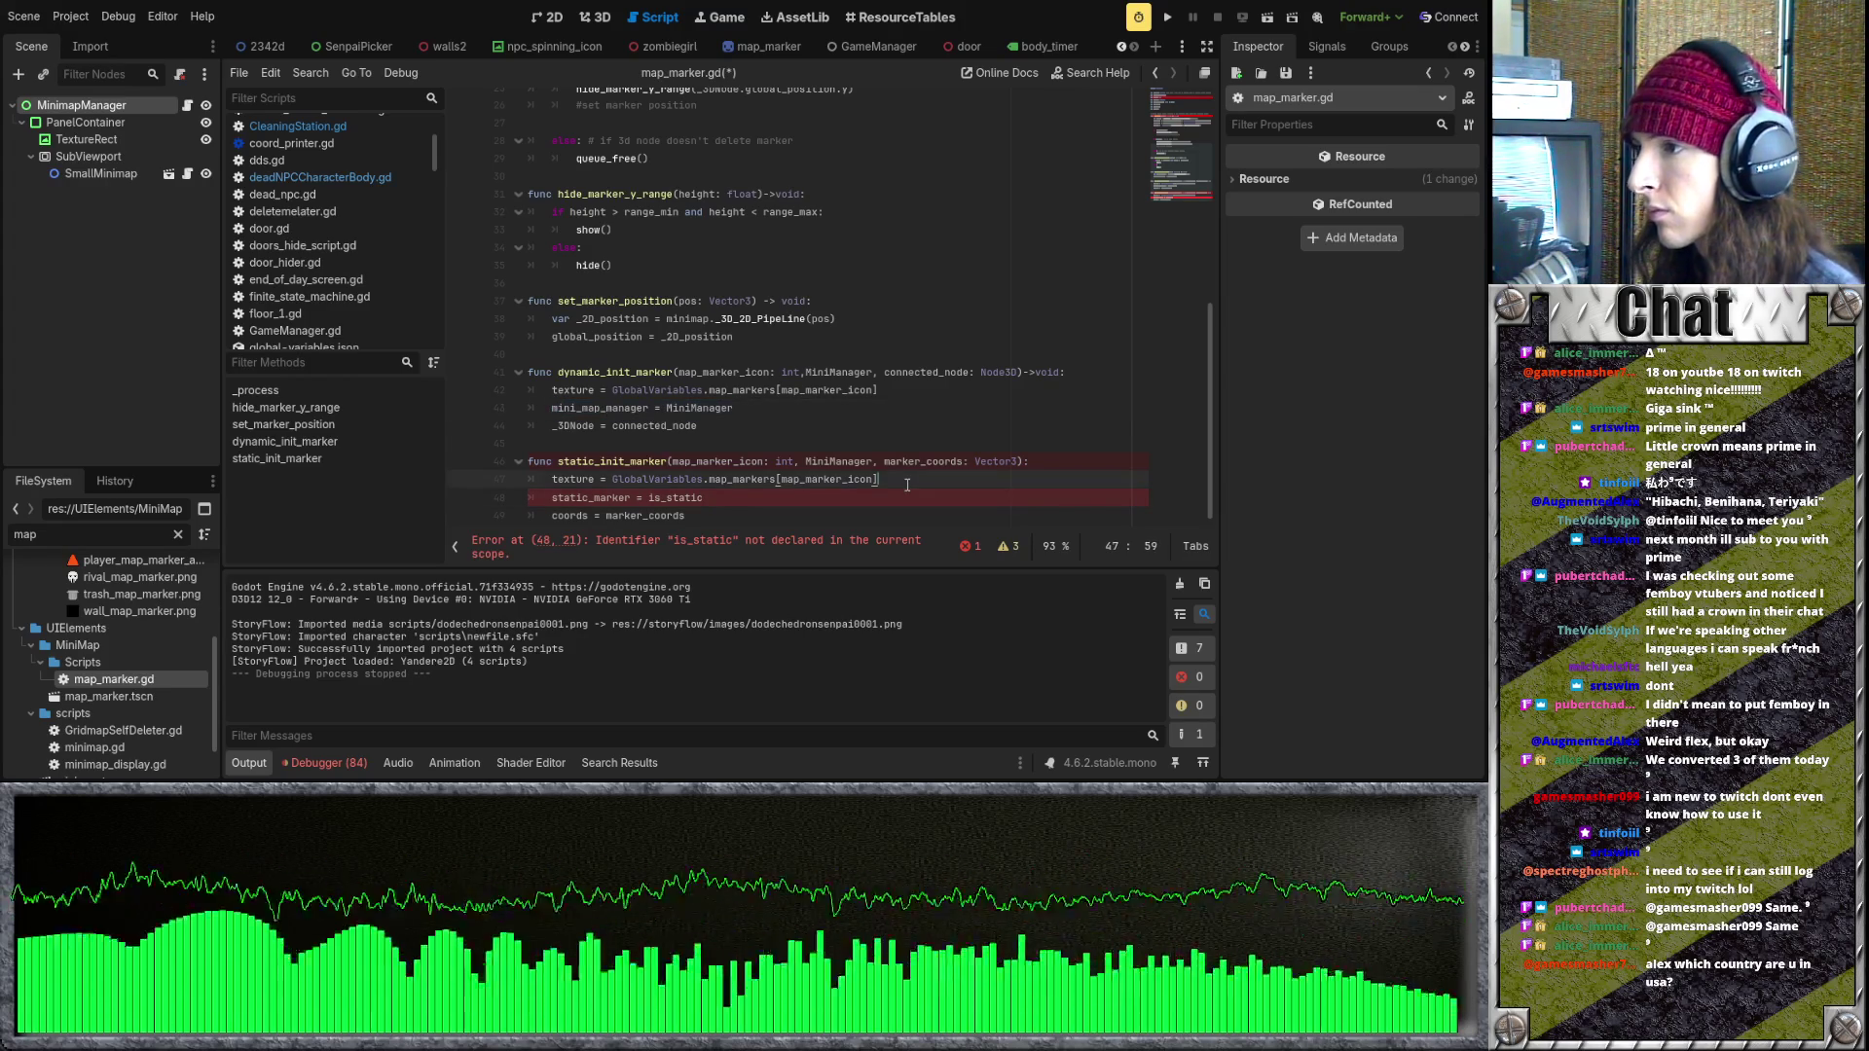
key("Return")
key("ctrl+v")
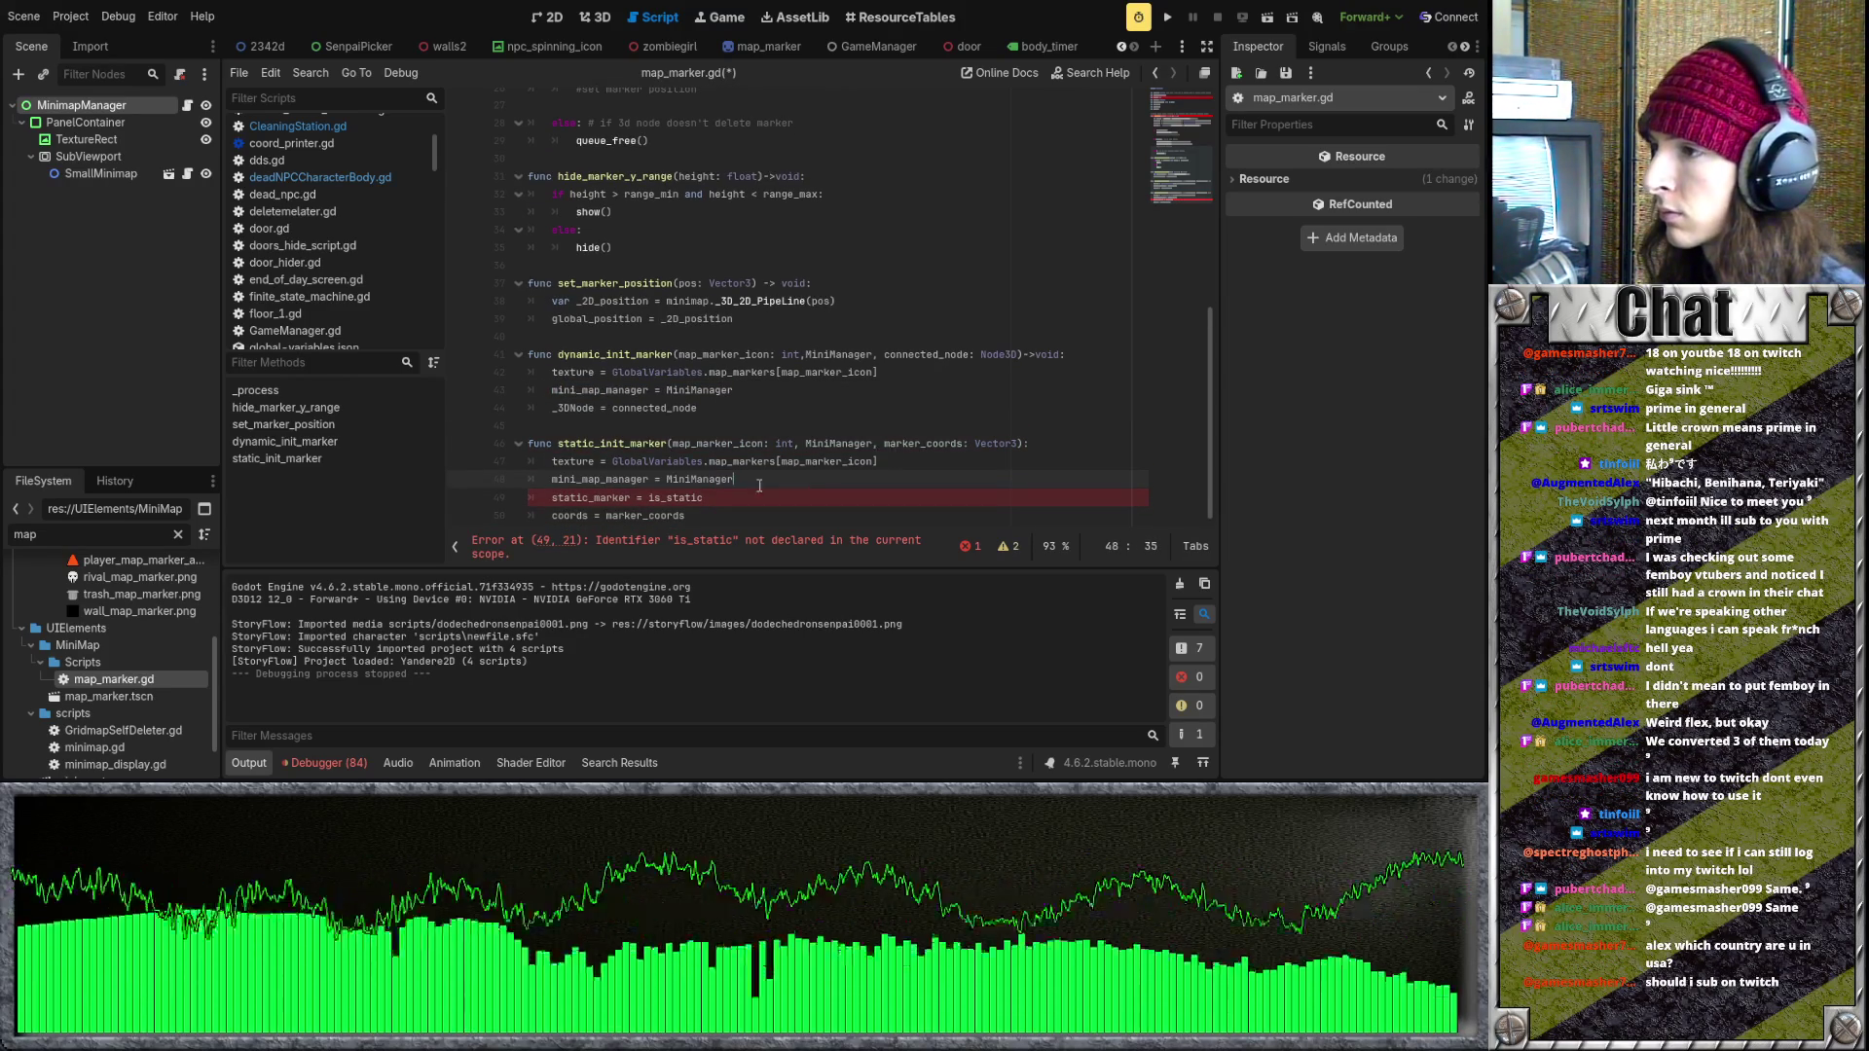
- Change 'static_marker = is_static' to 'static_marker = true' in static_init_marker
key("Down")
key("shift+Home")
type("is_static = ")
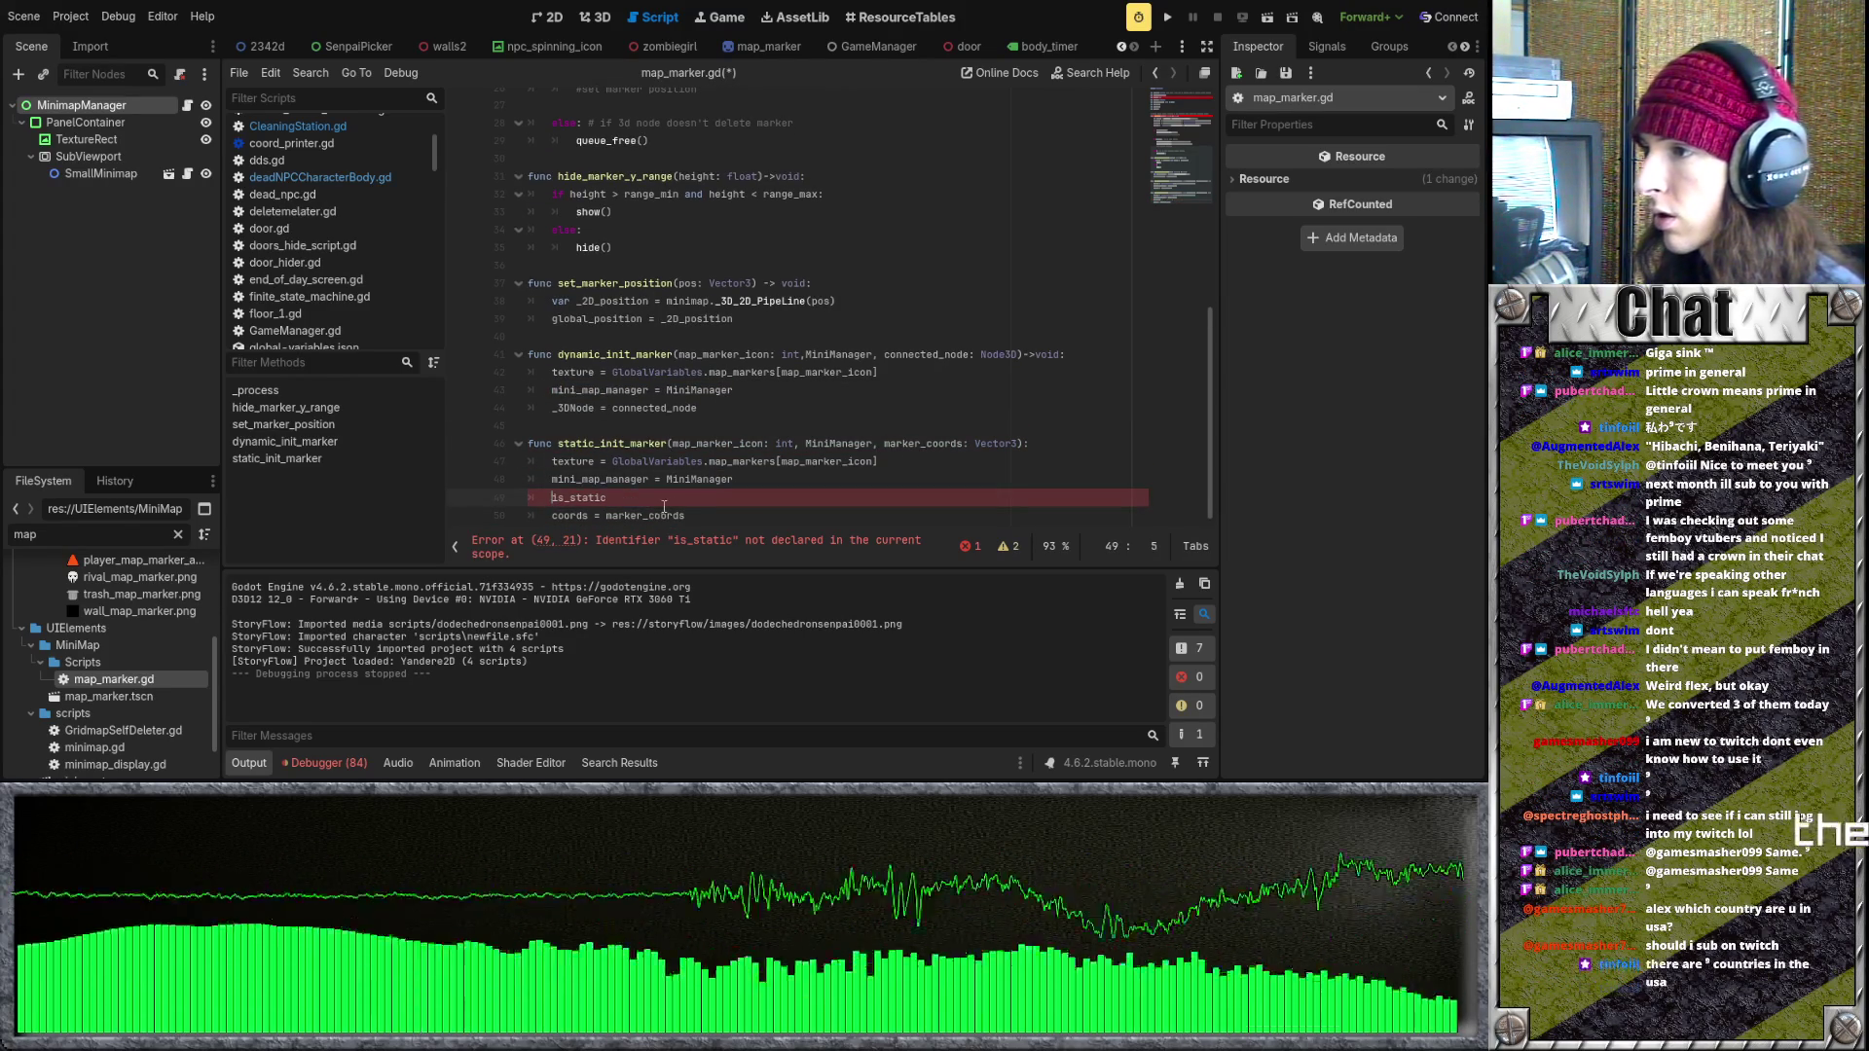
type("true")
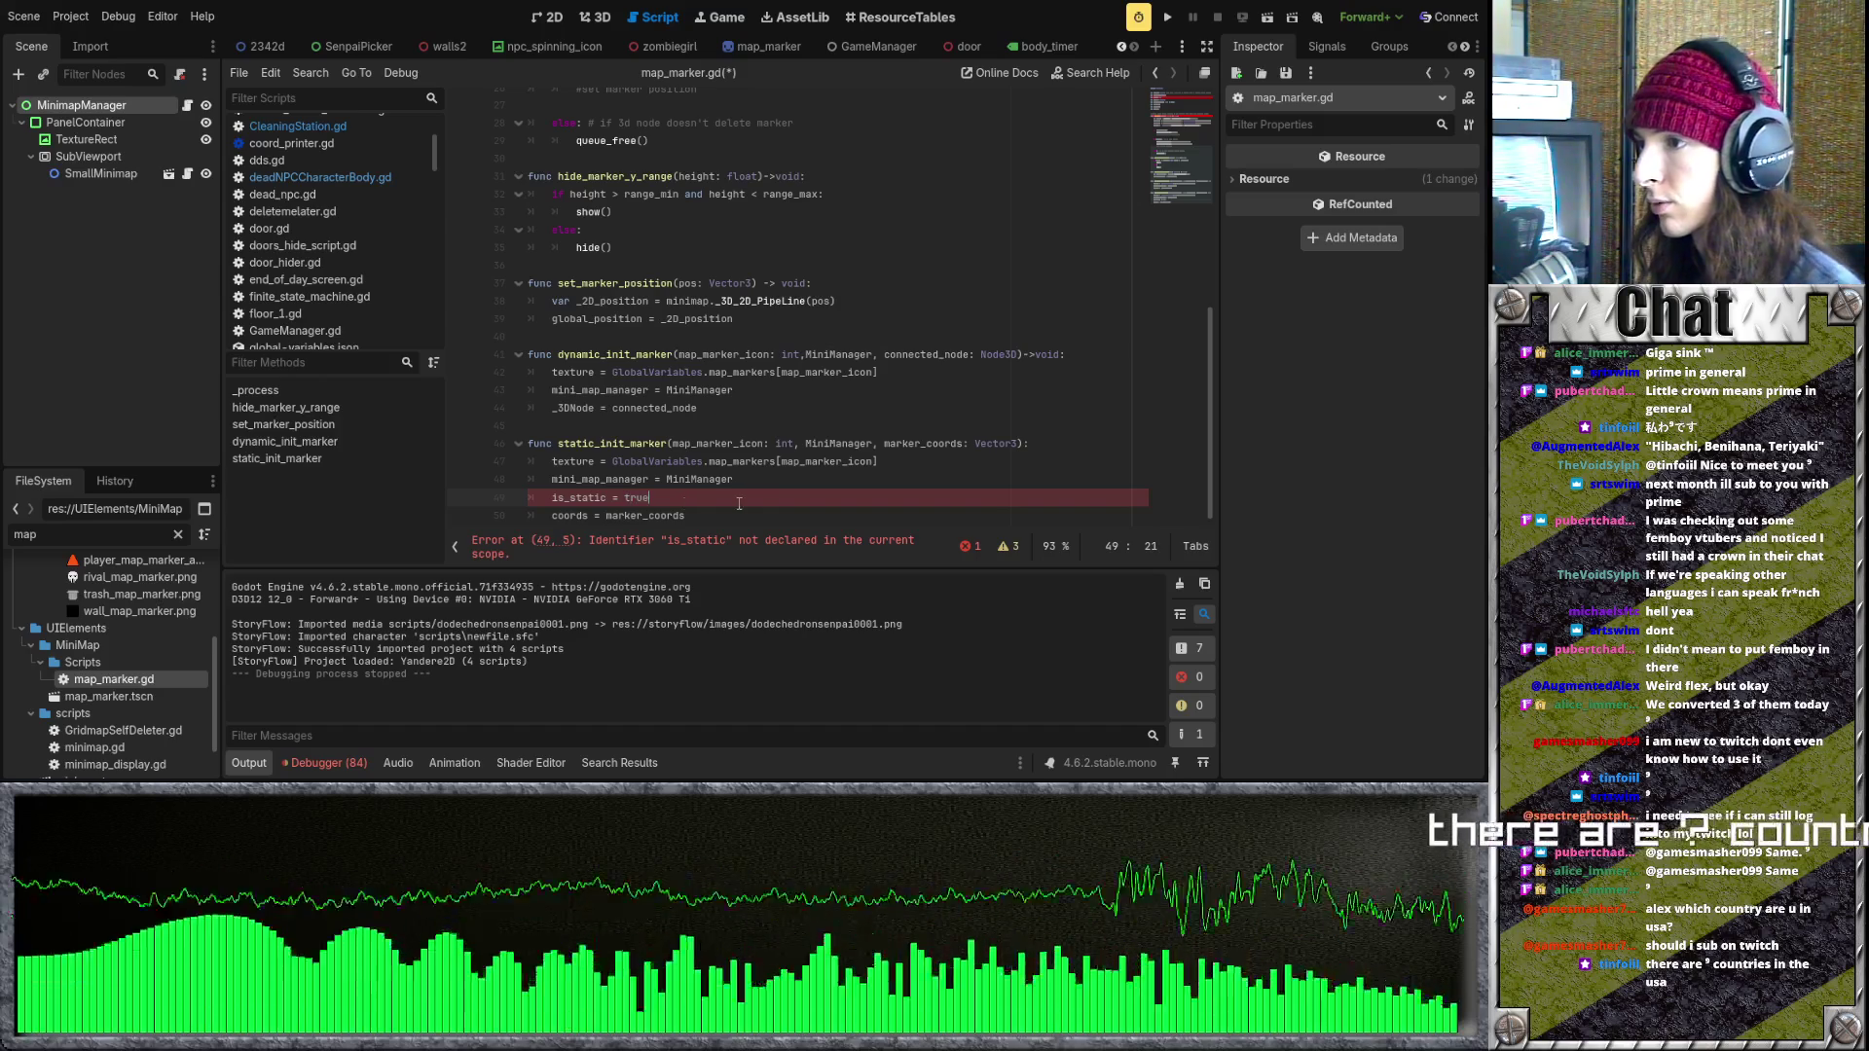
key("BackSpace")
key("BackSpace")
key("BackSpace")
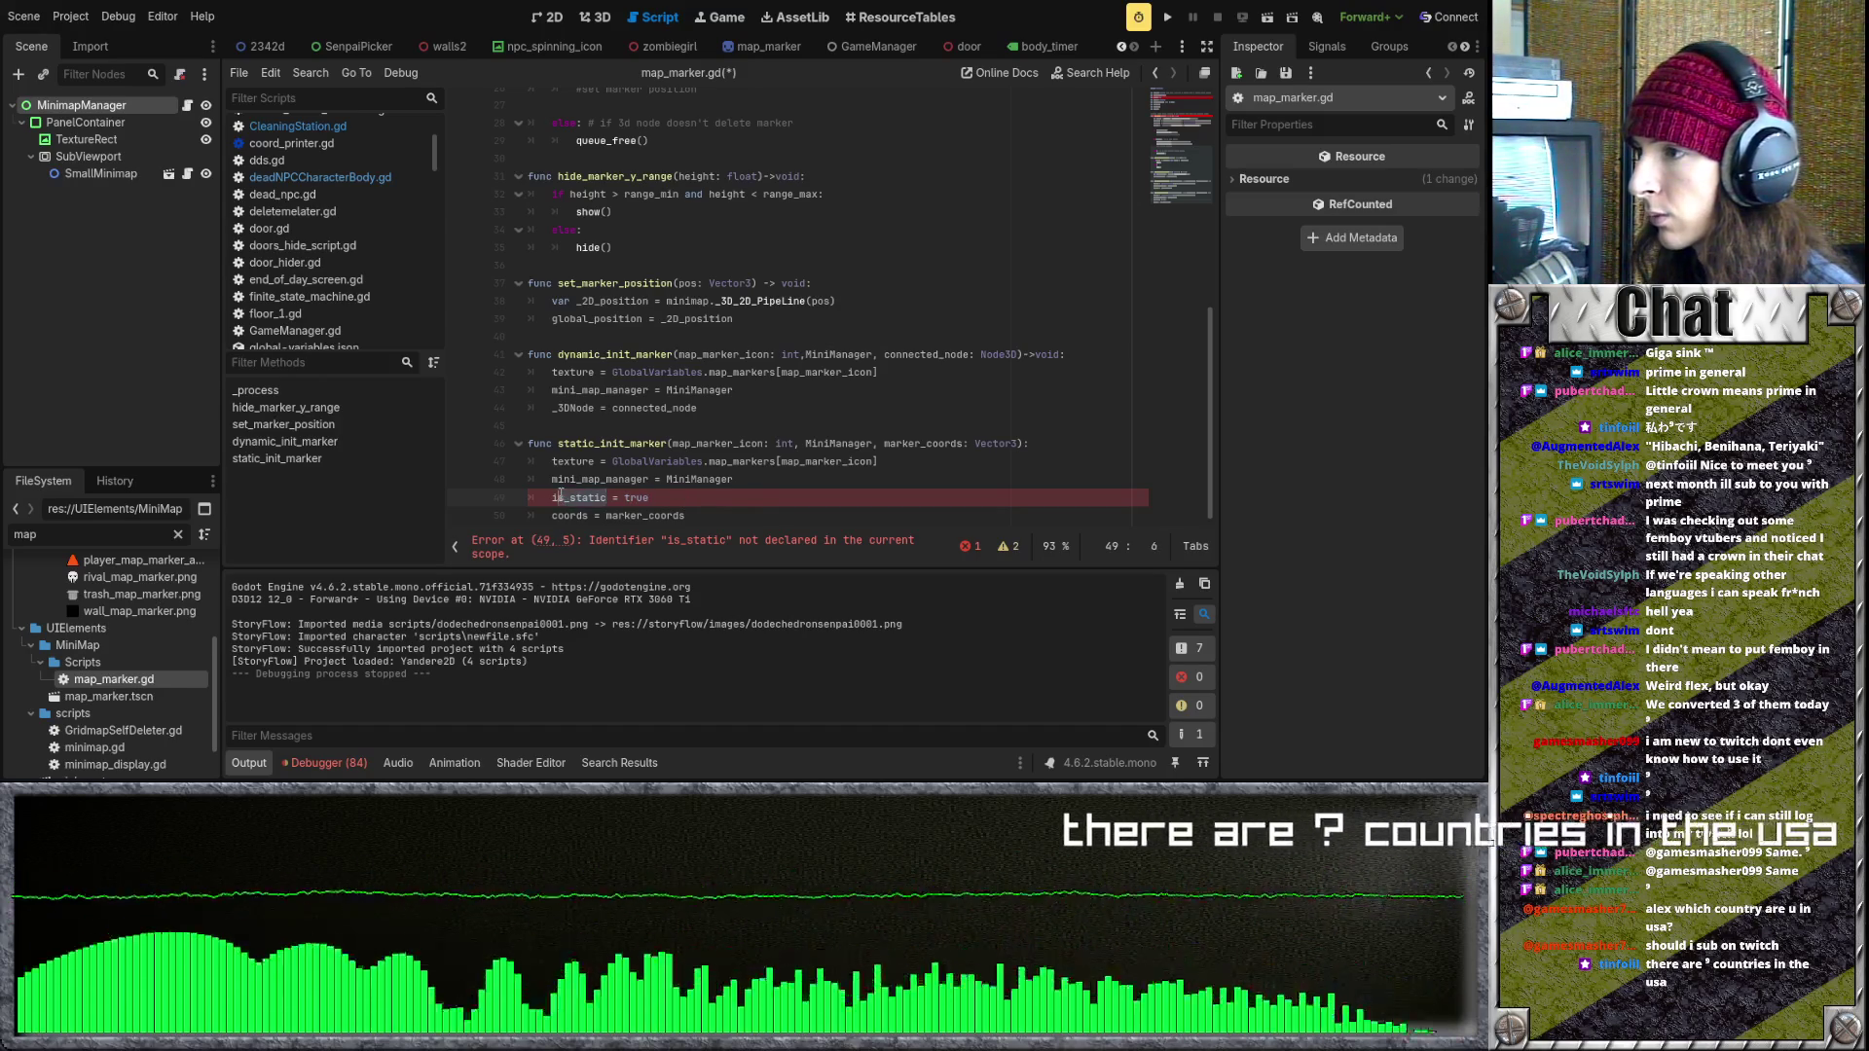
key("ctrl+z")
key("ctrl+z")
key("ctrl+z")
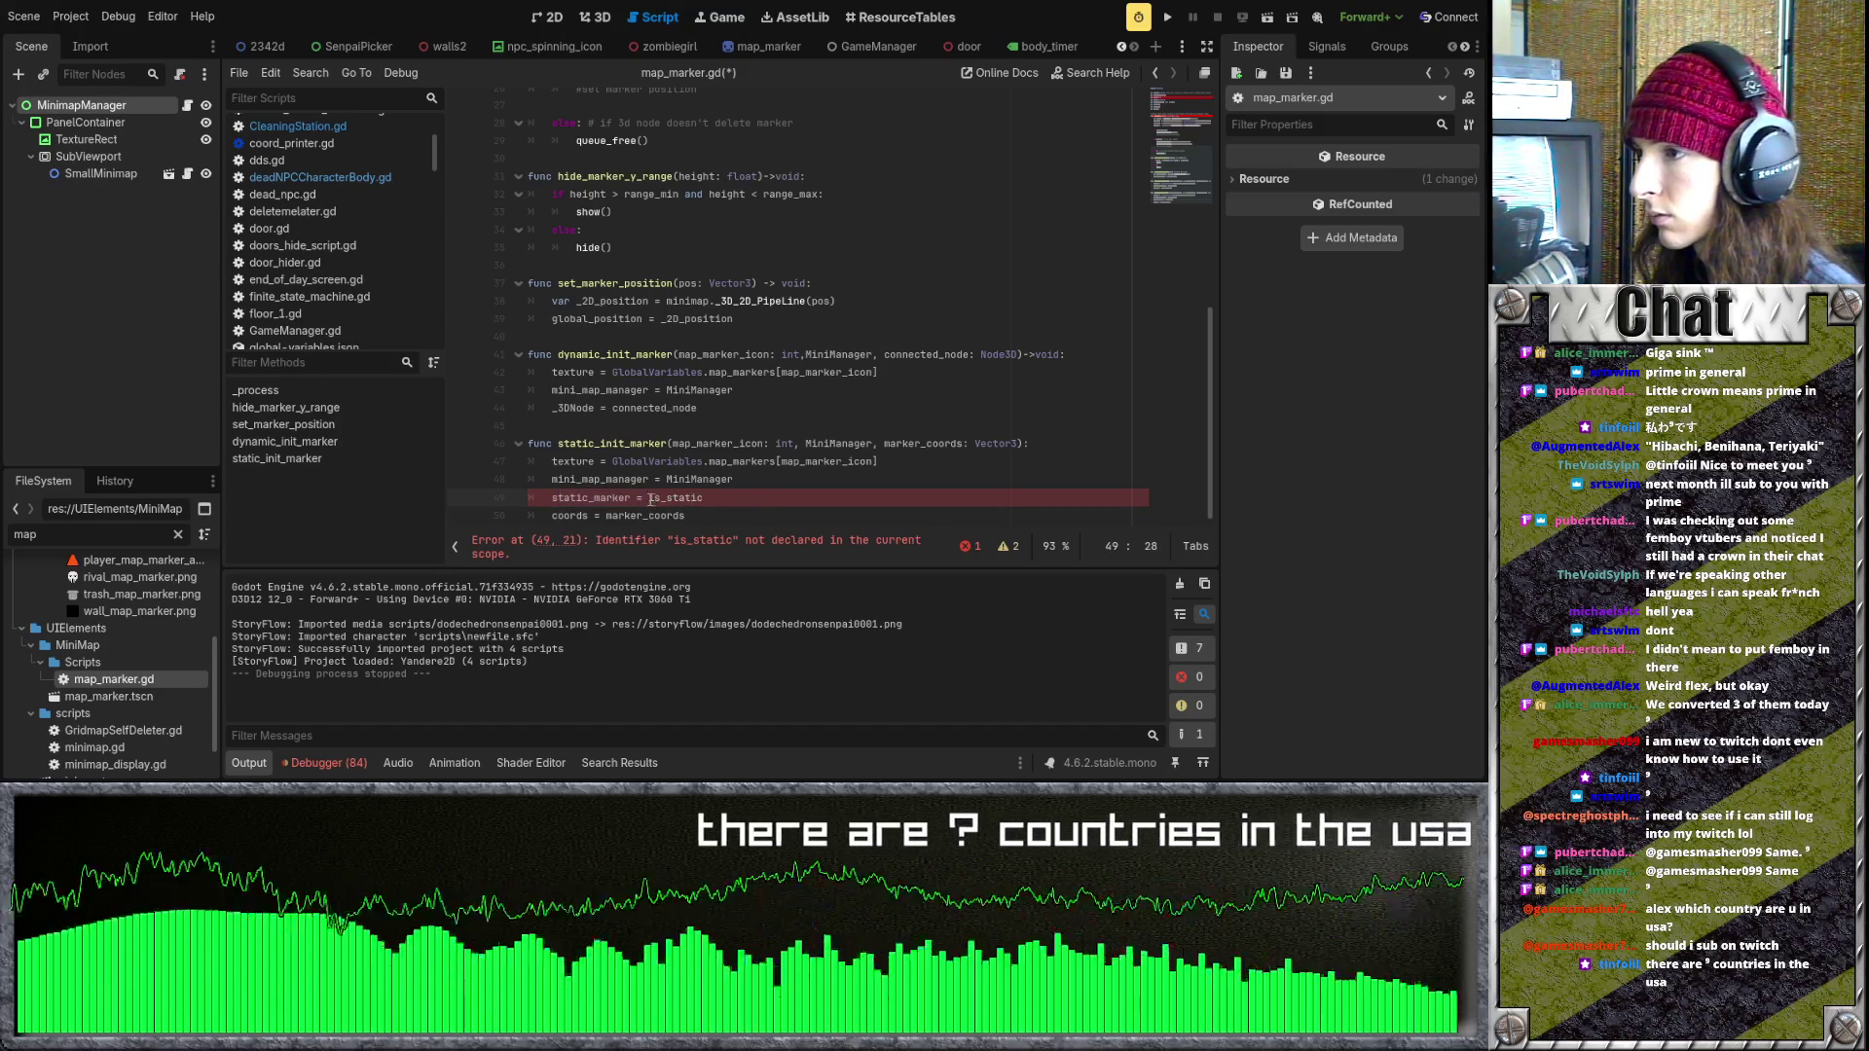
left_click(707, 499)
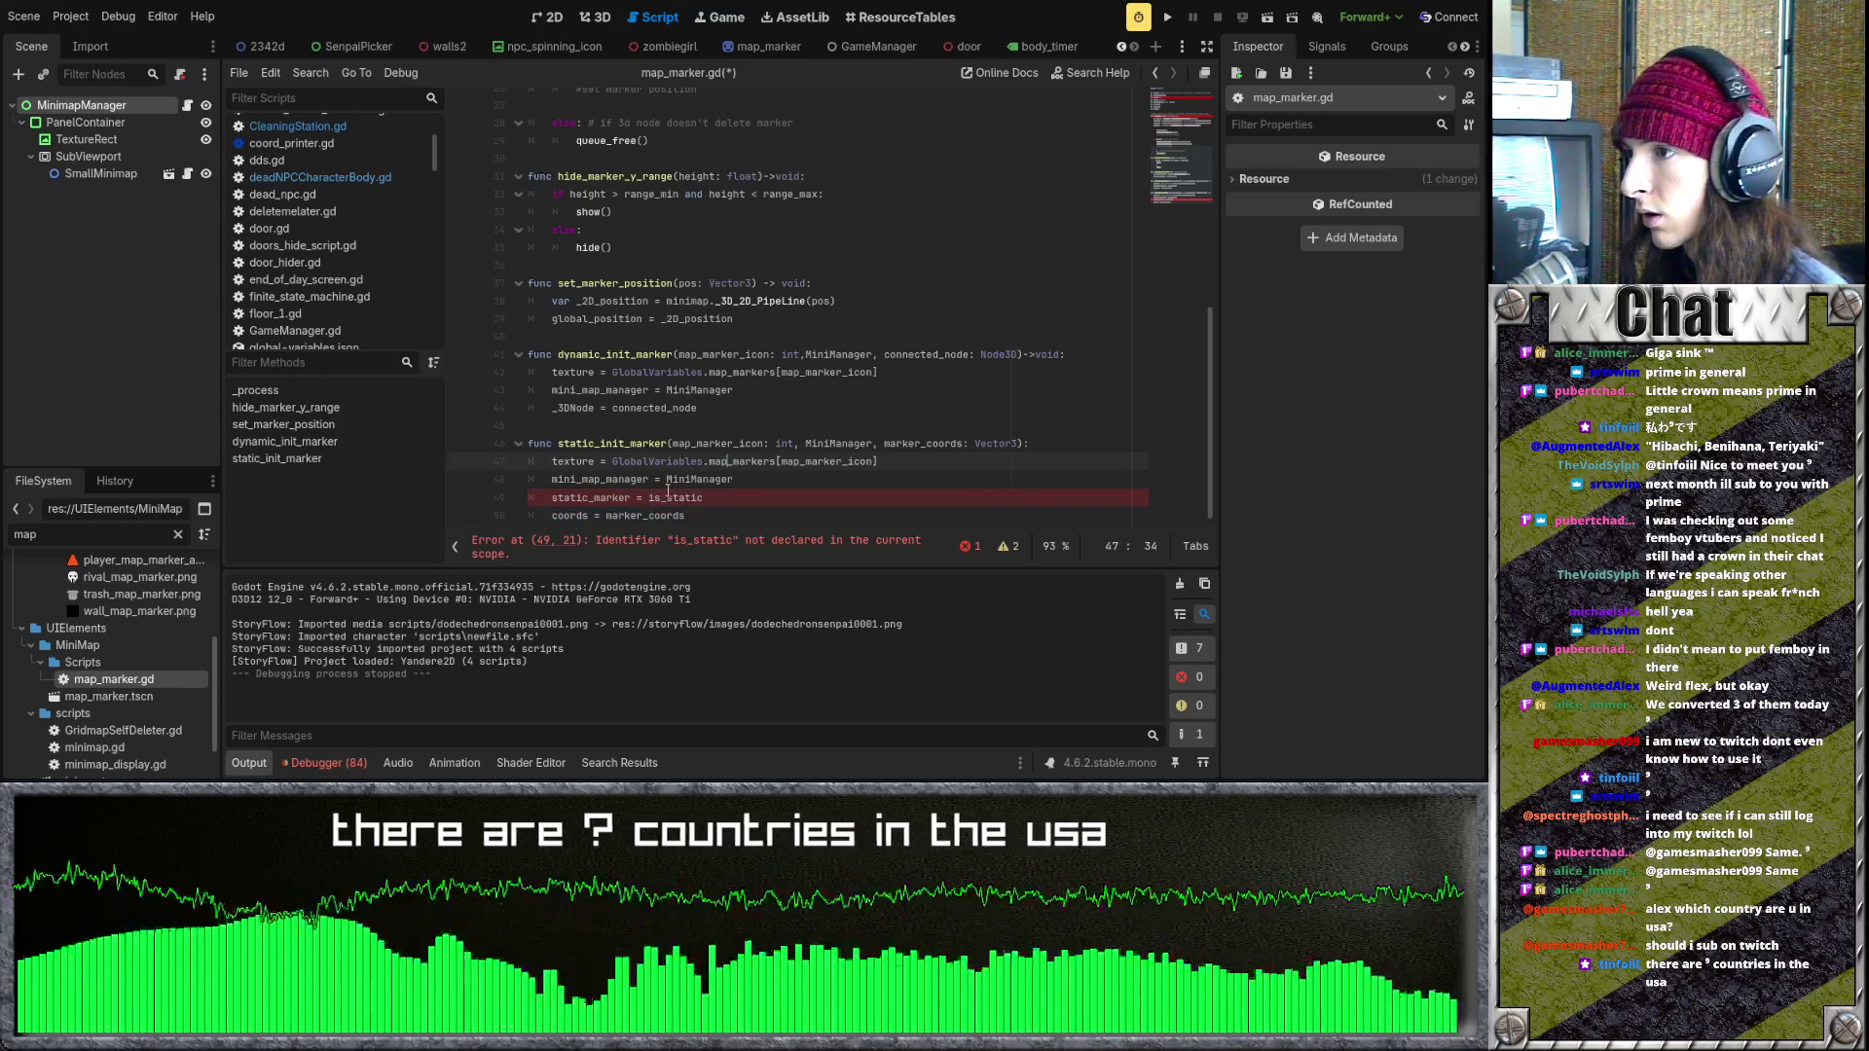
type("t")
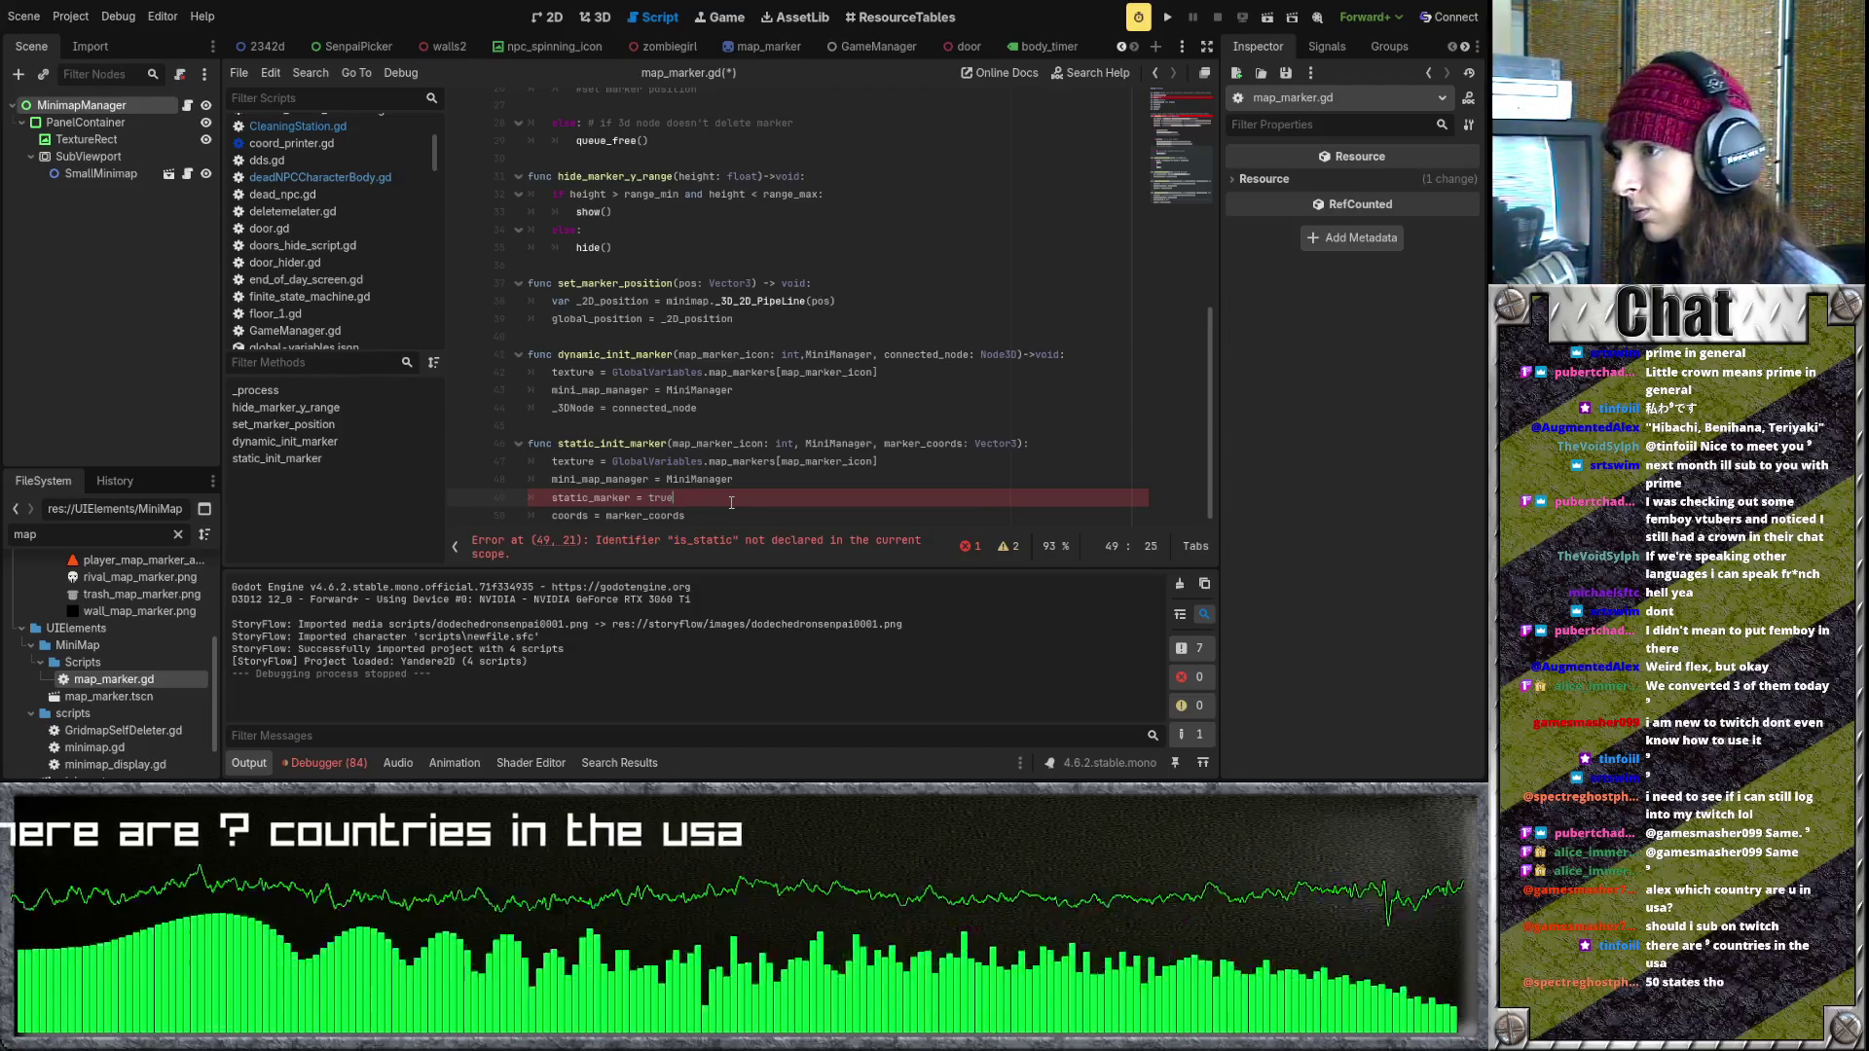
scroll(731, 502, "up", 9)
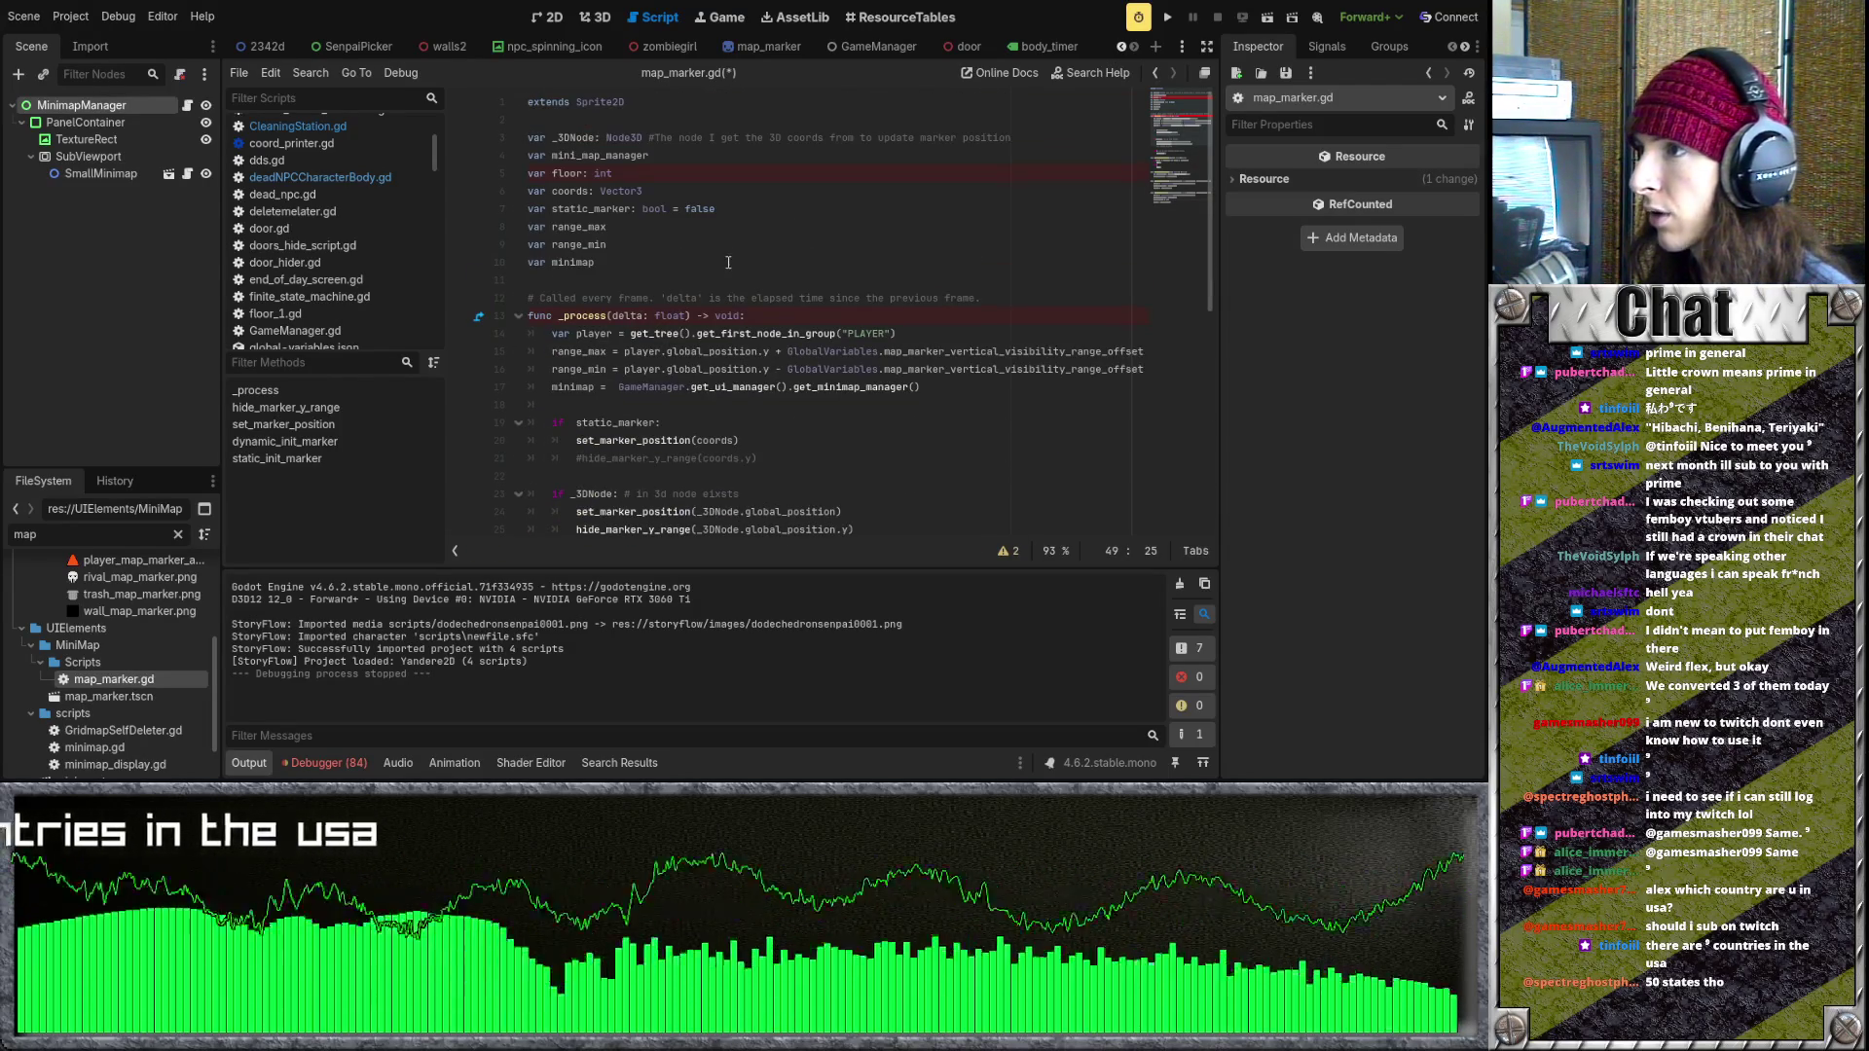
- Put an else after the if static_marker block in _process and indent the _3DNode if/elif lines under it
scroll(740, 331, "down", 5)
scroll(732, 341, "up", 4)
scroll(730, 345, "down", 2)
scroll(649, 292, "up", 2)
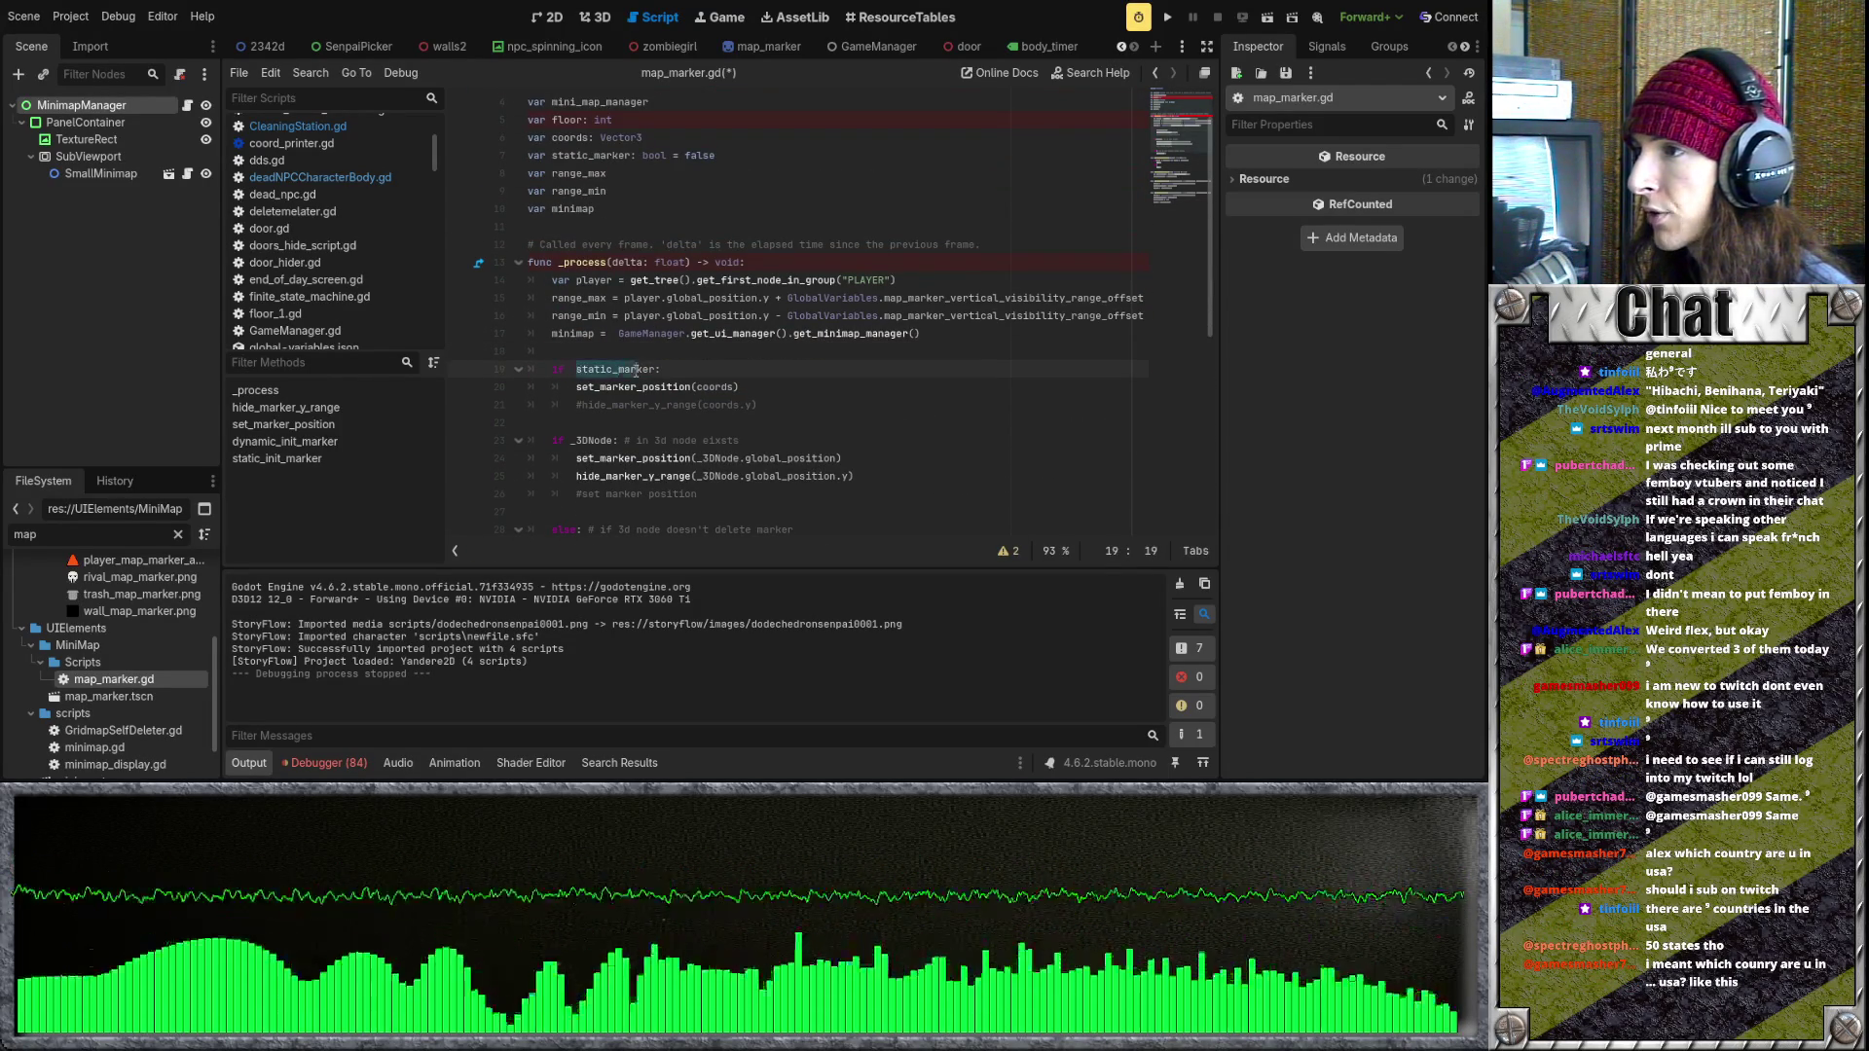
key("End")
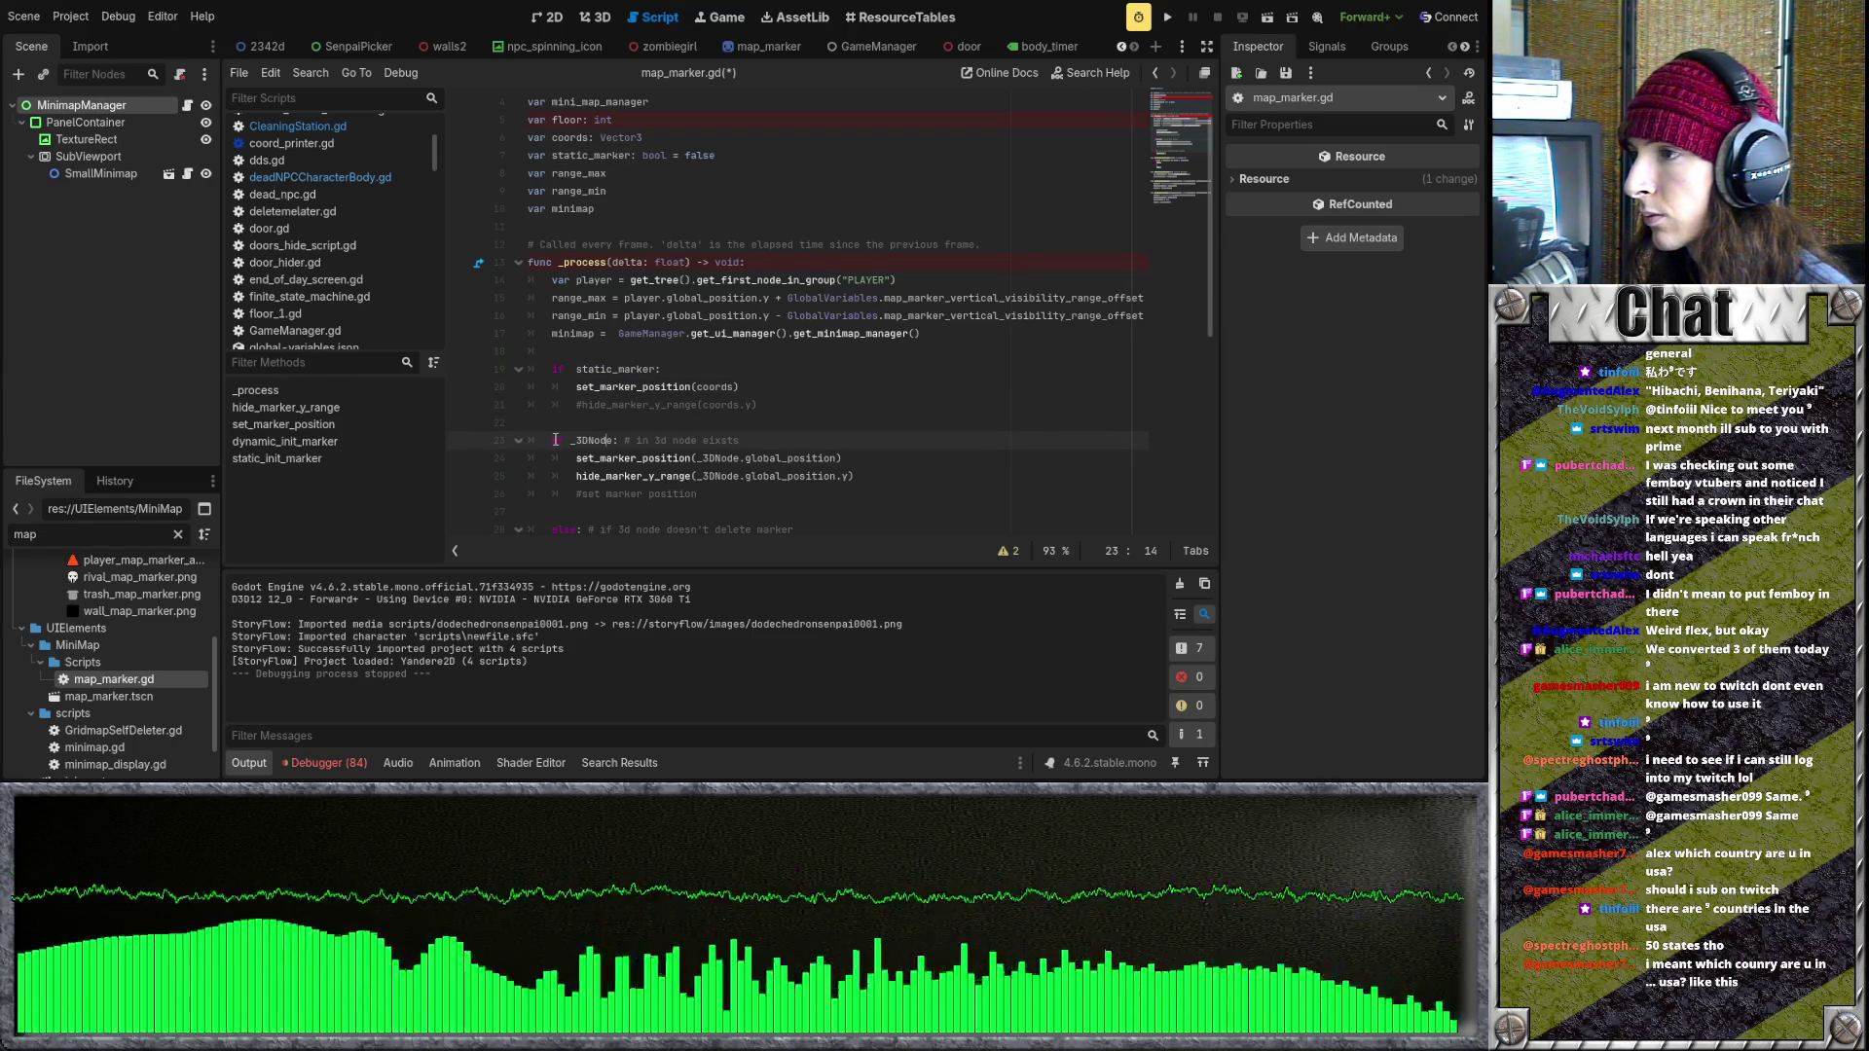
scroll(637, 431, "down", 1)
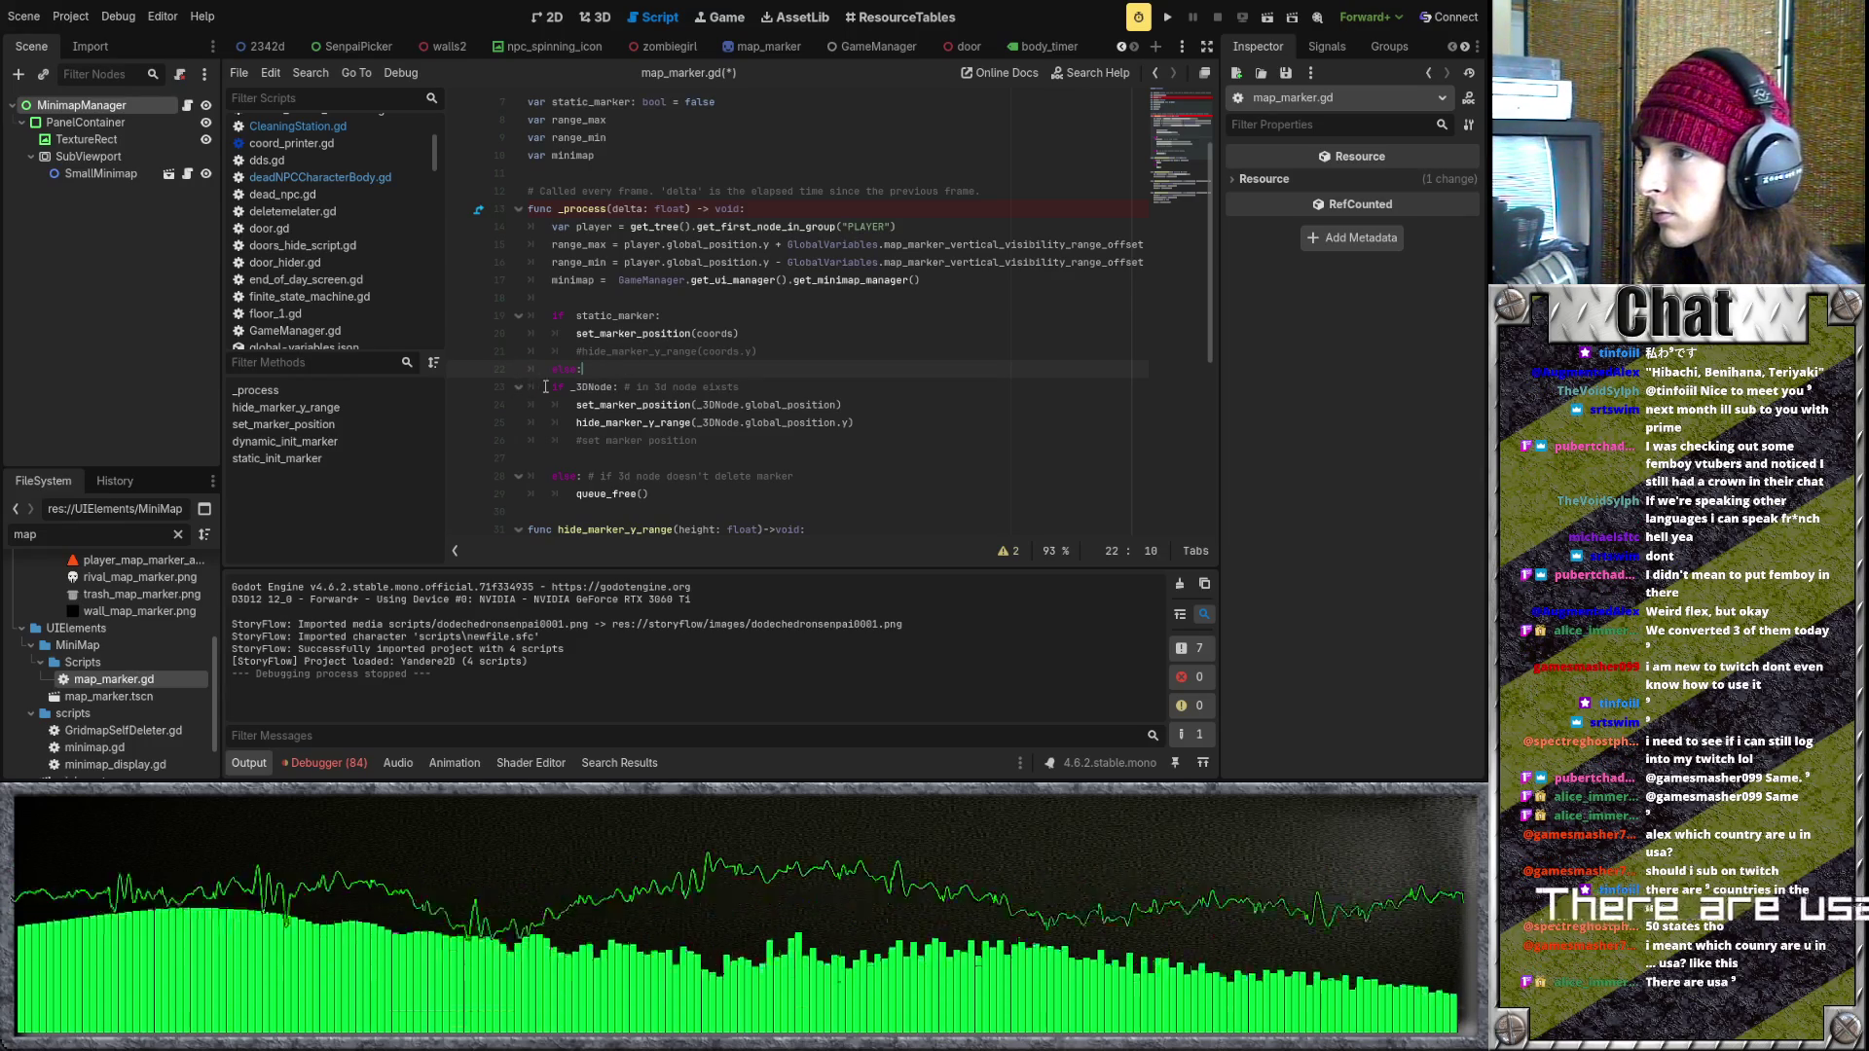
left_click_drag(545, 387, 874, 490)
key("Tab")
left_click(874, 490)
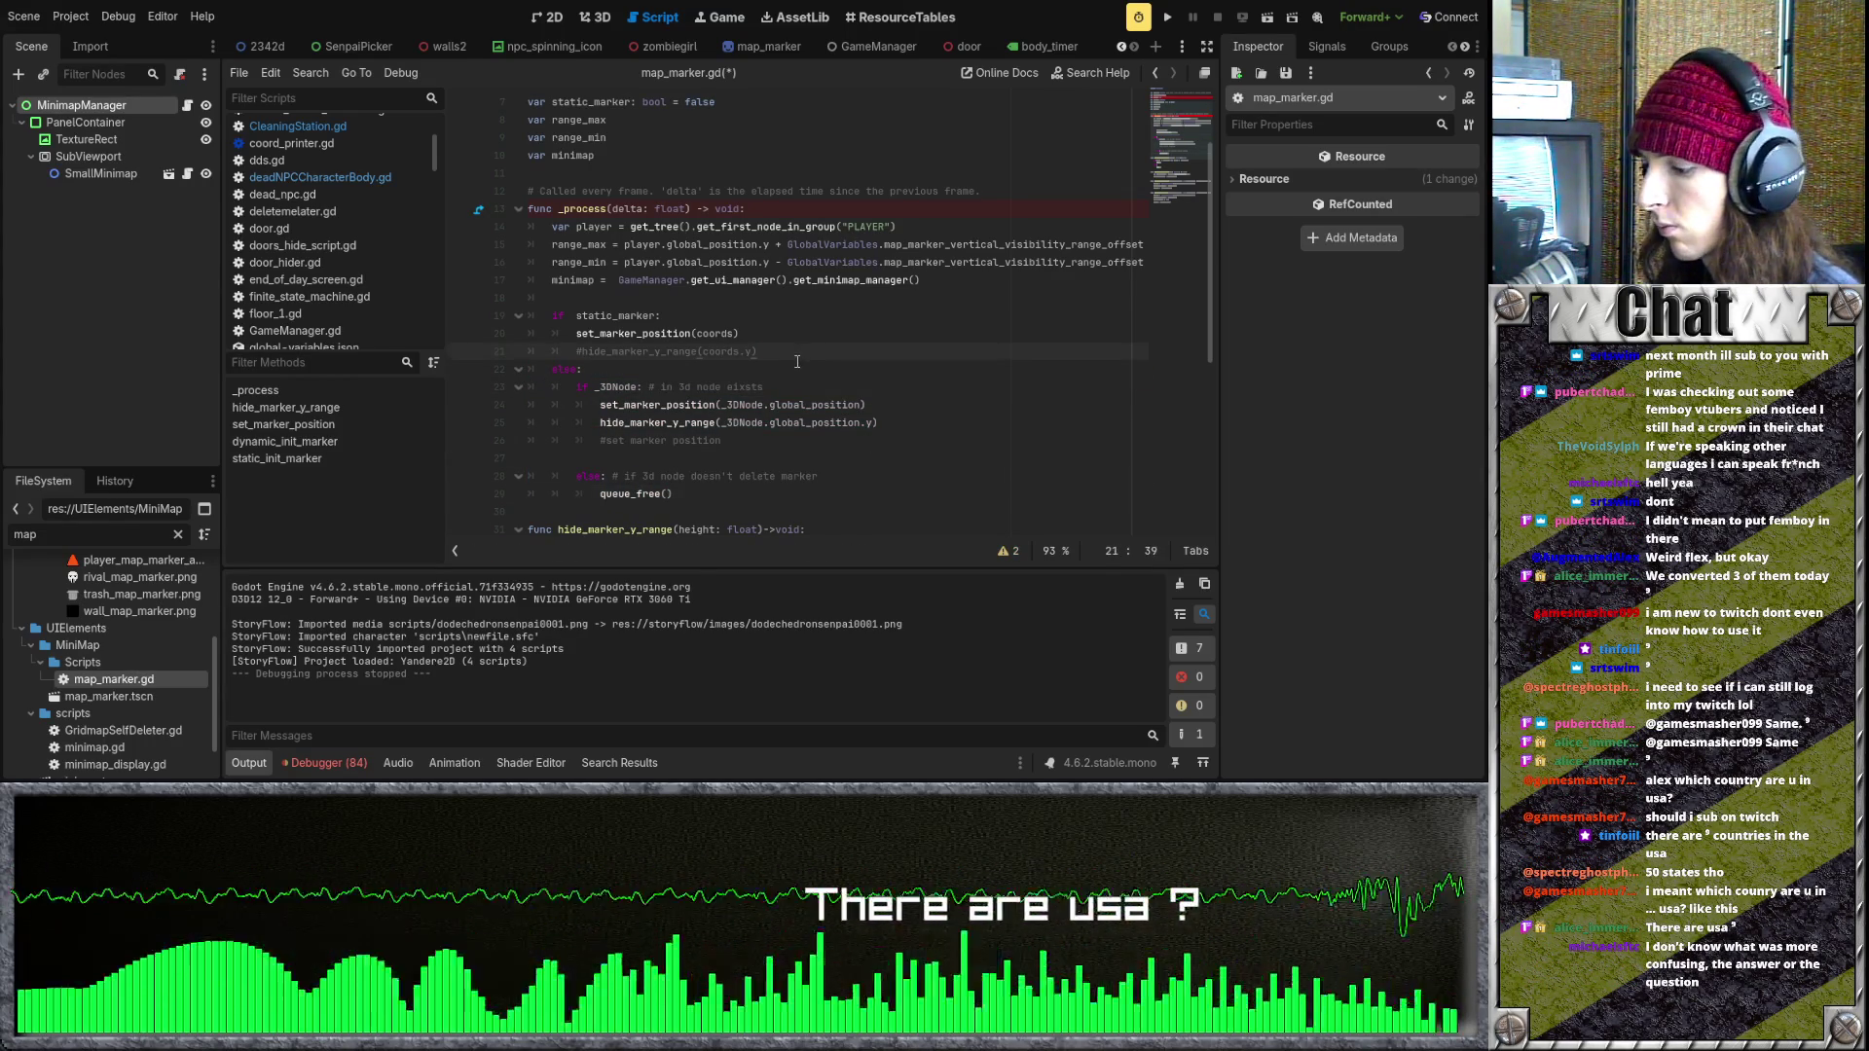
scroll(822, 356, "down", 6)
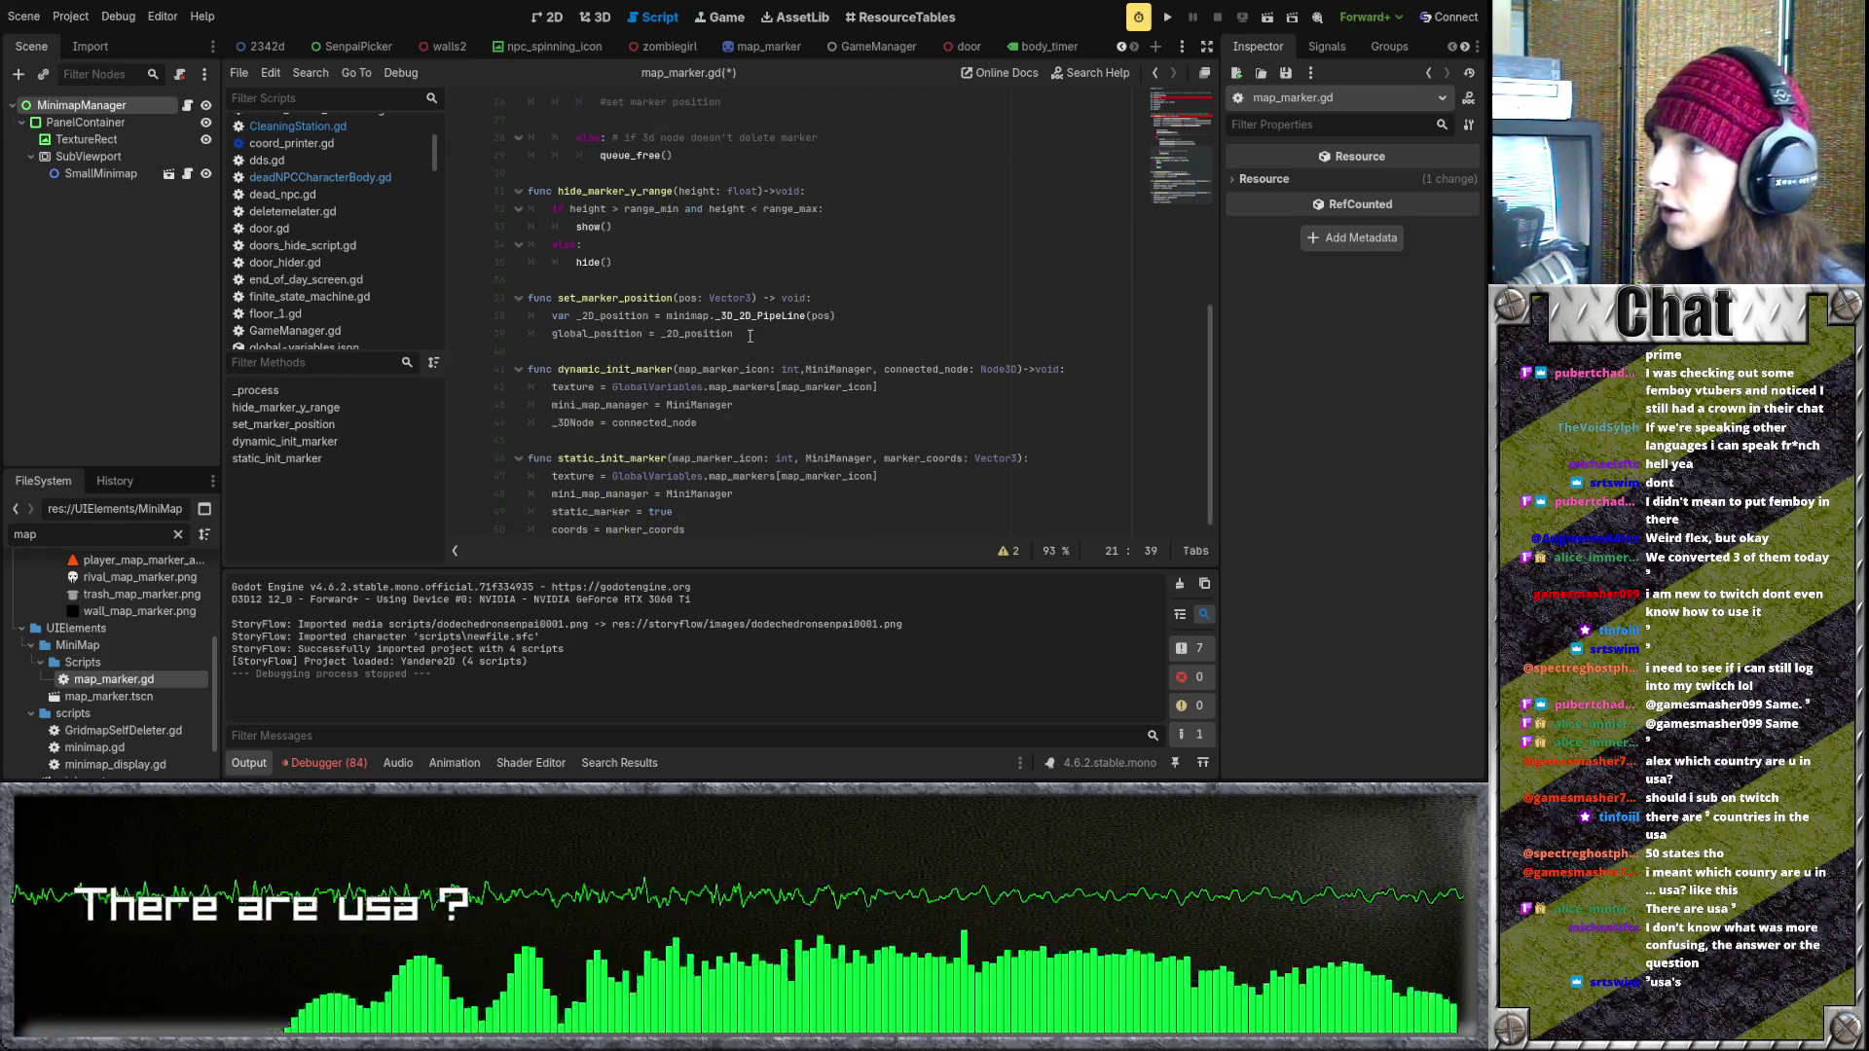
scroll(633, 49, "down", 9)
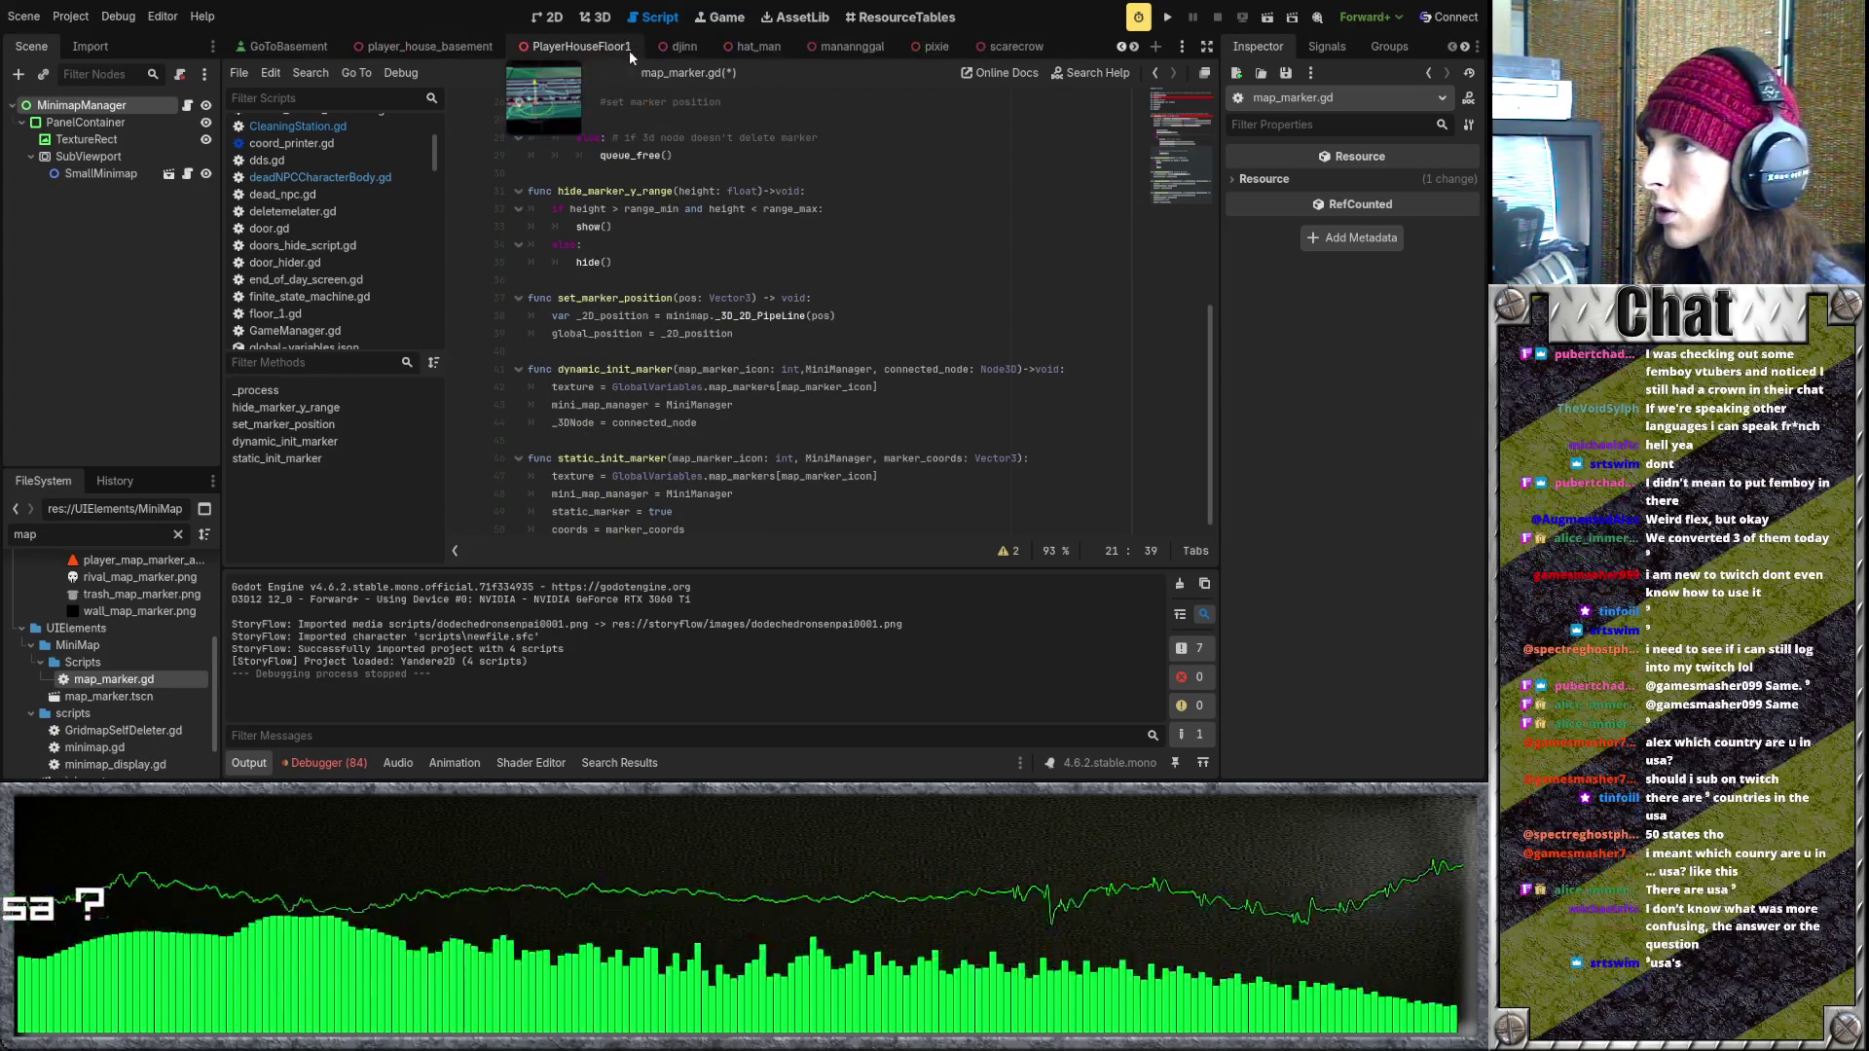
- Switch to the floor_1 scene with its floor_1.gd script and clear the FileSystem filter
scroll(625, 49, "down", 3)
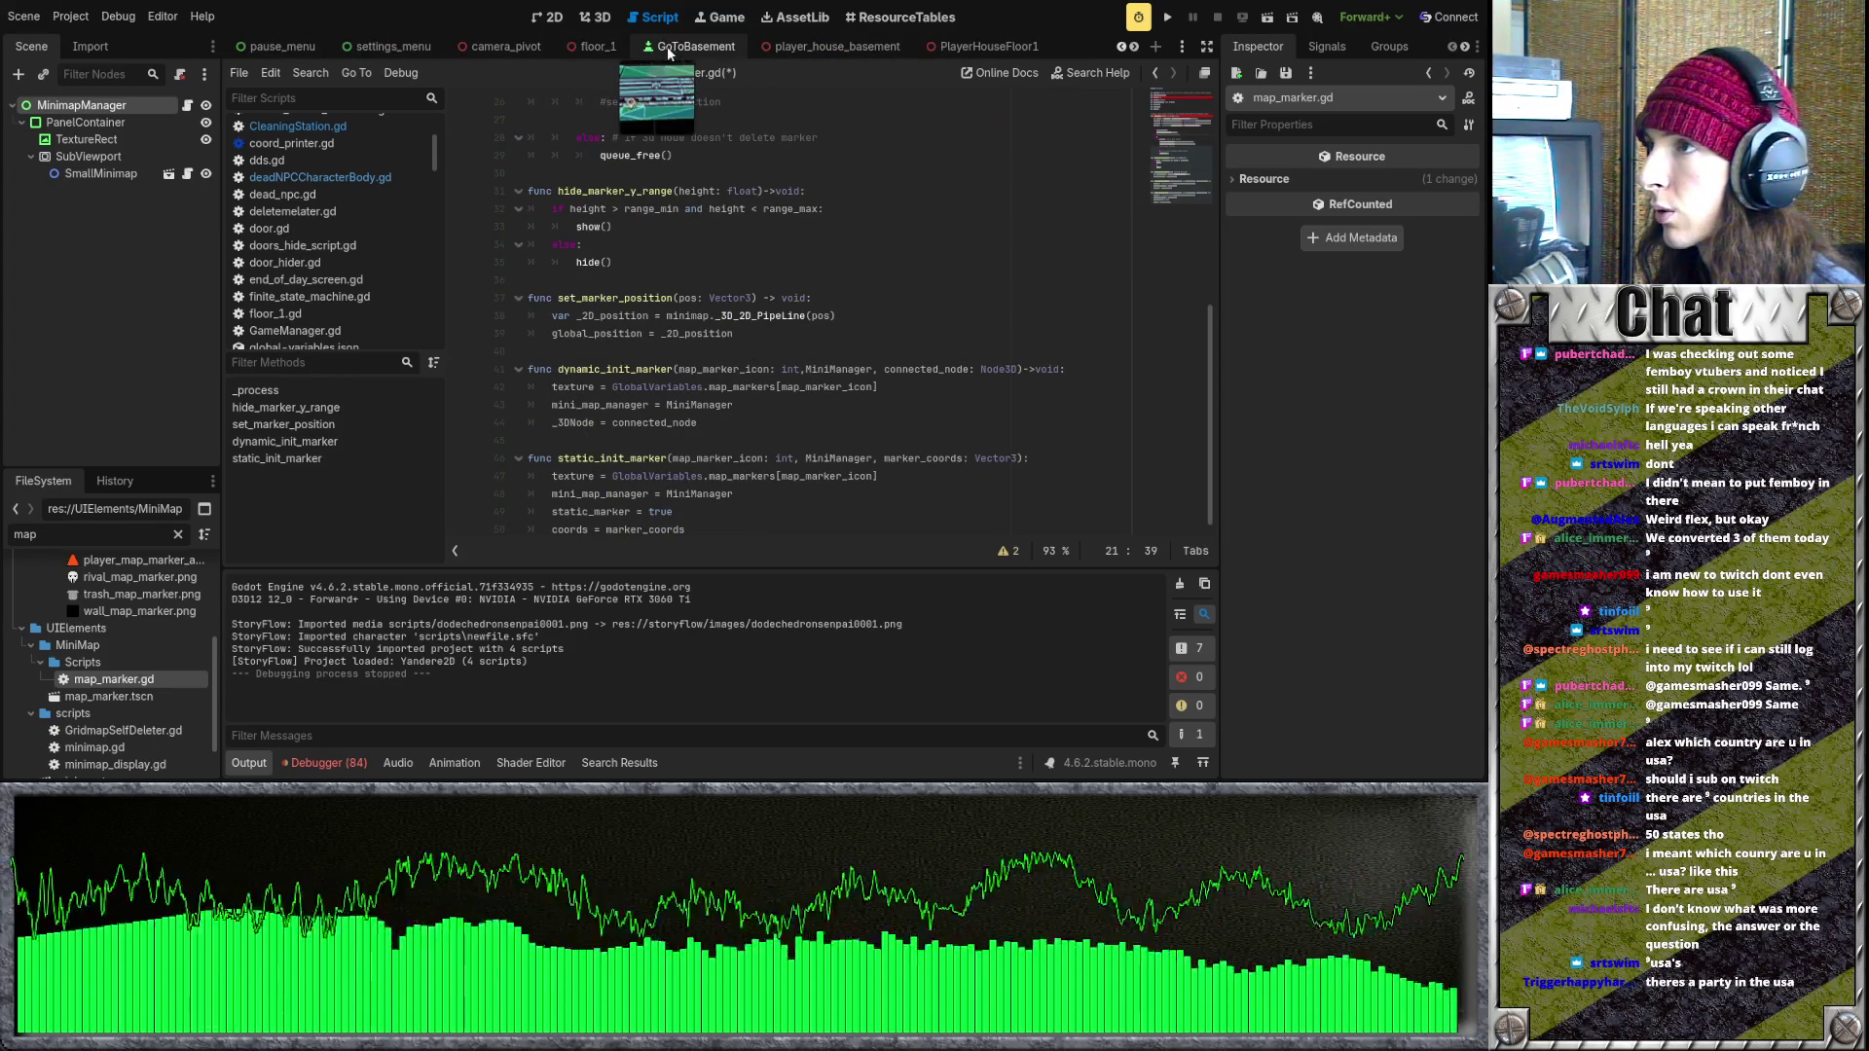
left_click(592, 47)
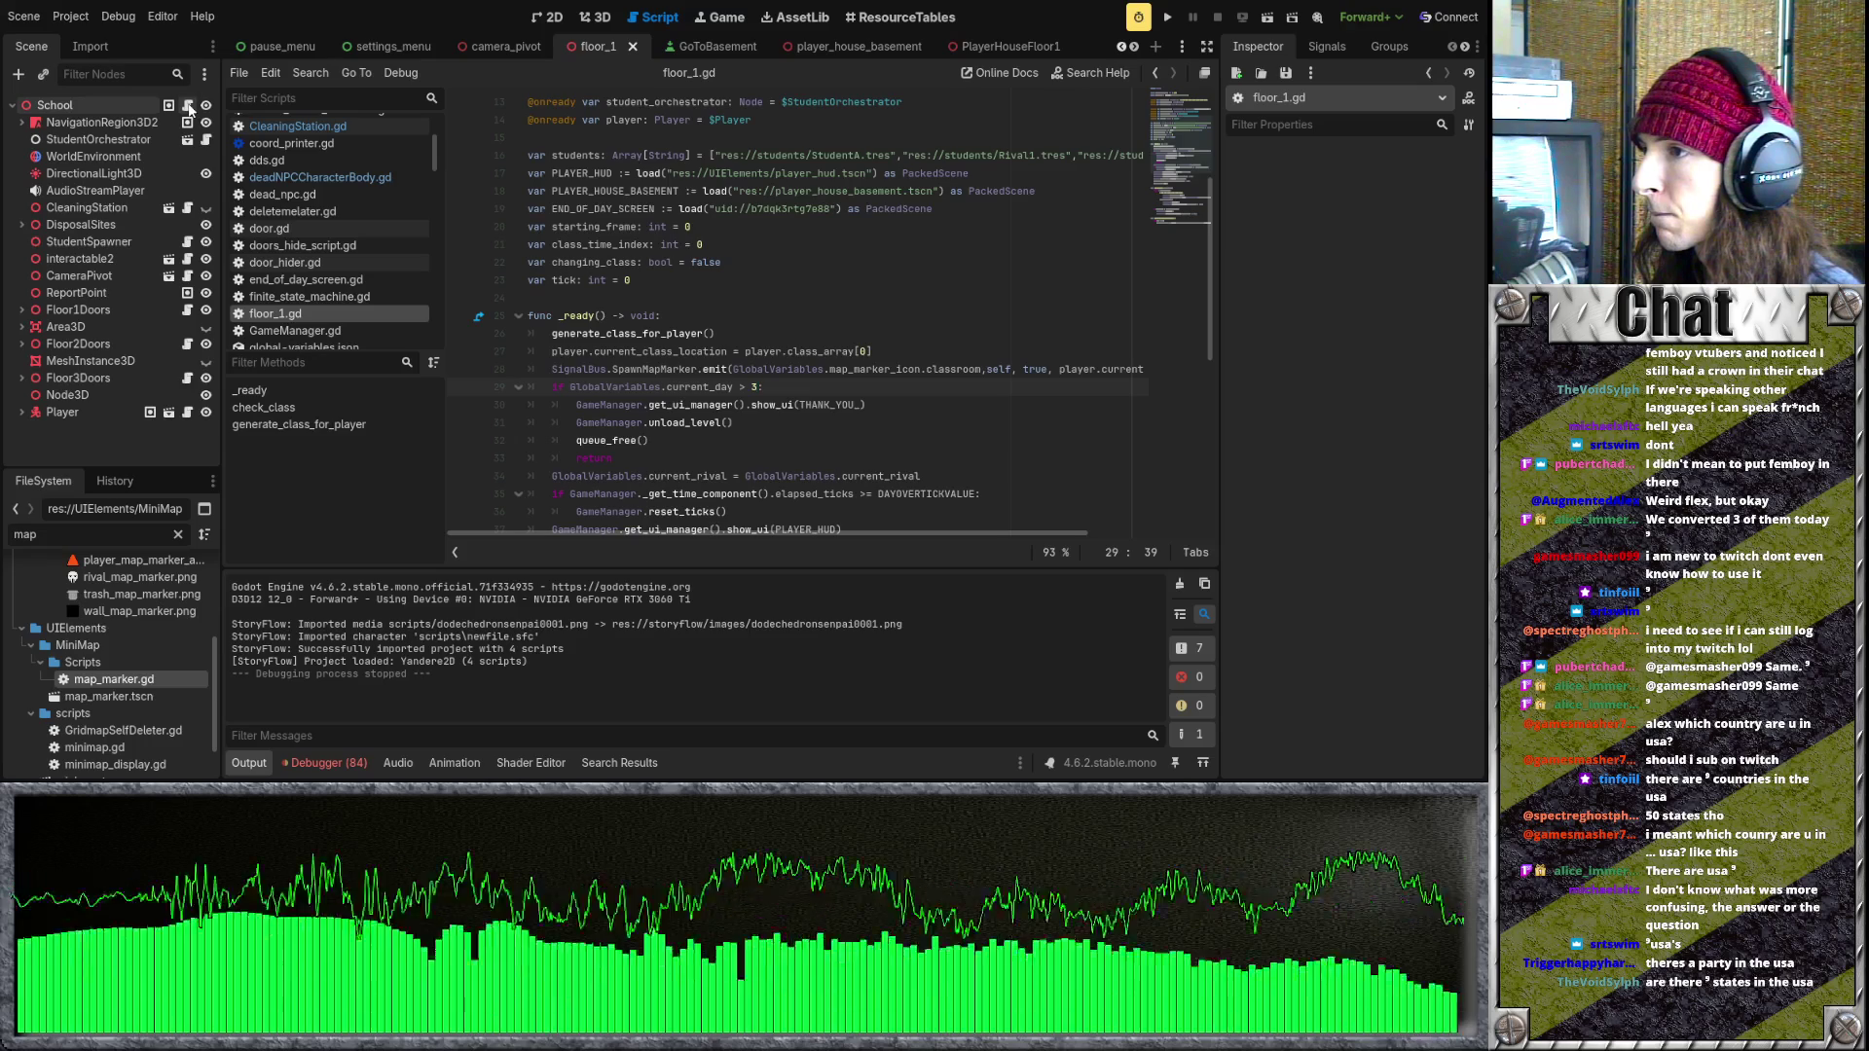
scroll(718, 497, "down", 8)
scroll(720, 487, "up", 12)
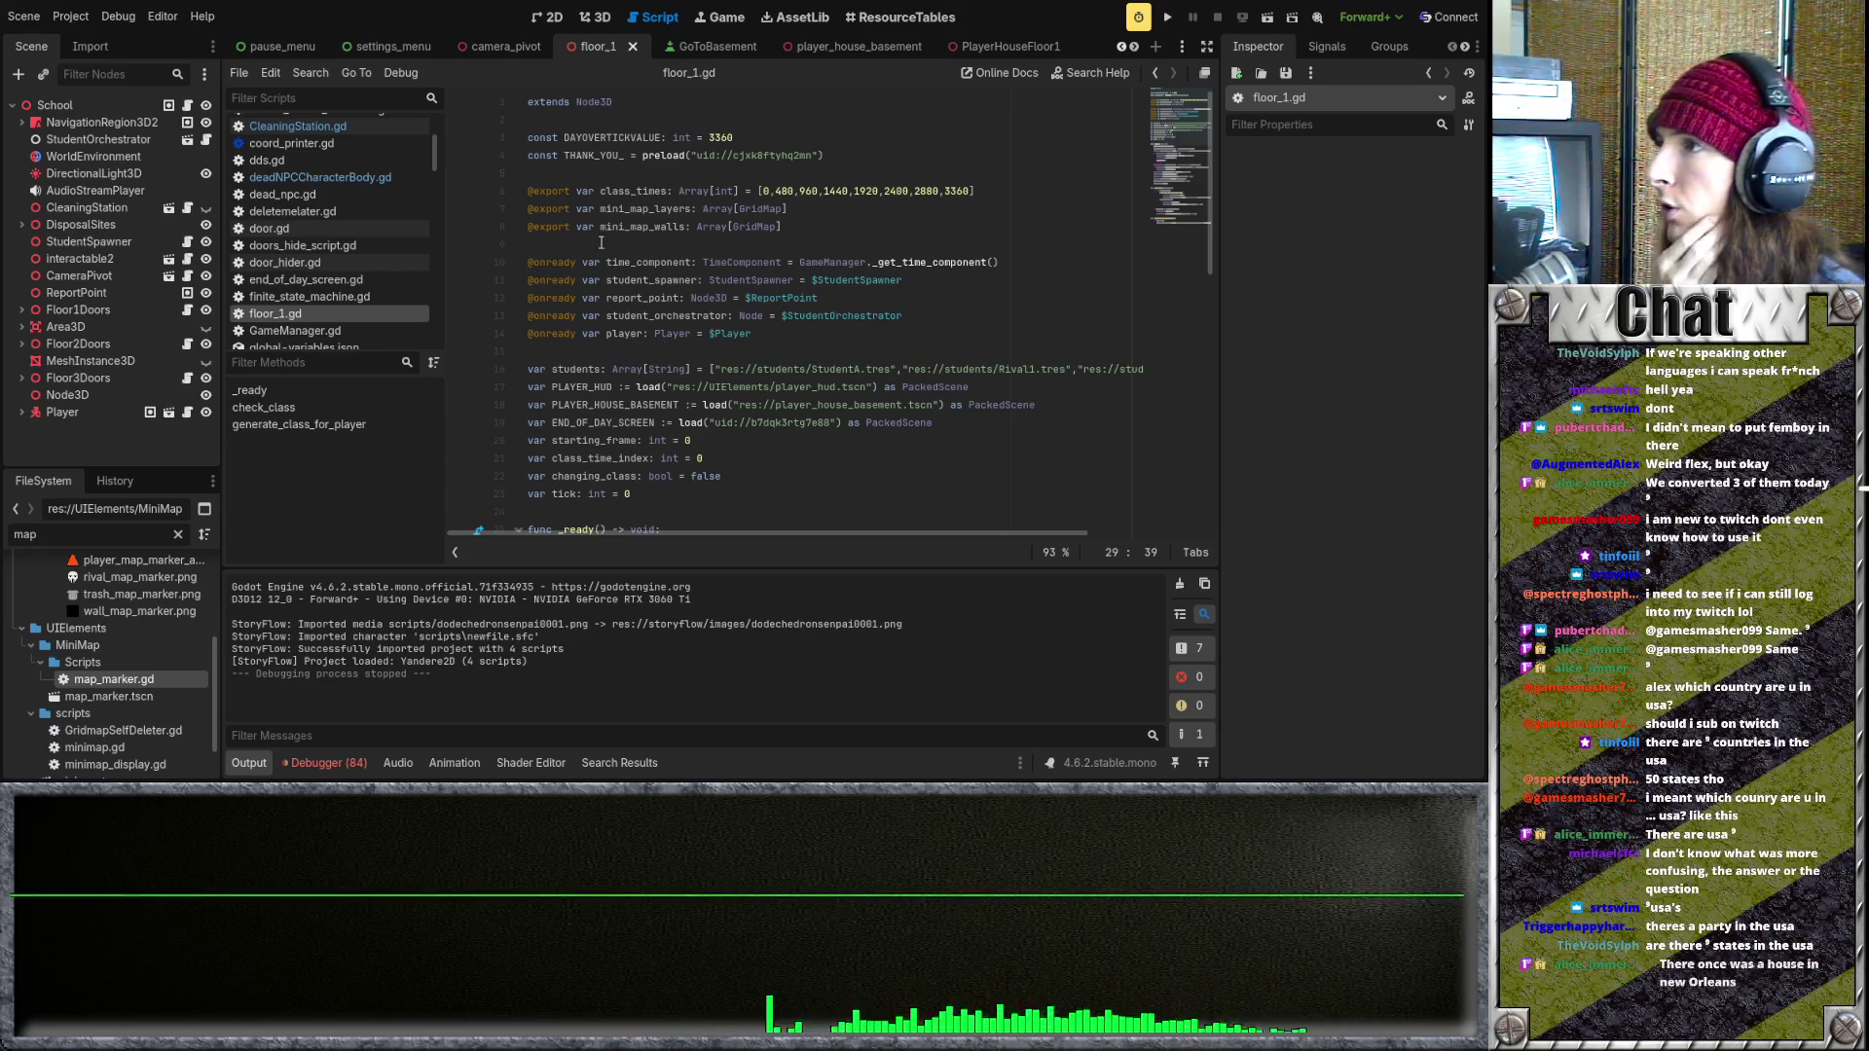
left_click(177, 534)
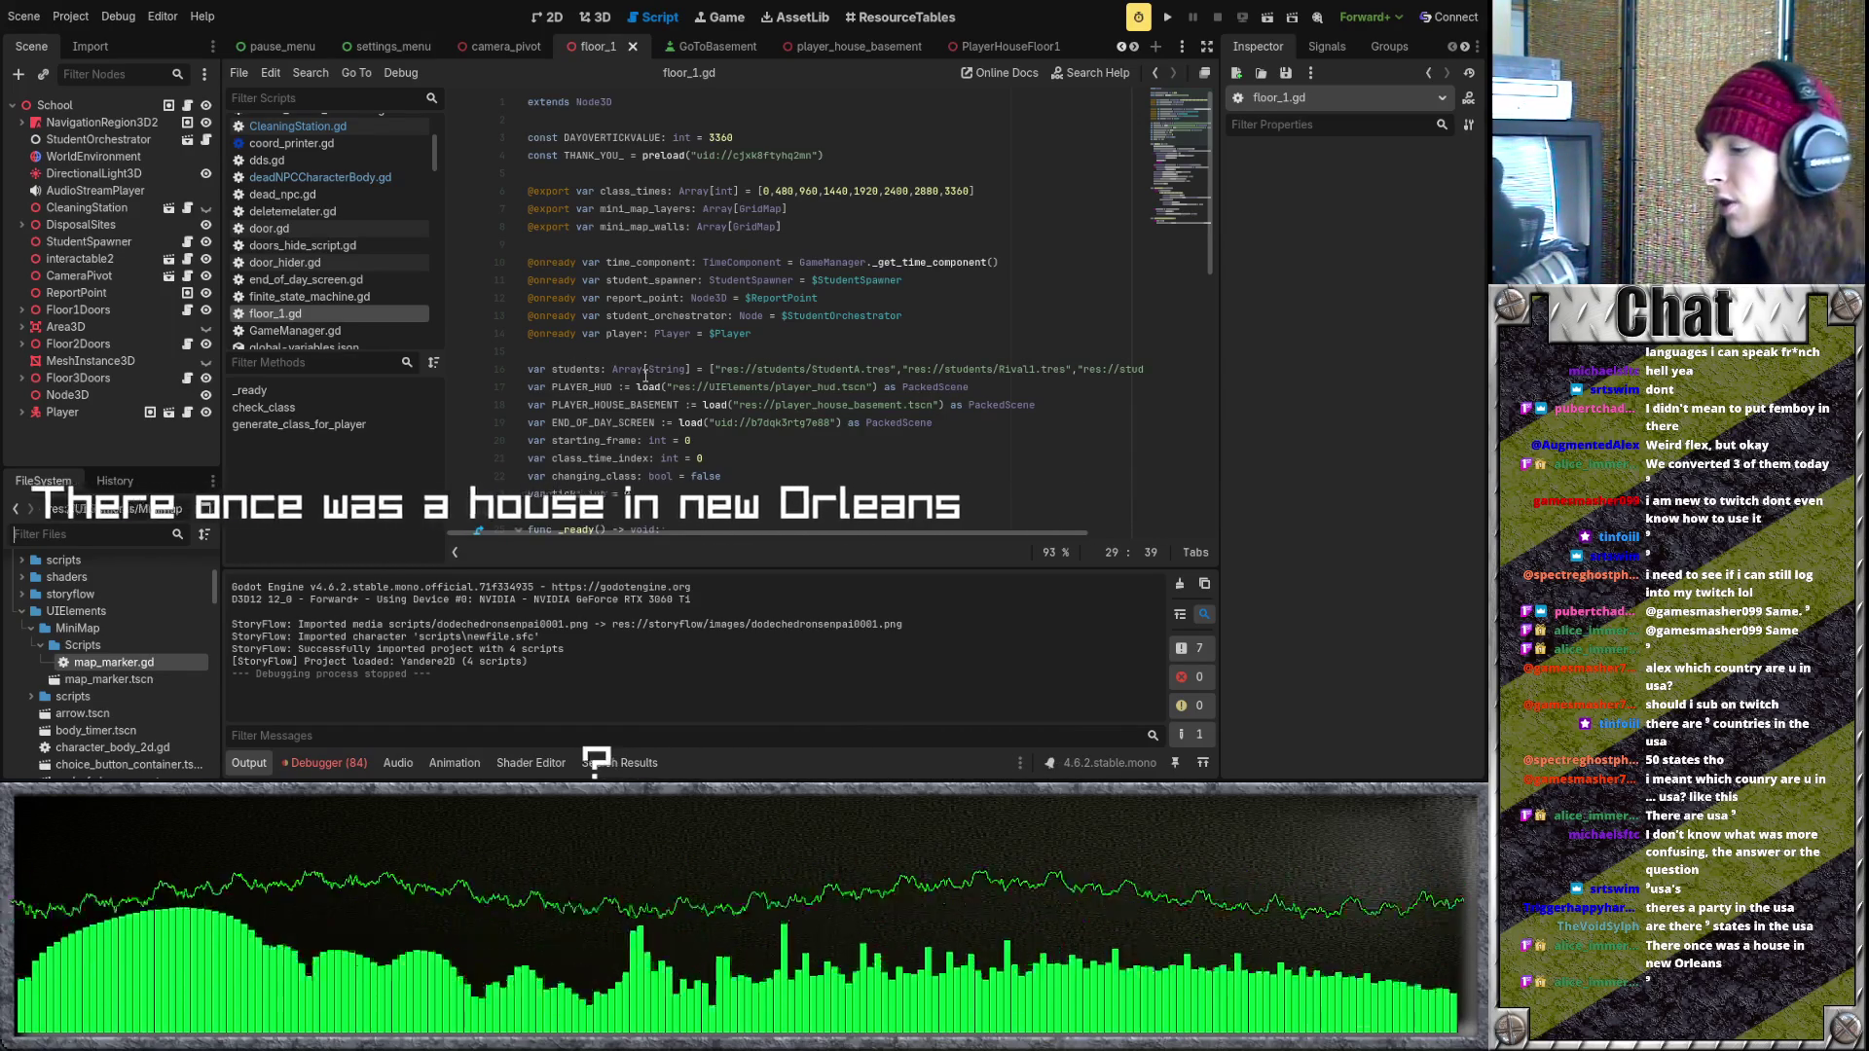
- Filter FileSystem for 'signa', open SignalBus.gd, add 'is_static: bool' to SpawnMapMarker and save
type("signa")
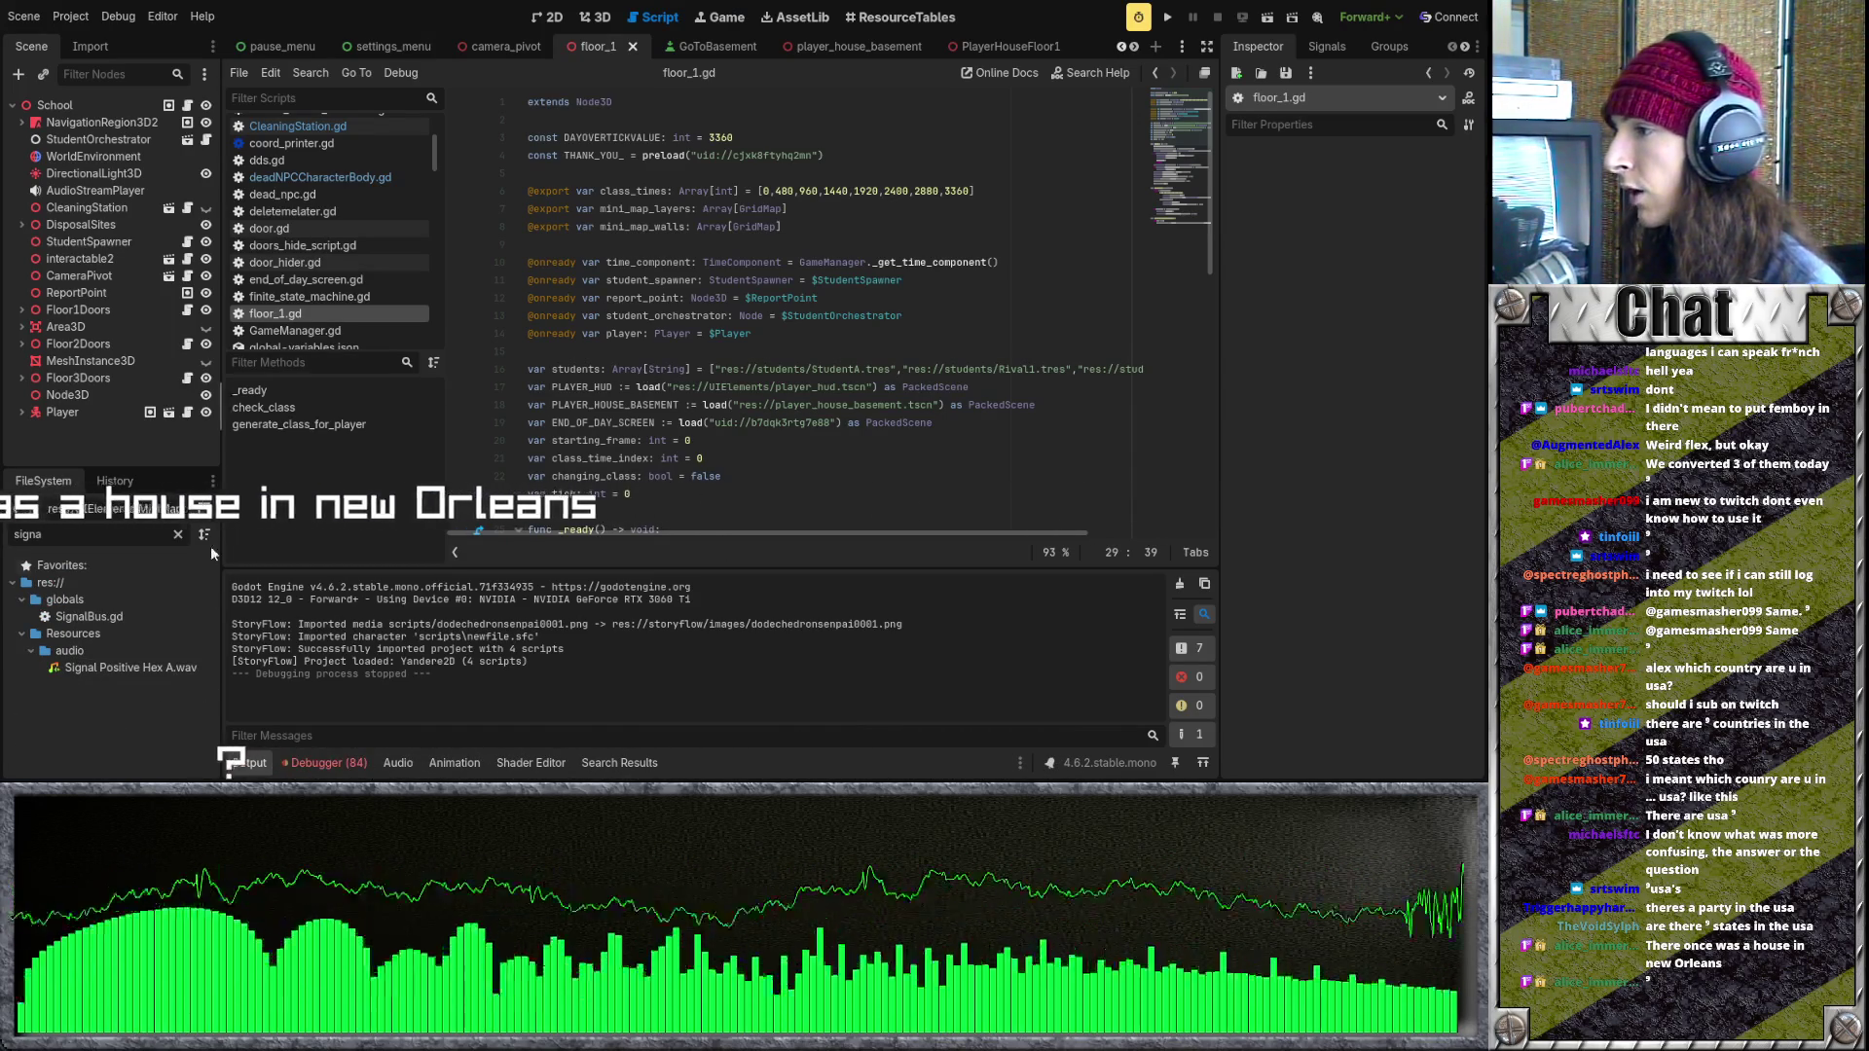
double_click(88, 616)
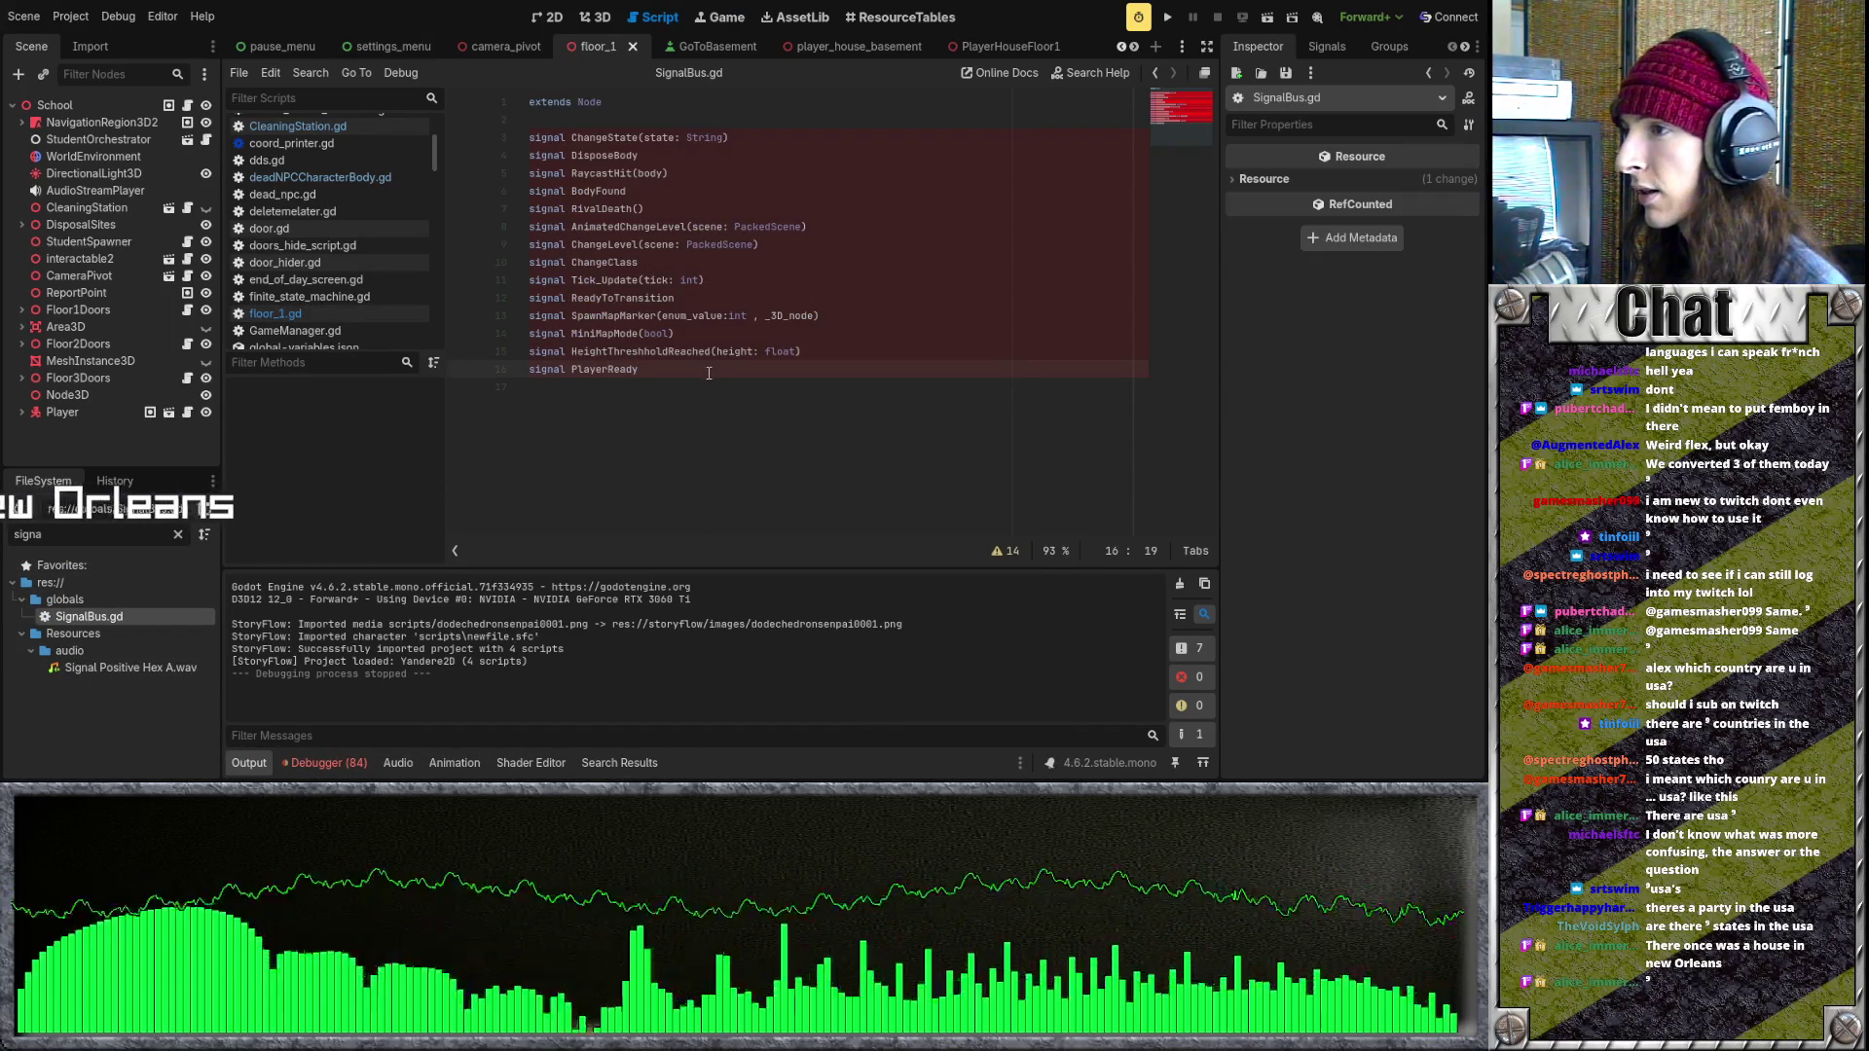
left_click(807, 316)
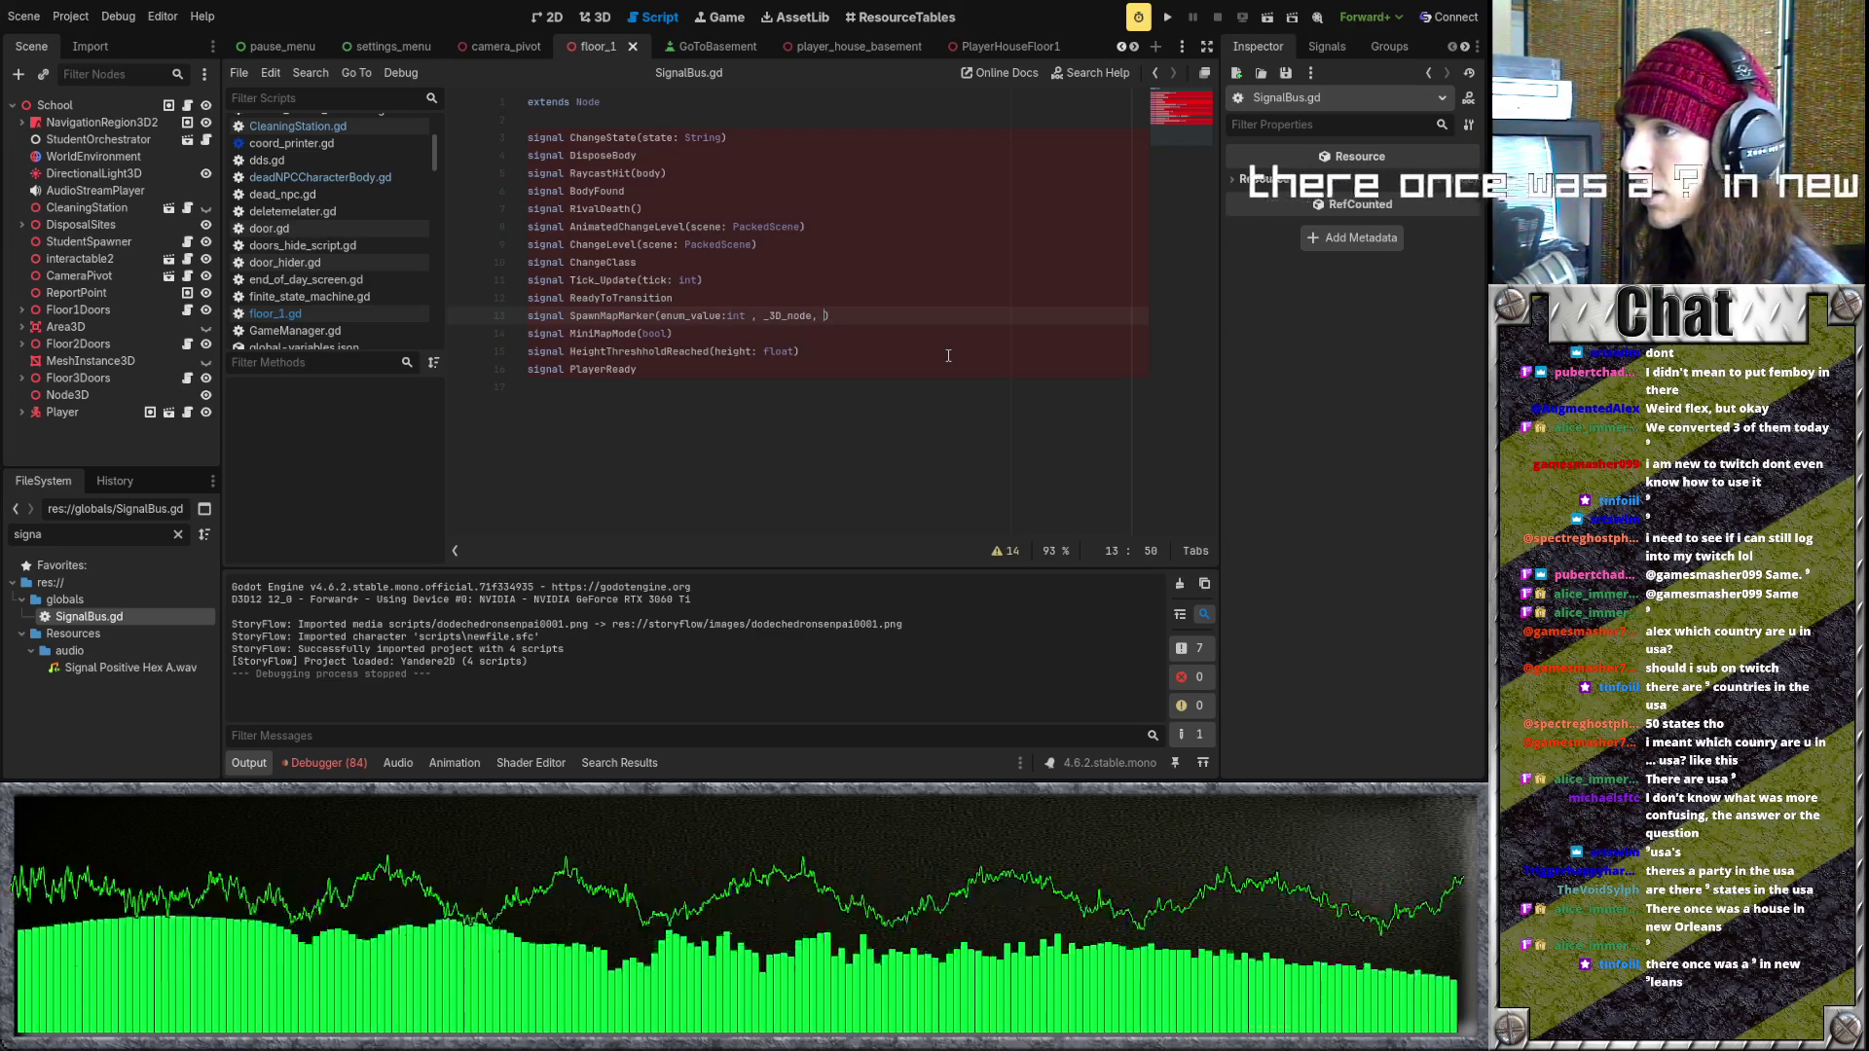
type("_static: b")
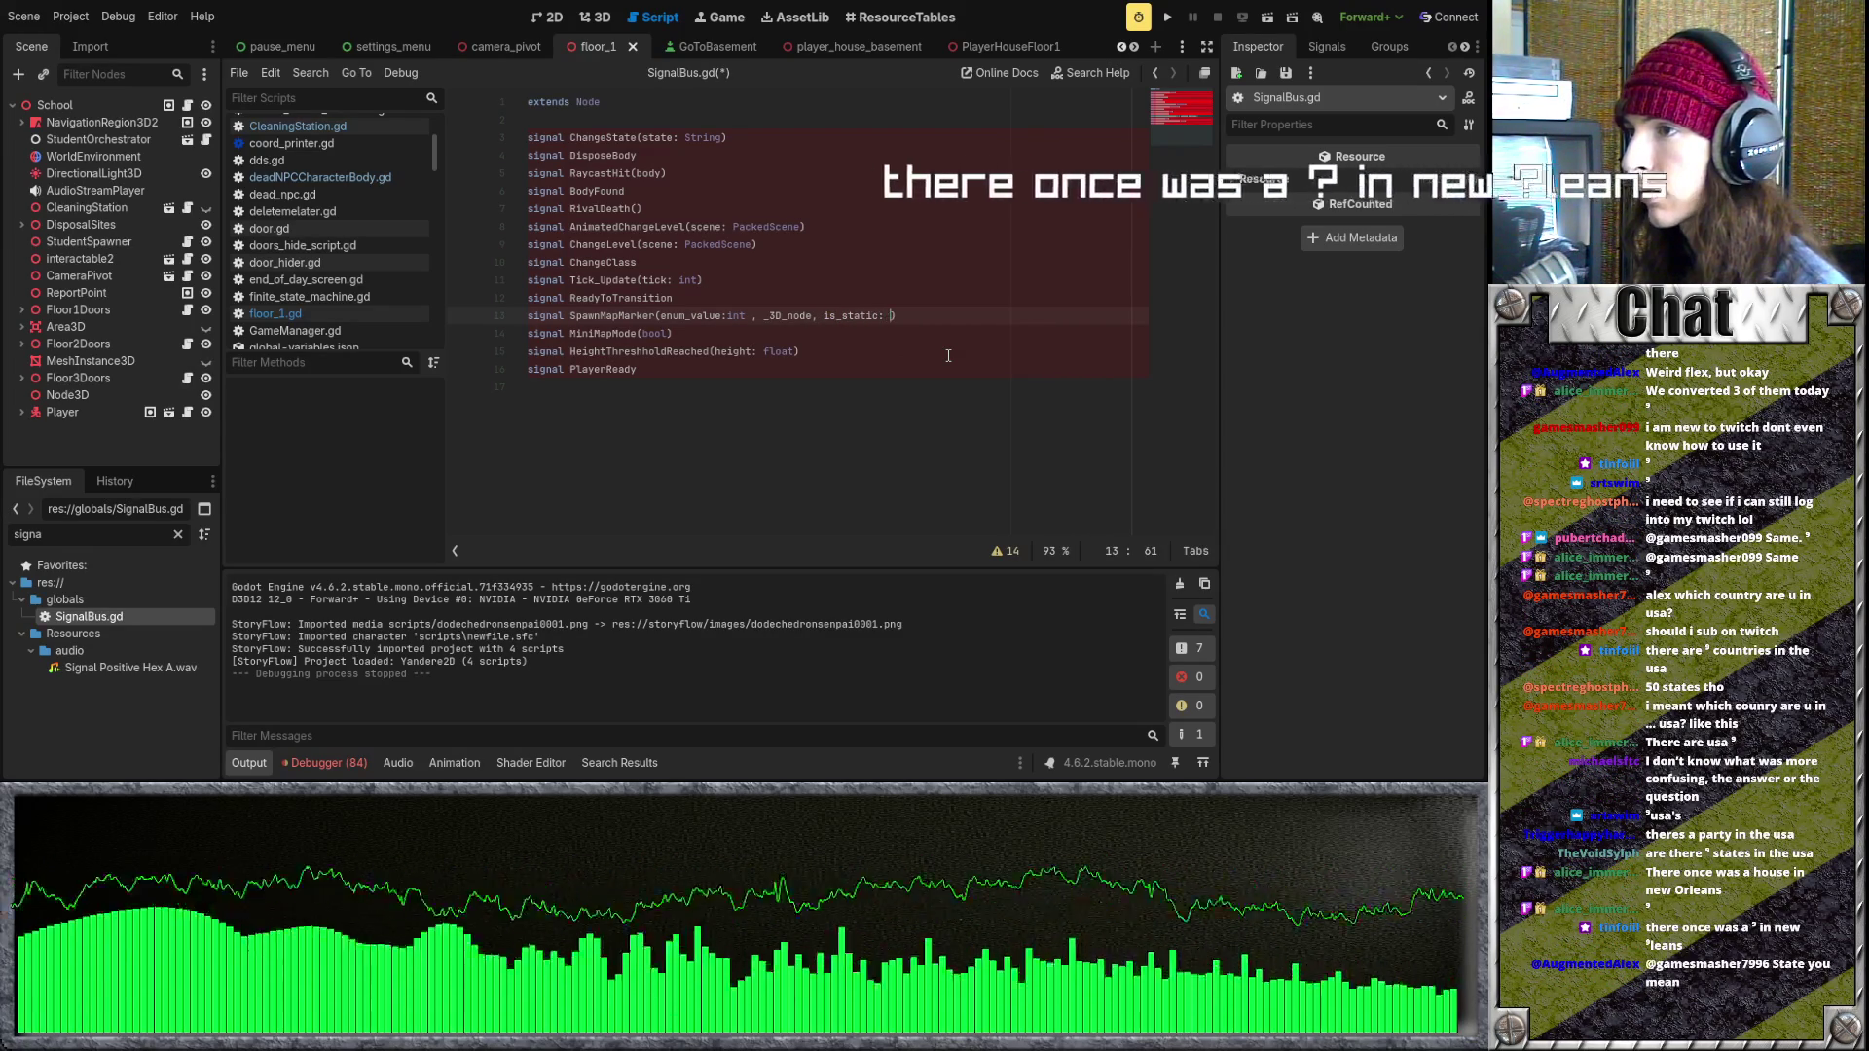
type("ool")
left_click(816, 332)
key("ctrl+s")
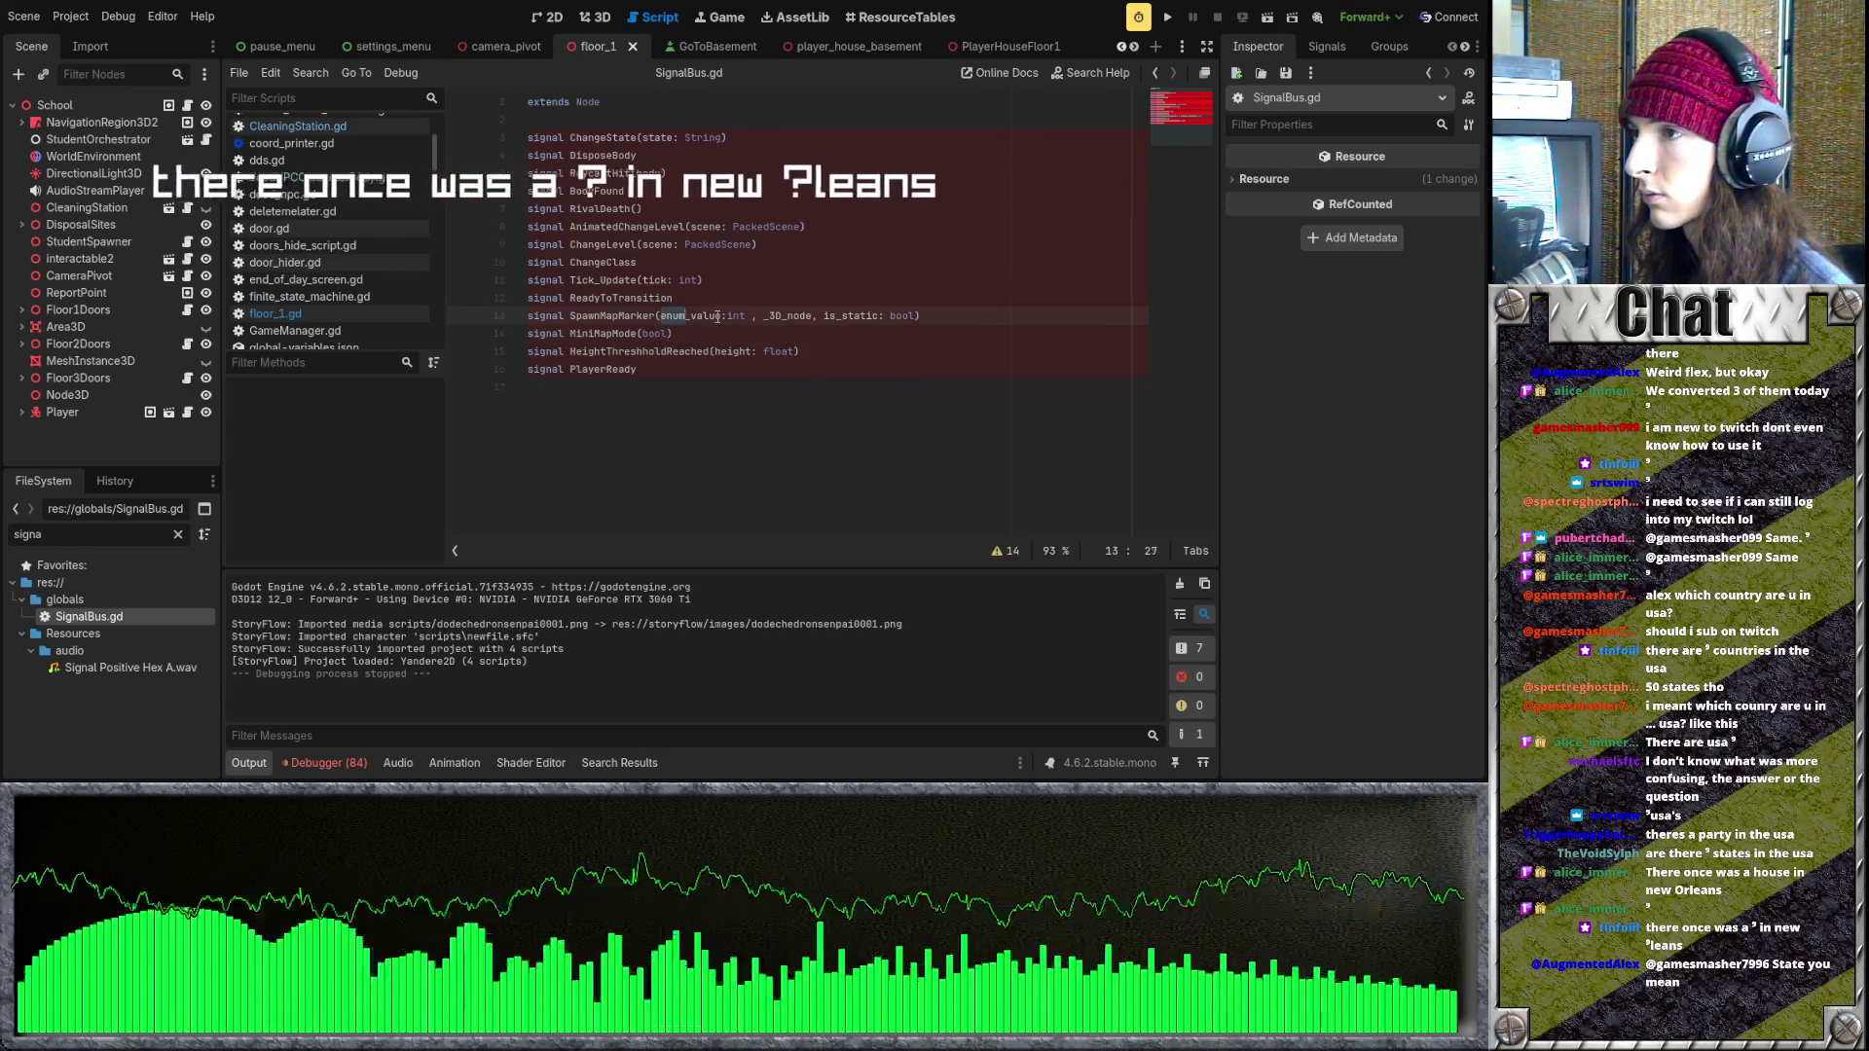
- Complete the 'coords: Vector3' parameter after is_static: bool in the SpawnMapMarker signal
left_click_drag(661, 315, 930, 320)
left_click(924, 336)
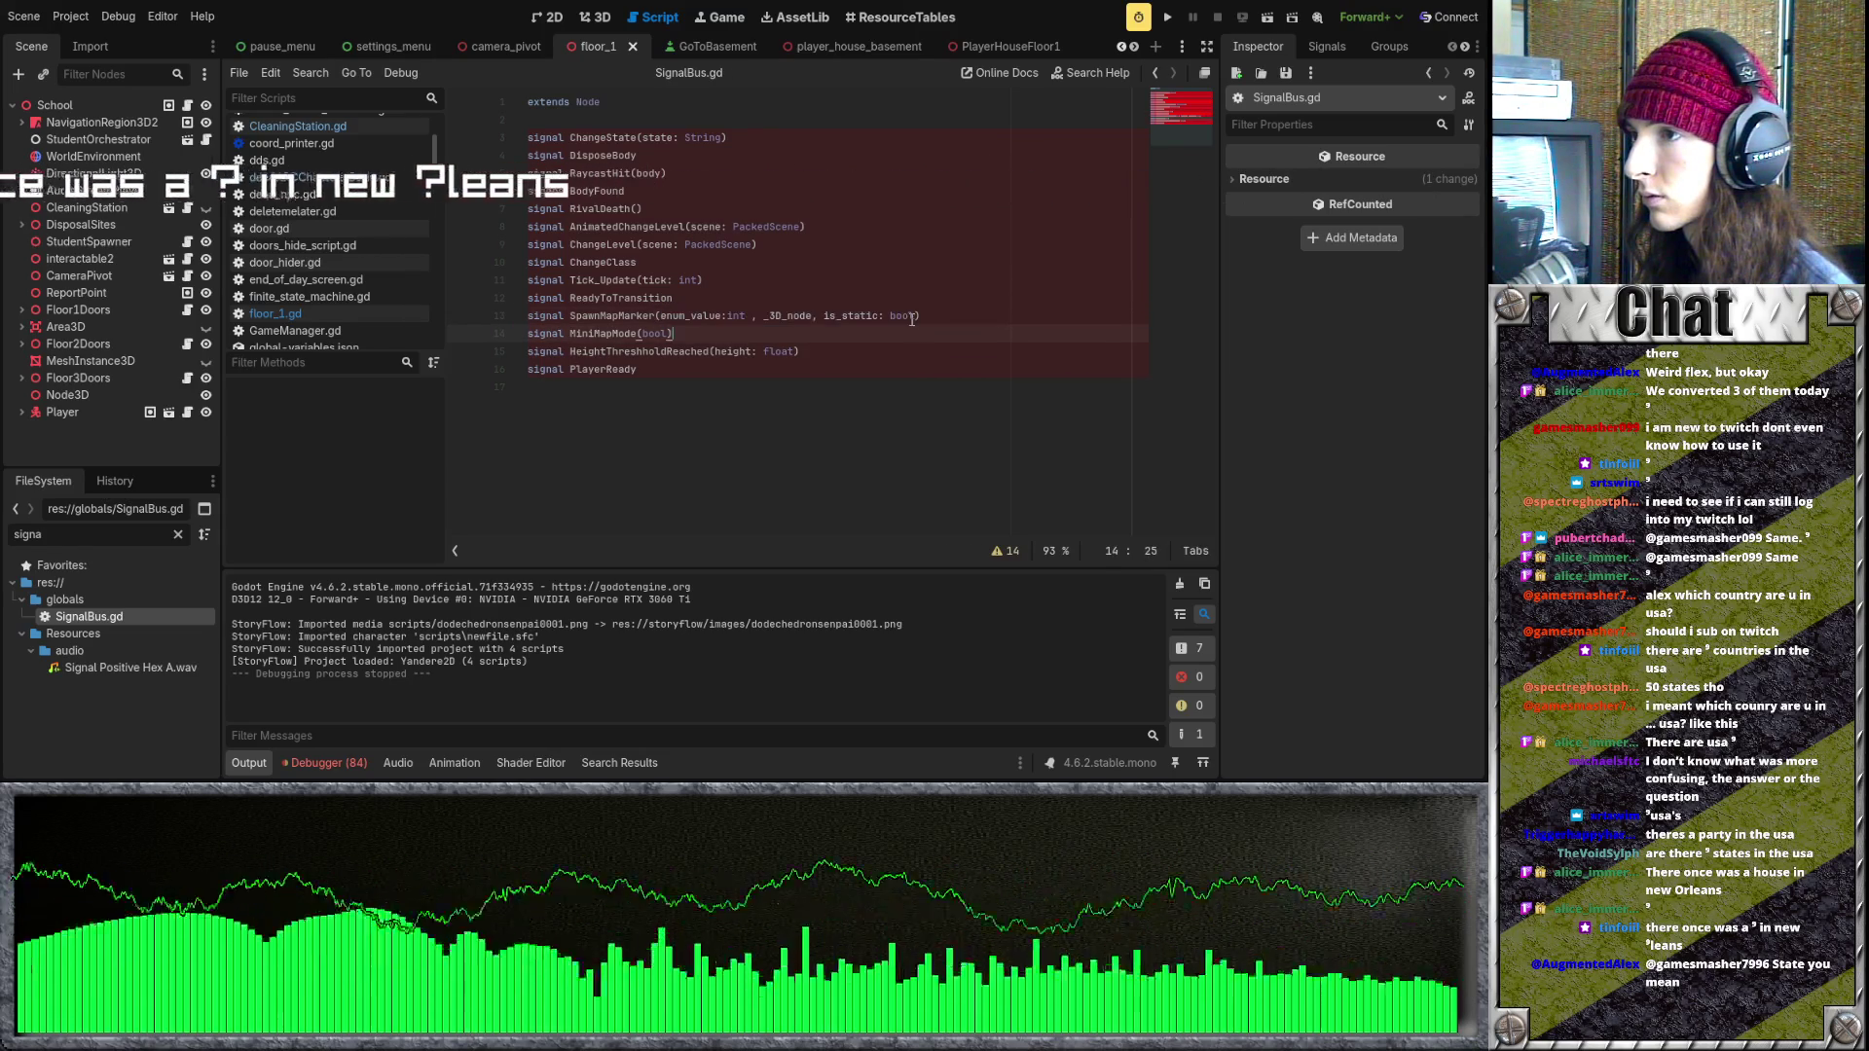
triple_click(926, 338)
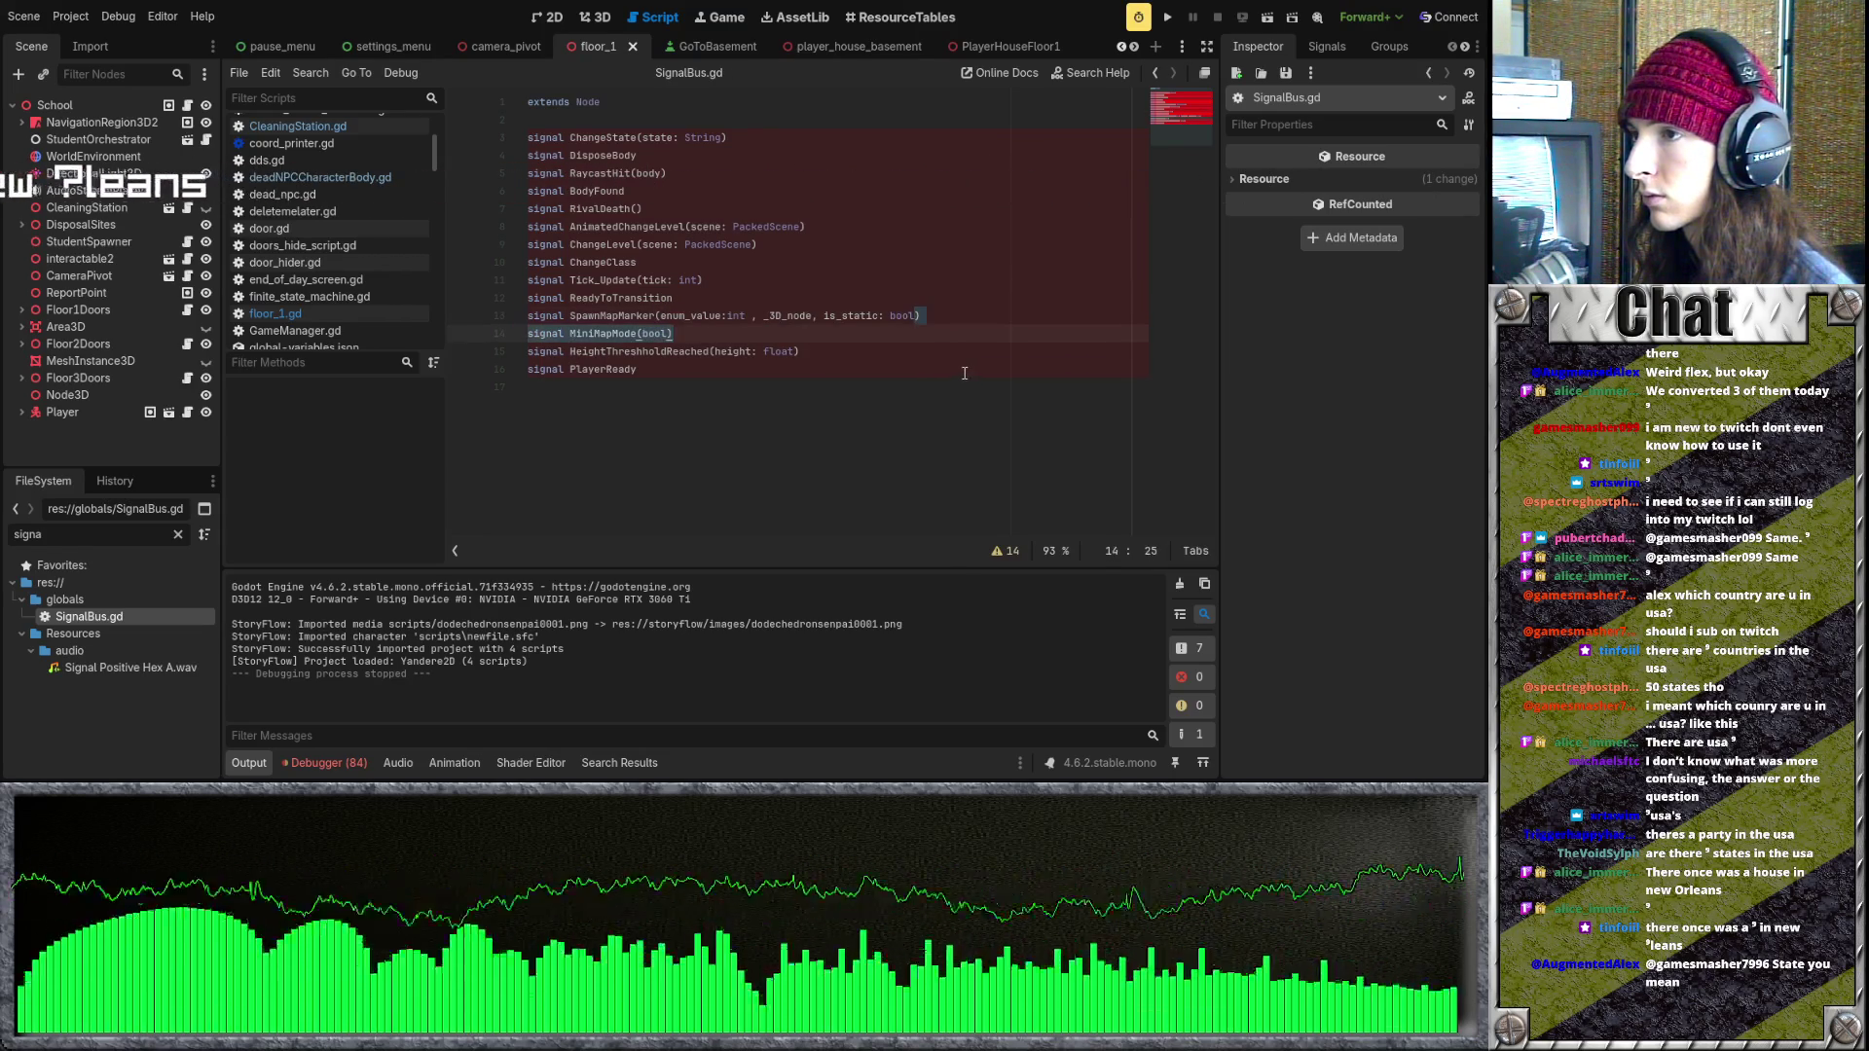
left_click(912, 315)
key("Right")
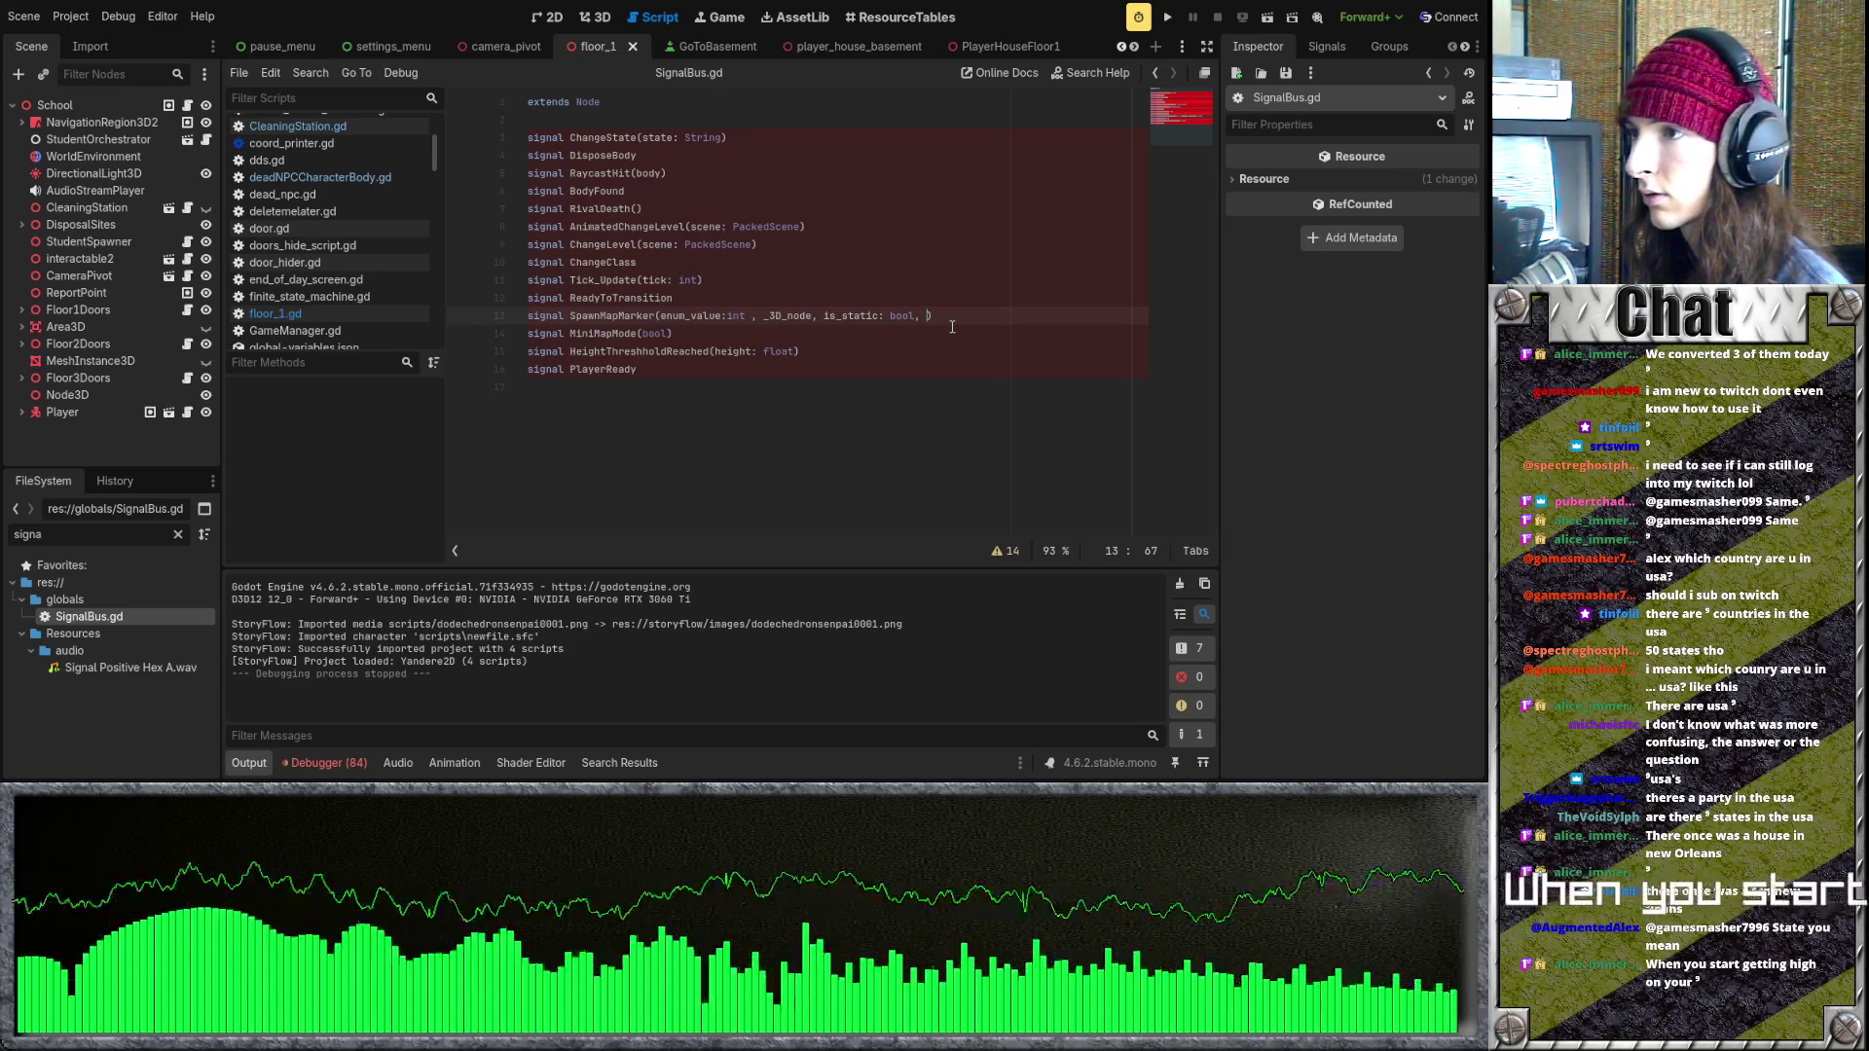
key("BackSpace")
key("BackSpace")
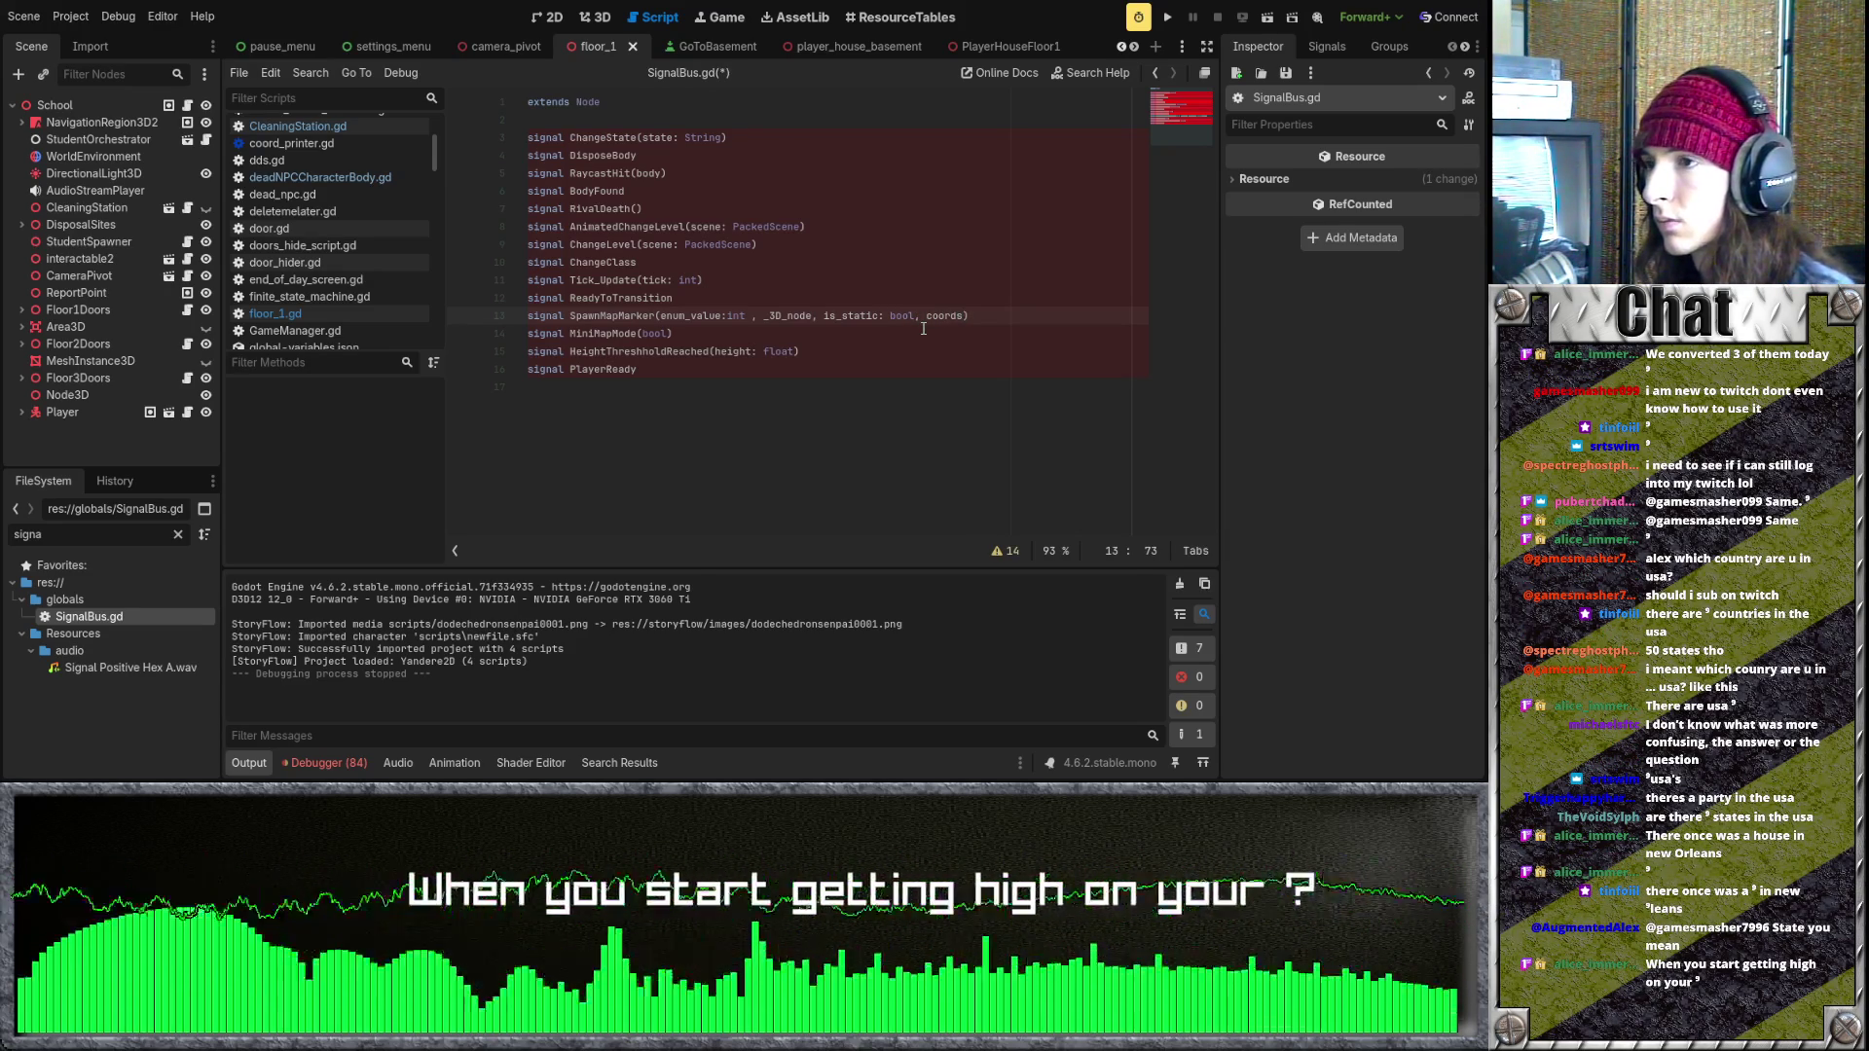
type(": Vector3")
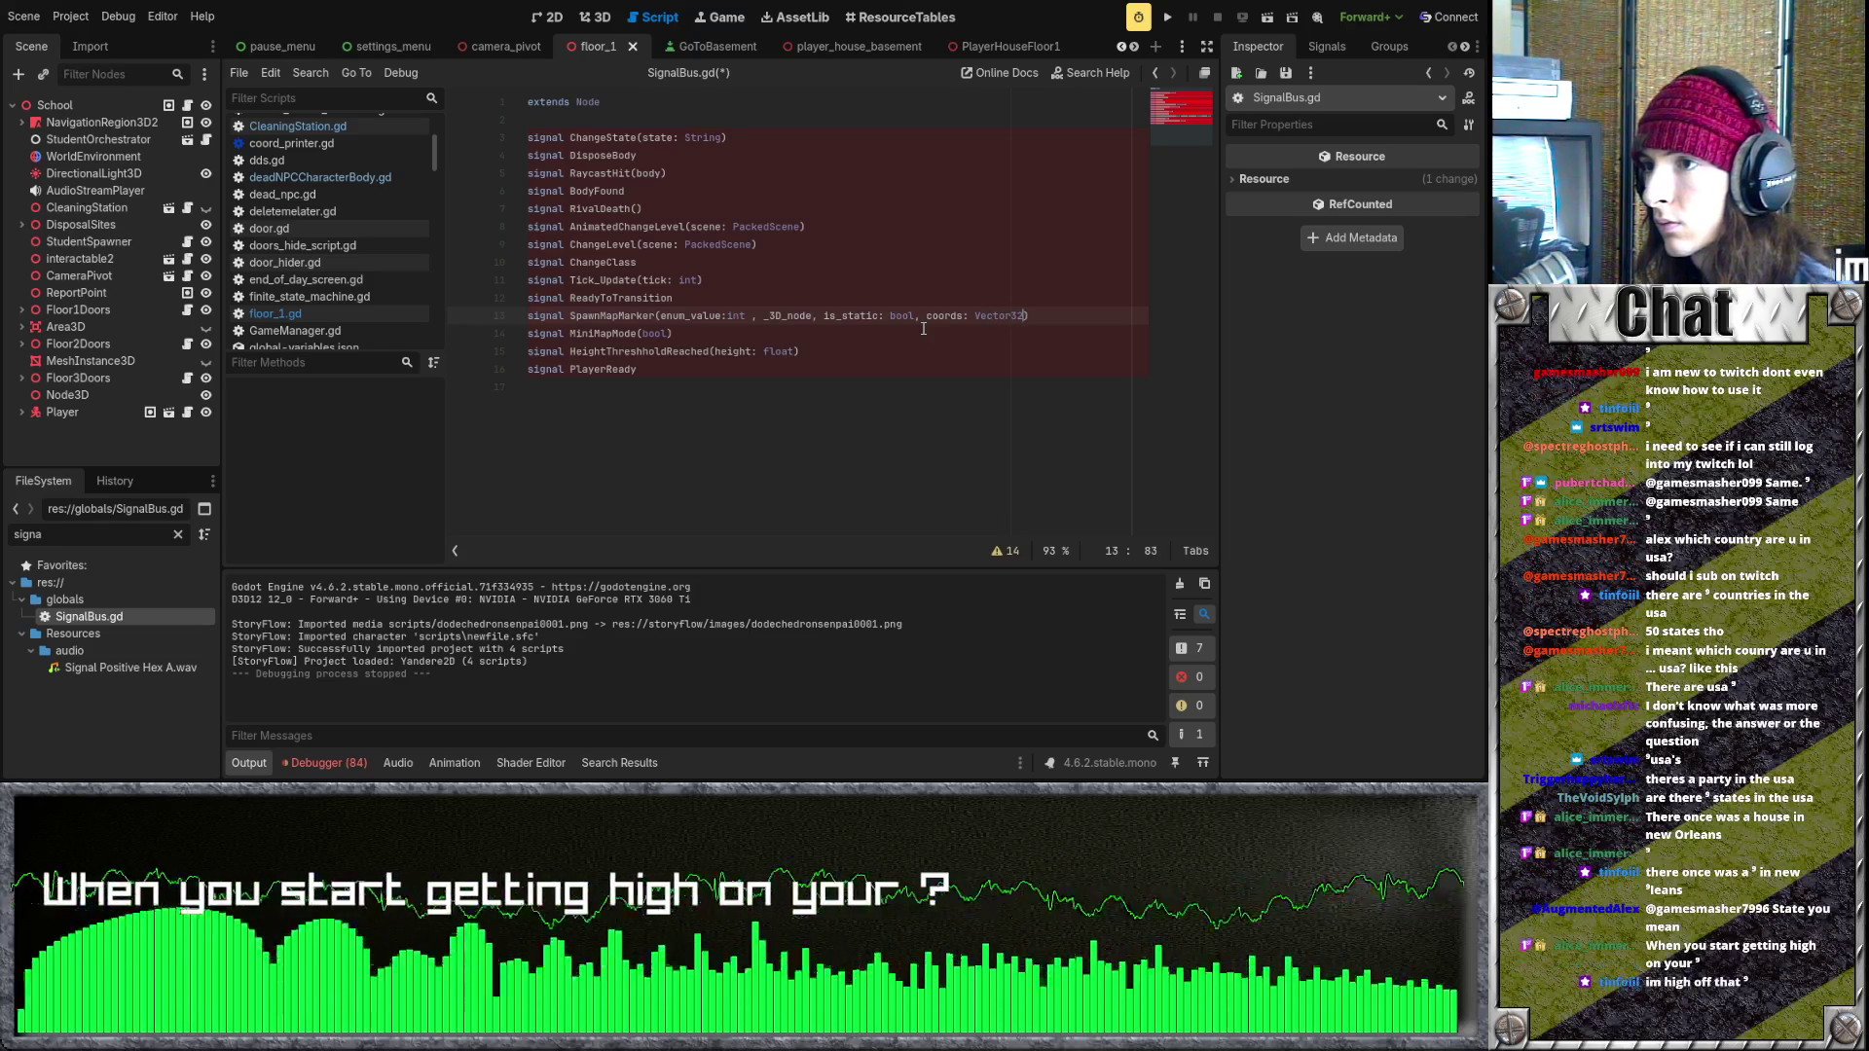
left_click(936, 335)
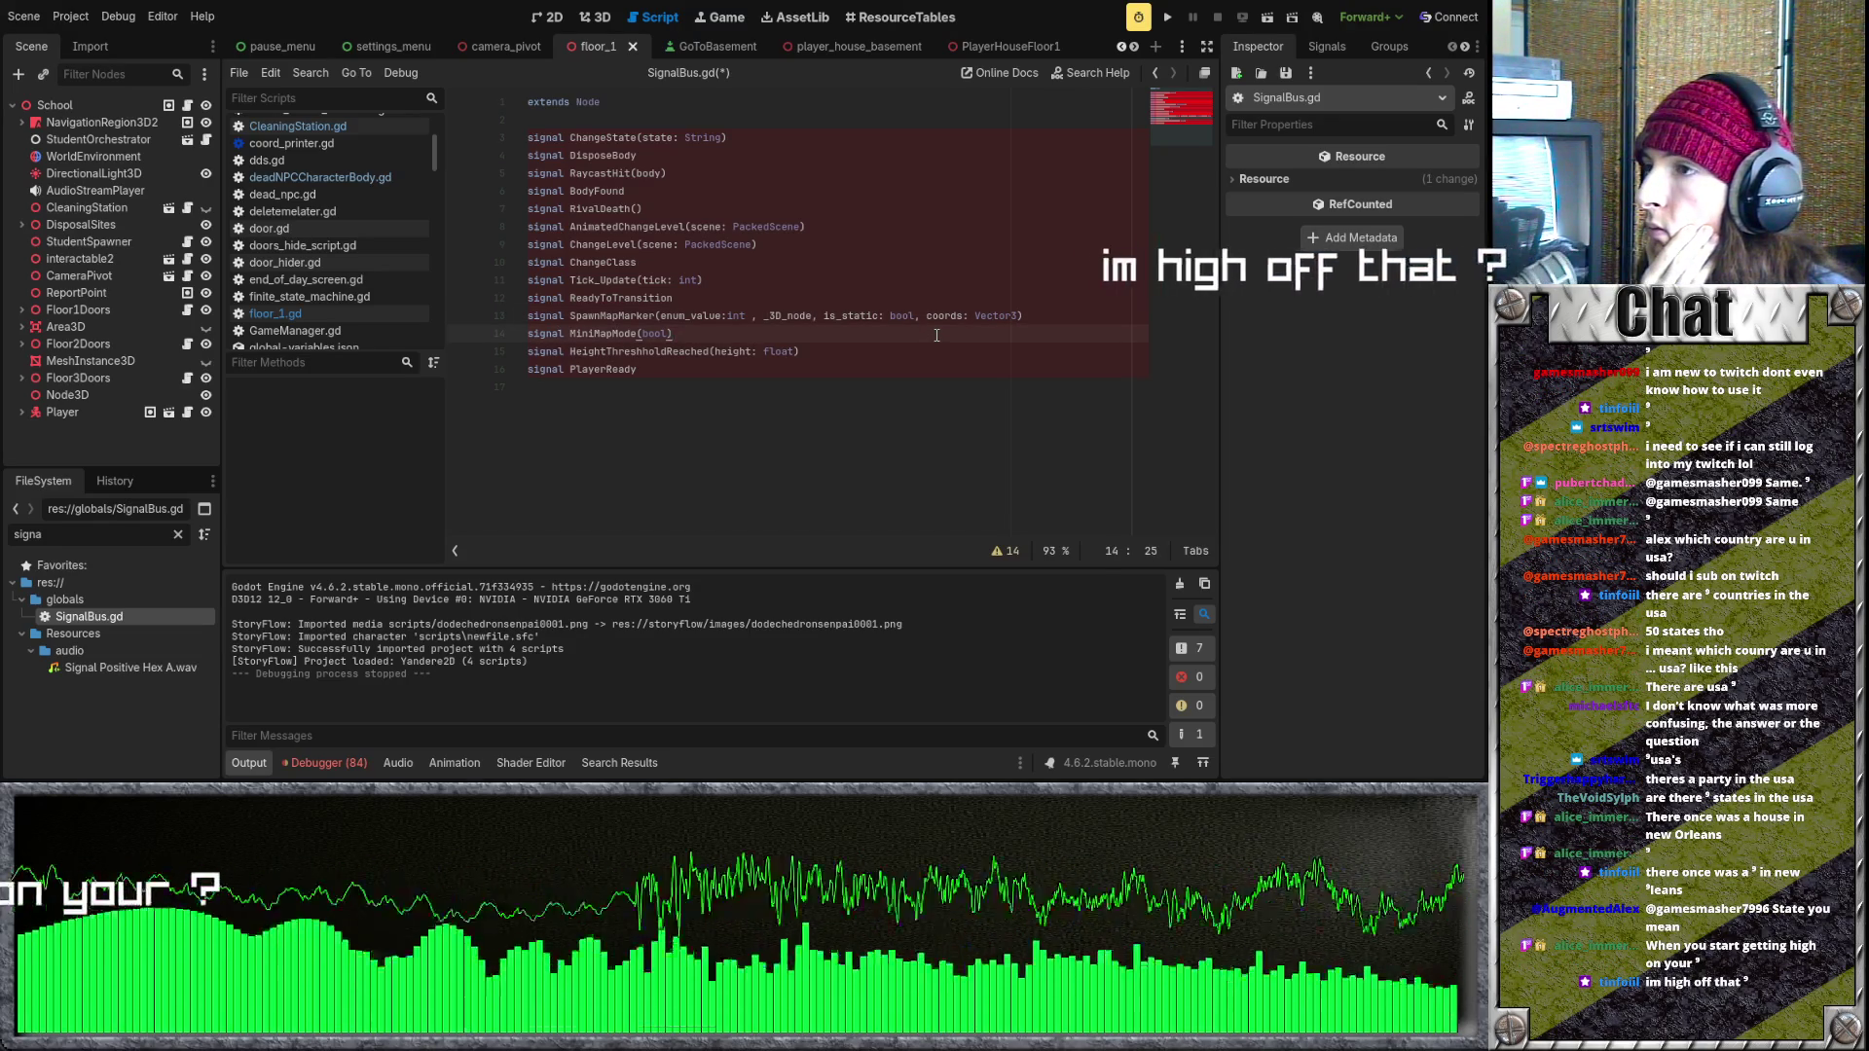
double_click(786, 317)
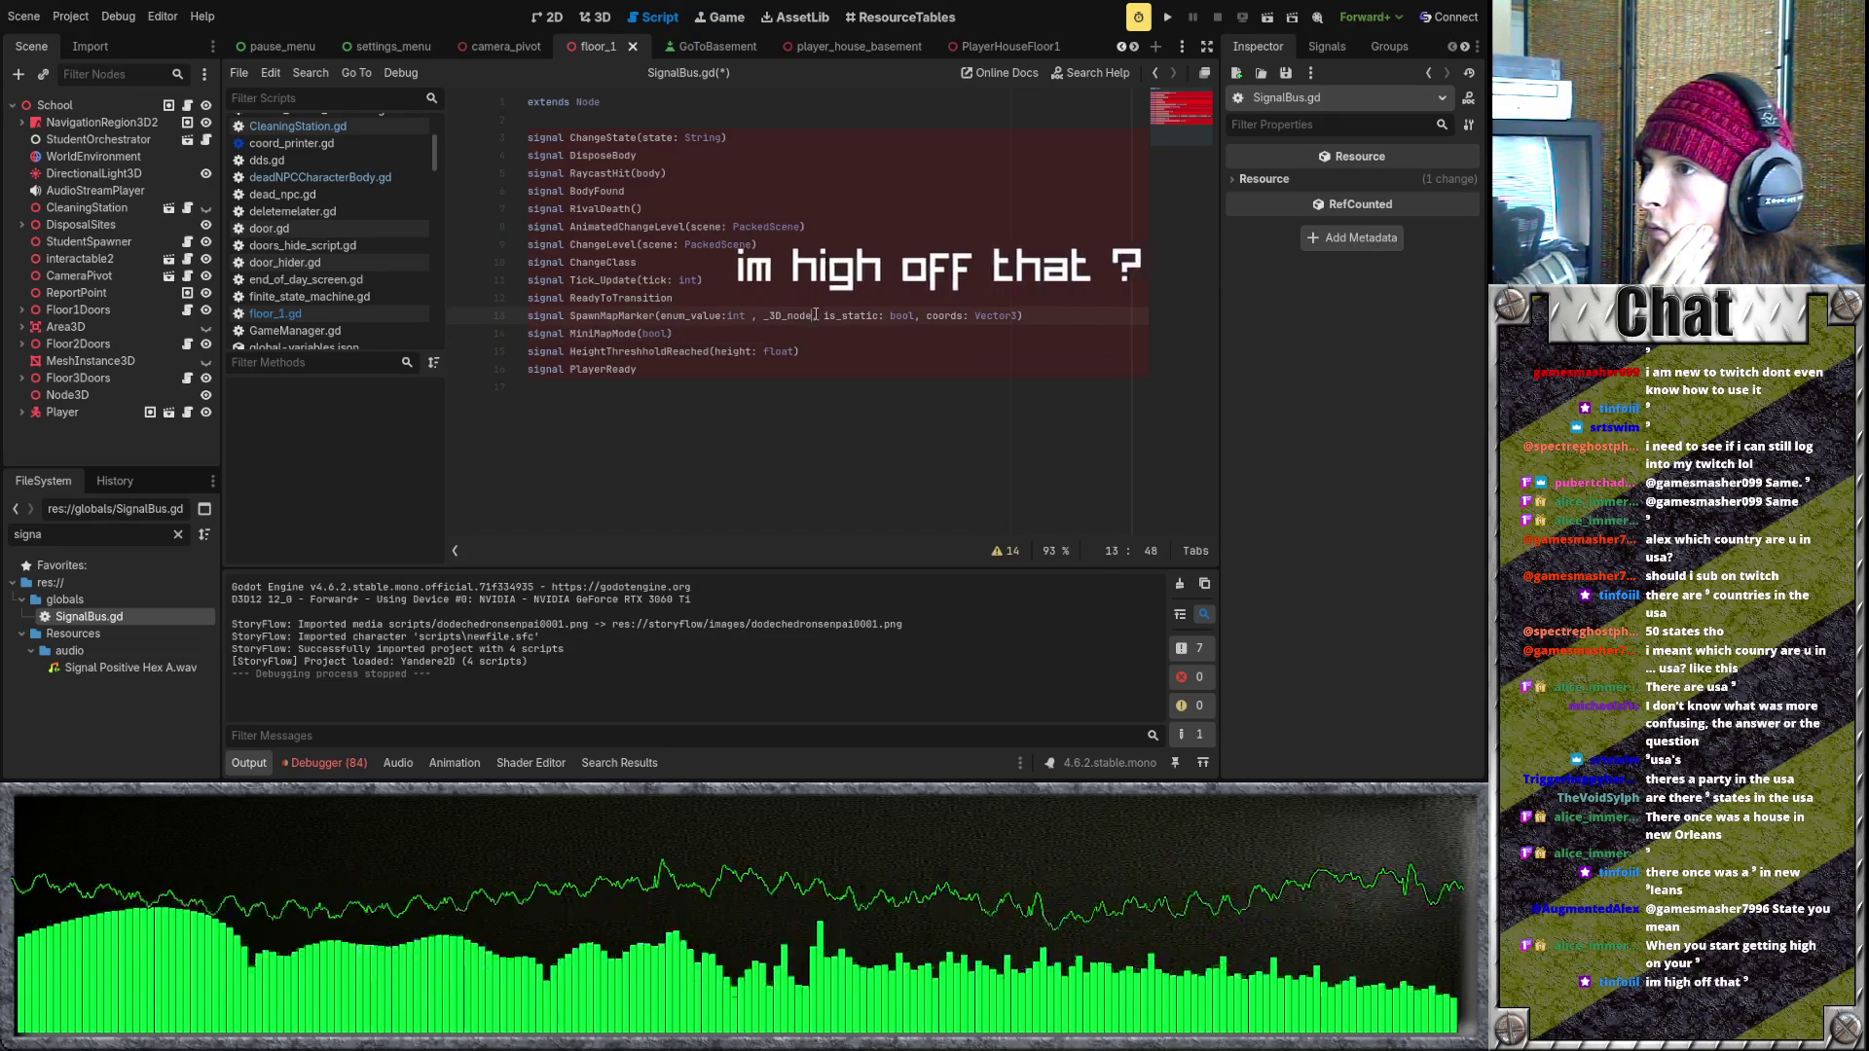
left_click(776, 319)
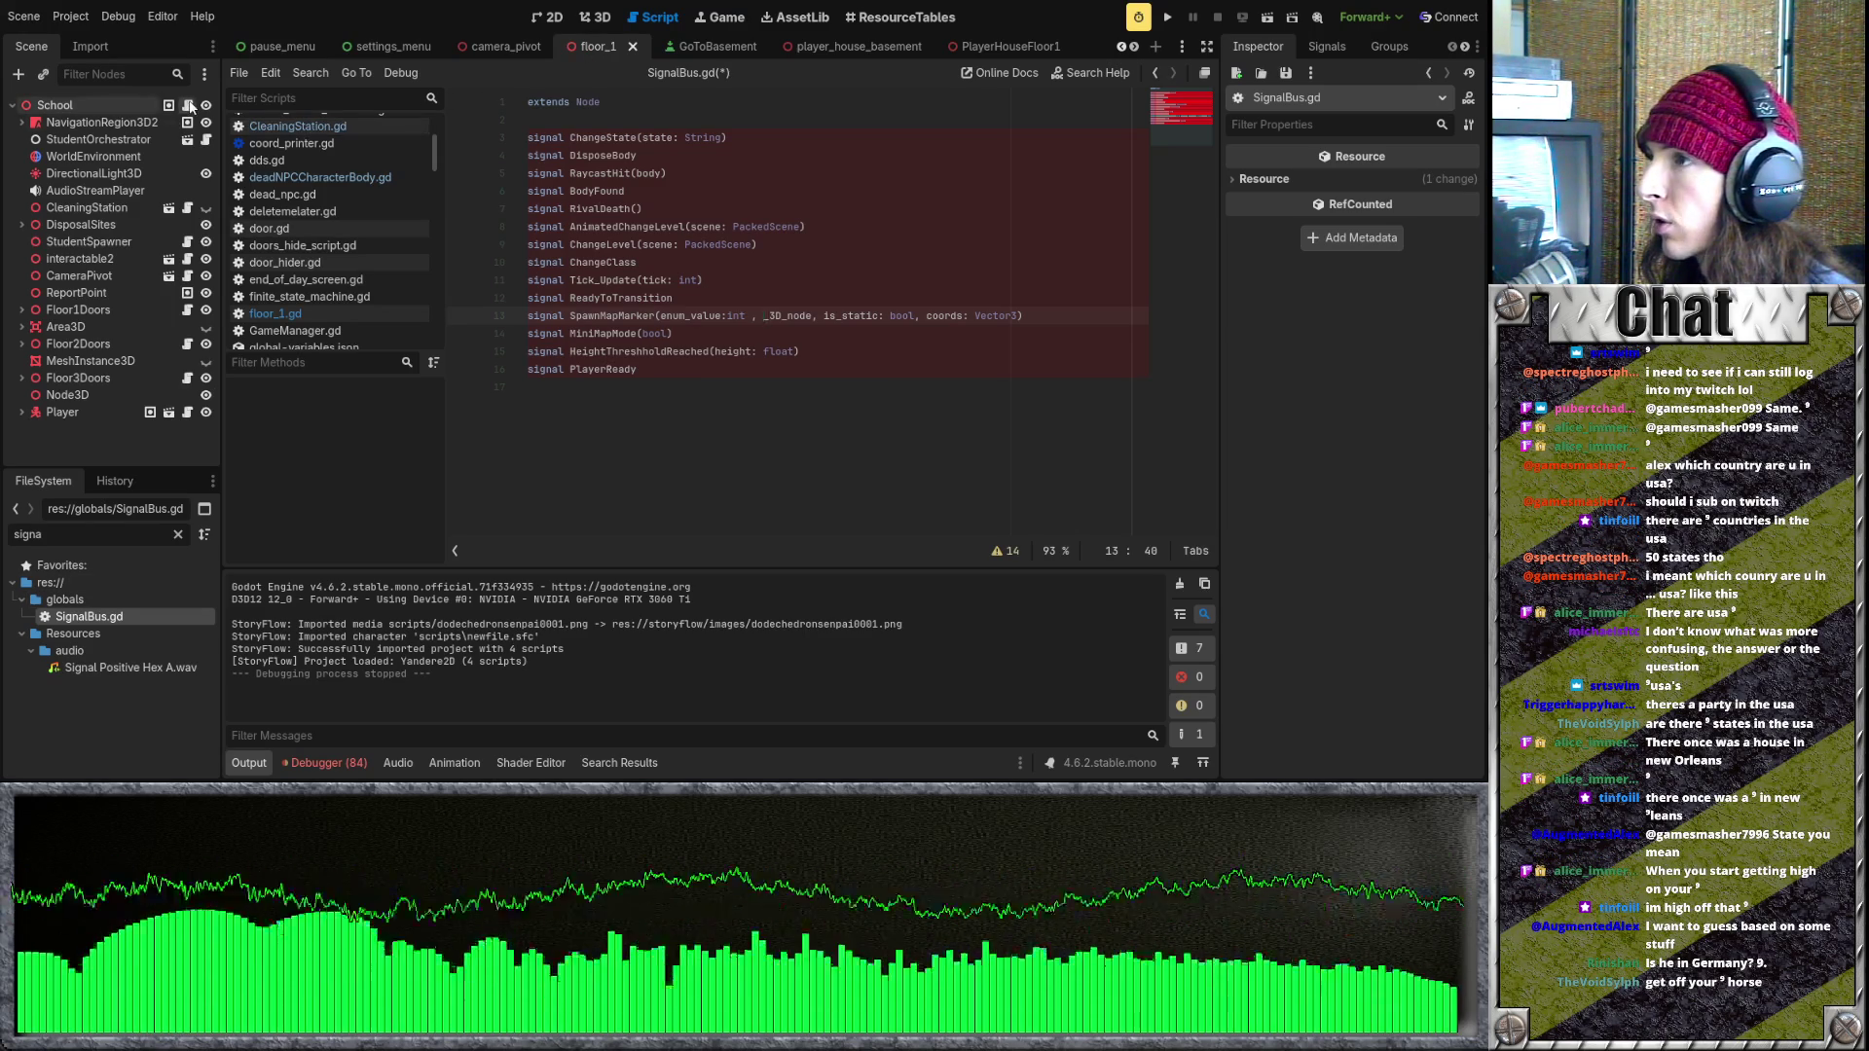
- Review floor_1.gd's SpawnMapMarker emit (classroom icon, self, true, current_class_location) and clear the file filter
left_click(189, 105)
scroll(917, 401, "down", 4)
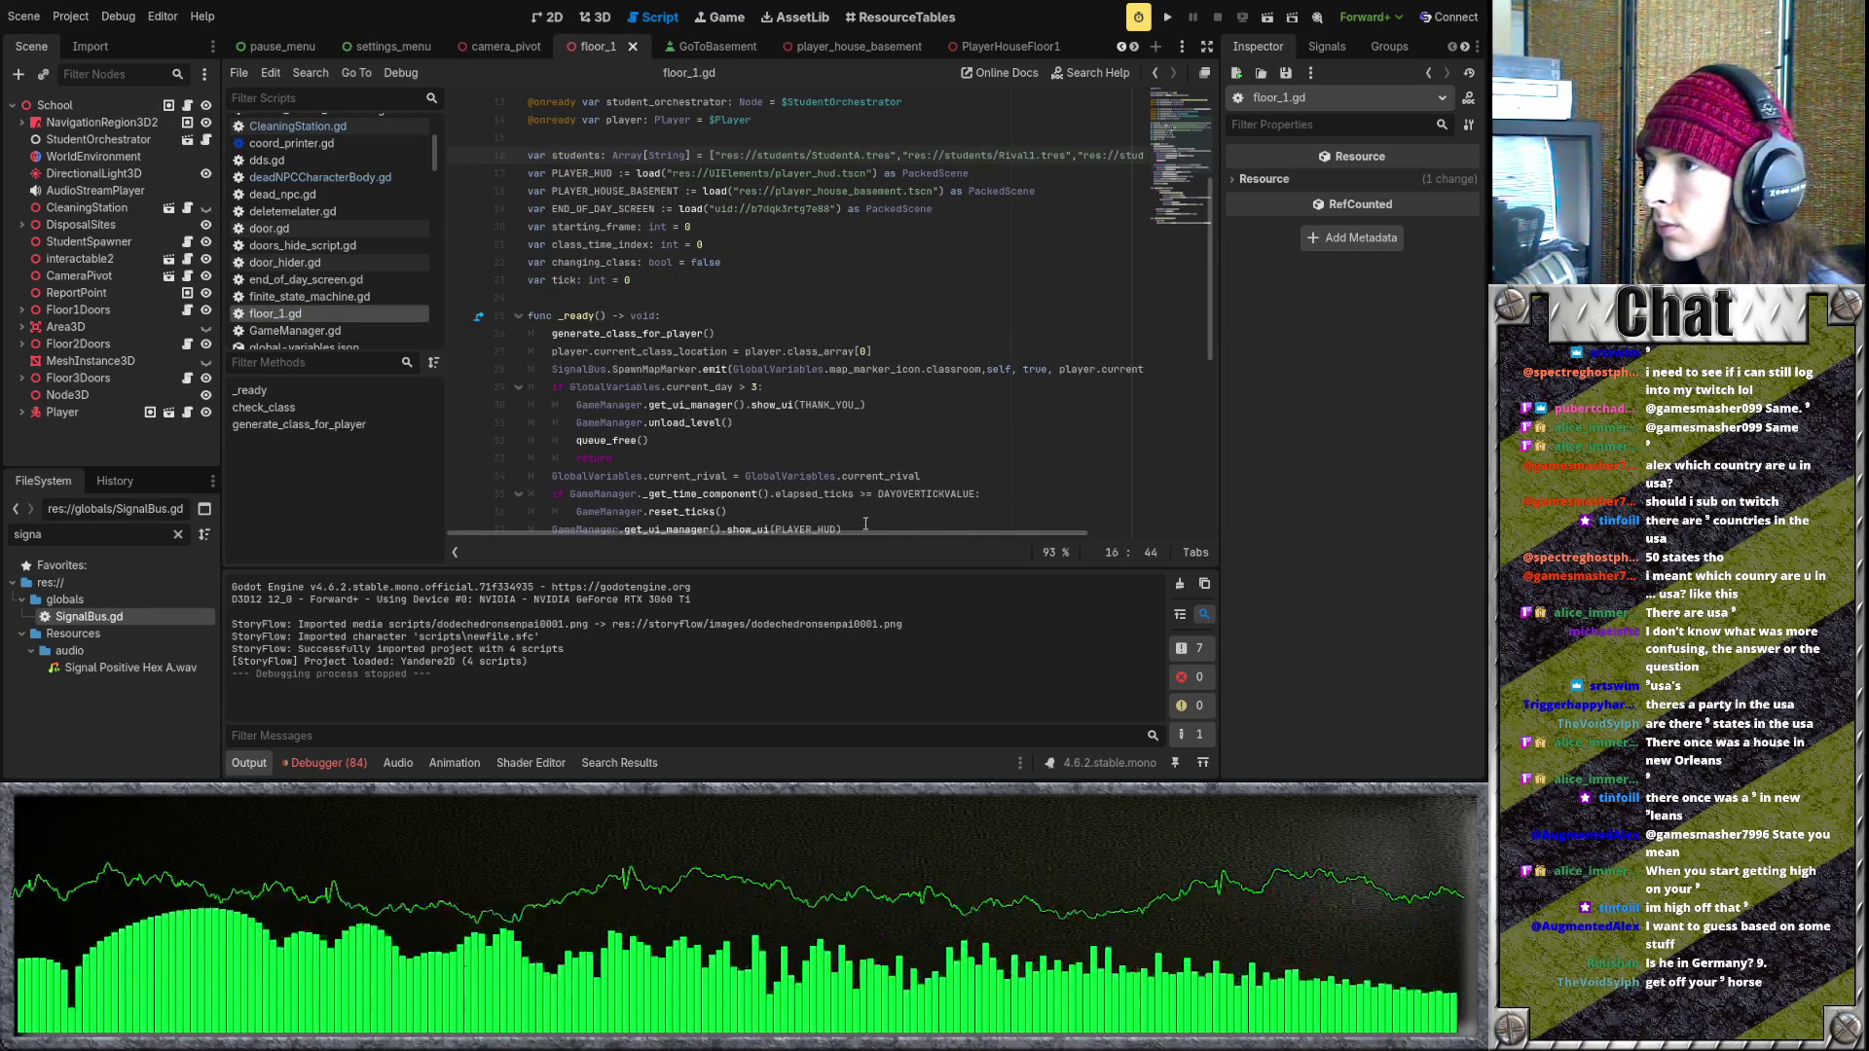
mouse_move(762, 533)
left_mouse_down()
mouse_move(852, 530)
mouse_move(832, 527)
left_mouse_up()
left_click(1006, 420)
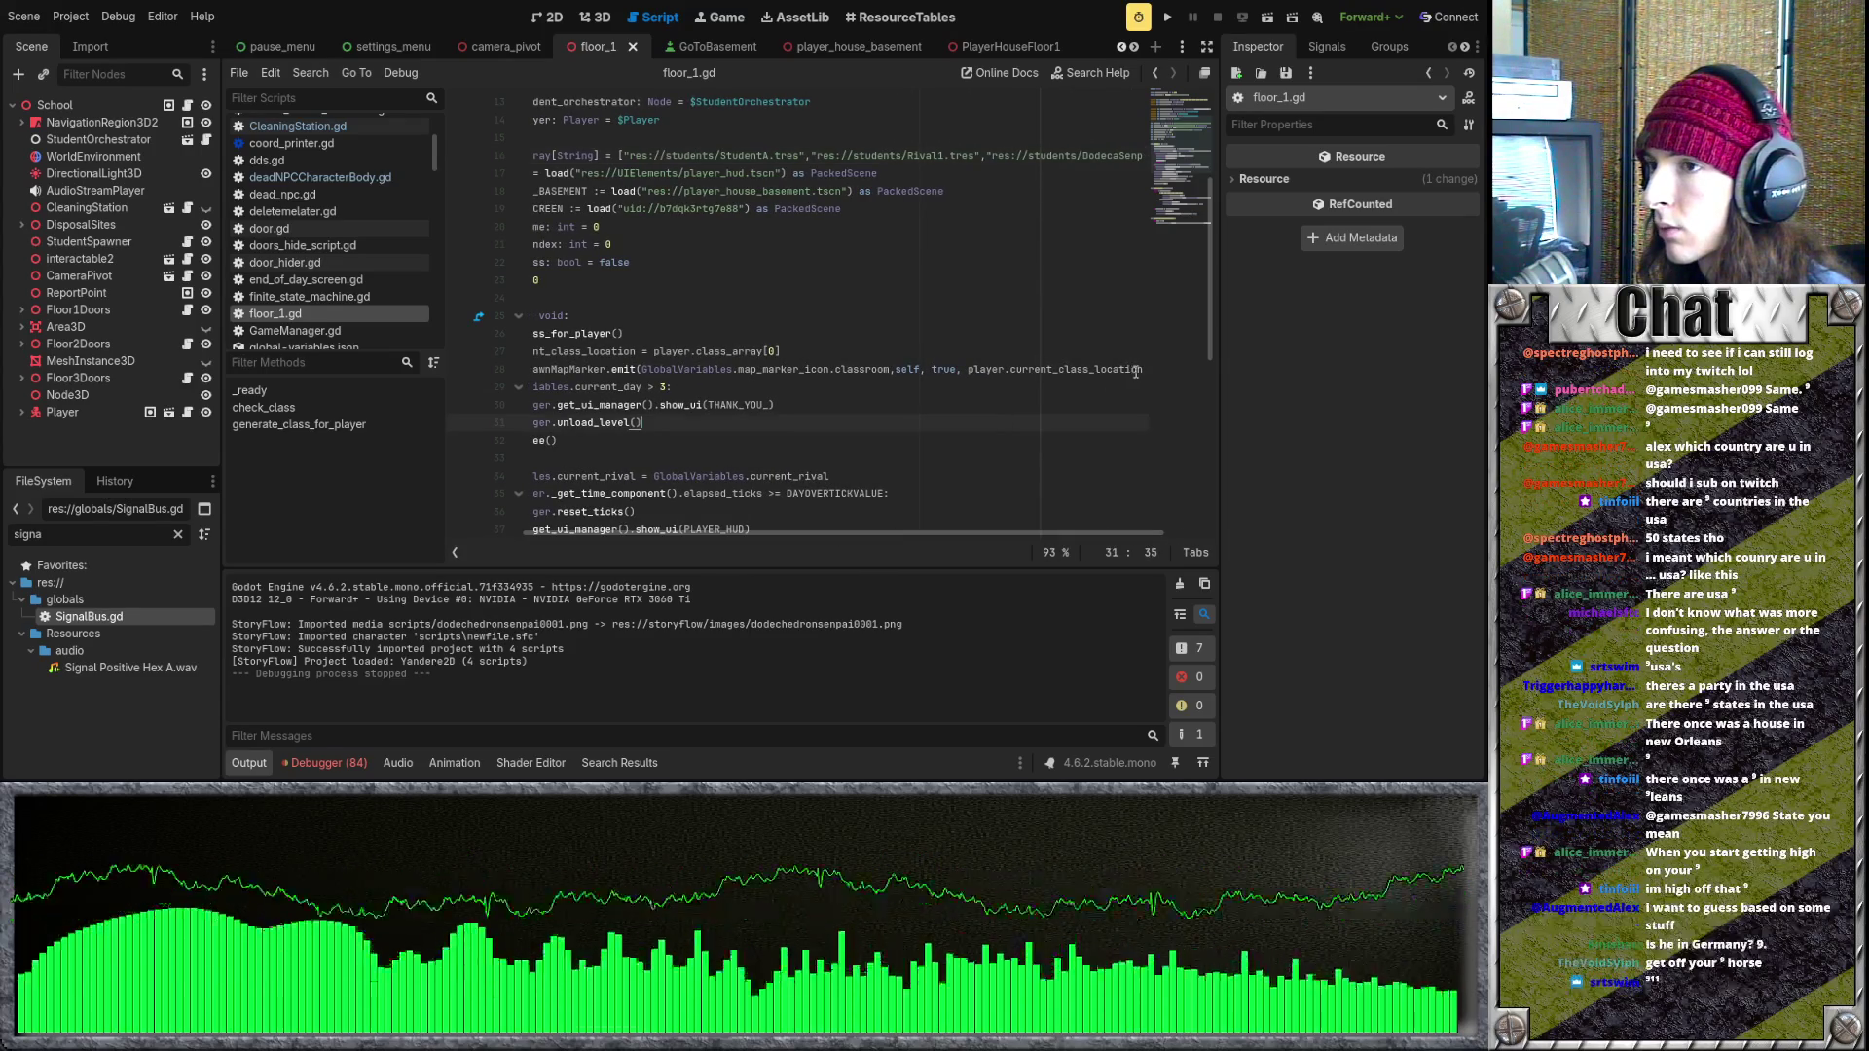
scroll(722, 377, "right", 2)
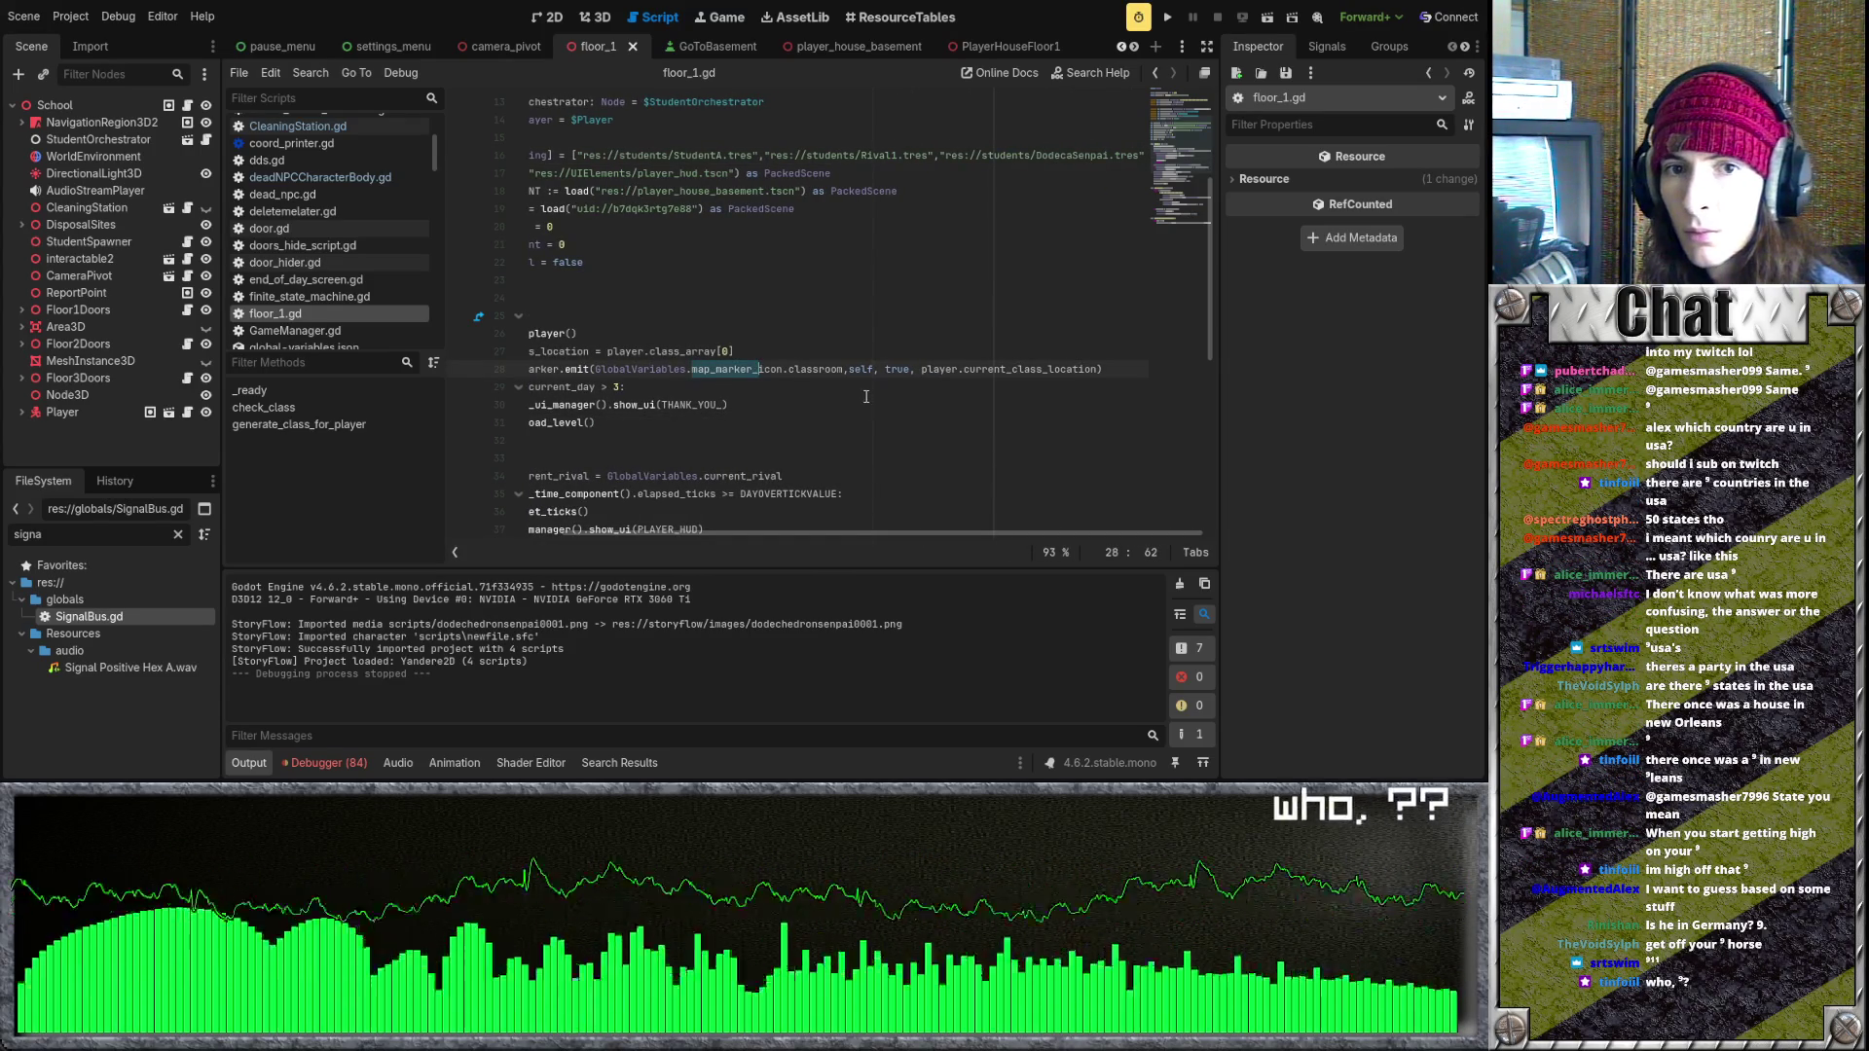
left_click_drag(812, 531, 815, 532)
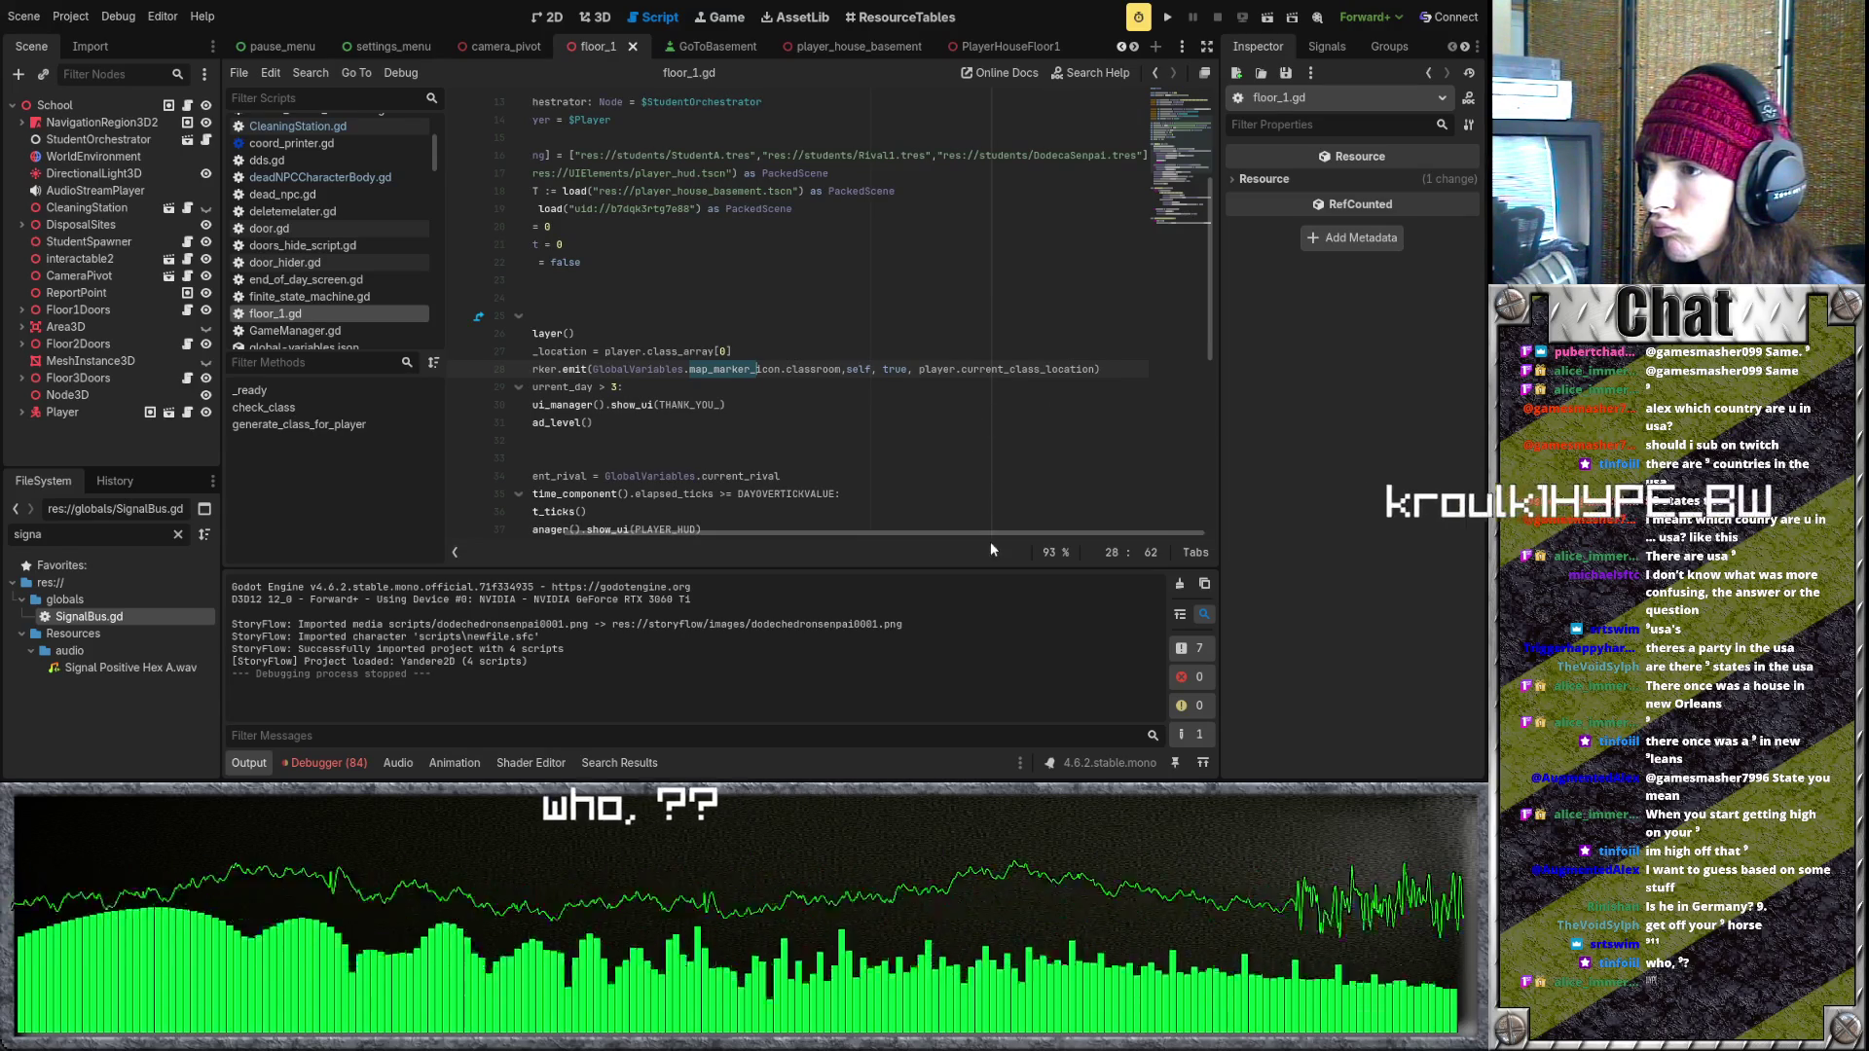
left_click_drag(988, 531, 837, 534)
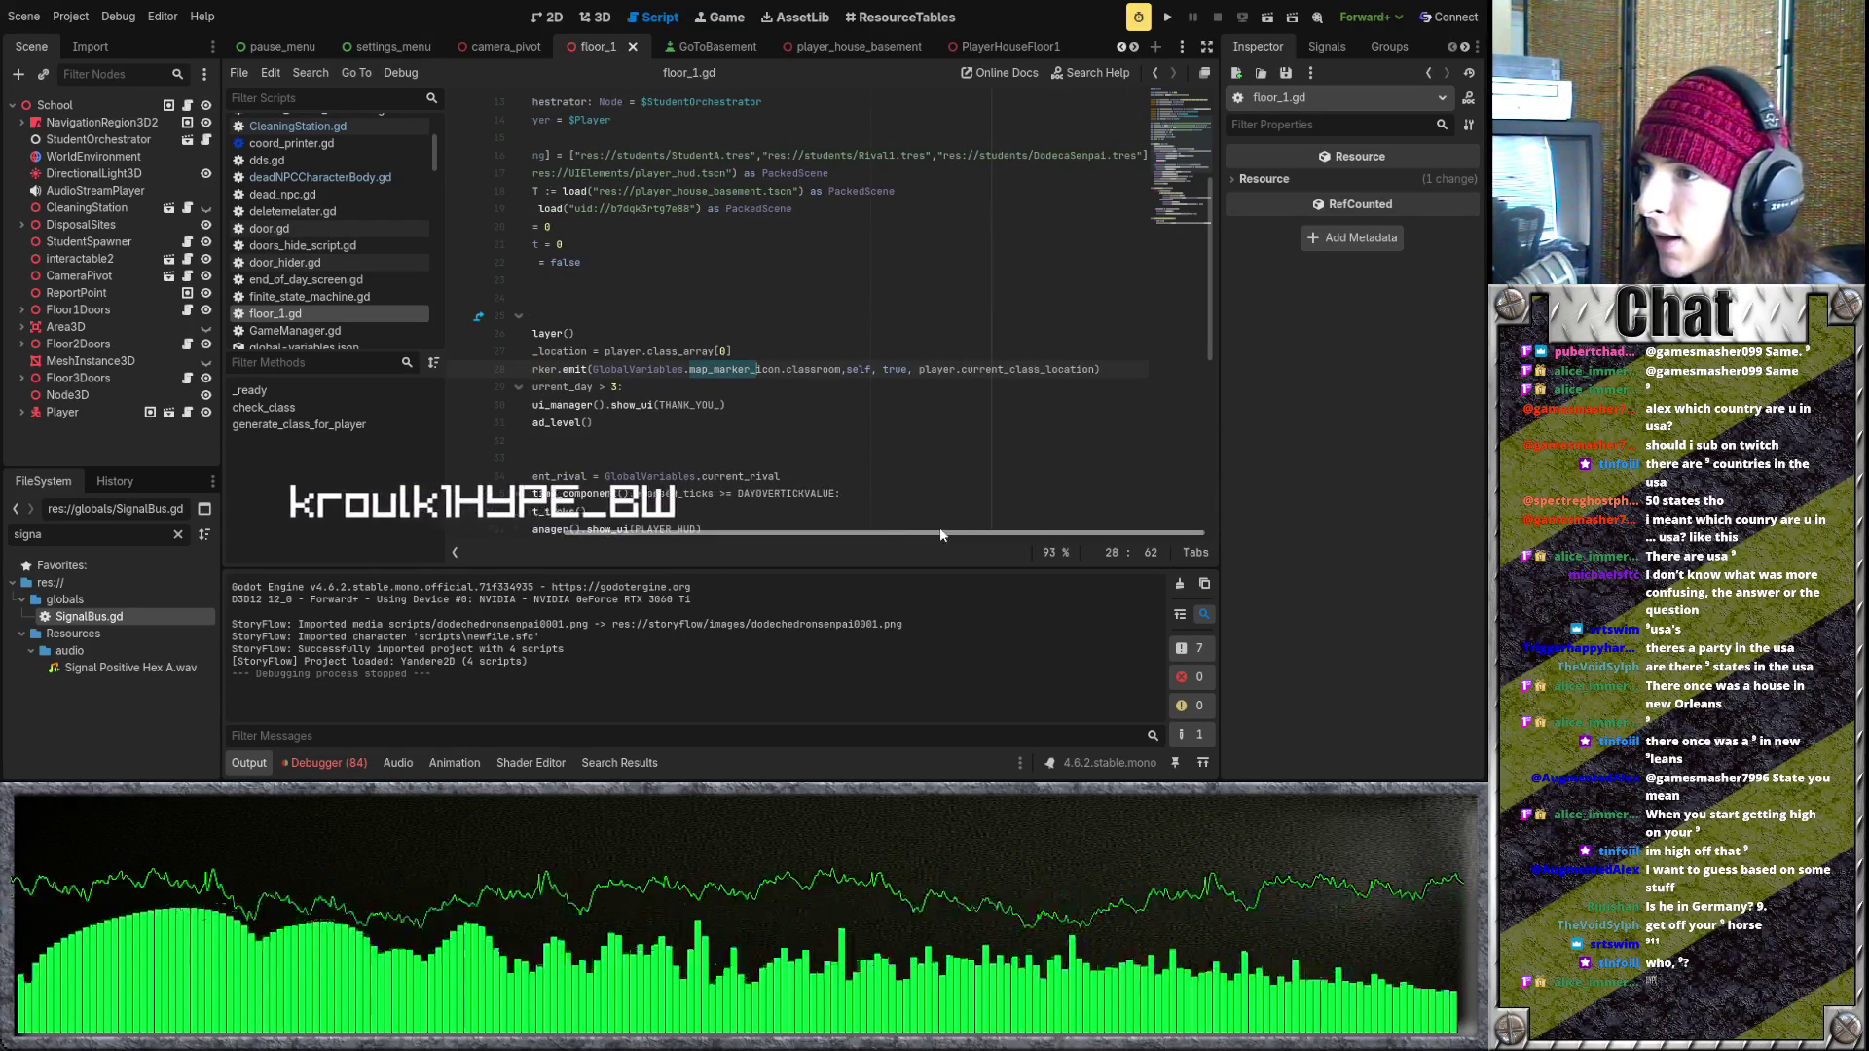
left_click(925, 476)
left_click_drag(956, 533, 907, 534)
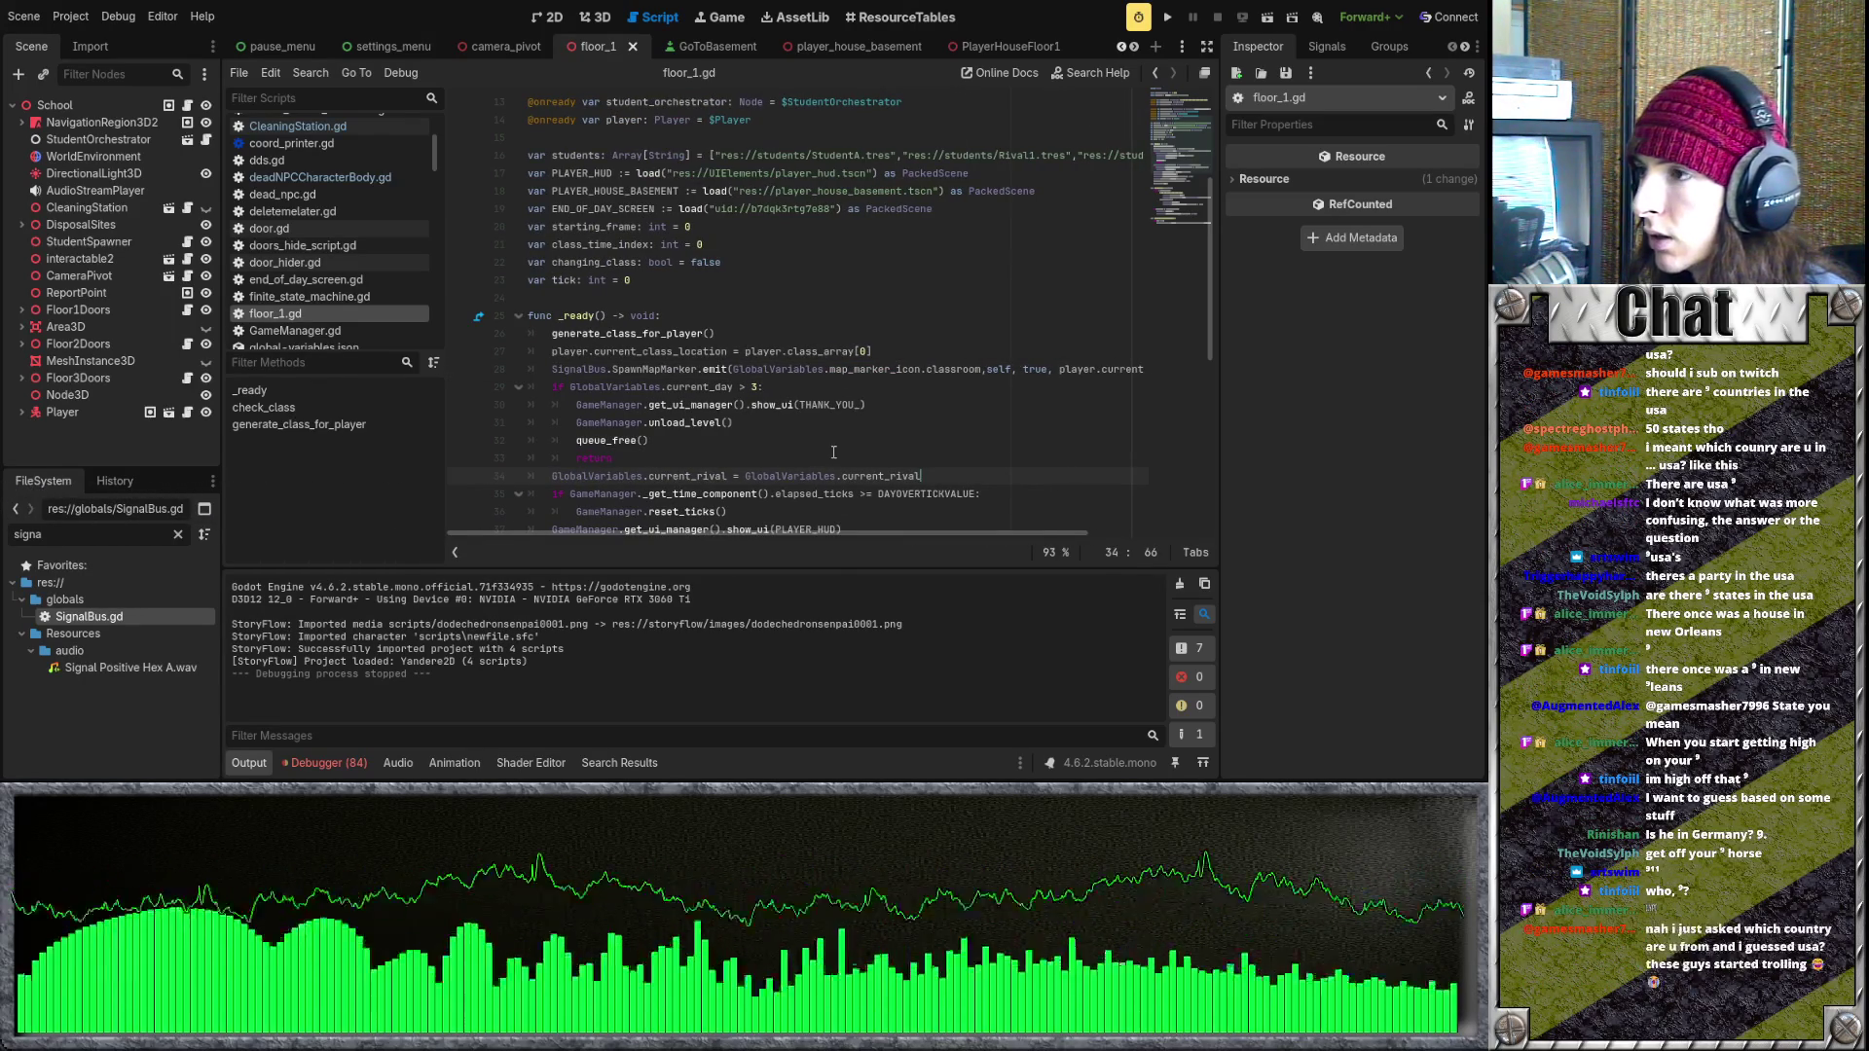
left_click(178, 535)
- Filter FileSystem for 'map', look through minimap.gd, then run the project with F5
type("map")
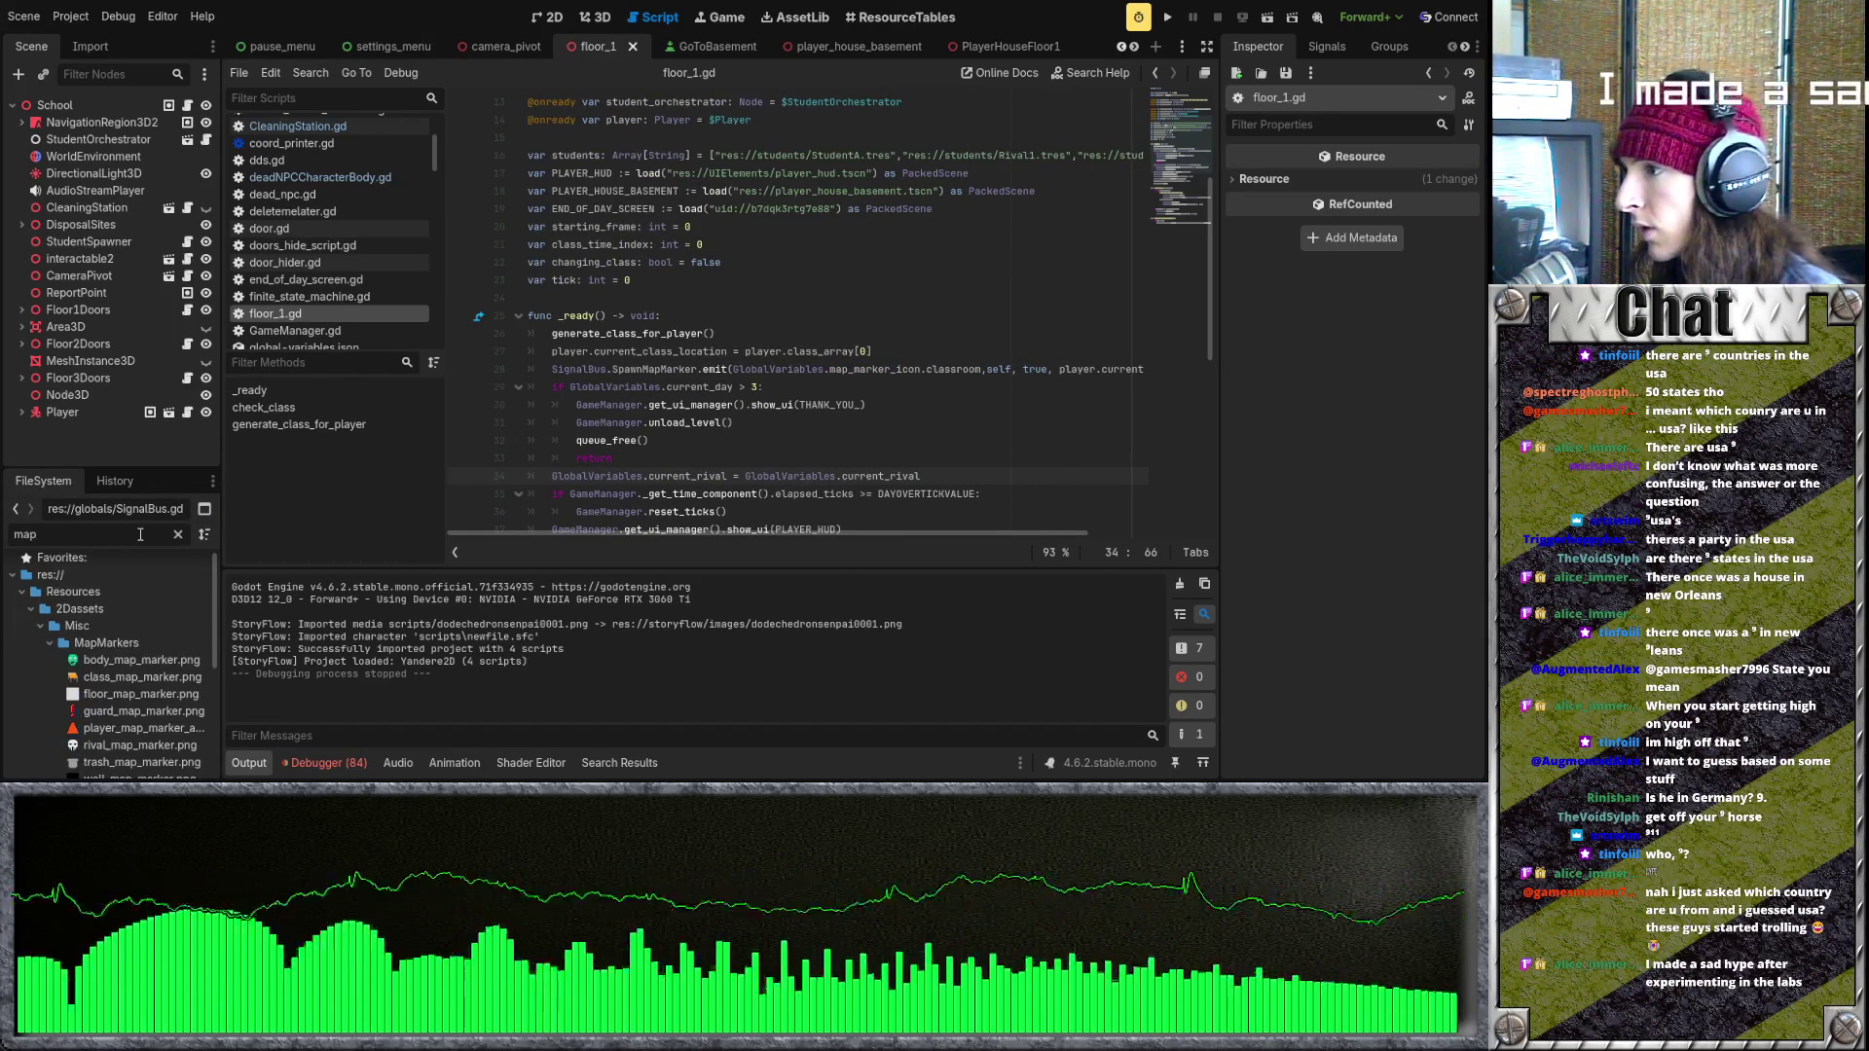
scroll(45, 612, "down", 5)
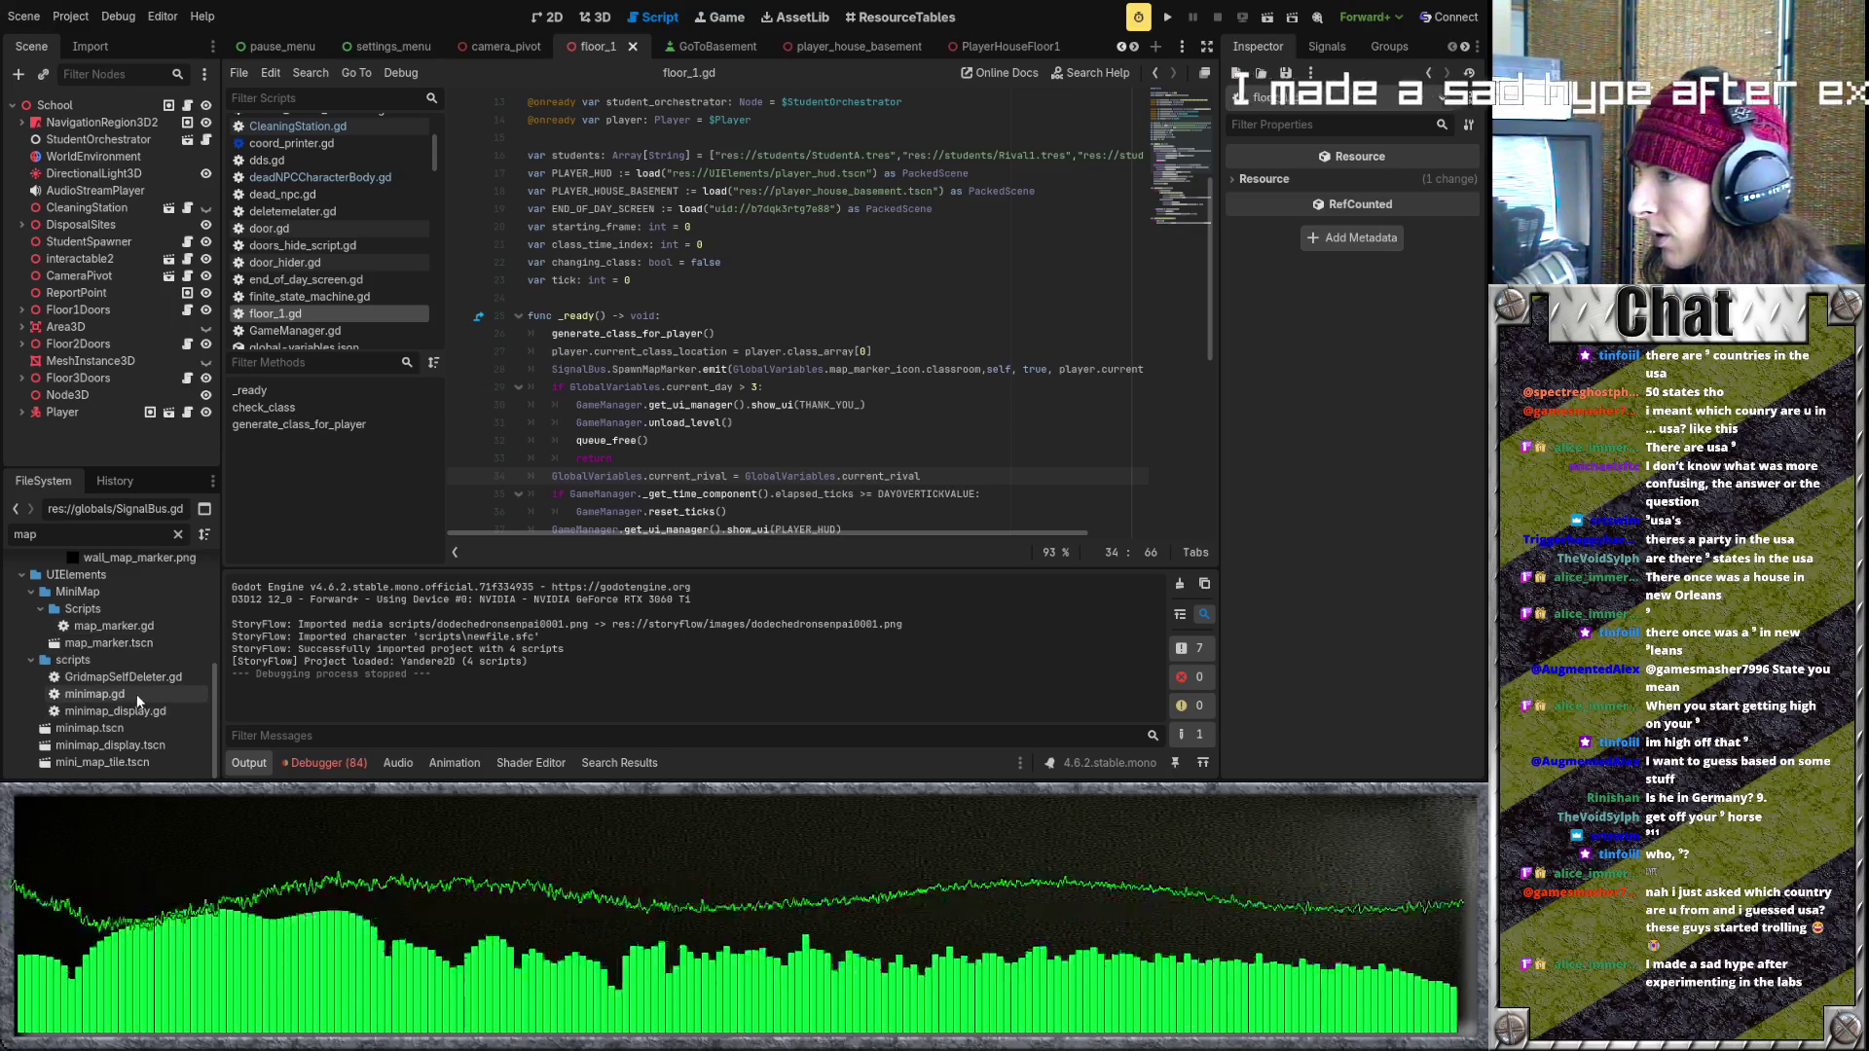
double_click(94, 694)
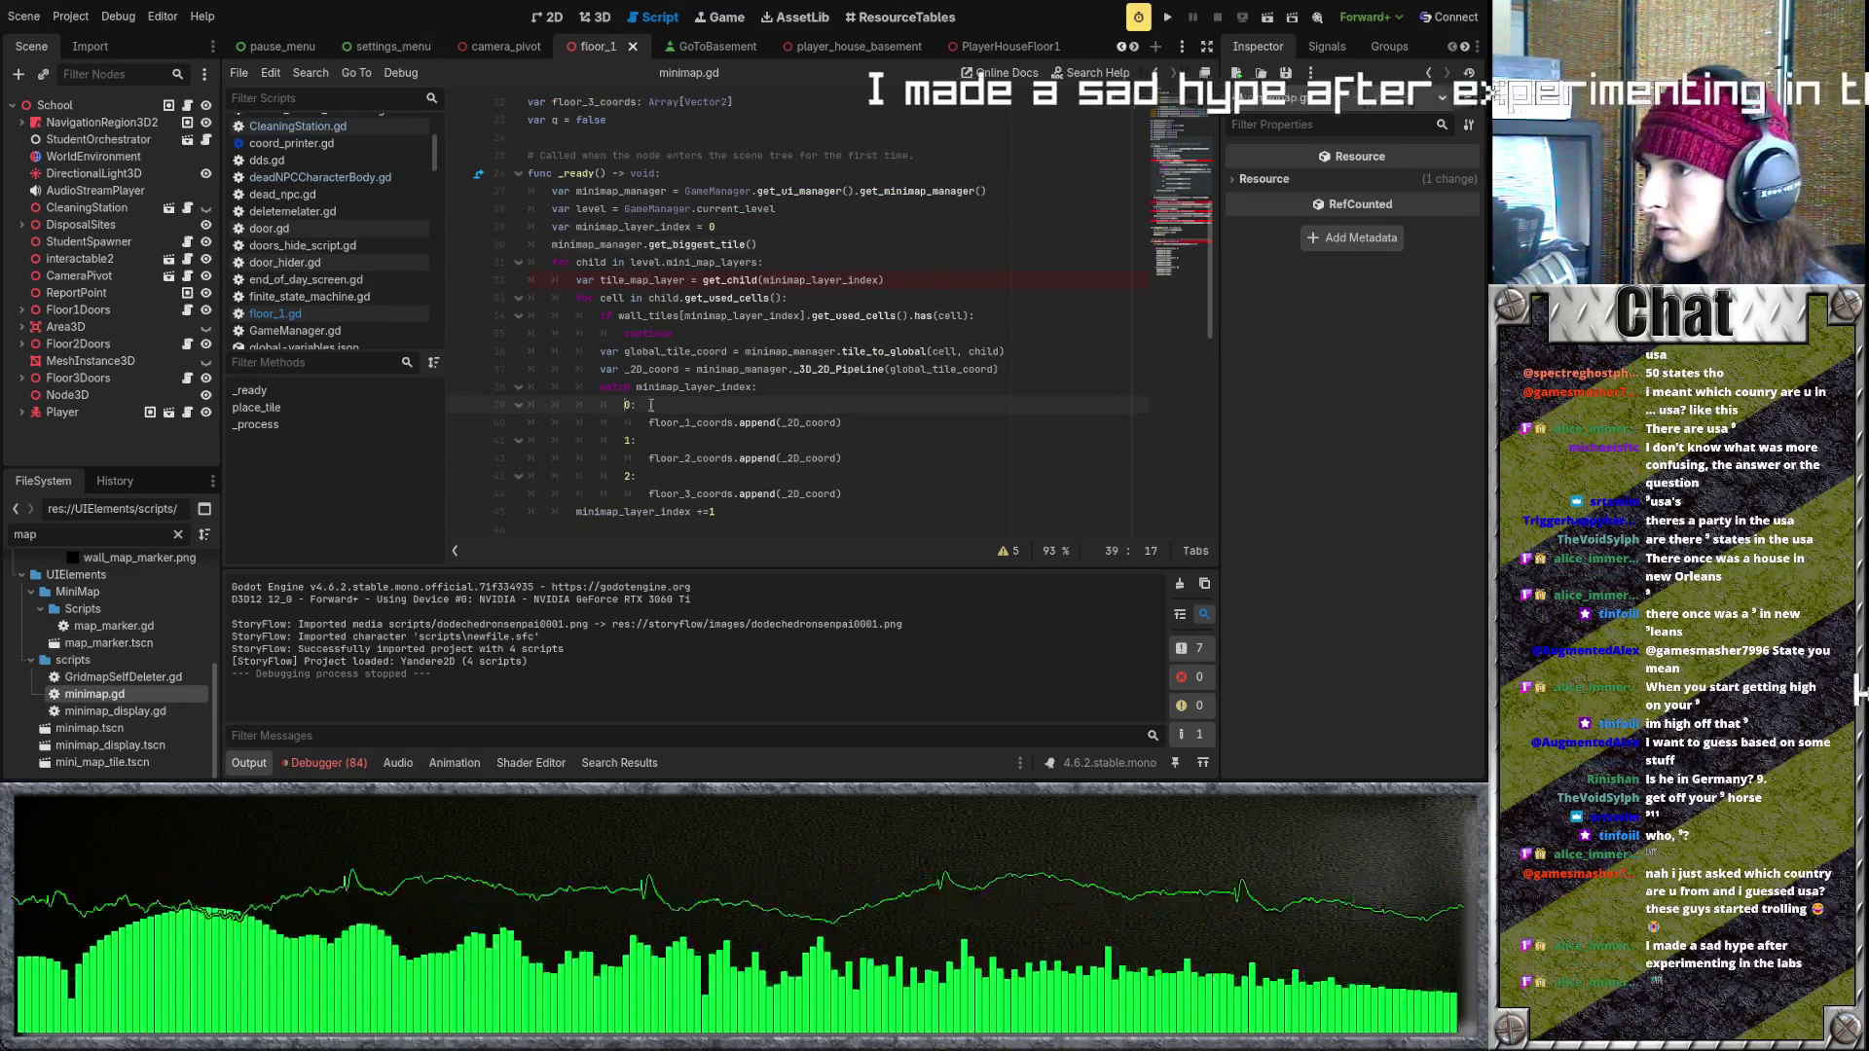
left_click(624, 404)
scroll(632, 422, "down", 5)
scroll(632, 423, "down", 7)
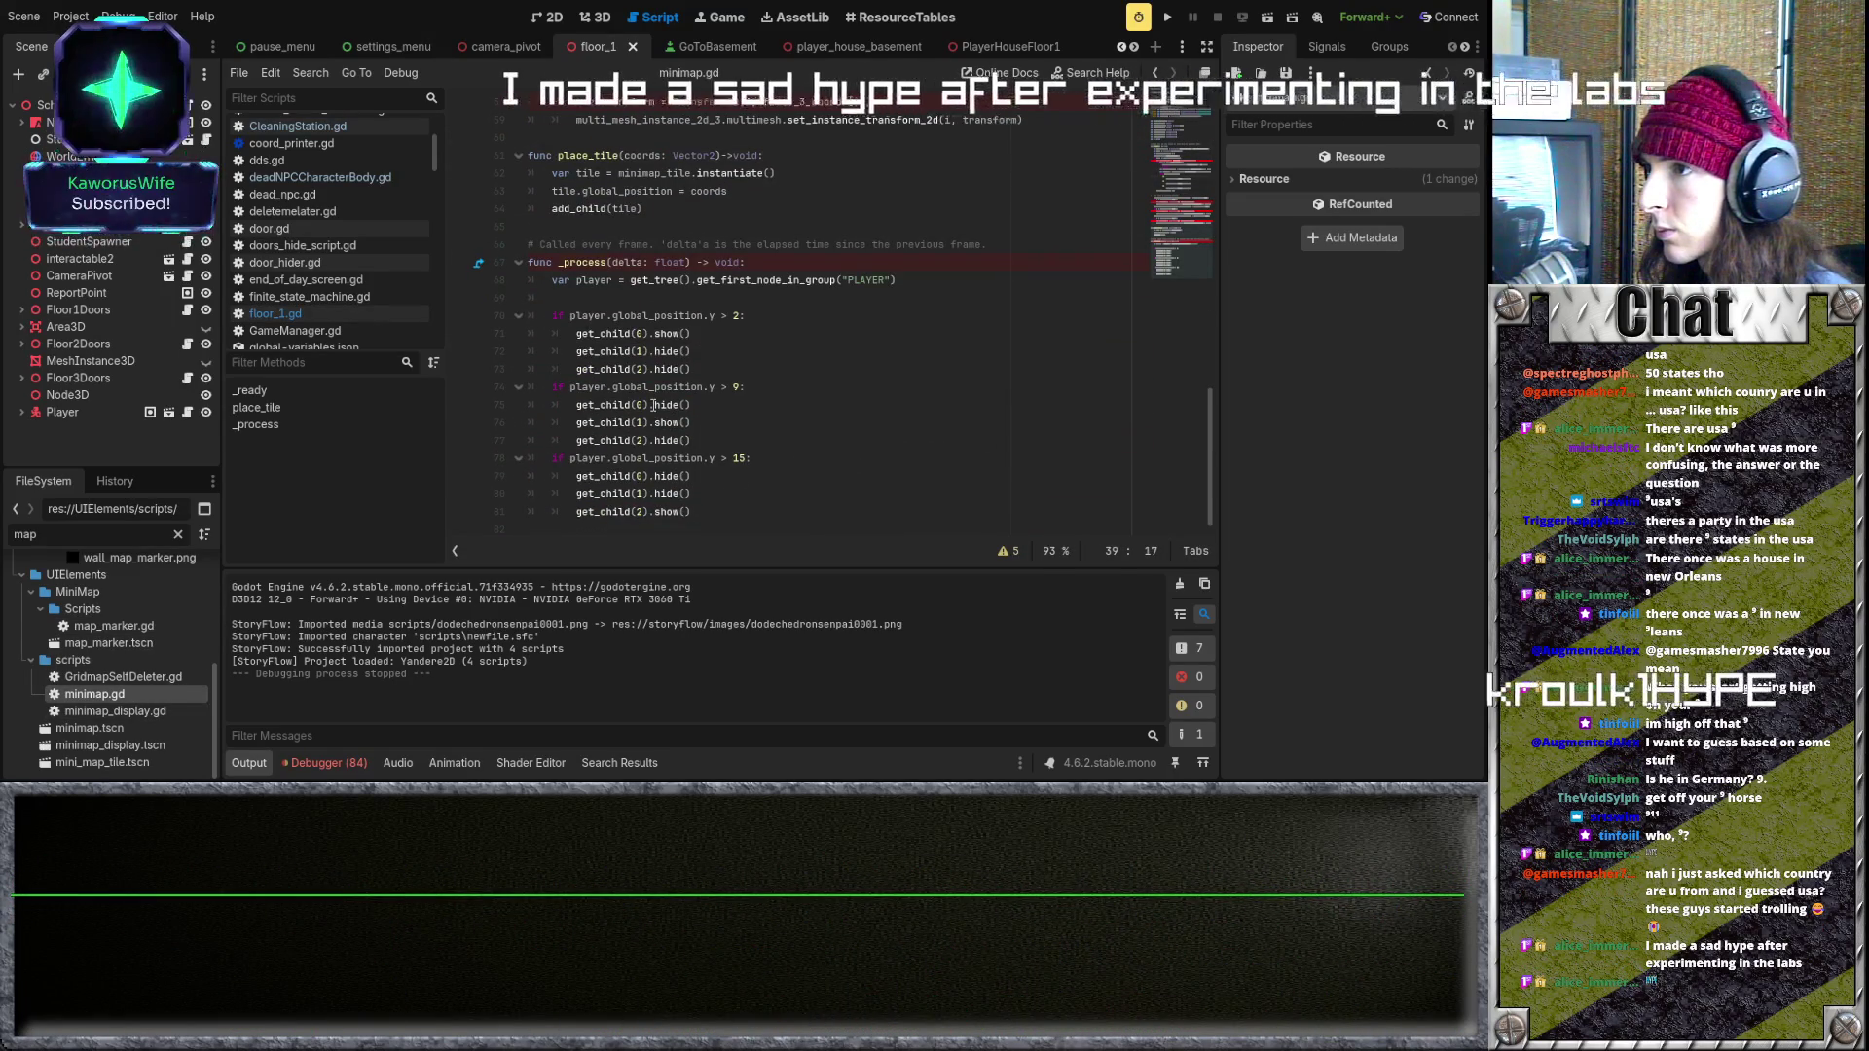
scroll(788, 370, "up", 5)
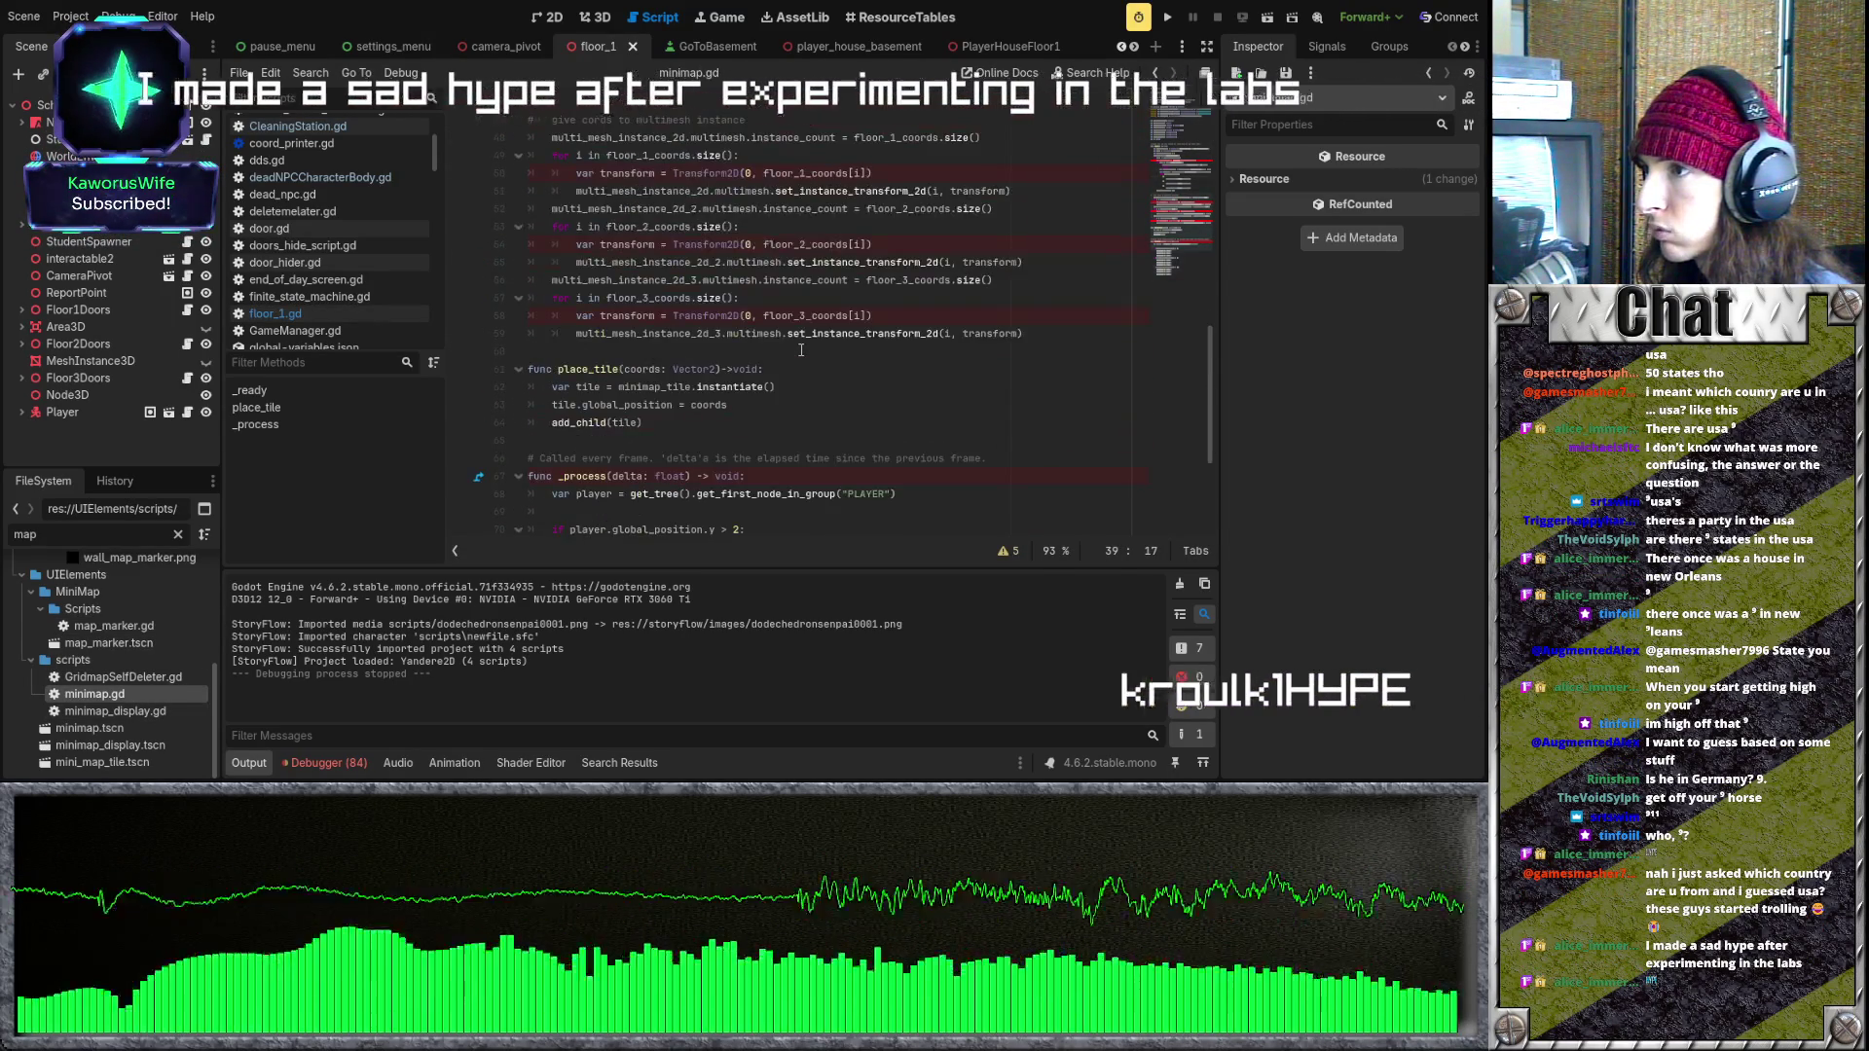
scroll(802, 348, "up", 14)
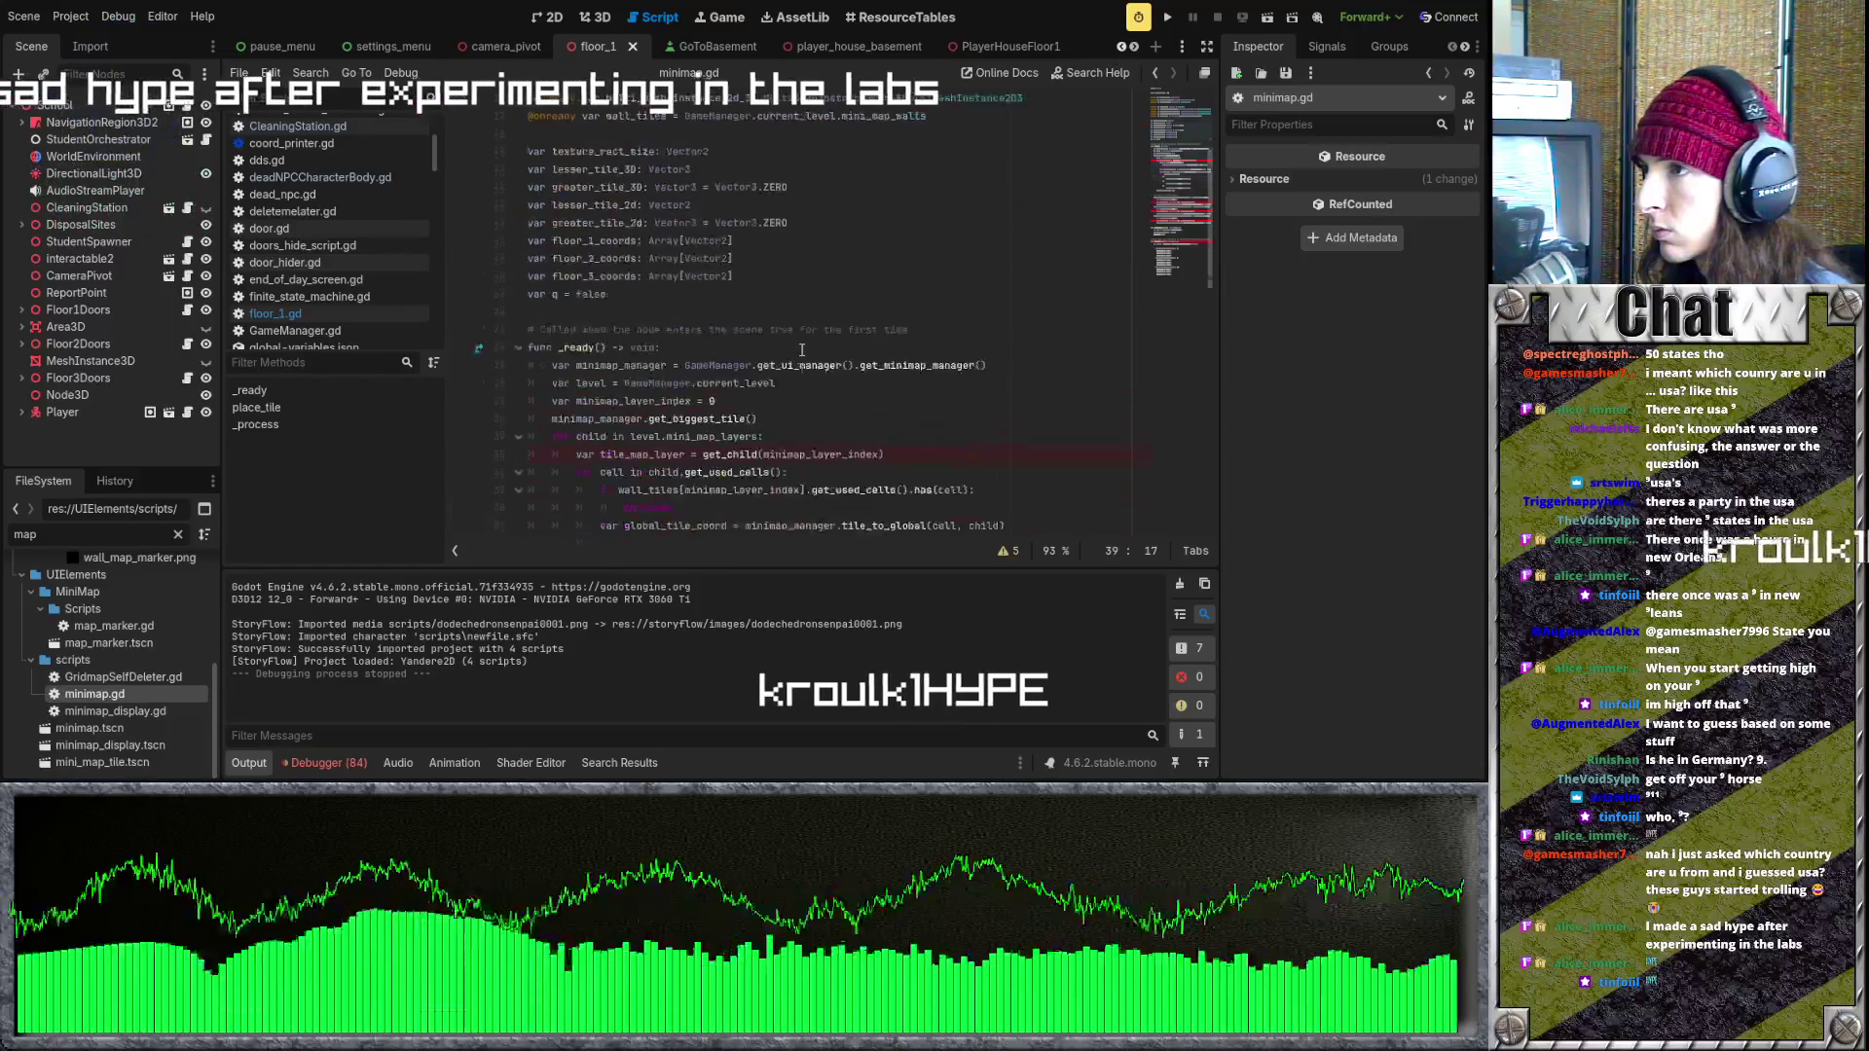
scroll(802, 349, "down", 3)
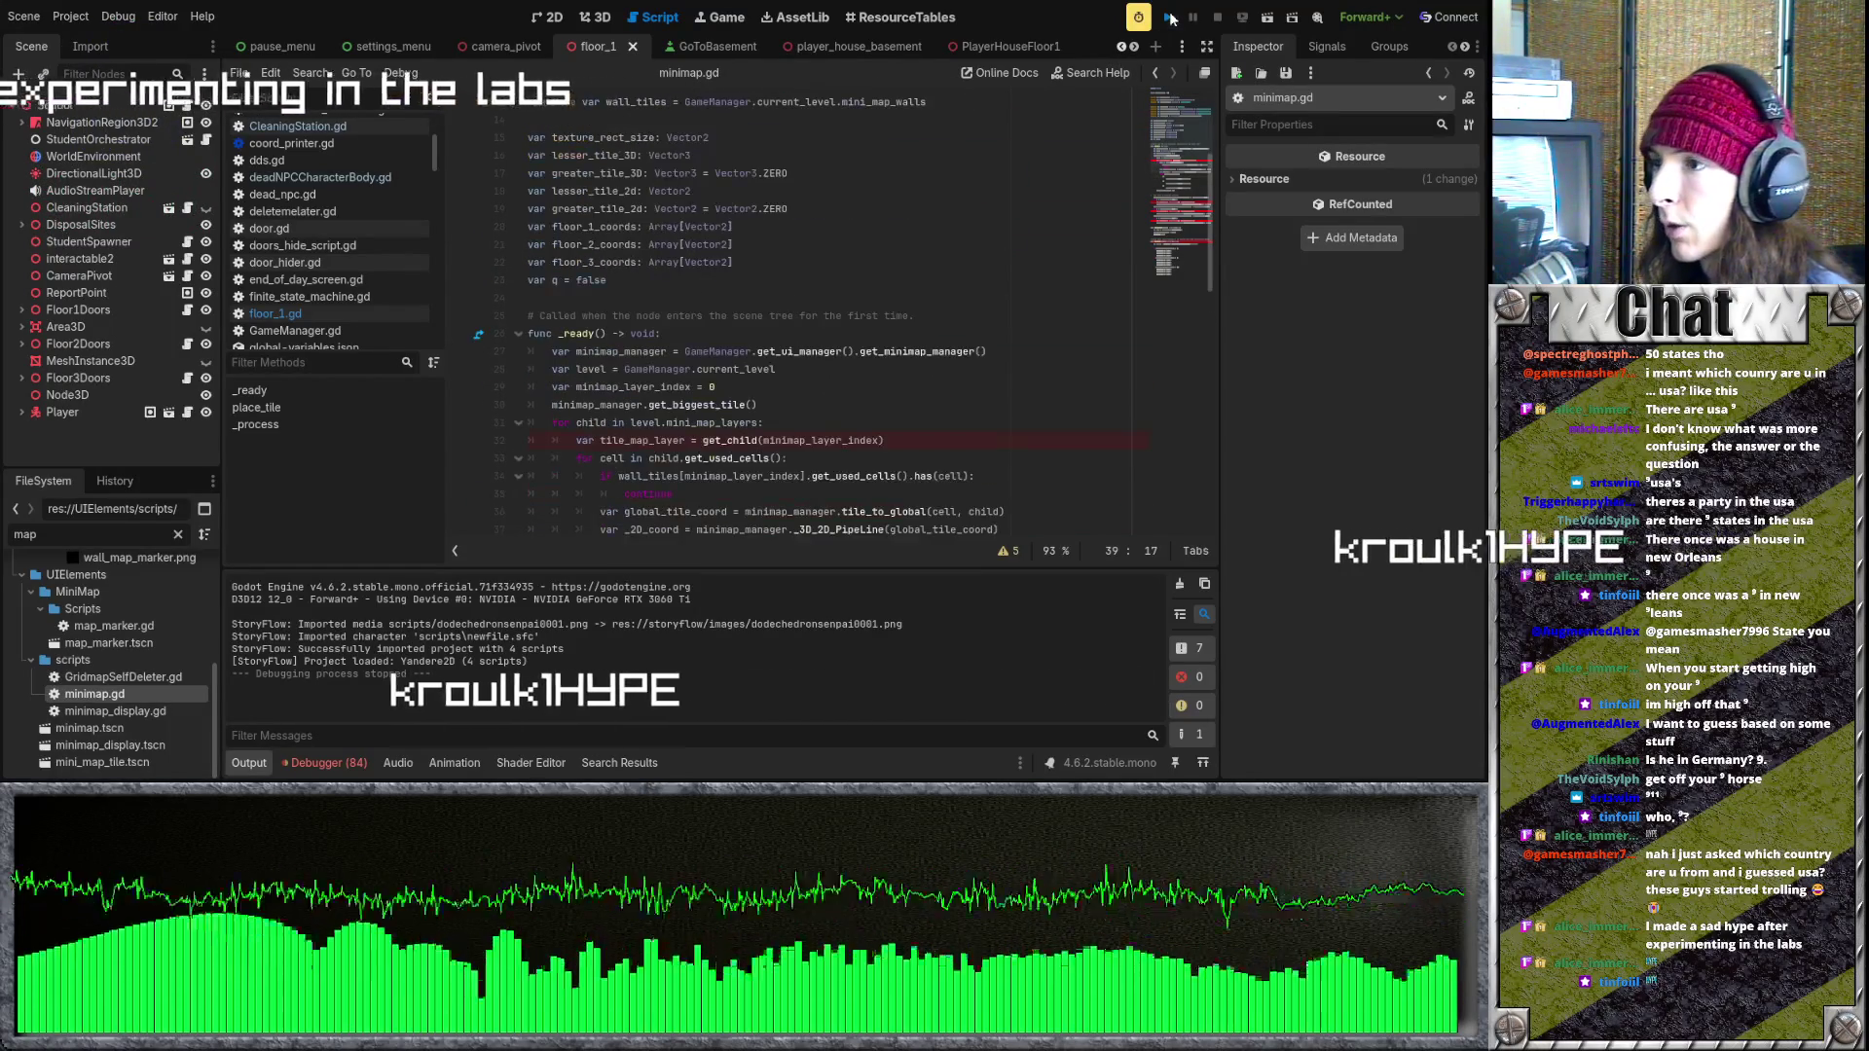
key("F5")
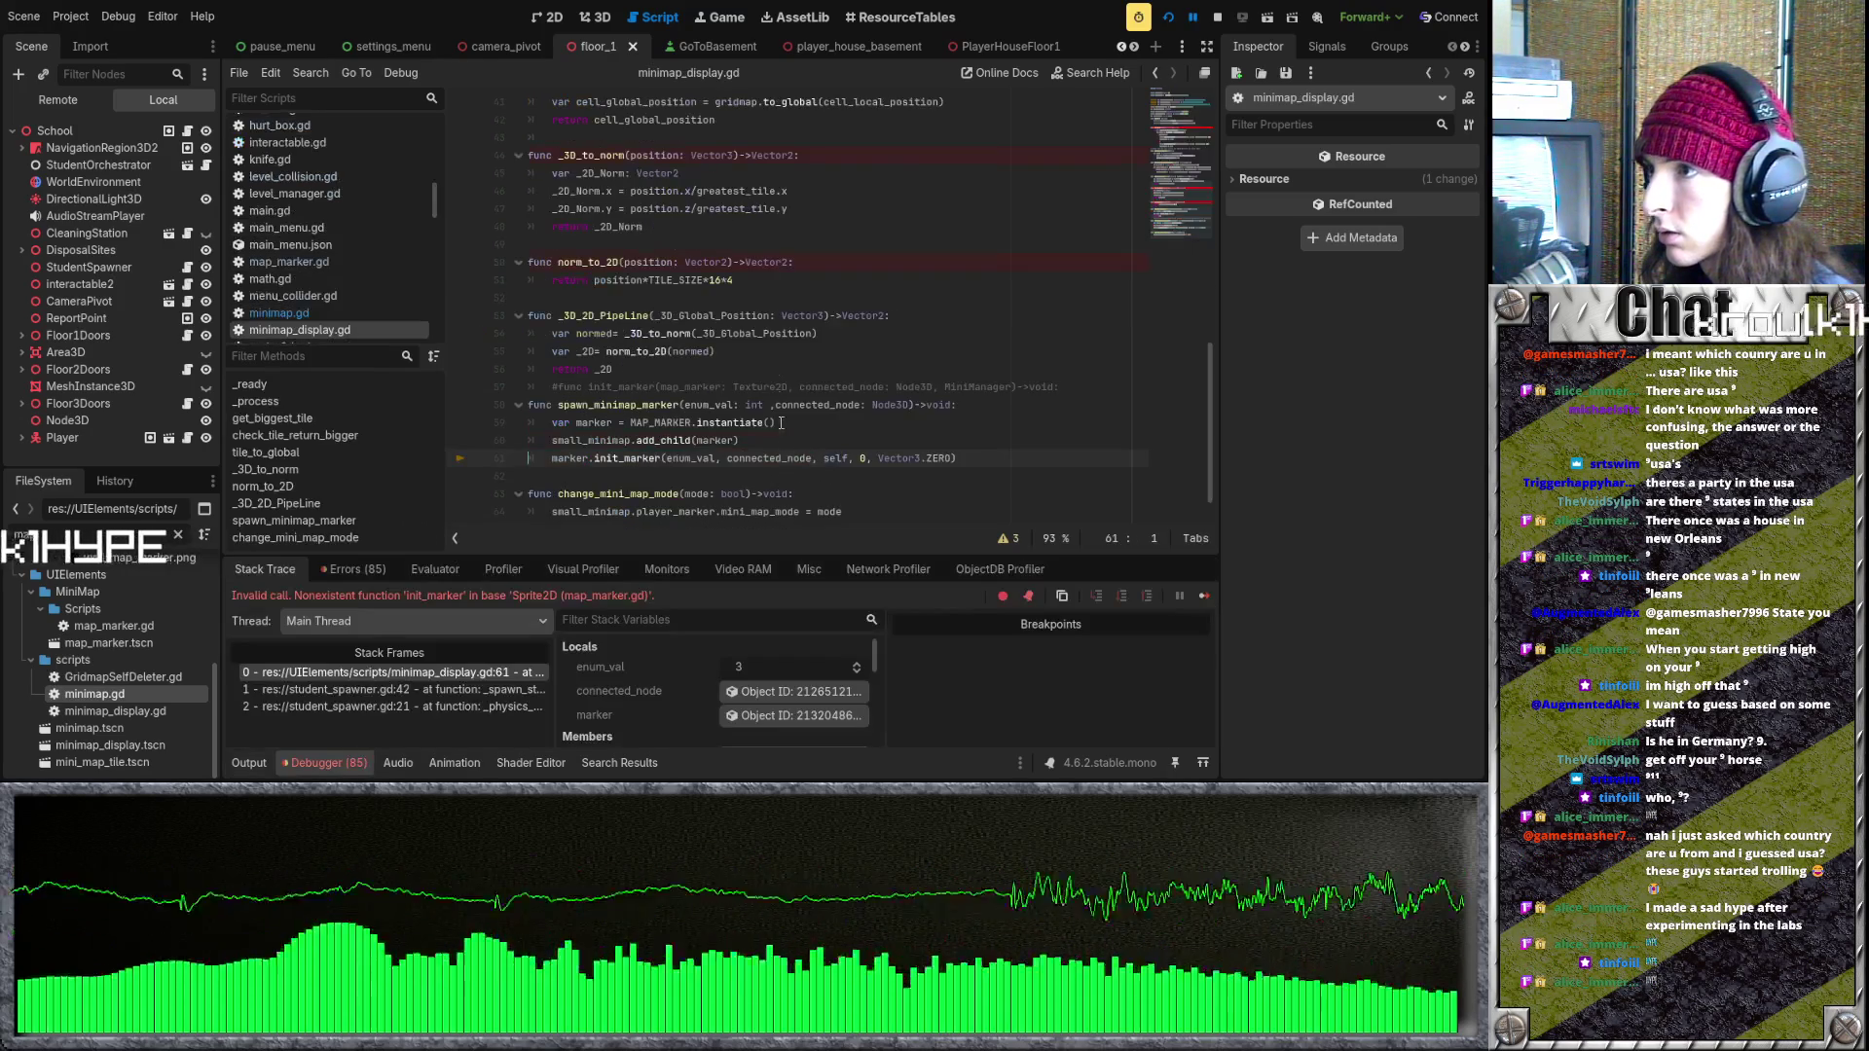
- Append ', is_static: bool, coords: Vector3' after the Node3D parameter of spawn_minimap_marker
scroll(835, 443, "down", 1)
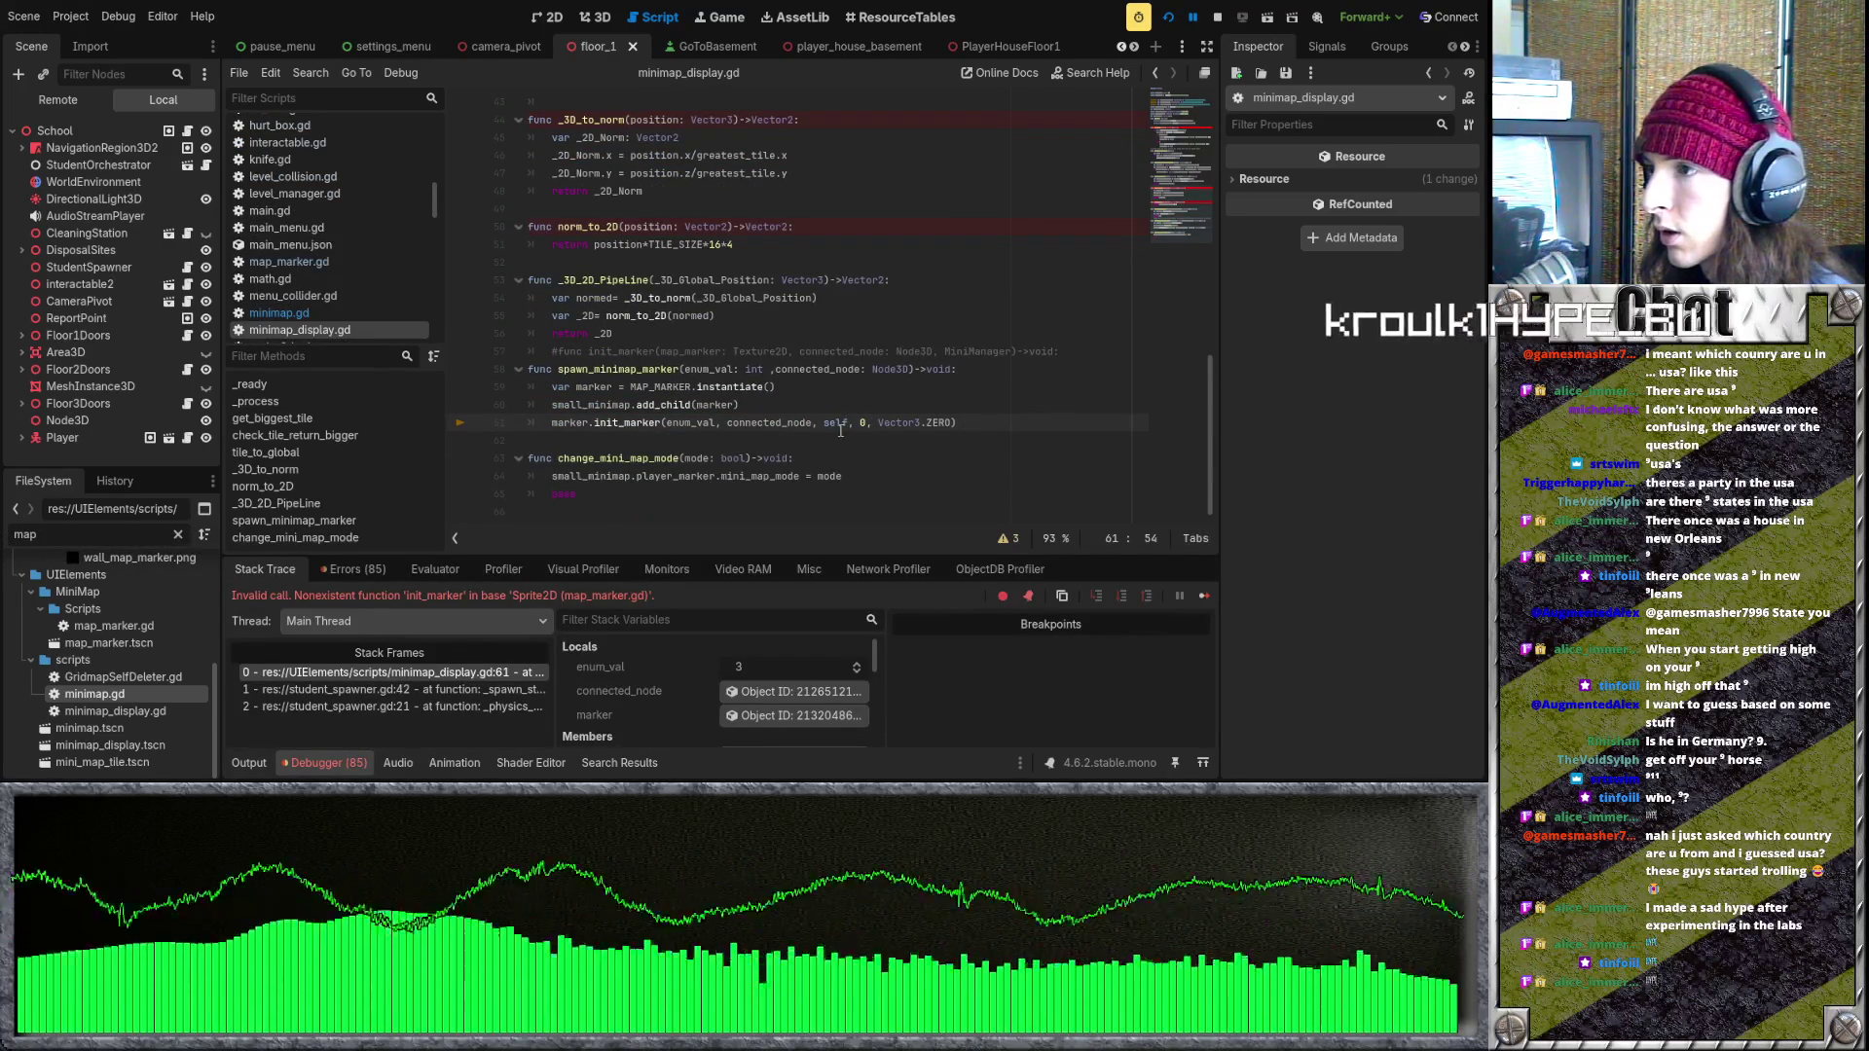
left_click(833, 422)
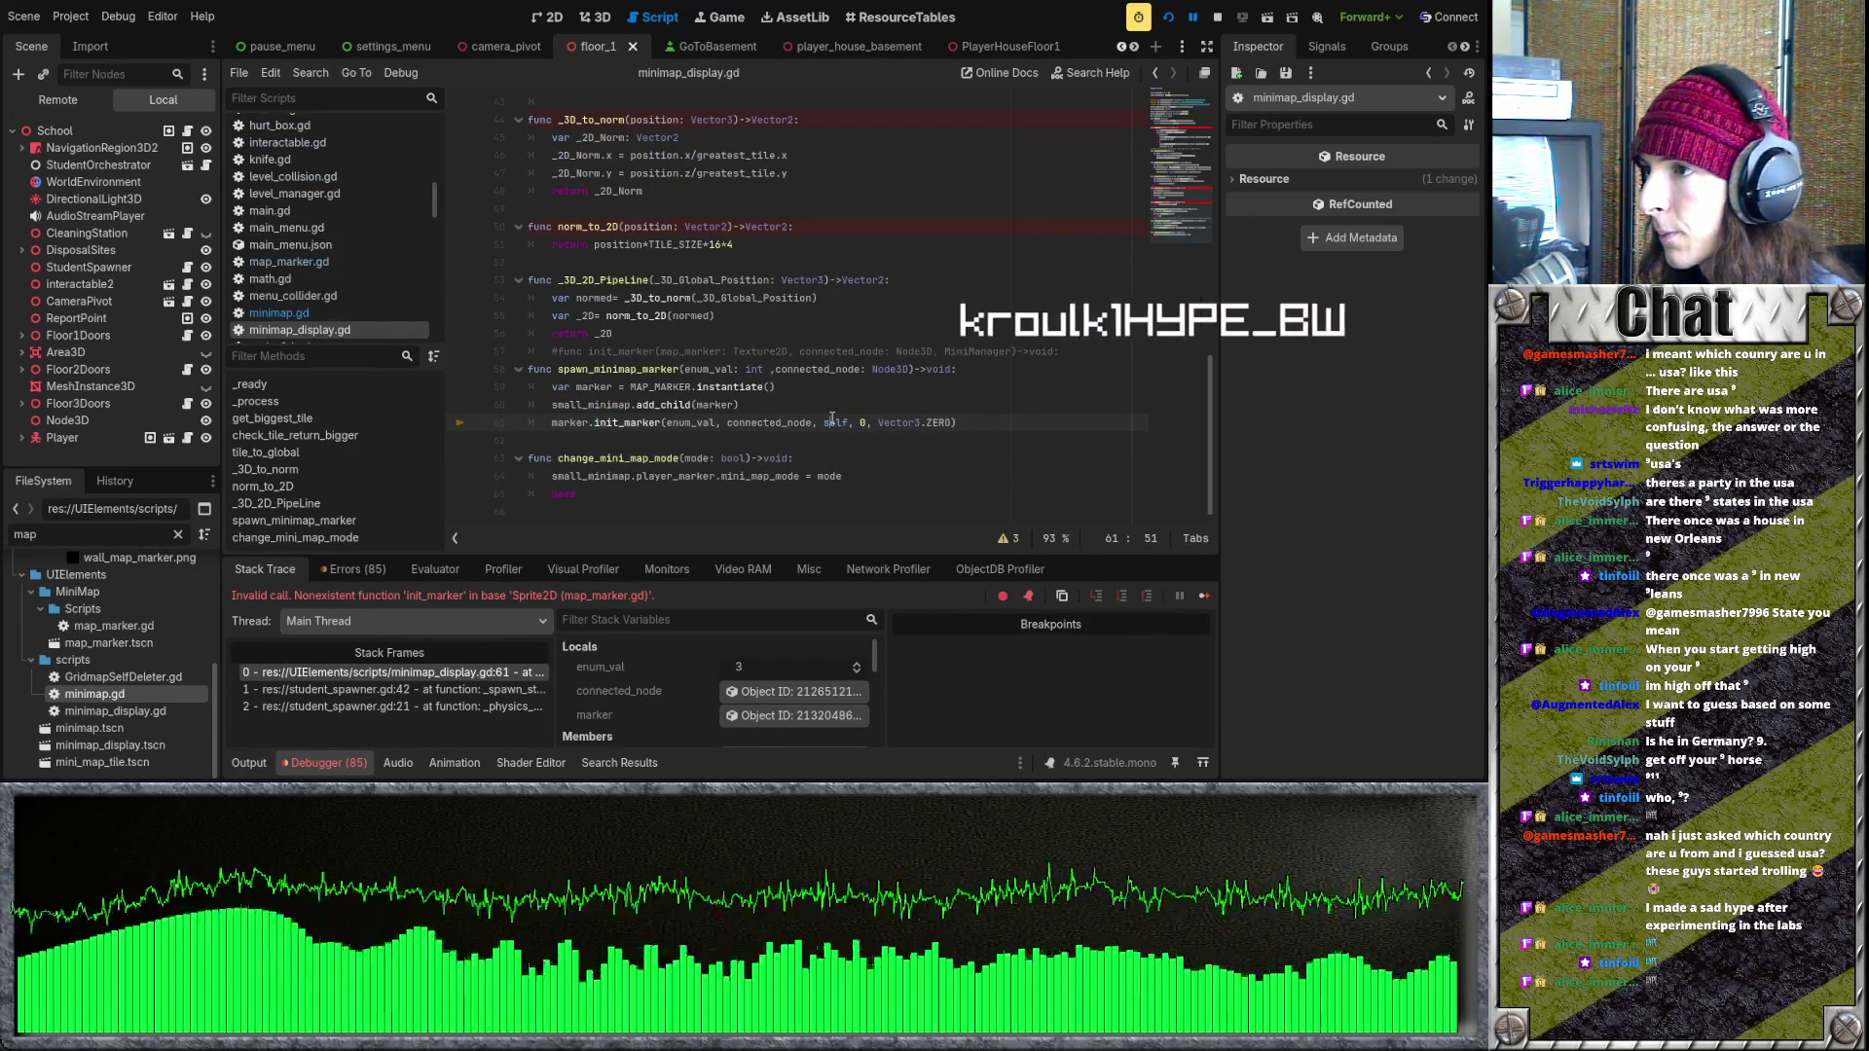
key("Up")
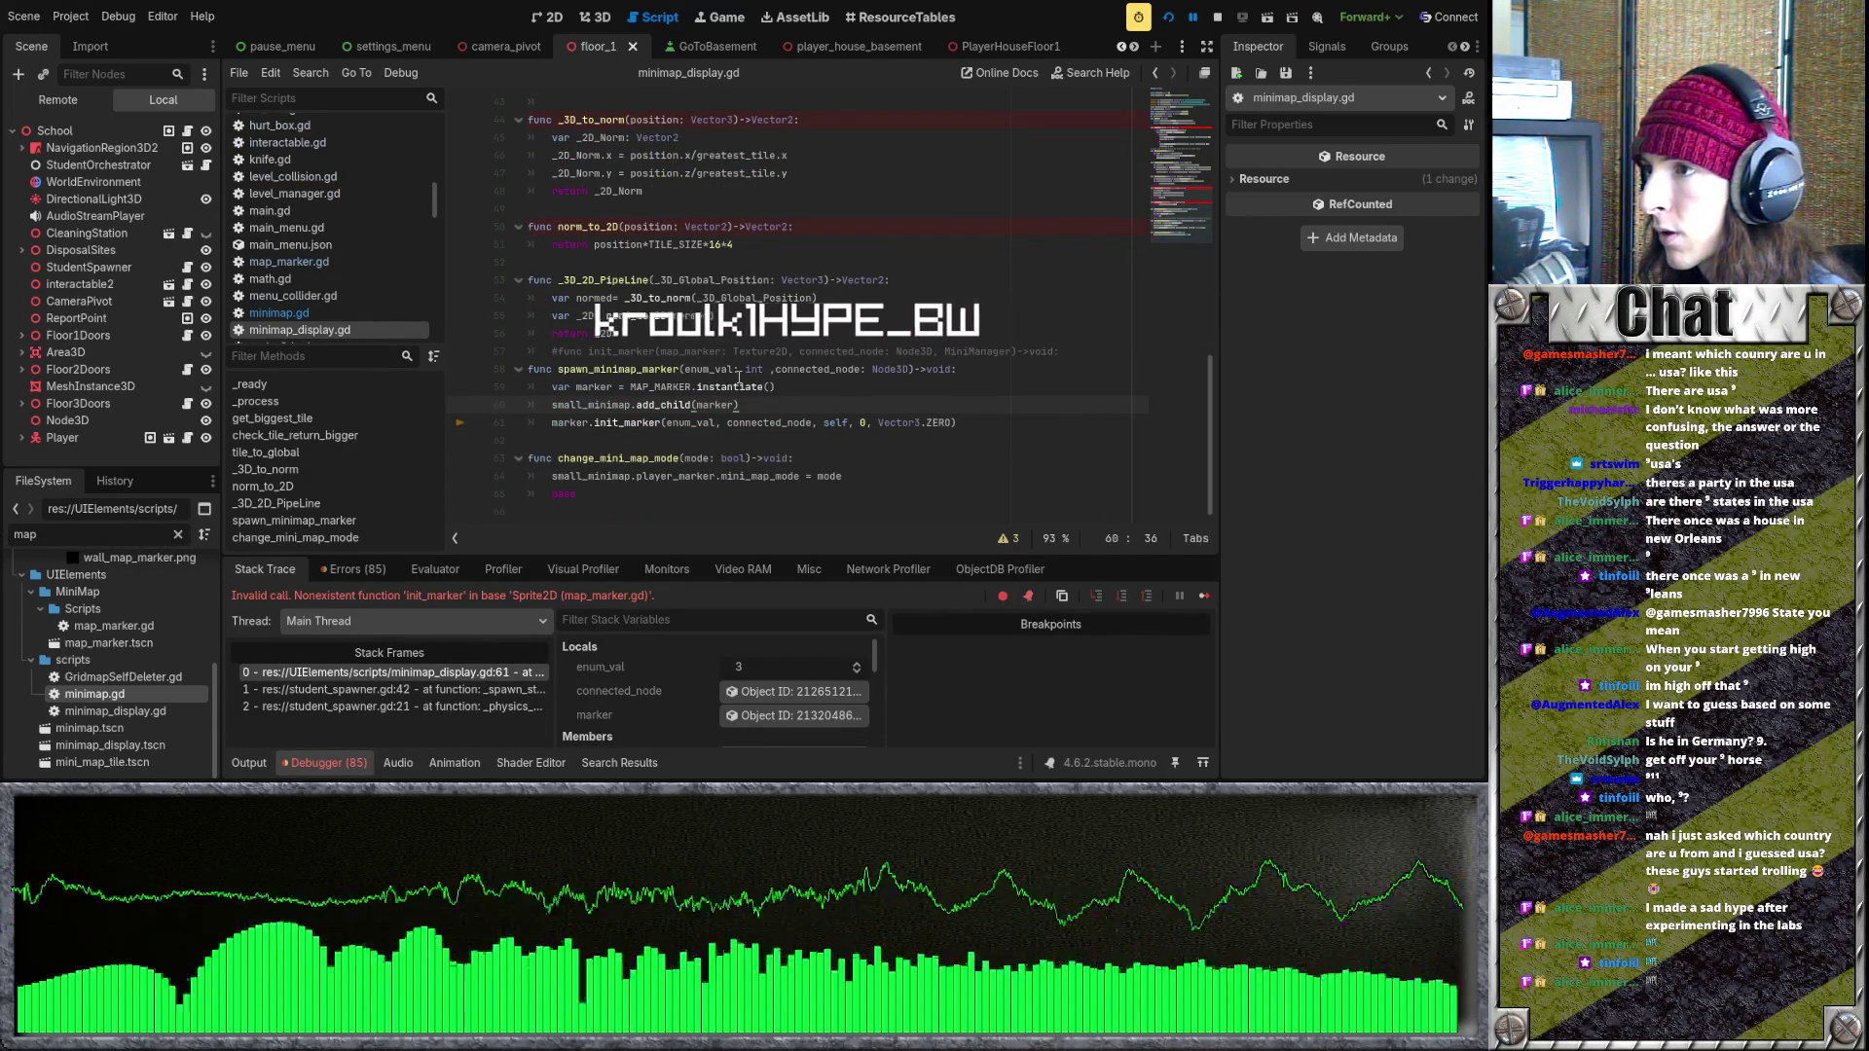
left_click(909, 369)
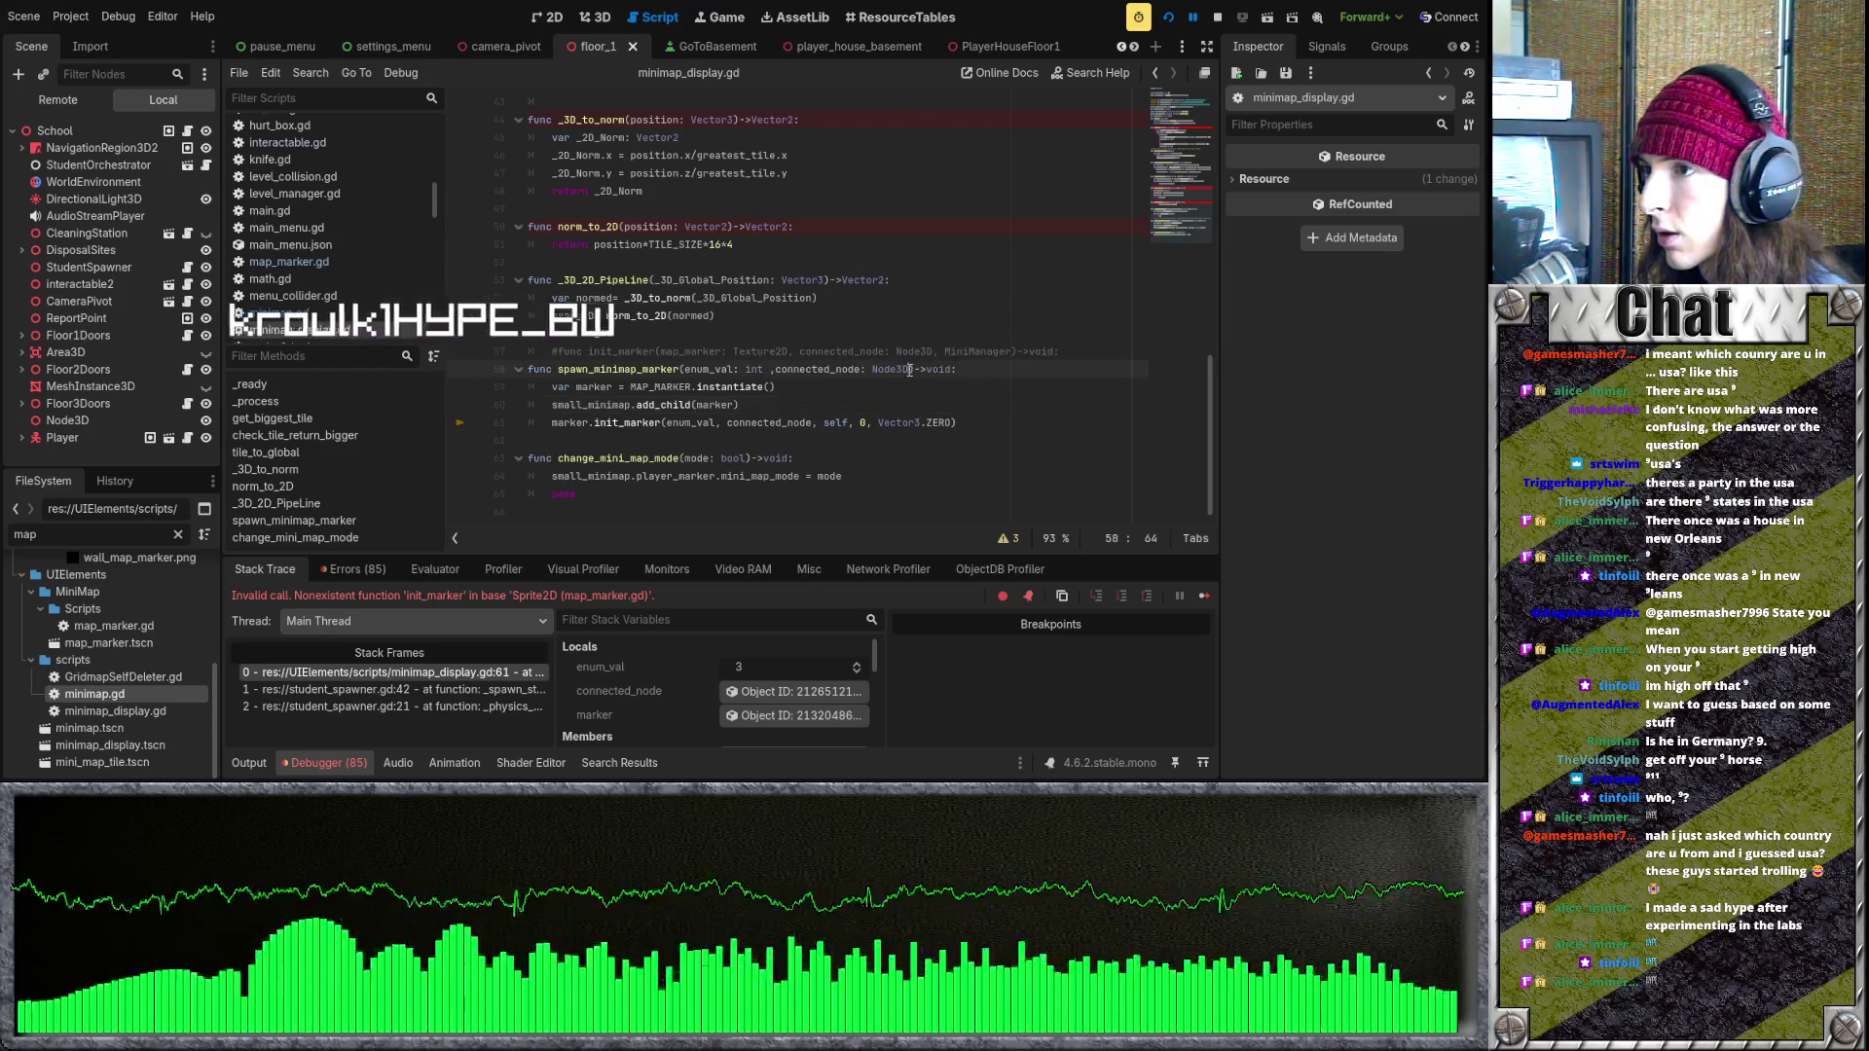
type(", ")
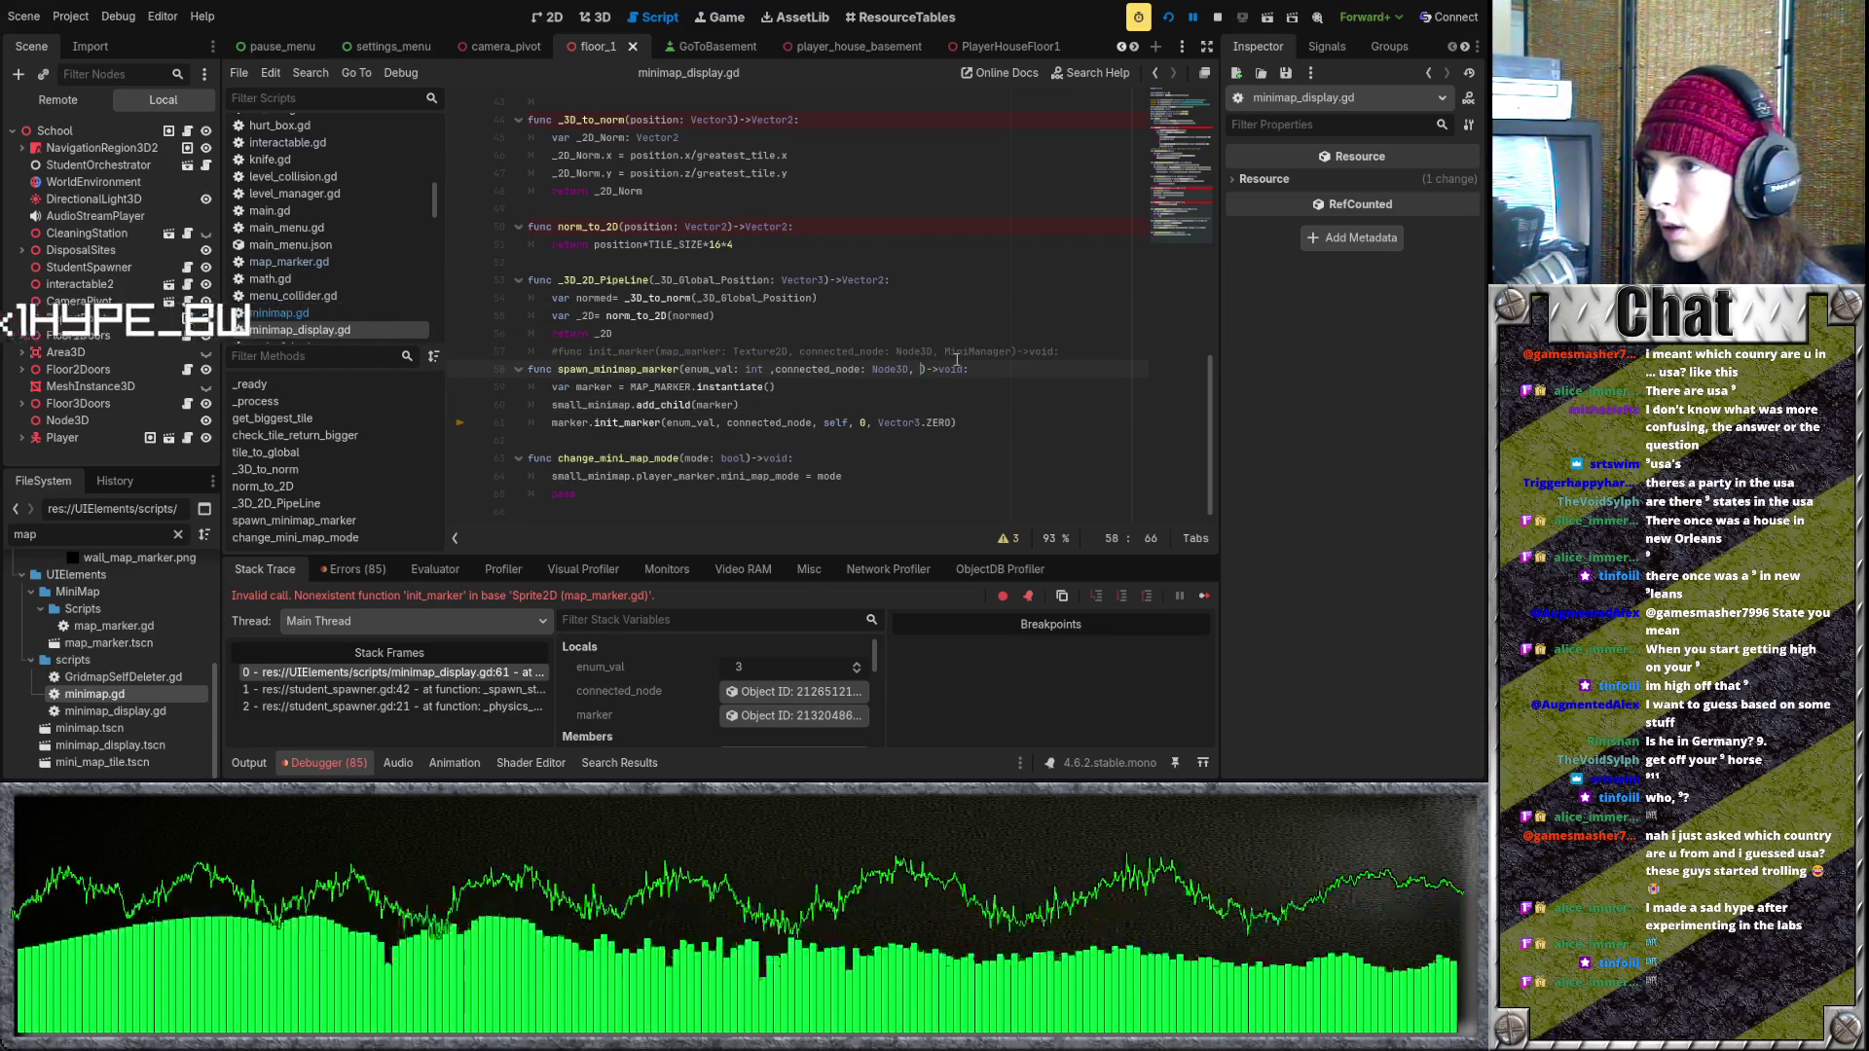
type("is_static: b")
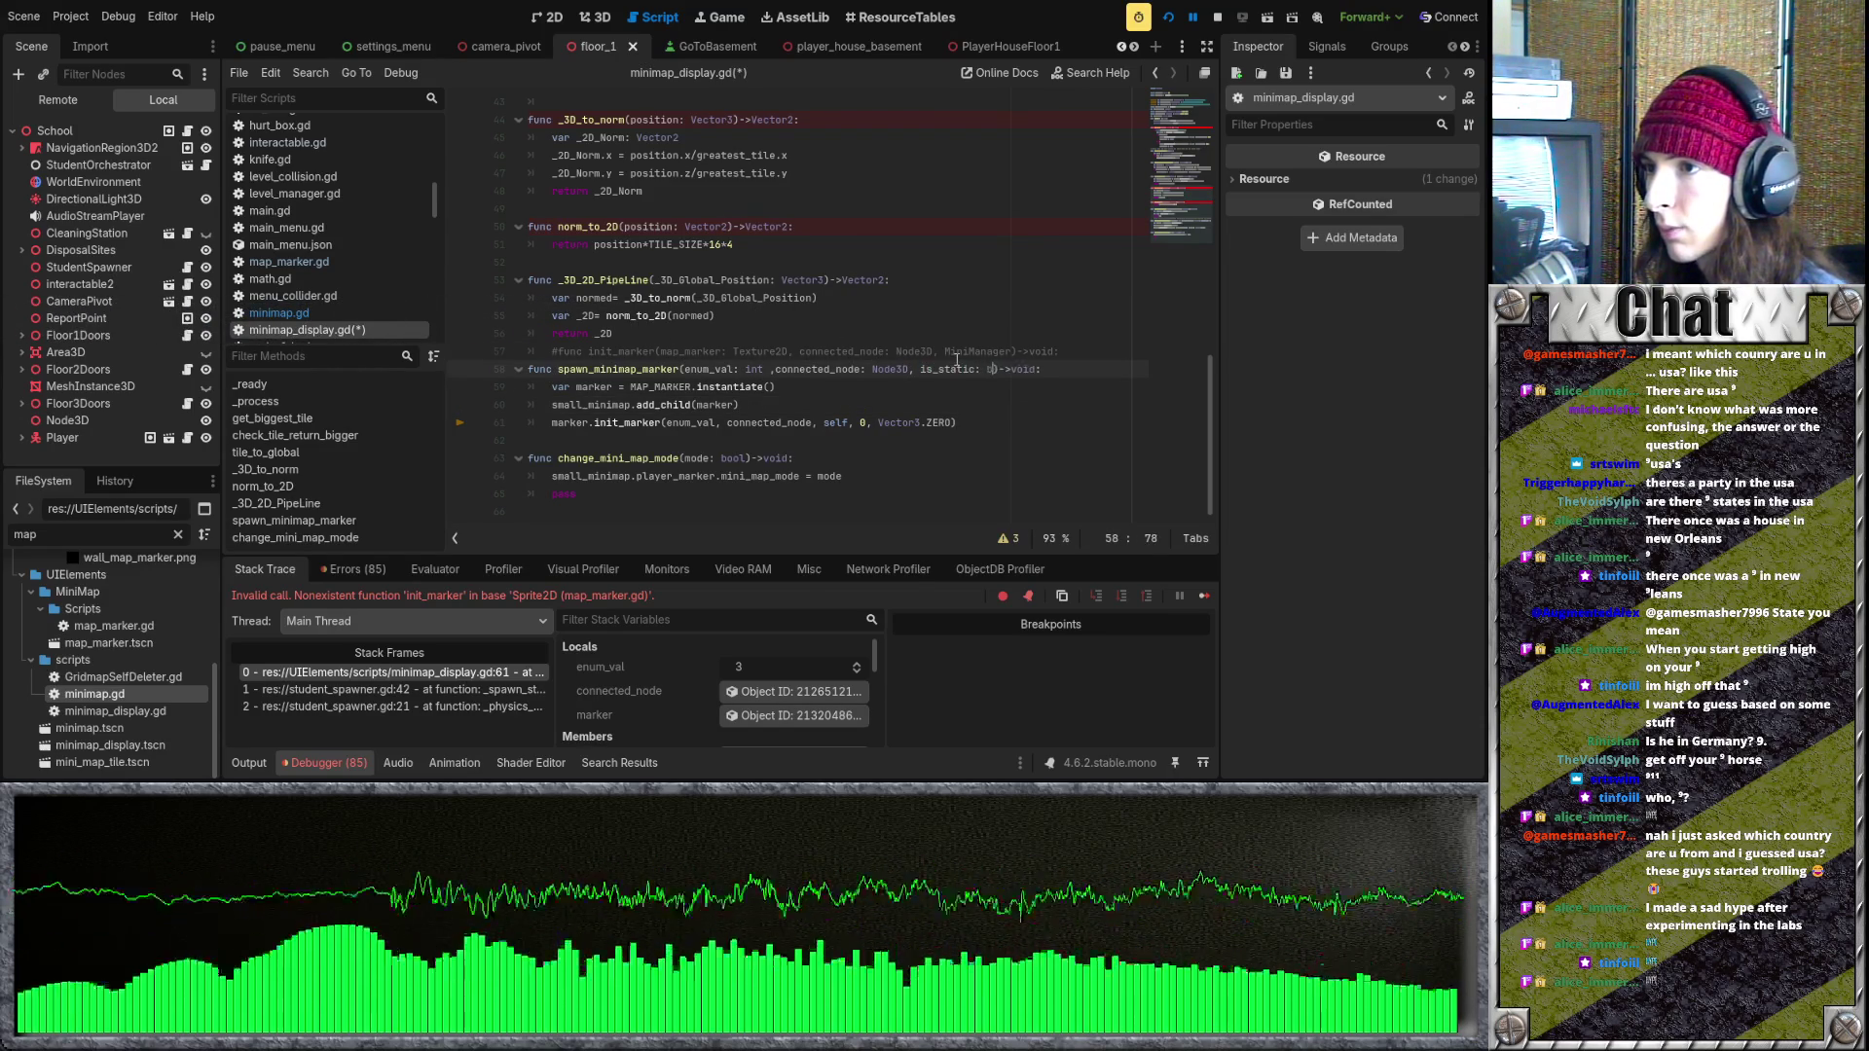
type("ool, coords")
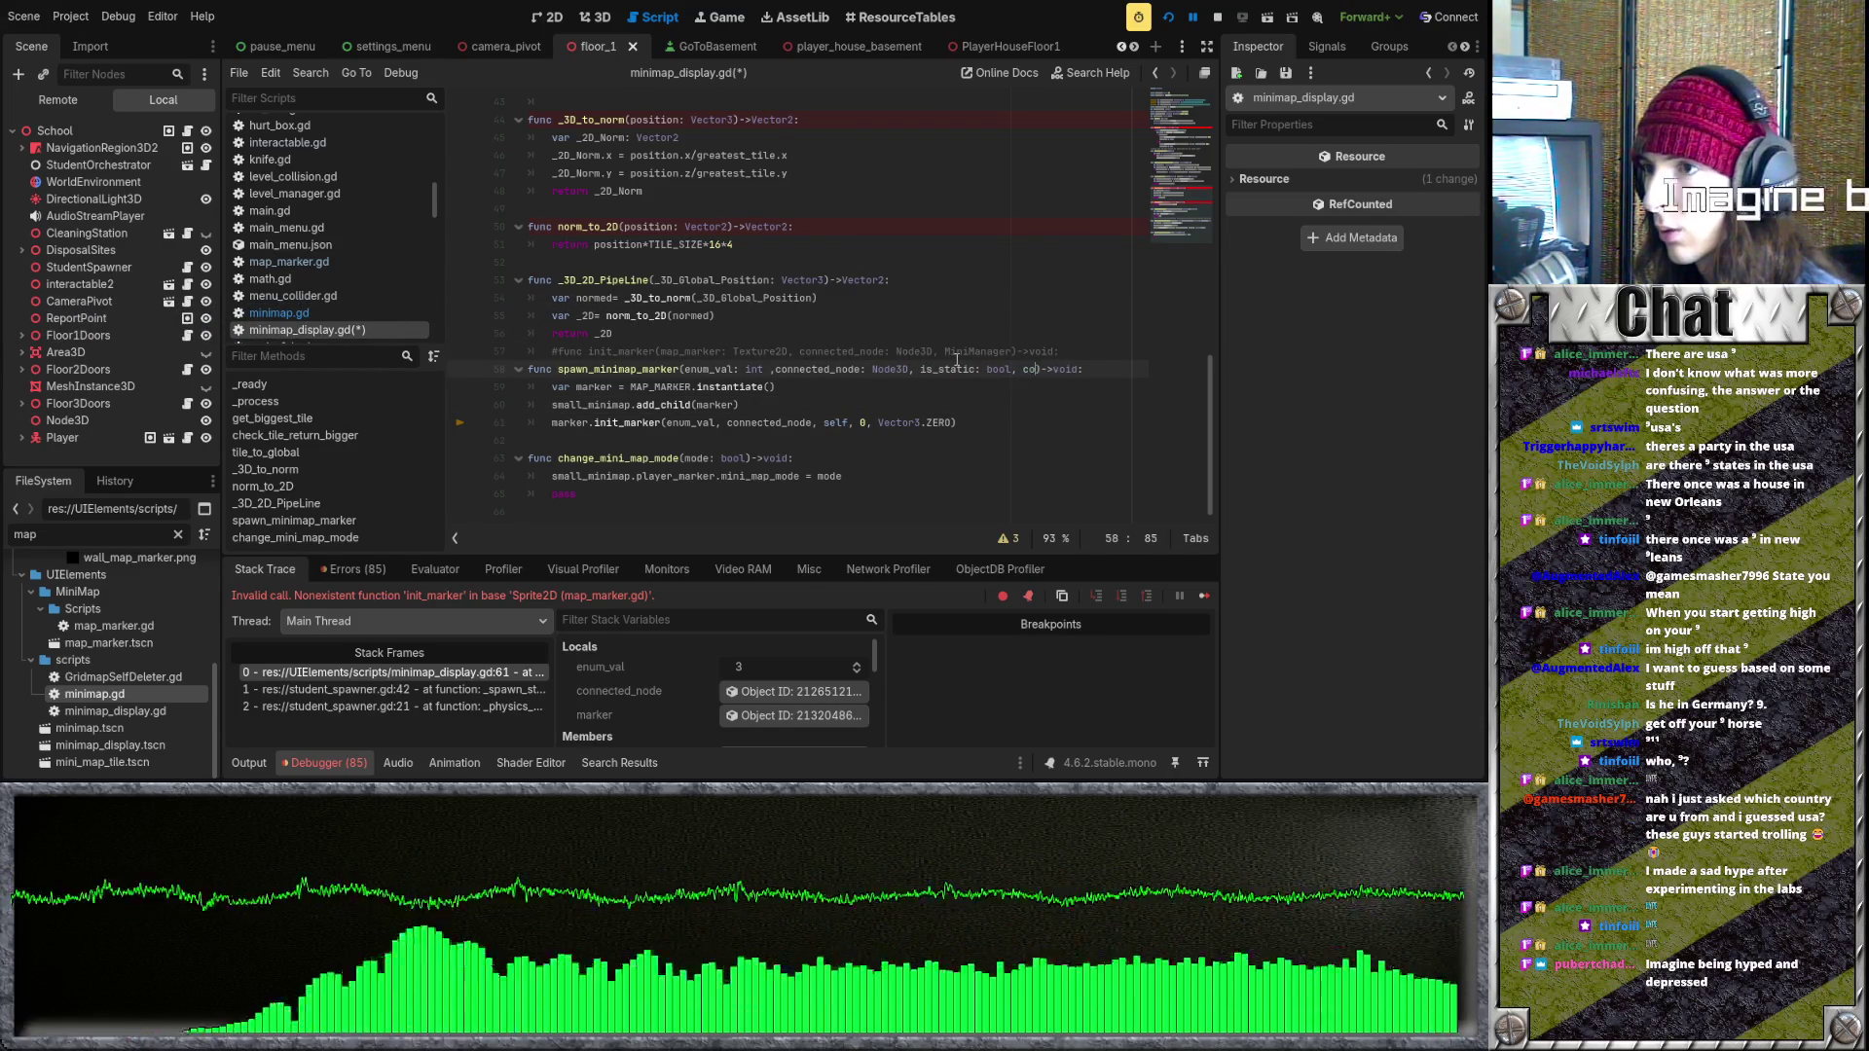
type(": Vector3")
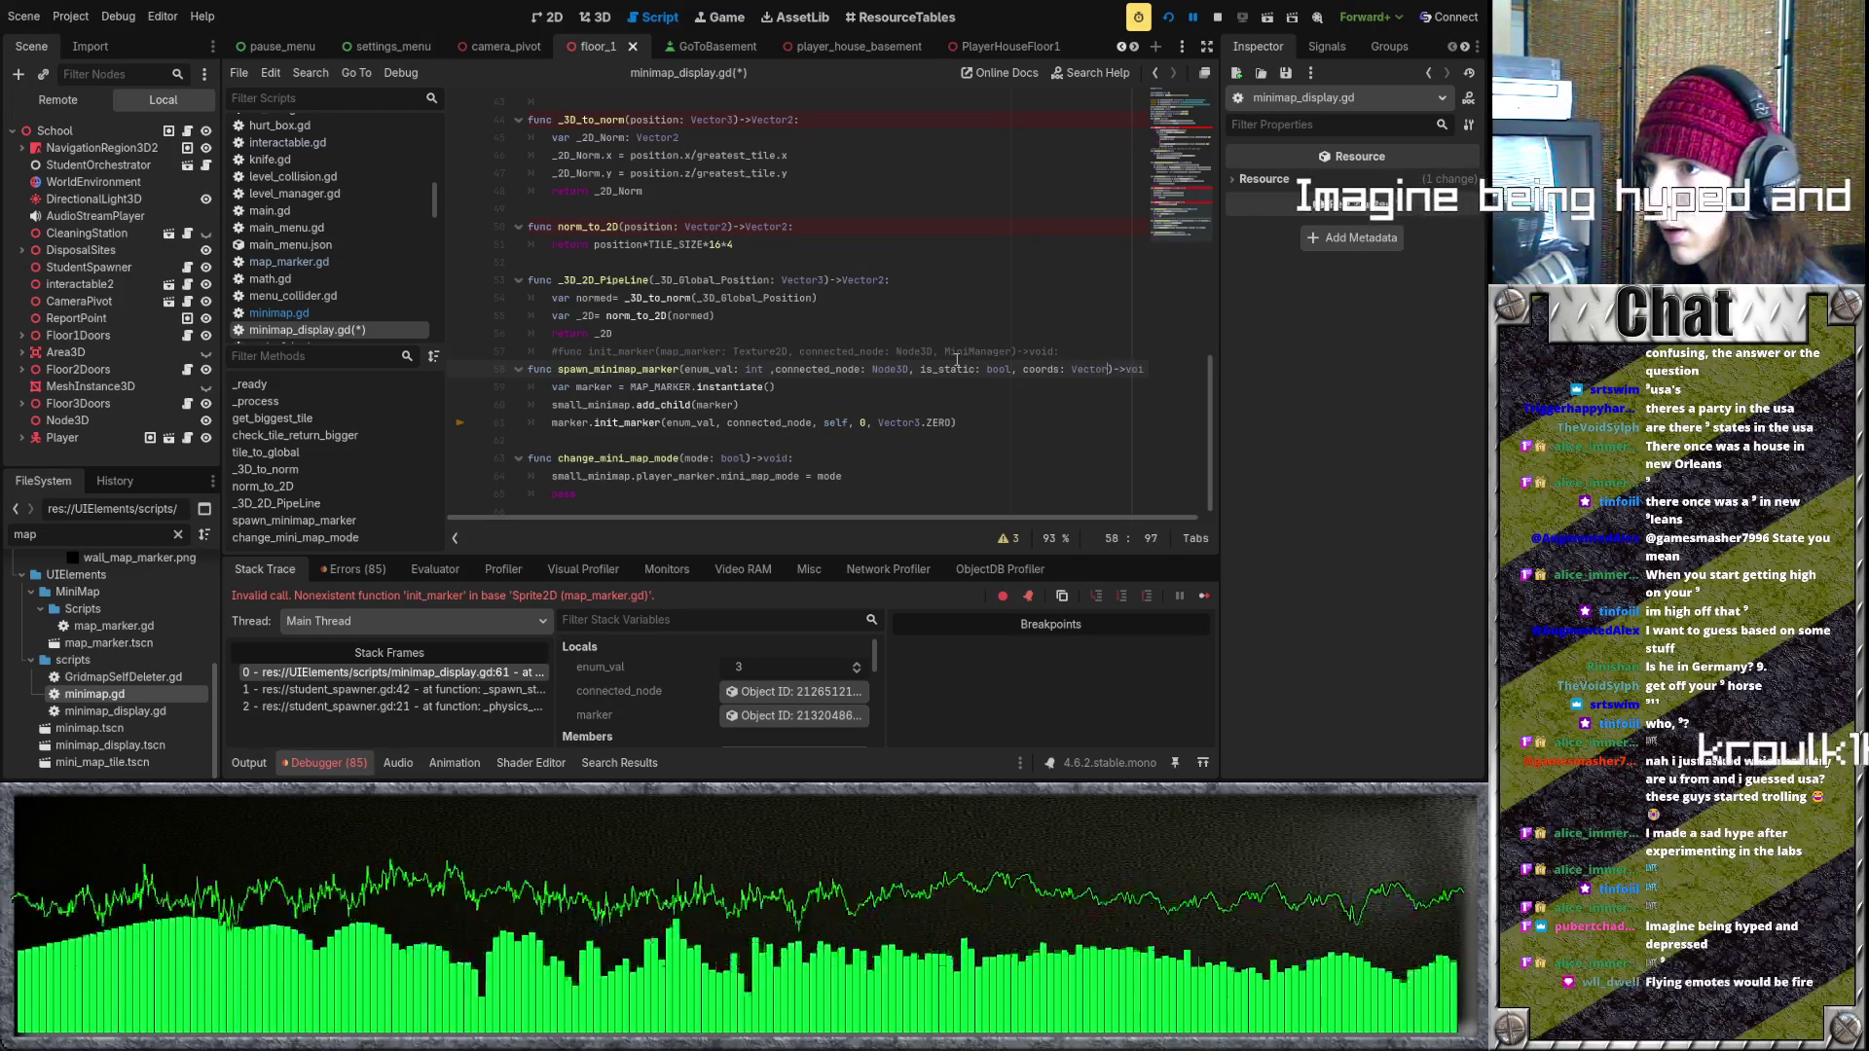
left_click(957, 353)
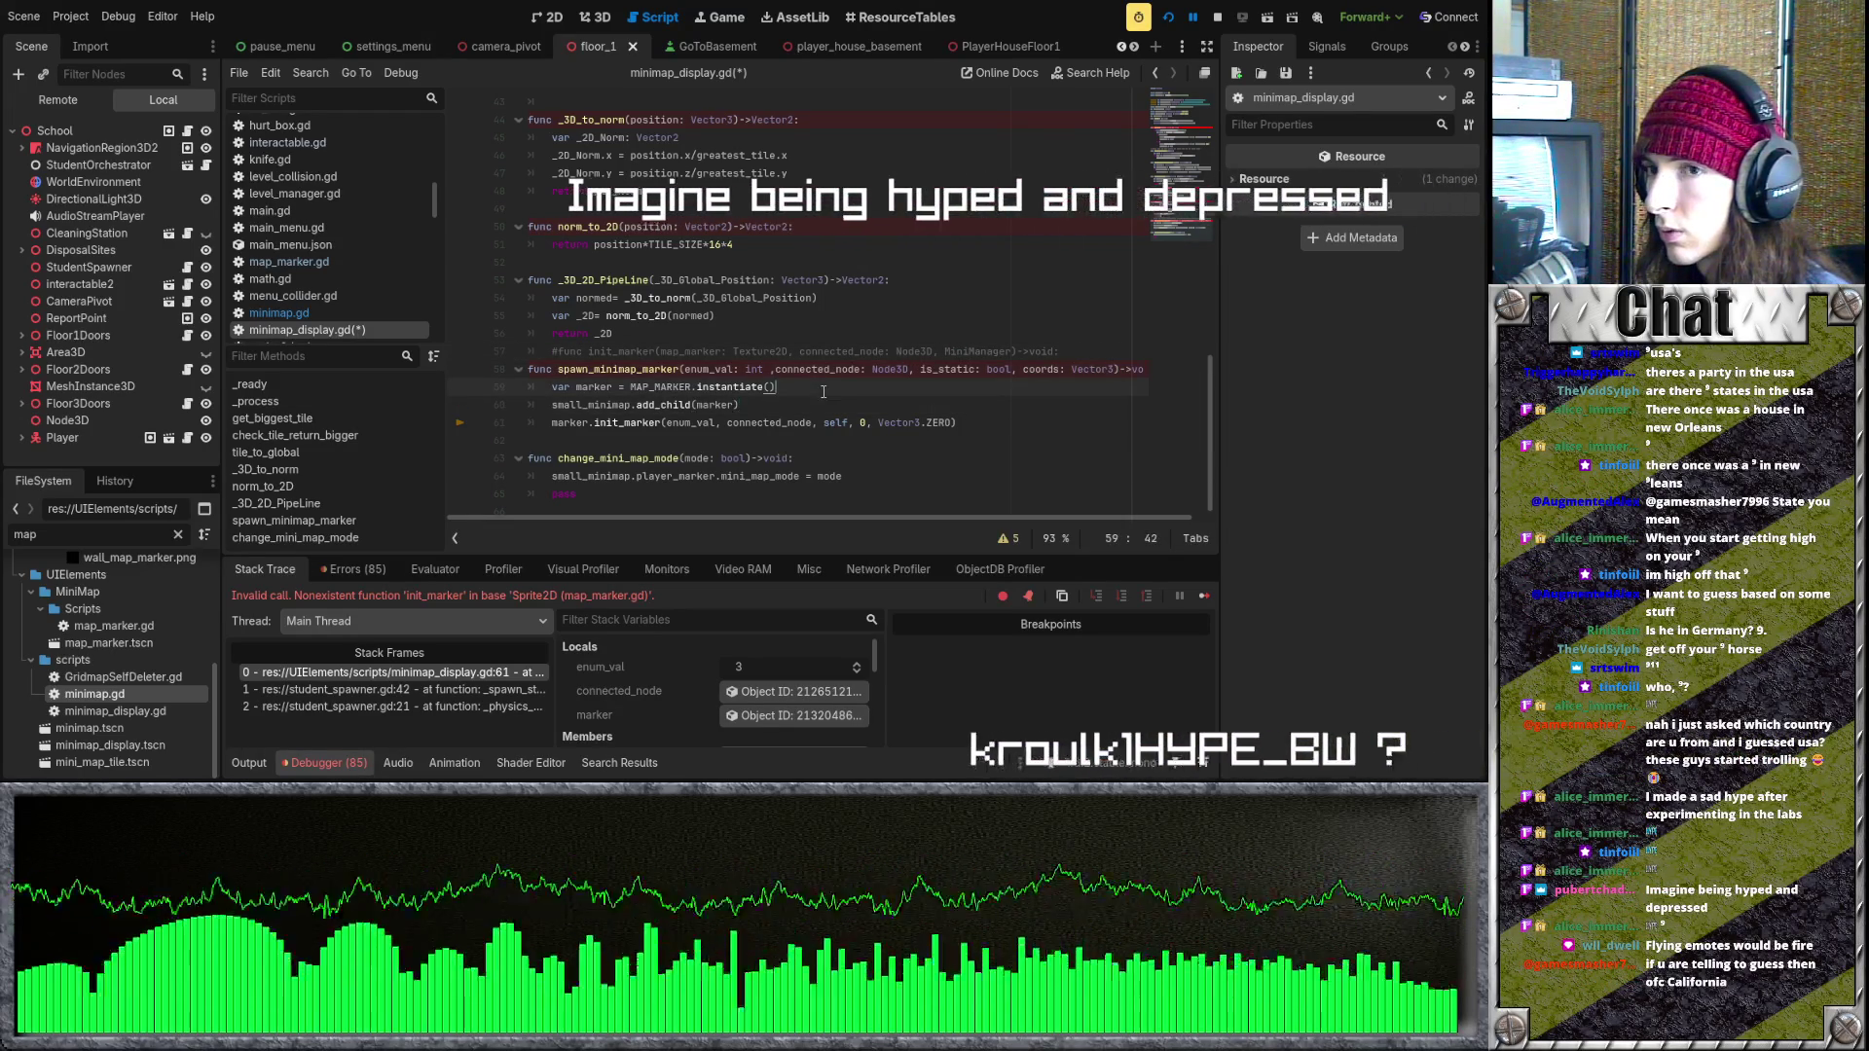
- Add an 'if !is_static:' line and indent the three marker-creation lines beneath it
left_click(824, 389)
key("Down")
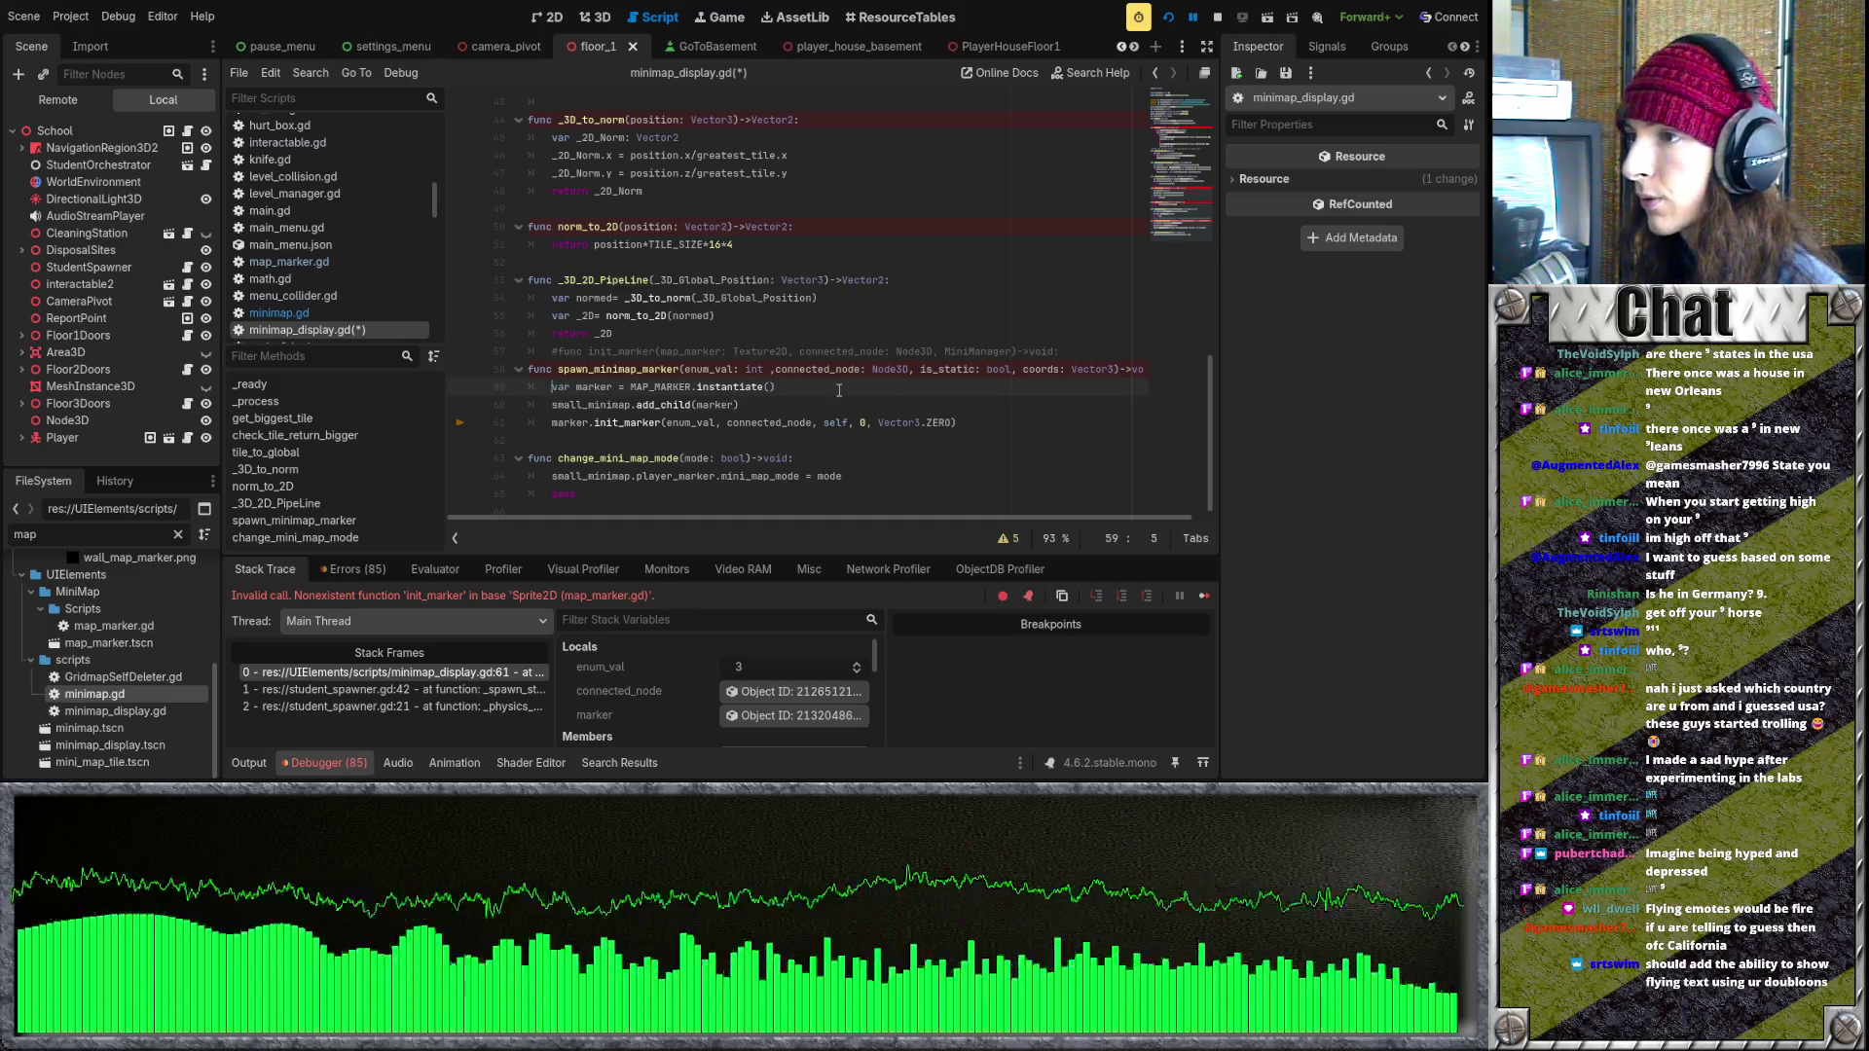
key("Return")
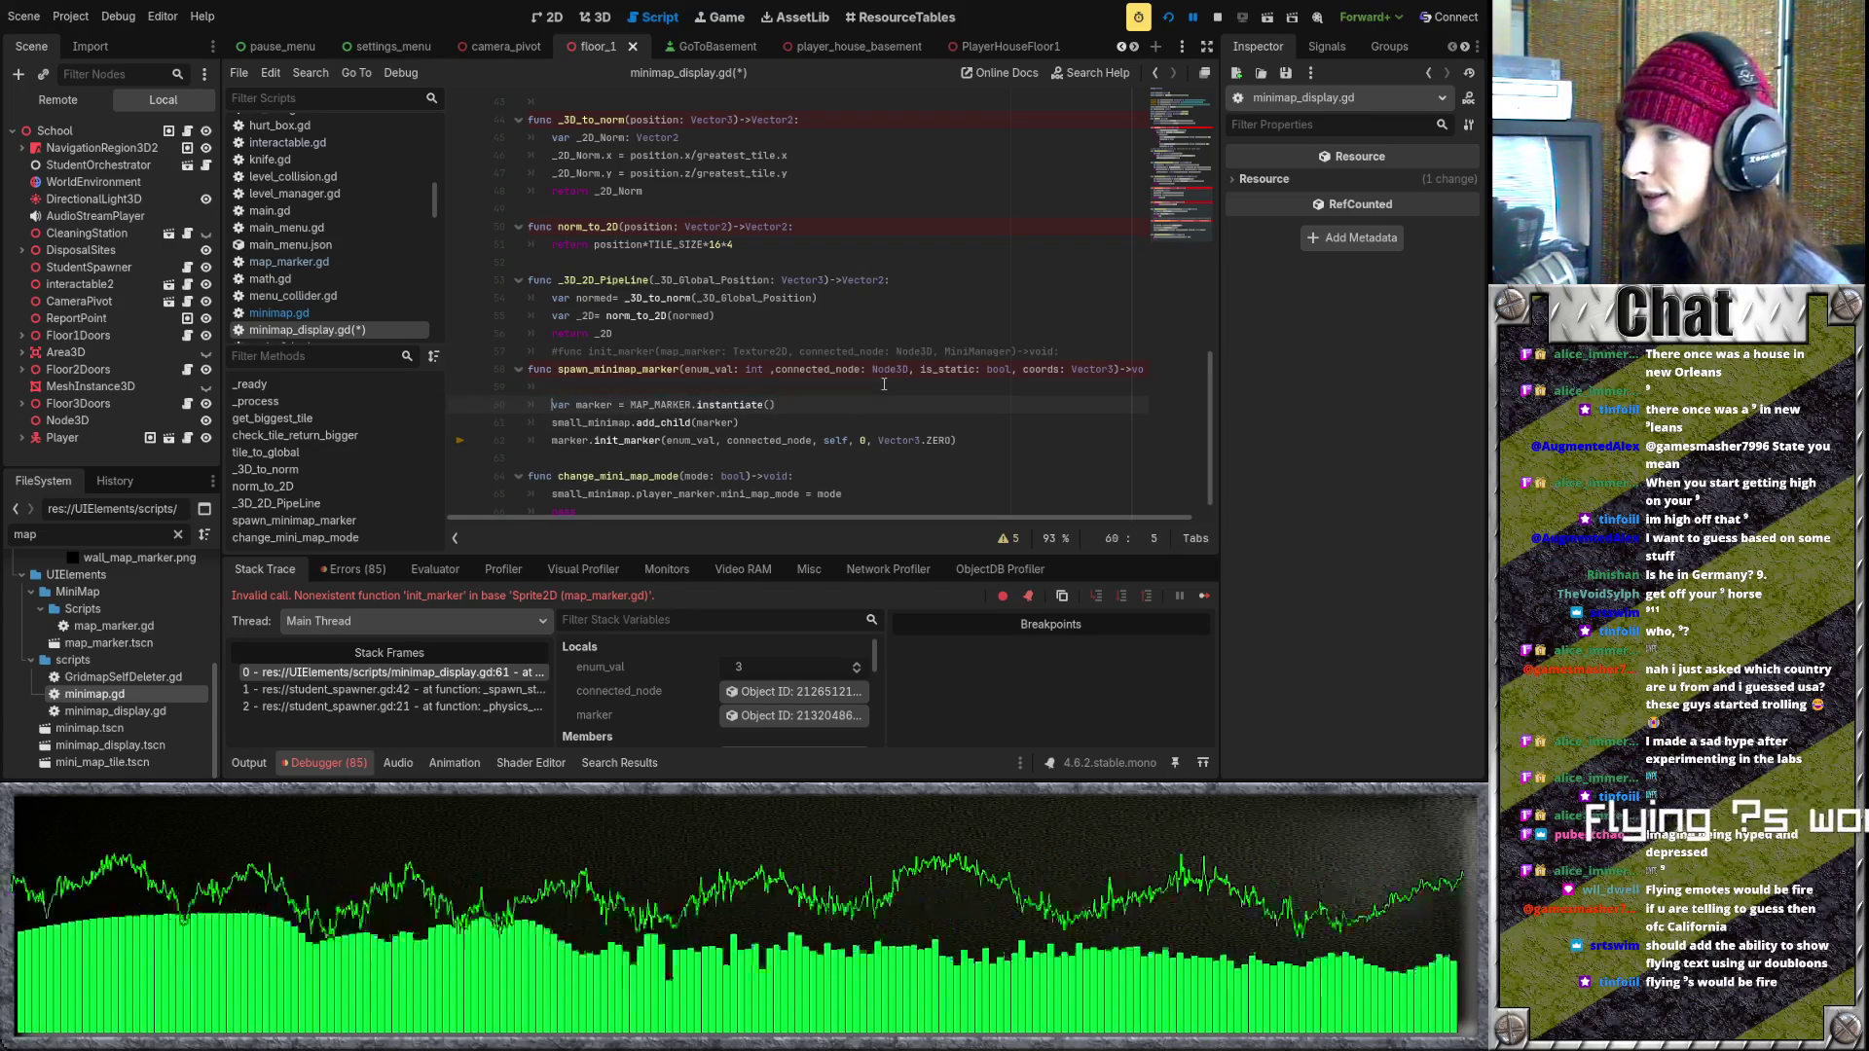
left_click(883, 386)
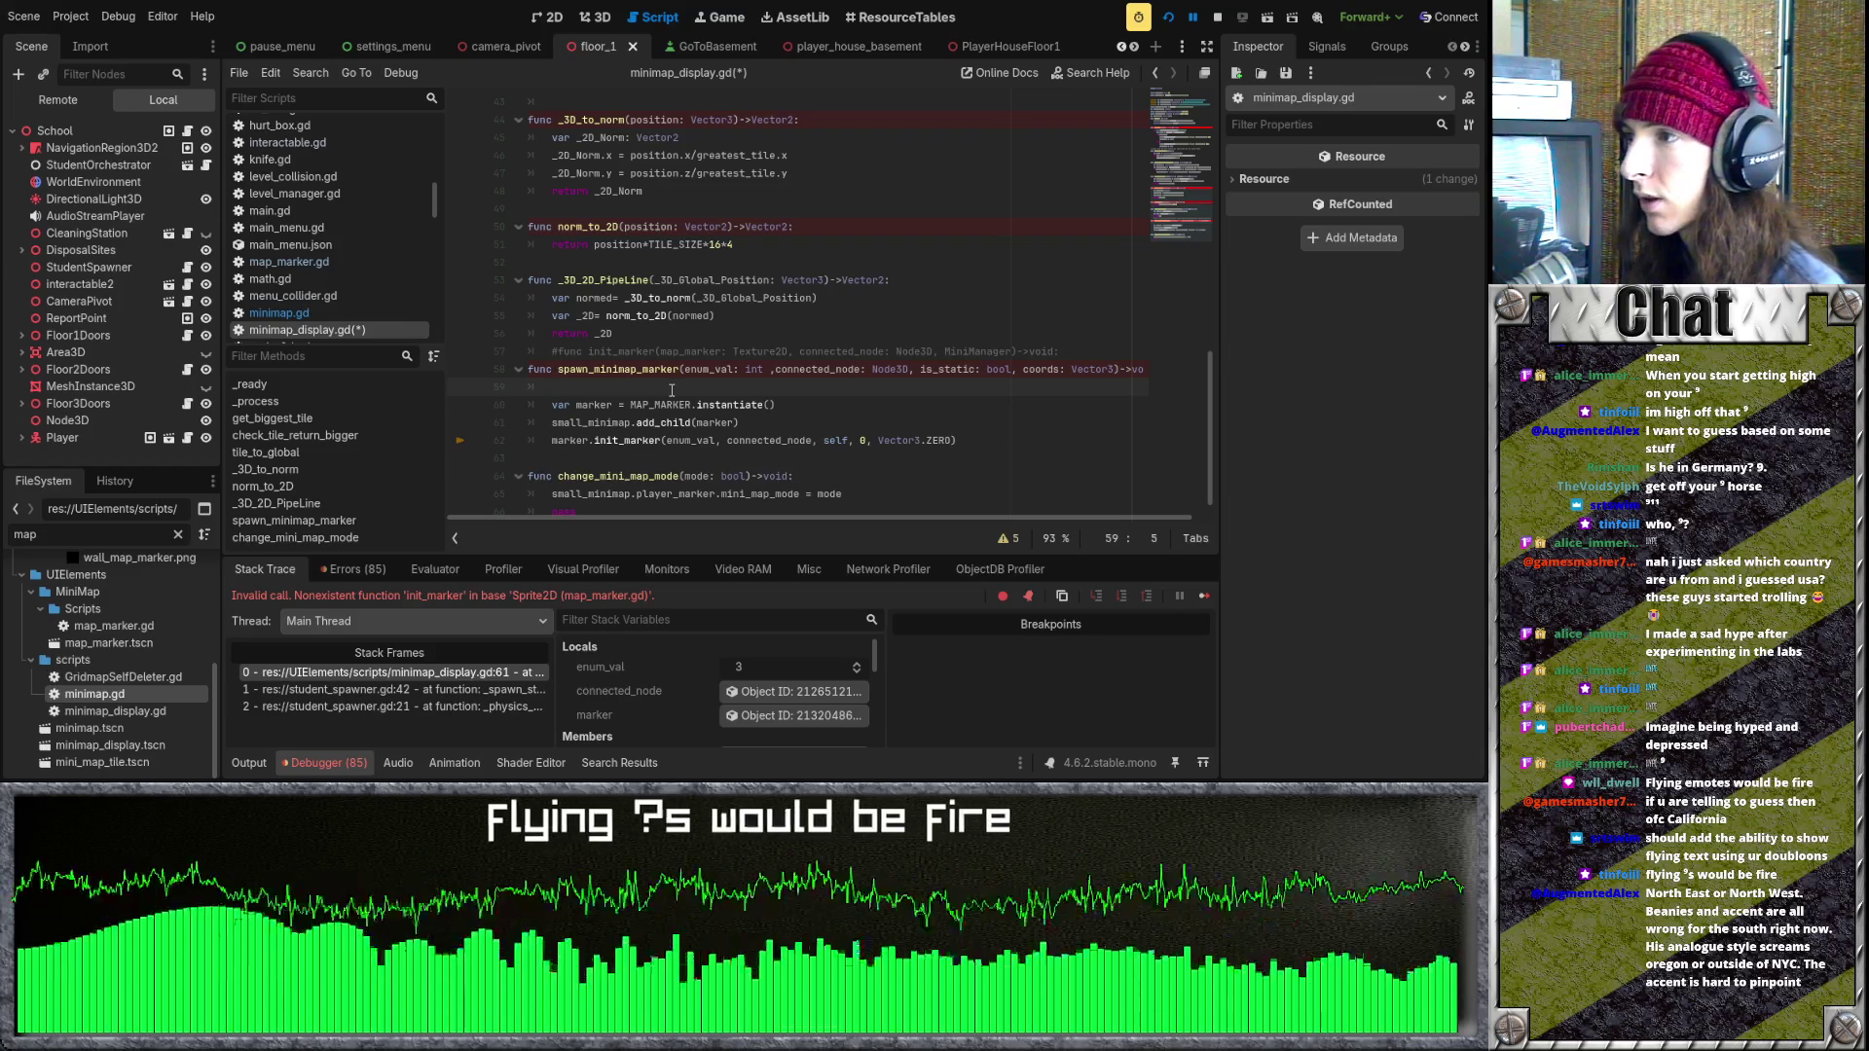
type("is_static:")
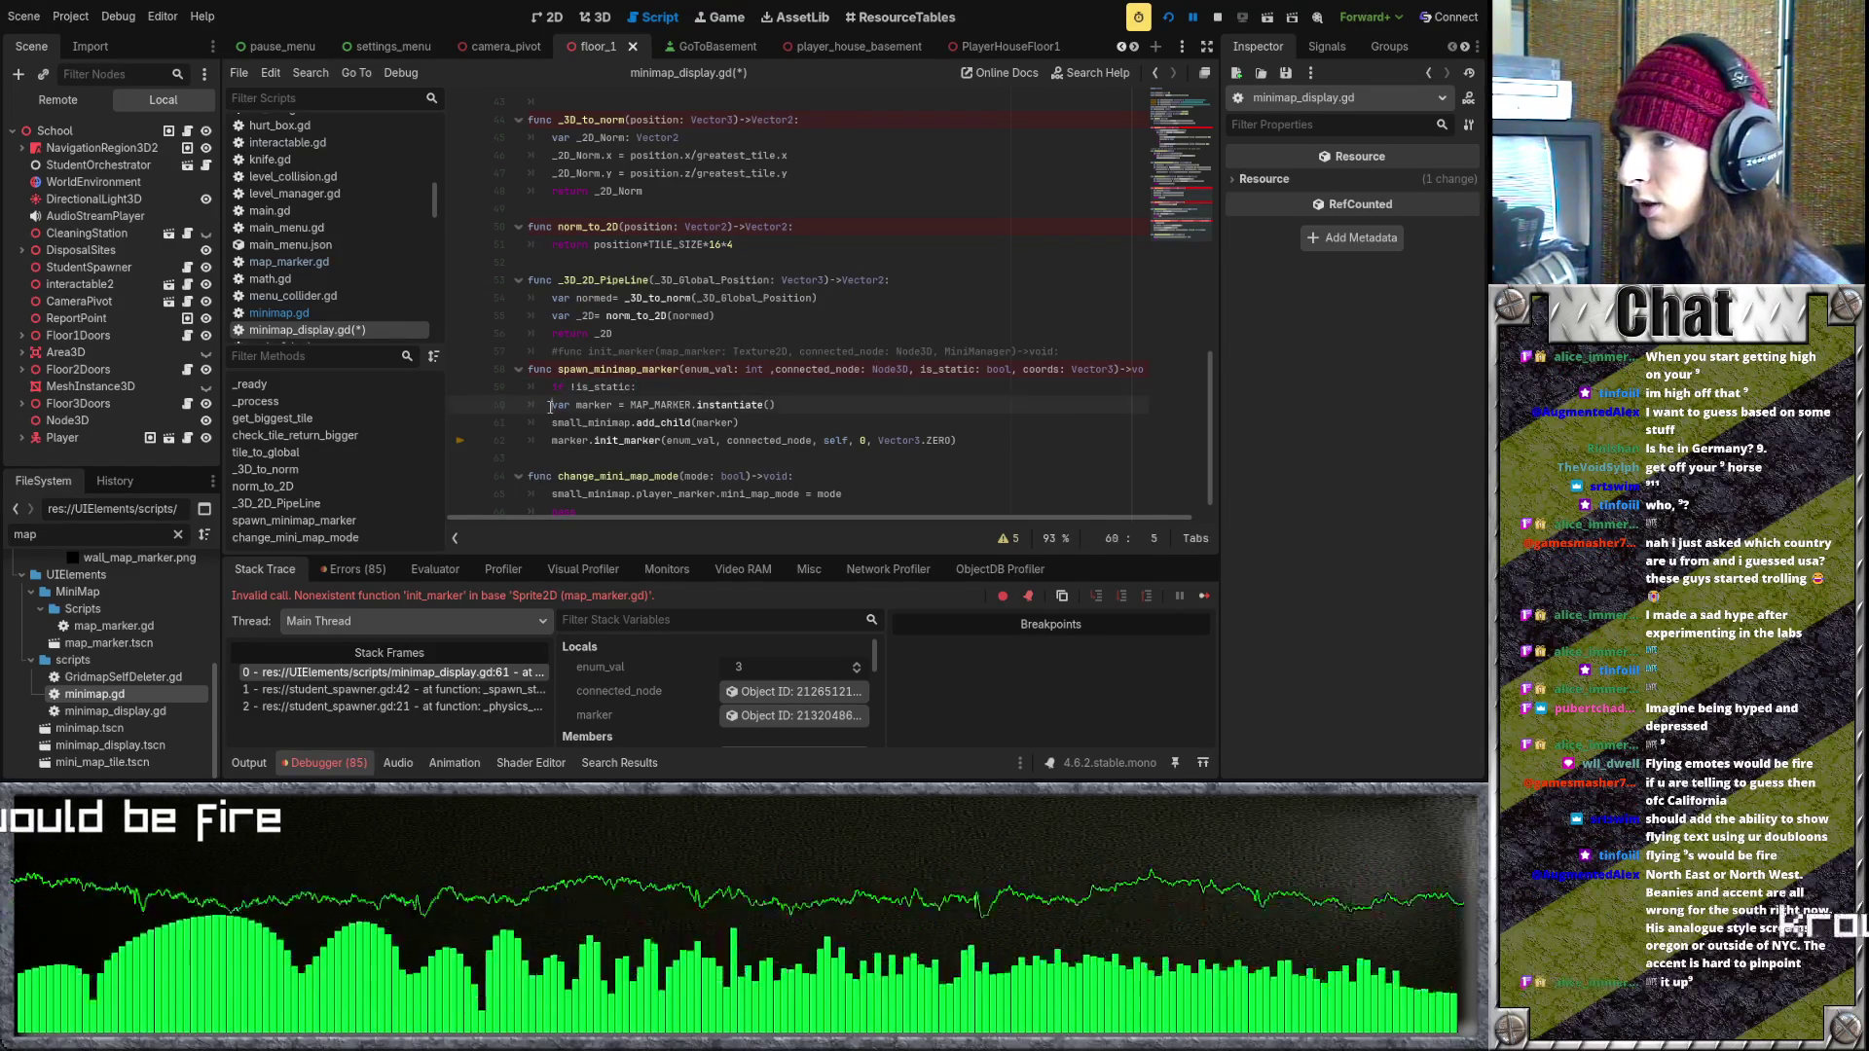
left_click_drag(549, 407, 958, 441)
key("ctrl+c")
key("Tab")
left_click(1003, 443)
key("Return")
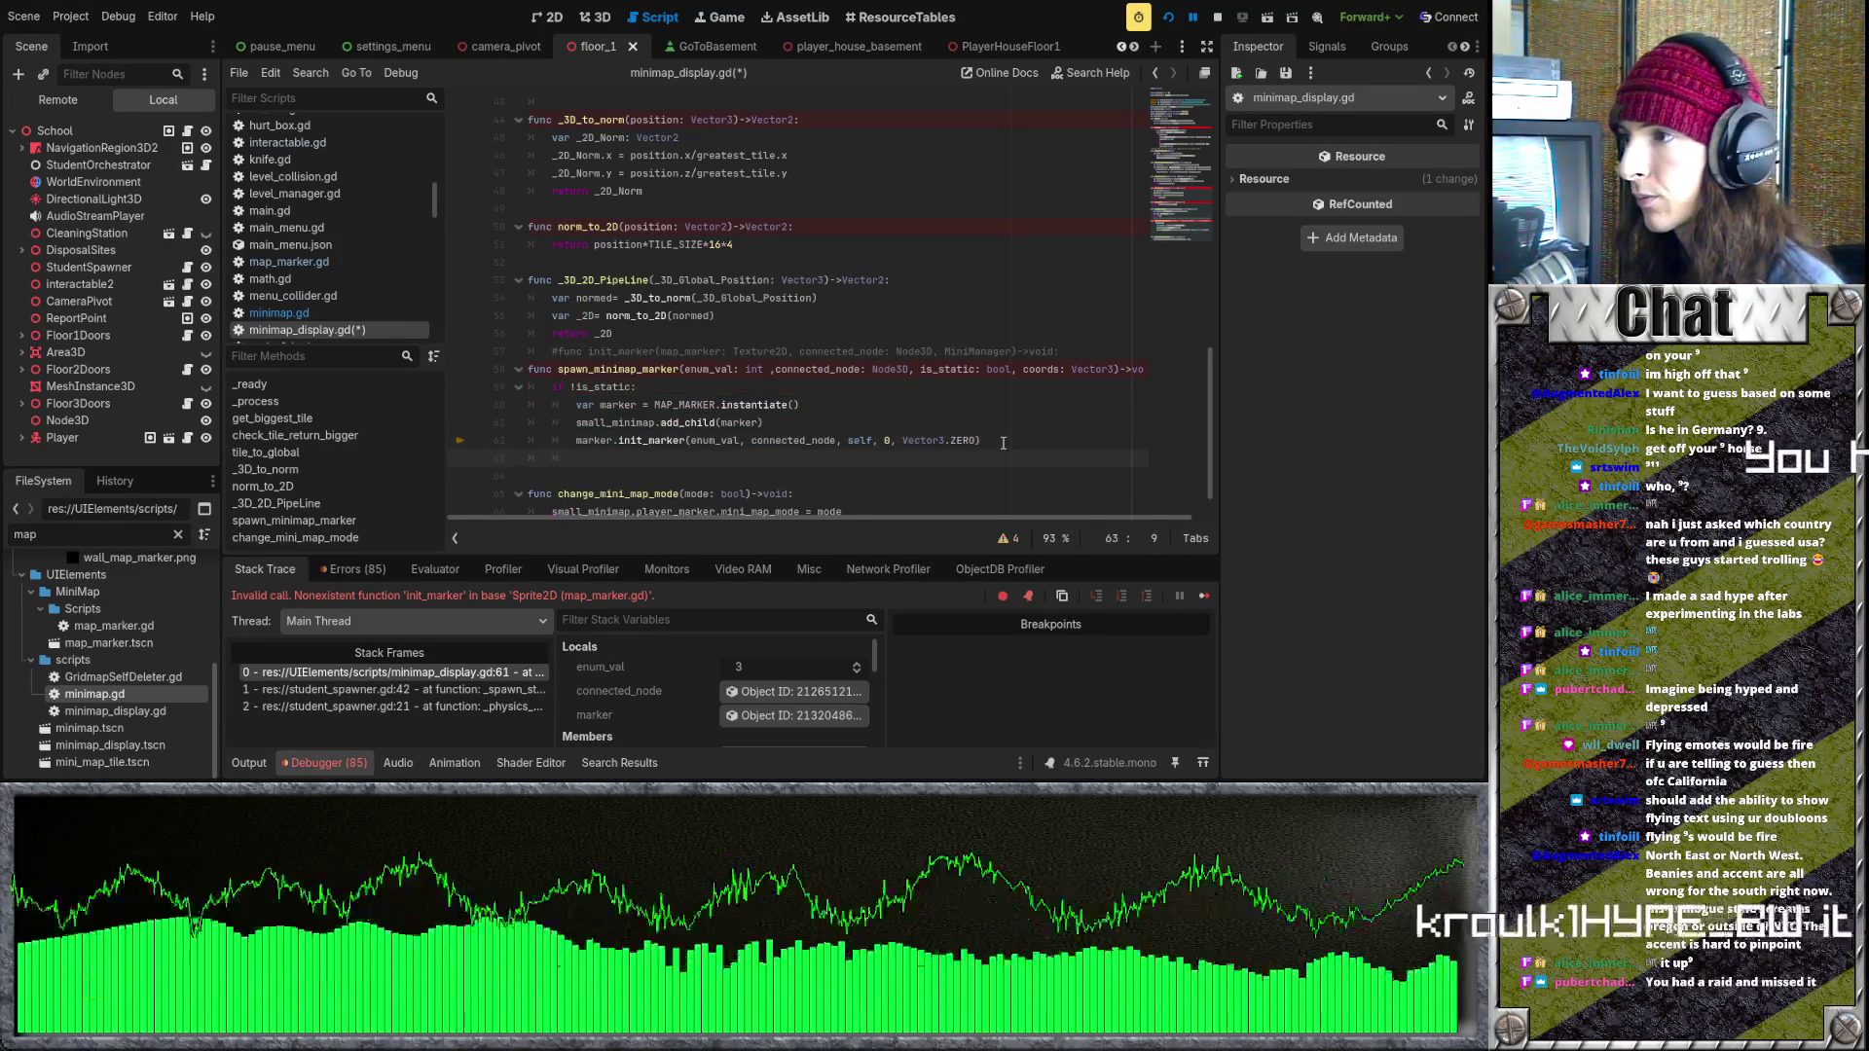
- Add an else: branch and paste a copy of the instantiate, add_child and init_marker lines under it
type("if is")
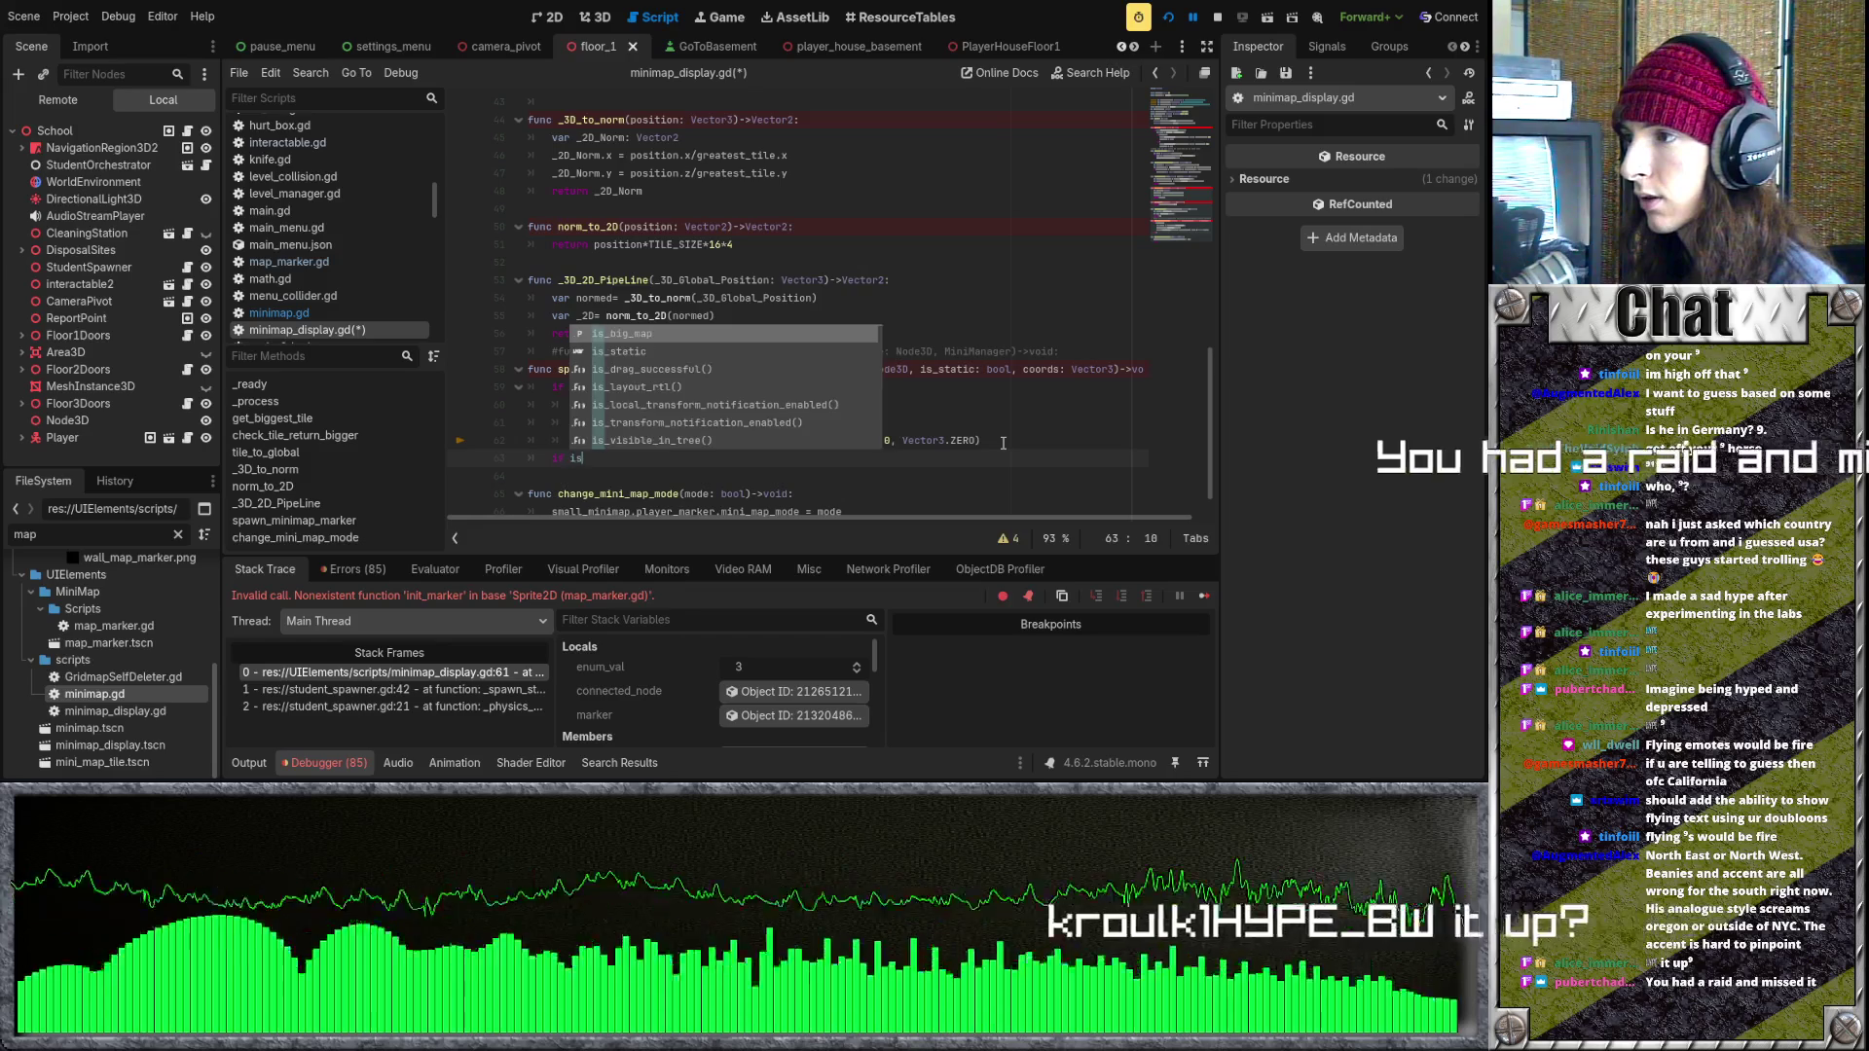
key("BackSpace")
key("BackSpace")
key("BackSpace")
type("else:")
key("Return")
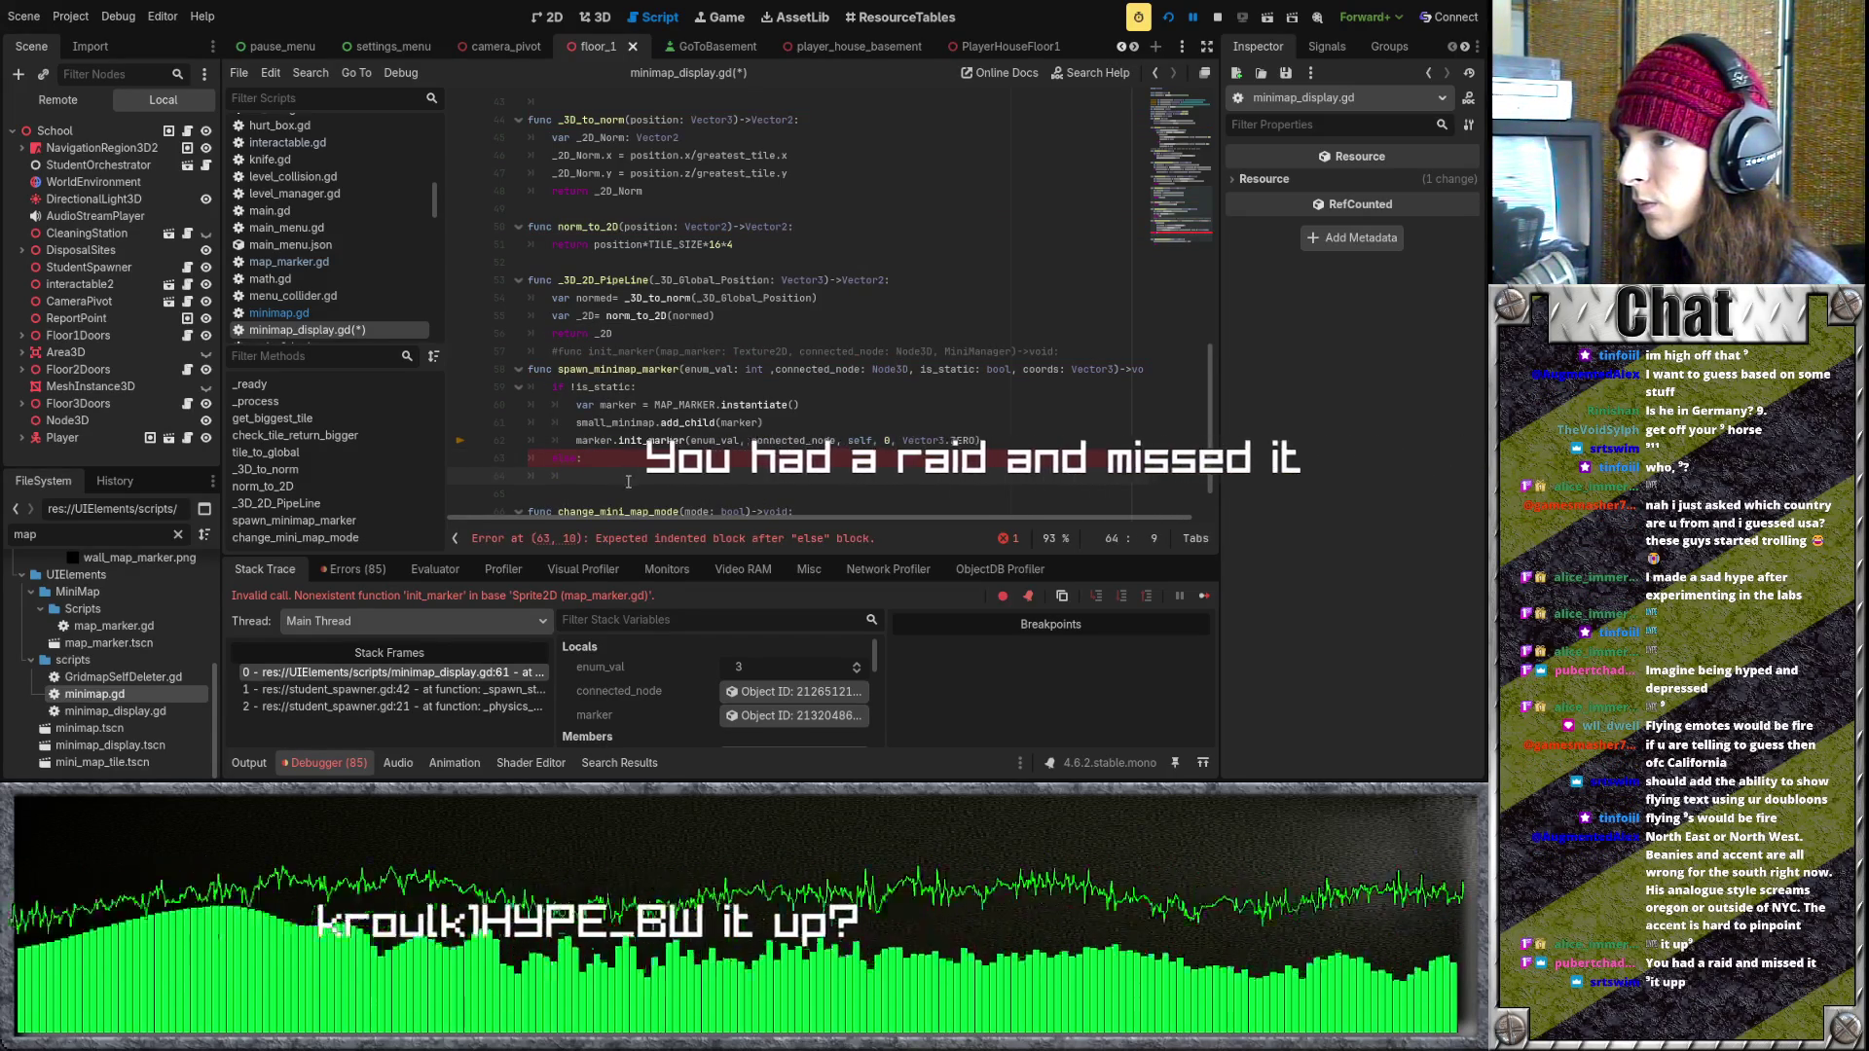
mouse_move(576, 404)
left_mouse_down()
mouse_move(798, 405)
mouse_move(985, 440)
left_mouse_up()
key("ctrl+v")
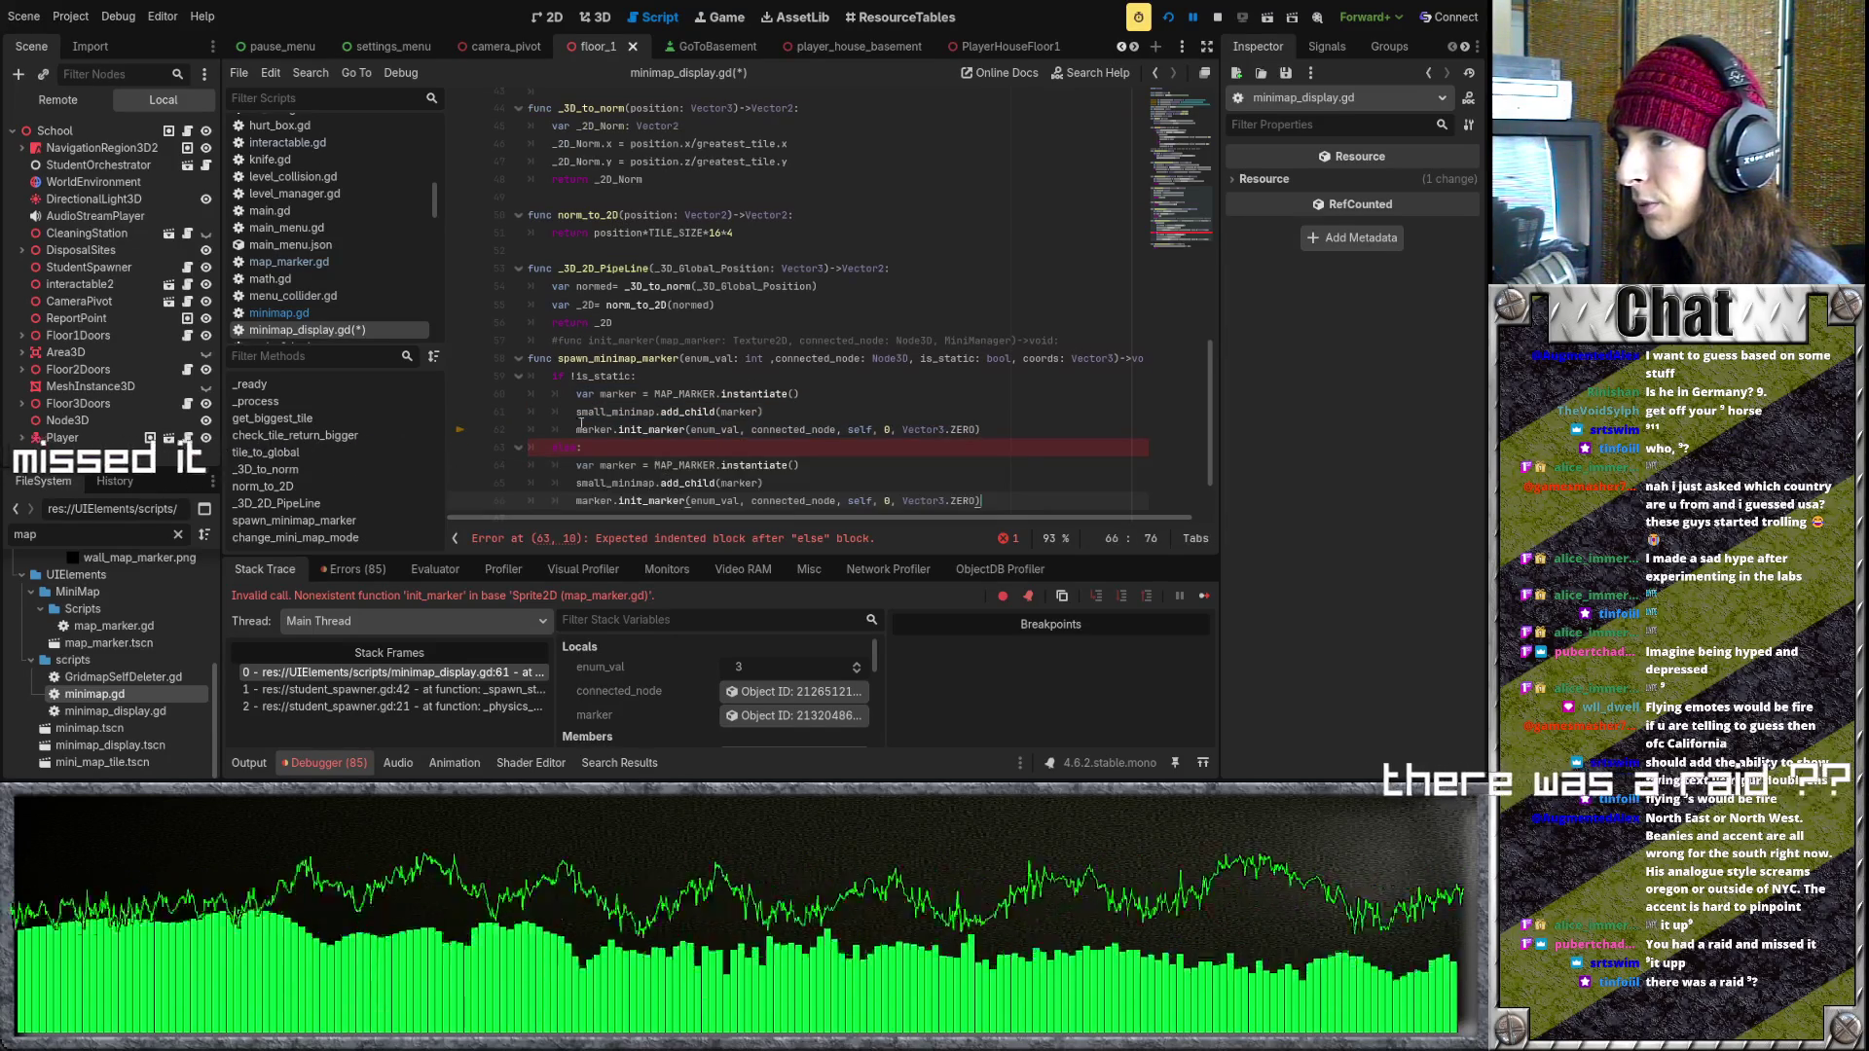
left_click(1021, 435)
scroll(1002, 438, "down", 1)
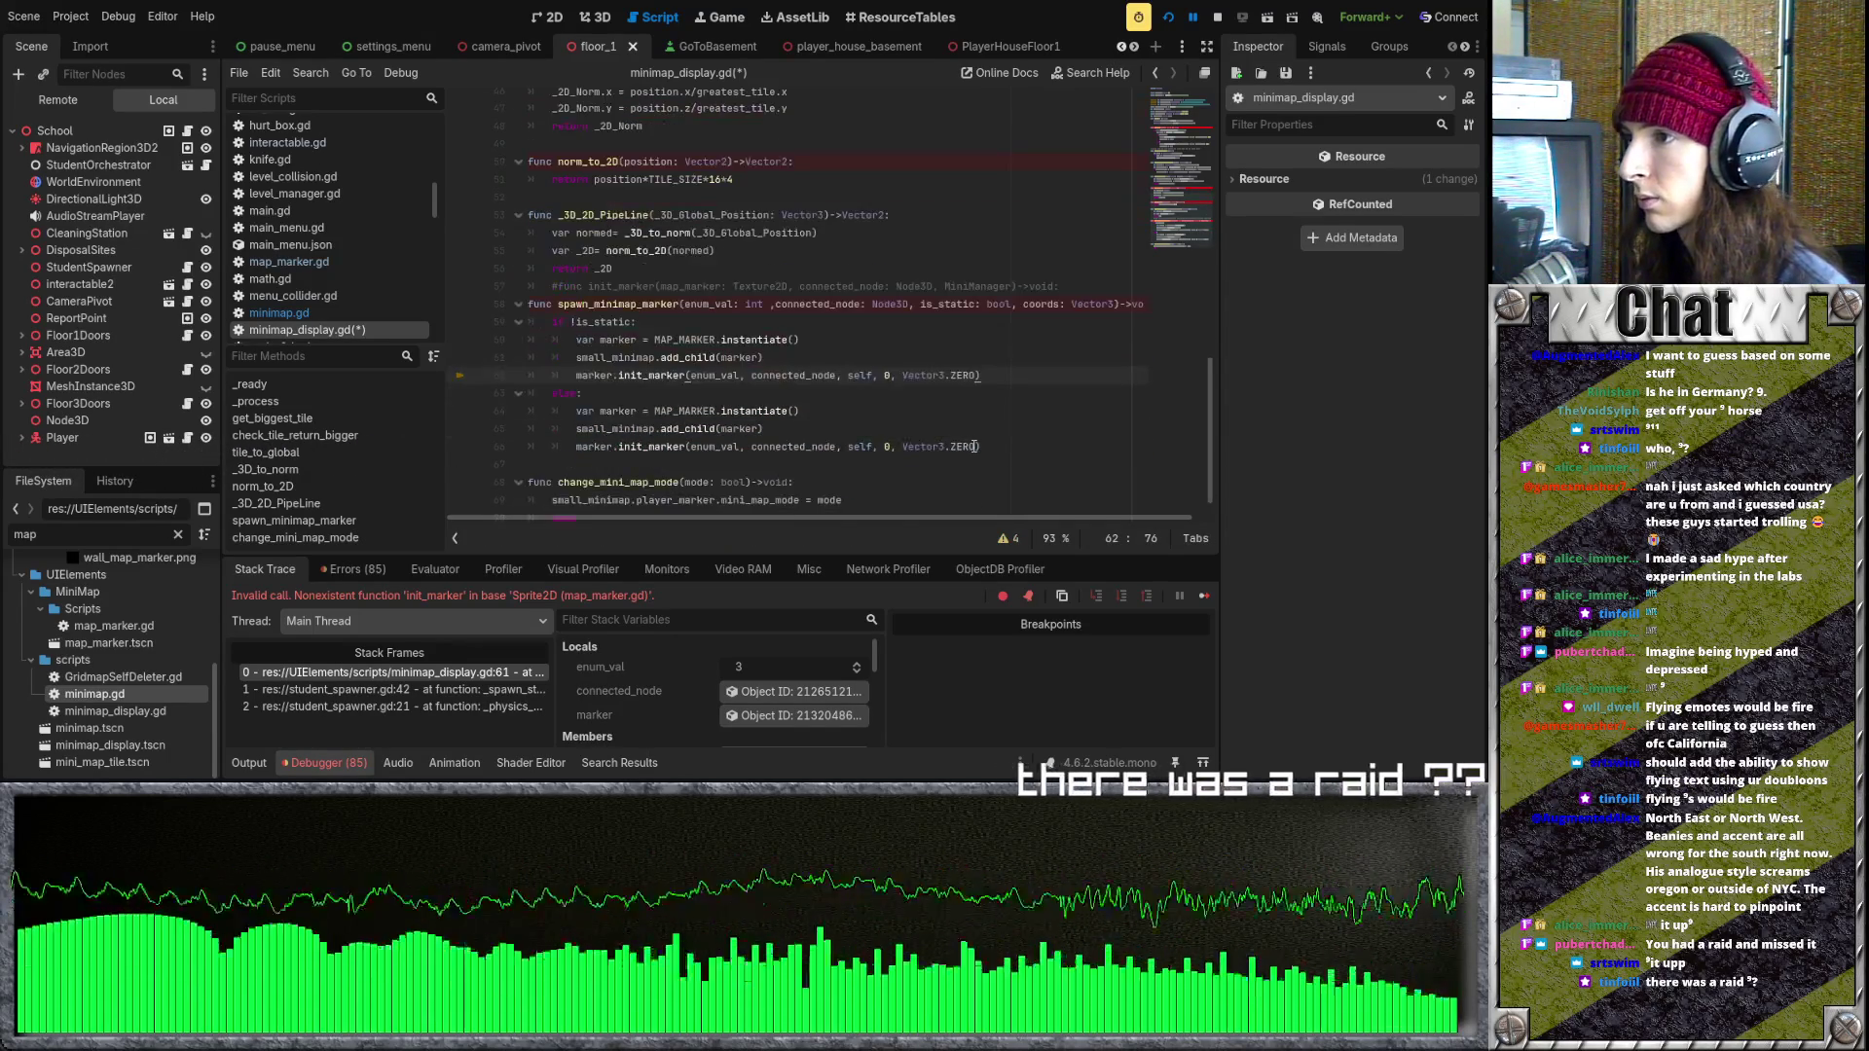
left_click_drag(690, 375, 975, 374)
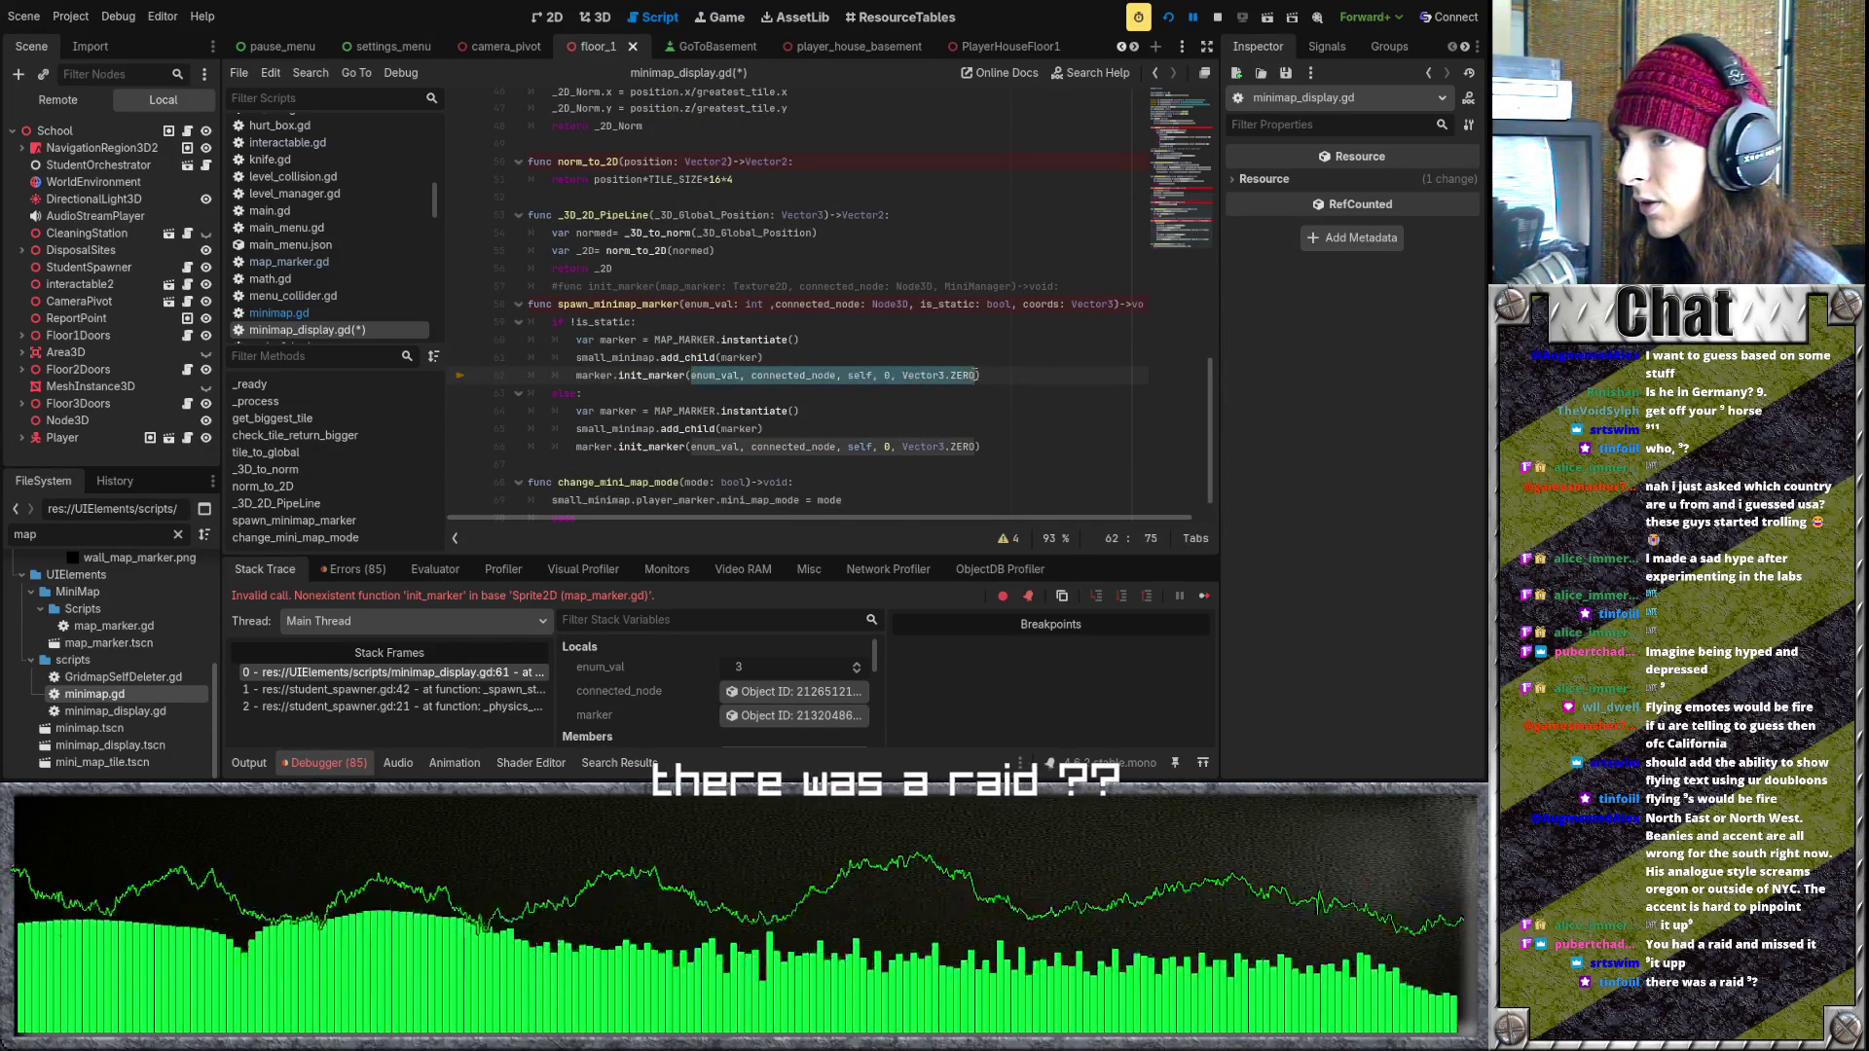
left_click(974, 404)
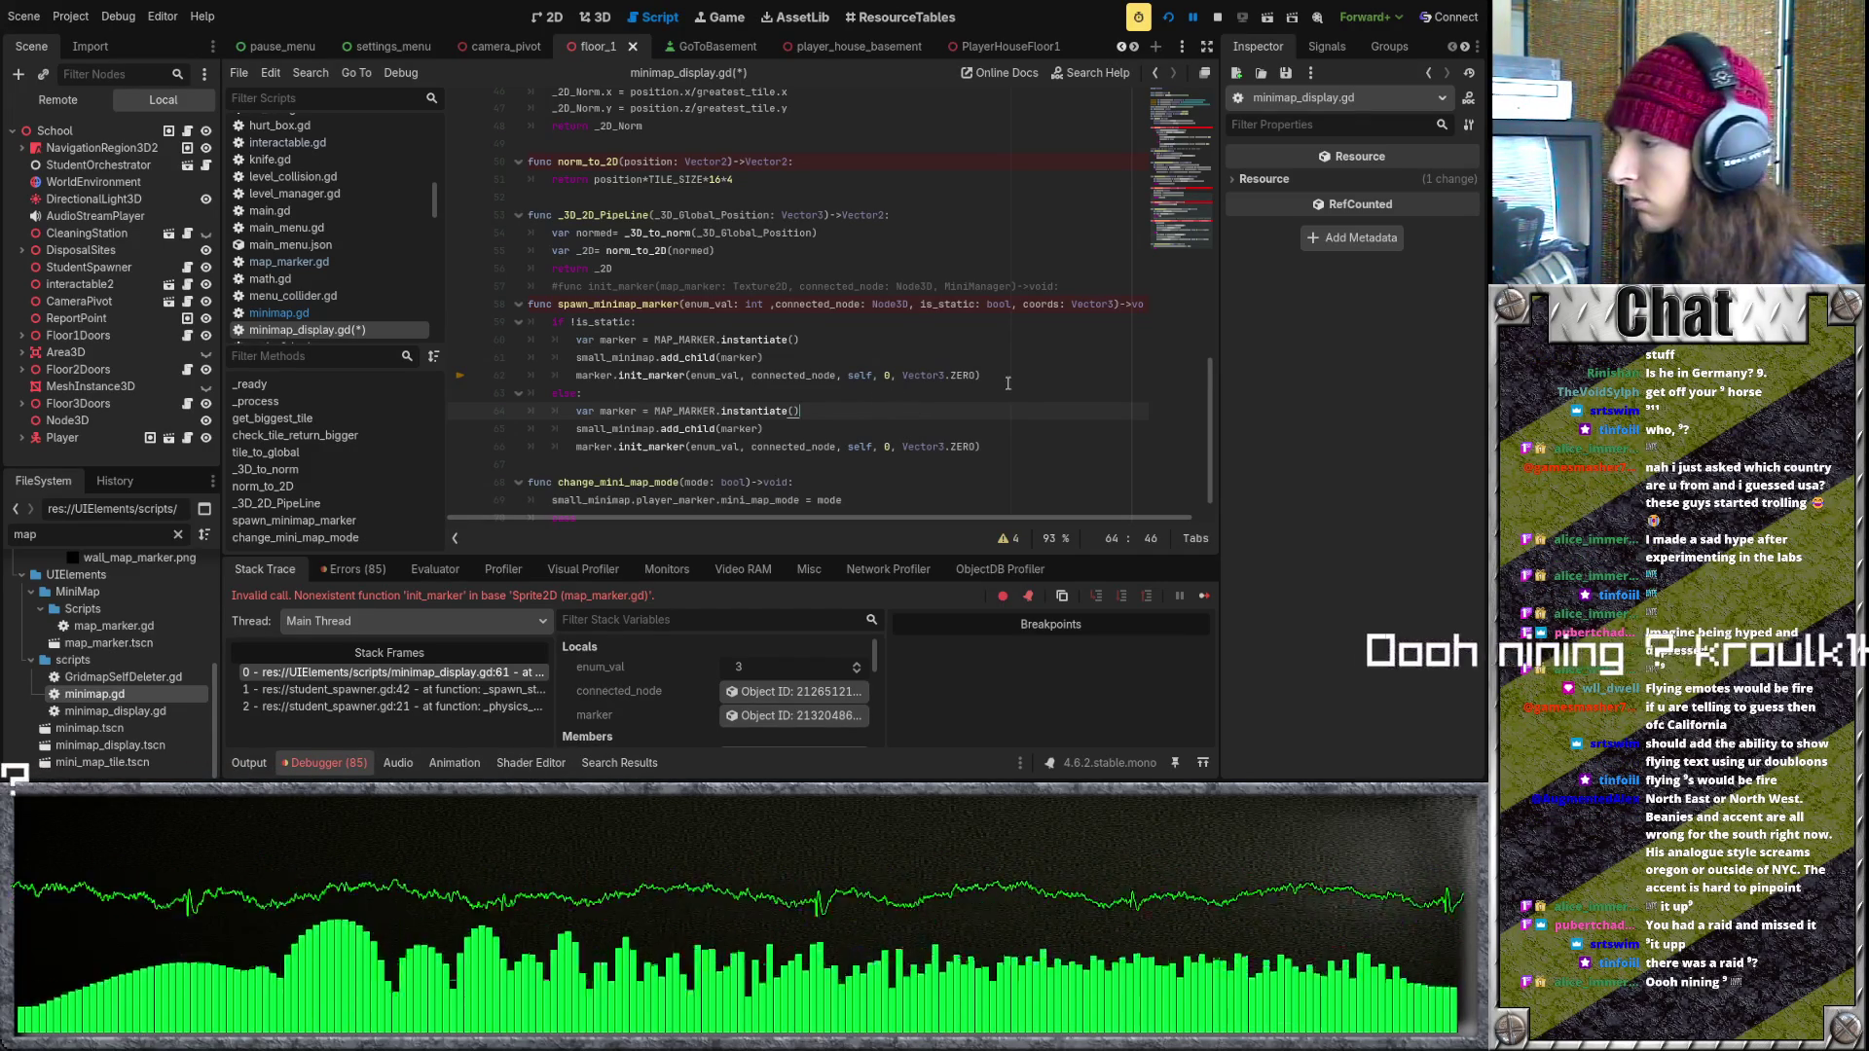
left_click(874, 429)
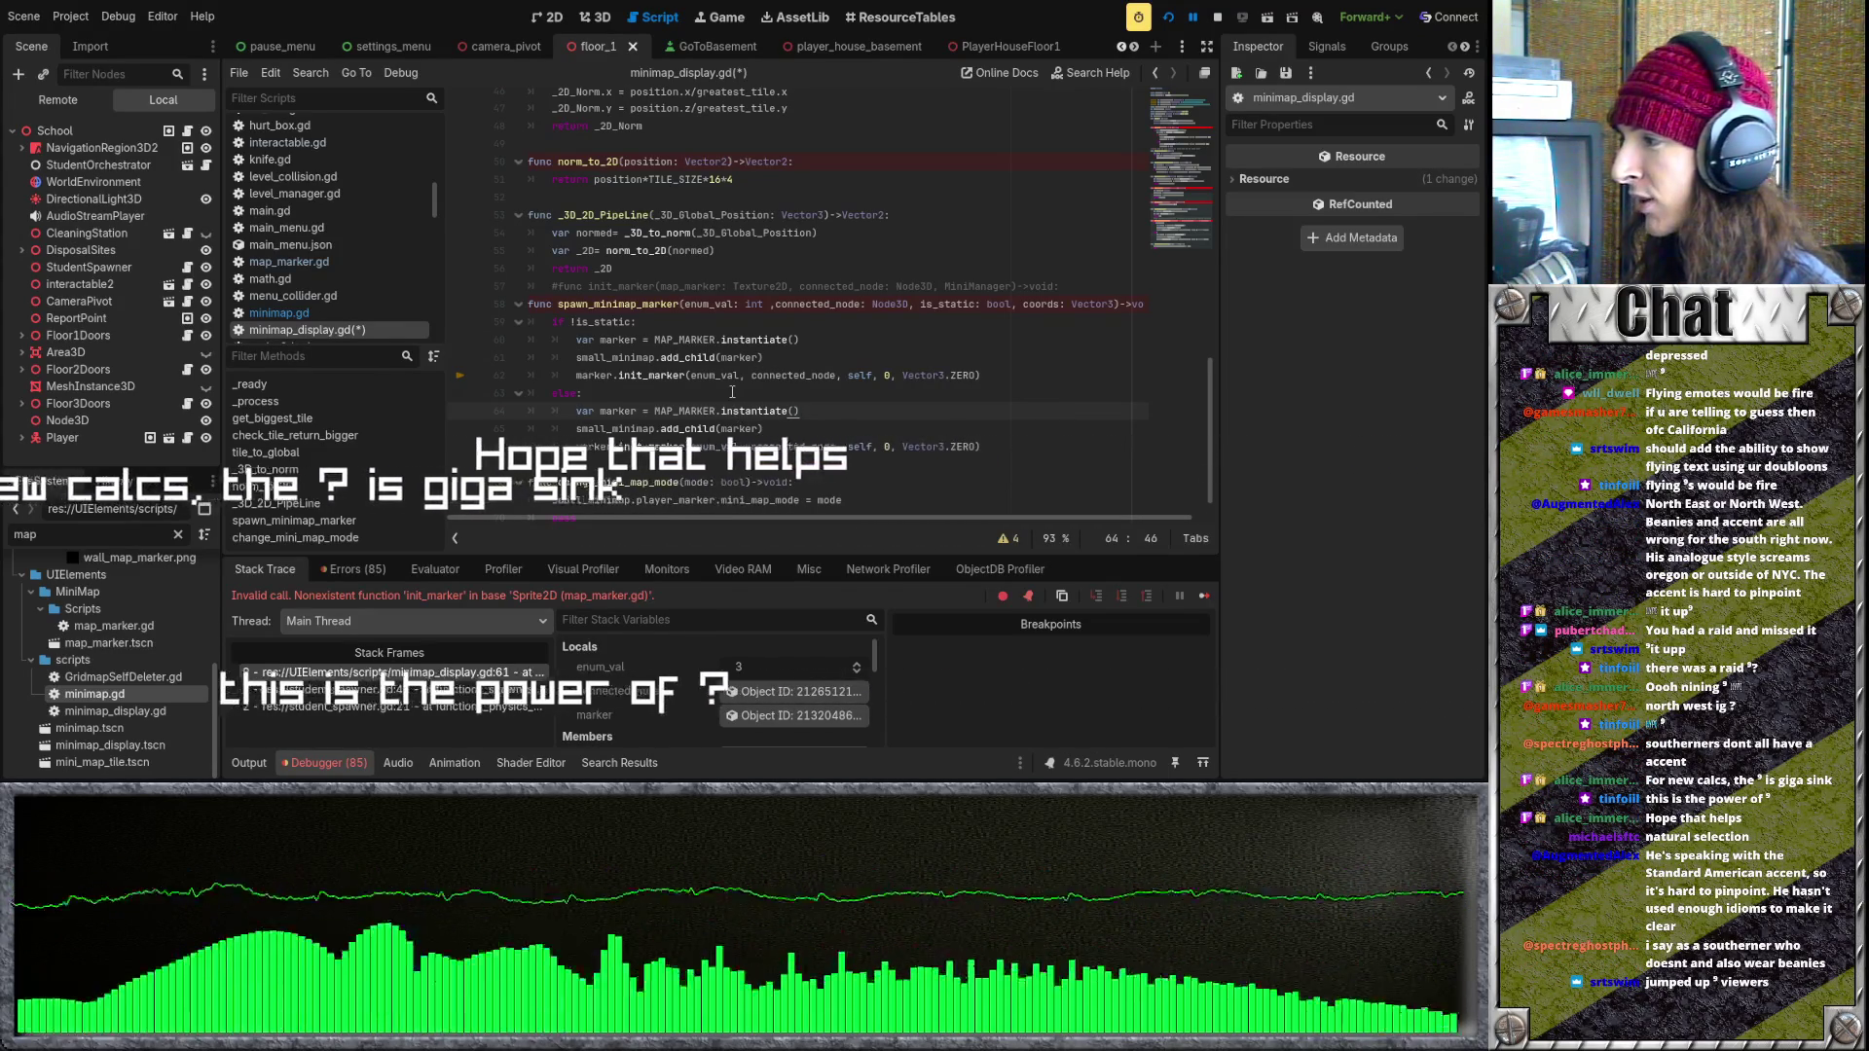
- Rename the calls to dynamic_init_marker in the if branch and static_init_marker in the else, then open minimap.gd
left_click(699, 386)
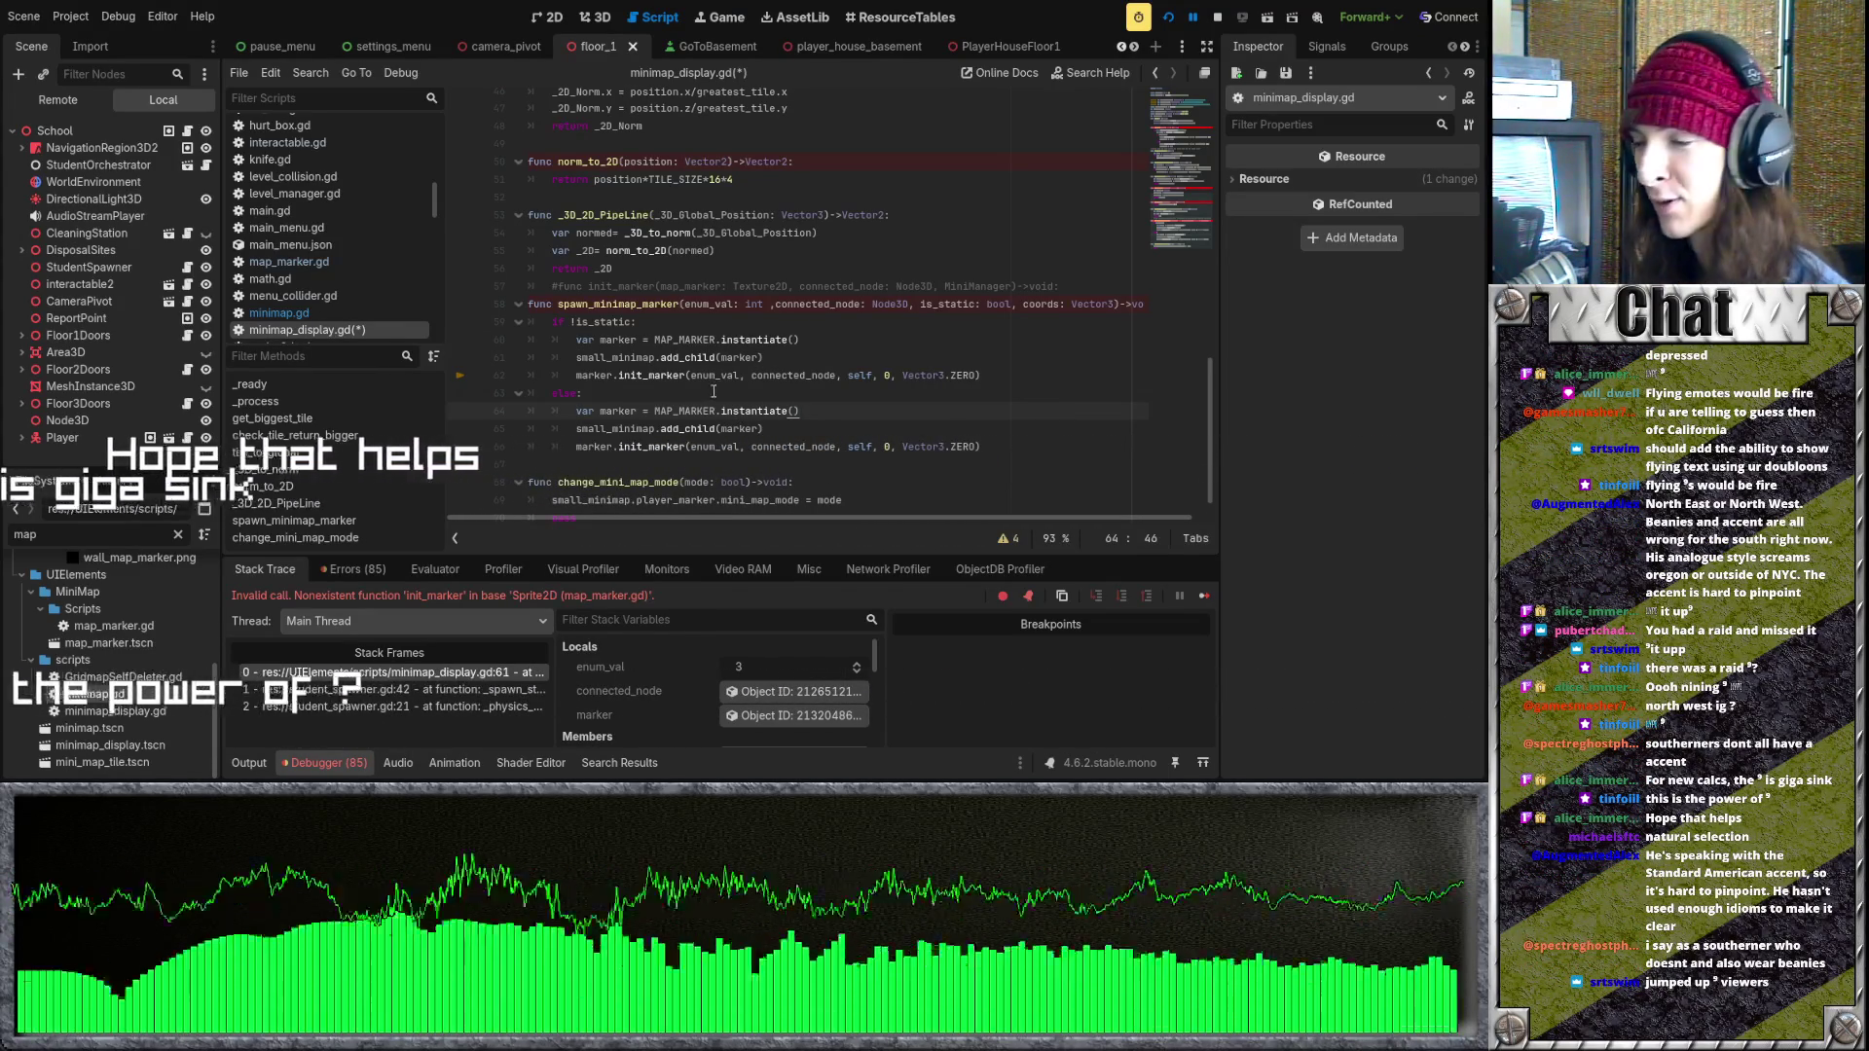
scroll(721, 384, "down", 1)
left_click(748, 381)
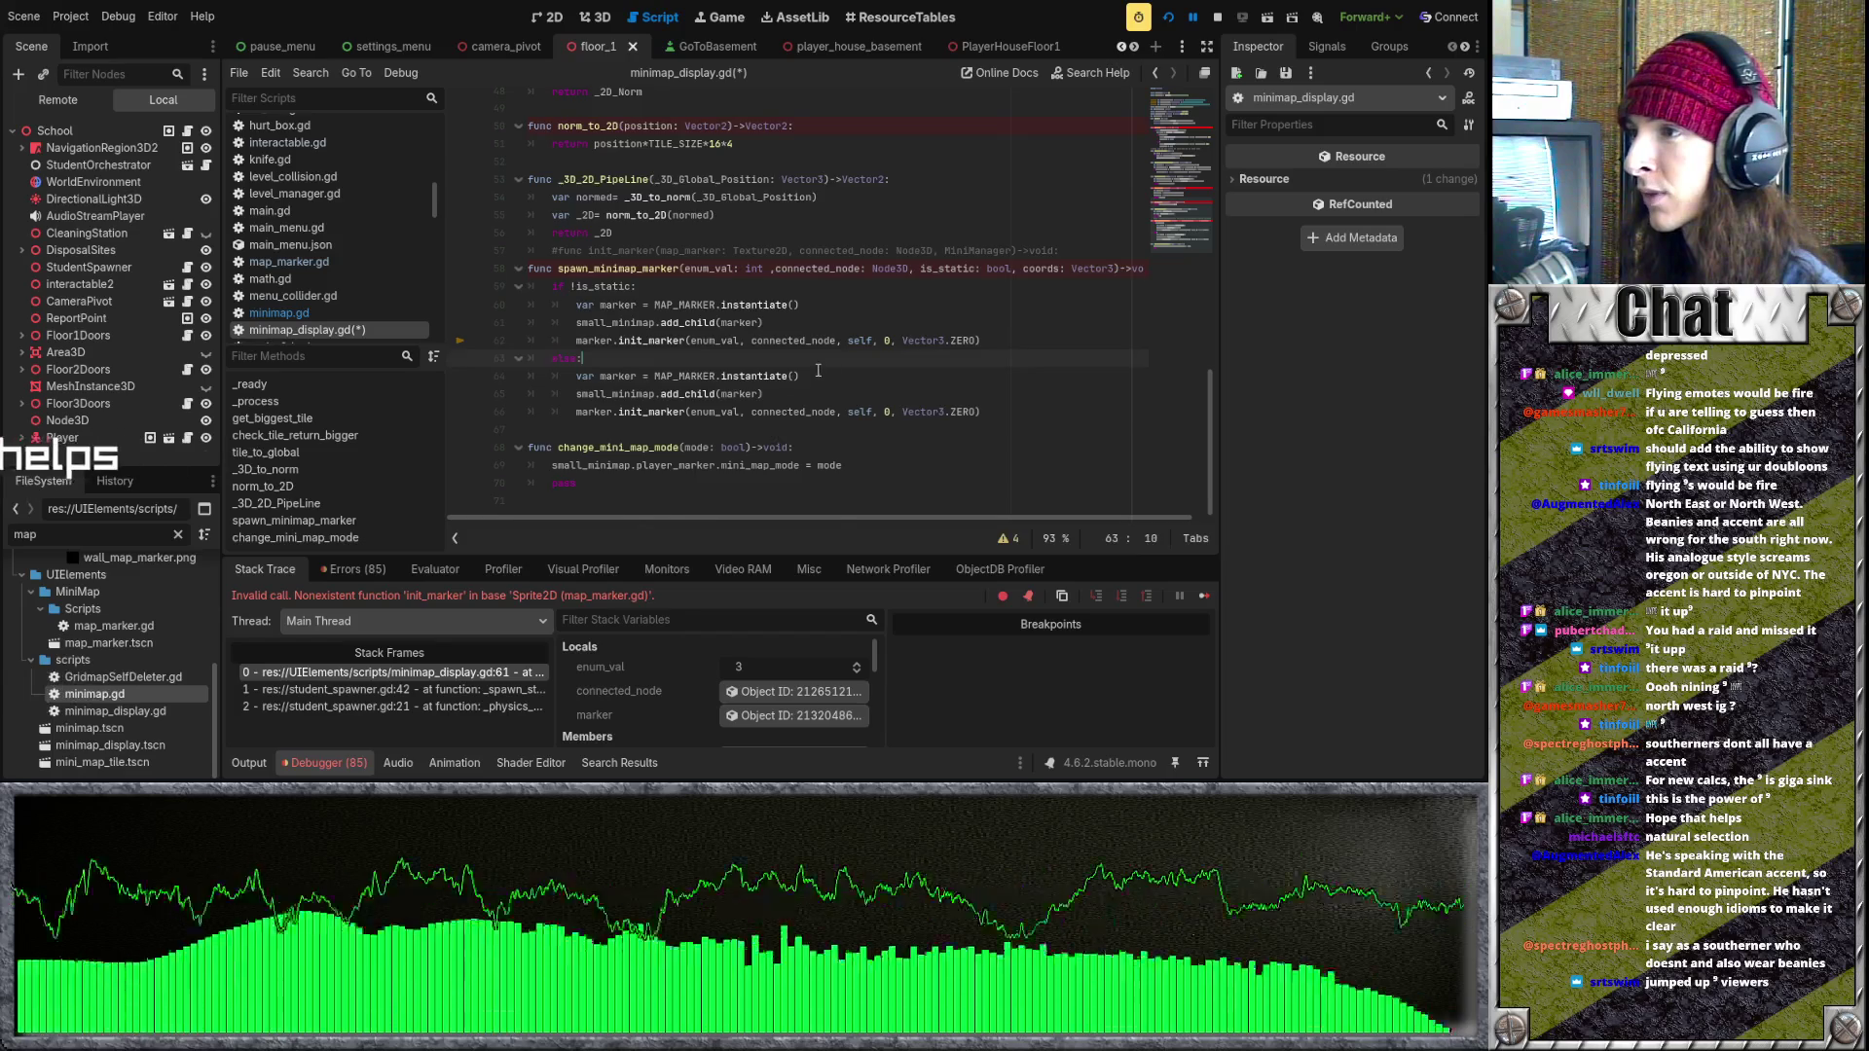
scroll(818, 371, "up", 1)
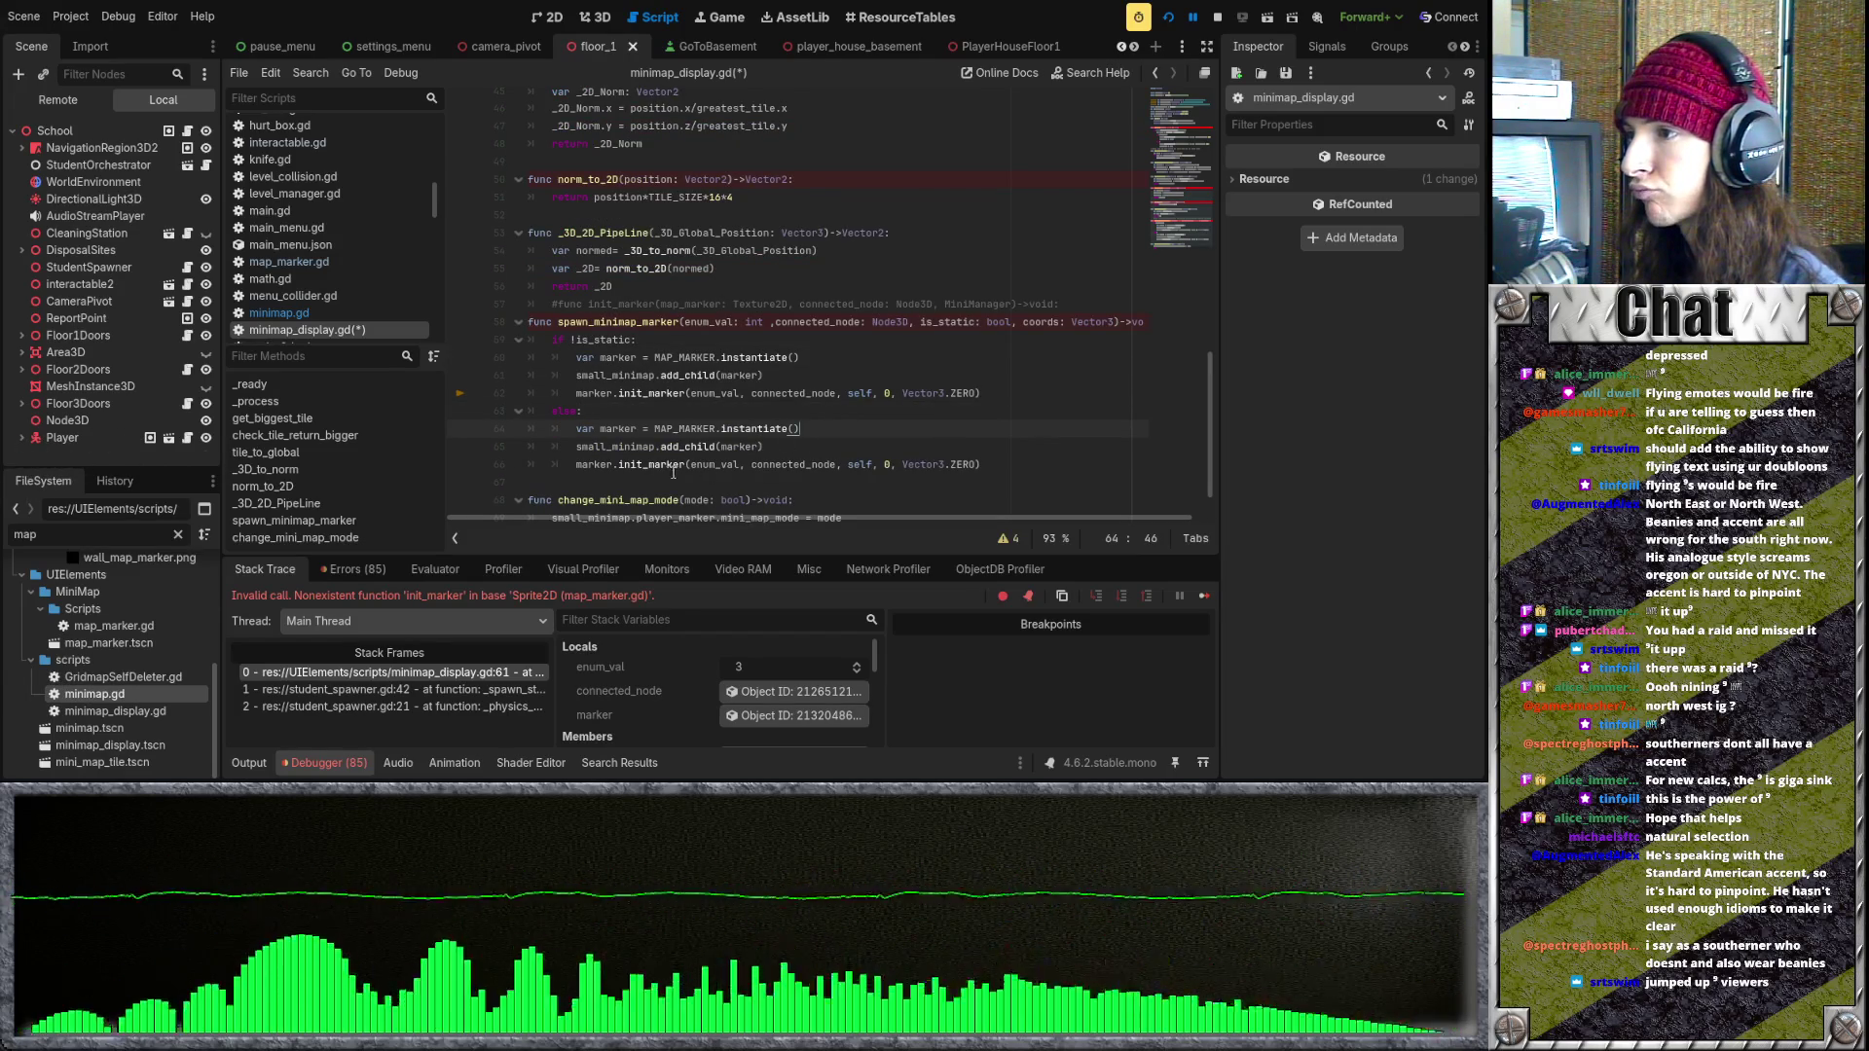
type("dynamic")
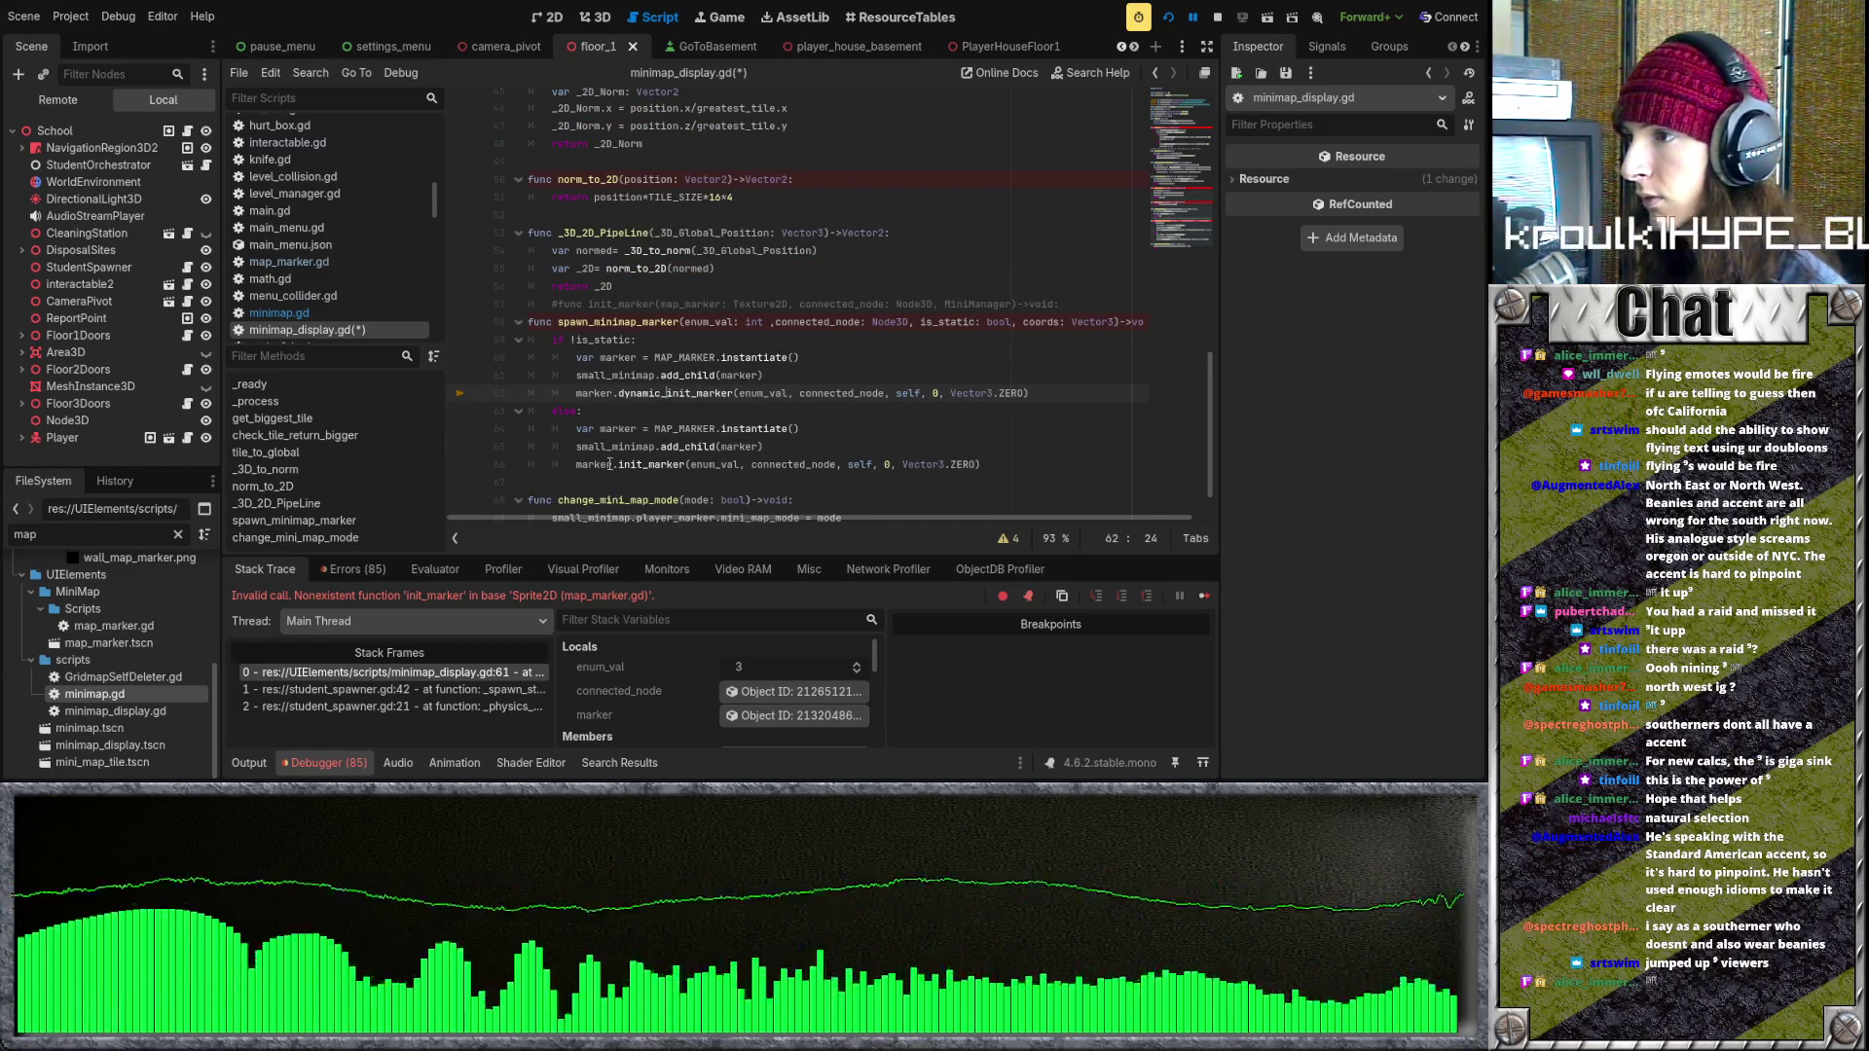
type("_")
left_click(742, 465)
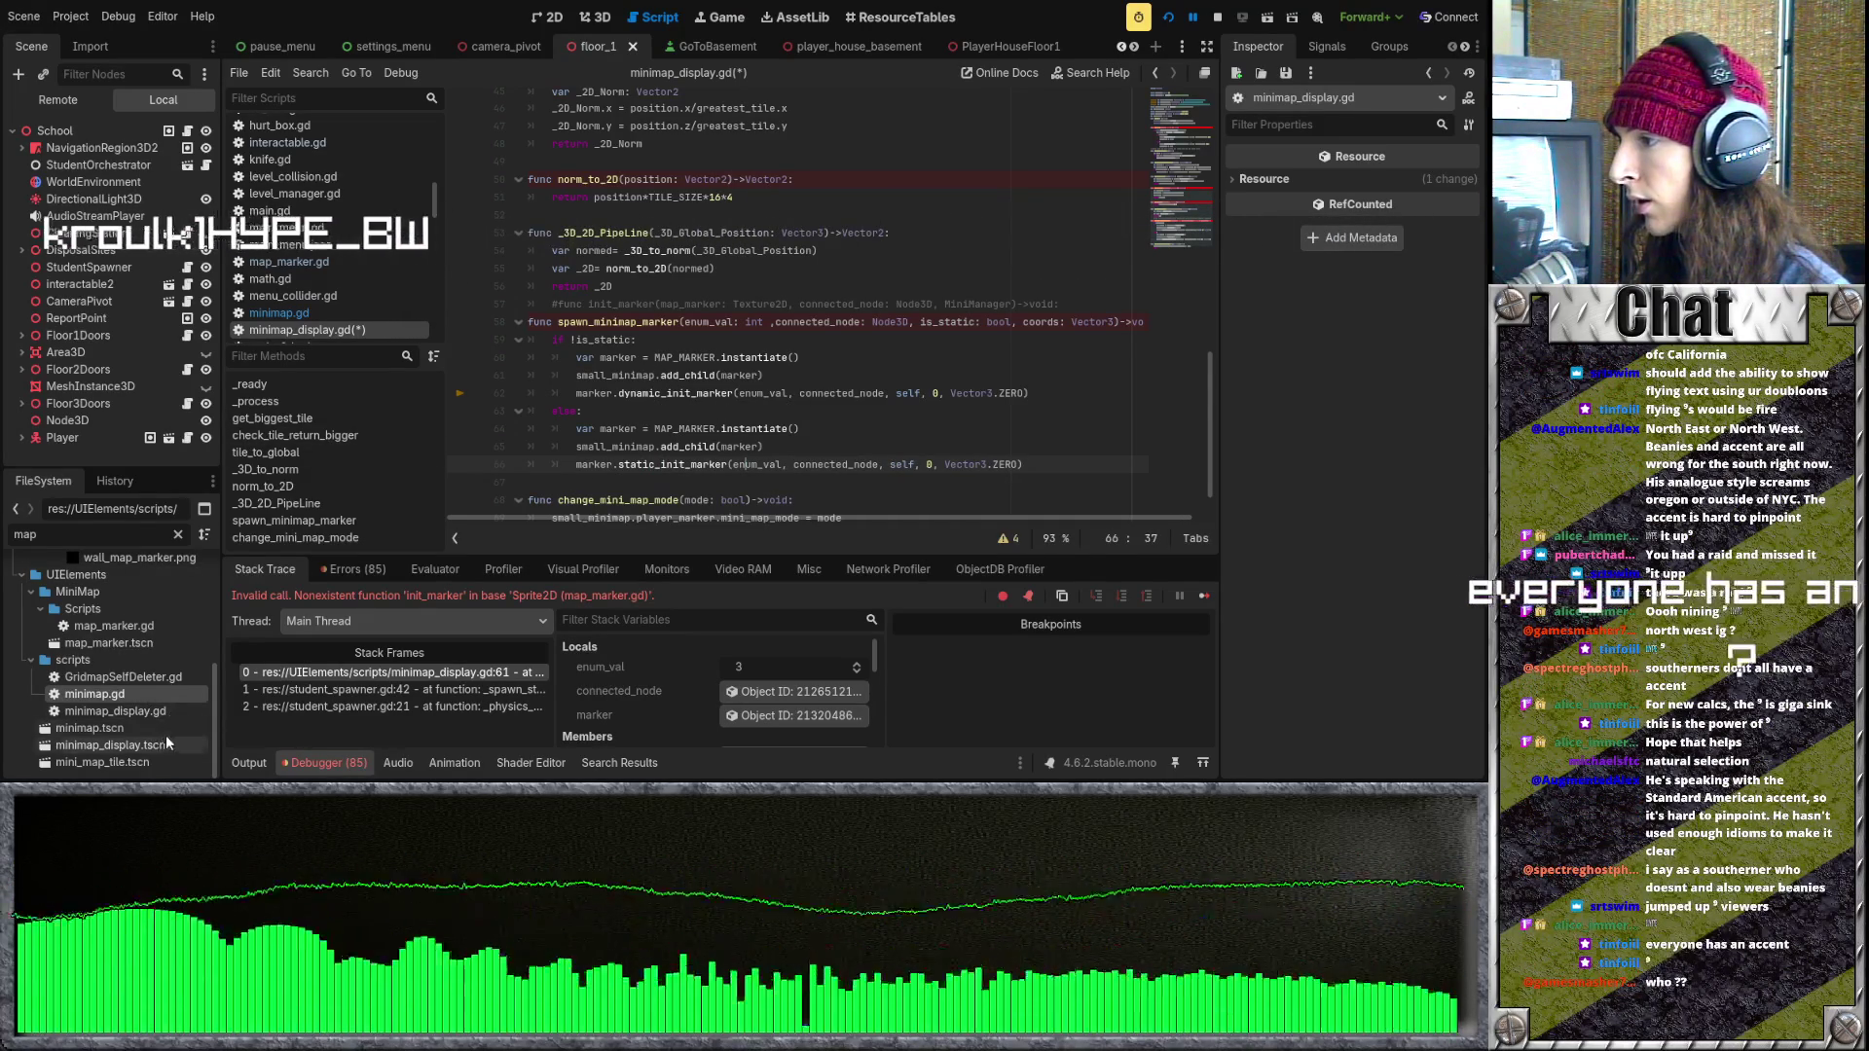
double_click(116, 692)
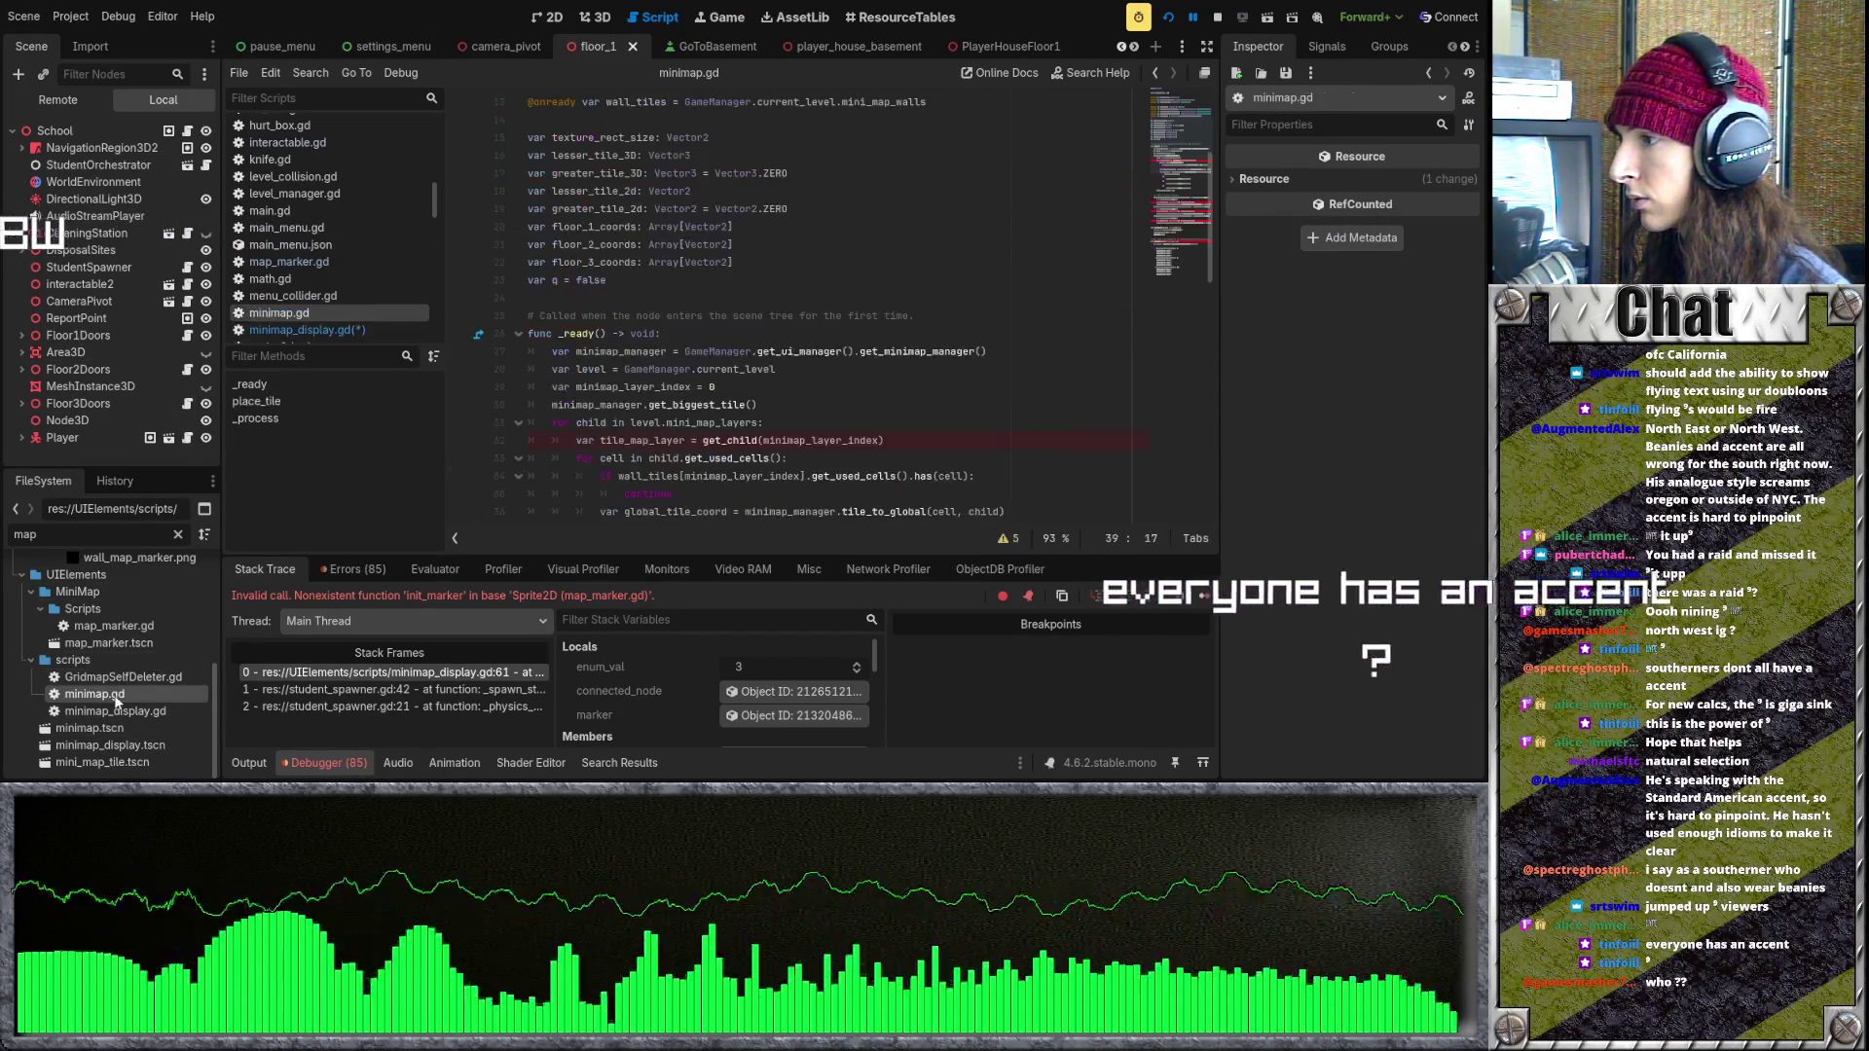
- Open minimap_display.tscn, mini_map_tile.tscn and map_marker.gd to check init parameters, then return to minimap.gd
double_click(110, 744)
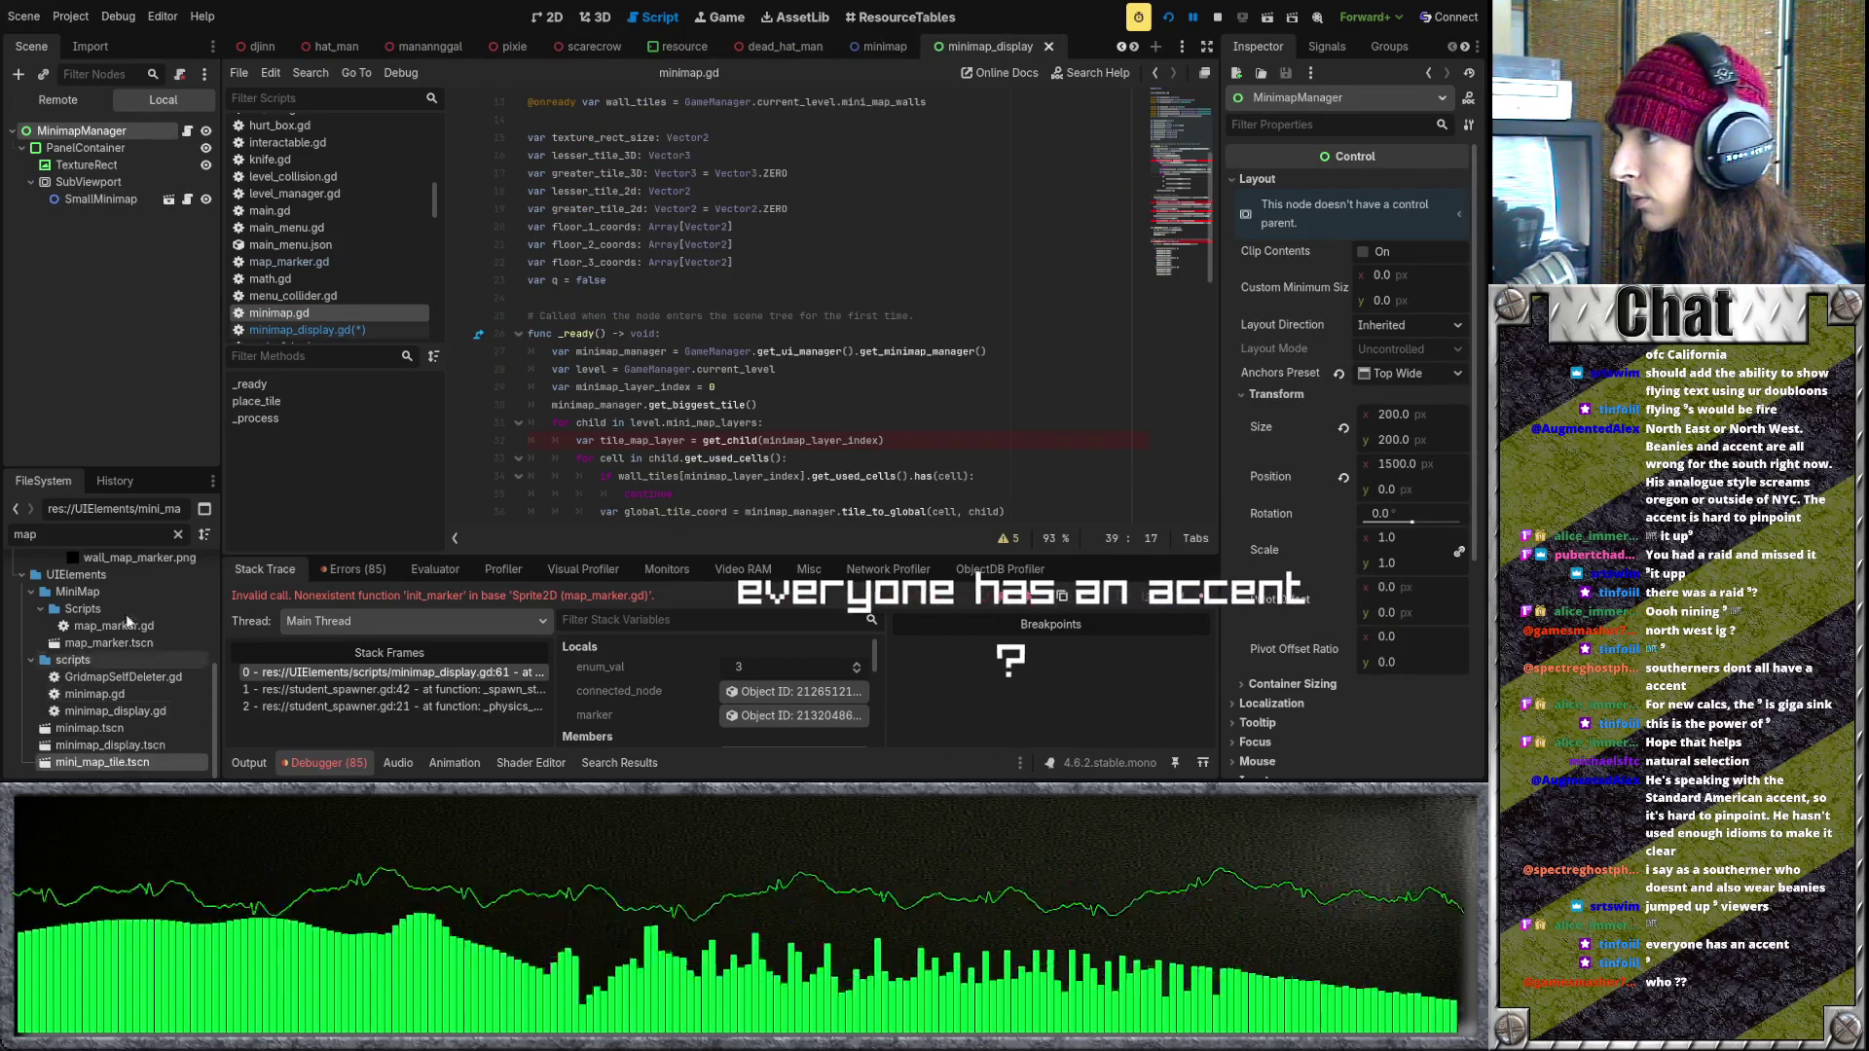
double_click(132, 763)
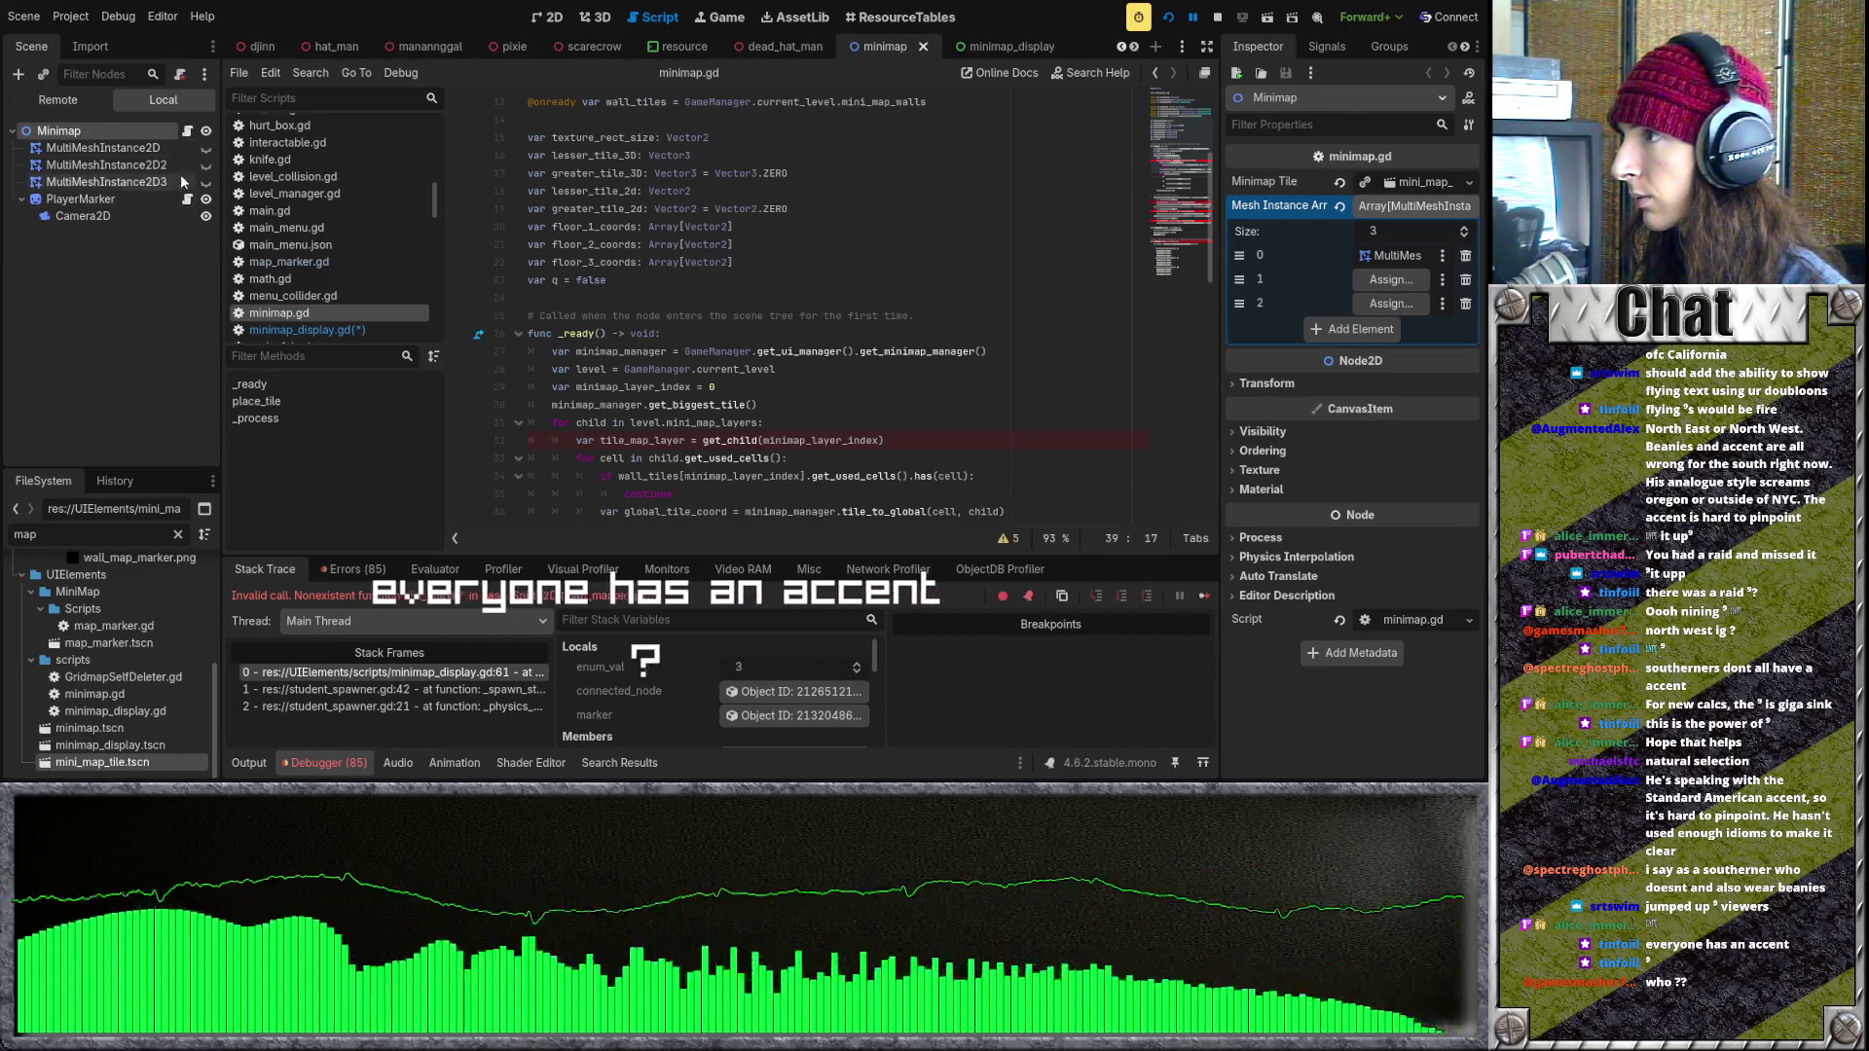
double_click(154, 628)
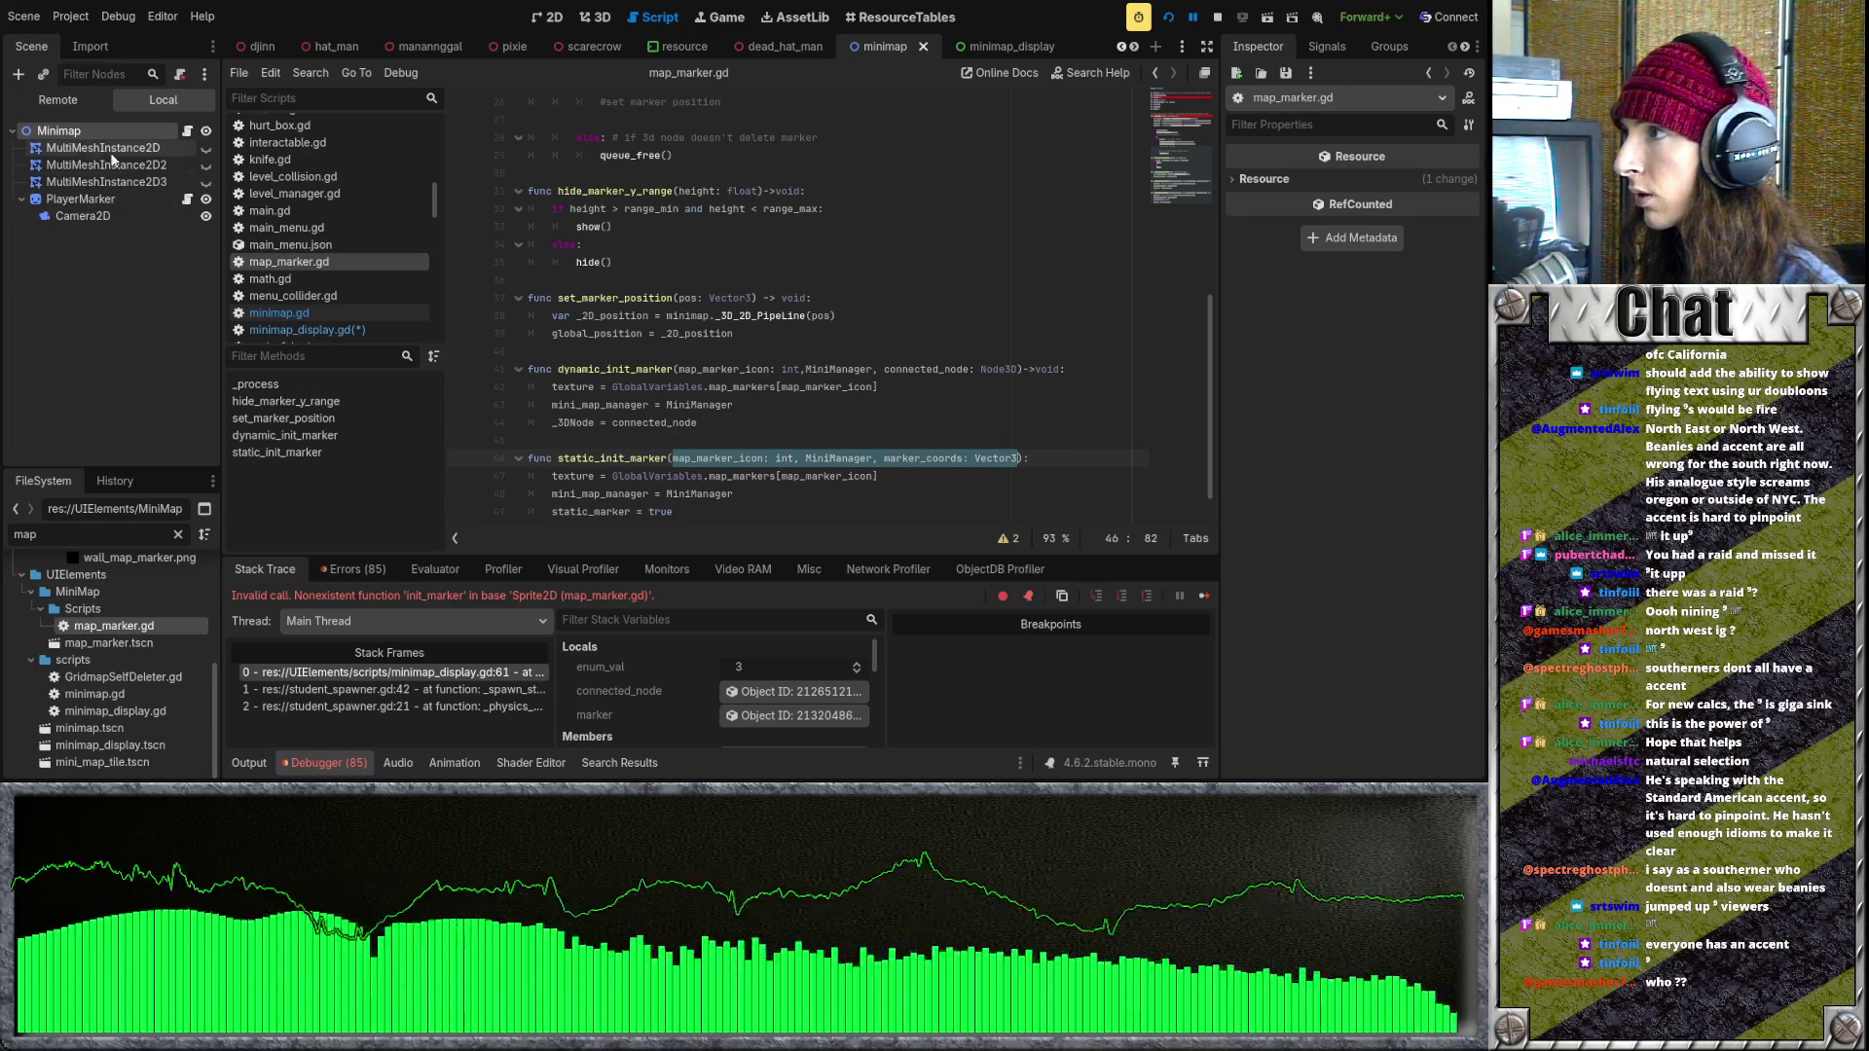
left_click(189, 130)
scroll(775, 390, "down", 3)
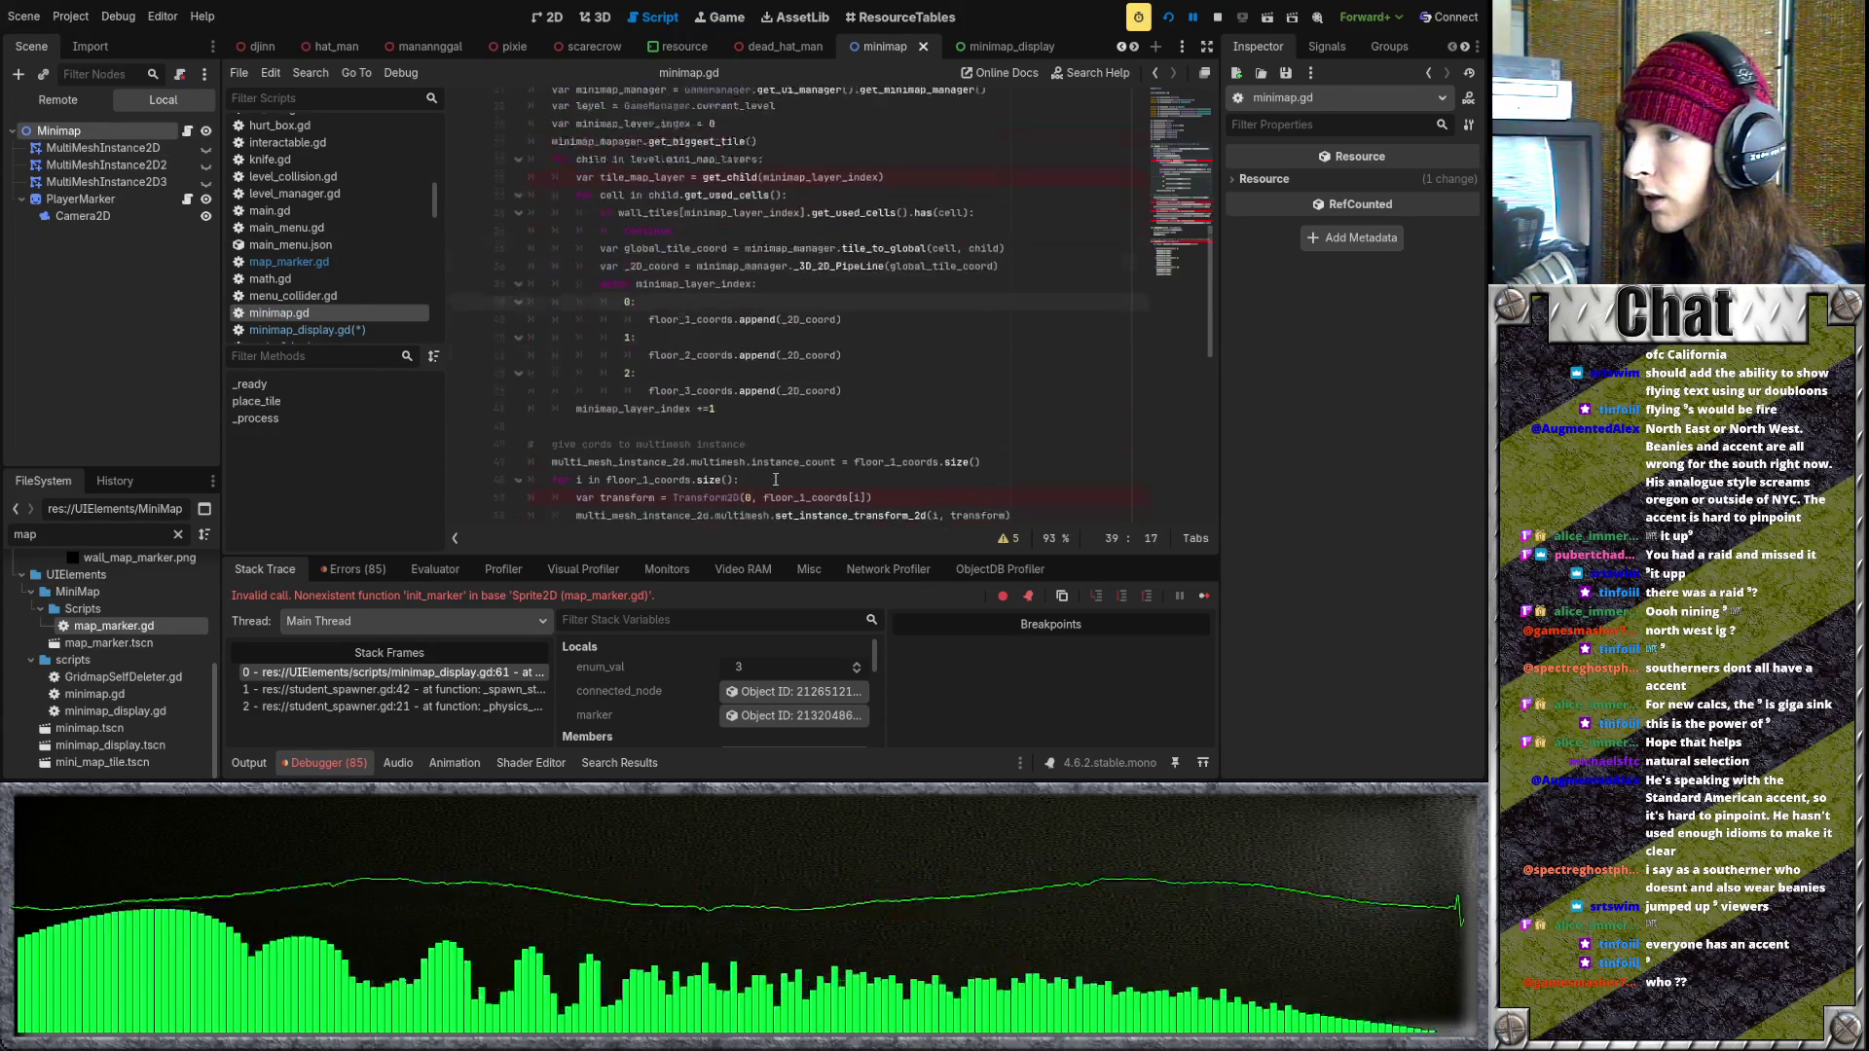
scroll(776, 477, "up", 2)
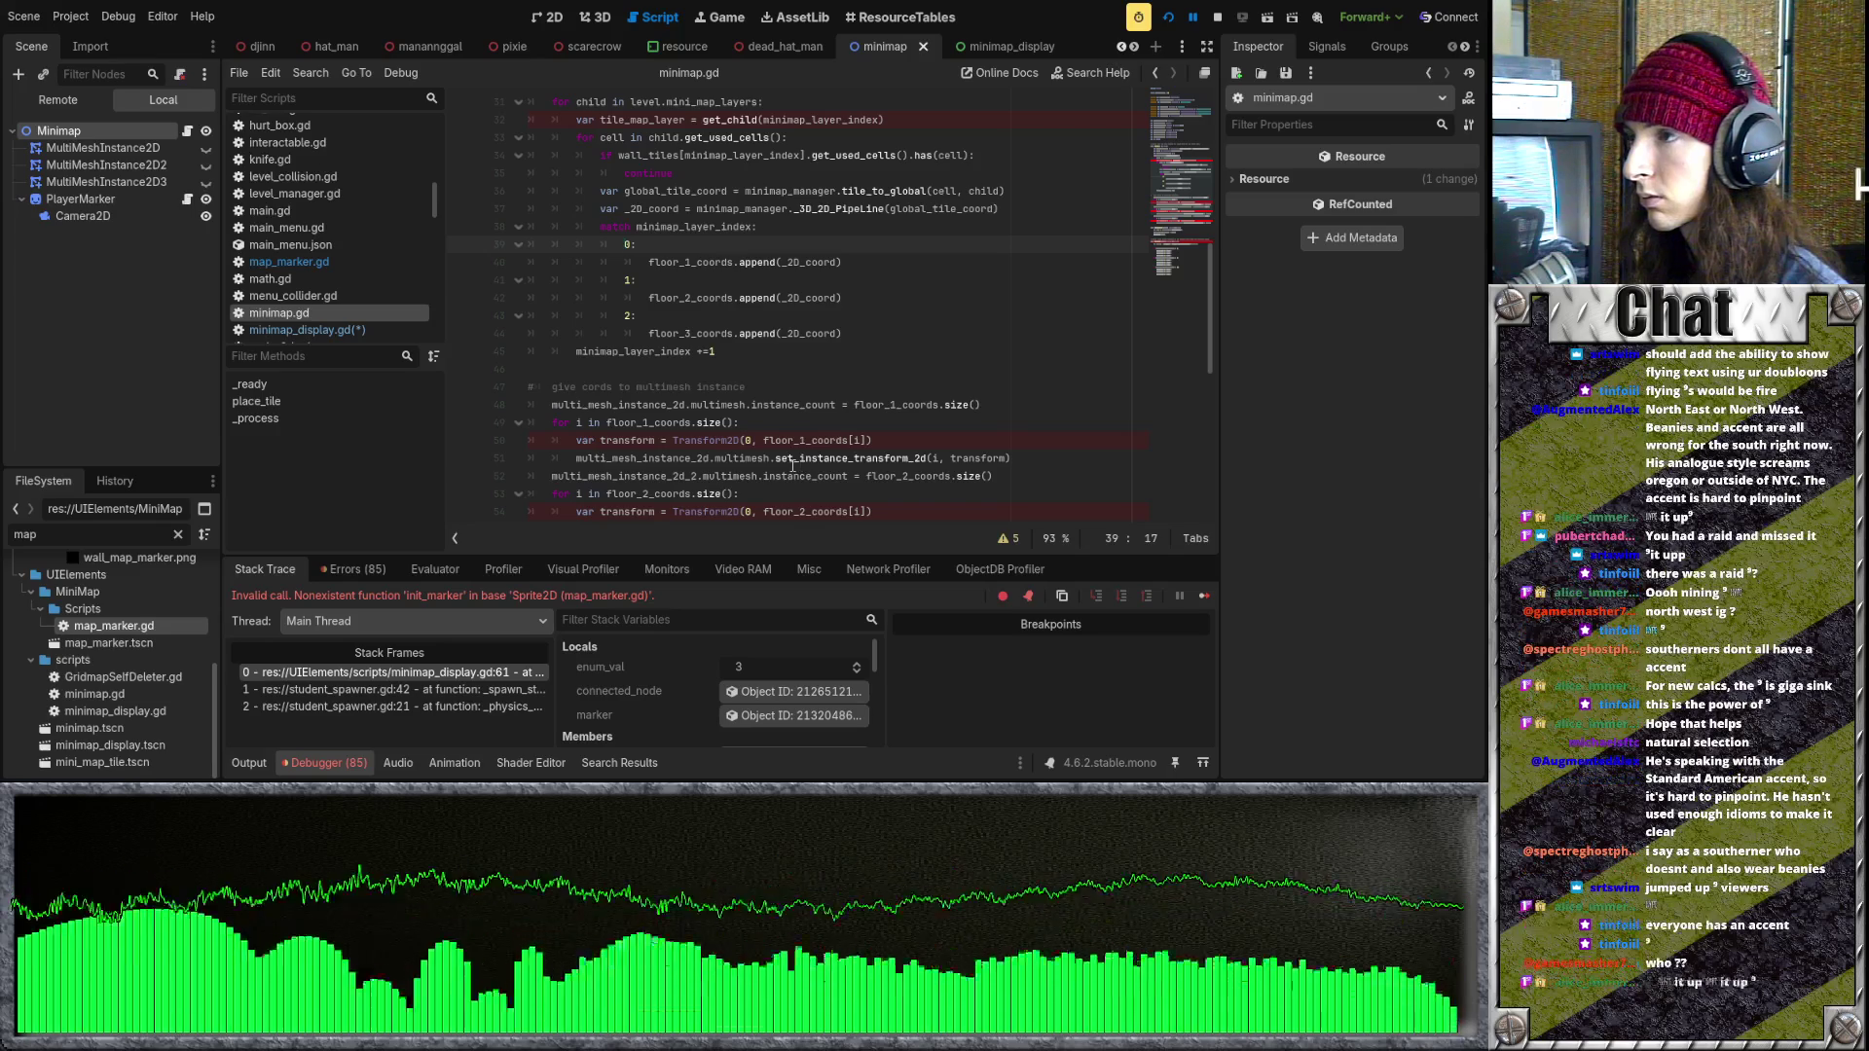
scroll(794, 467, "down", 8)
scroll(794, 472, "up", 8)
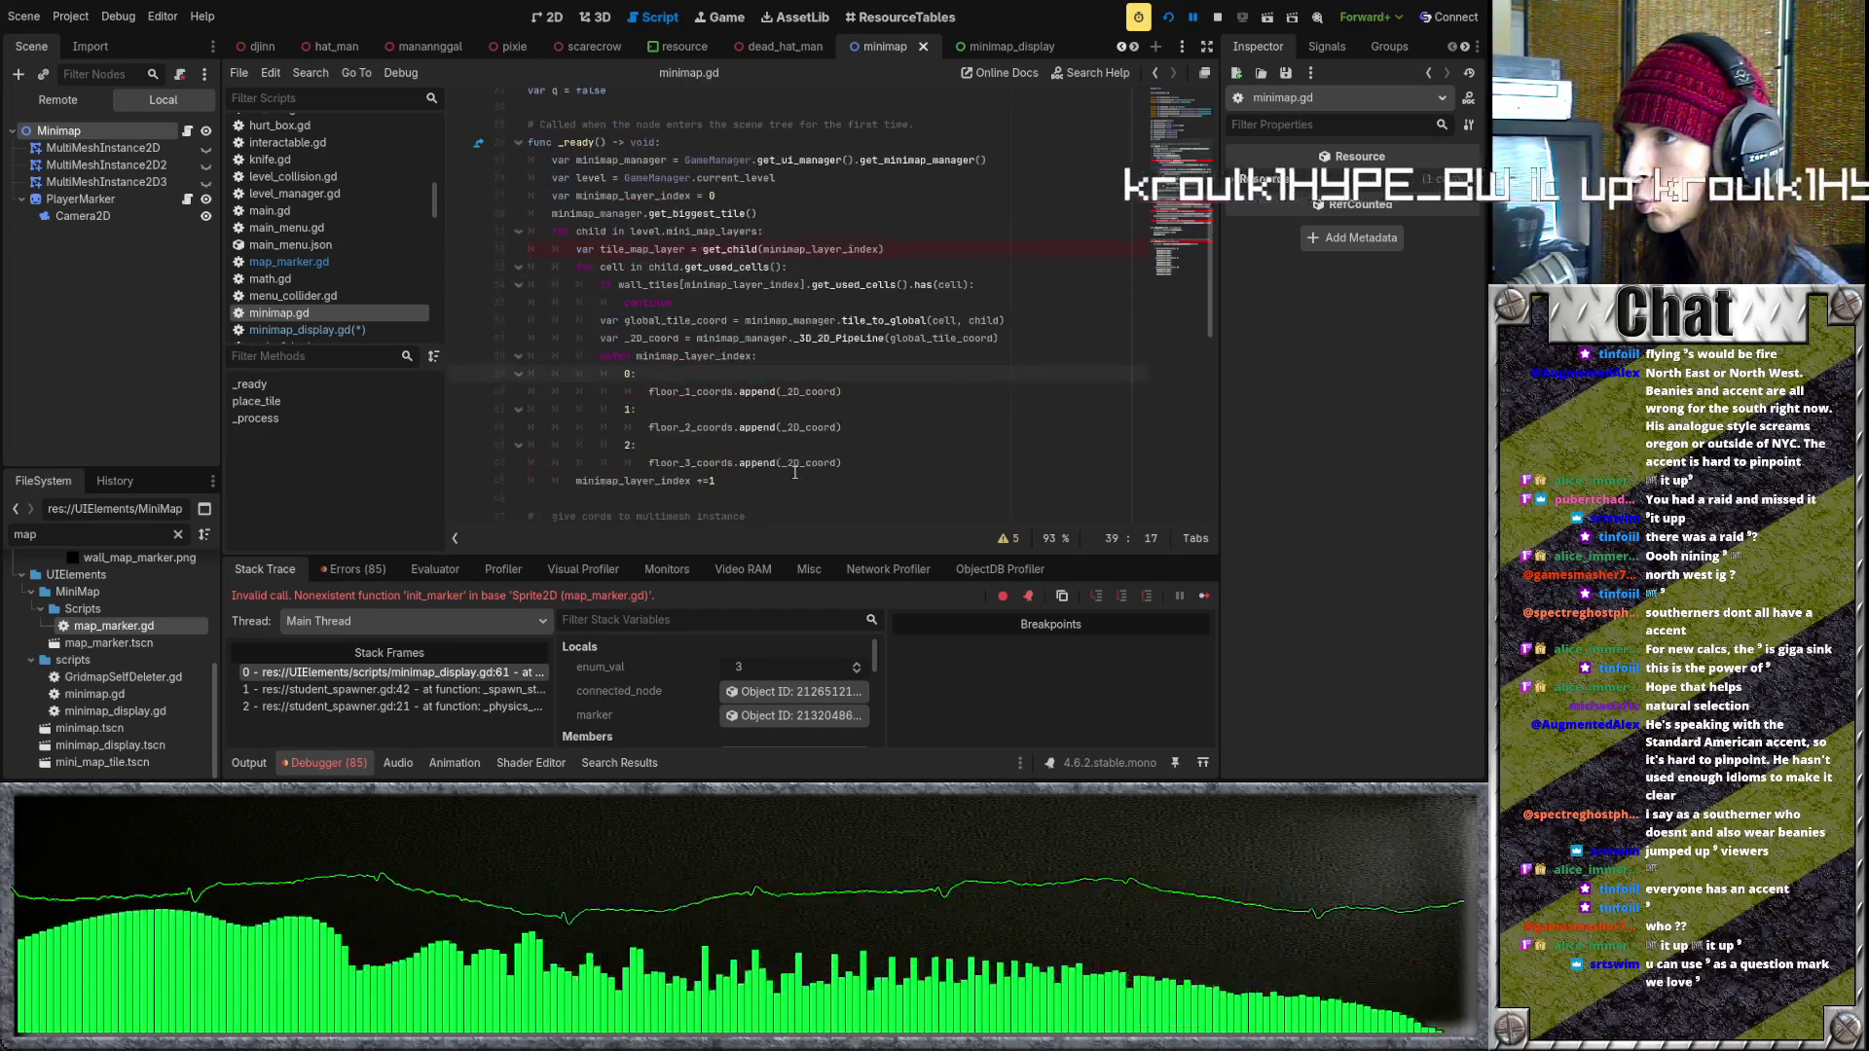
scroll(794, 474, "up", 8)
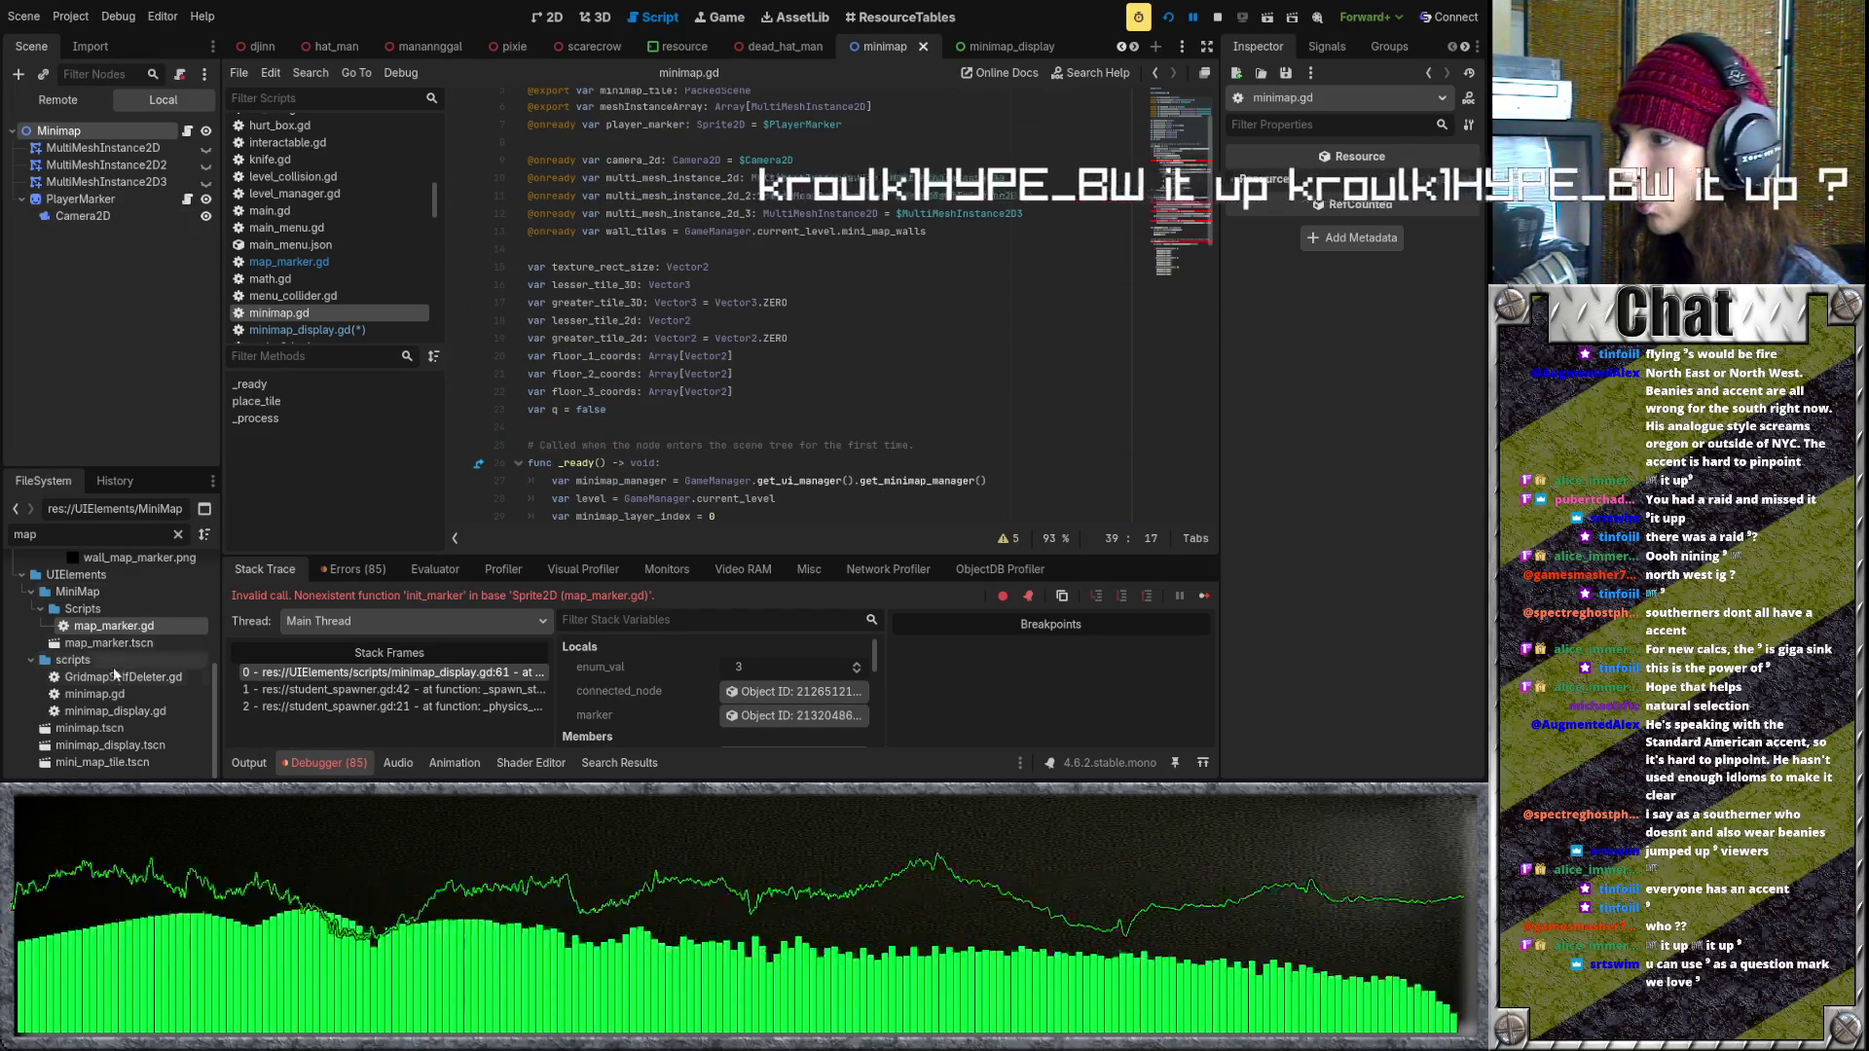
- In minimap_display.gd, paste the static_init_marker parameters as a comment above spawn_minimap_marker
double_click(144, 710)
left_click(757, 445)
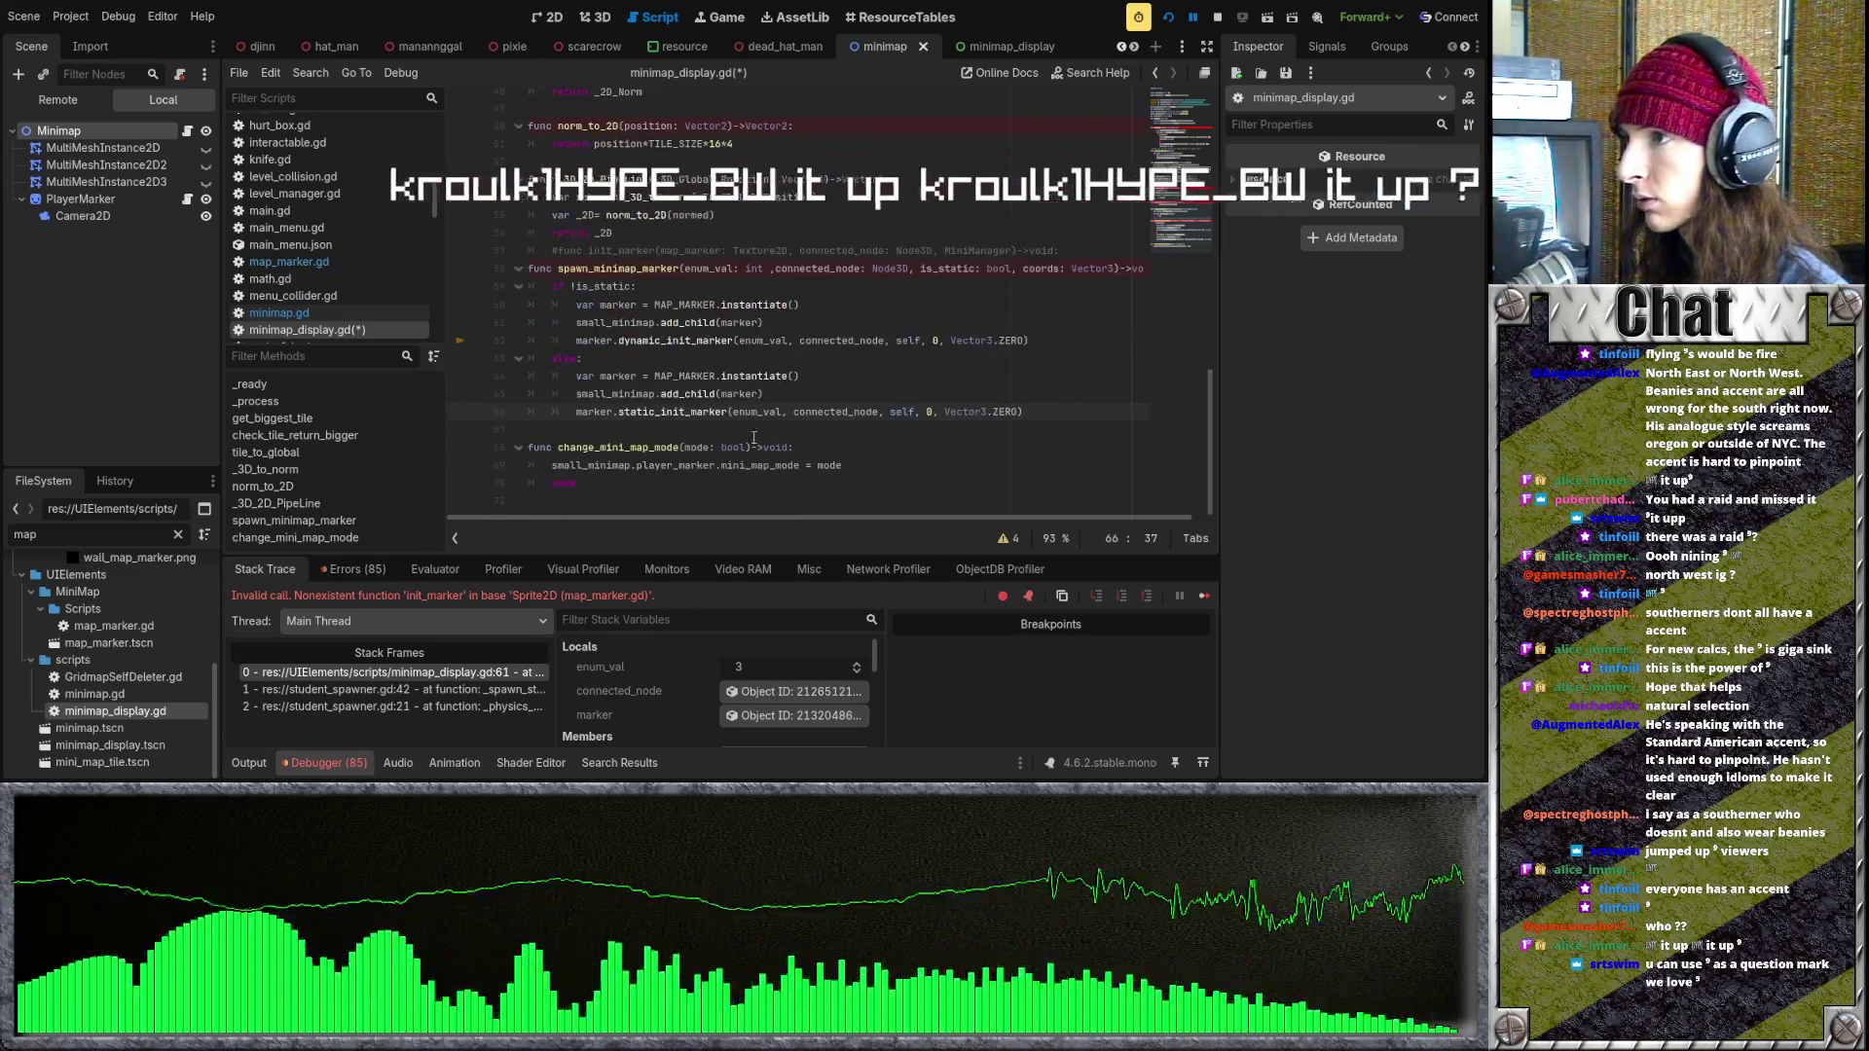
scroll(828, 351, "down", 1)
left_click(1096, 255)
key("Return")
key("Return")
type("#map_marker_icon: int, MiniManager, marker_coords: Vector3")
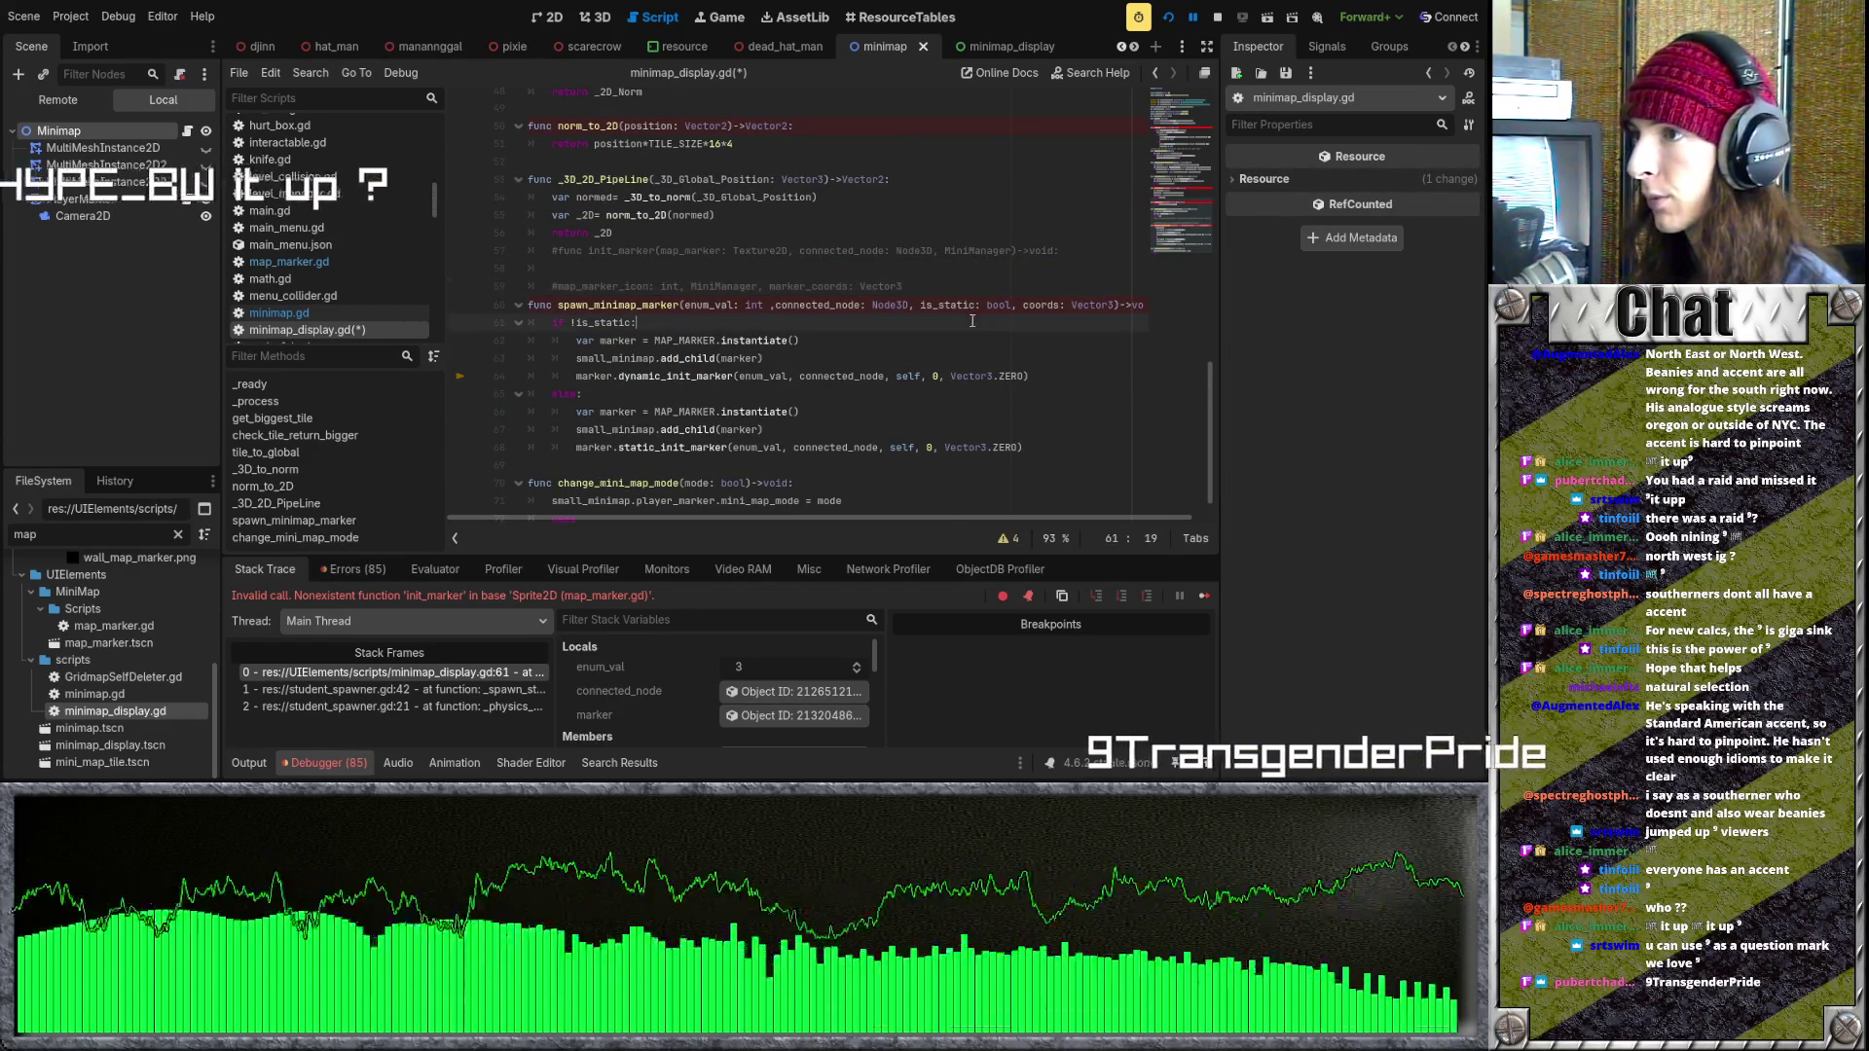
- Strip the trailing 0 and Vector3.ZERO from the dynamic marker call and insert self after enum_val
left_click(707, 331)
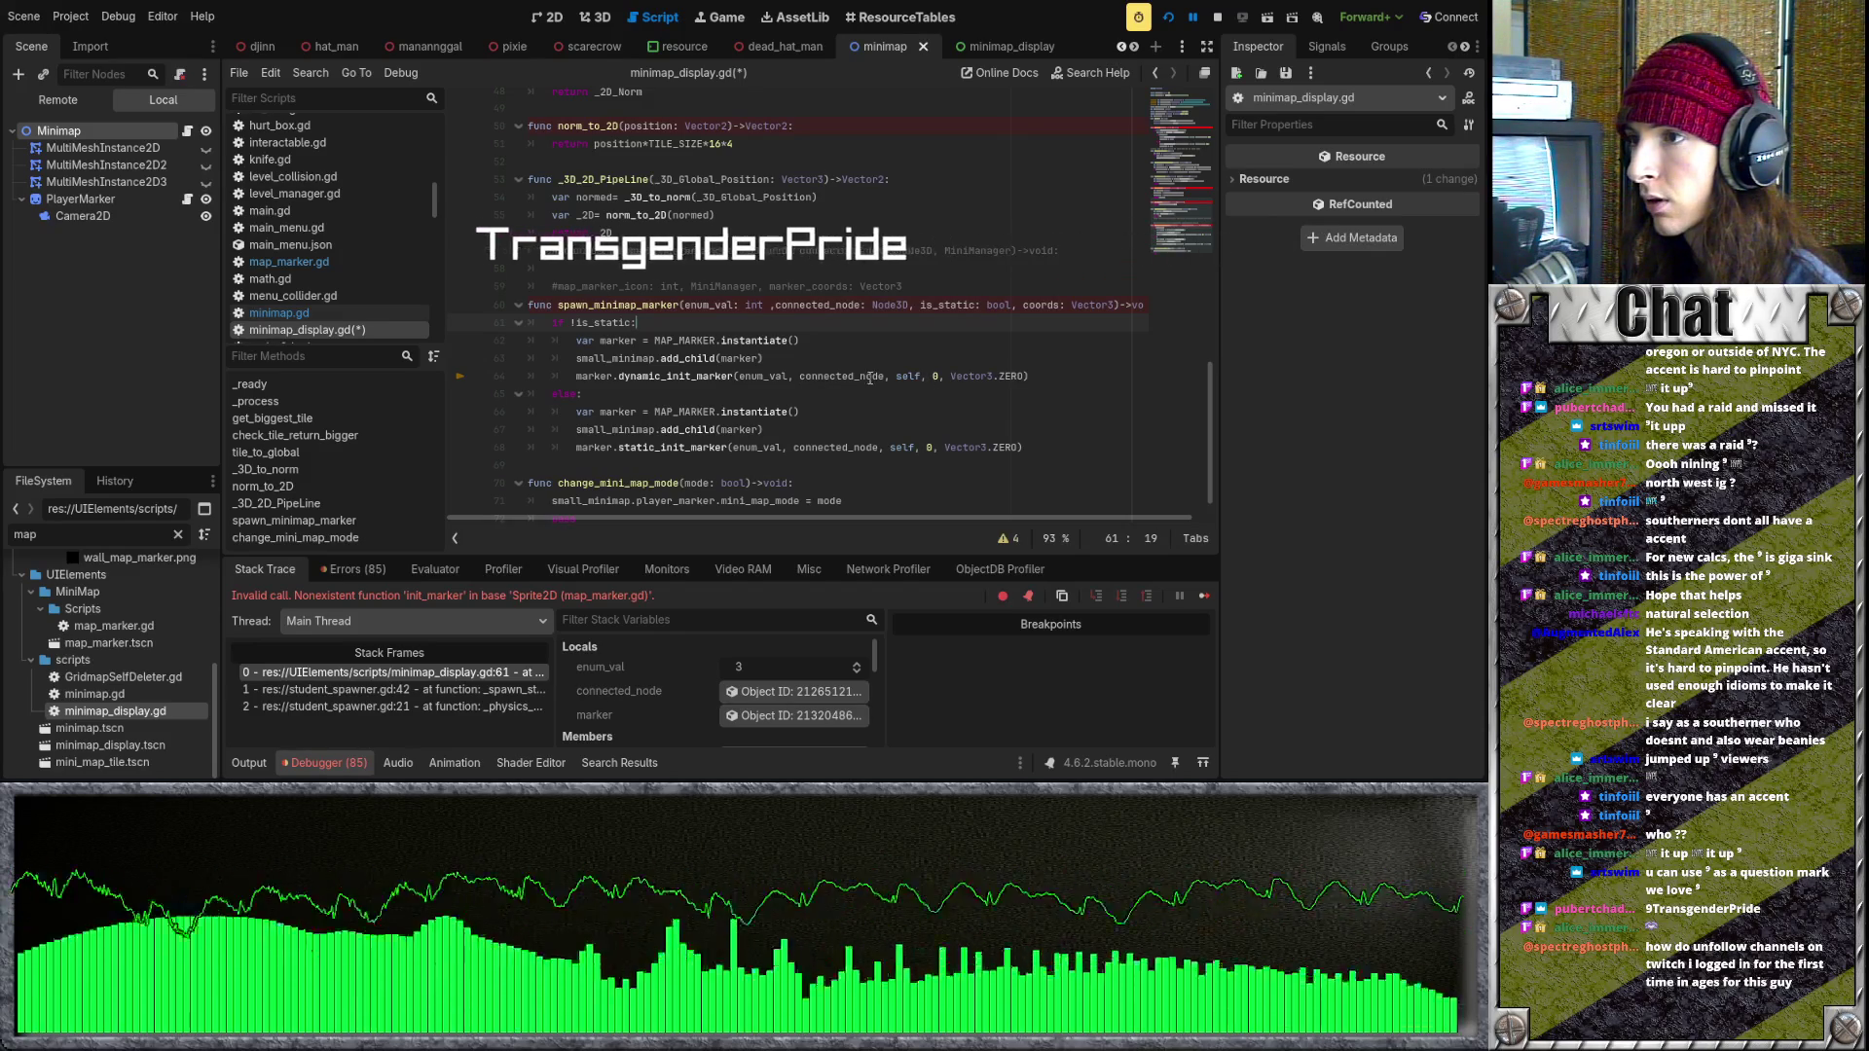
left_click(1024, 377)
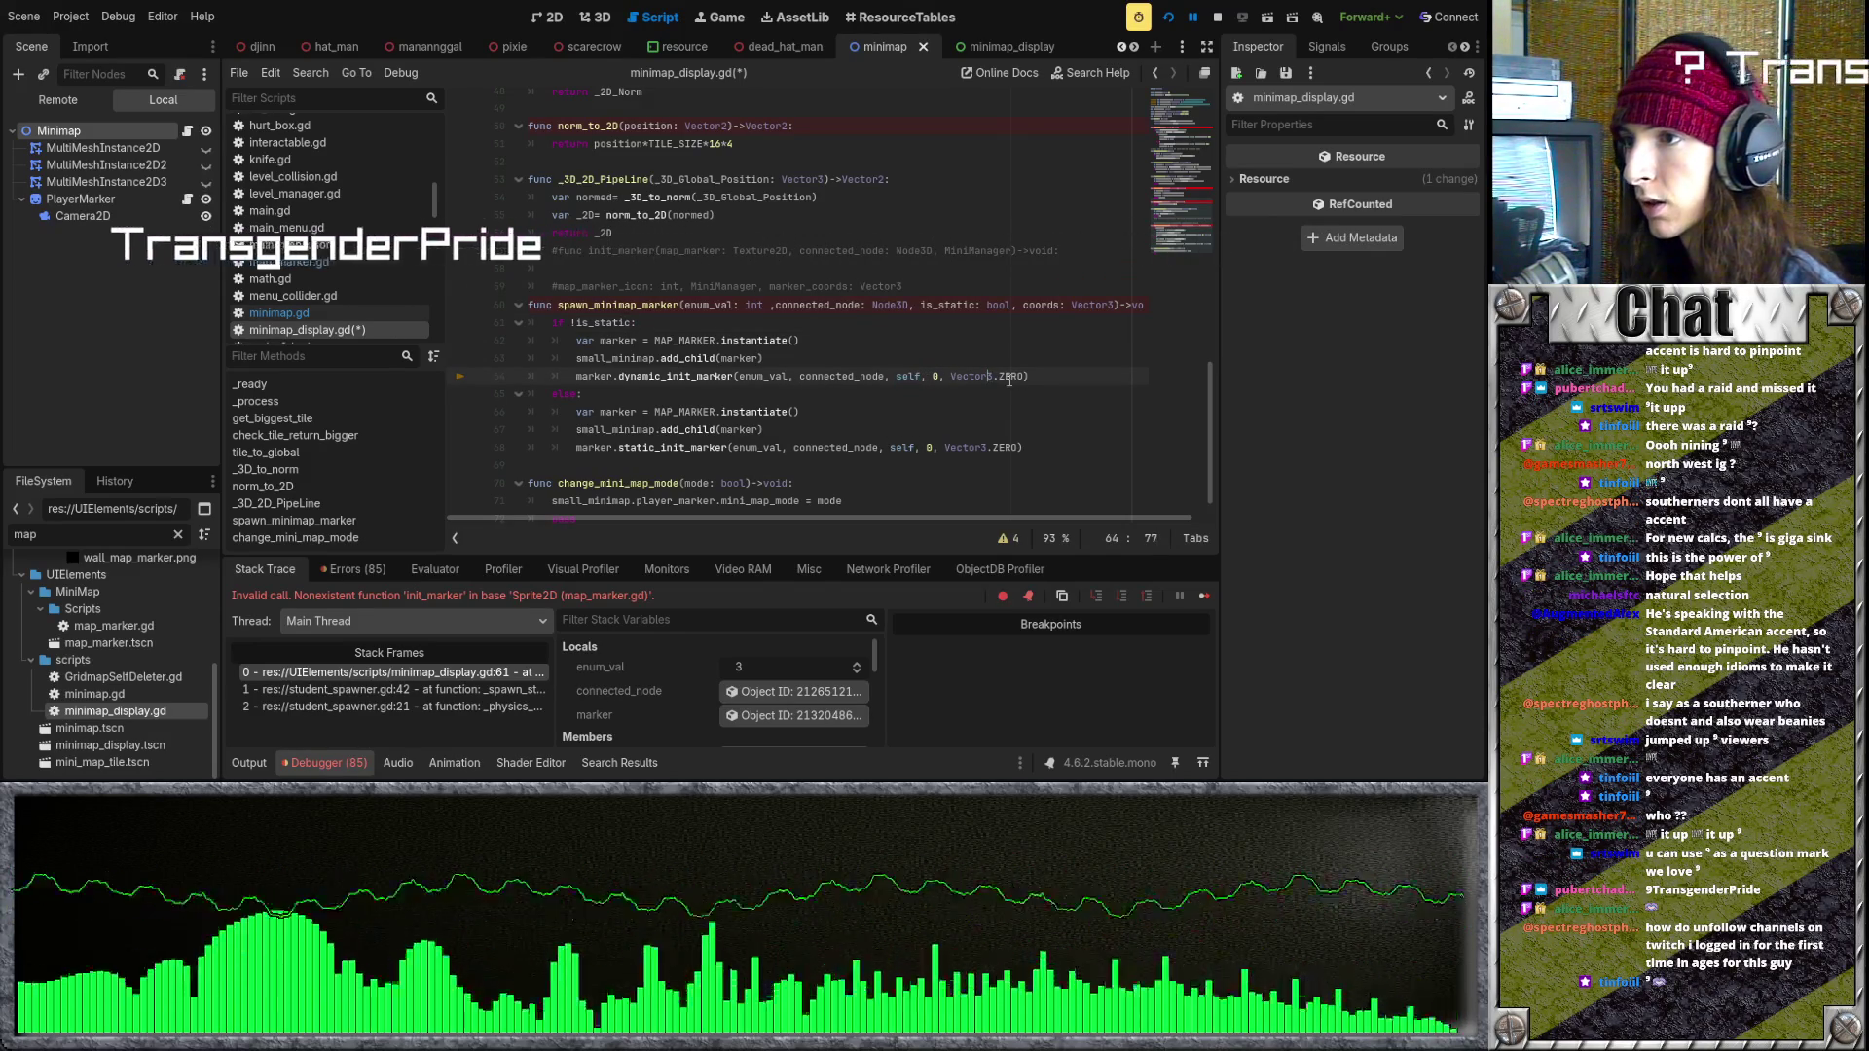
left_click_drag(1025, 377, 922, 377)
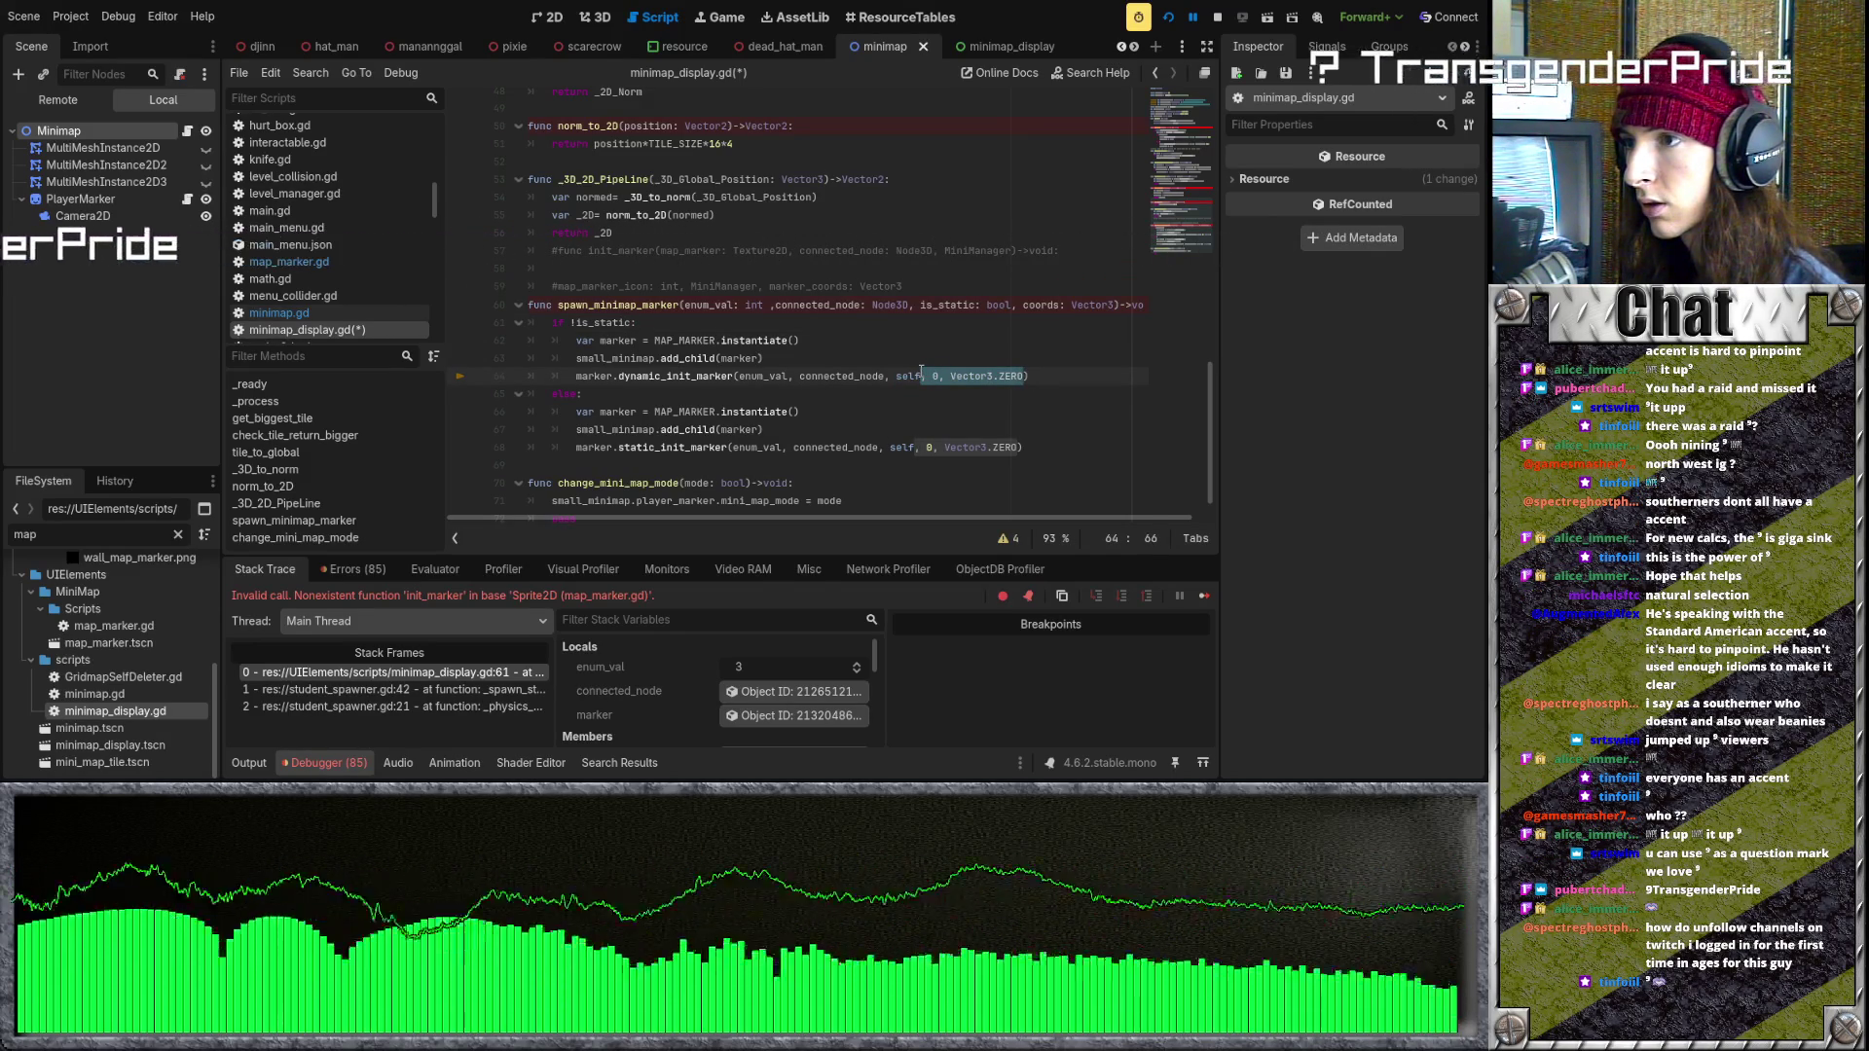
key("BackSpace")
key("BackSpace")
key("BackSpace")
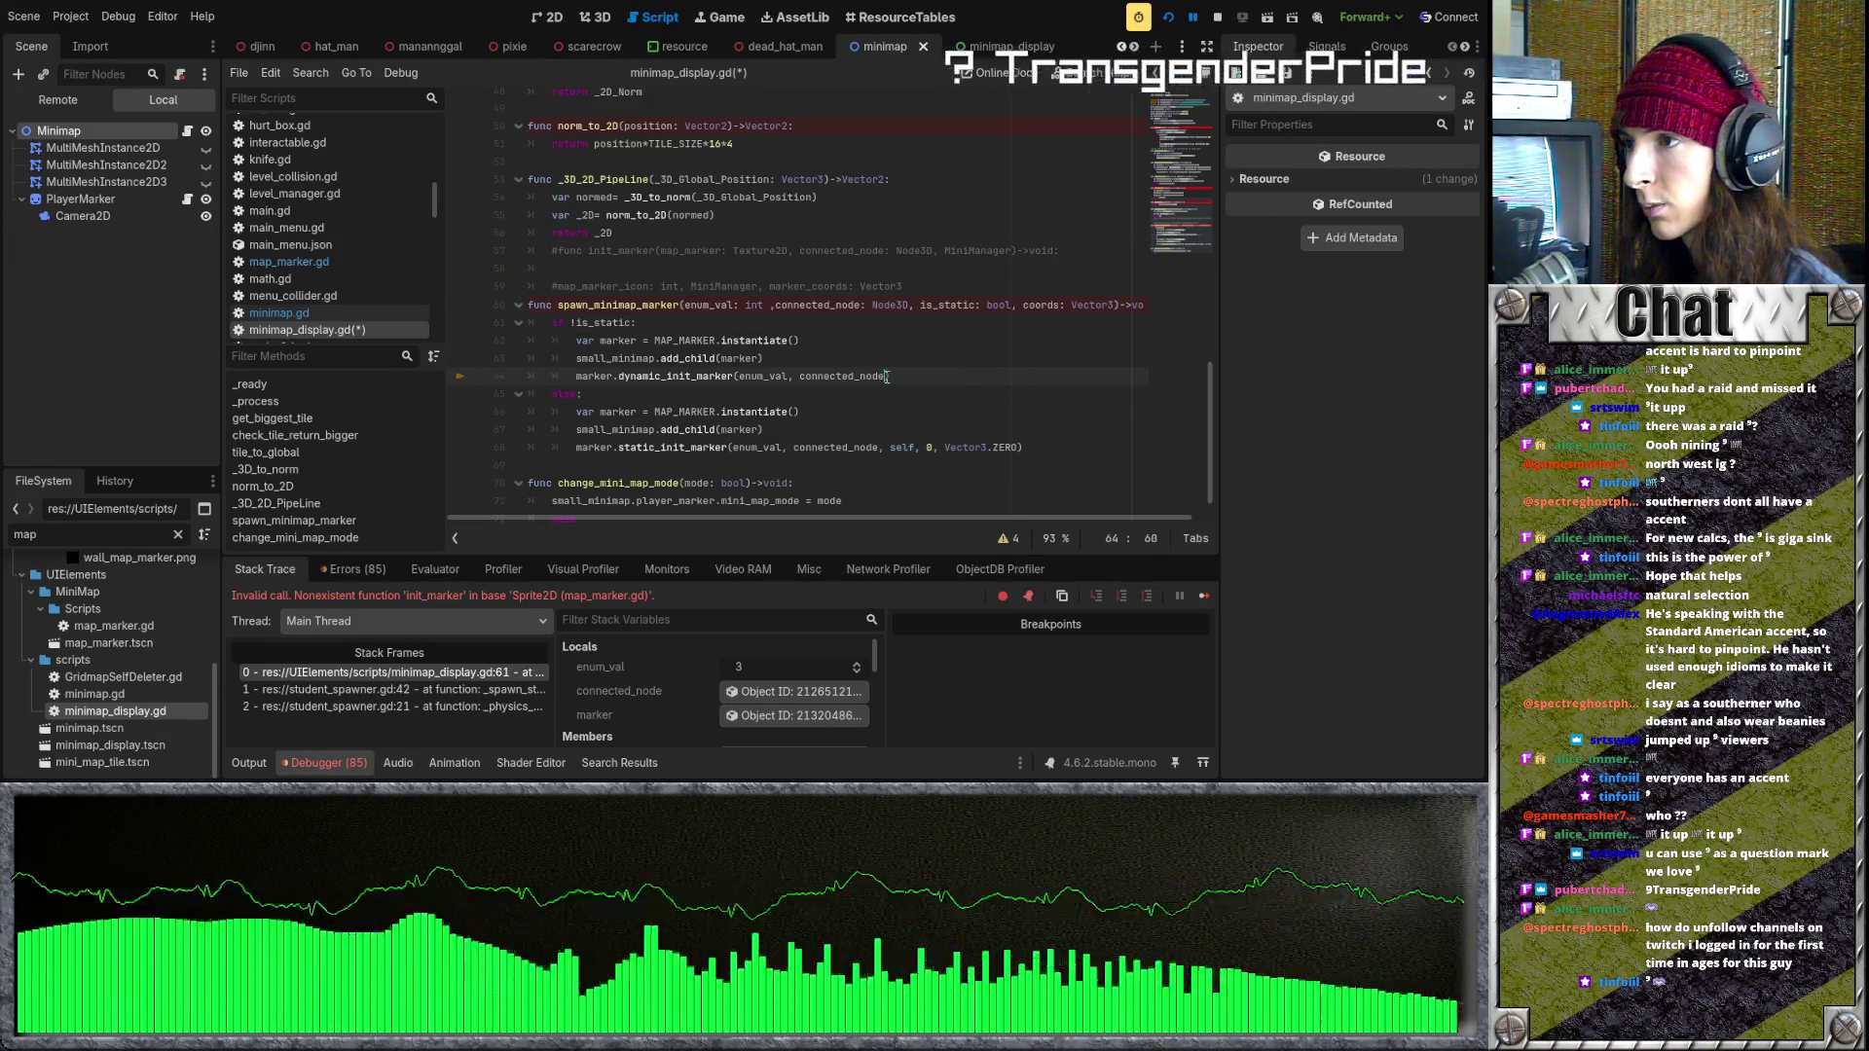
type(")")
left_click(793, 376)
type("self,")
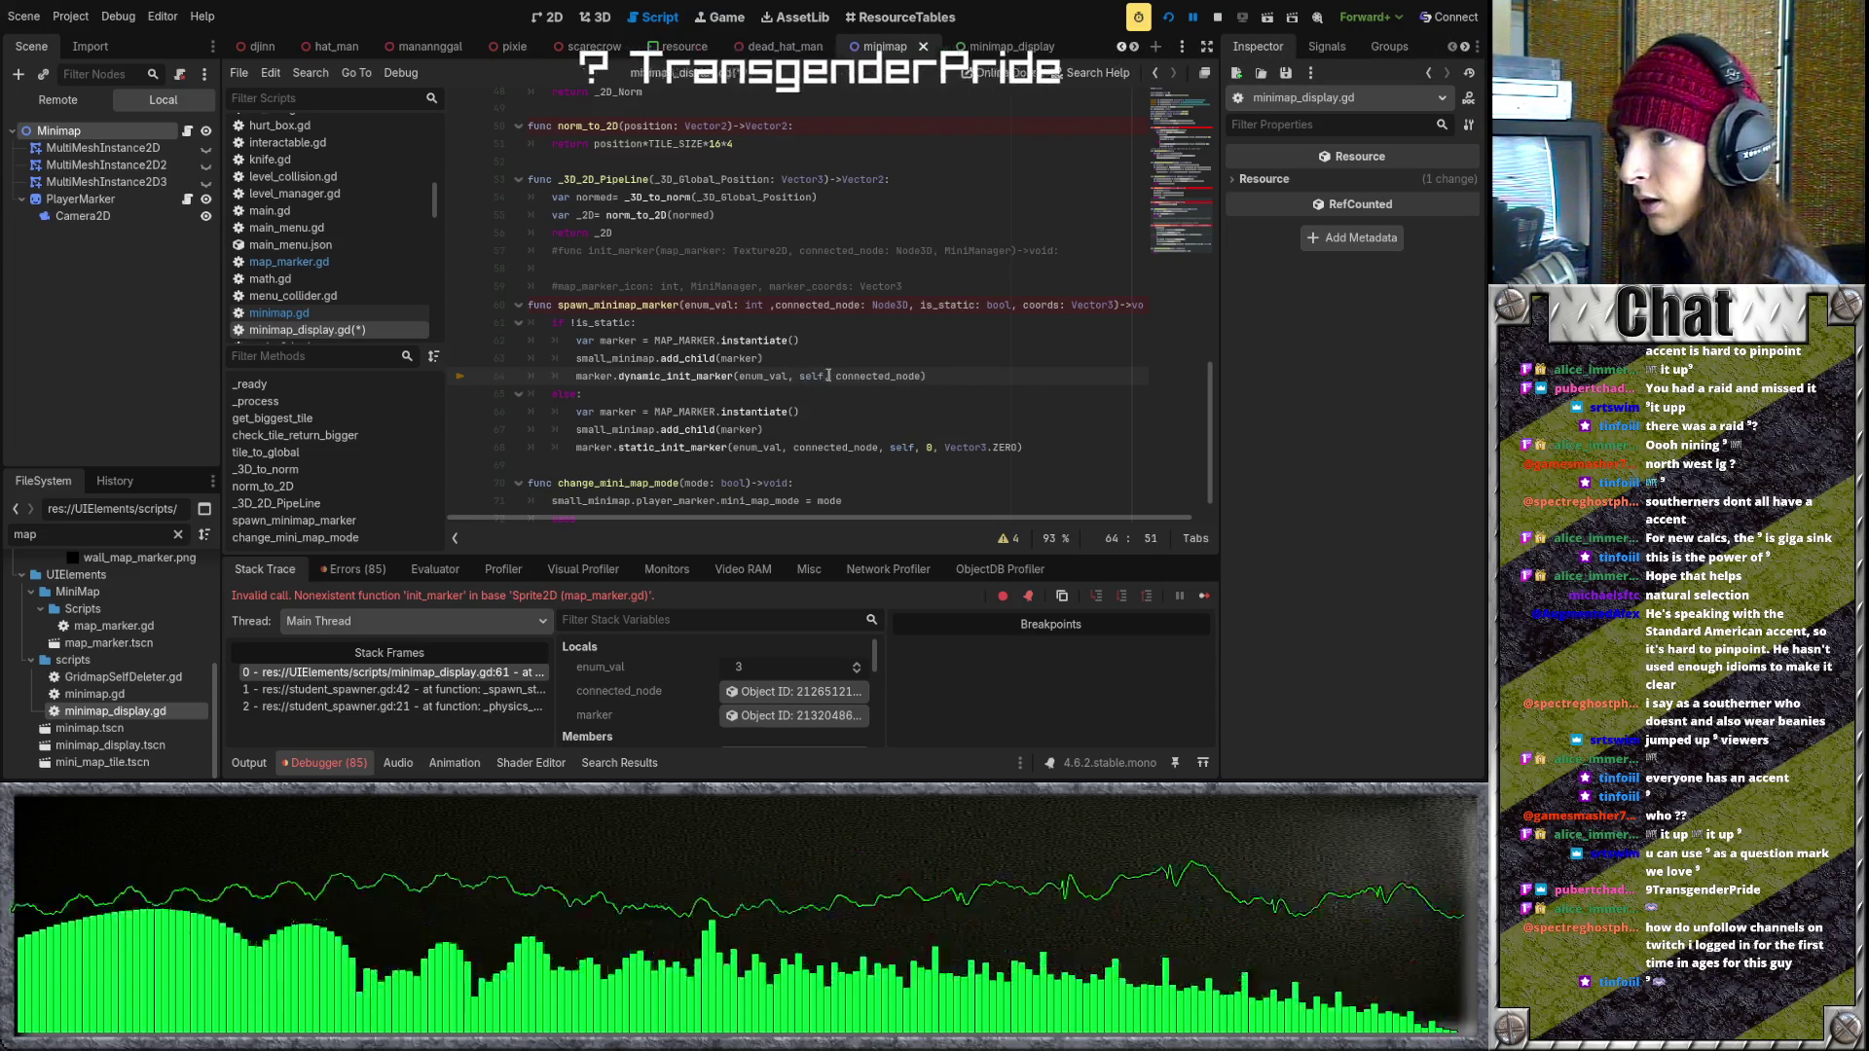
- Replace the static call's old arguments so it calls static_init_marker(enum_val, self, coords)
mouse_move(1018, 447)
left_mouse_down()
mouse_move(793, 447)
mouse_move(934, 446)
mouse_move(890, 440)
left_mouse_up()
key("BackSpace")
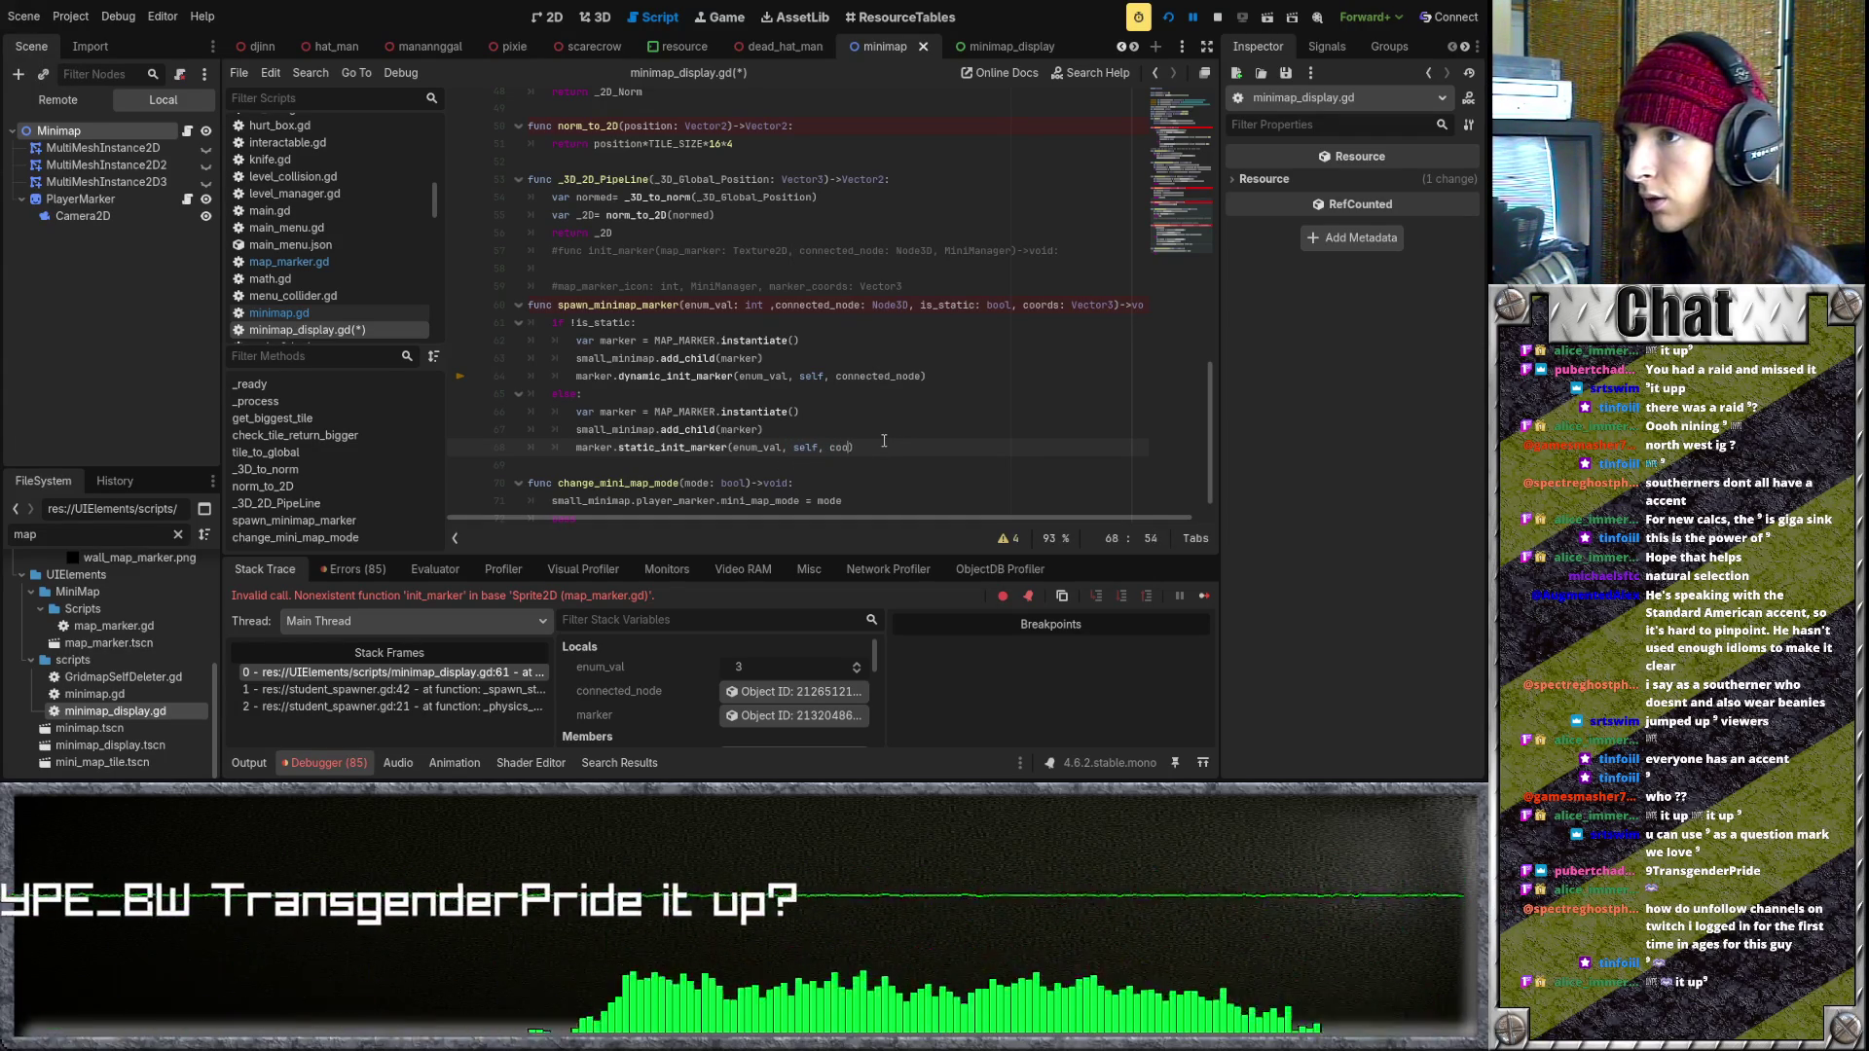
type("rds")
left_click(751, 375)
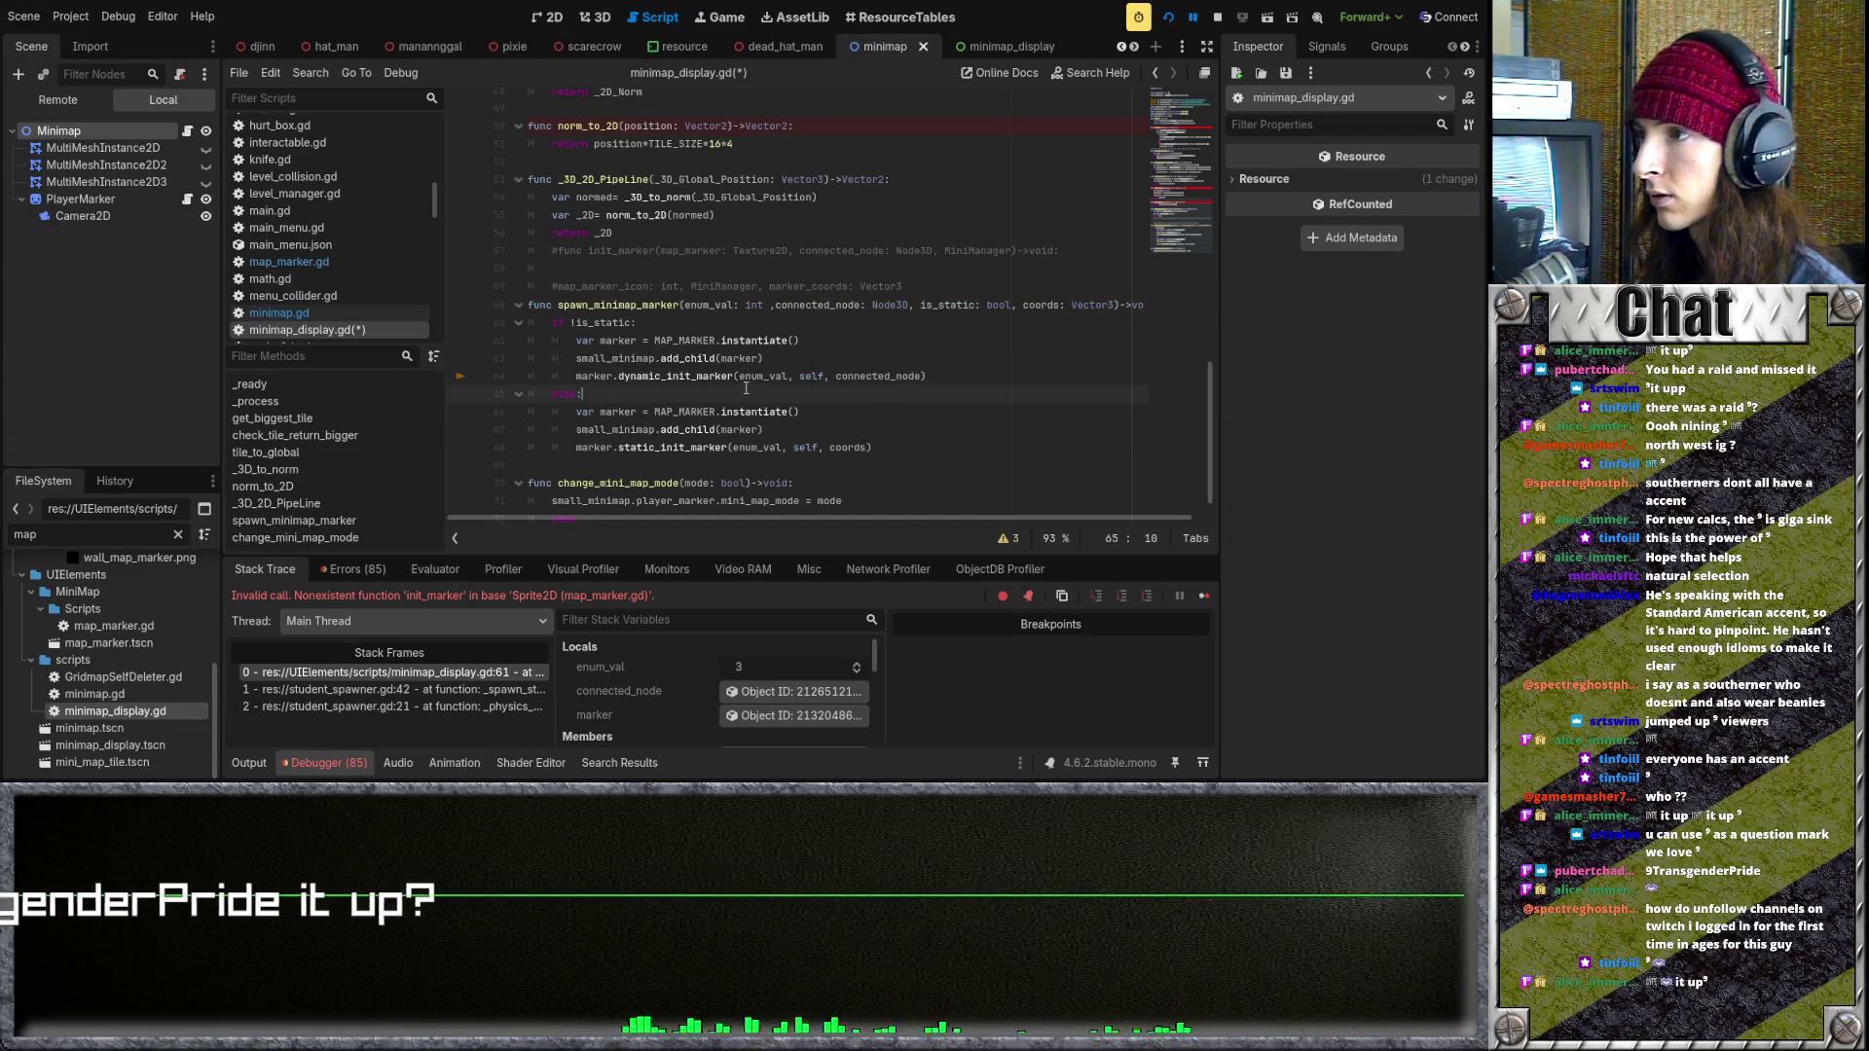
left_click_drag(975, 305, 910, 307)
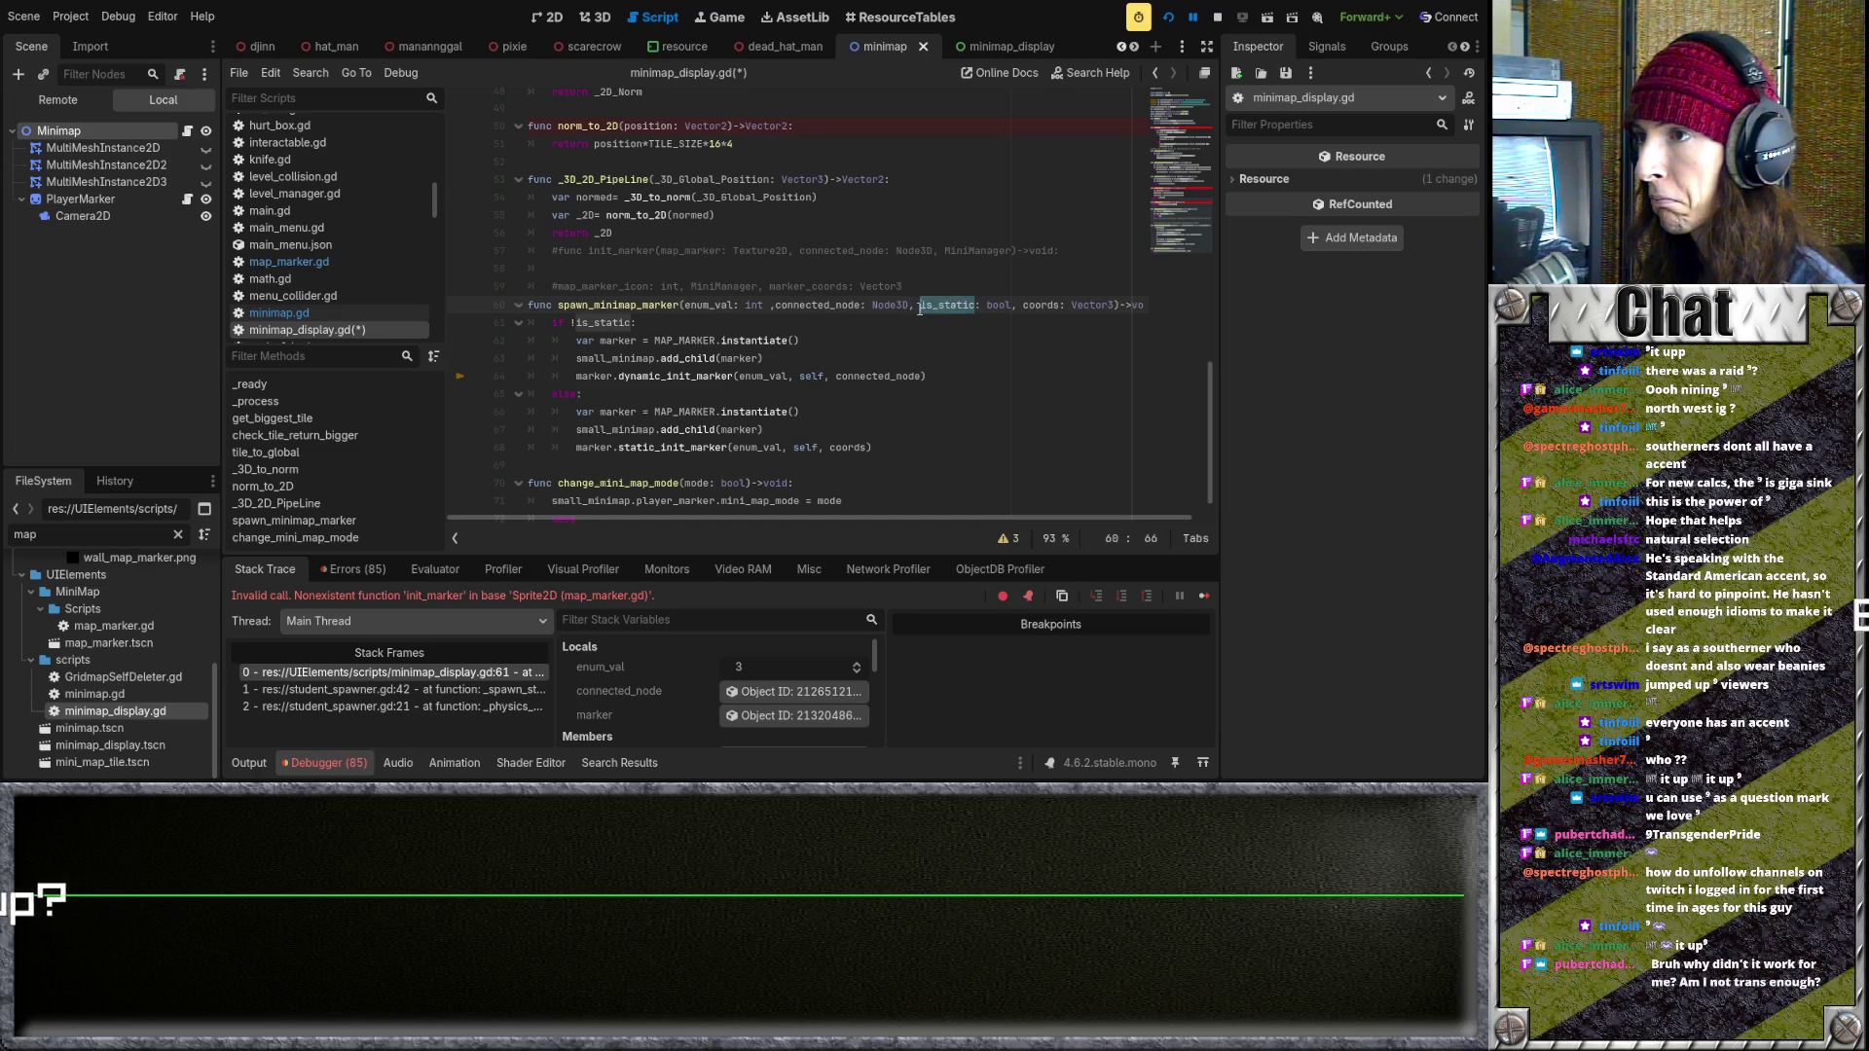
left_click(941, 329)
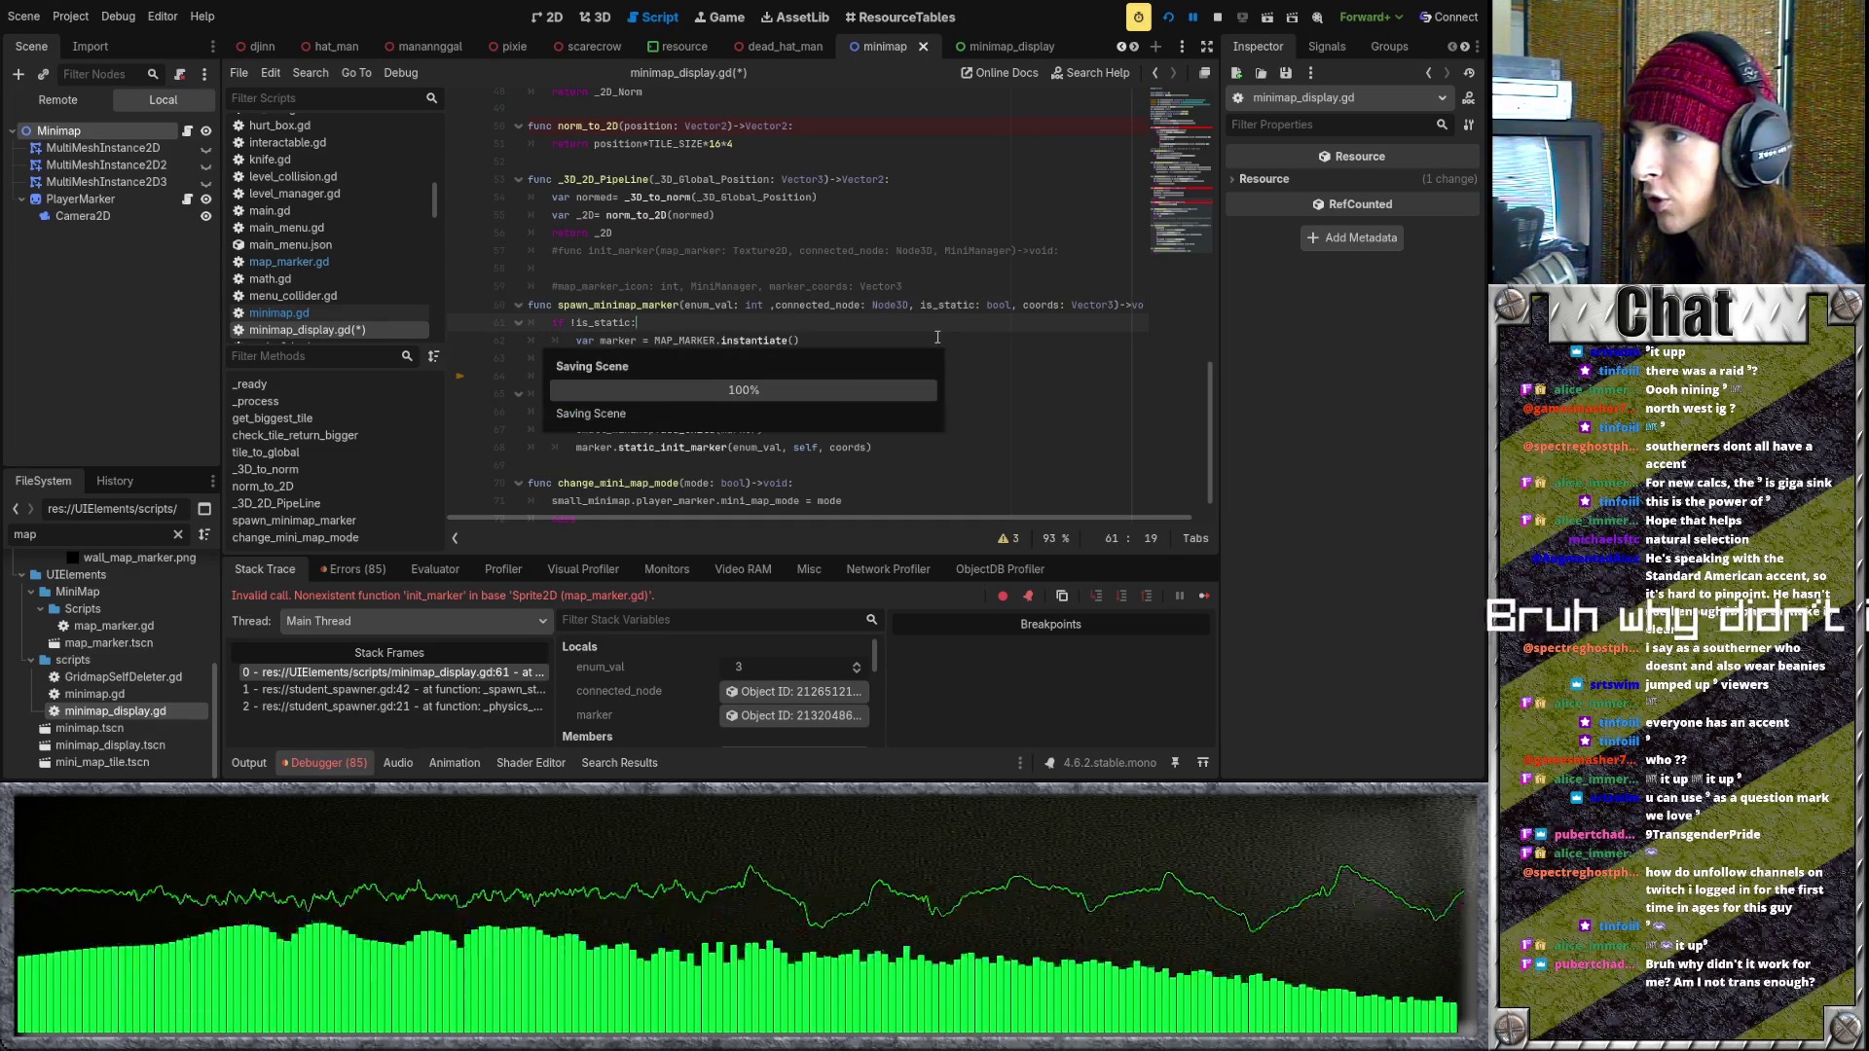
- Rerun the game and jump from the Debugger's Errors list to the guard.gd line 9 error
left_click(1168, 18)
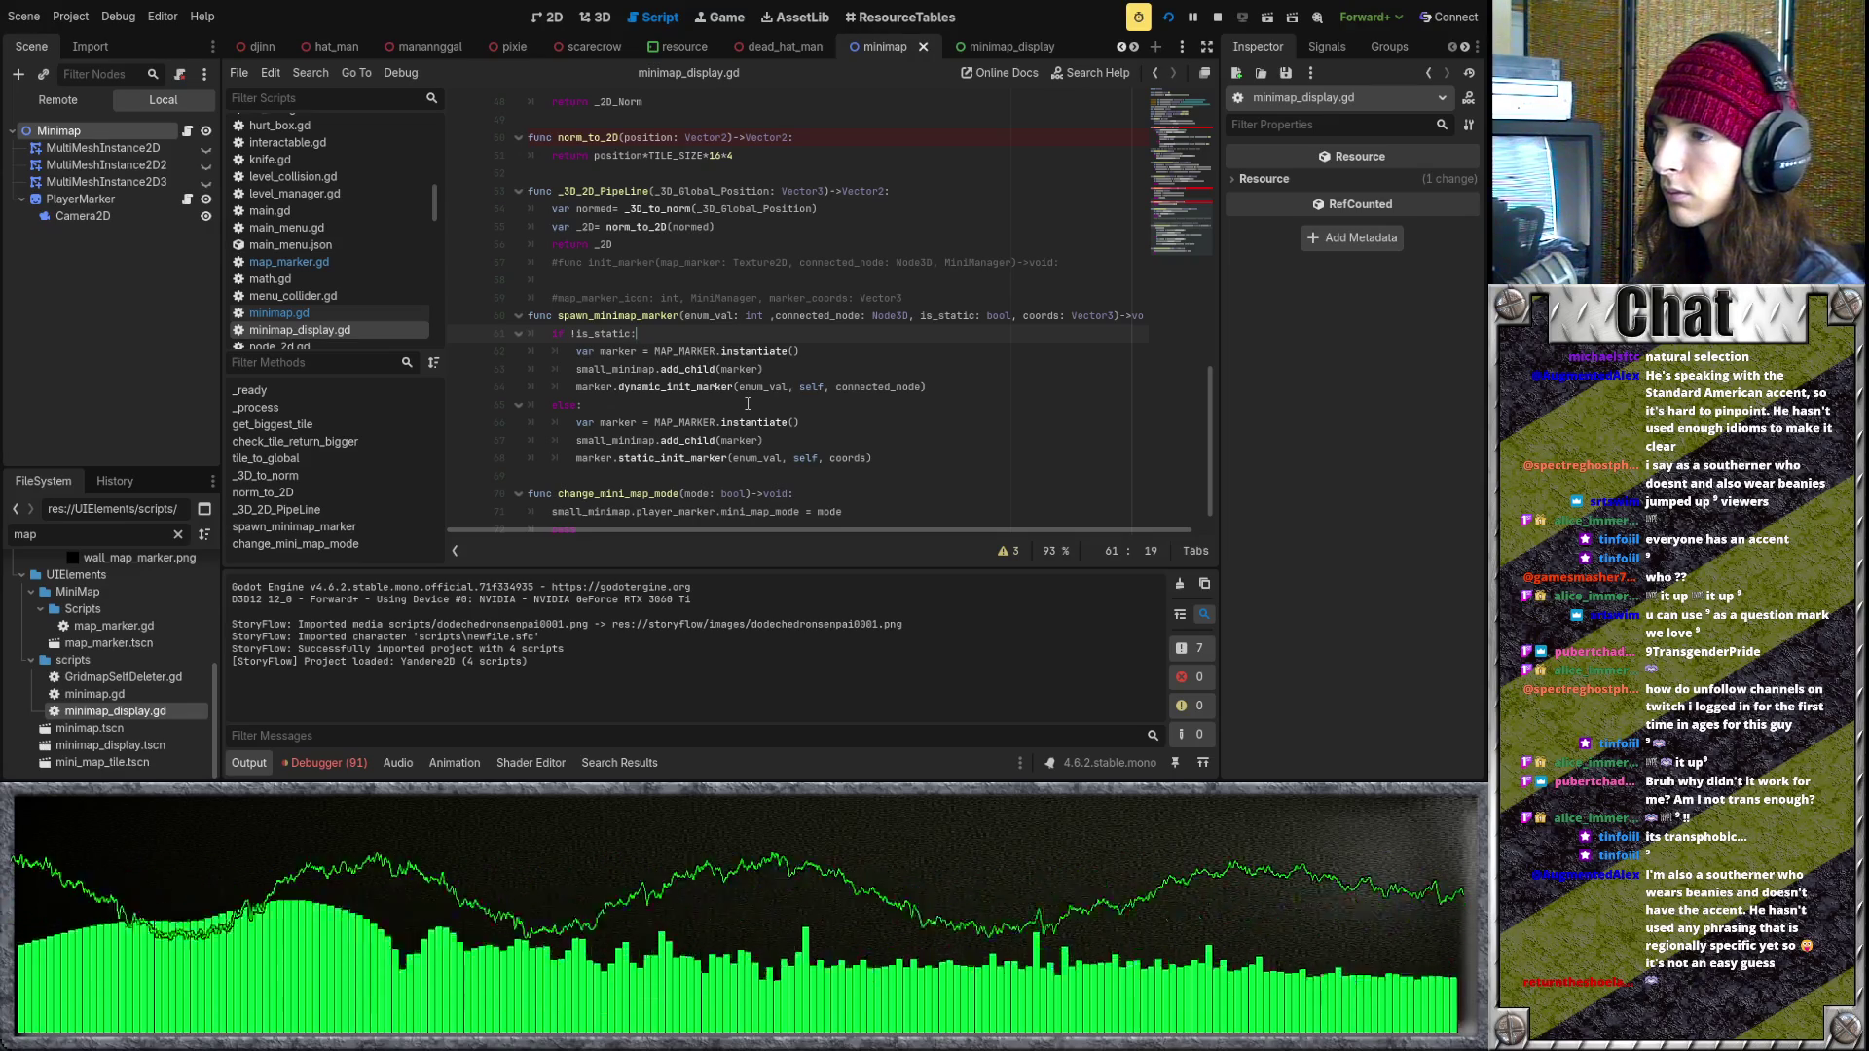
left_click(348, 762)
left_click(371, 576)
left_click_drag(1205, 640, 1199, 704)
scroll(1200, 705, "down", 5)
scroll(1028, 695, "down", 3)
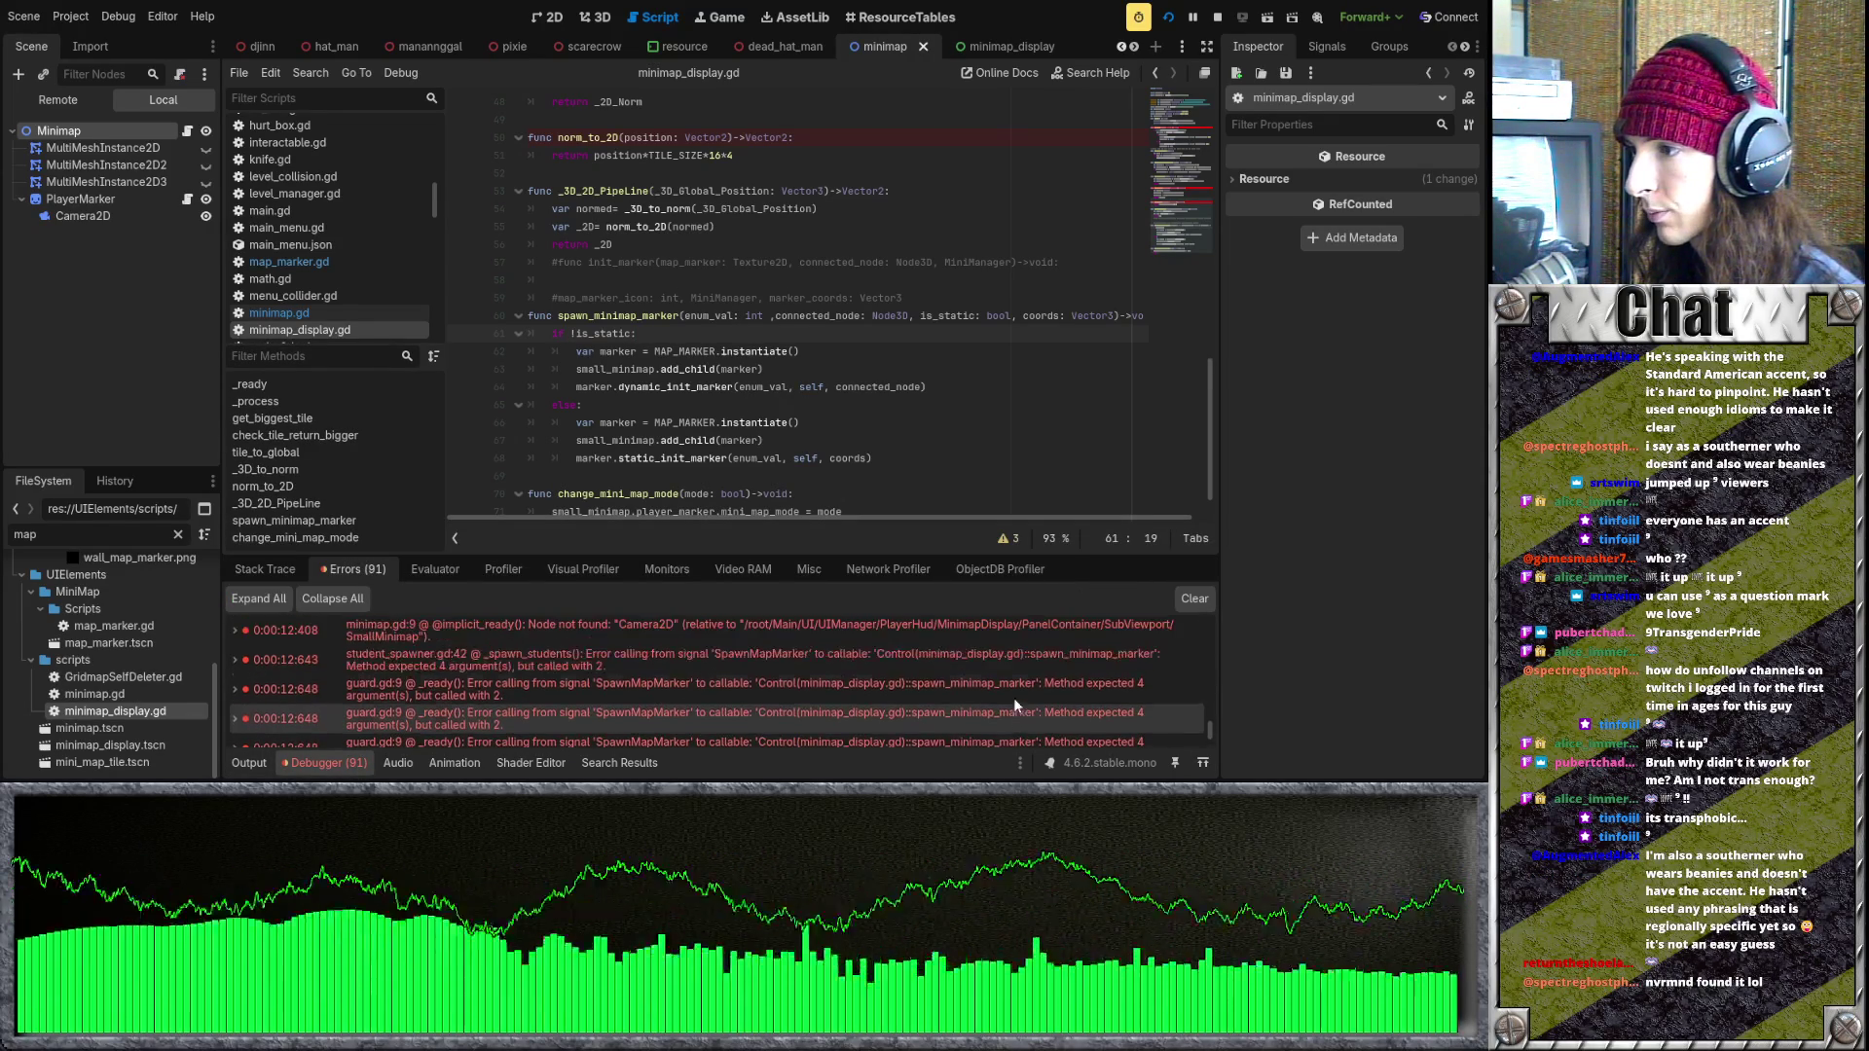
left_click(931, 698)
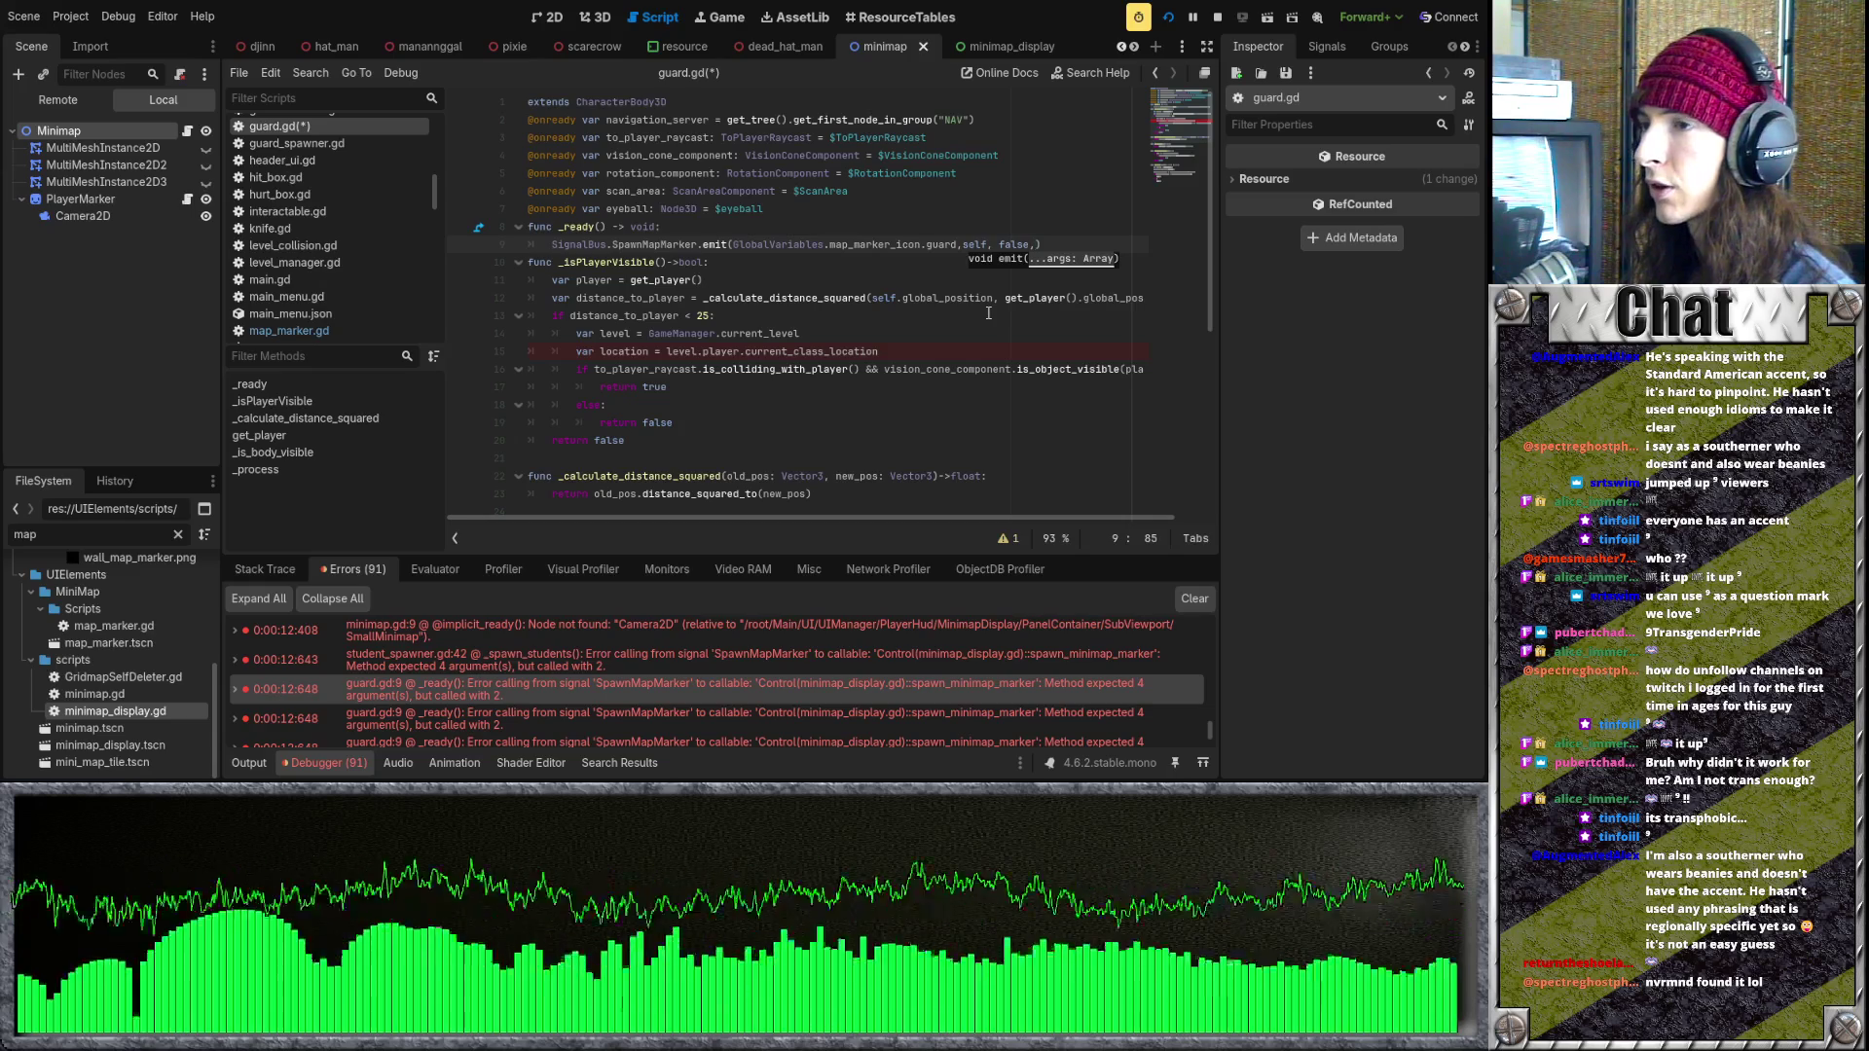
- Add Vector3.ZERO after false in guard.gd's line 9 SpawnMapMarker emit
type("Vector")
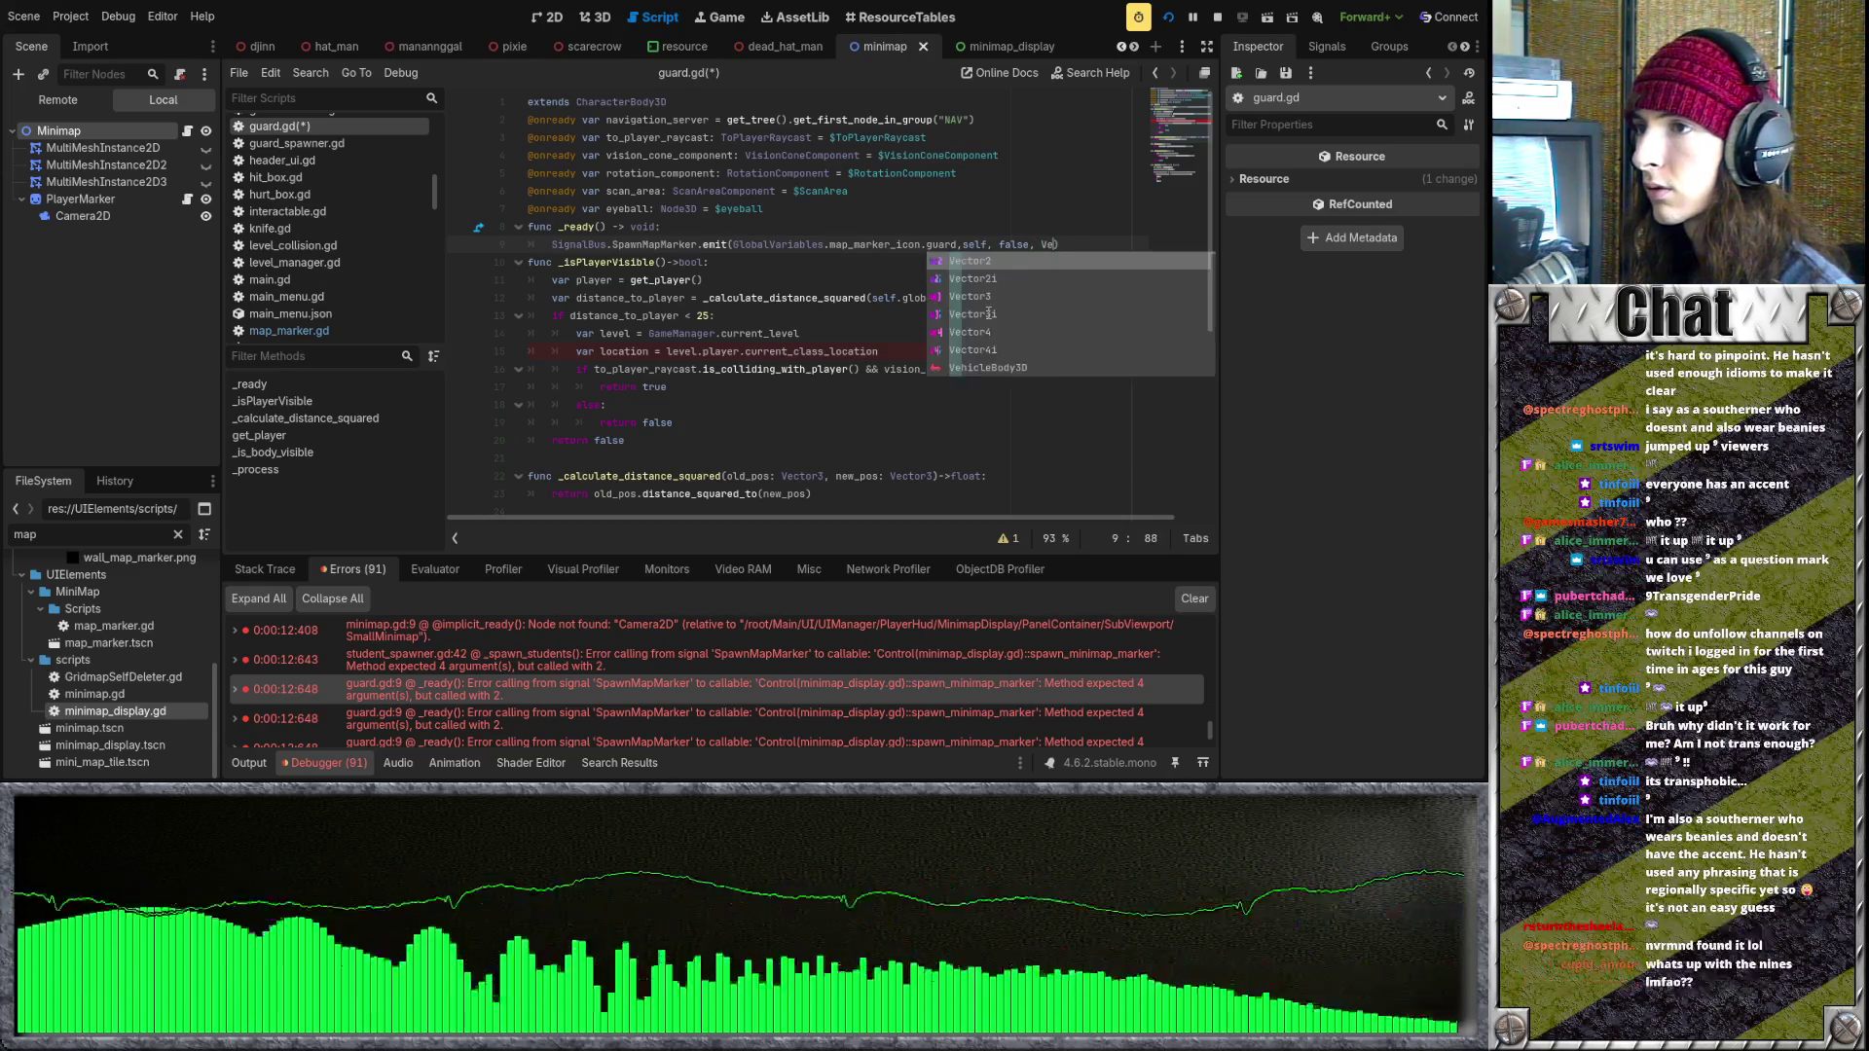
type("3")
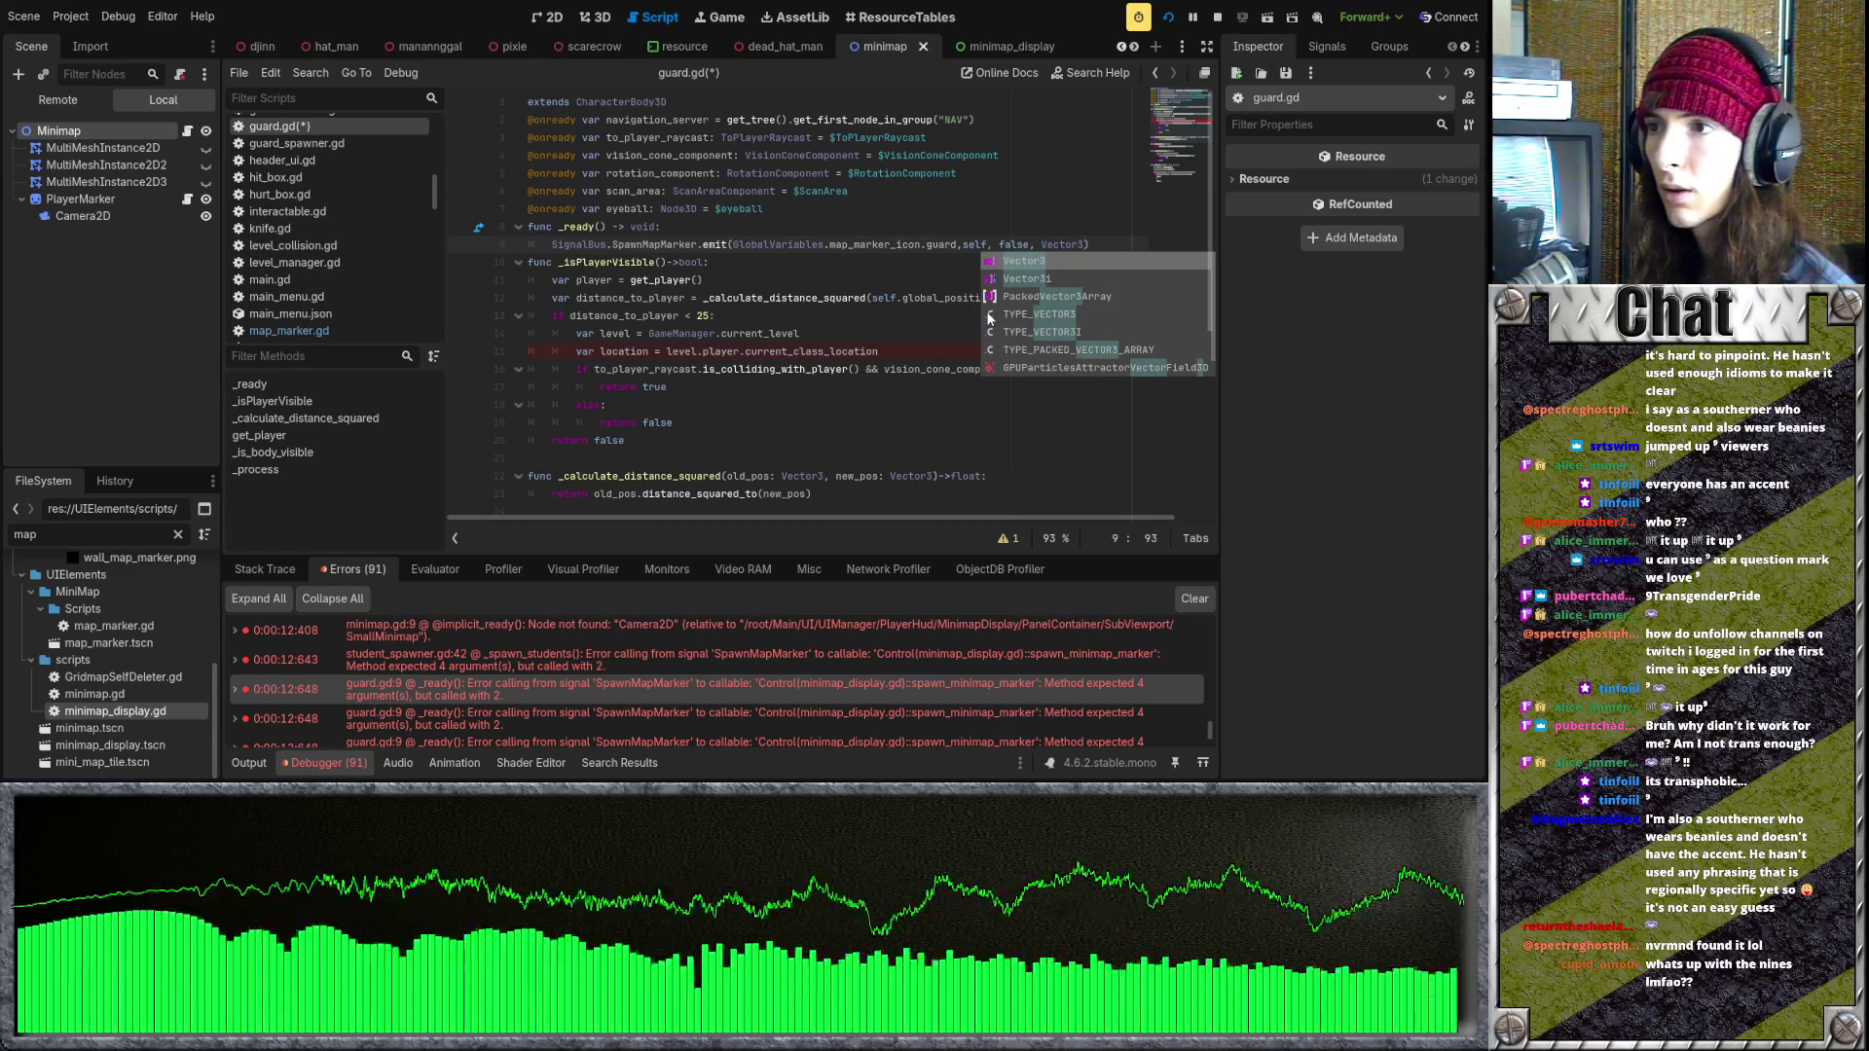
type(".zero")
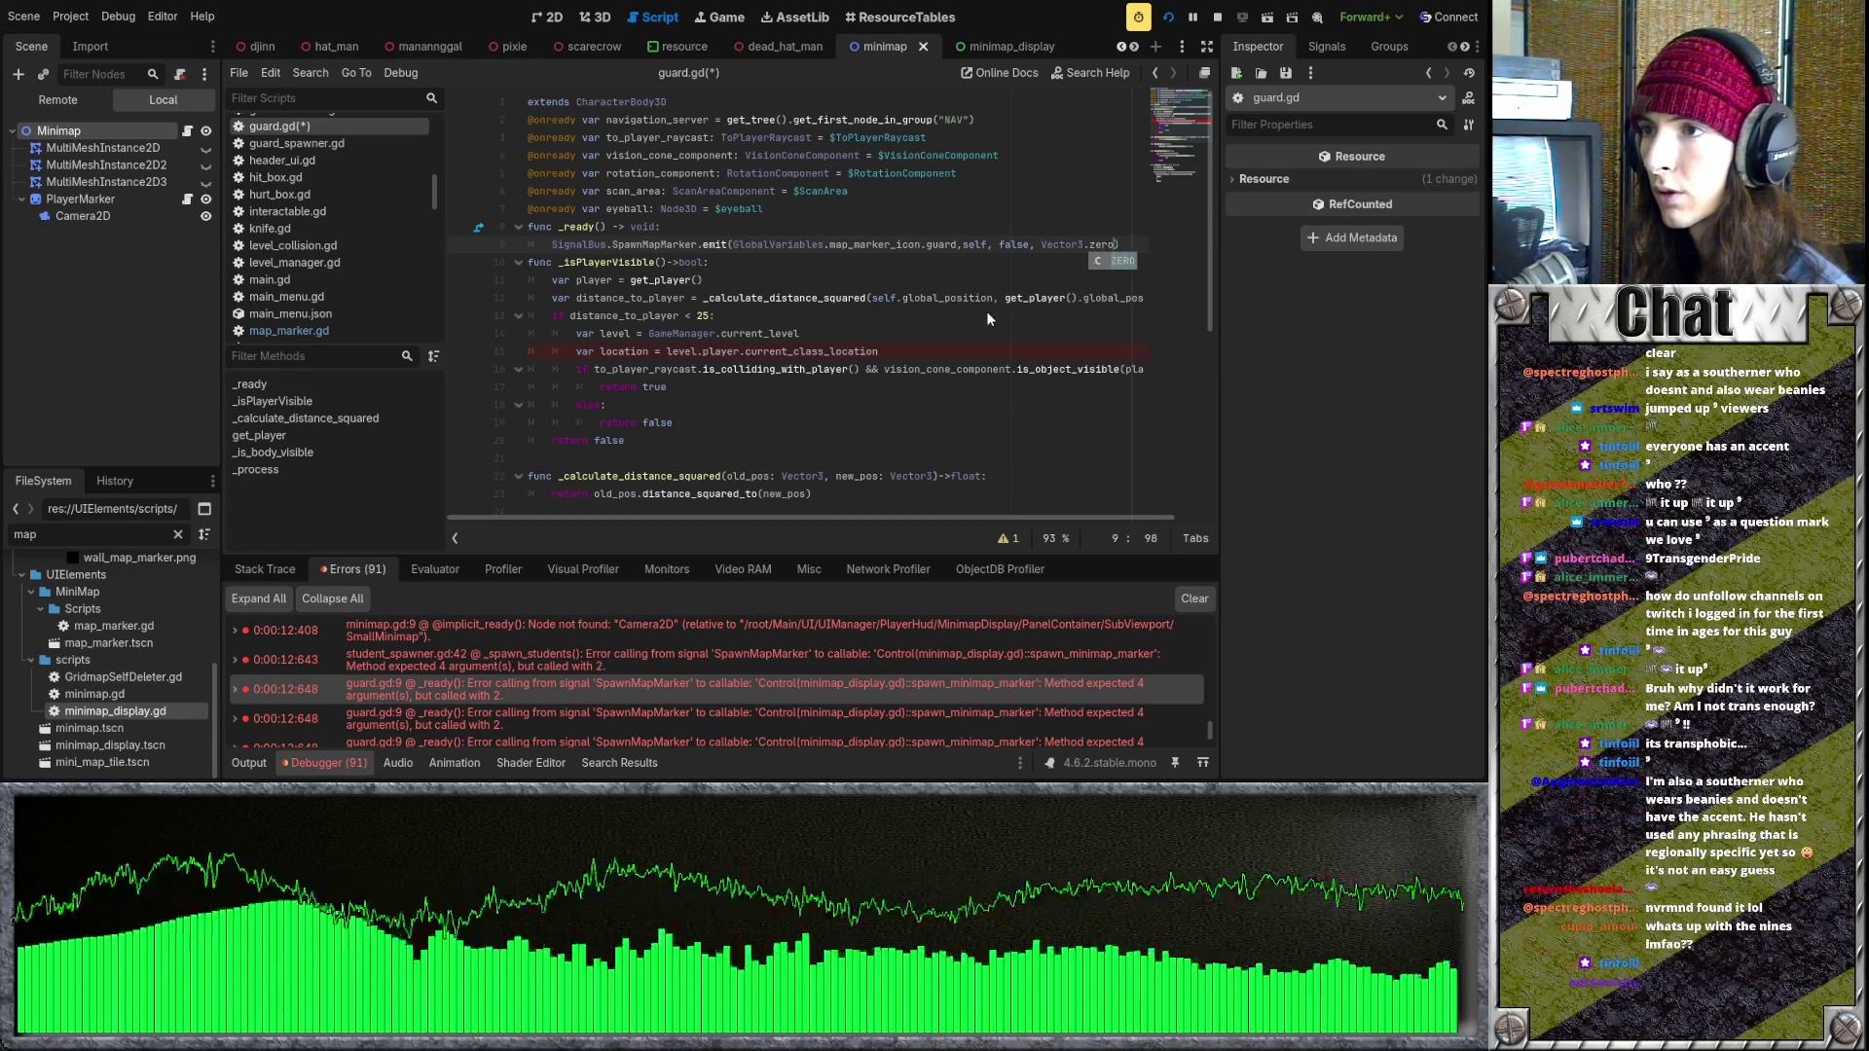
key("Return")
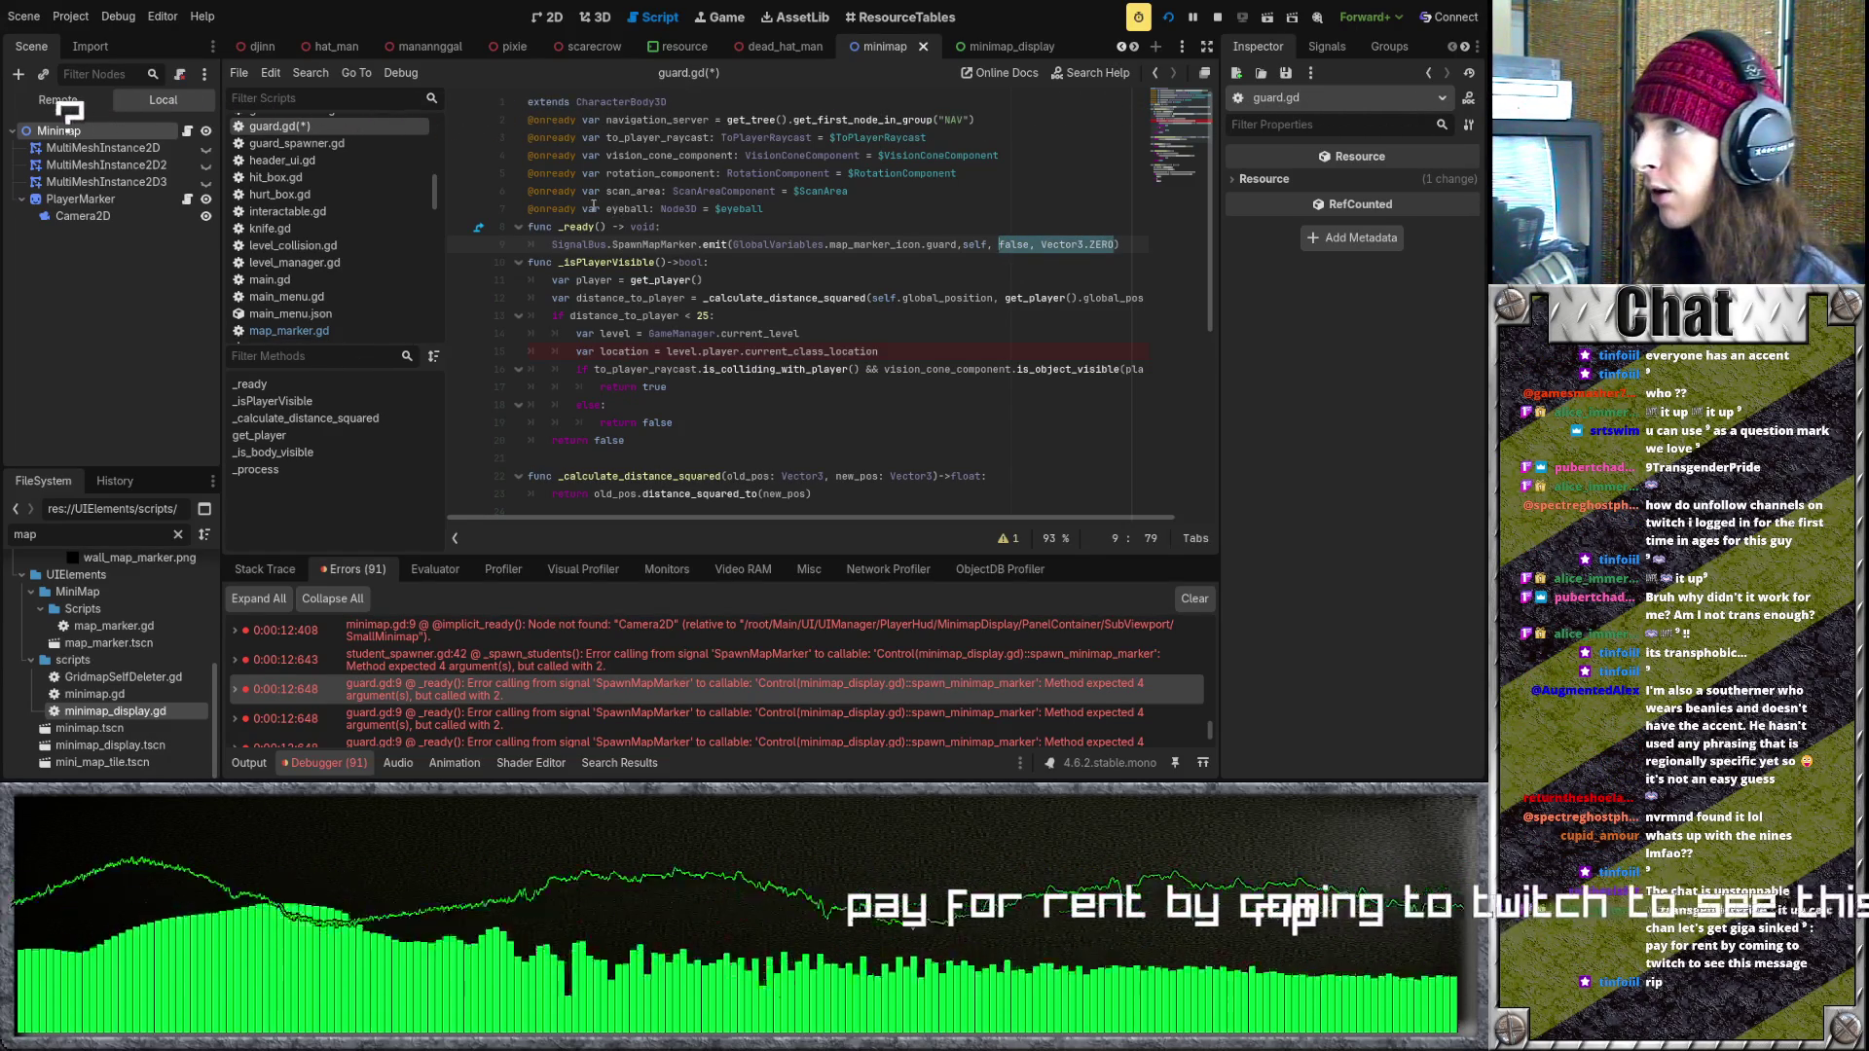
scroll(355, 49, "up", 3)
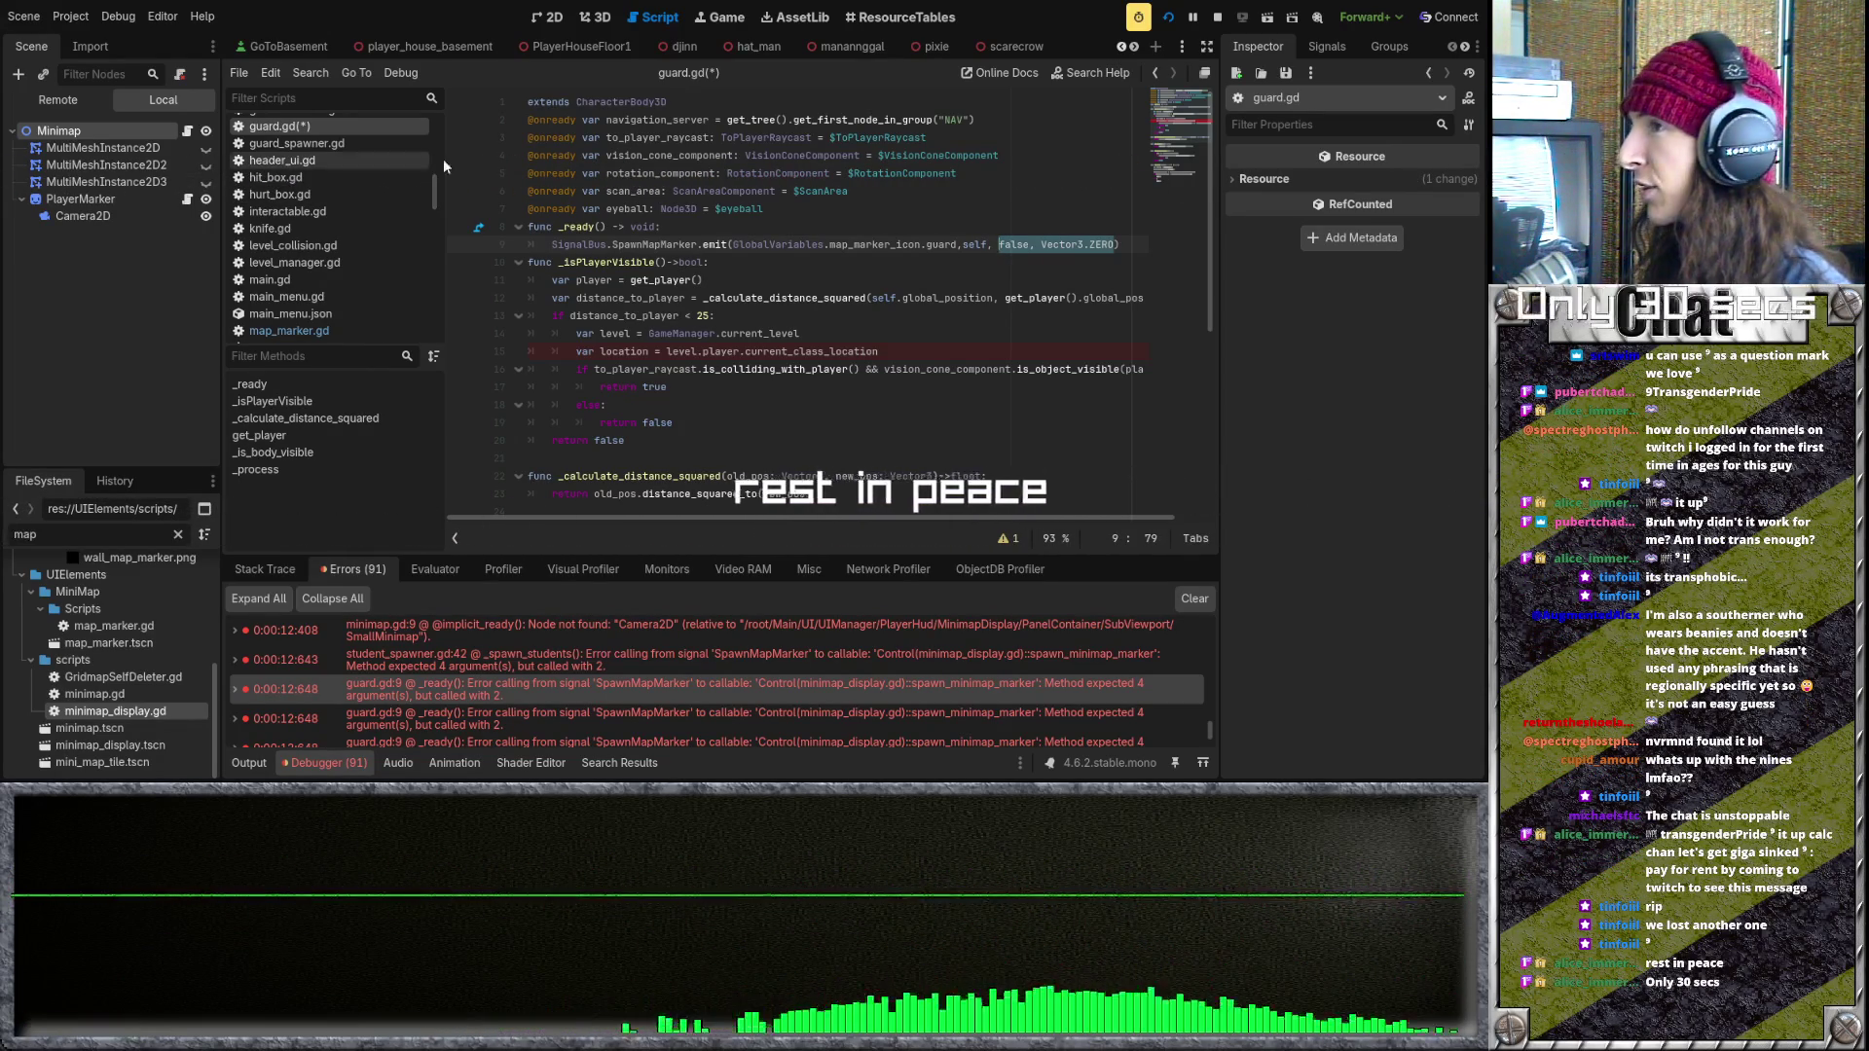
- Check the global_variables and player scene tabs, ending back on the guard scene
scroll(504, 45, "down", 8)
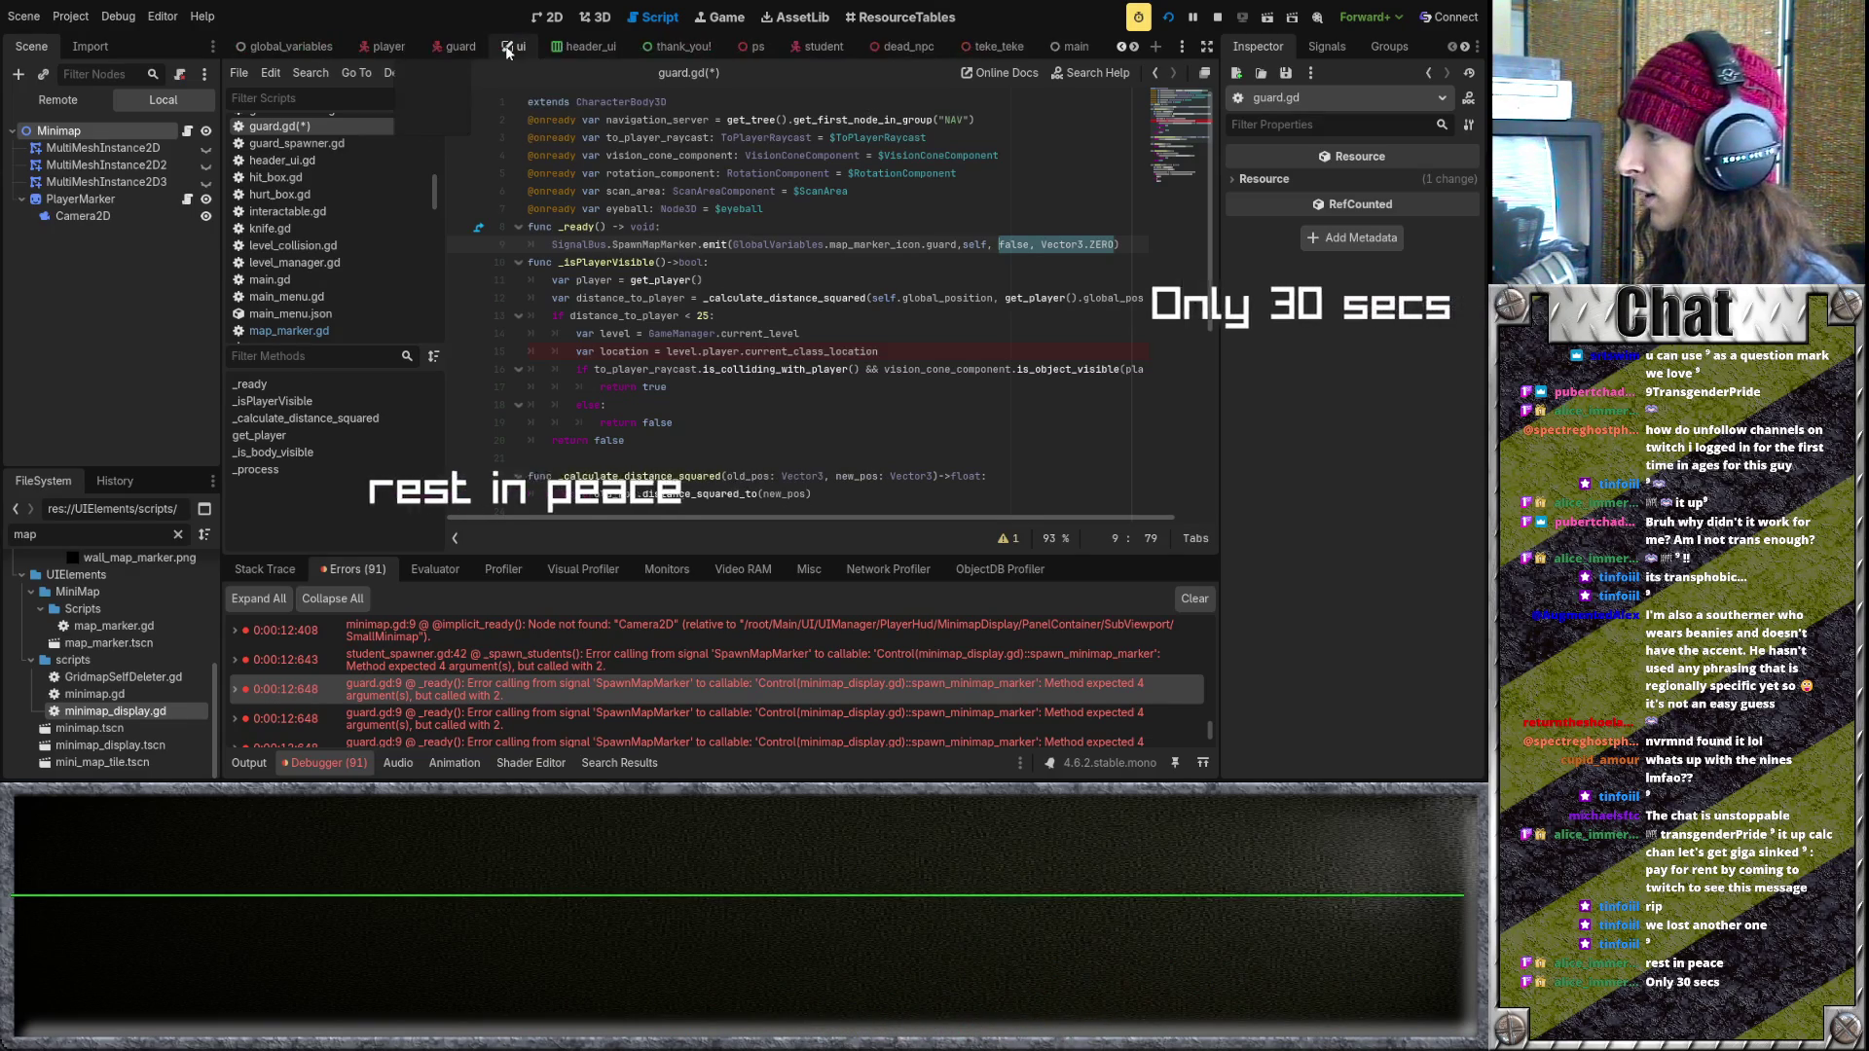
scroll(505, 45, "up", 1)
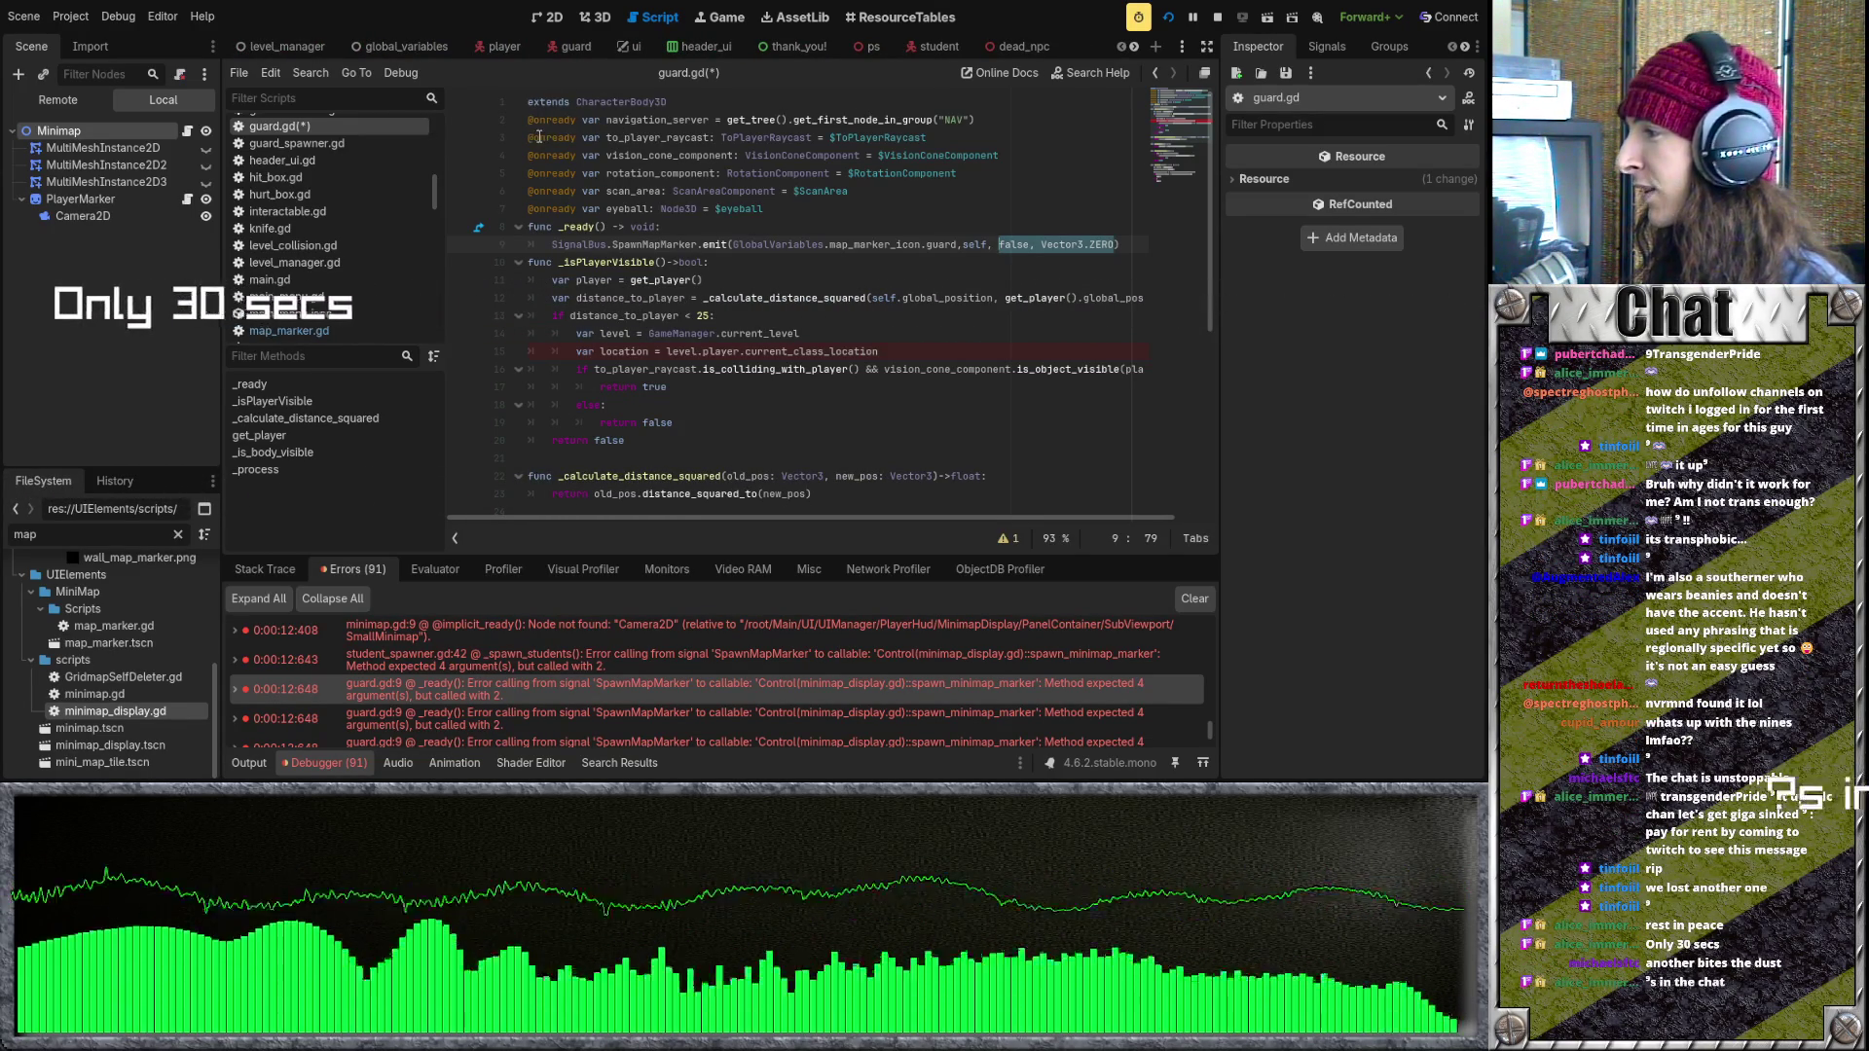
left_click(574, 47)
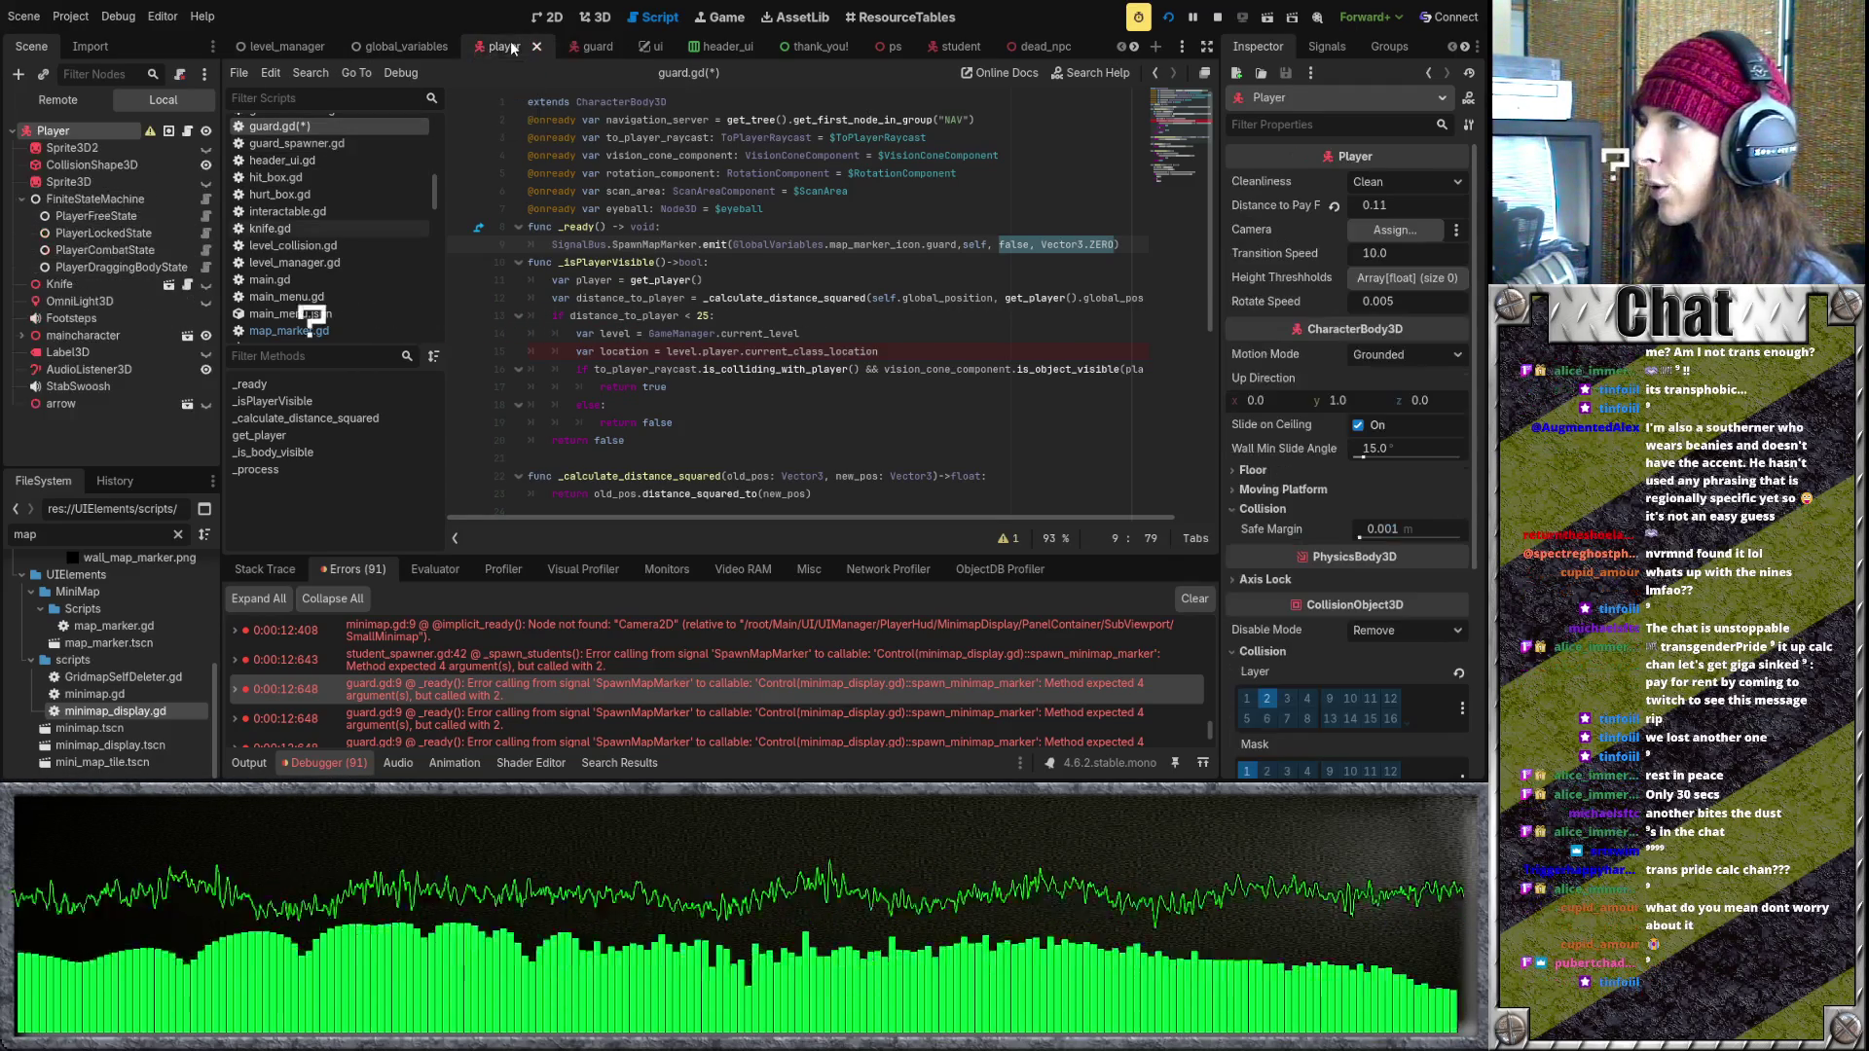
left_click(377, 48)
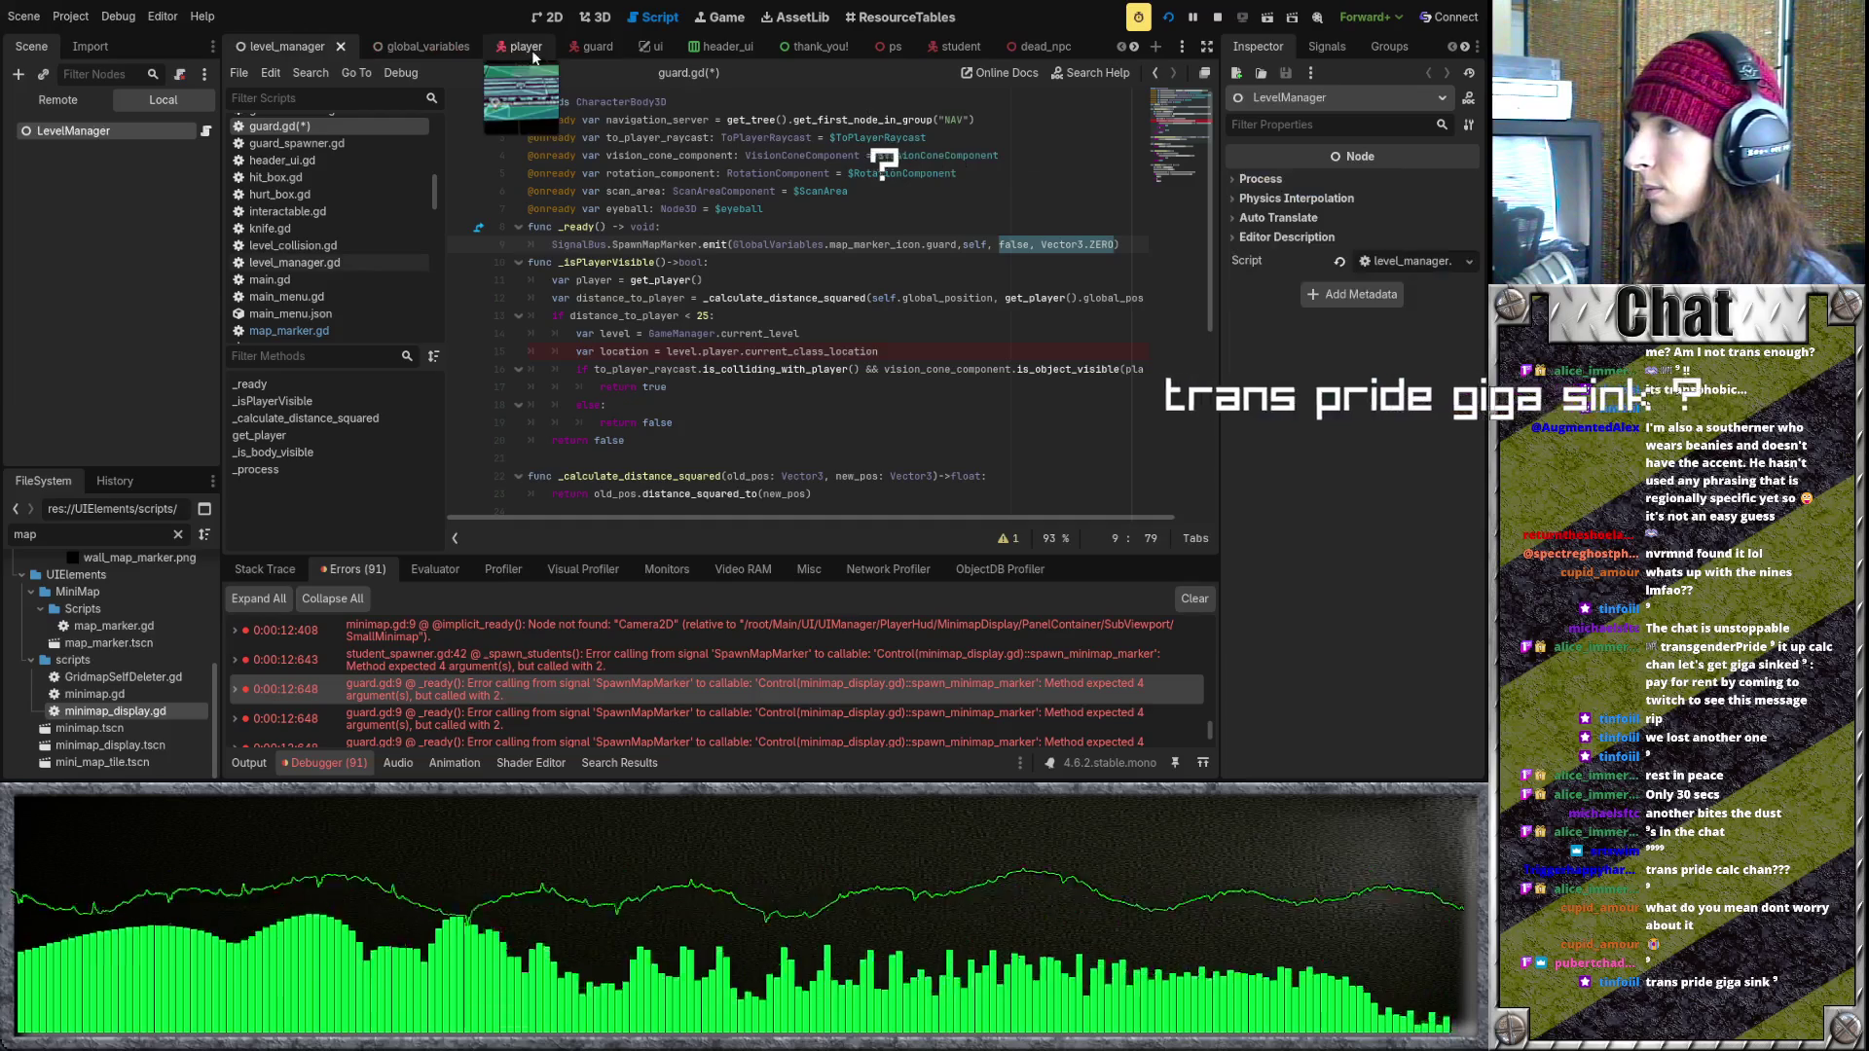
left_click(591, 49)
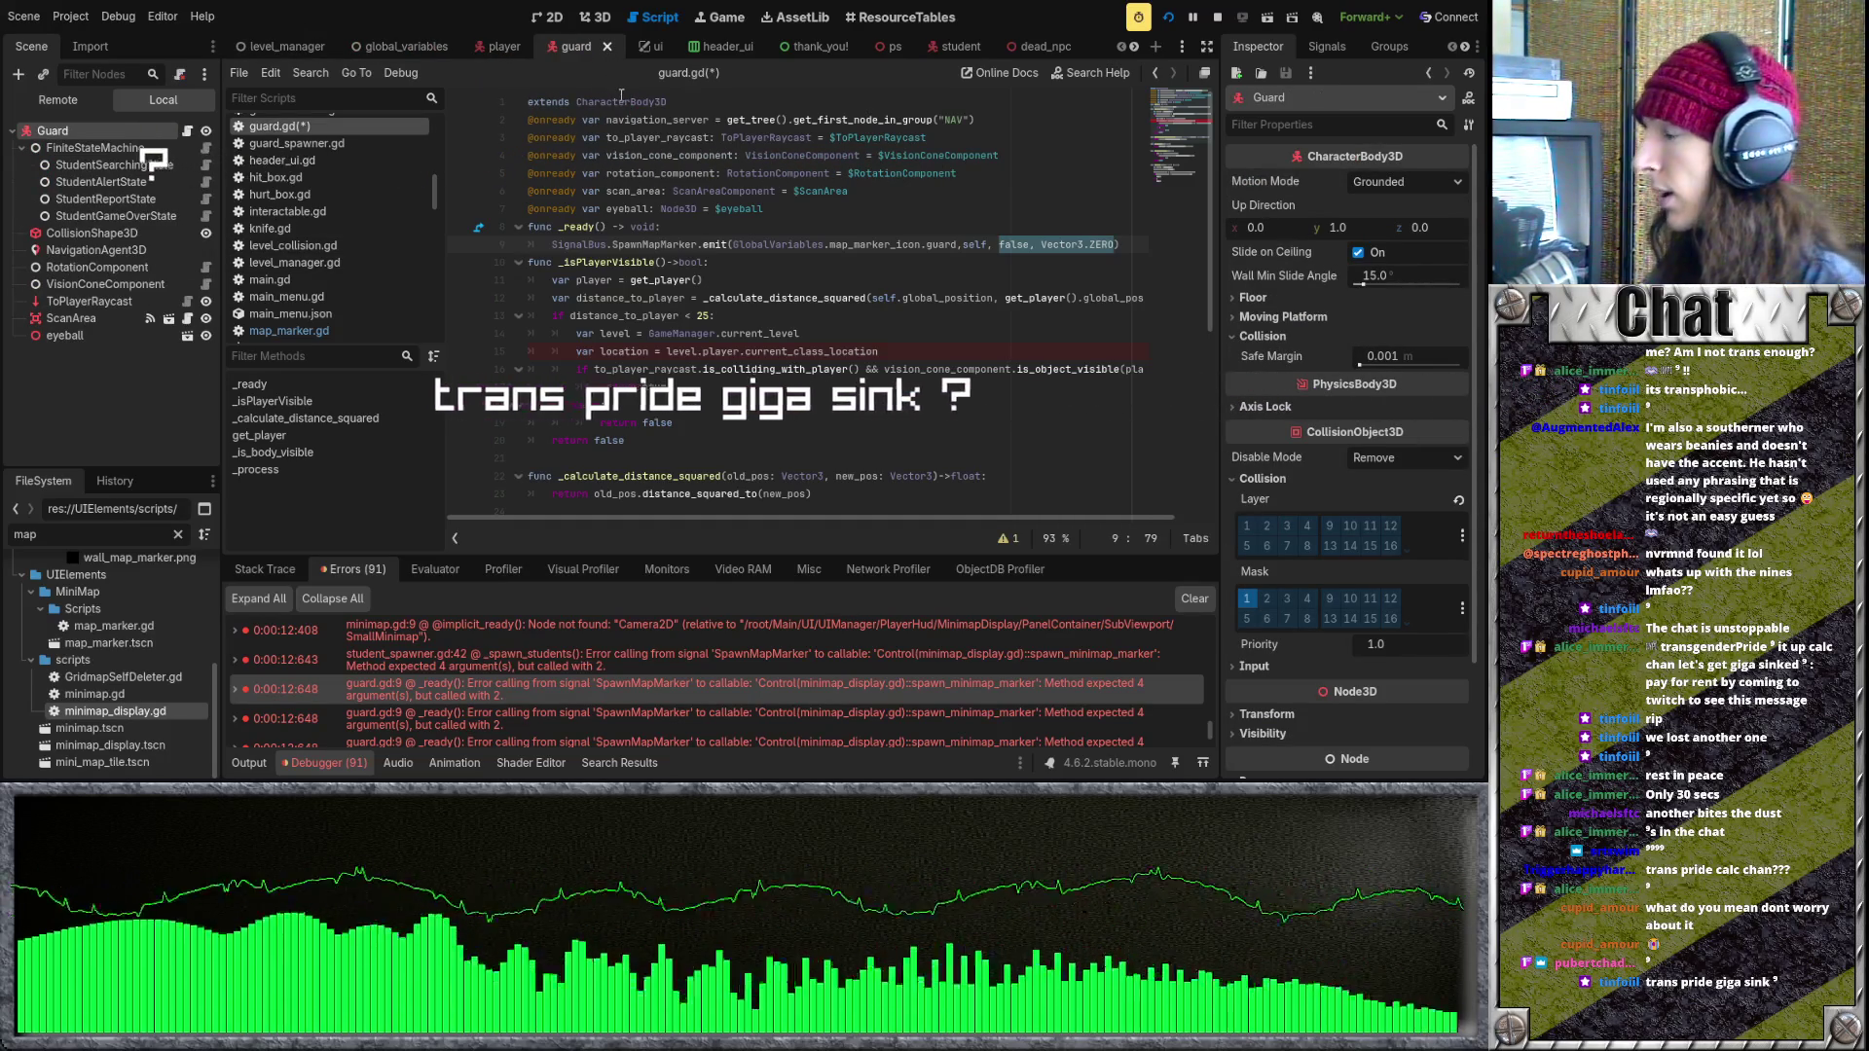
left_click(502, 48)
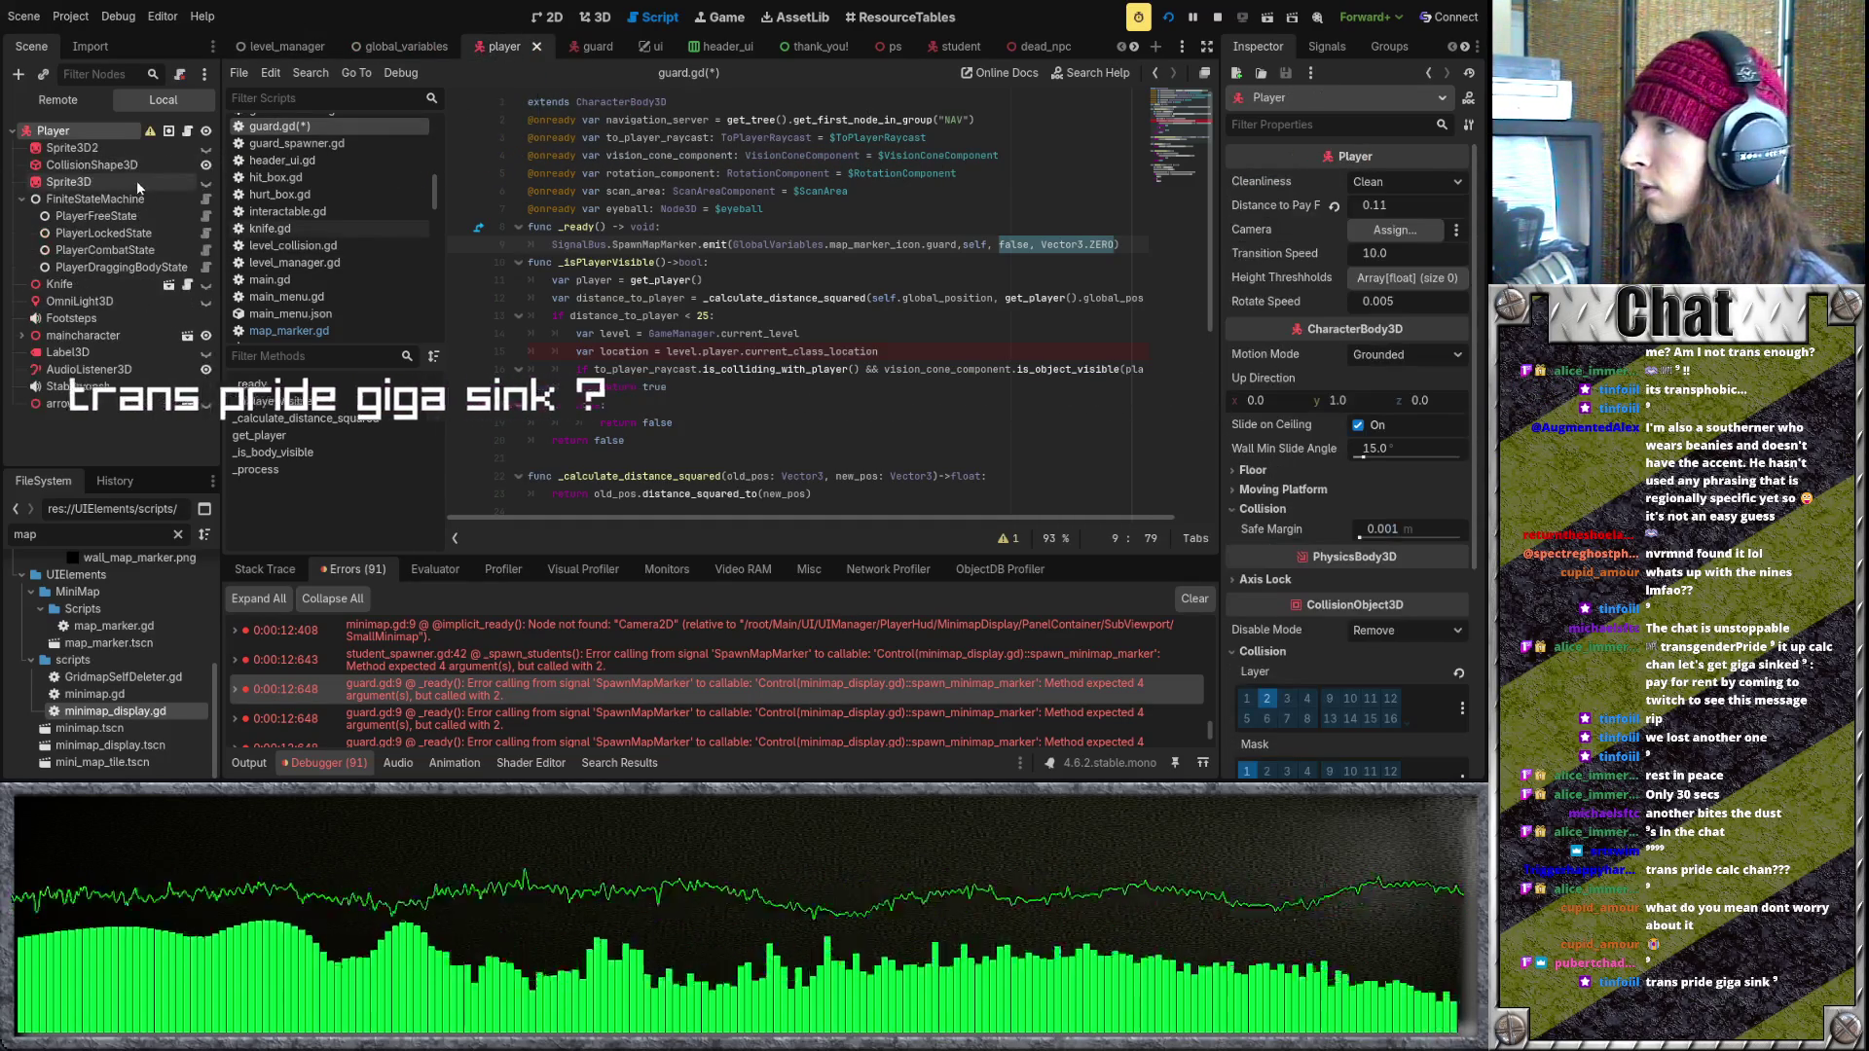
left_click(598, 55)
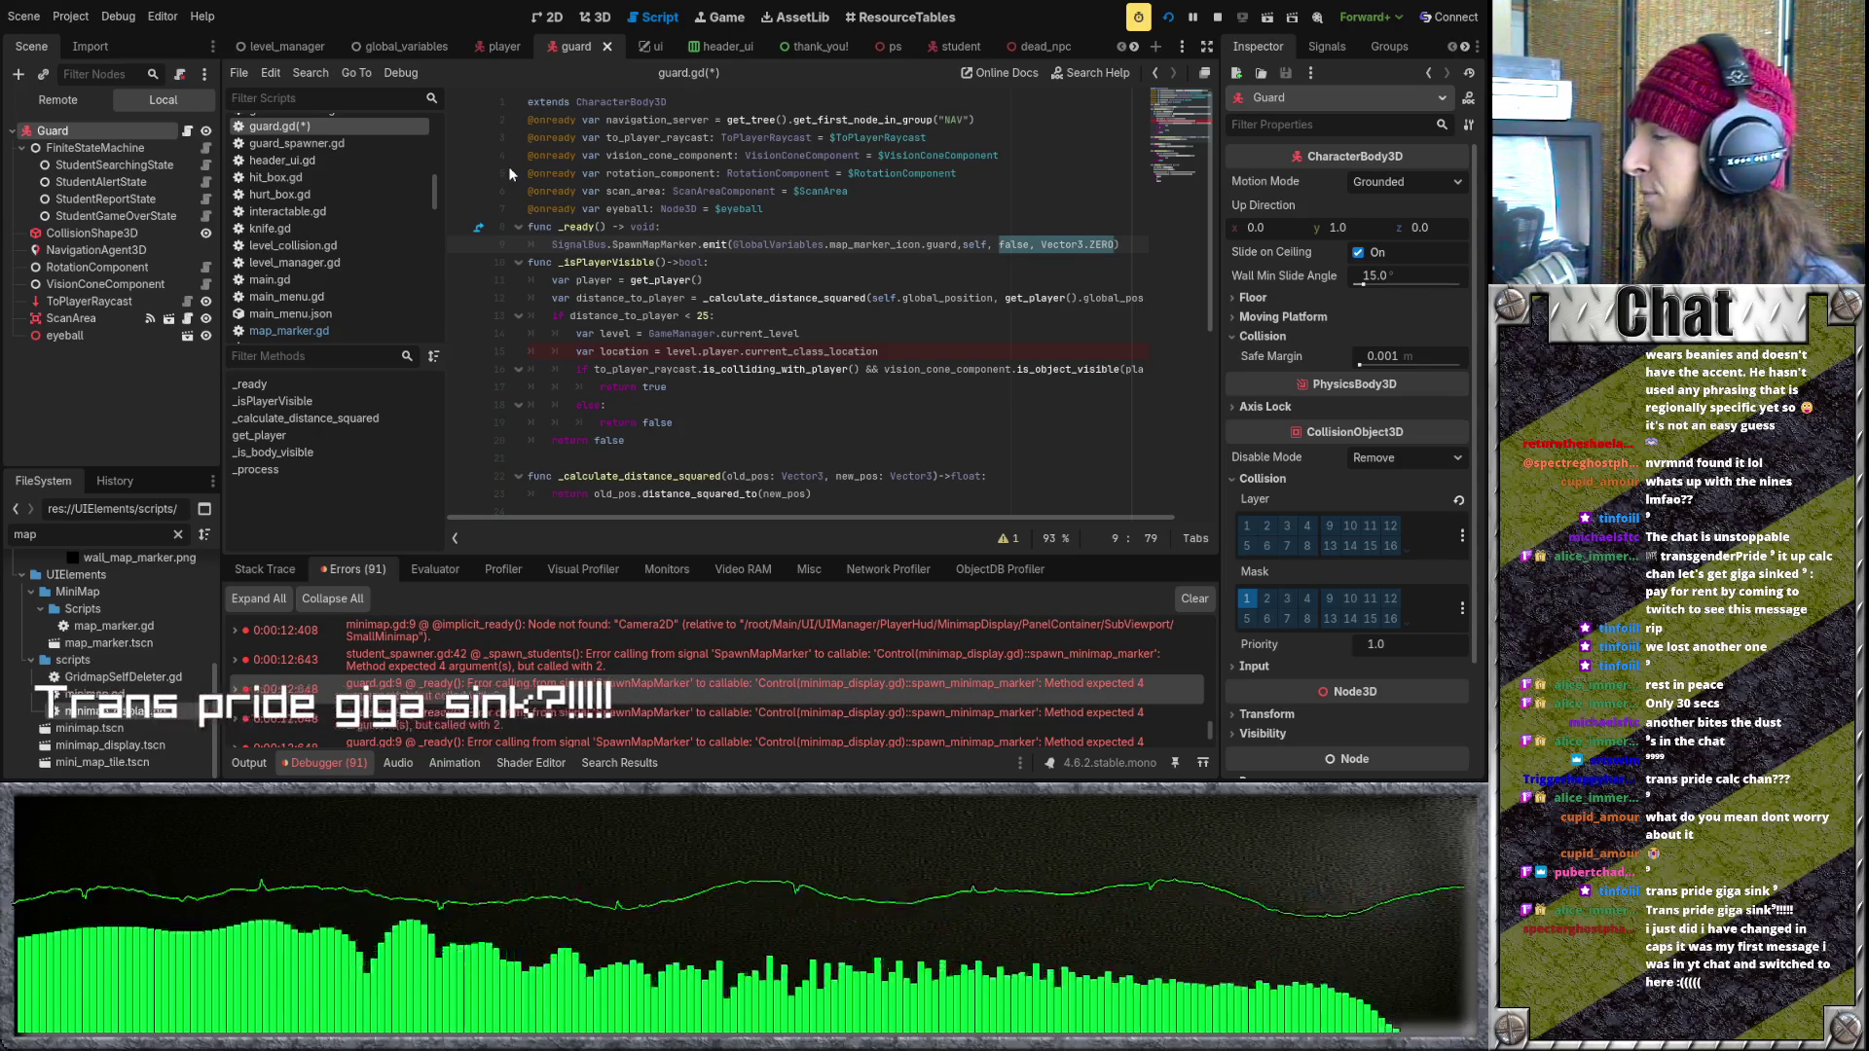
scroll(436, 189, "up", 2)
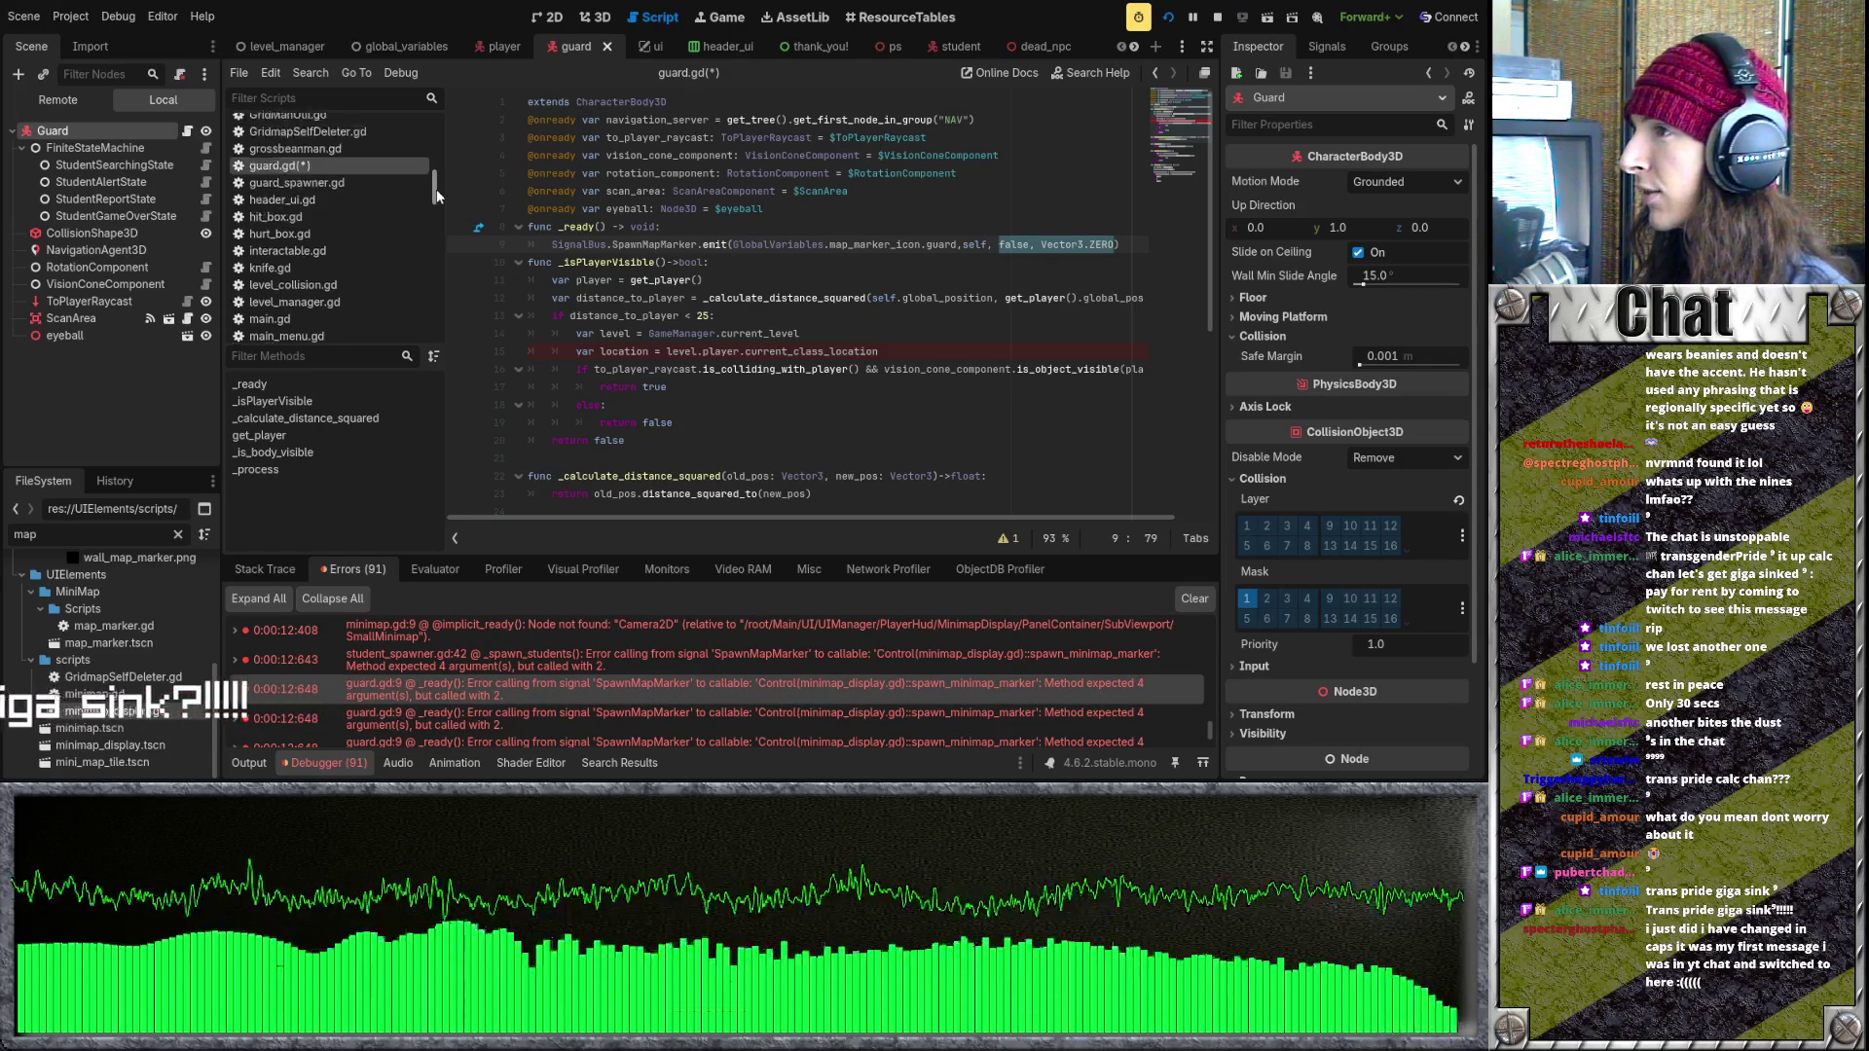
scroll(436, 191, "down", 1)
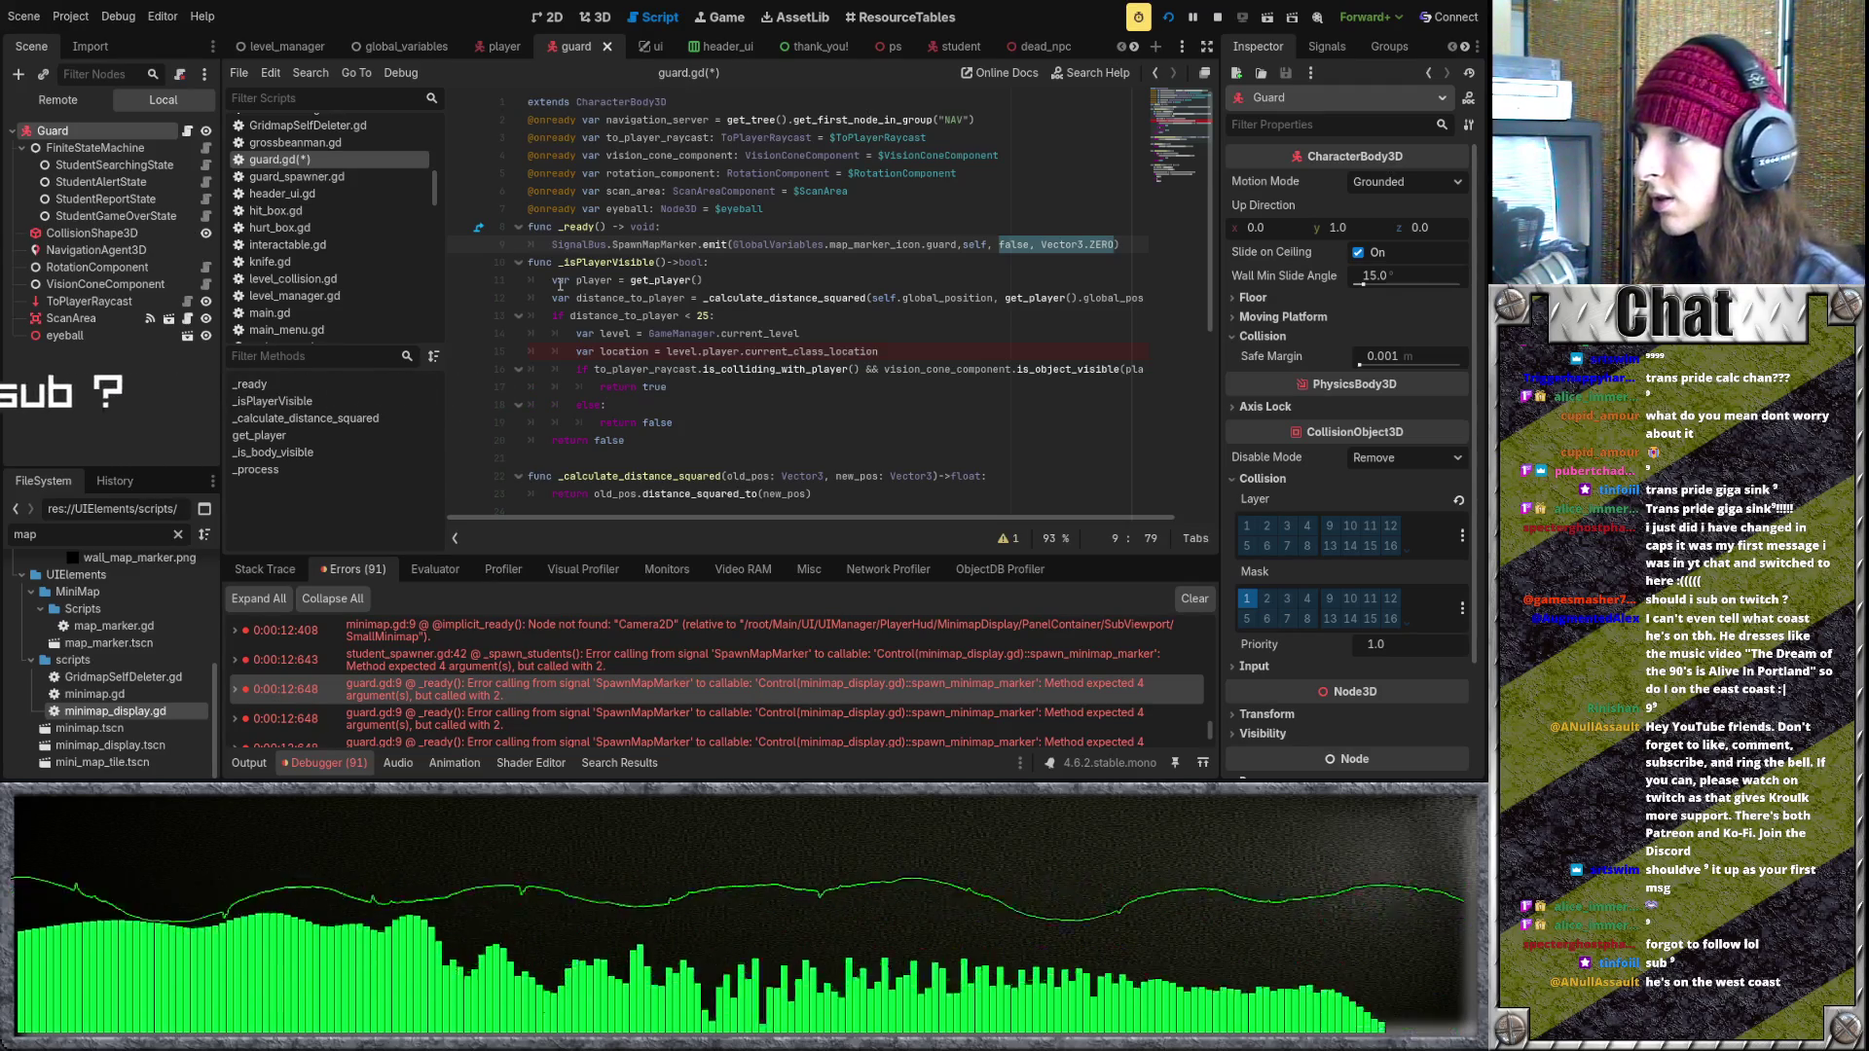
scroll(776, 403, "down", 5)
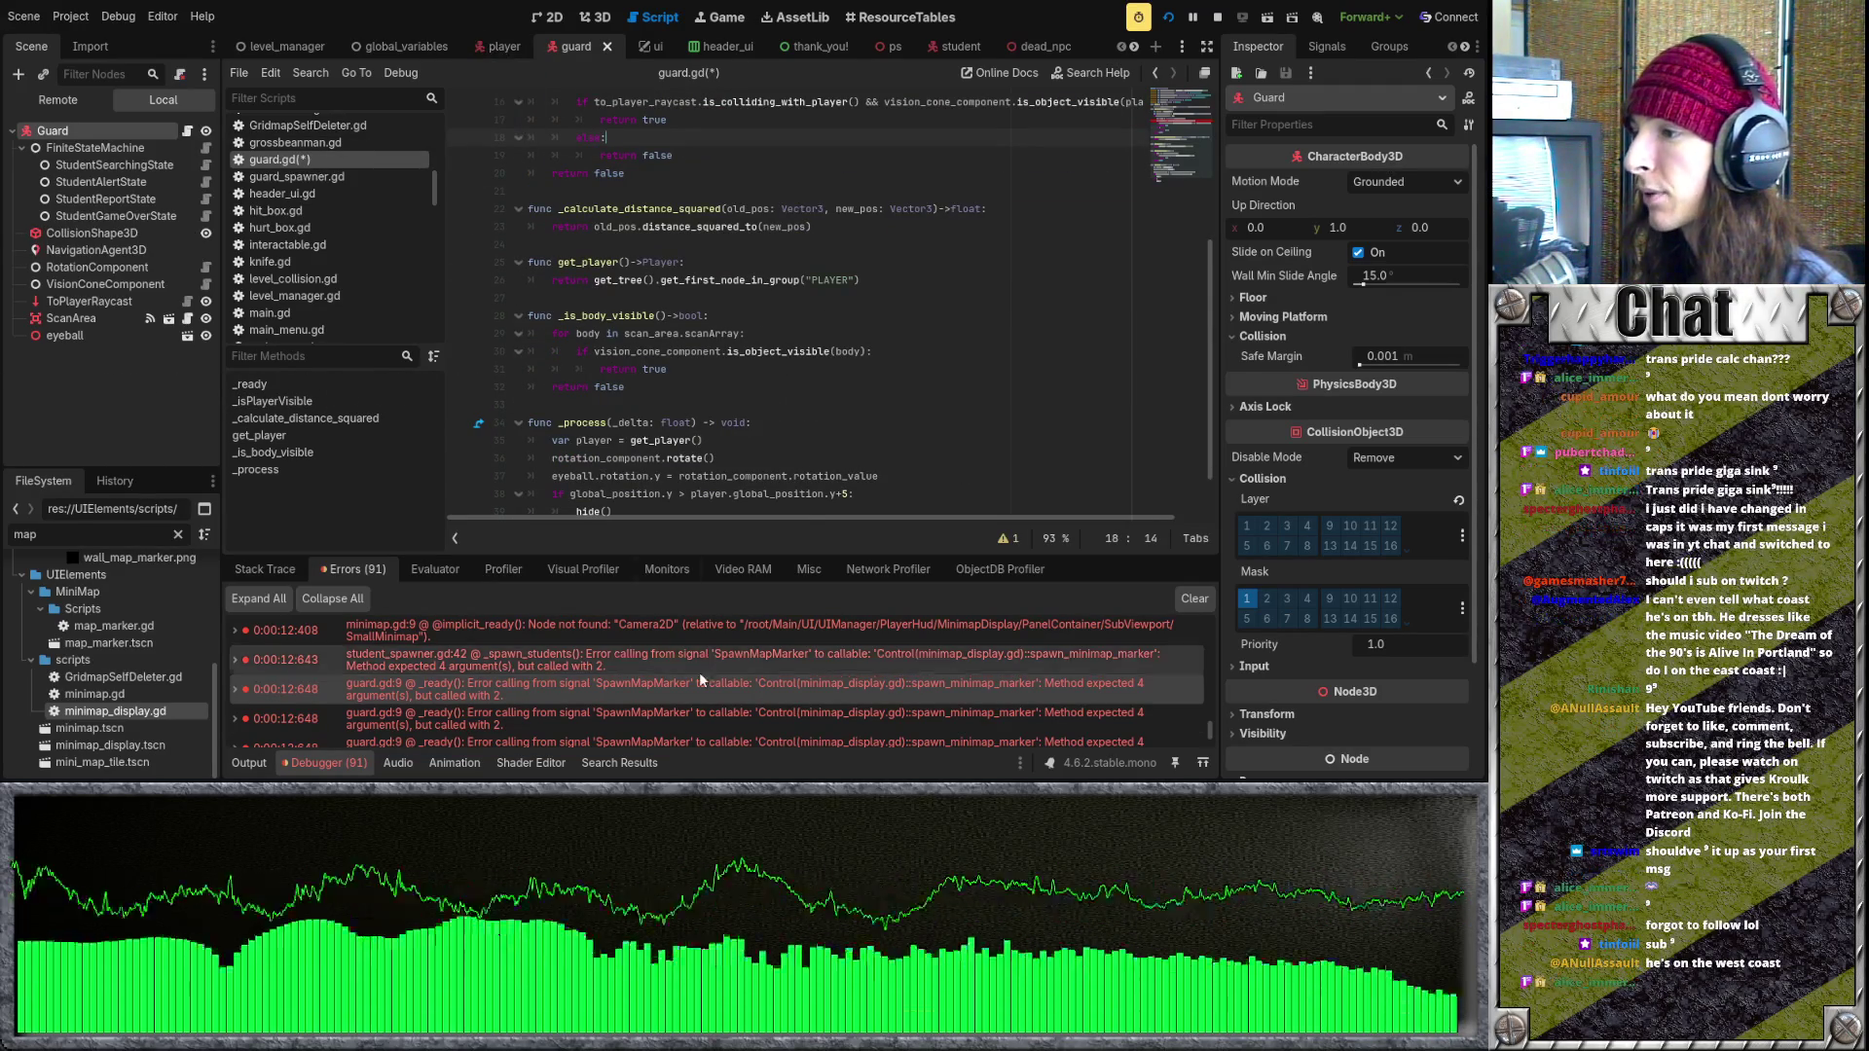
scroll(700, 682, "up", 2)
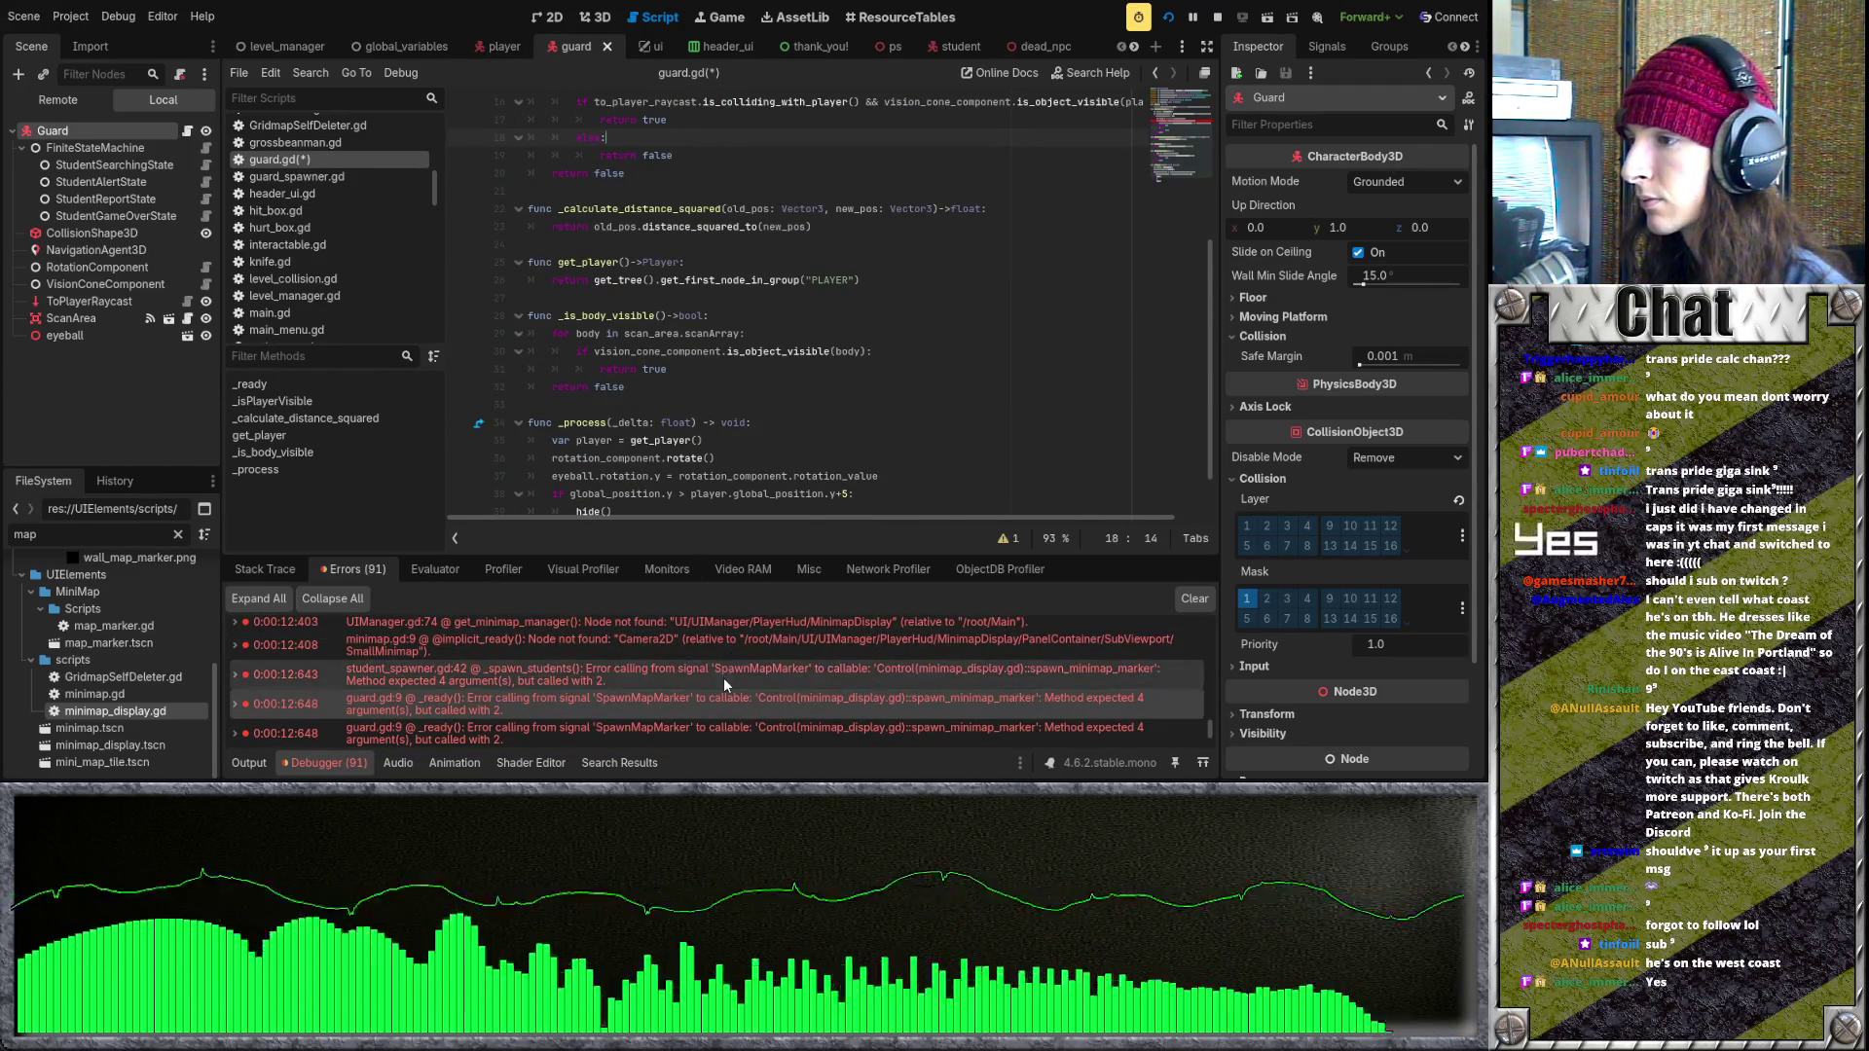
- Append false and Vector3.ZERO to student_spawner.gd's rival emit, save, and open floor_1.gd's line 48 error
left_click(722, 677)
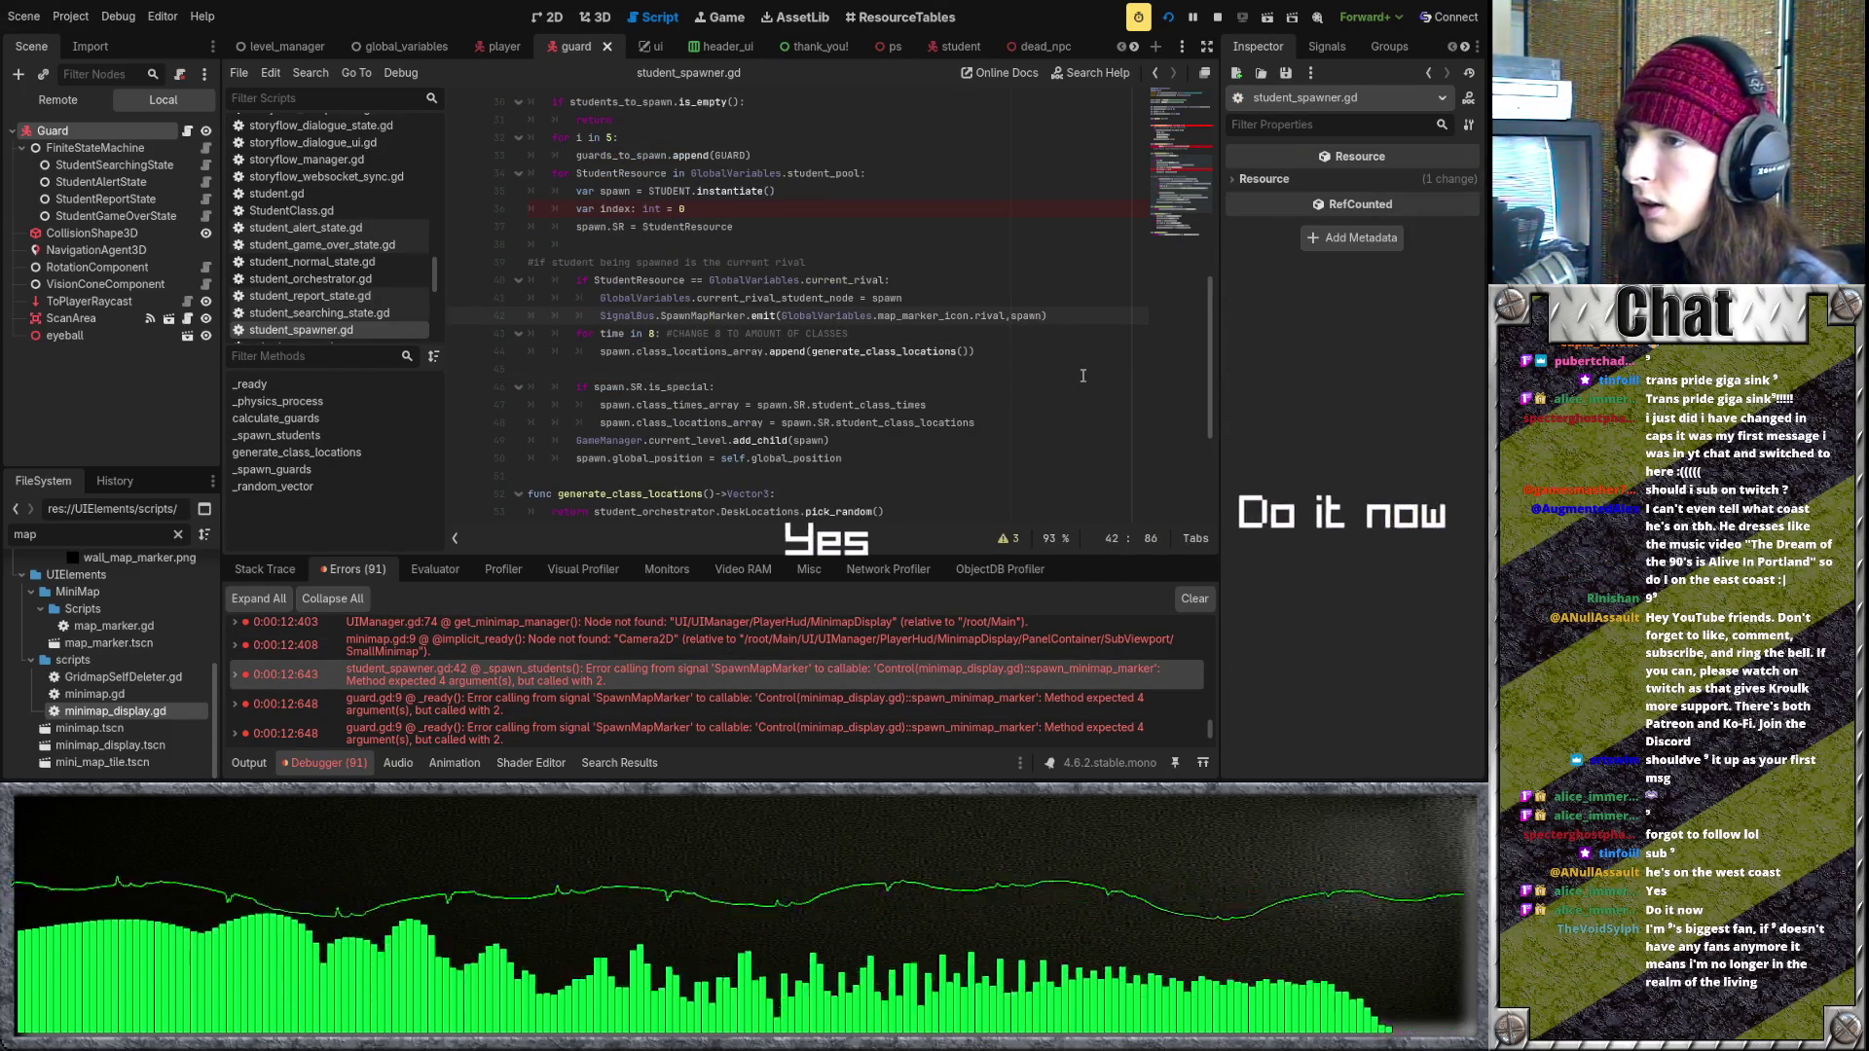
type(", false, Vector3.ZERO")
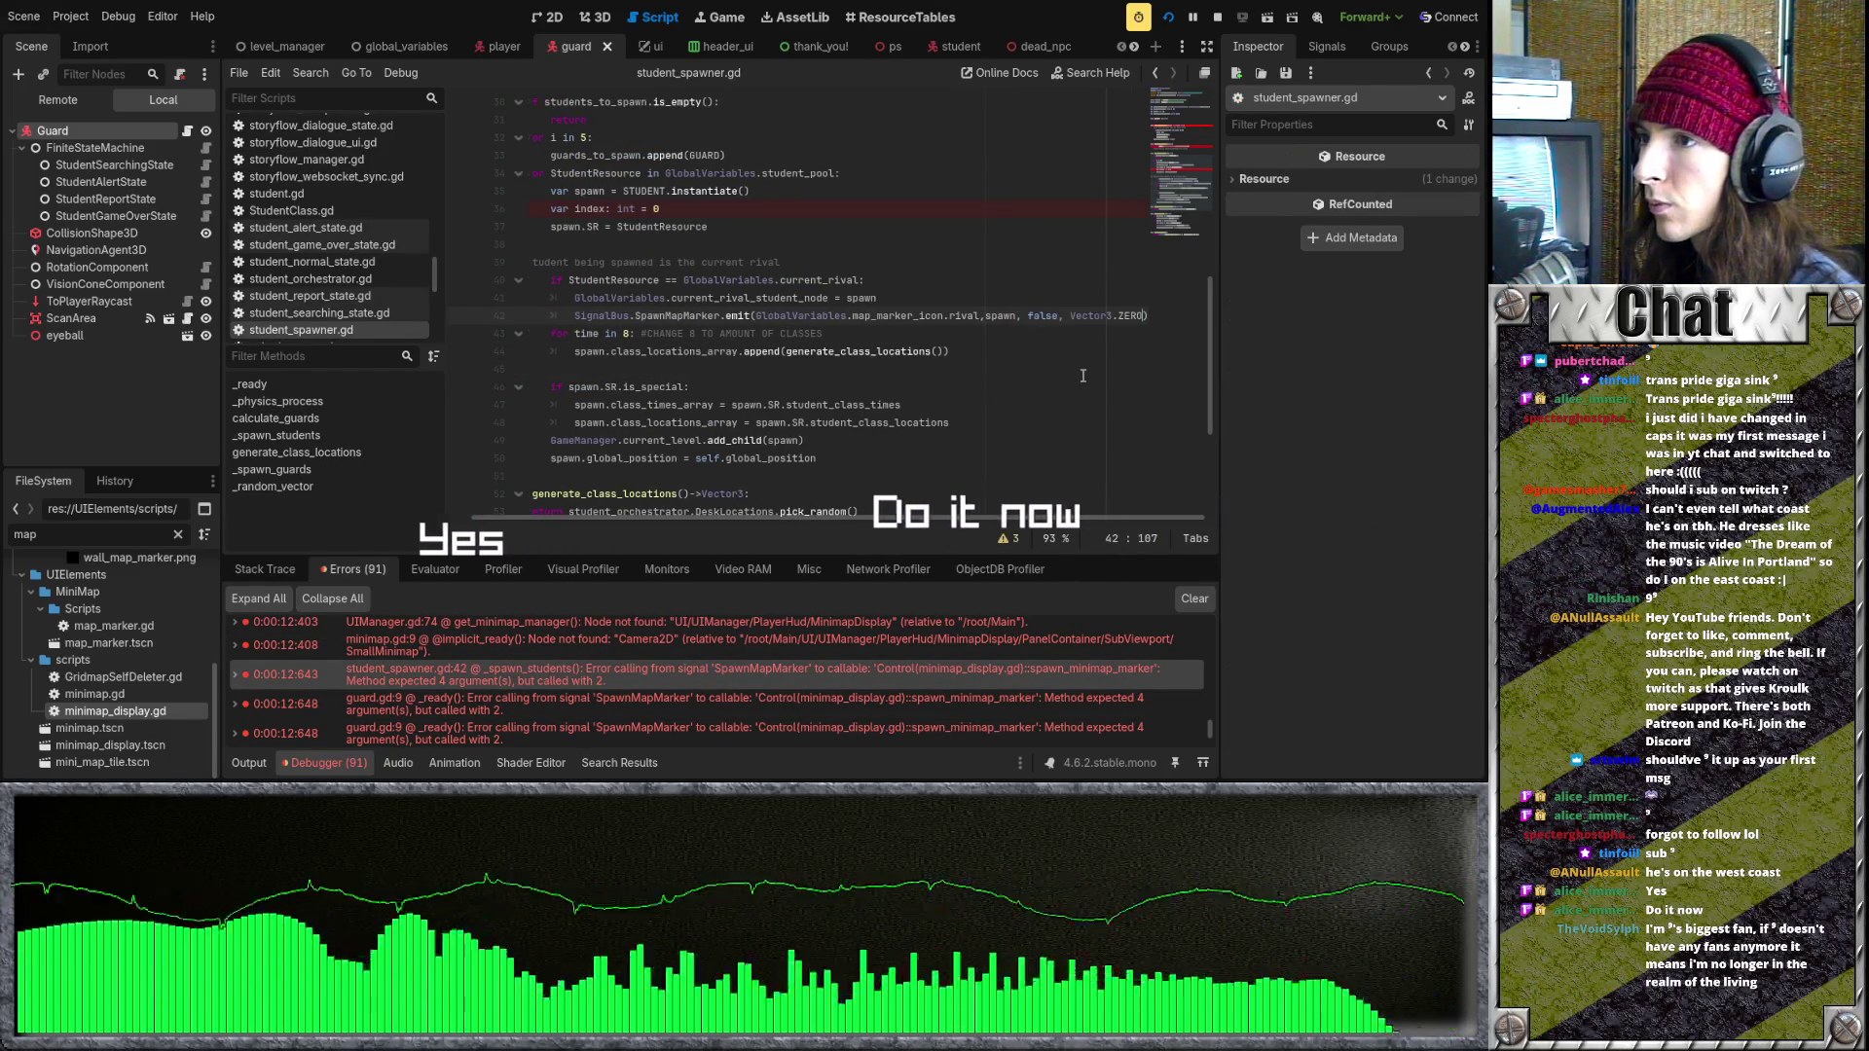
key("ctrl+s")
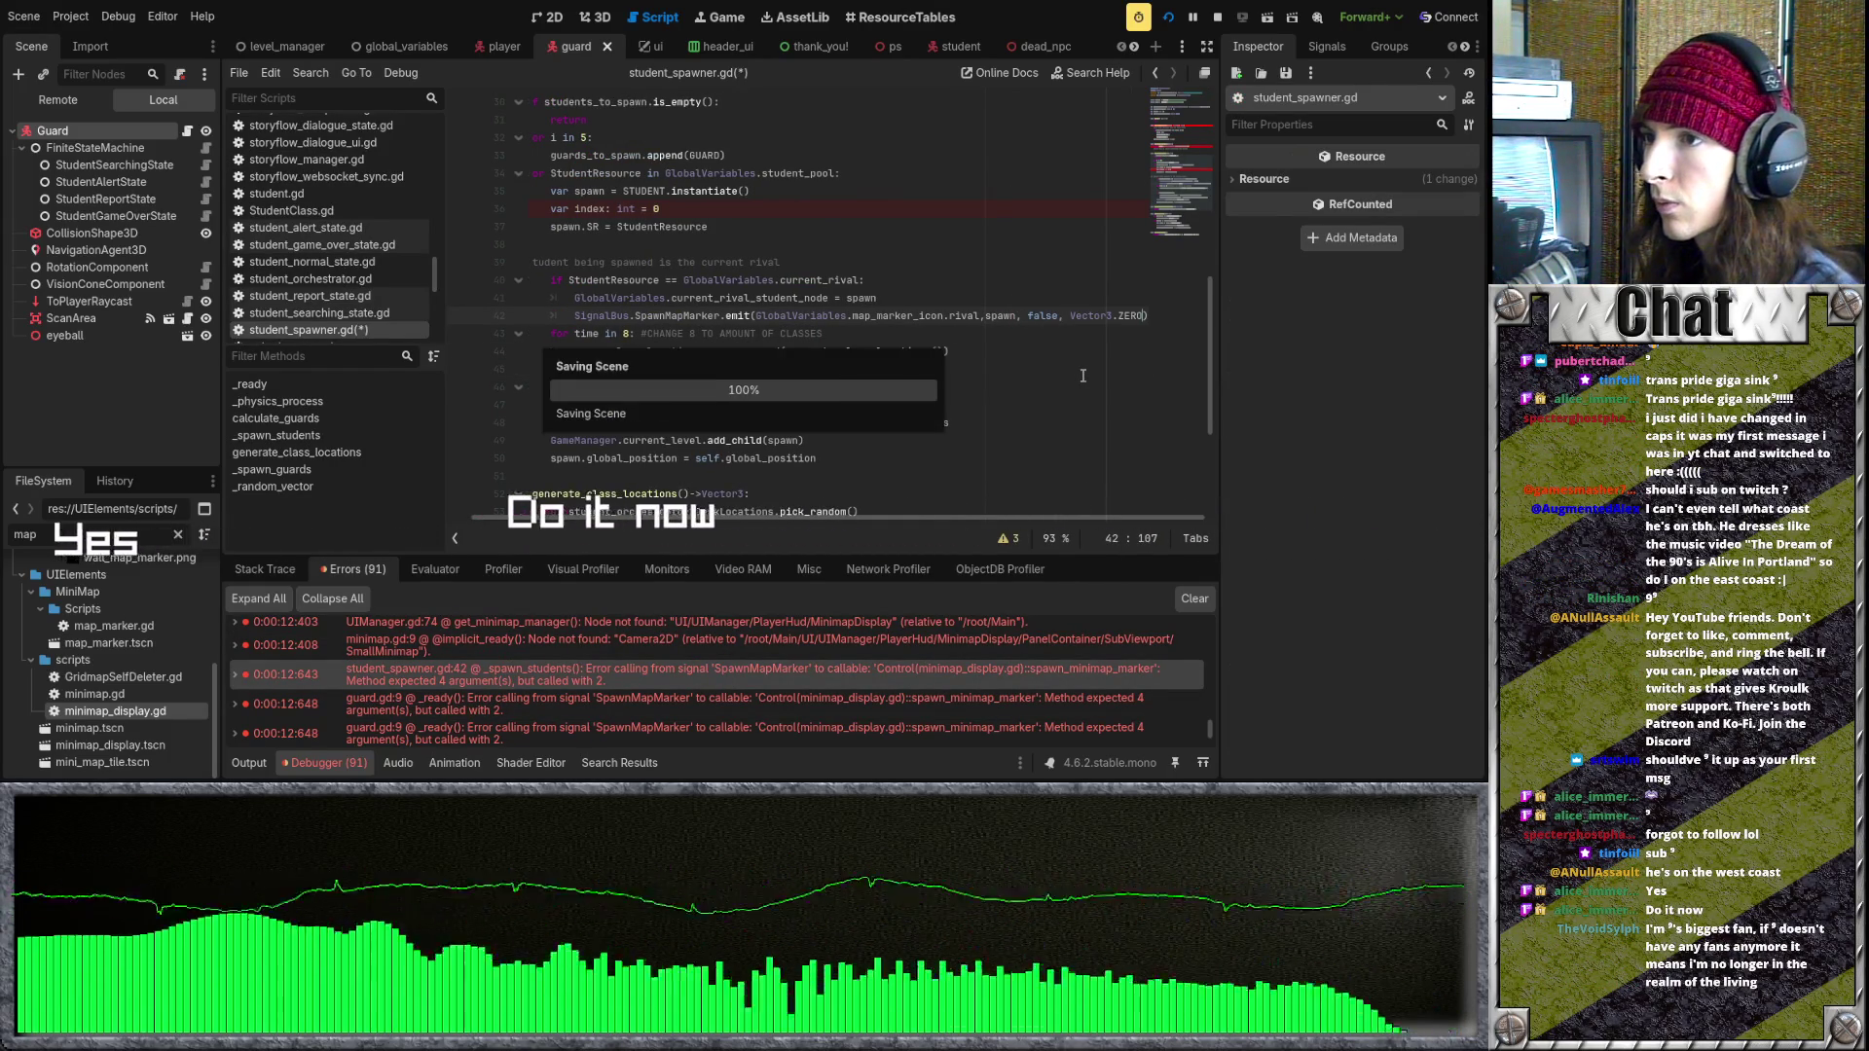
left_click(790, 679)
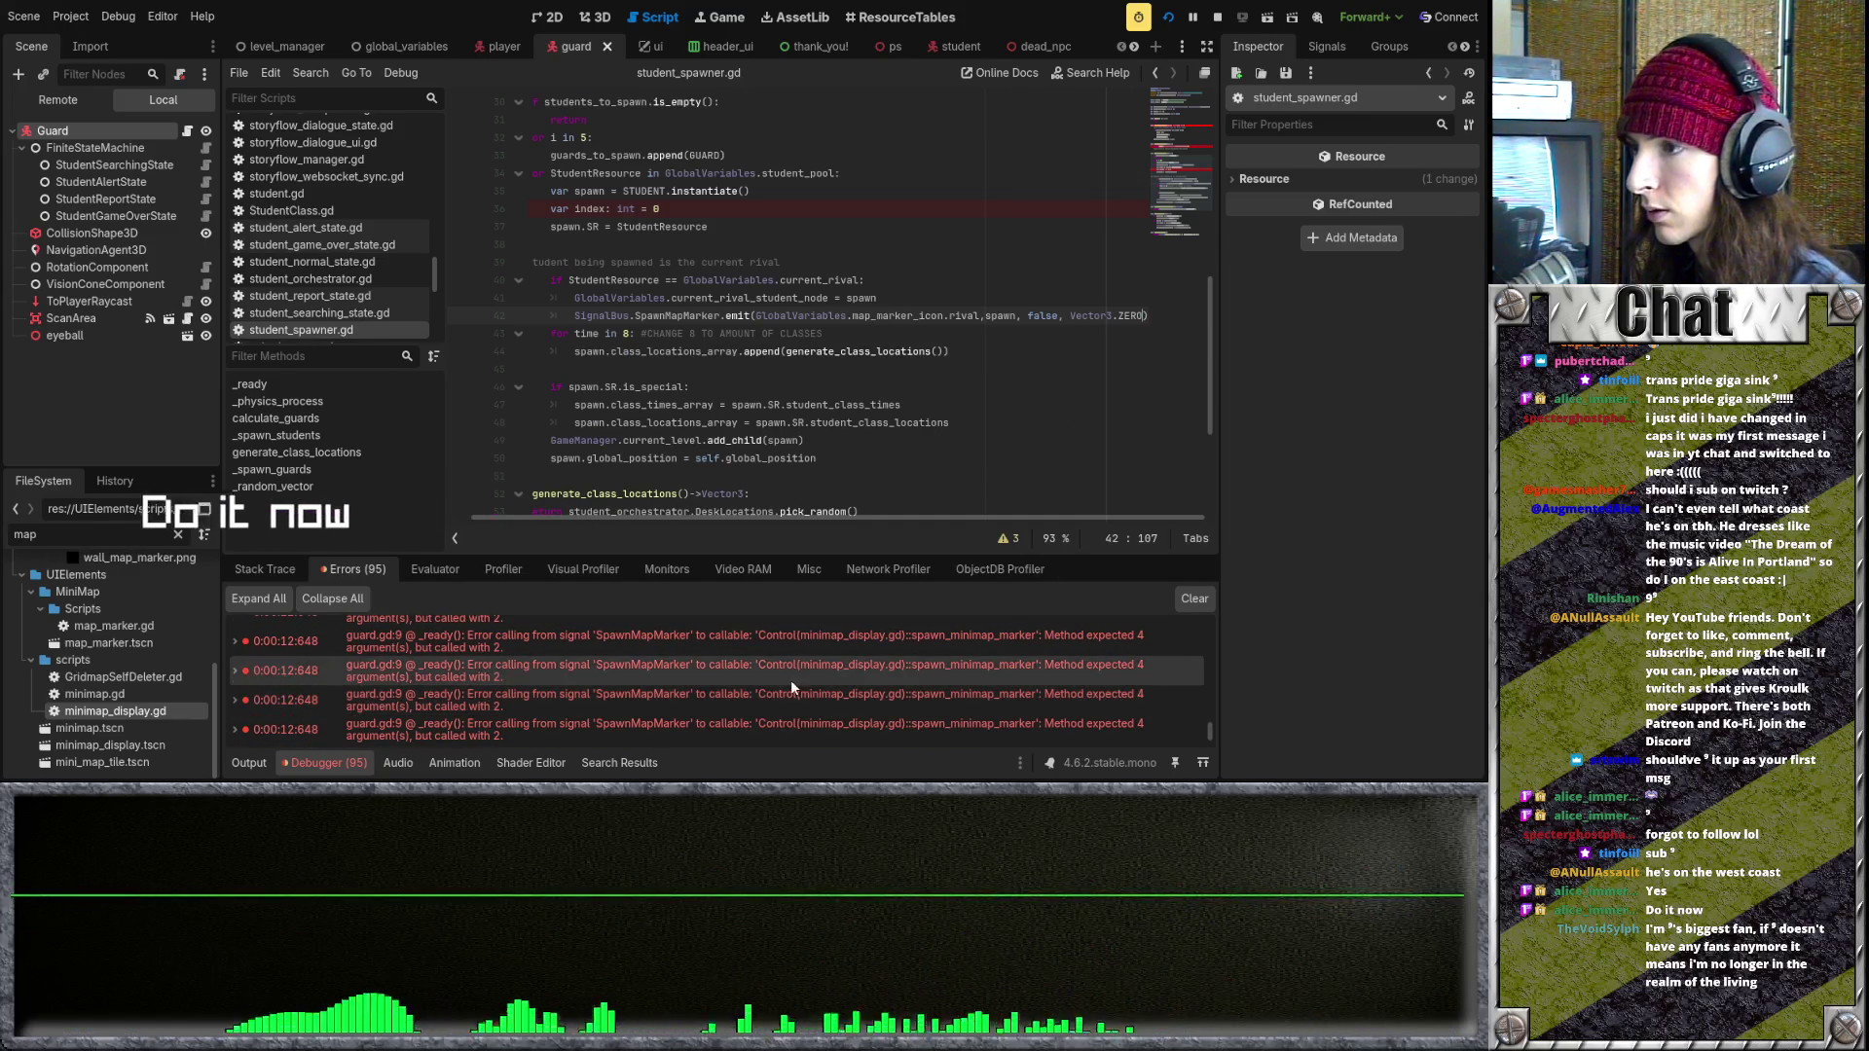
left_click(790, 666)
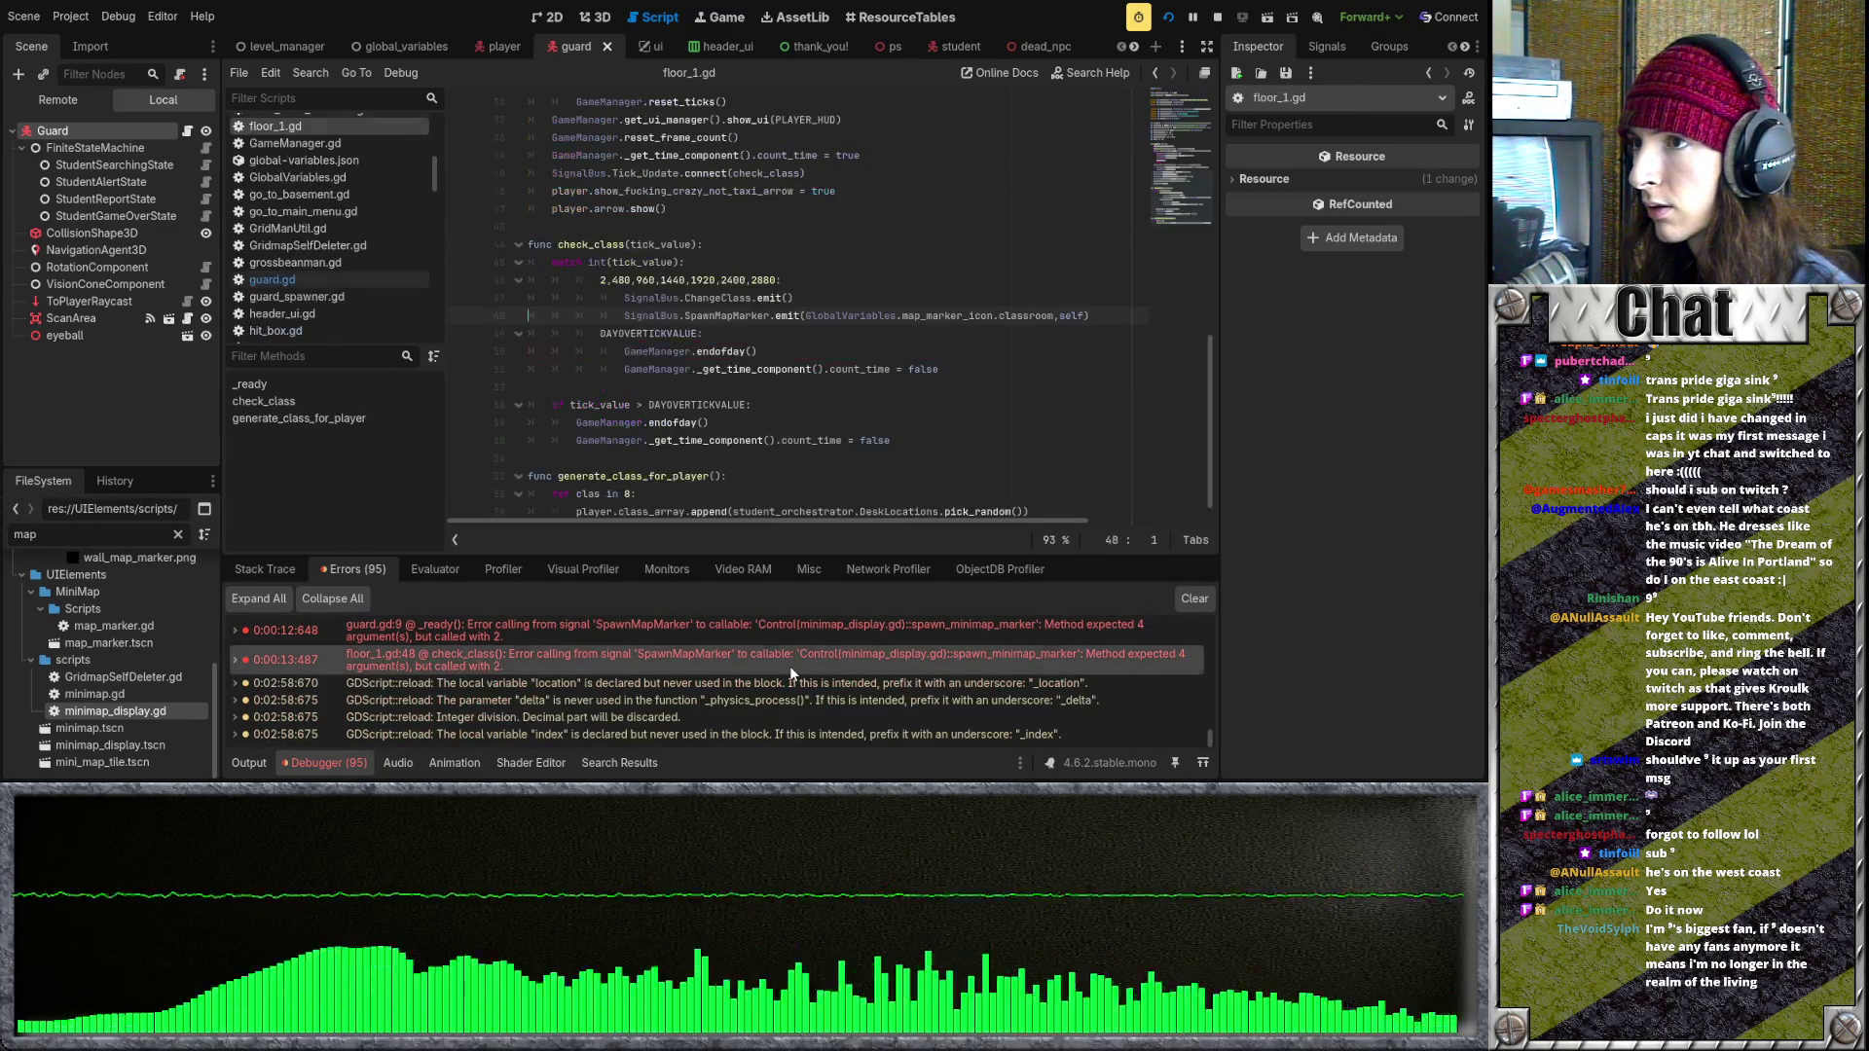
- Restart the game with F5 and scroll floor_1.gd up to the SpawnMapMarker emit in _ready
key("F5")
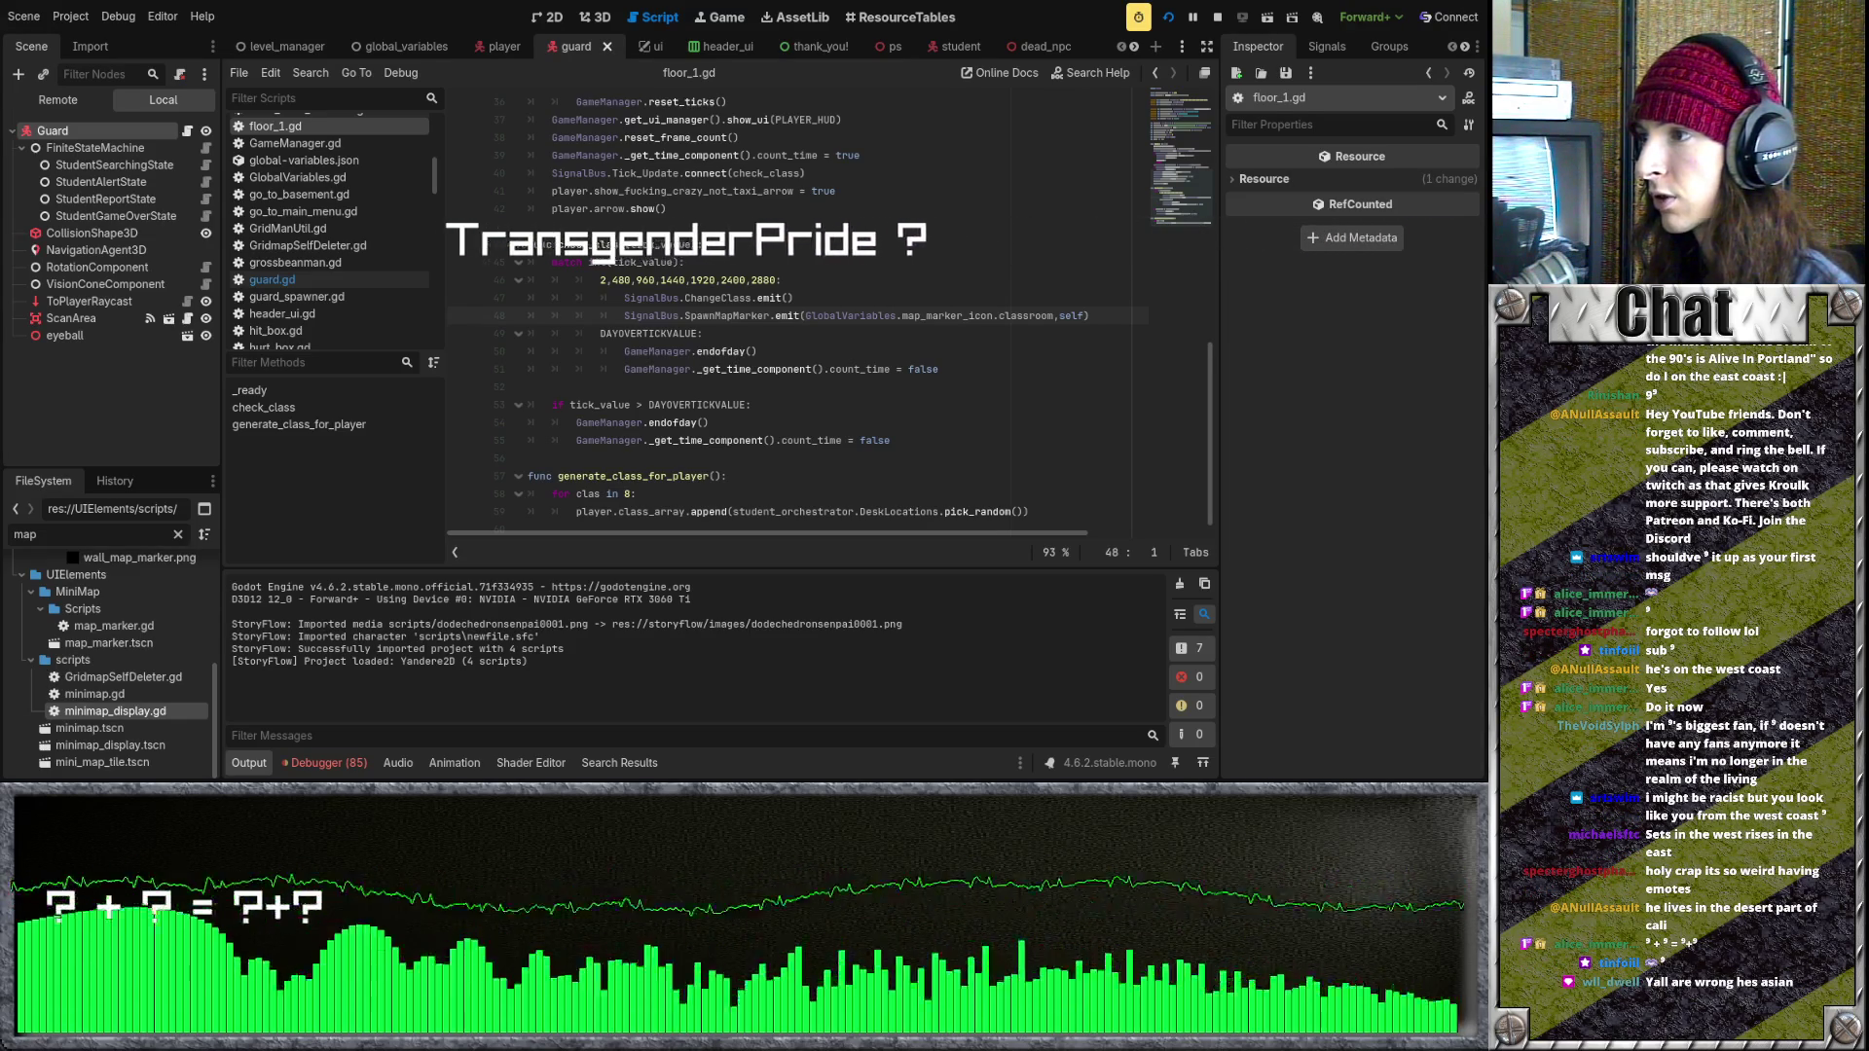
left_click(708, 402)
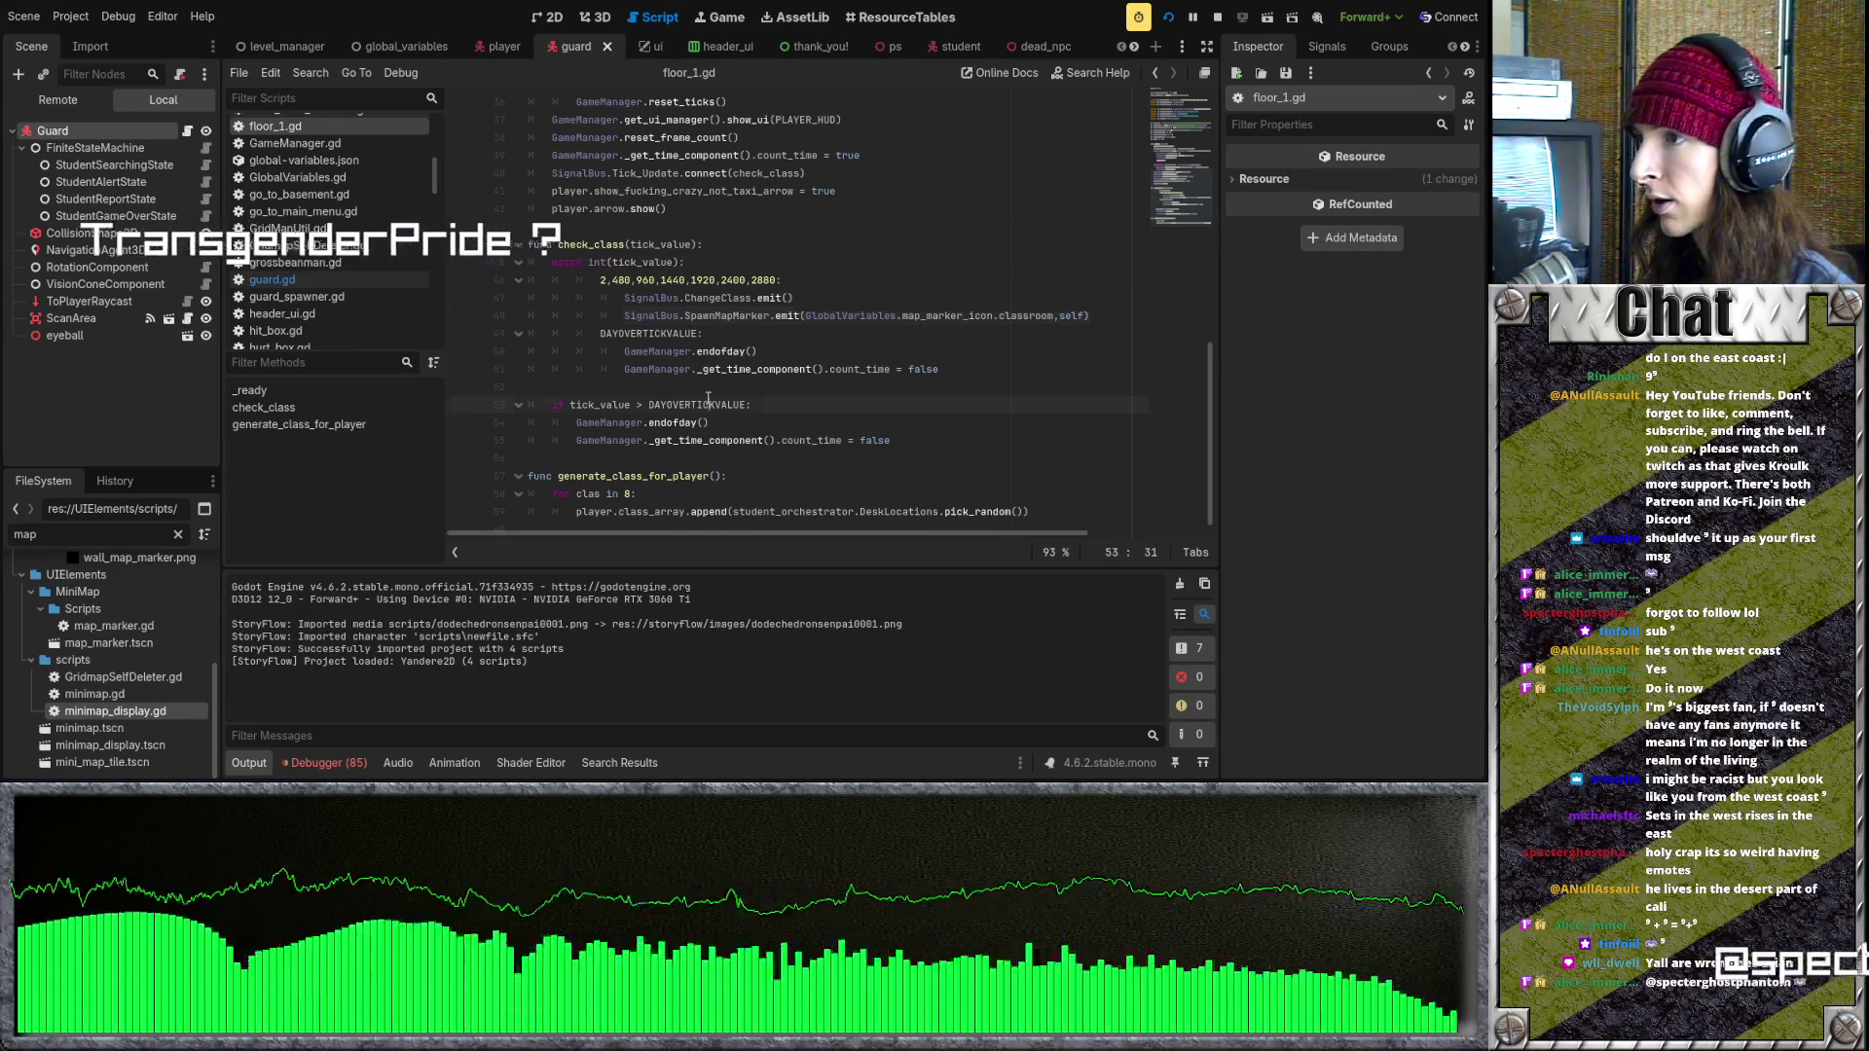
scroll(723, 358, "up", 3)
scroll(724, 358, "up", 4)
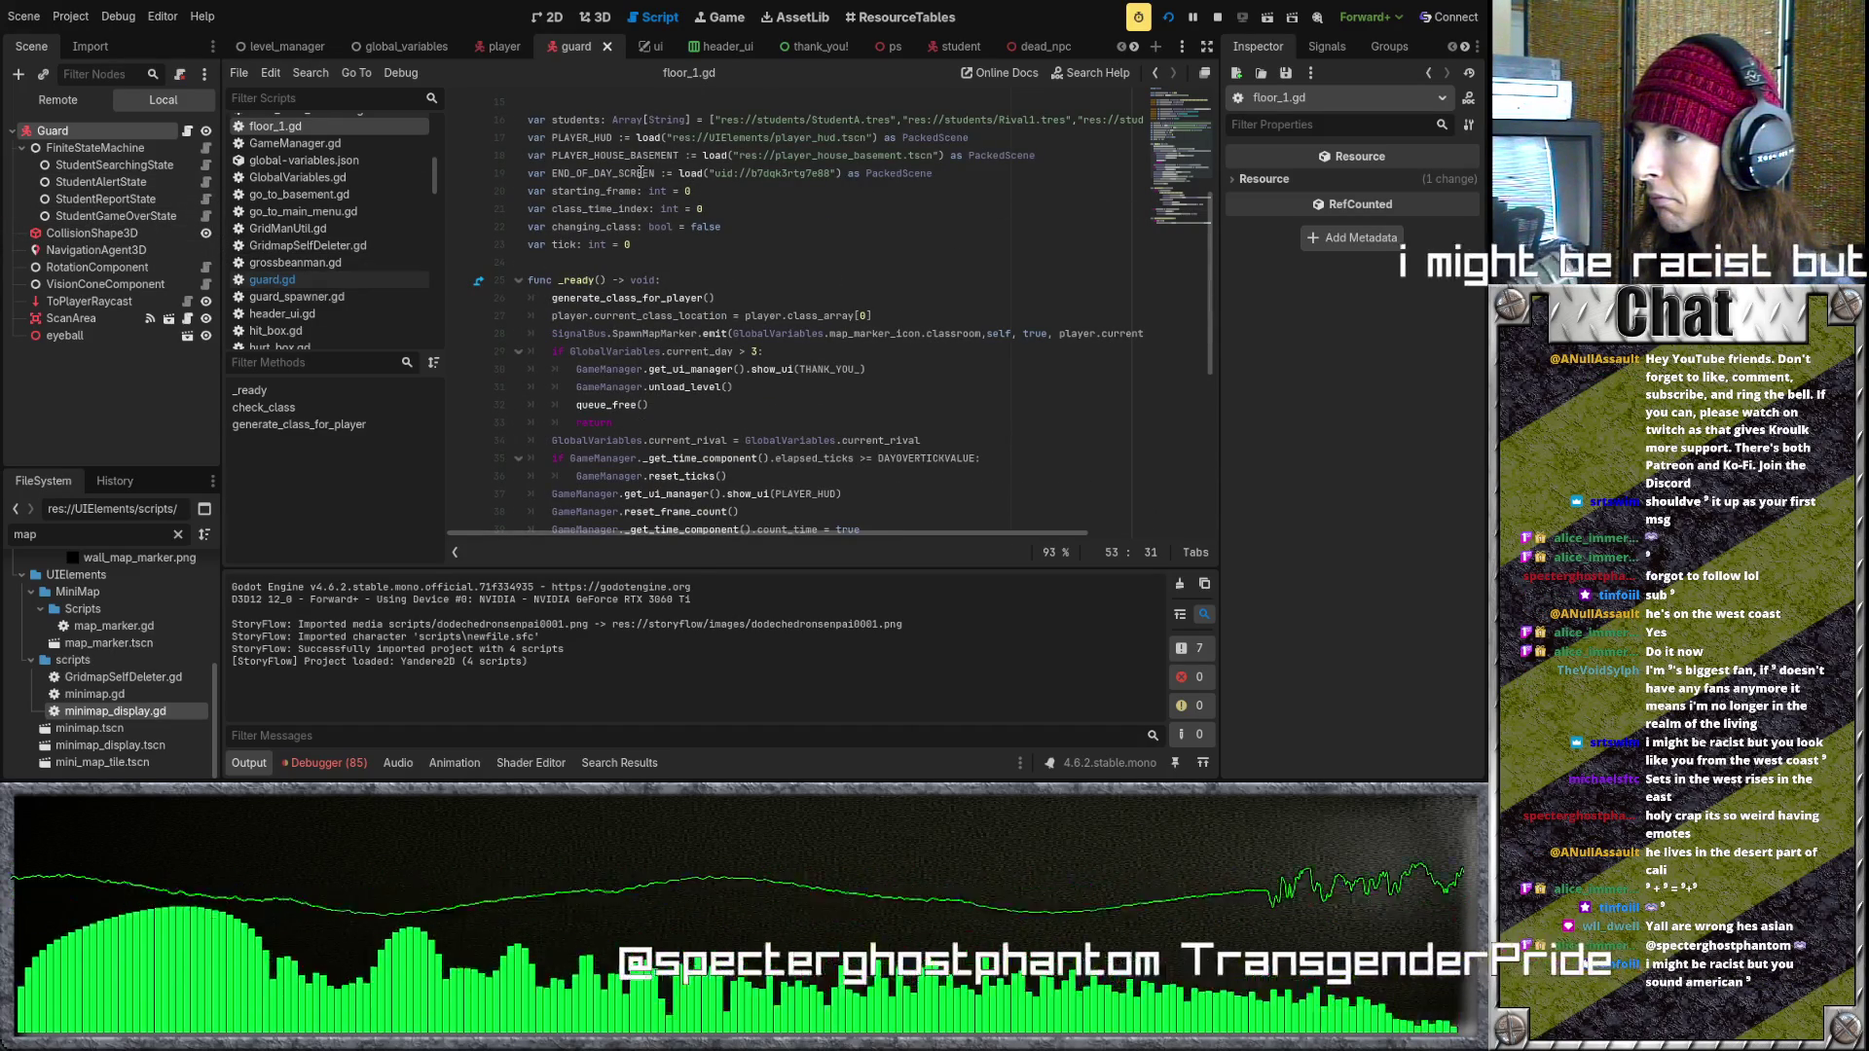
mouse_move(484, 50)
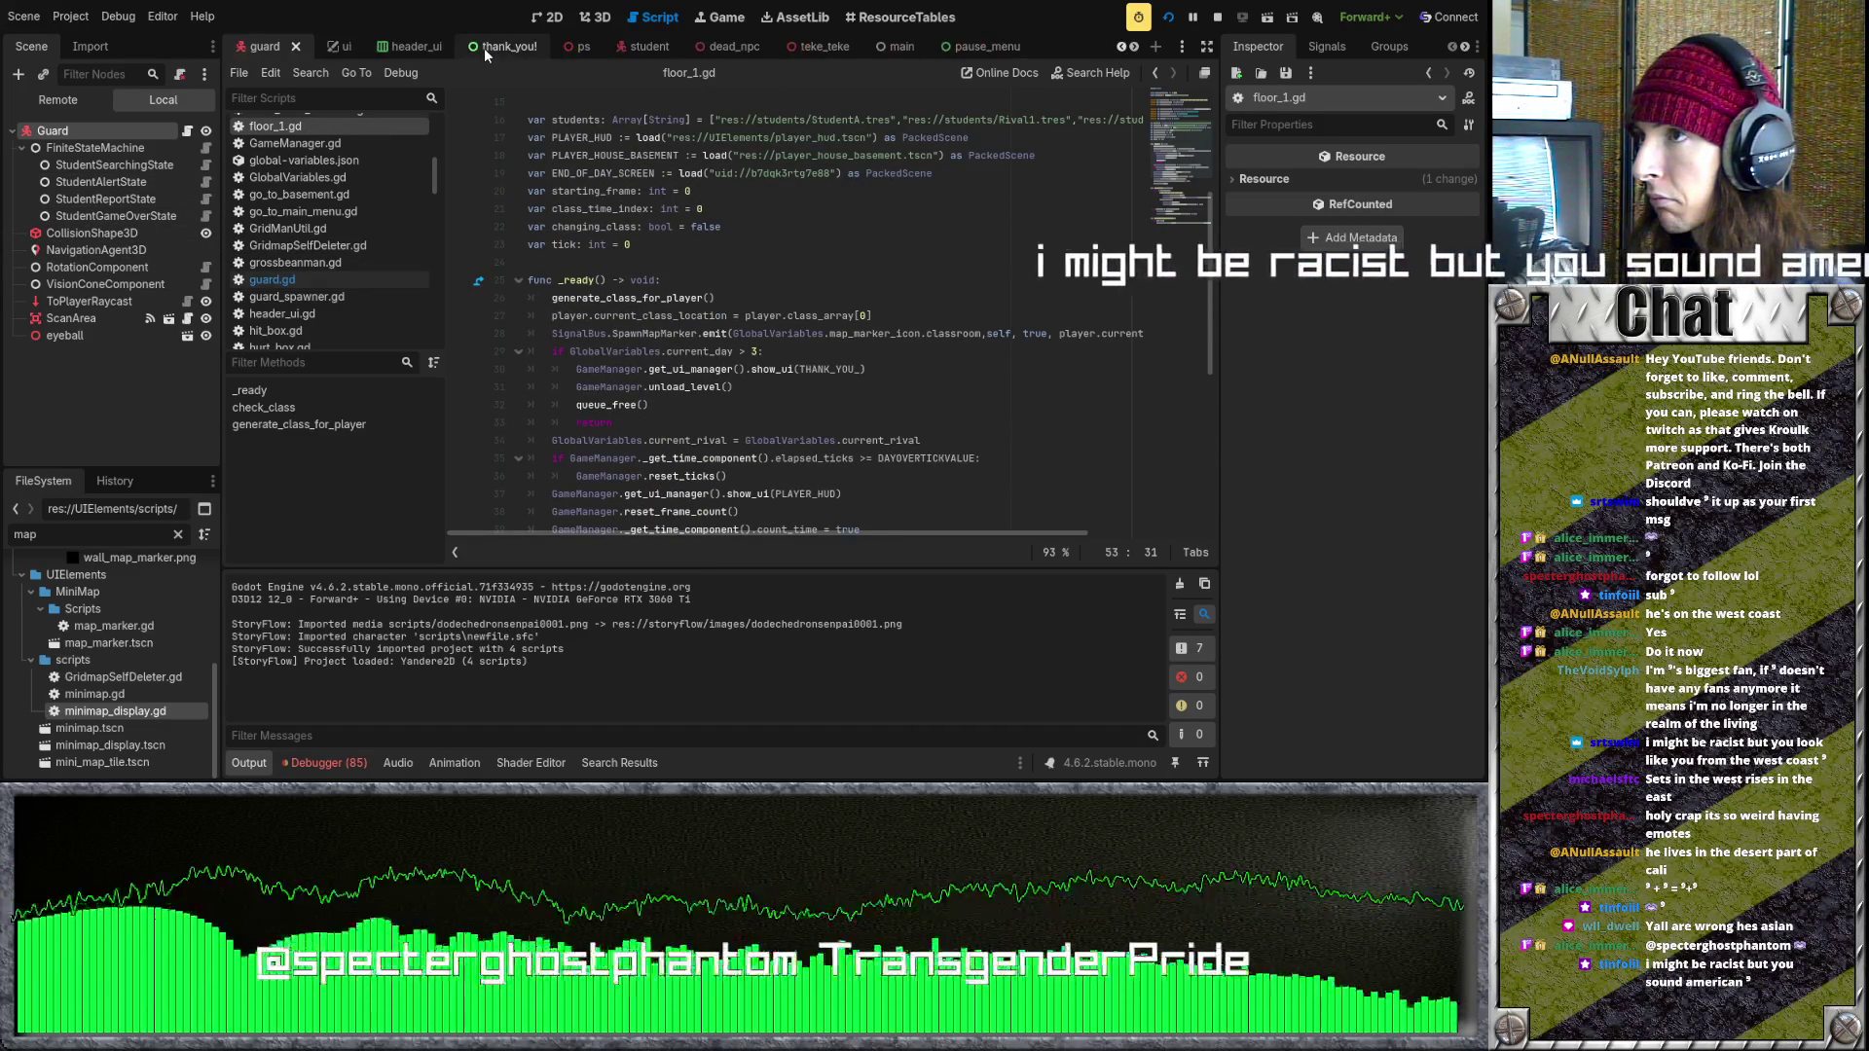